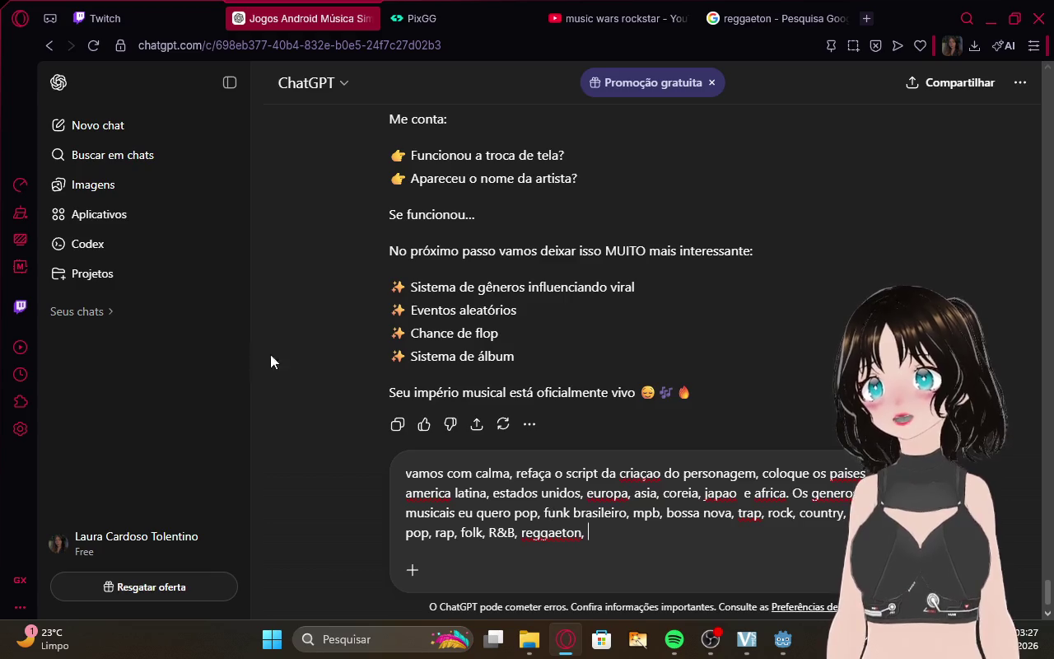
Glance at the Twitch stream manager, then start a web search for 'generos musi'.
left_click(83, 15)
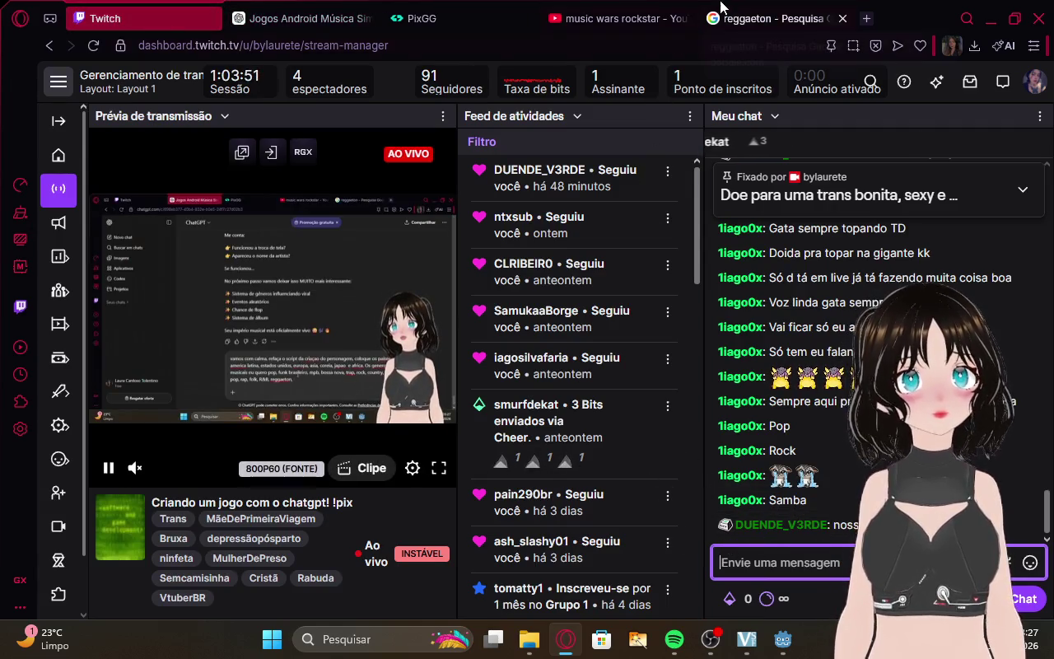
left_click(741, 18)
left_click(703, 38)
type("generos musi")
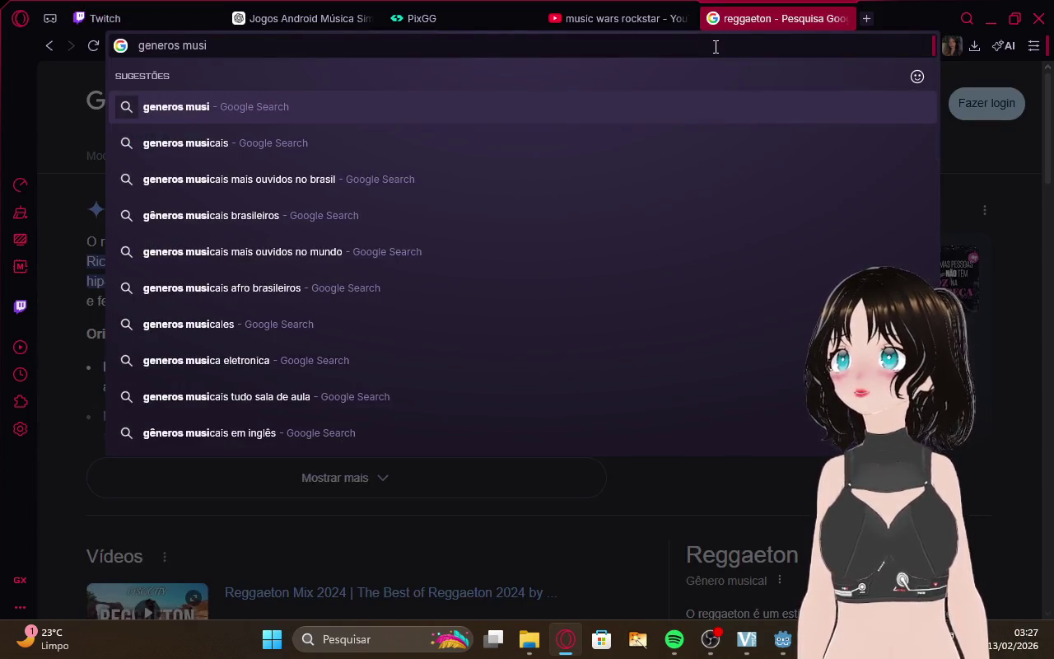
Search Google for 'generos musicais' and expand the AI overview to read more genres.
left_click(285, 144)
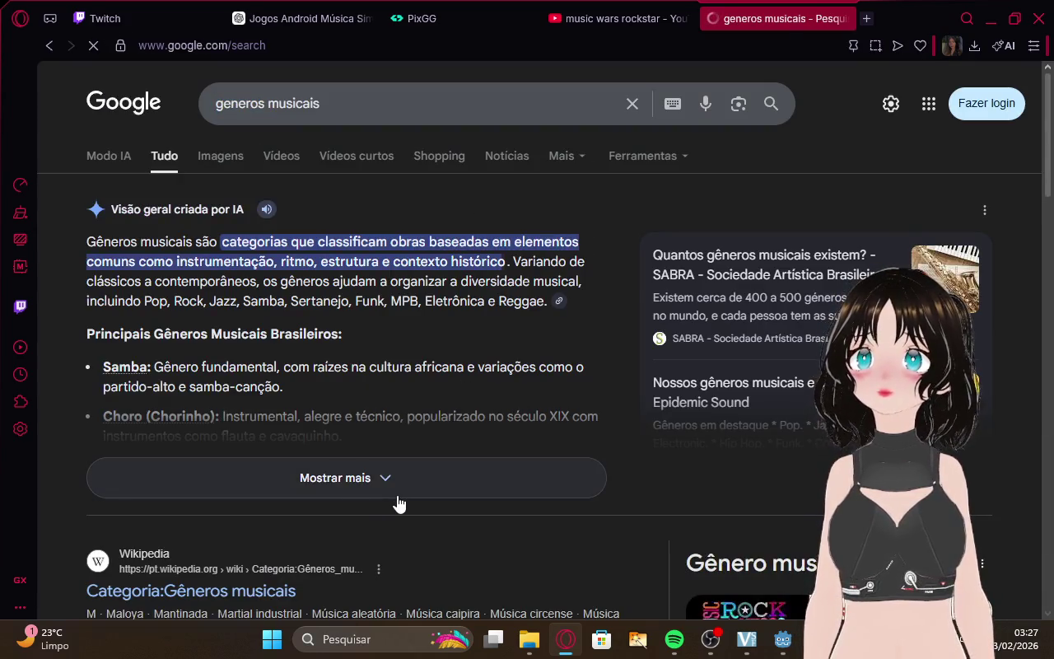
left_click(395, 494)
scroll(426, 403, "down", 3)
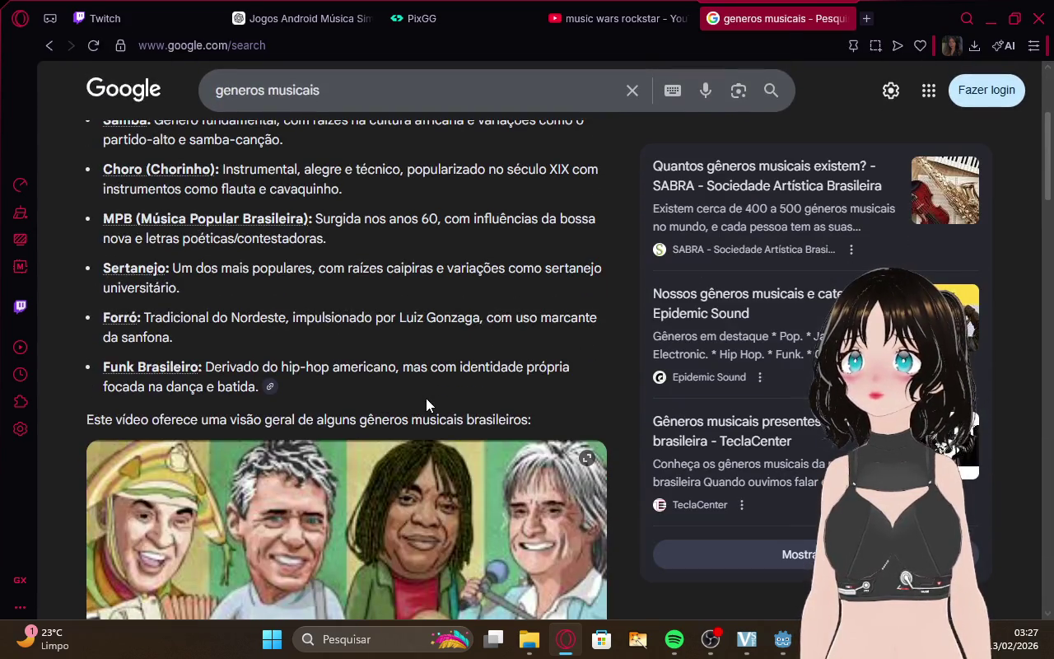
scroll(350, 295, "up", 1)
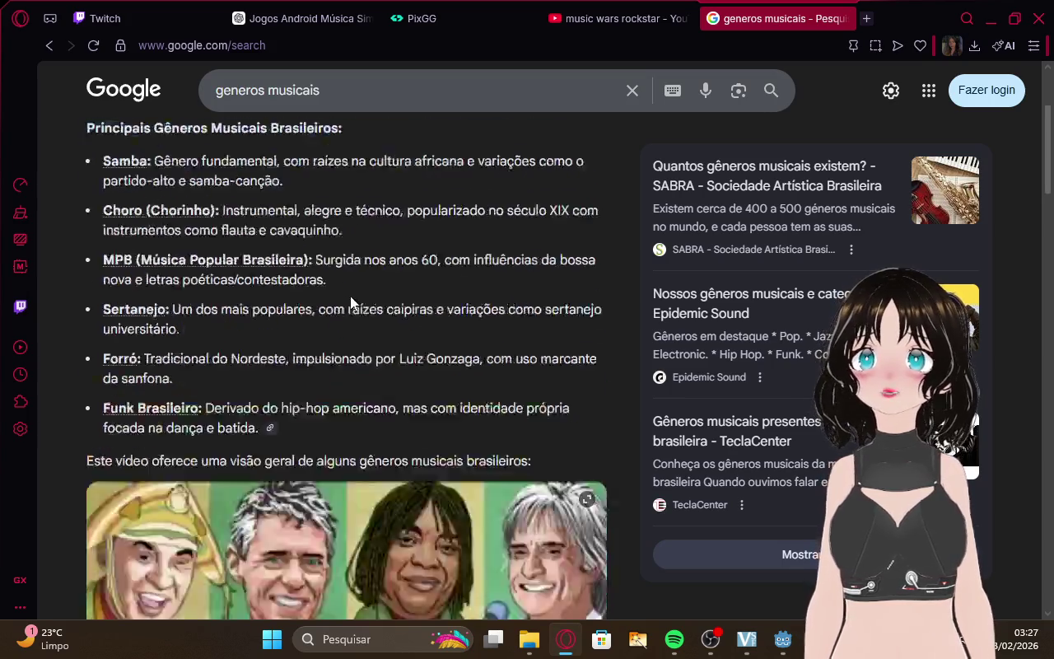
scroll(361, 286, "down", 9)
scroll(362, 286, "up", 2)
scroll(362, 287, "down", 3)
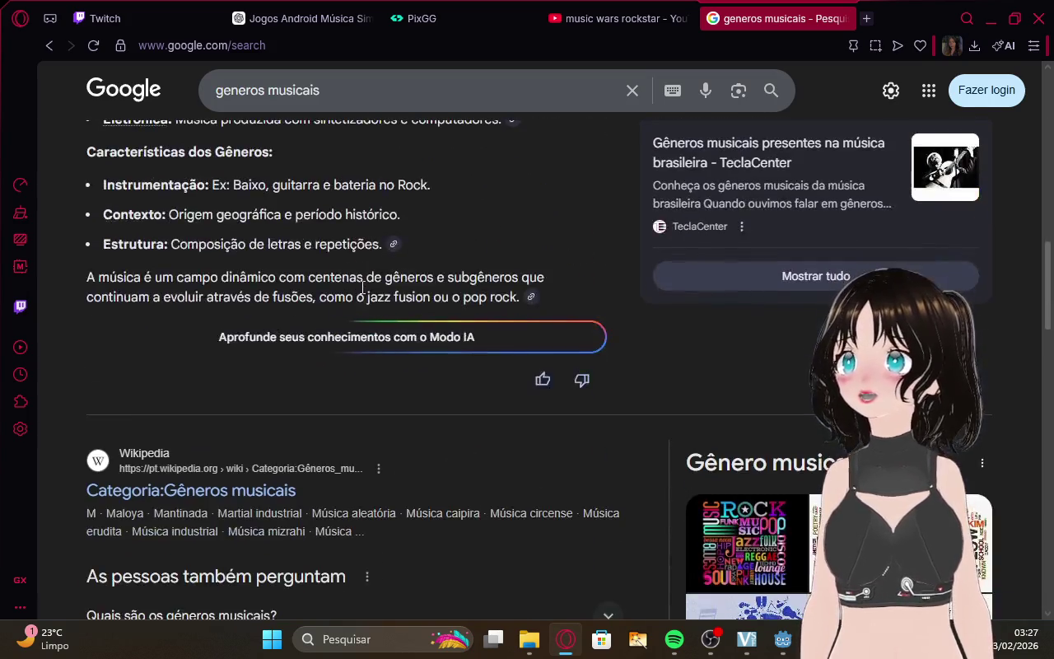
scroll(330, 286, "up", 2)
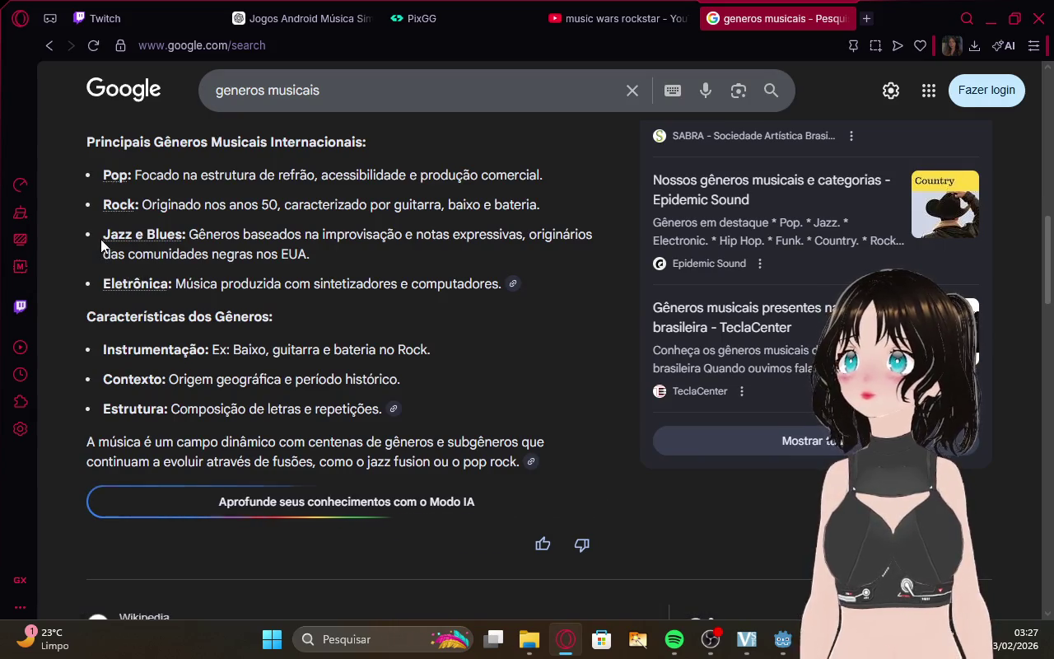
scroll(243, 304, "down", 4)
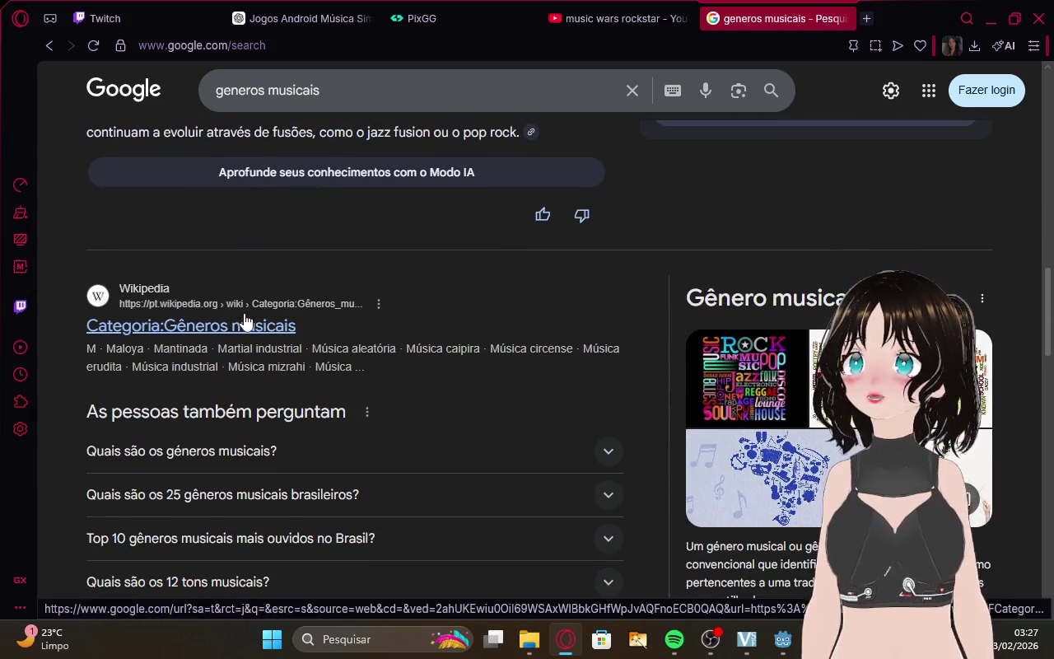
Open the Wikipedia 'Categoria:Gêneros musicais' page, checking Twitch before returning to it.
left_click(275, 325)
left_click(94, 18)
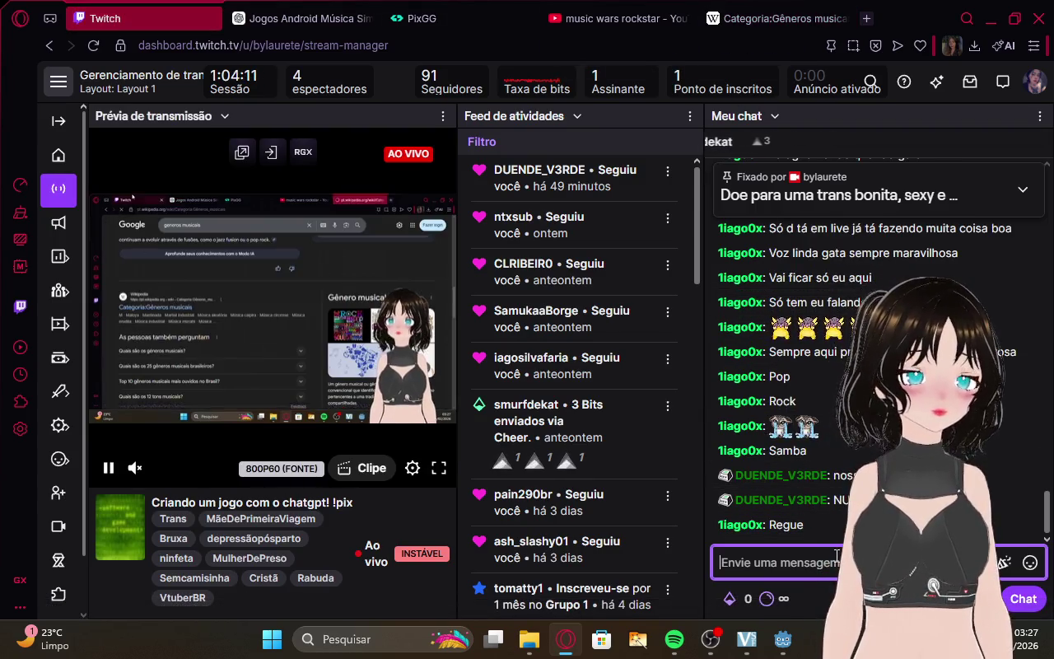
left_click(776, 18)
Copy 'Hip hop' from Wikipedia to the end of the ChatGPT genre list, removing the stray parenthesis.
scroll(416, 240, "down", 5)
scroll(658, 188, "up", 2)
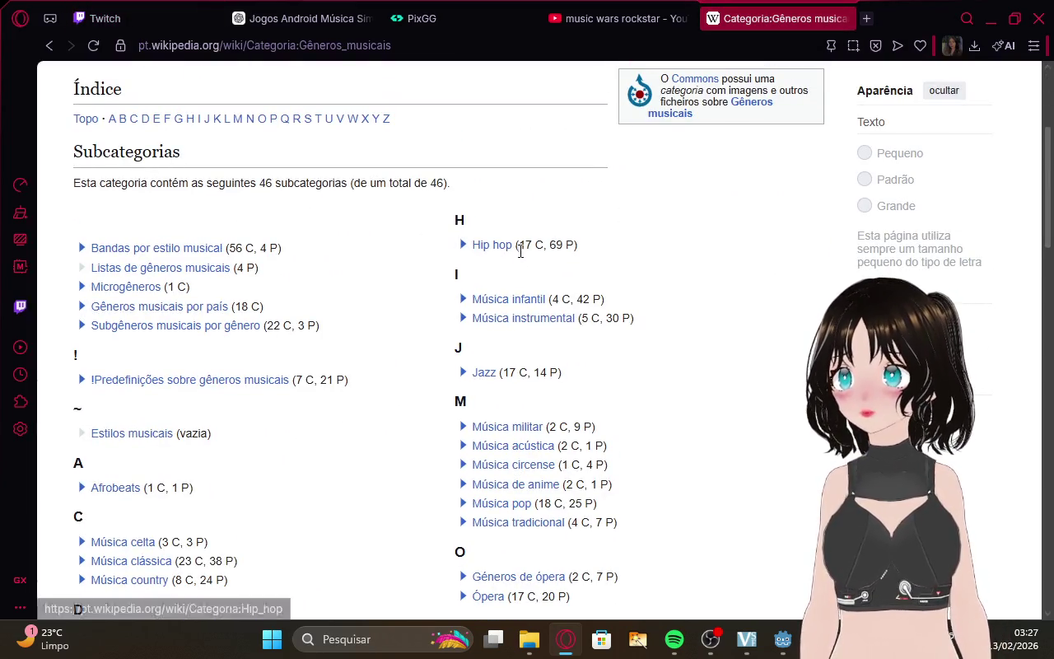
left_click_drag(519, 245, 484, 247)
key("ctrl+c")
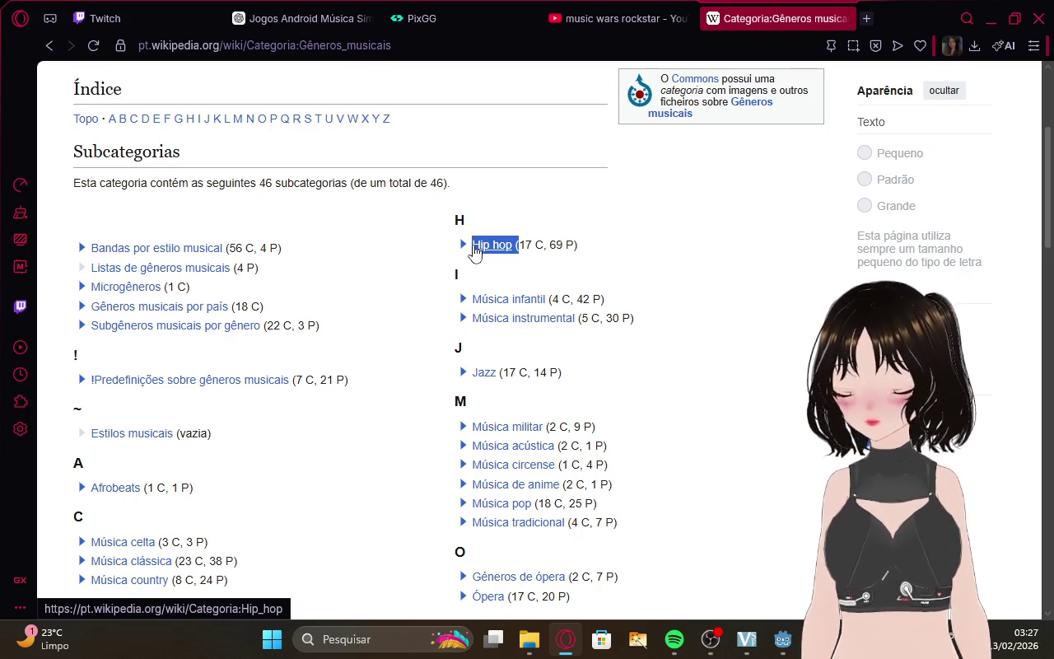
left_click(300, 18)
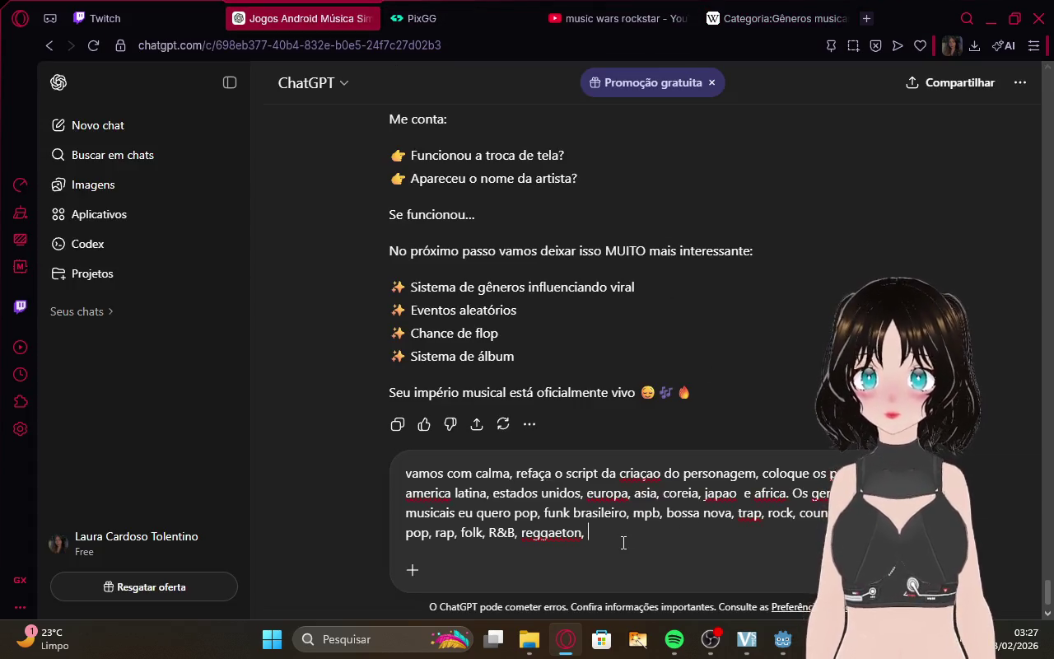
left_click(628, 545)
key("ctrl+v")
key("BackSpace")
key("BackSpace")
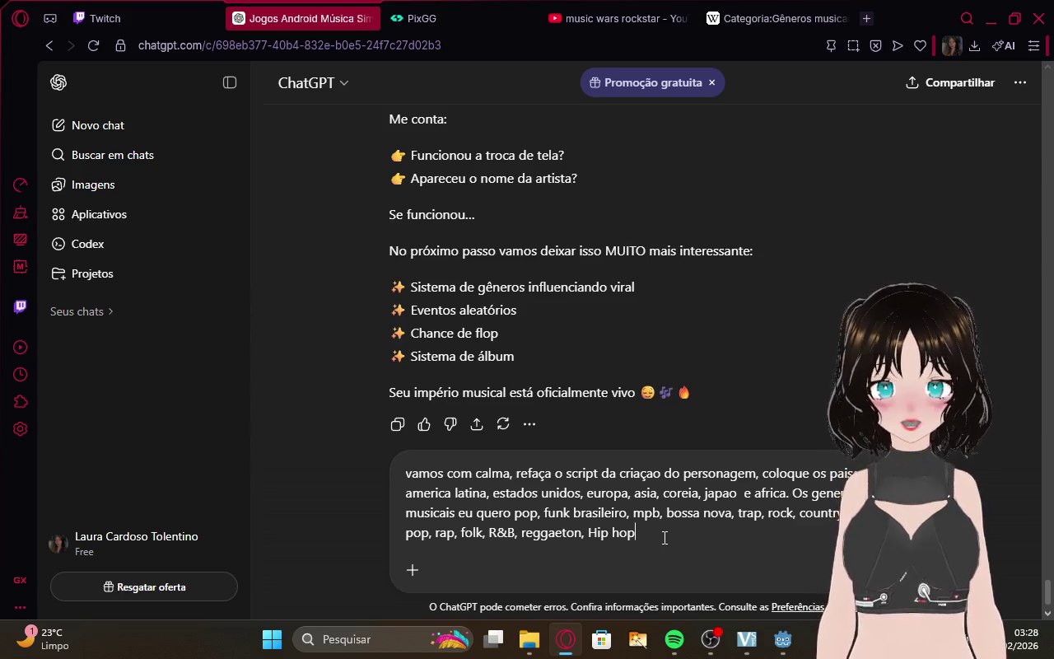
Scroll through the rest of the Wikipedia musical genres category page.
left_click(758, 10)
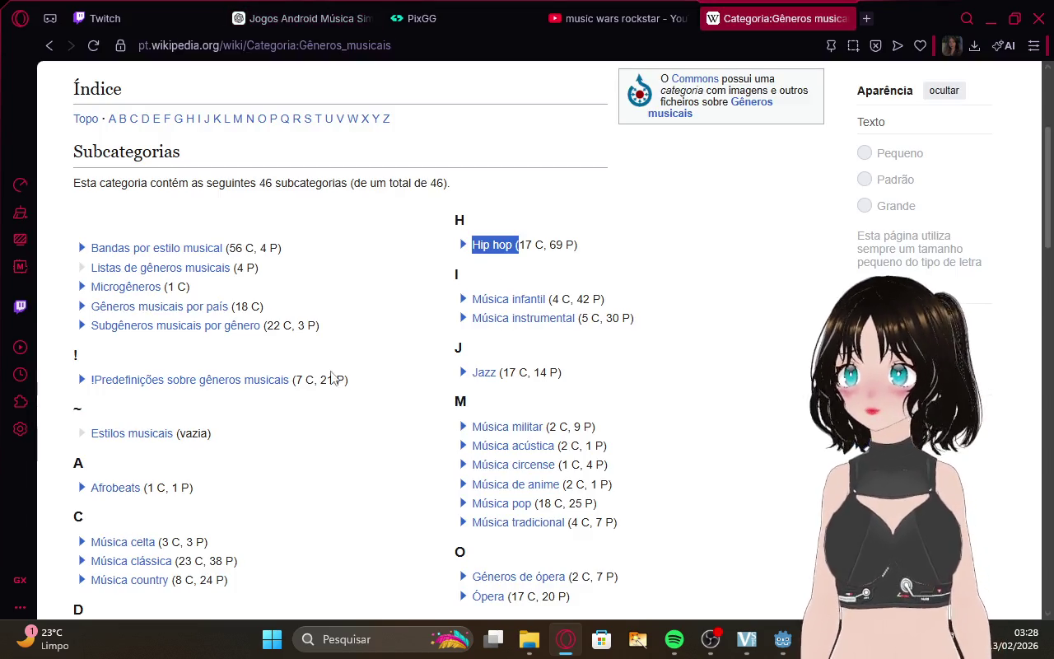
scroll(289, 379, "down", 4)
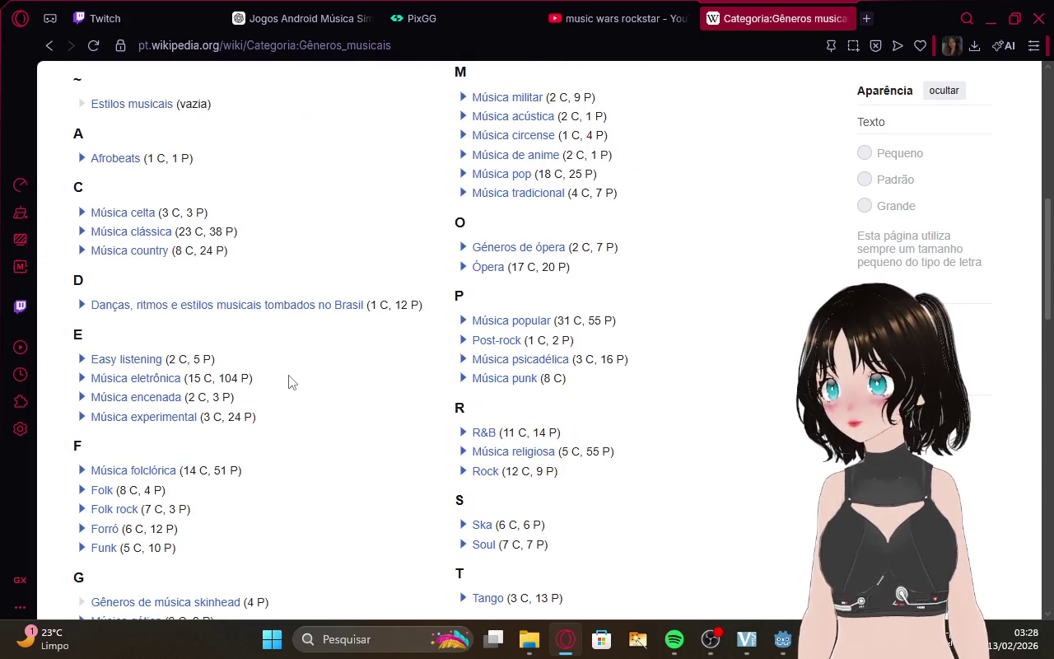
scroll(289, 382, "down", 1)
scroll(289, 382, "down", 1)
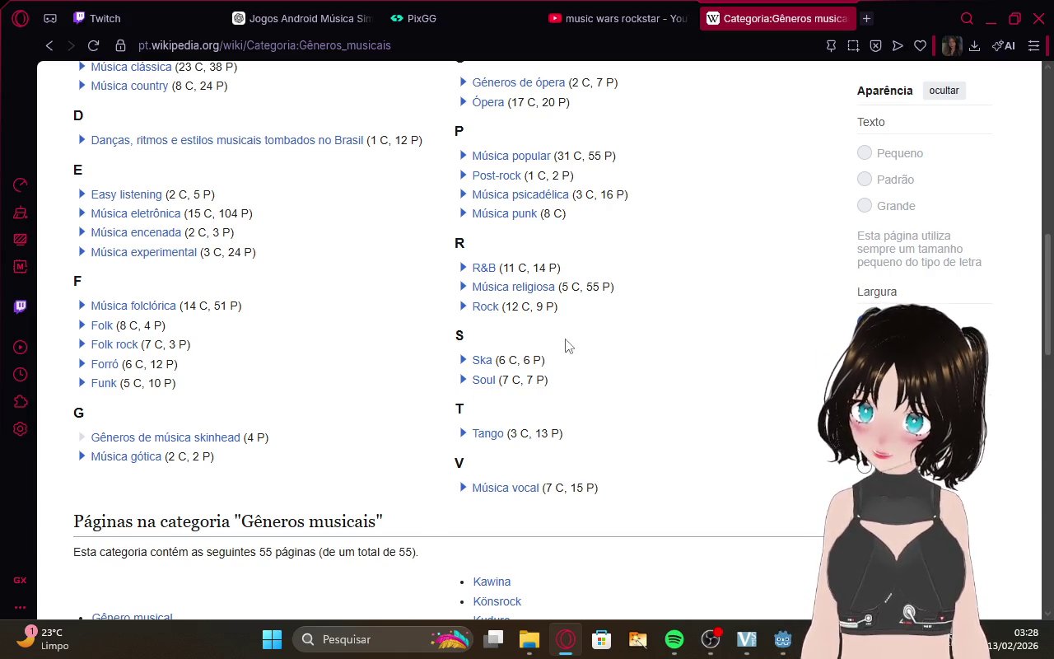
scroll(565, 346, "up", 1)
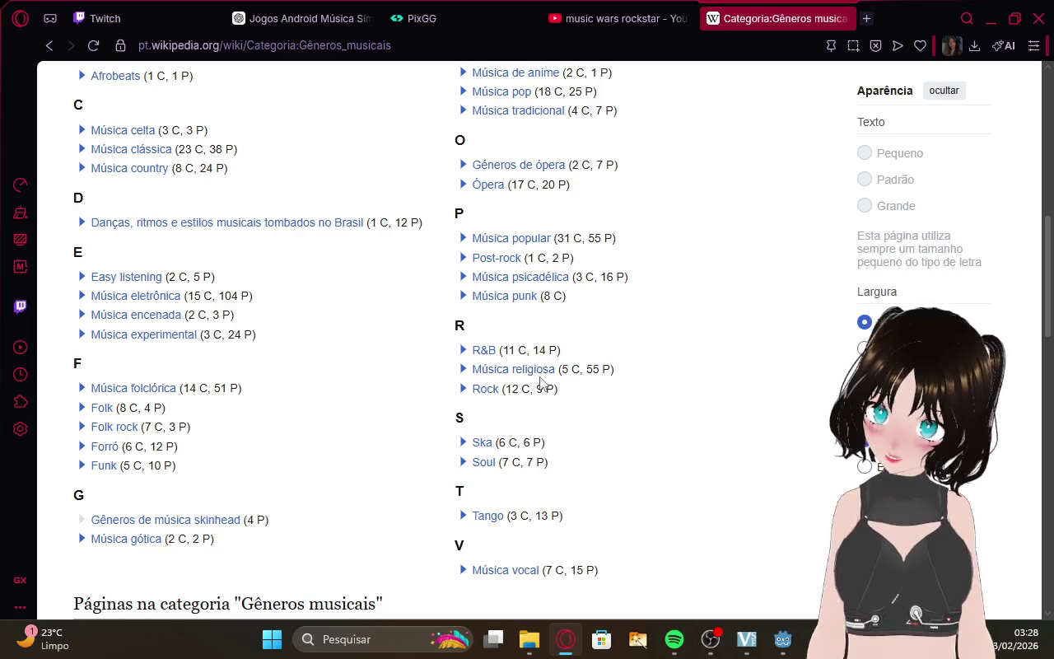
scroll(541, 383, "up", 2)
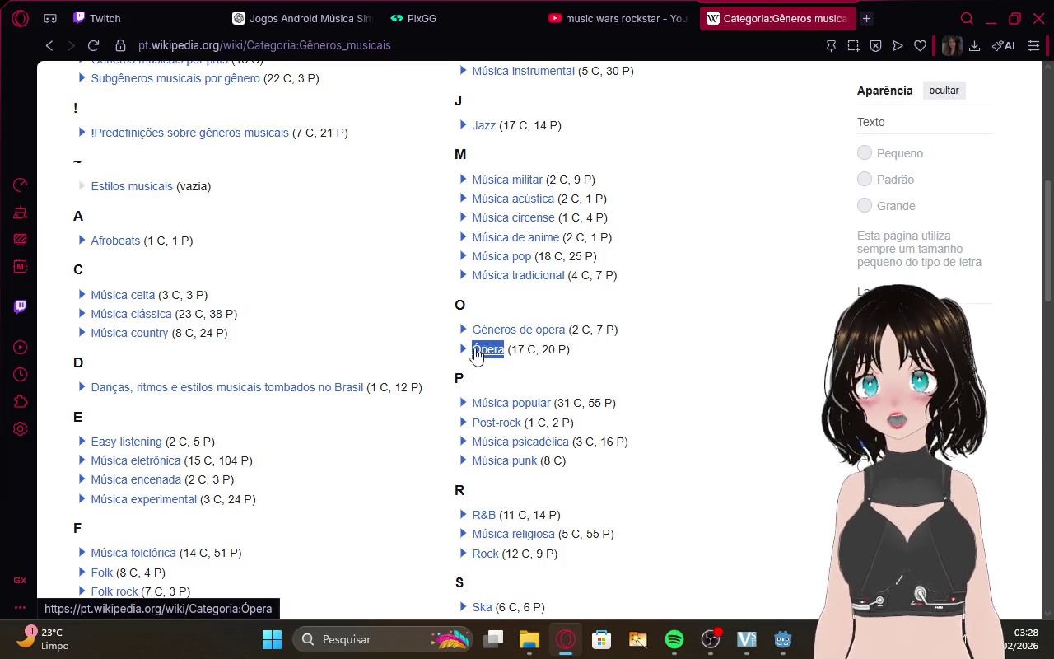
left_click(594, 13)
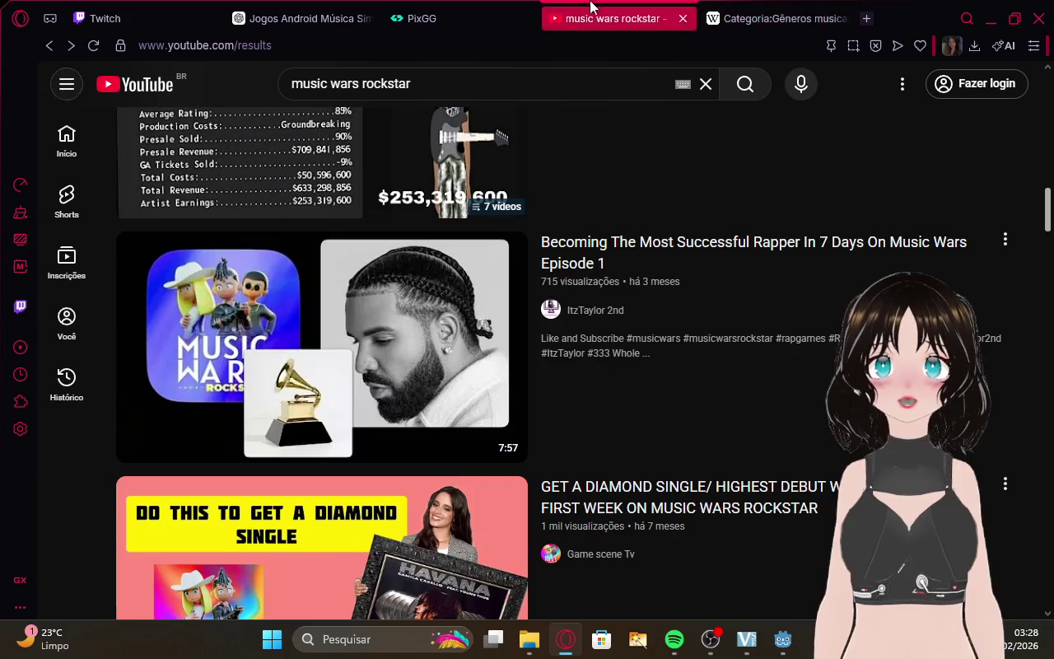
Alternate between ChatGPT and the Wikipedia genre category, rereading the category list.
left_click(782, 16)
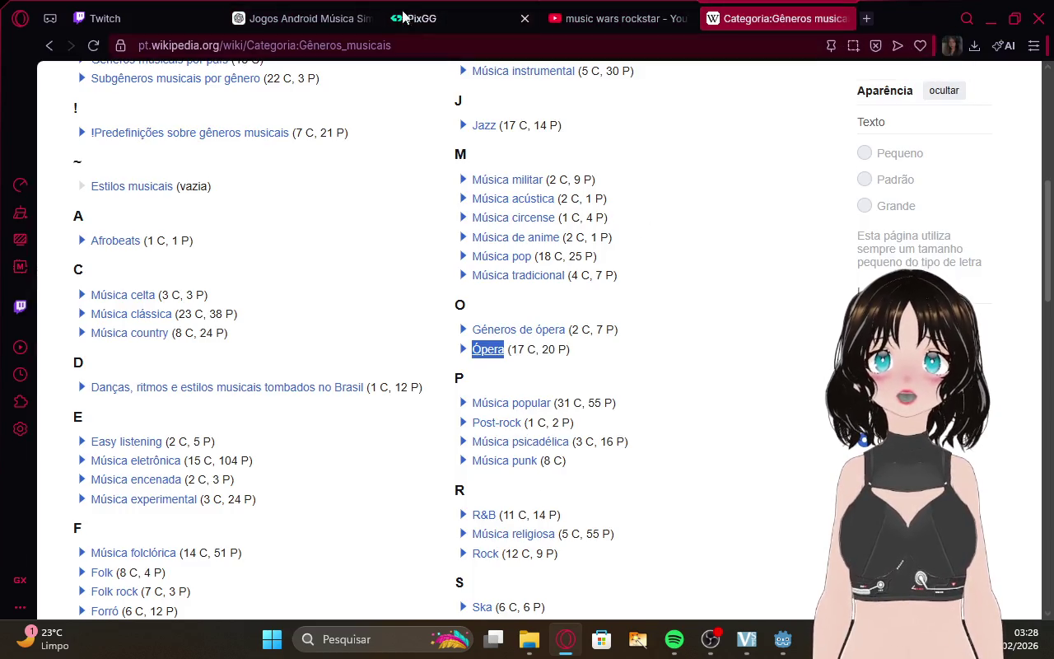
left_click(327, 20)
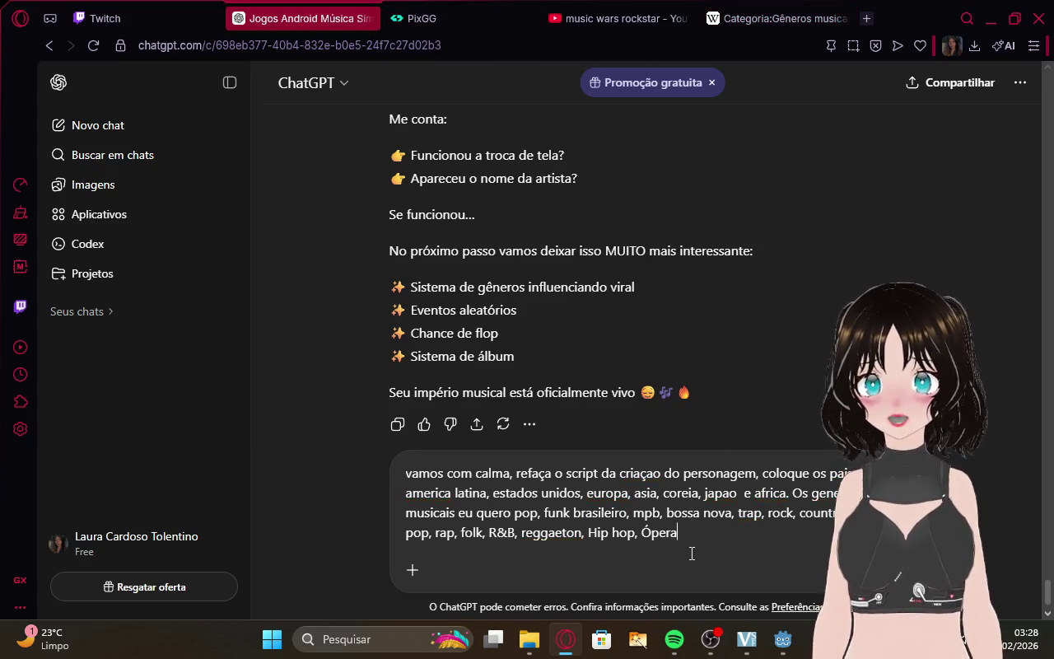
left_click(783, 18)
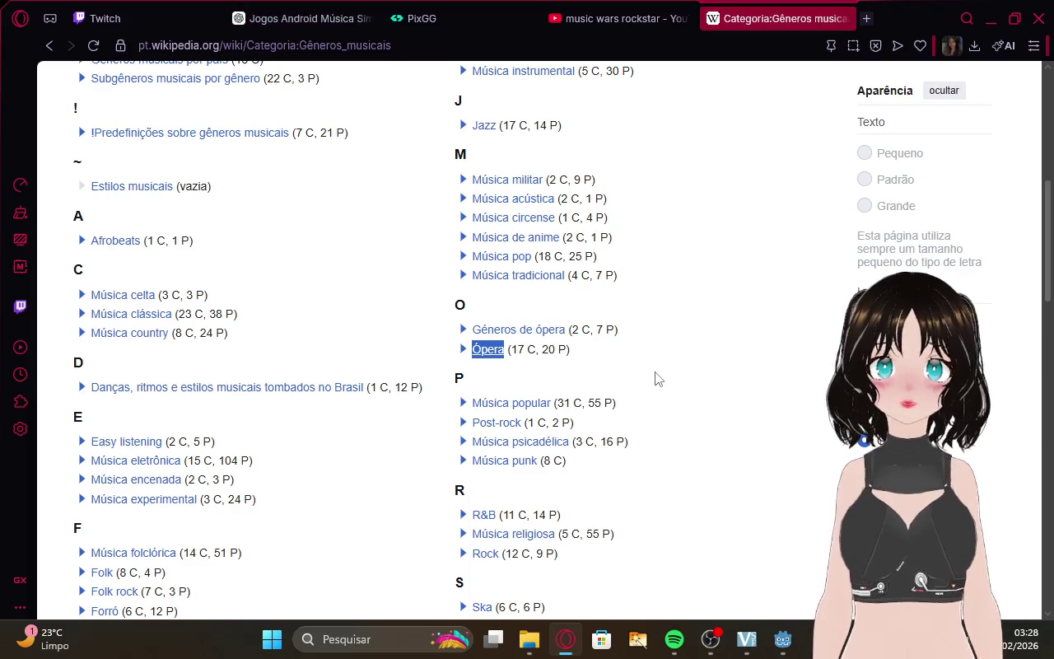
scroll(657, 378, "up", 2)
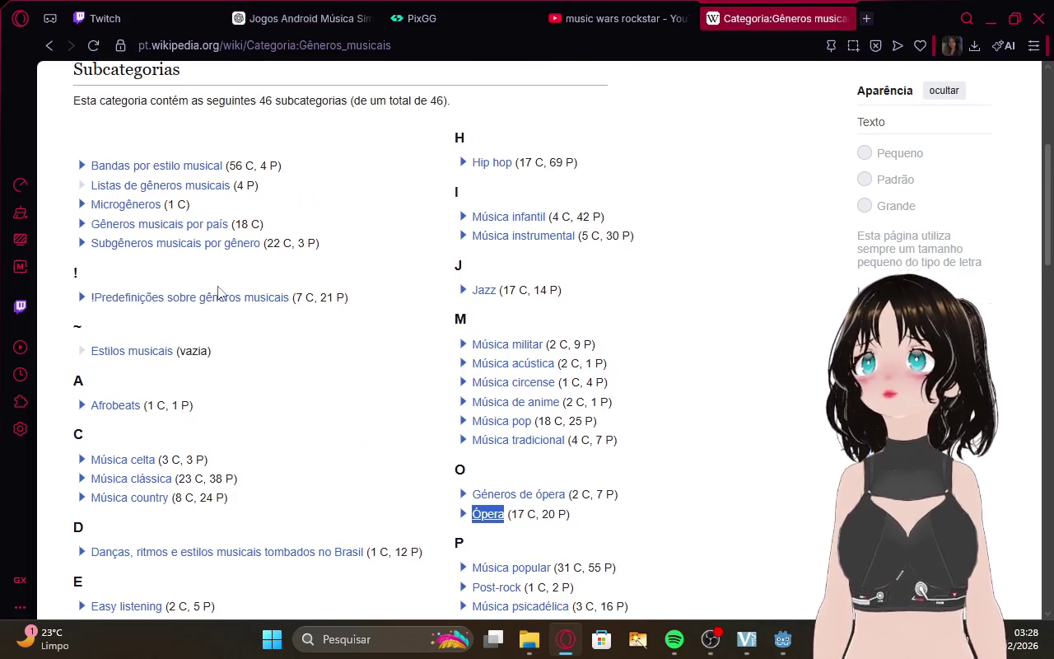
scroll(218, 290, "down", 5)
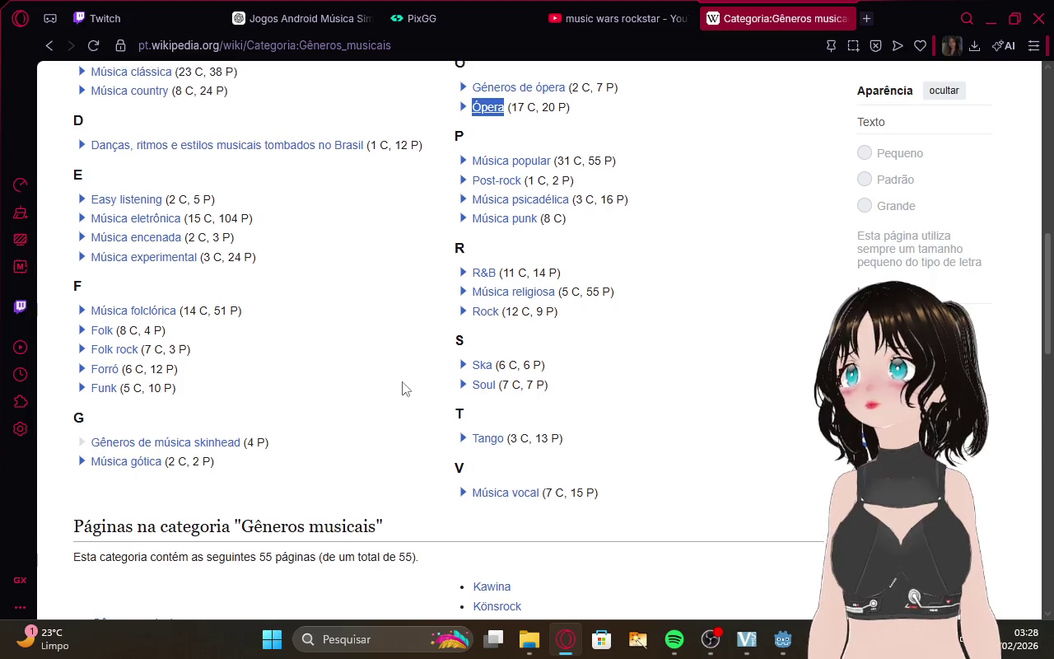
scroll(403, 388, "up", 3)
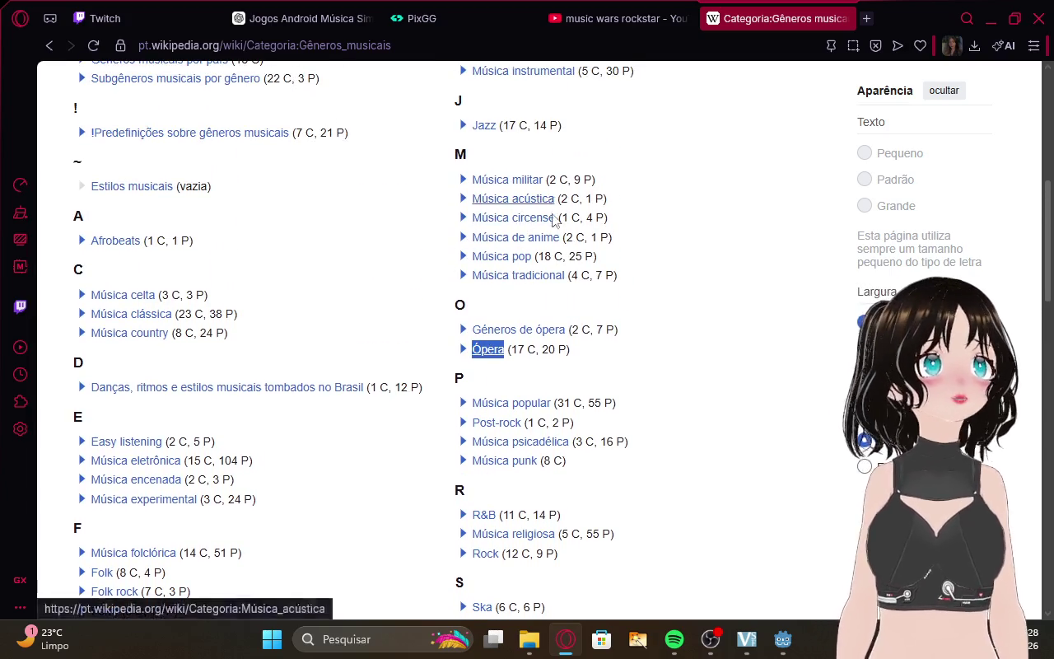
Check the YouTube, PixGG balance, ChatGPT and Twitch tabs, then reread the Wikipedia genres.
left_click(617, 18)
left_click(390, 9)
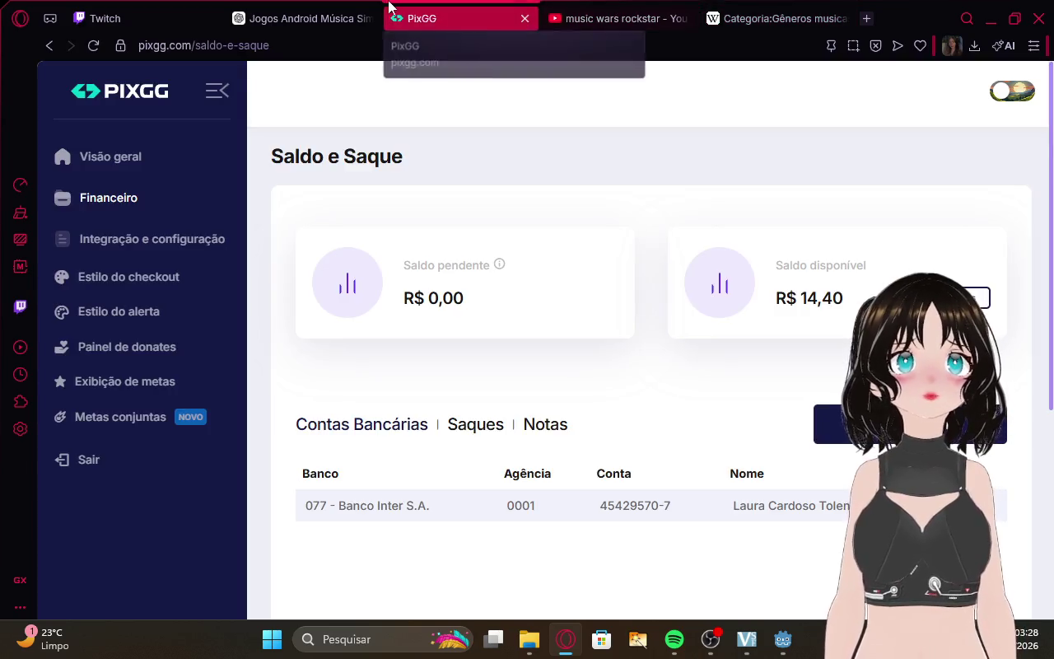
left_click(375, 17)
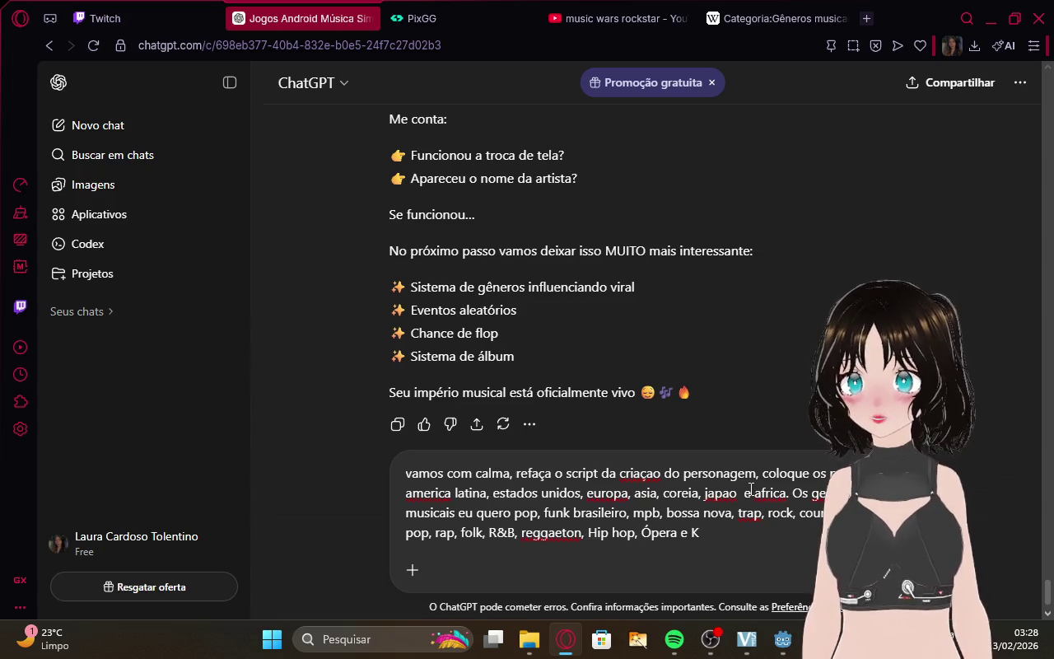
left_click(190, 9)
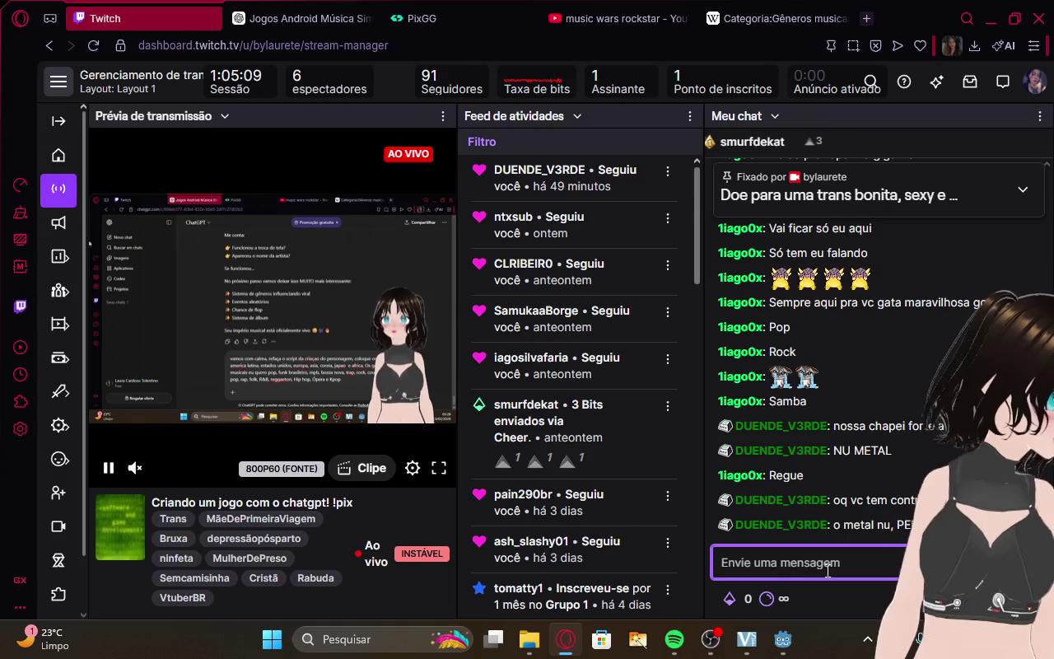
left_click(778, 19)
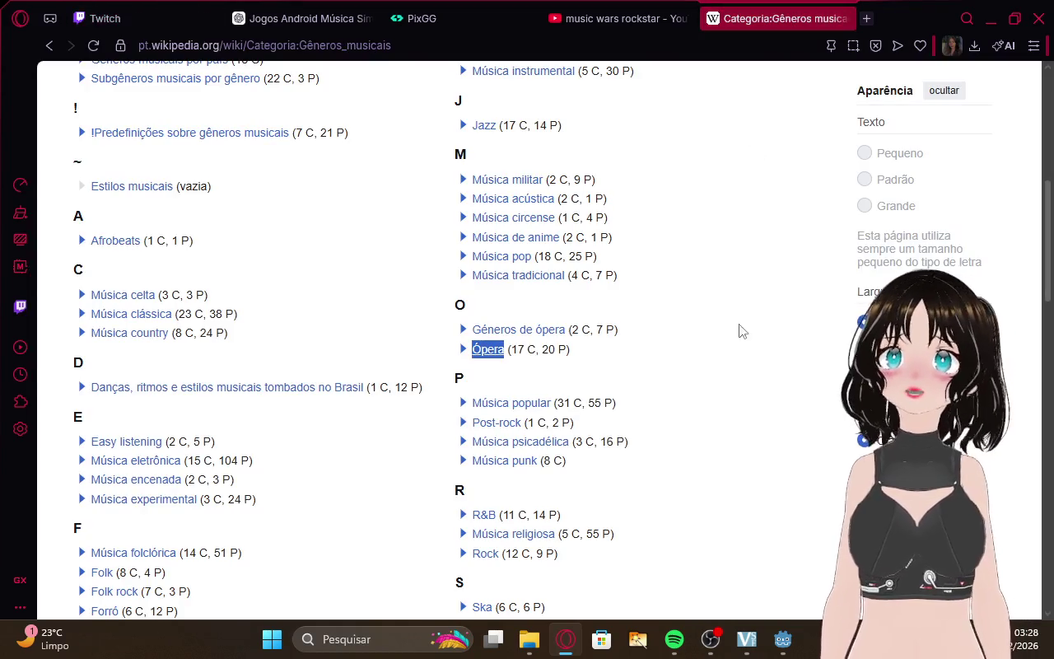
scroll(696, 338, "up", 2)
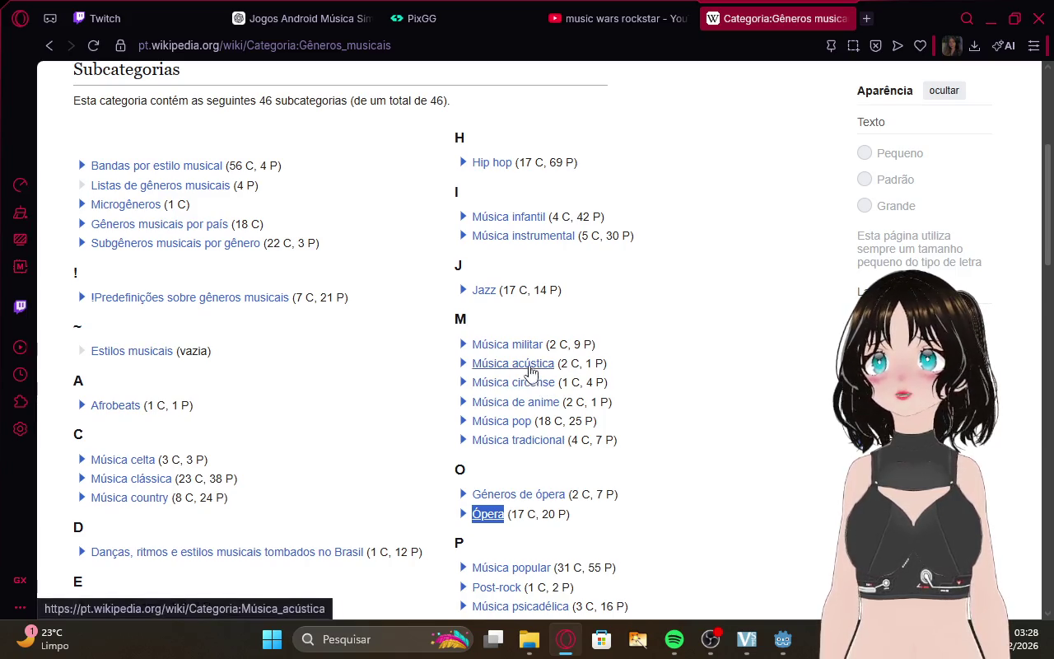
scroll(589, 285, "down", 5)
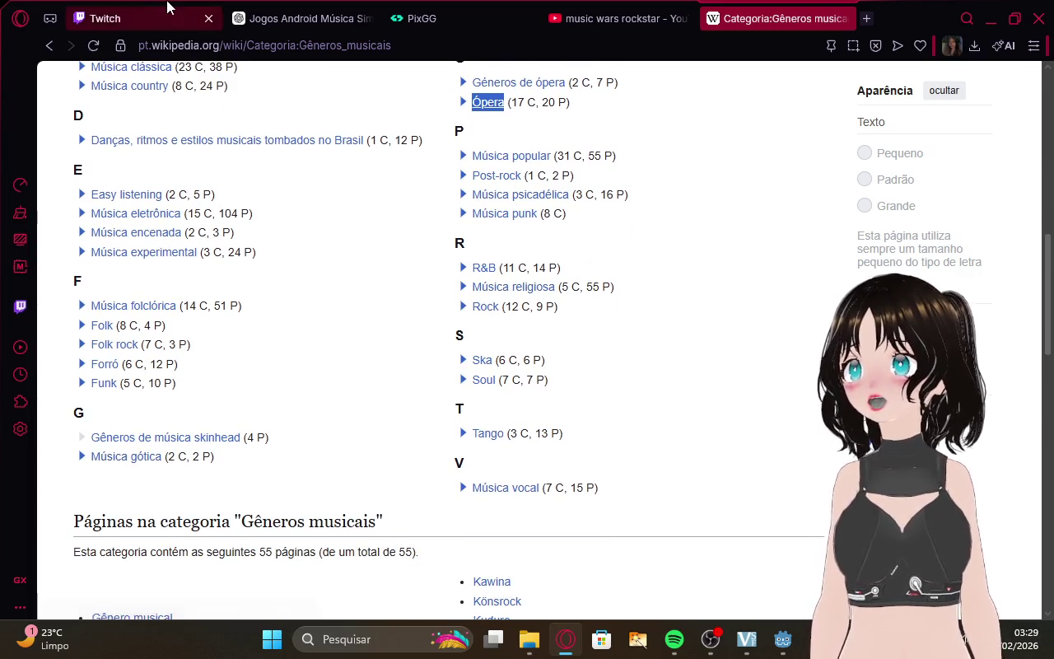
Cycle through the browser tabs to the ChatGPT conversation with the drafted regions-and-genres prompt.
left_click(105, 18)
left_click(703, 10)
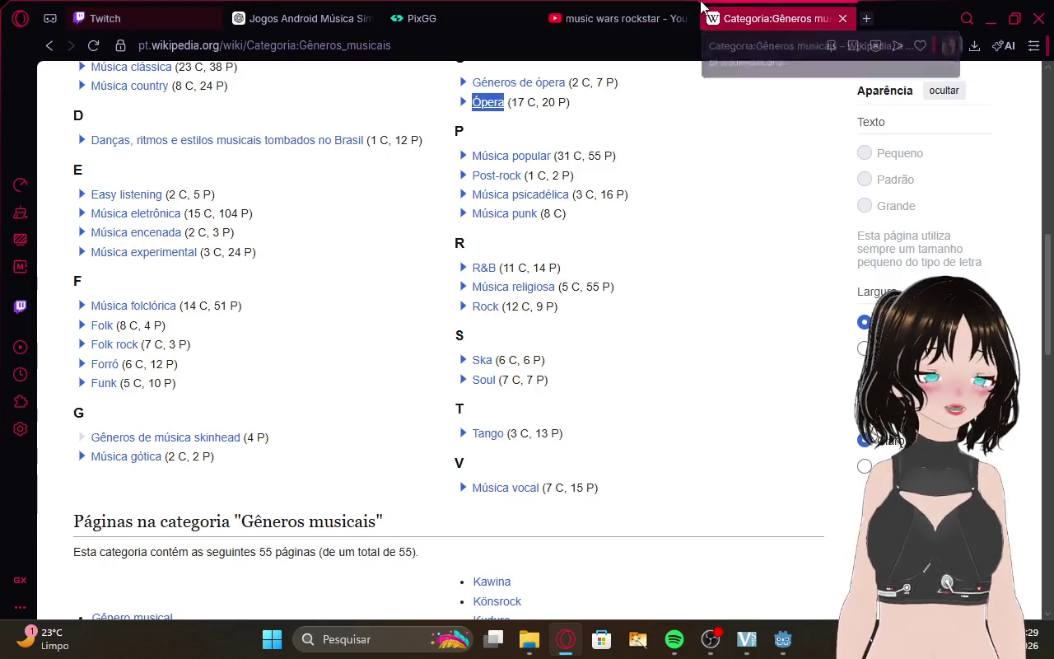
left_click(640, 10)
left_click(365, 12)
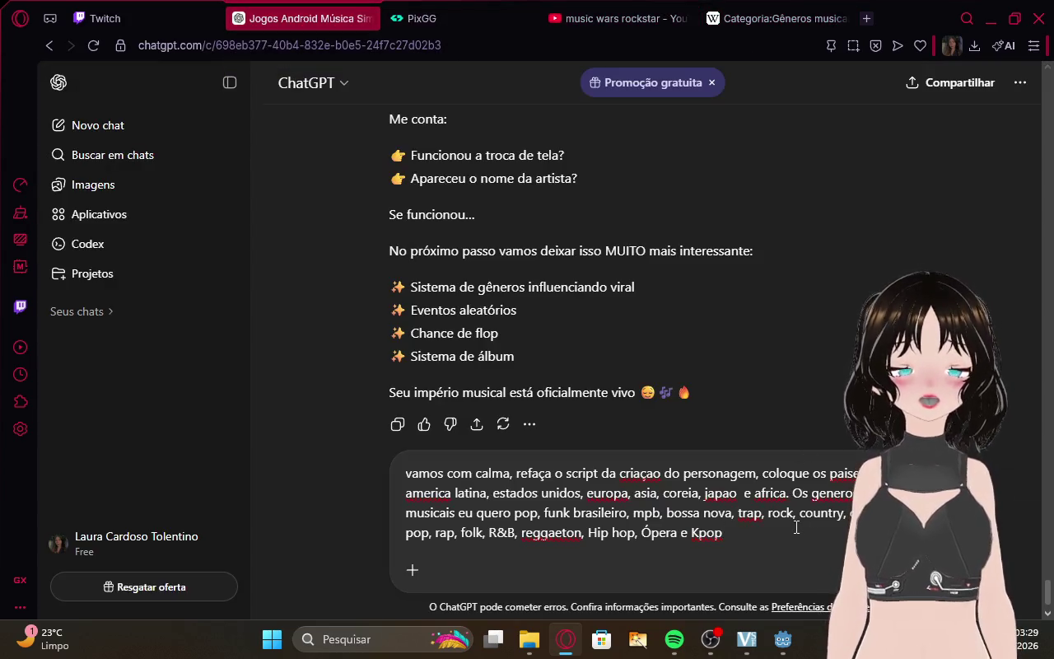
left_click(747, 643)
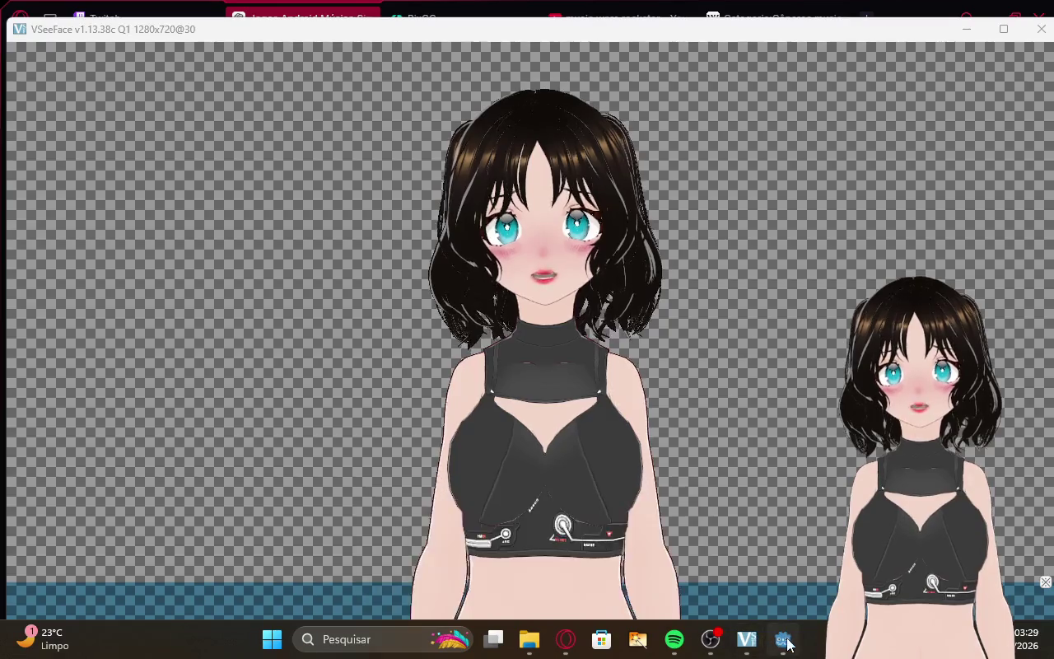
Bring Godot forward and scroll through character_creation.gd's genre and city lists.
left_click(783, 639)
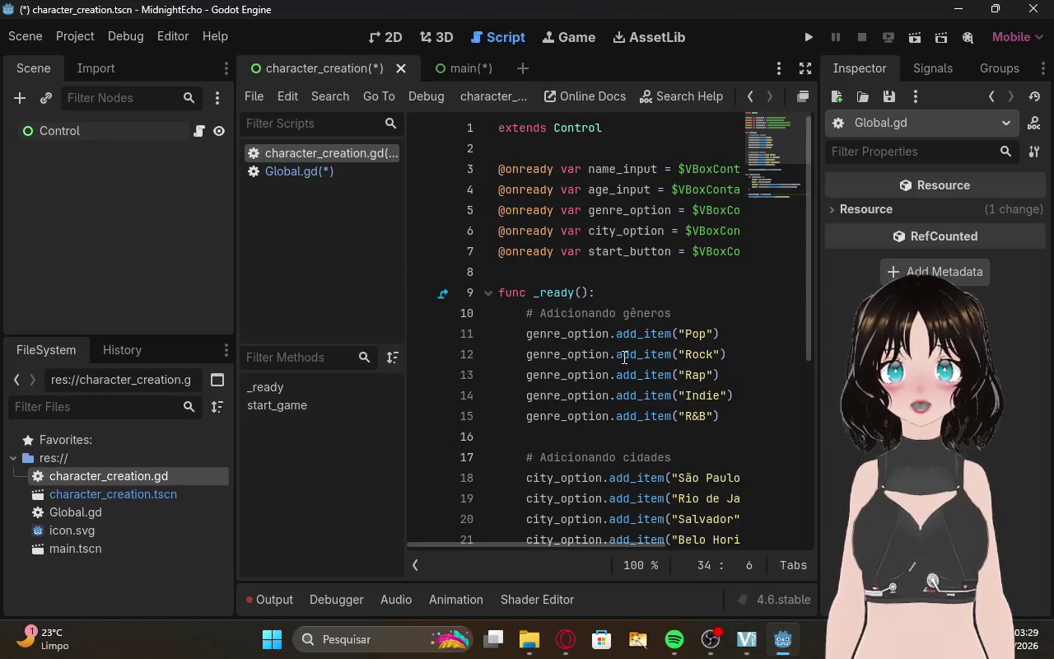
scroll(705, 352, "down", 5)
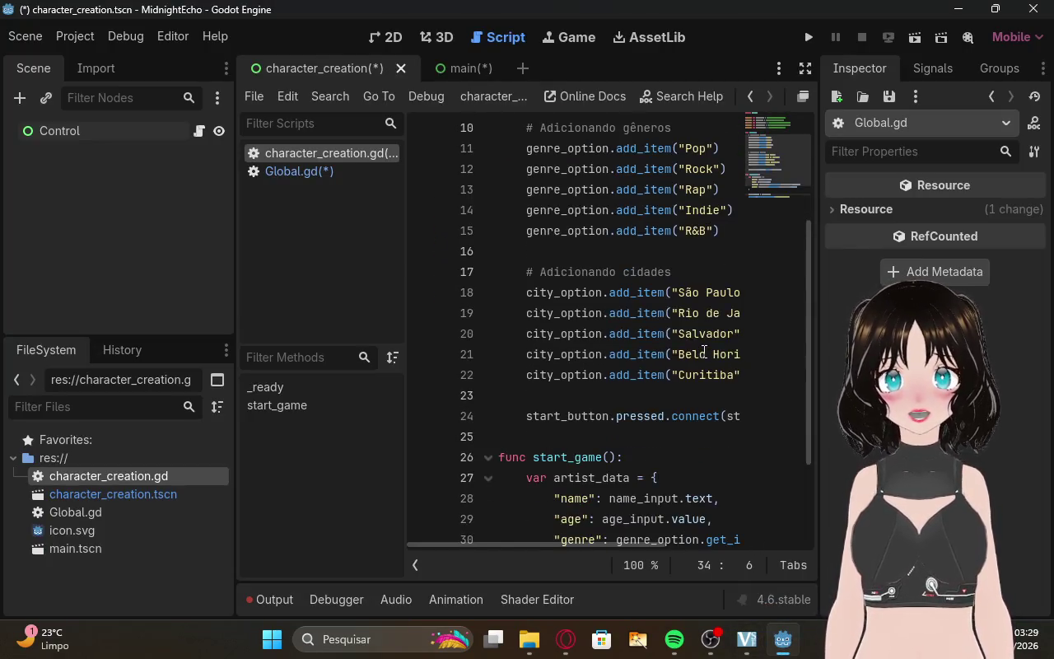
scroll(705, 352, "up", 5)
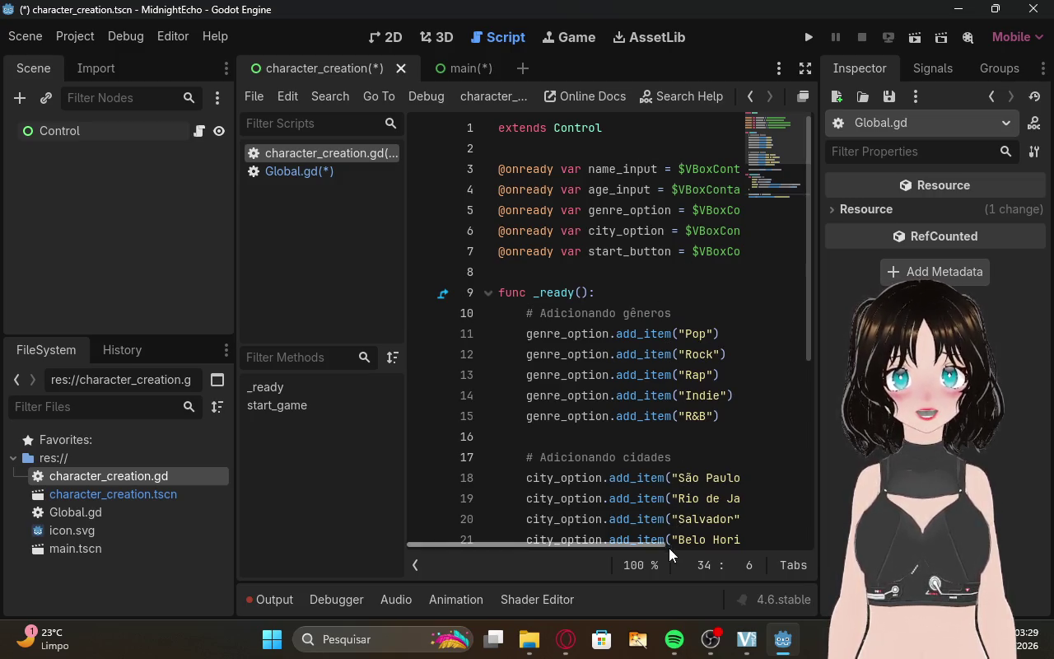
scroll(702, 318, "down", 5)
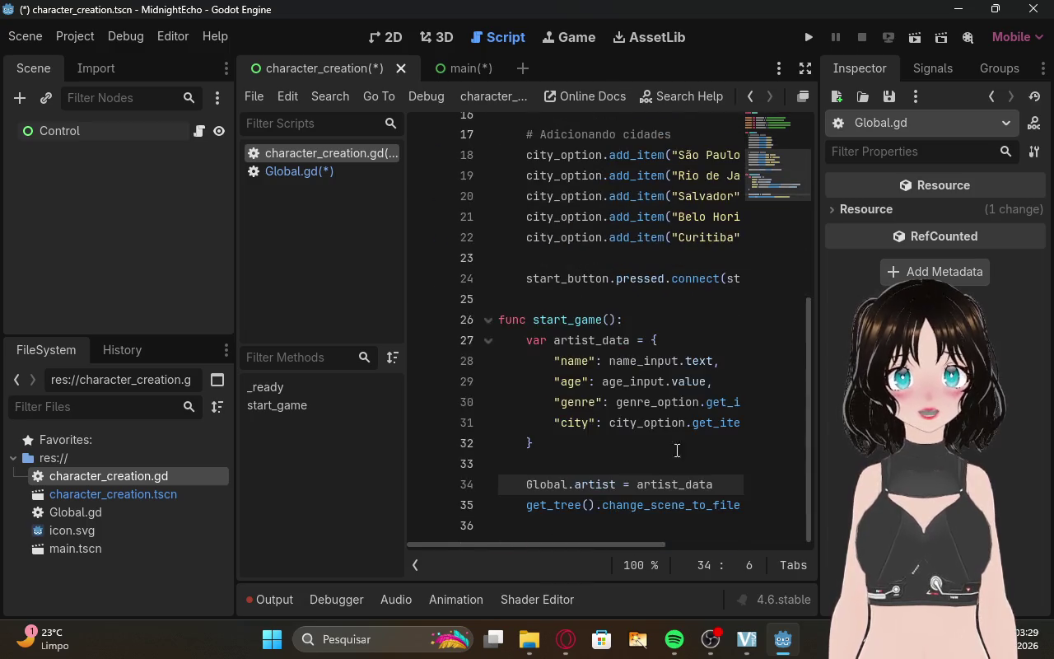
left_click(567, 640)
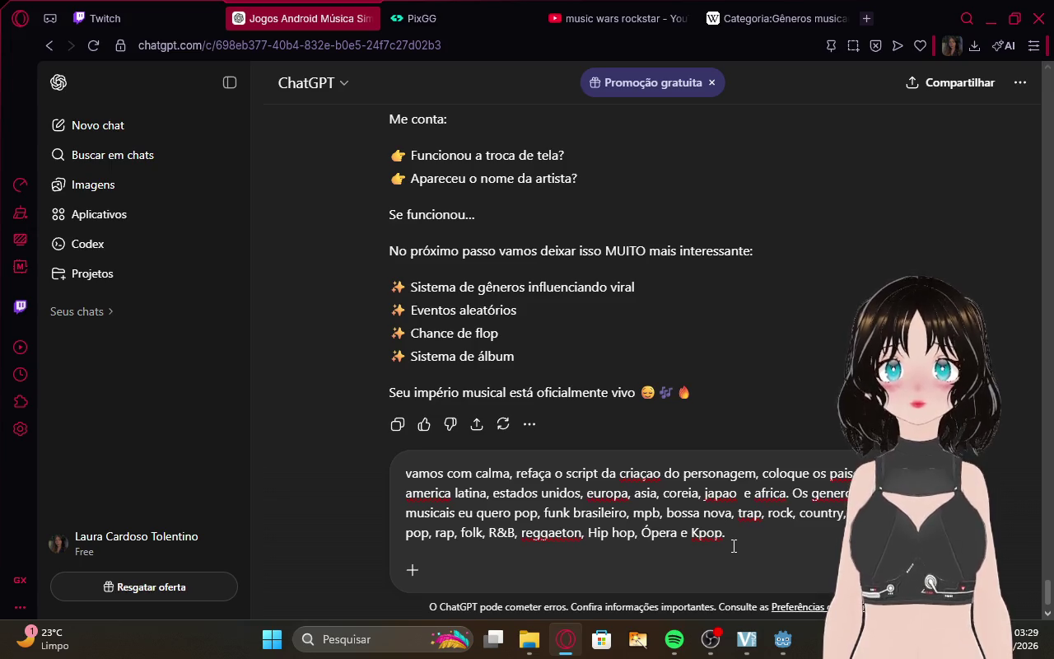
Send the request to ChatGPT and copy the regenerated character_creation script code.
key("Return")
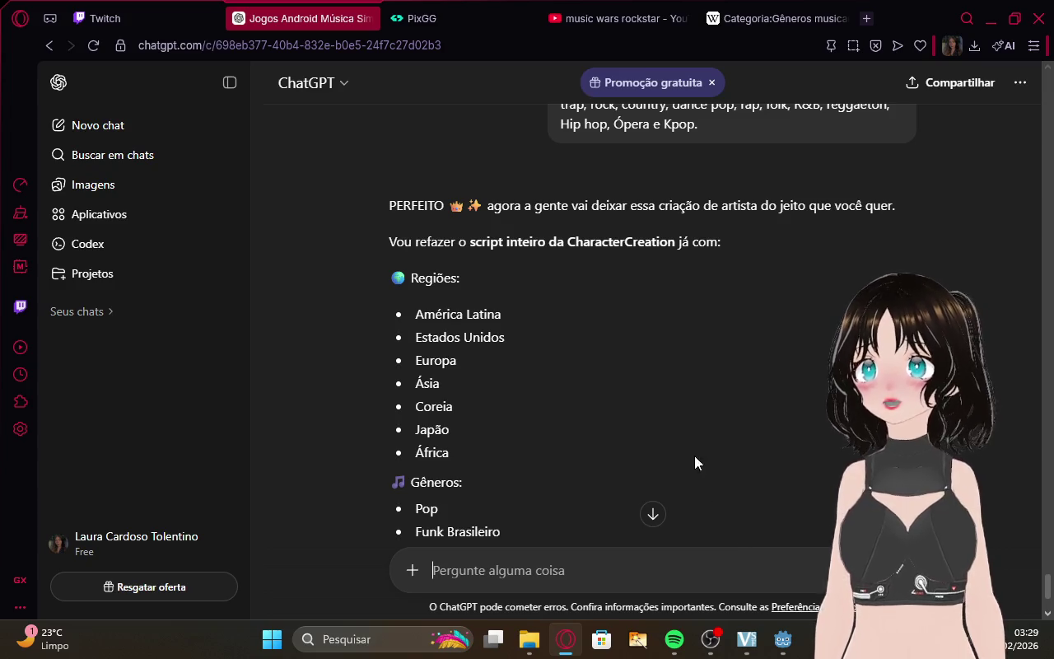
scroll(685, 325, "down", 5)
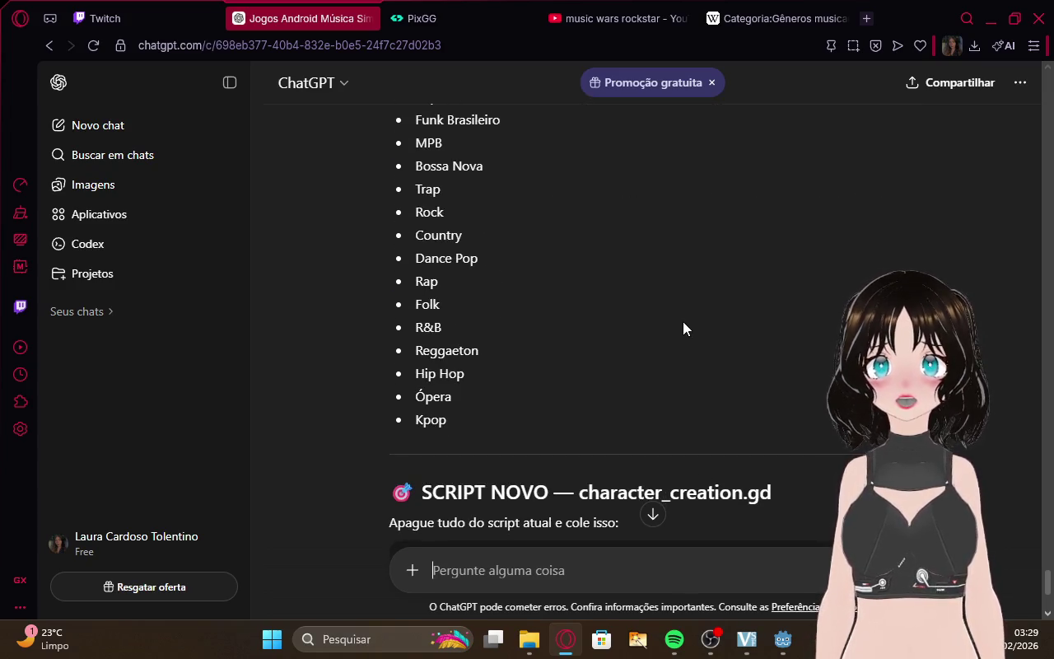
scroll(683, 328, "up", 3)
scroll(683, 328, "down", 7)
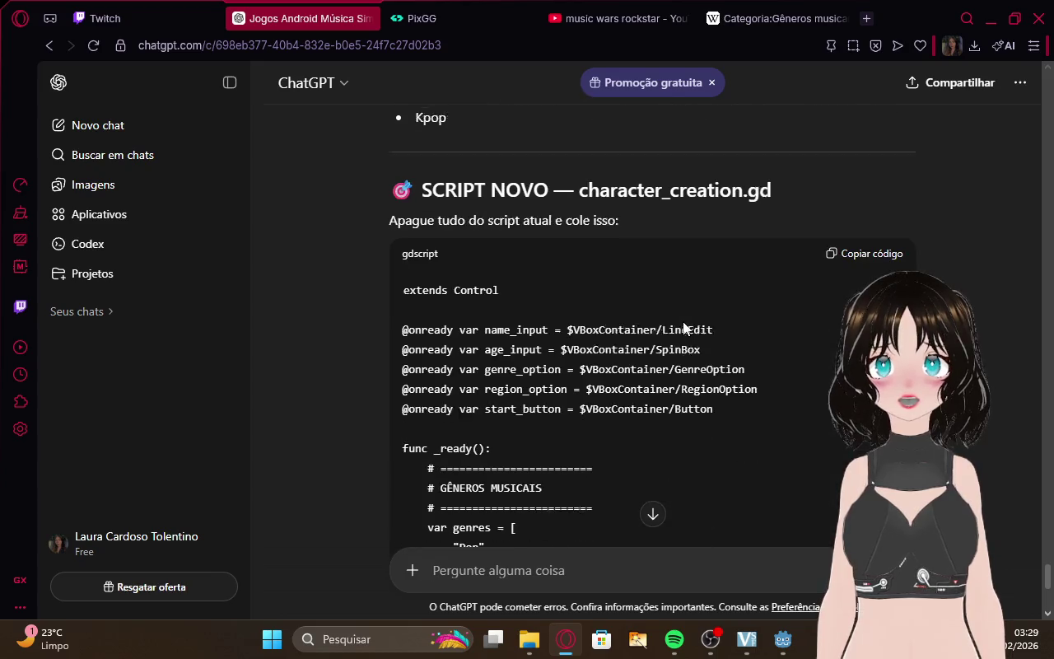
left_click(861, 226)
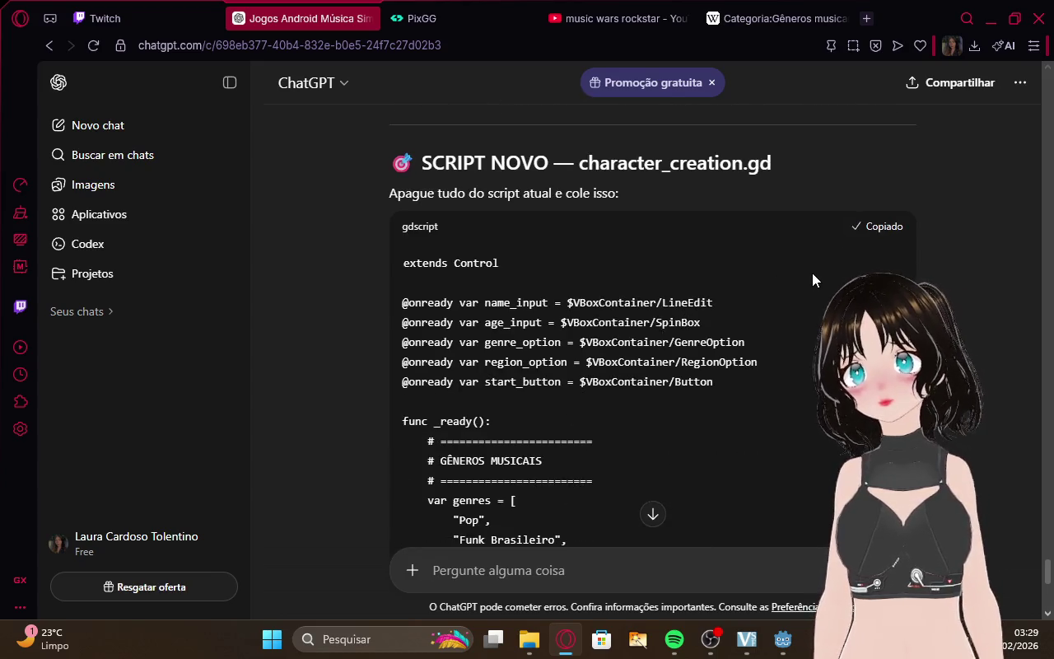
scroll(812, 272, "down", 1)
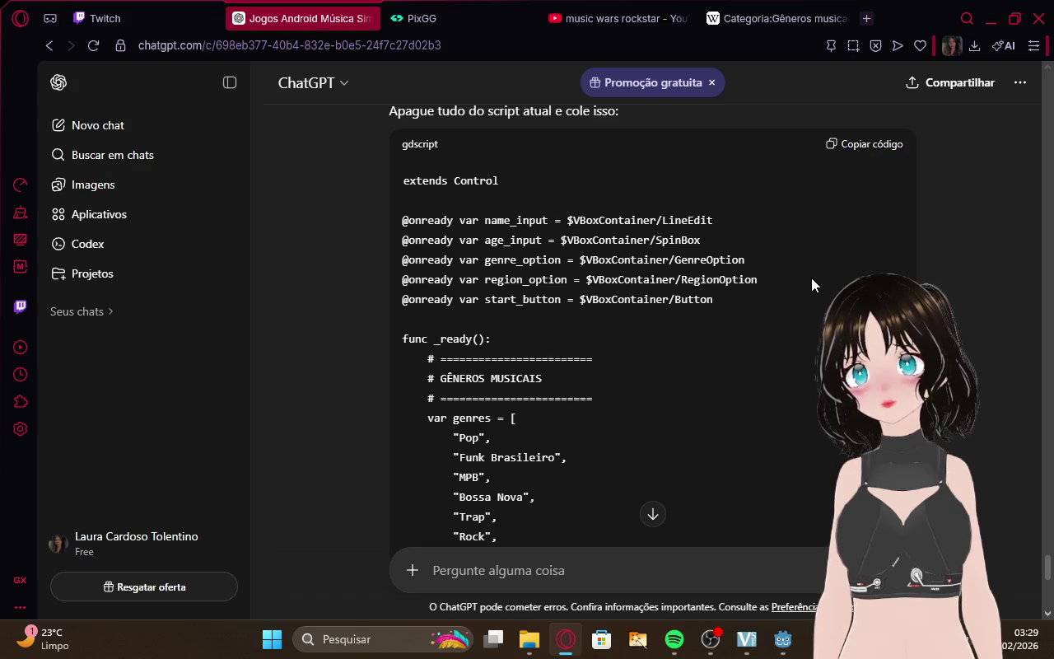
scroll(811, 284, "down", 5)
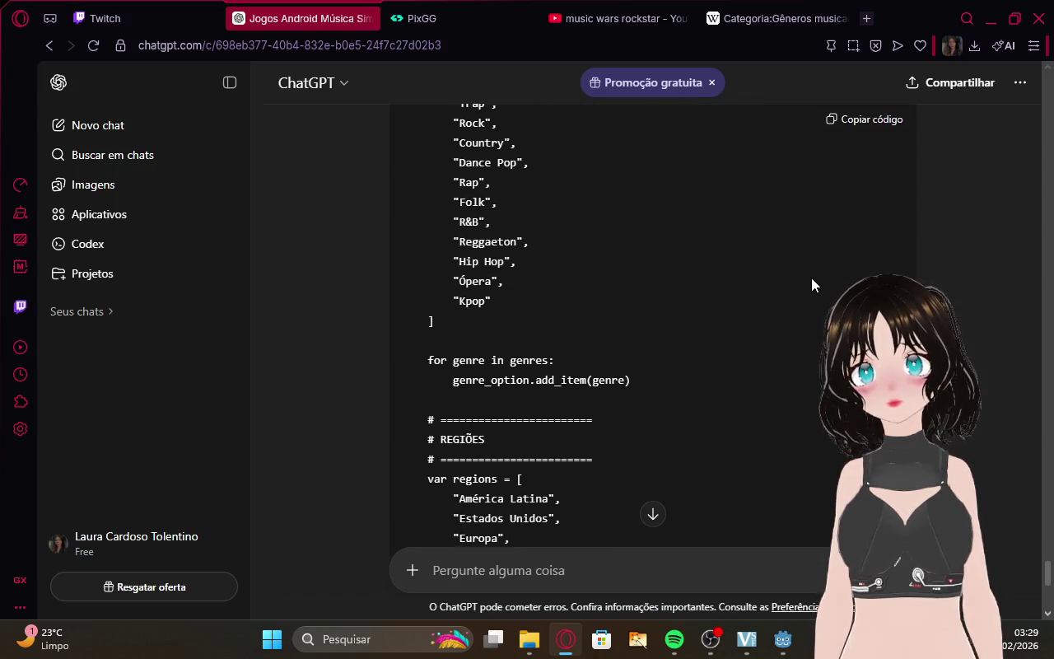
scroll(811, 285, "down", 6)
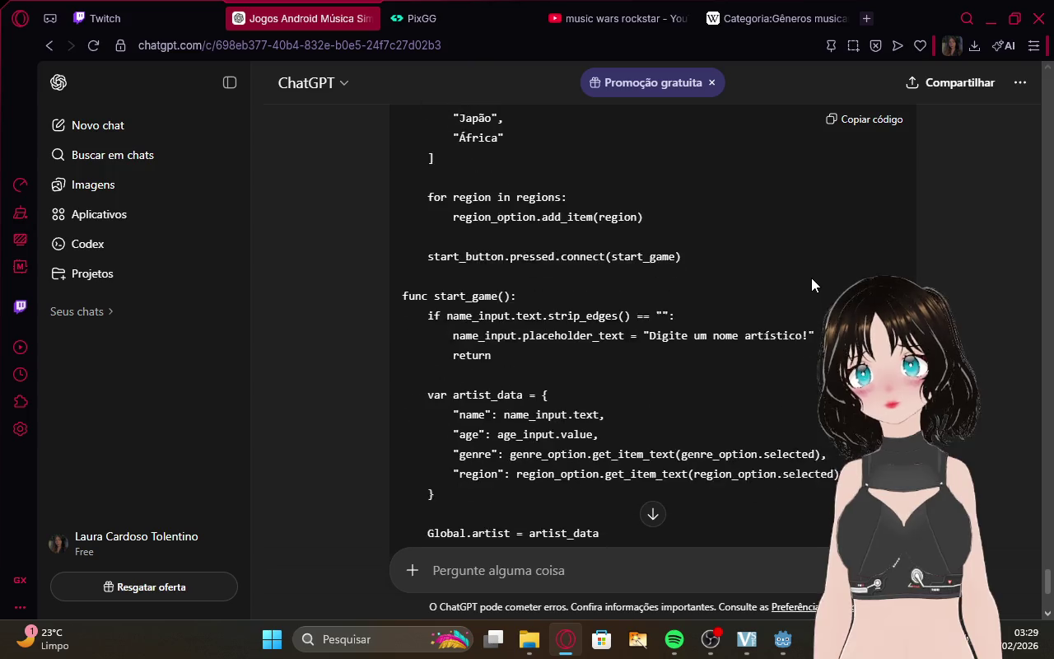
scroll(811, 285, "down", 4)
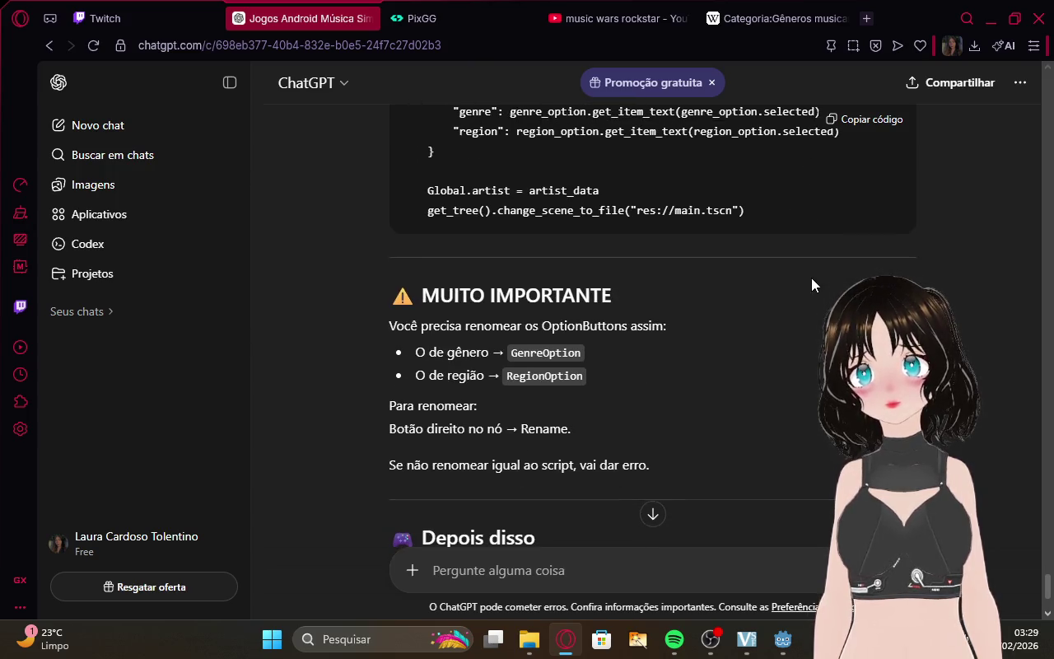
Paste the new genre-and-region script over the old code in character_creation.gd.
left_click(783, 624)
mouse_move(700, 527)
left_mouse_down()
mouse_move(658, 507)
mouse_move(489, 133)
mouse_move(483, 20)
left_mouse_up()
key("ctrl+v")
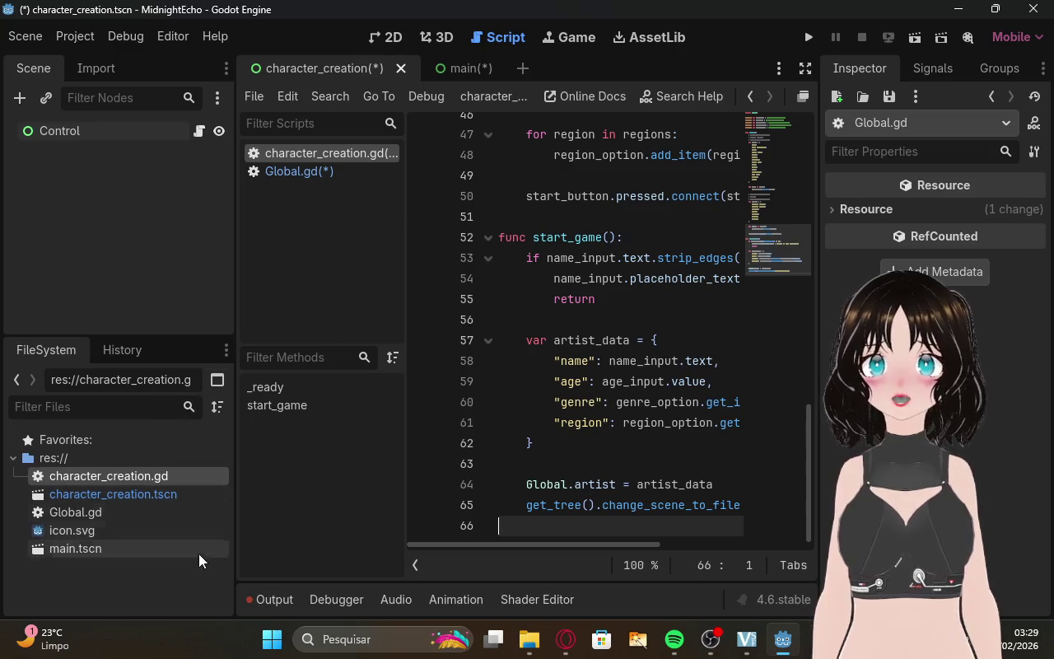
left_click(182, 567)
key("alt+Tab")
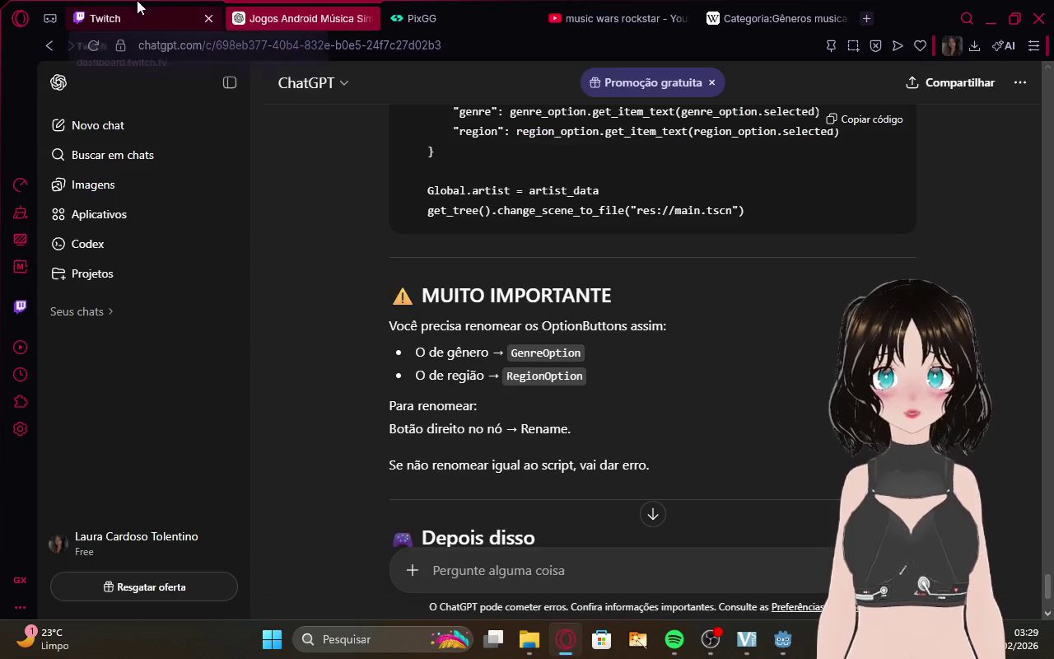
Read the Twitch stream manager's chat and activity feed, briefly checking the music player.
key("ctrl+Tab")
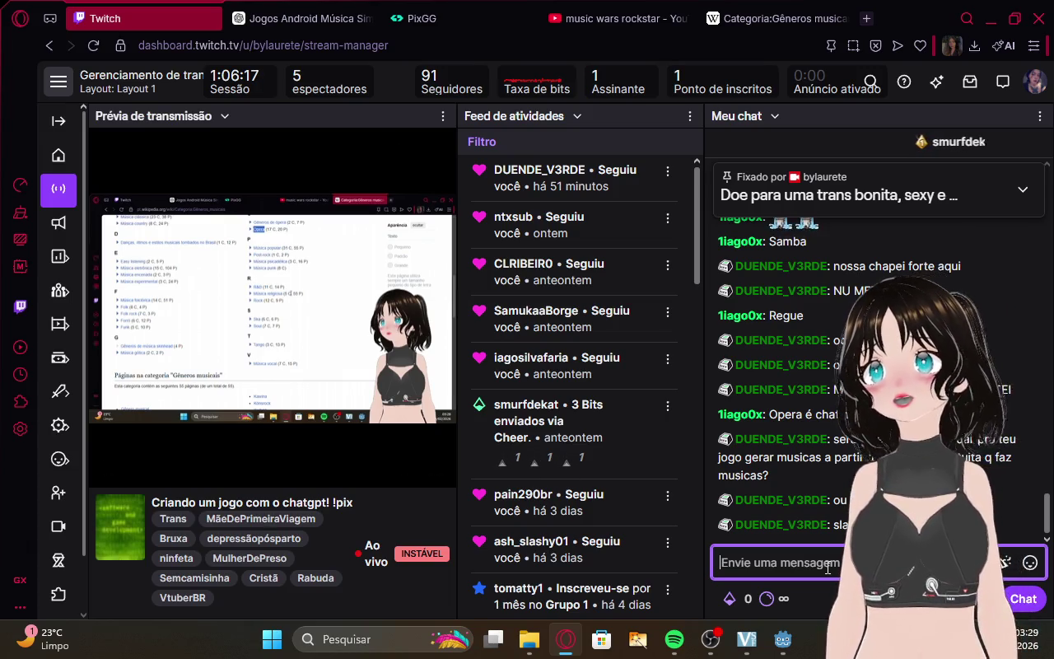
key("alt+Tab")
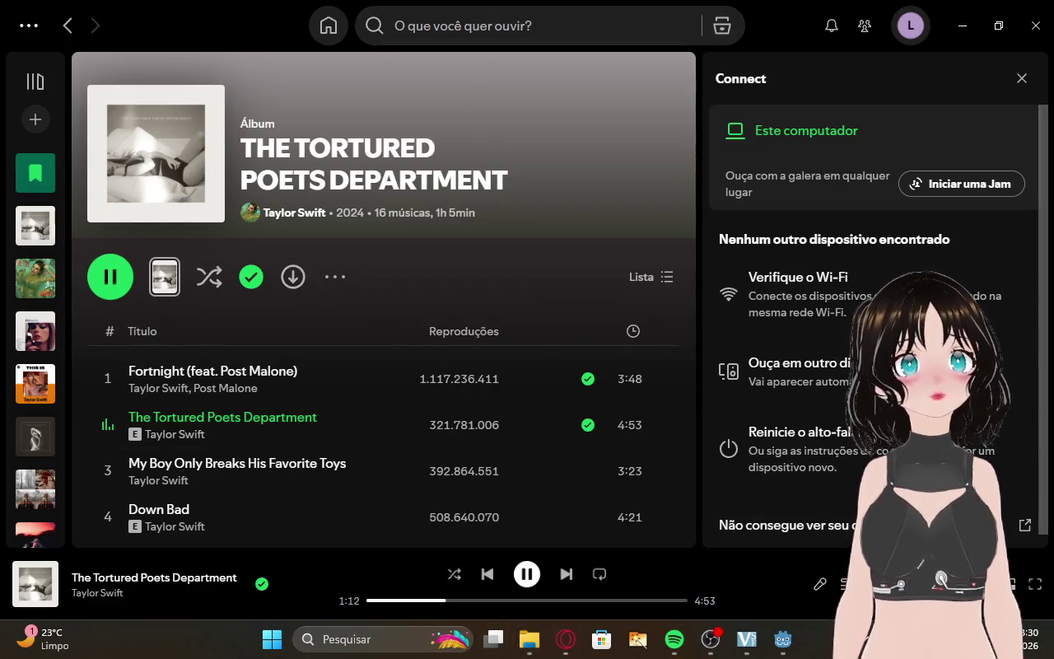
left_click(562, 649)
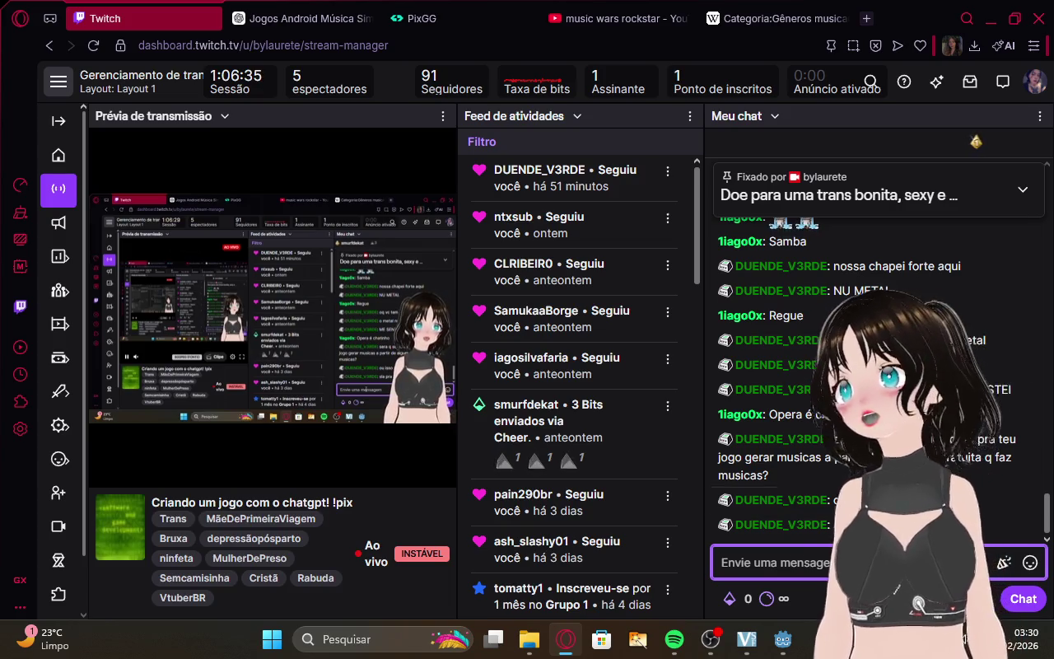
mouse_move(993, 356)
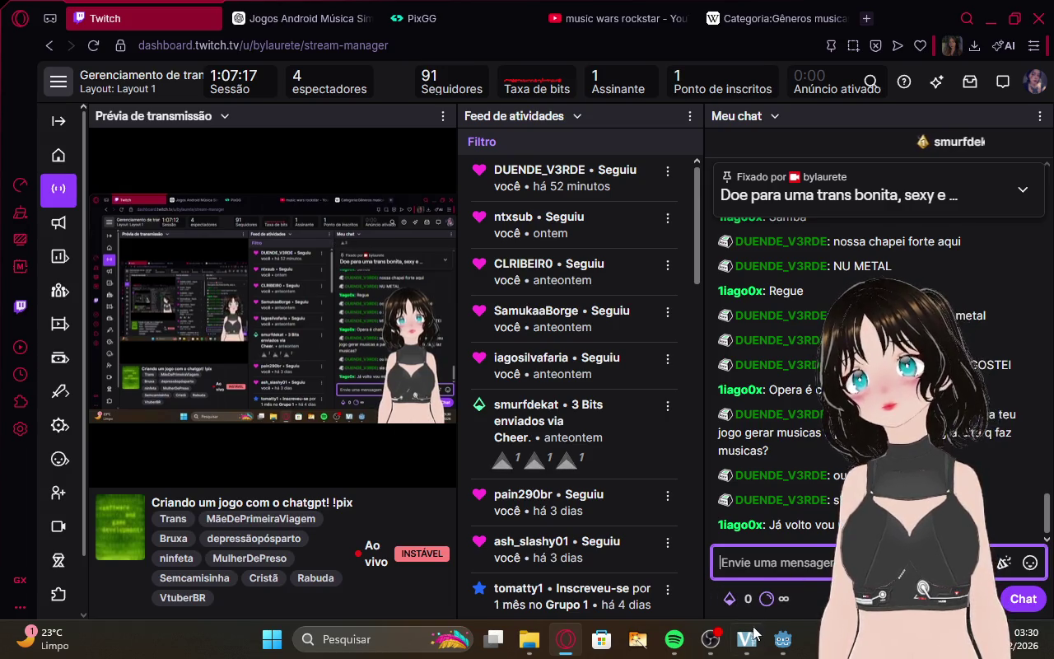
key("alt+Tab")
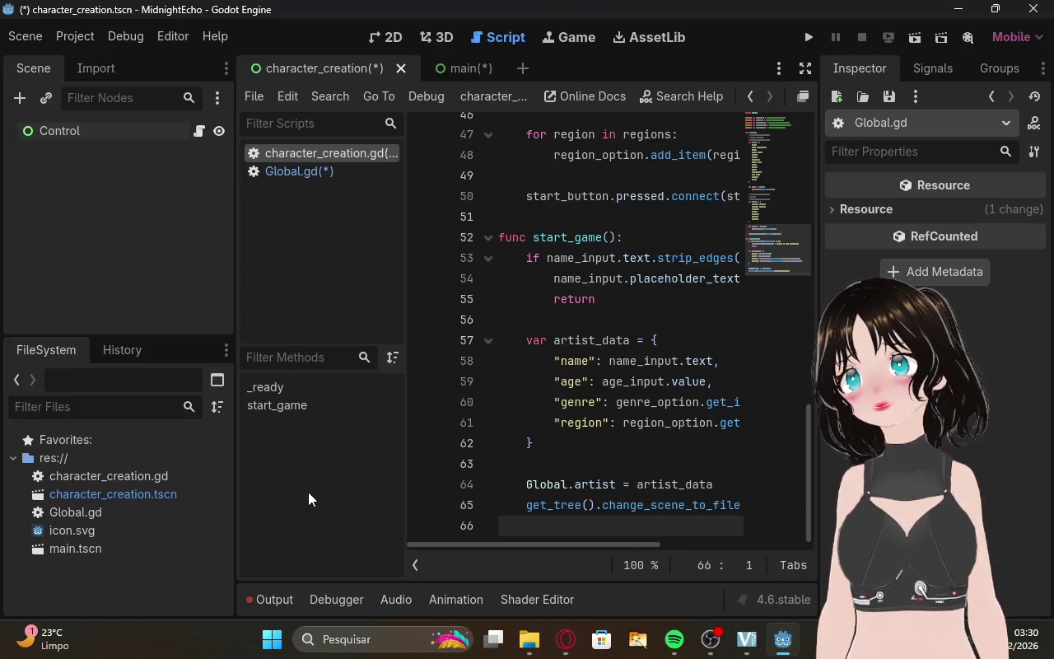
left_click(566, 639)
left_click(305, 18)
scroll(683, 413, "down", 3)
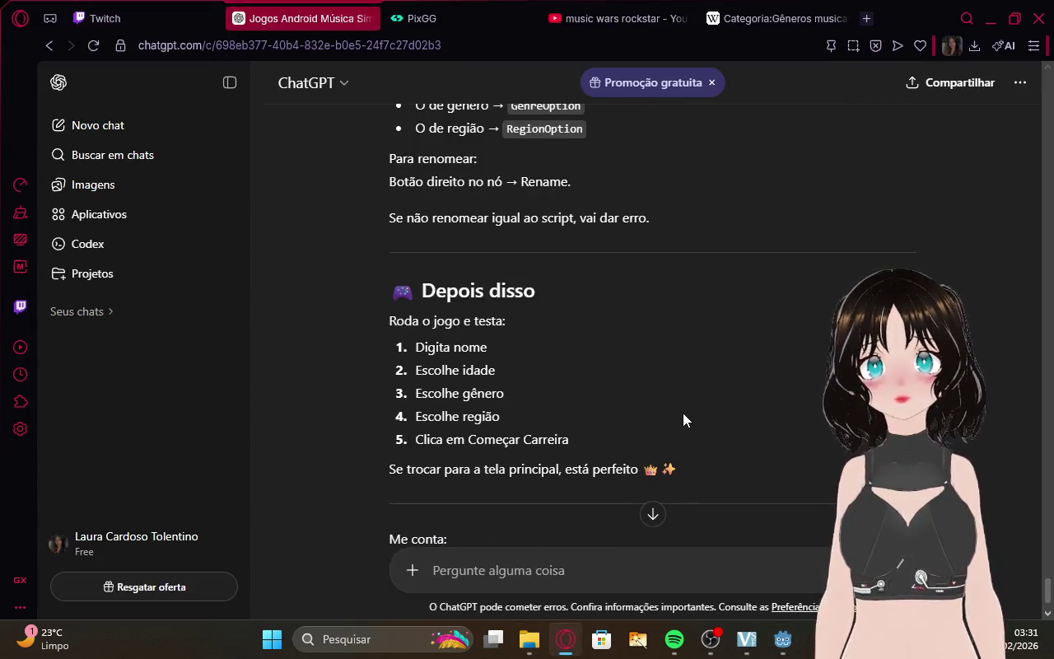
scroll(683, 412, "up", 4)
scroll(683, 412, "down", 1)
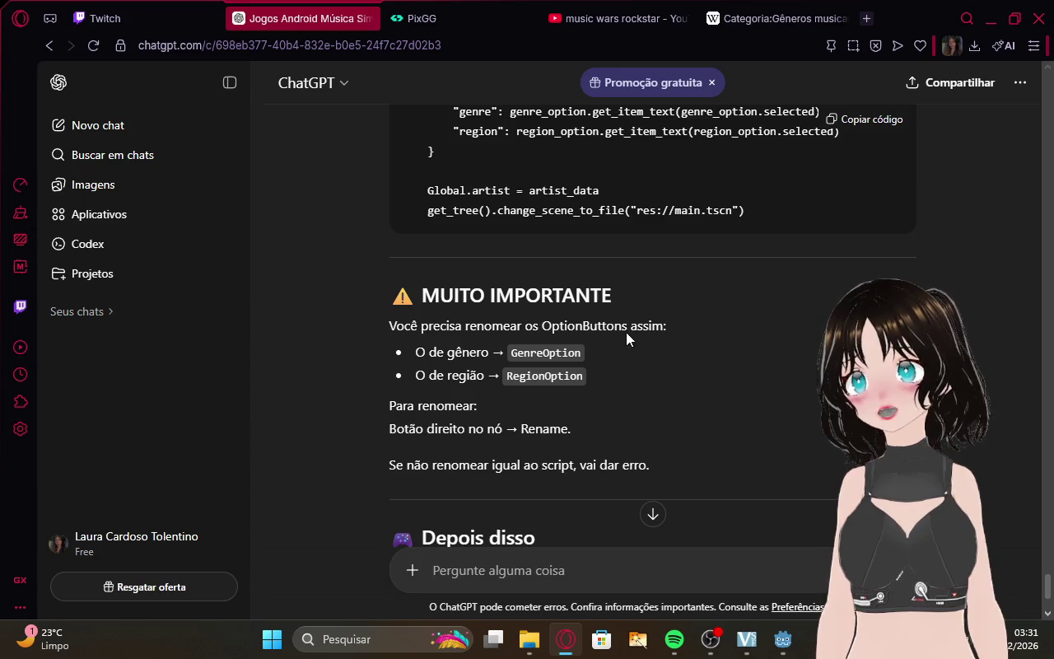
scroll(657, 377, "down", 1)
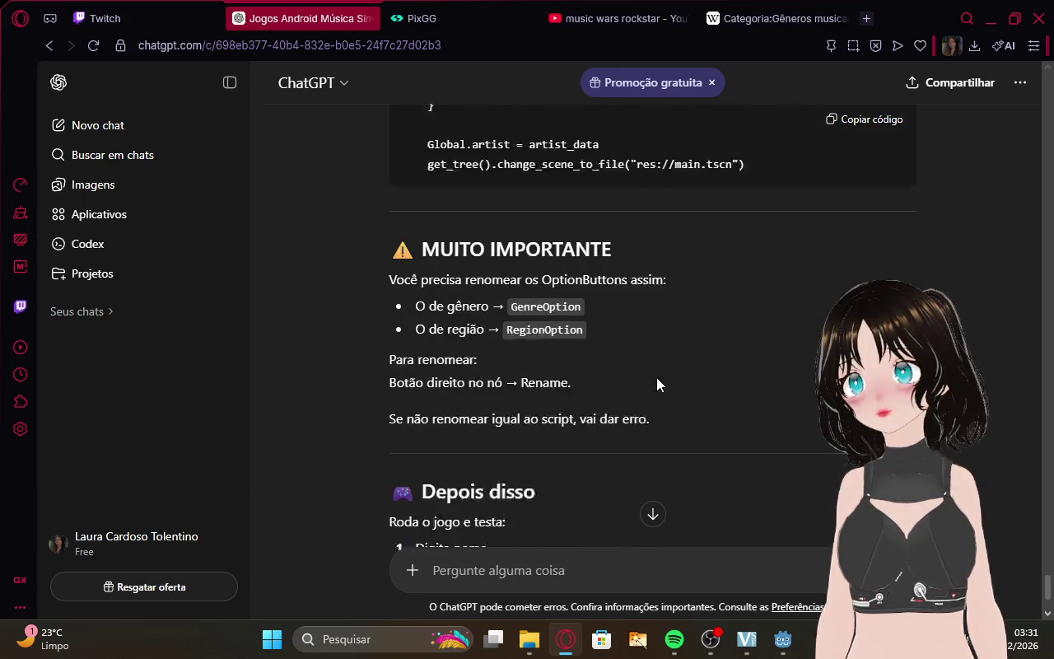
scroll(633, 227, "down", 1)
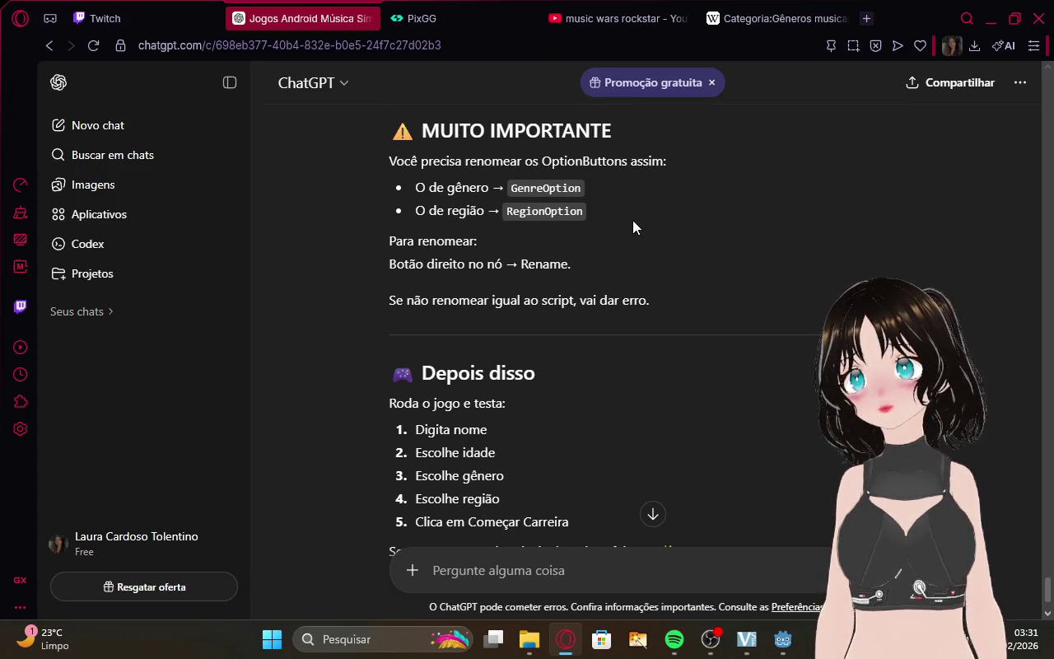
left_click(783, 640)
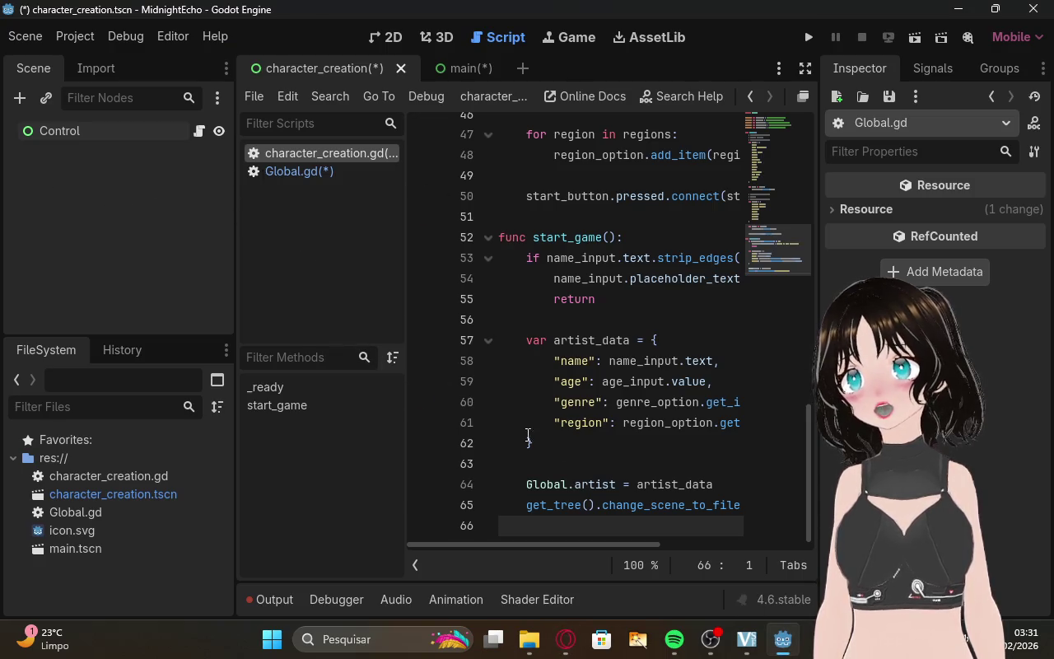
scroll(527, 437, "up", 15)
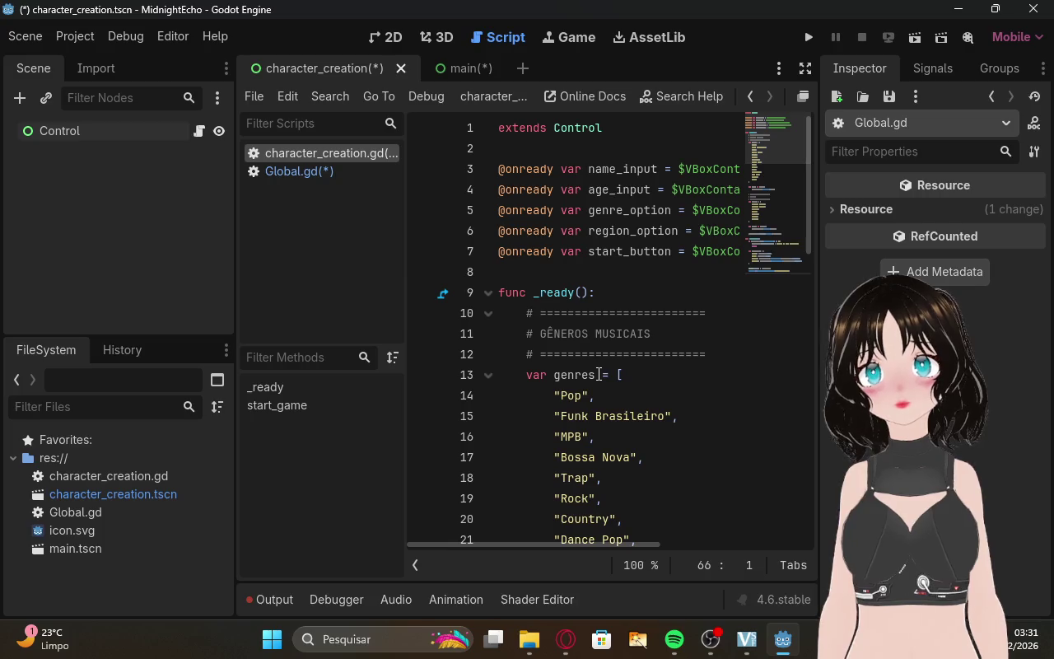
key("alt+Tab")
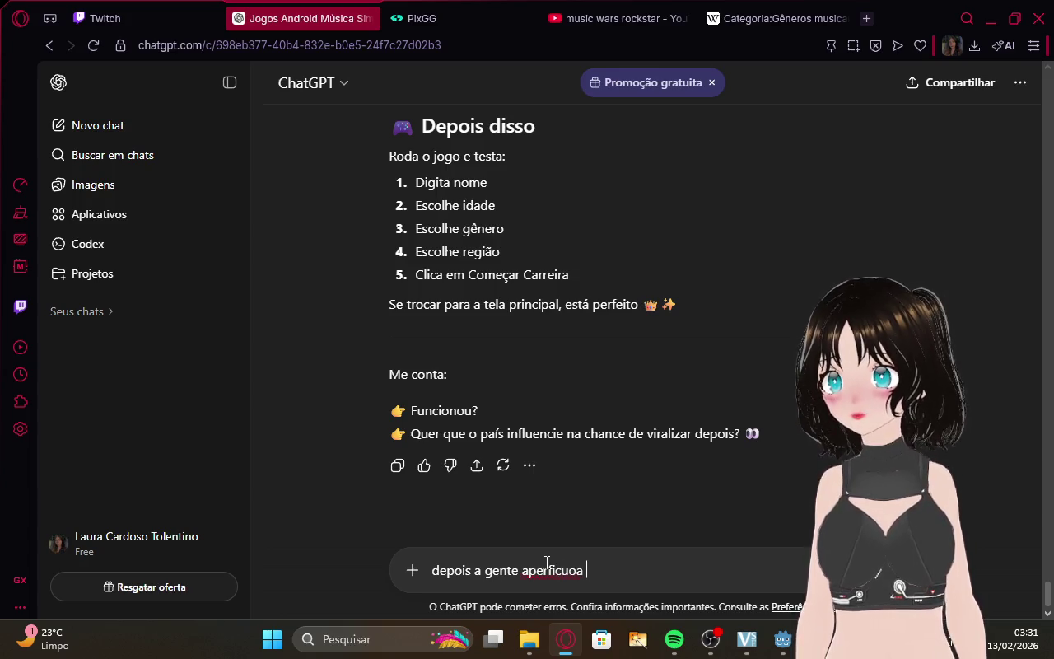
Correct the typo to 'aperfeiçoa' and send 'depois a gente aperfeiçoa chat, vamos prosseguir'.
right_click(530, 572)
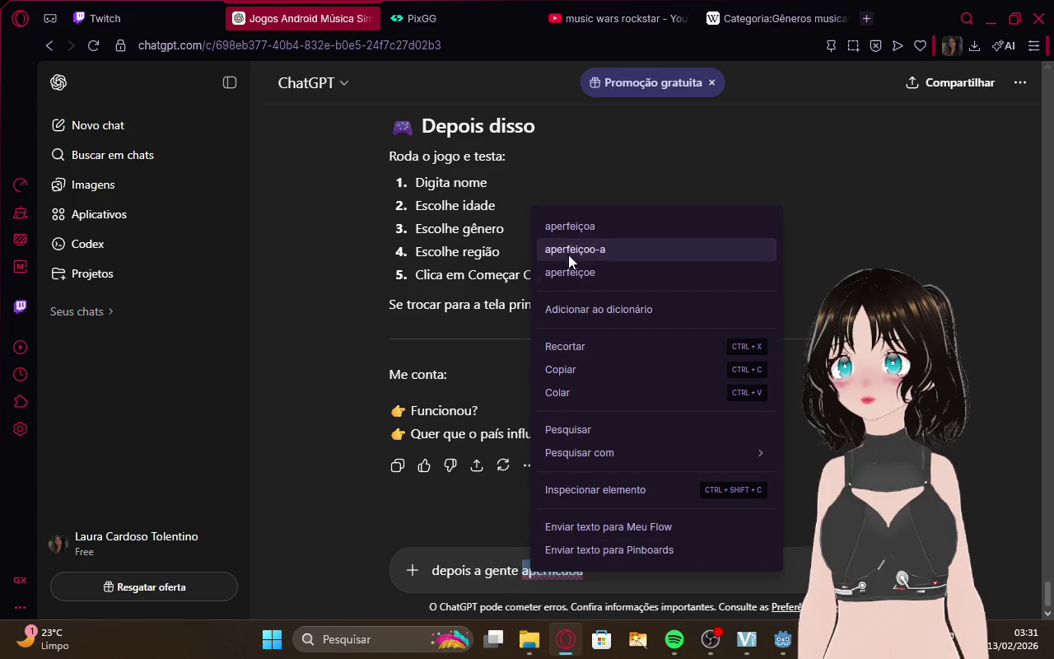
left_click(609, 226)
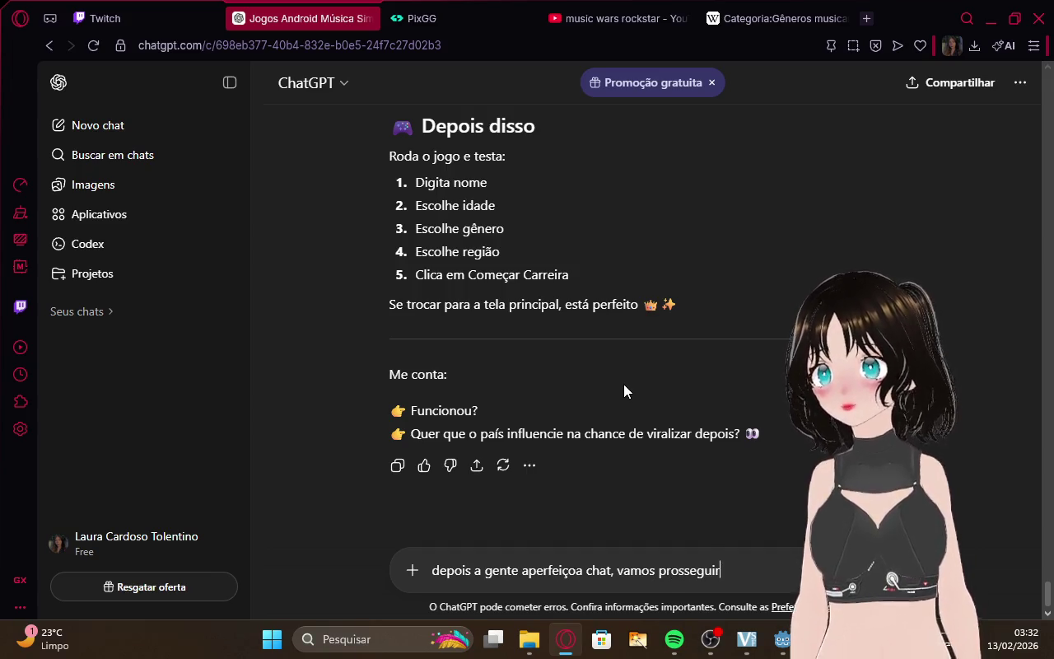
key("Return")
left_click(102, 19)
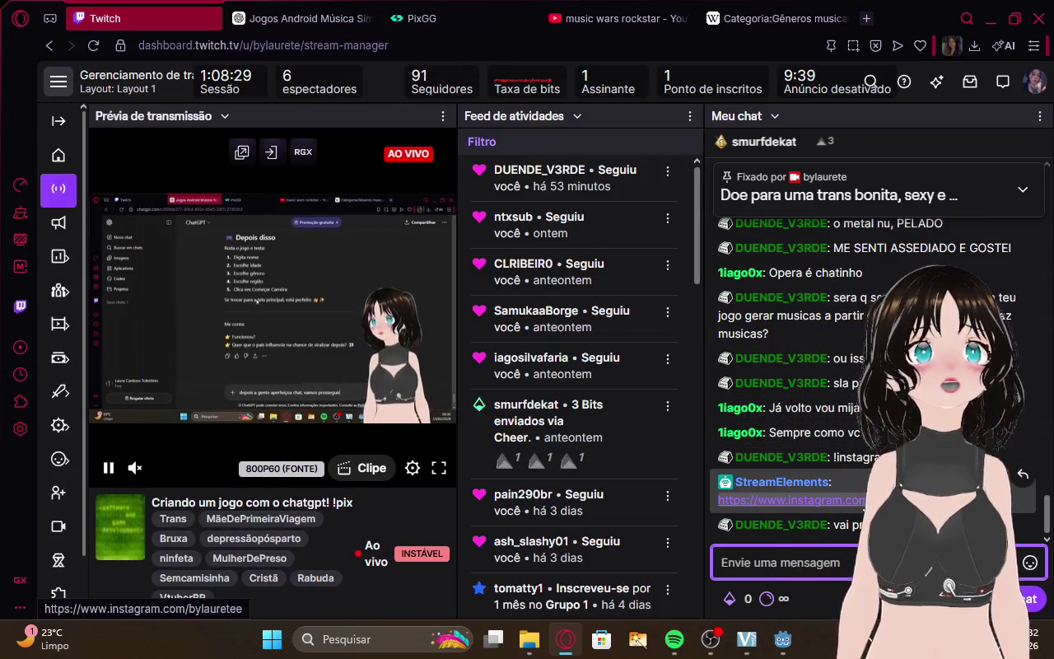
left_click(758, 500)
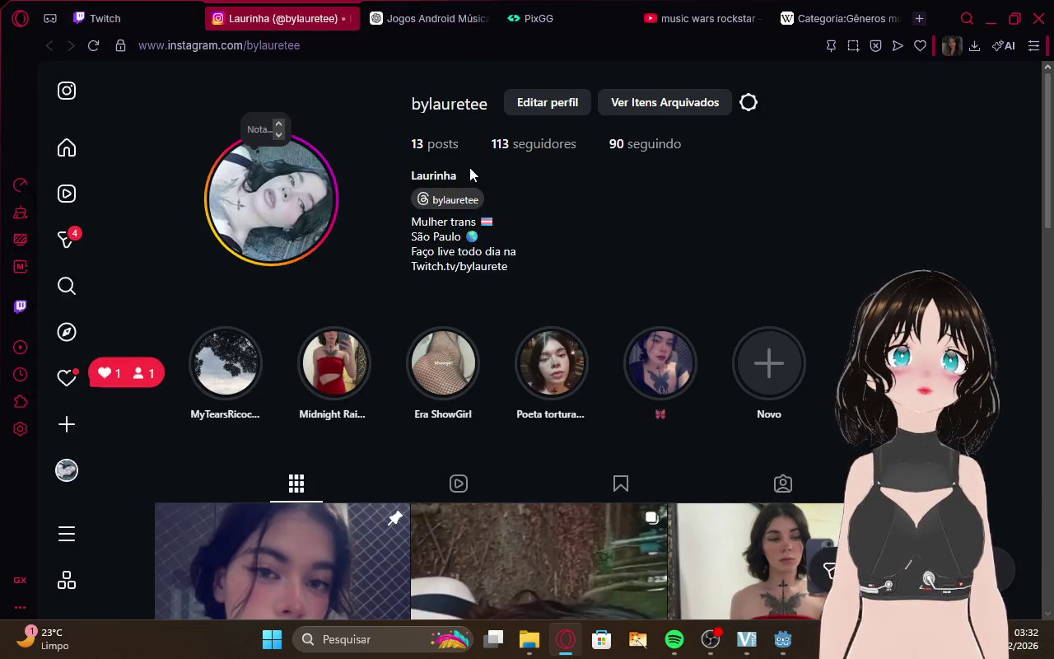
scroll(559, 157, "down", 3)
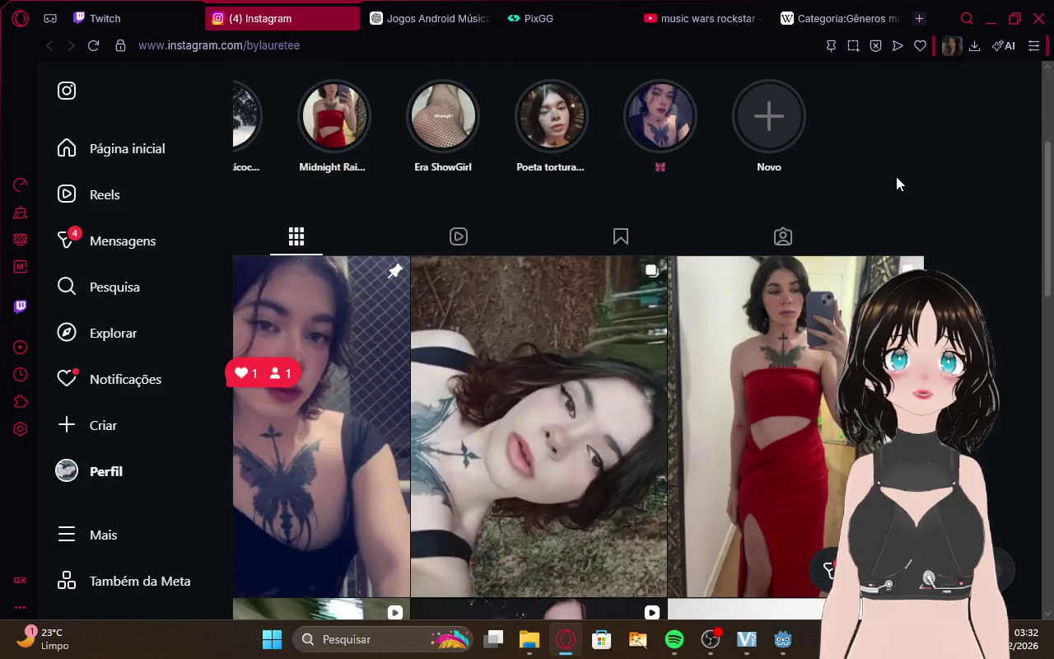
scroll(999, 181, "down", 6)
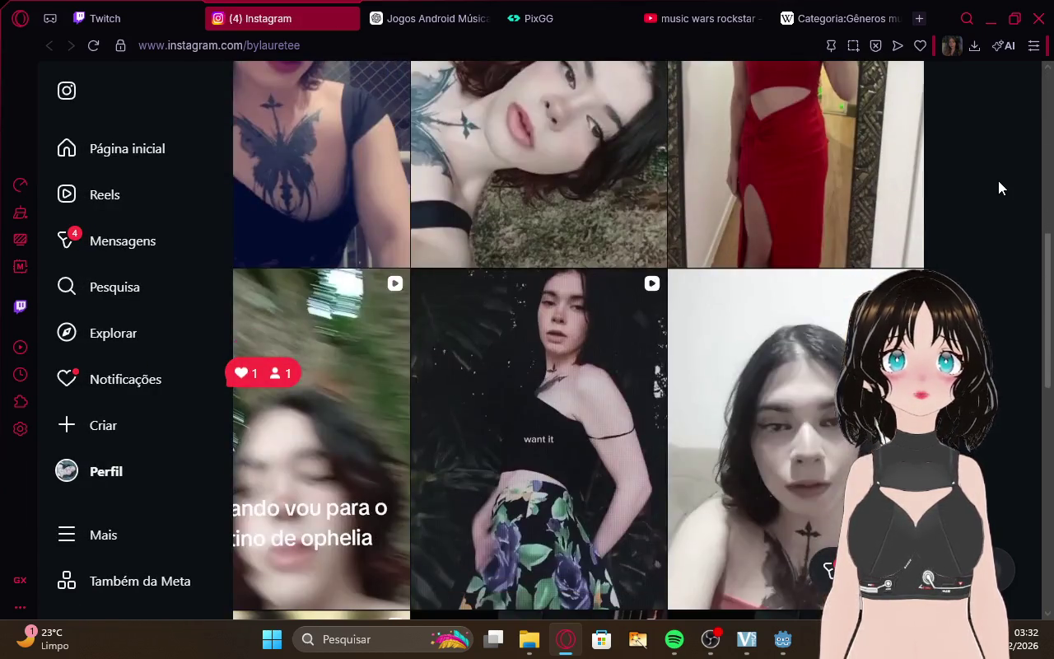
scroll(998, 180, "up", 4)
scroll(998, 188, "up", 4)
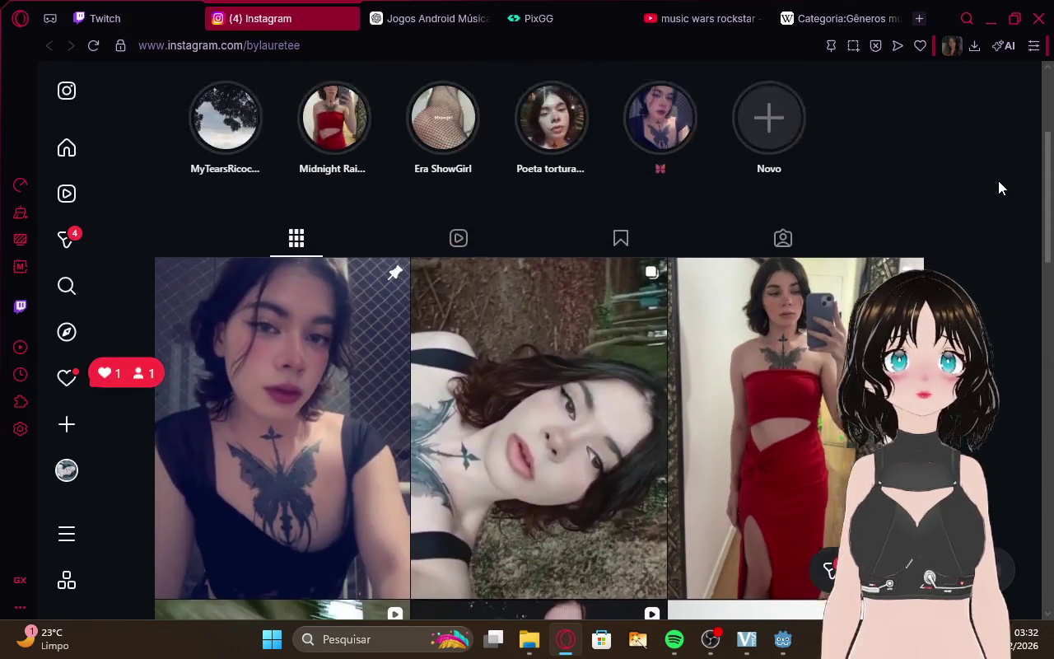
scroll(999, 189, "down", 10)
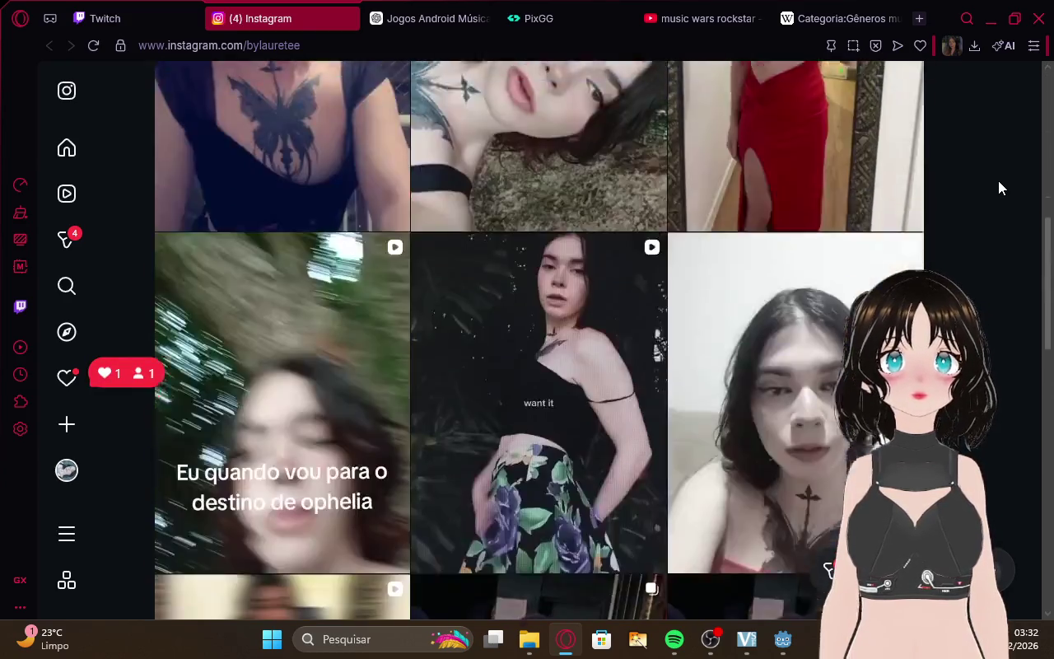
scroll(998, 181, "down", 3)
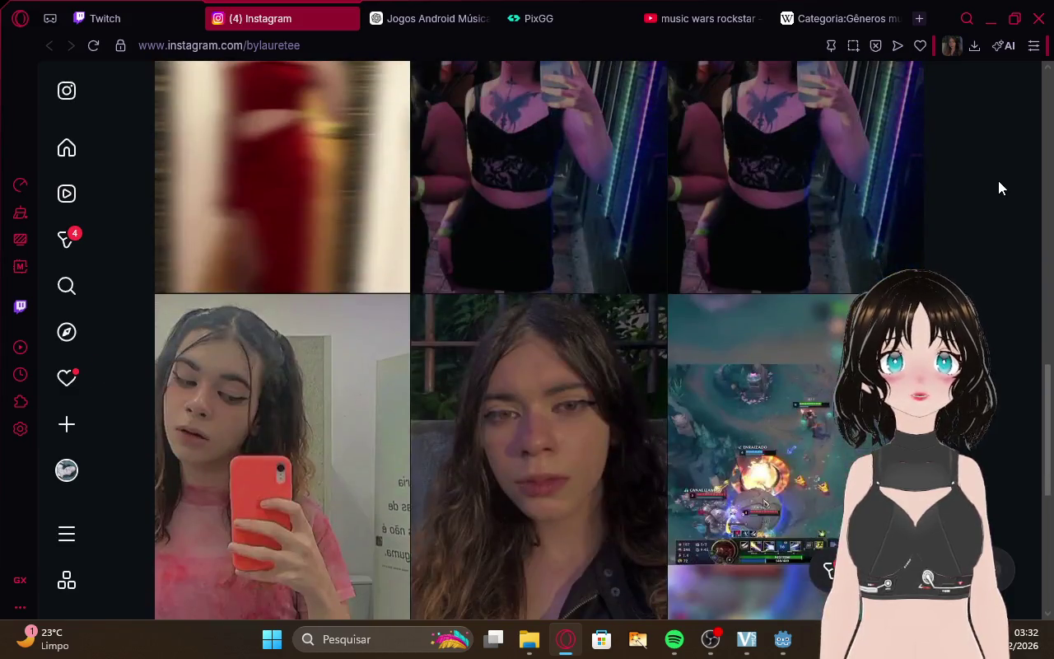
scroll(998, 181, "up", 6)
scroll(998, 188, "up", 7)
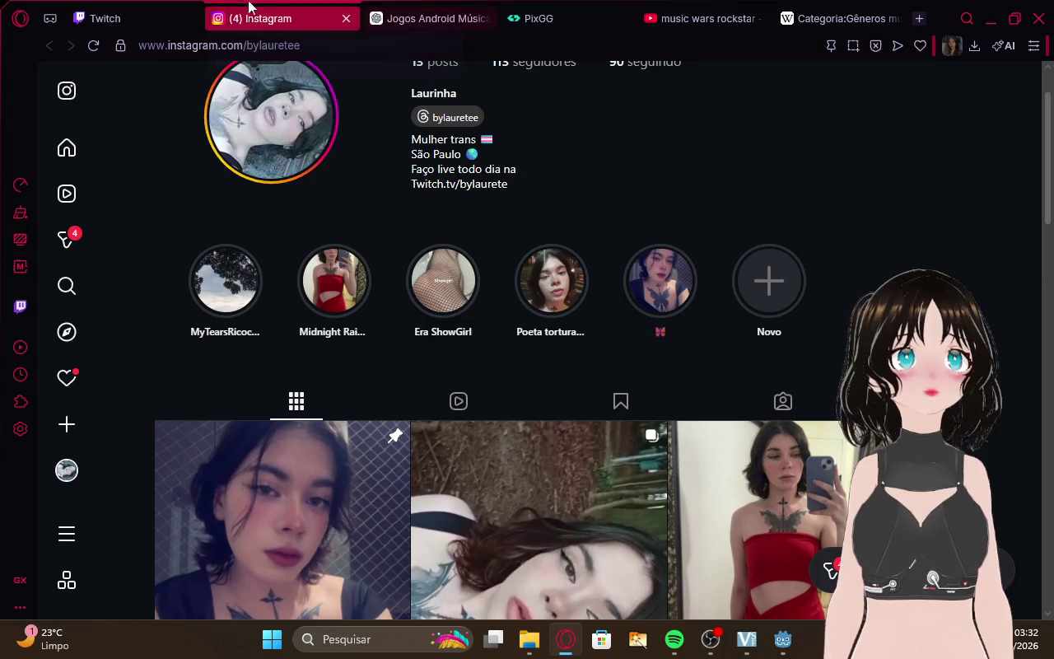
left_click(104, 18)
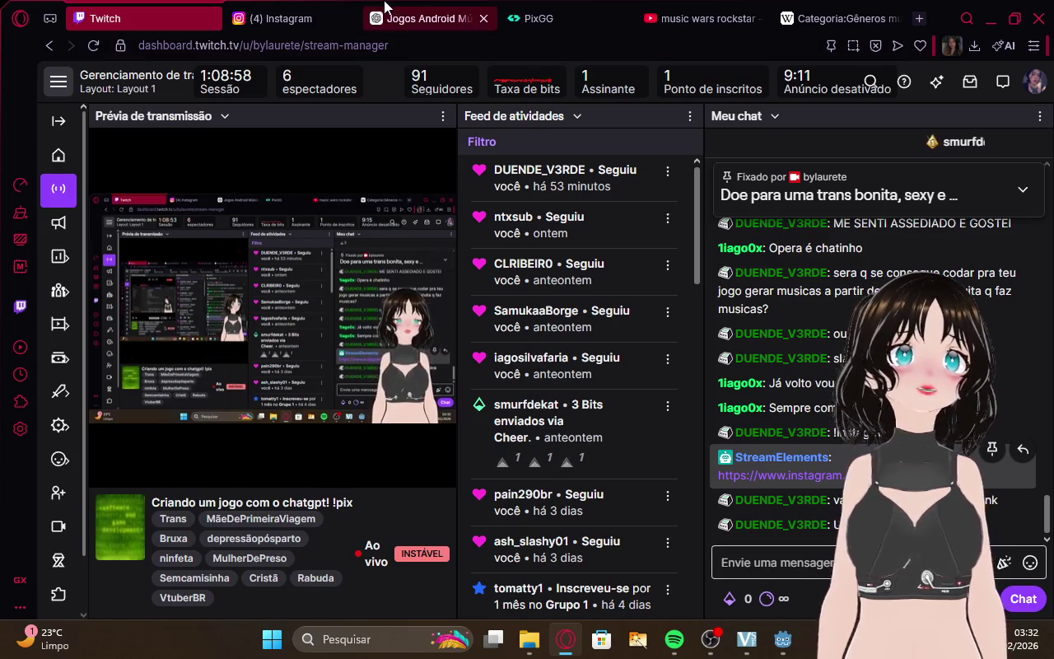
left_click(296, 7)
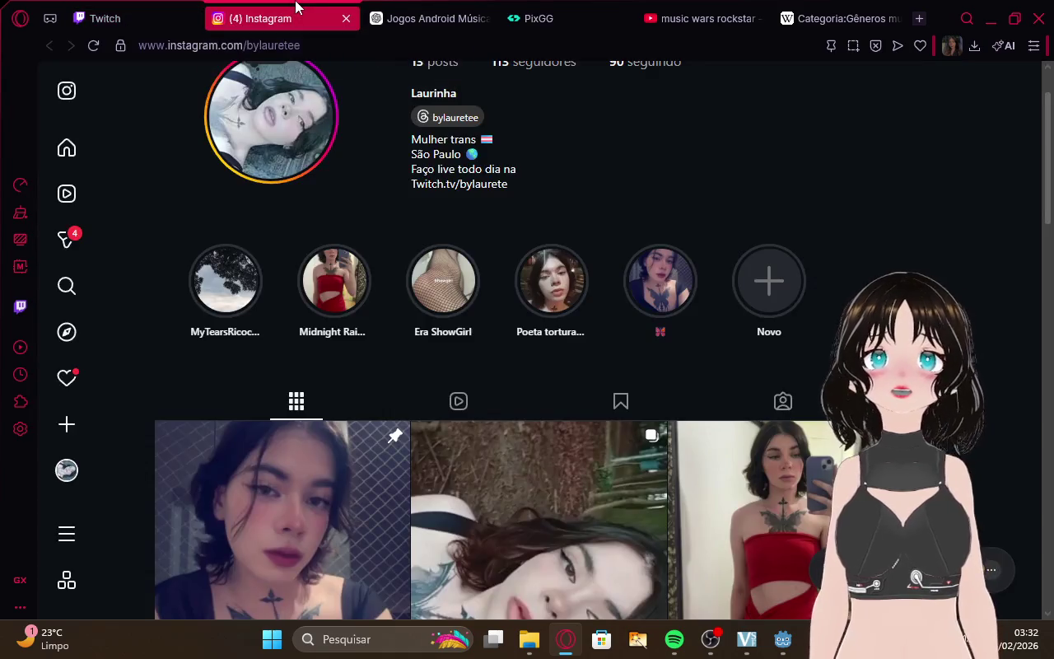
left_click(73, 375)
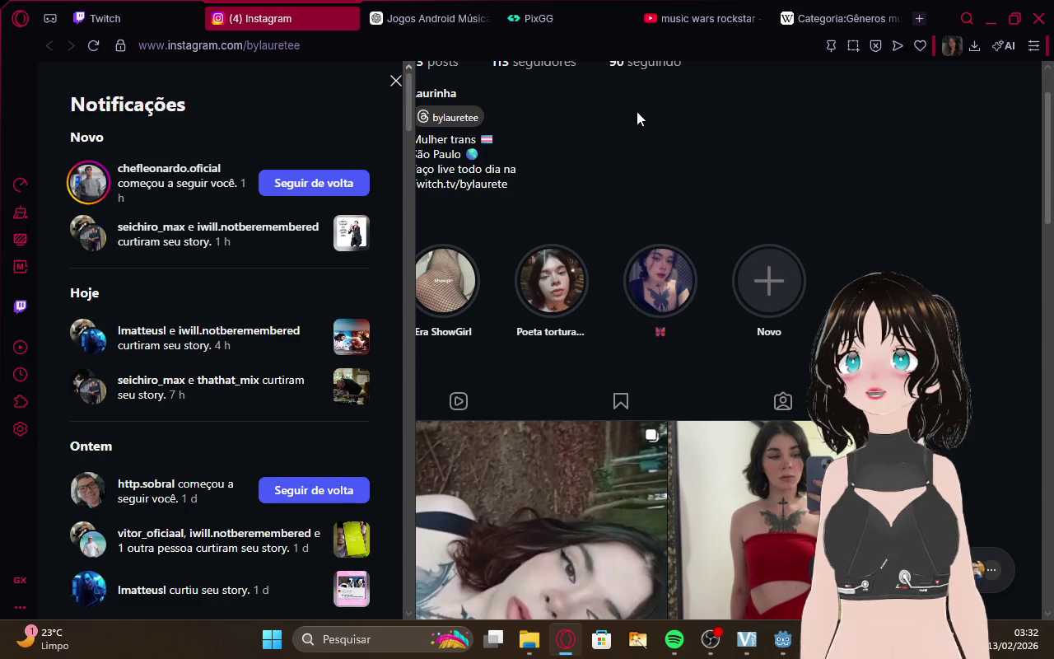
left_click(169, 174)
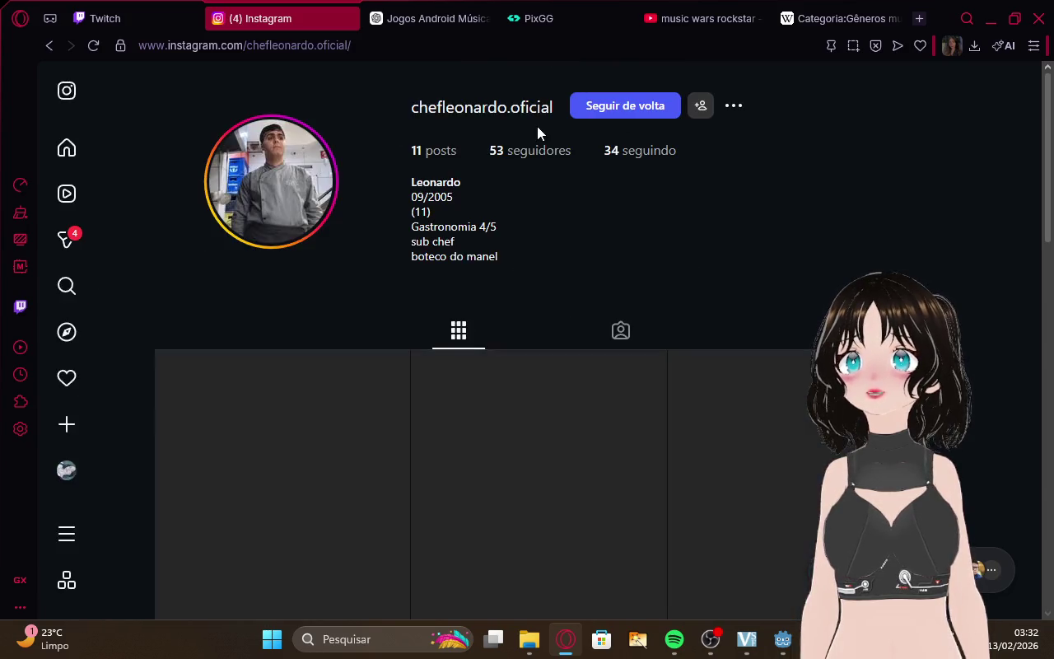
left_click(68, 150)
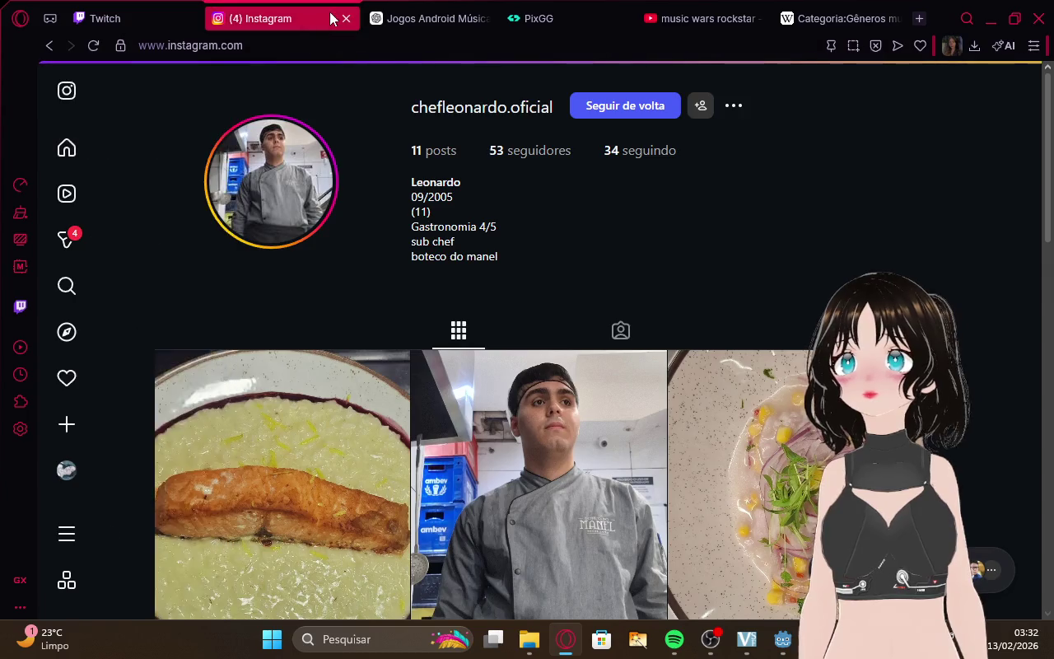
left_click(346, 18)
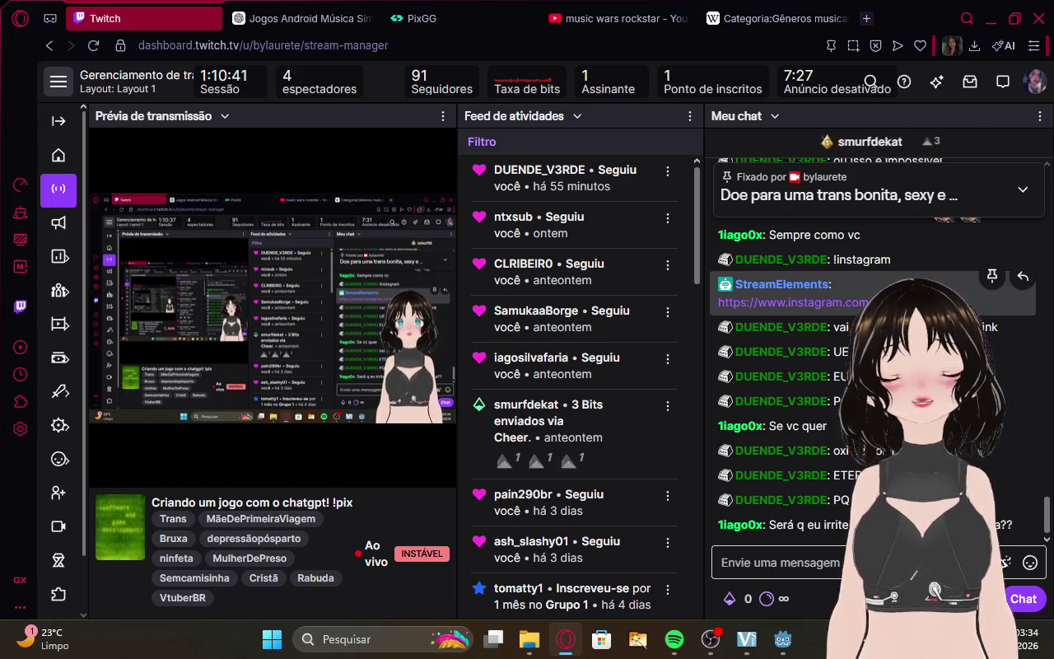
Check the chatter's user card, then grant them VIP with a /vip command in chat.
left_click(774, 563)
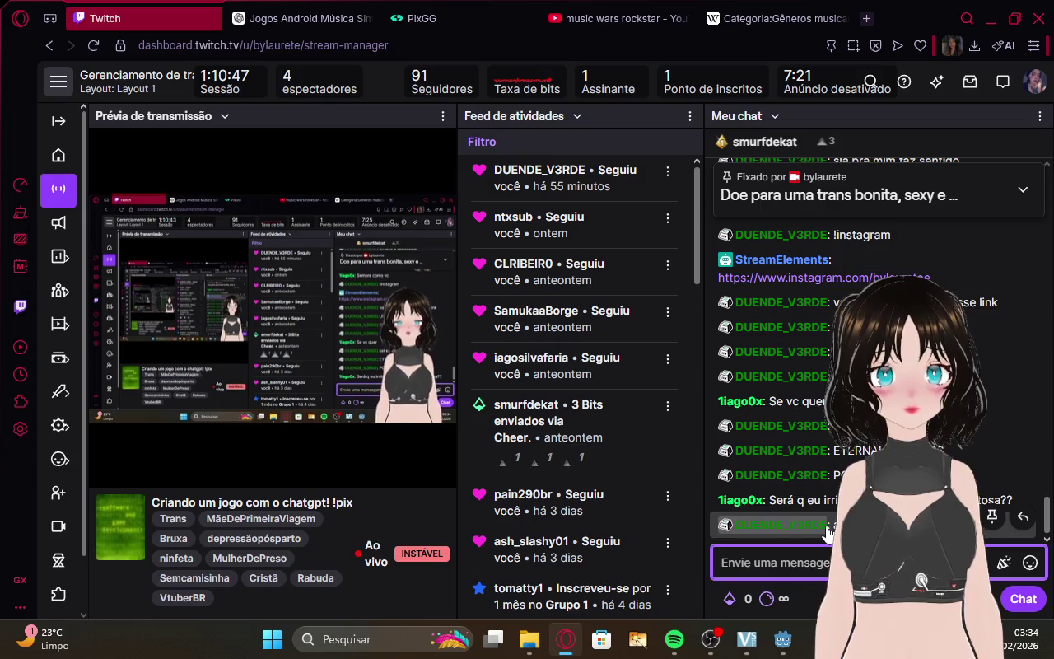
left_click_drag(826, 531, 772, 534)
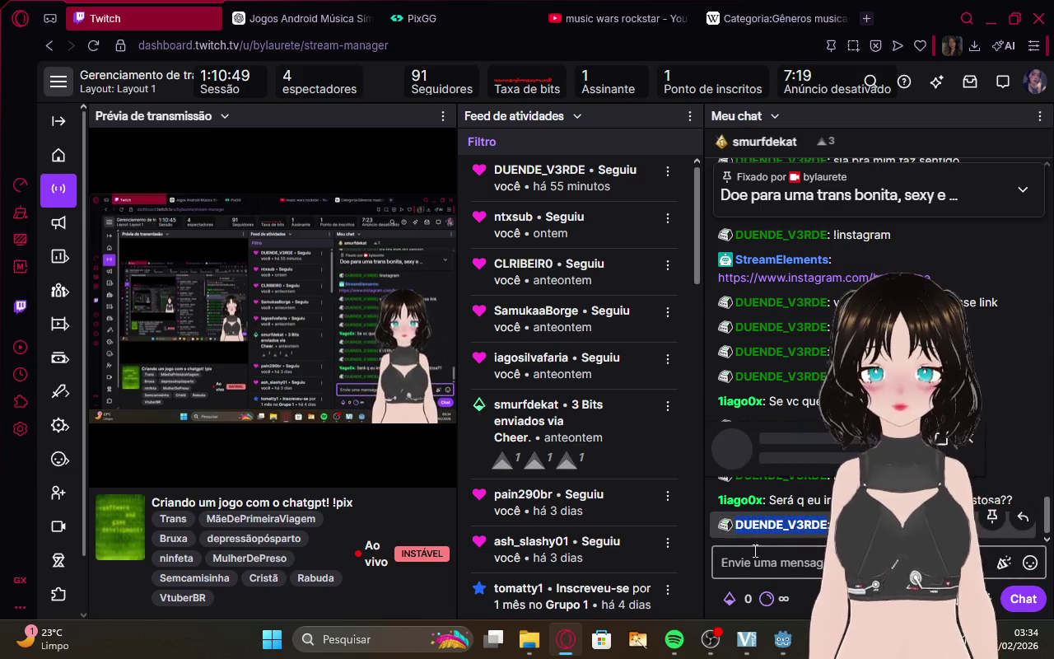
left_click(739, 527)
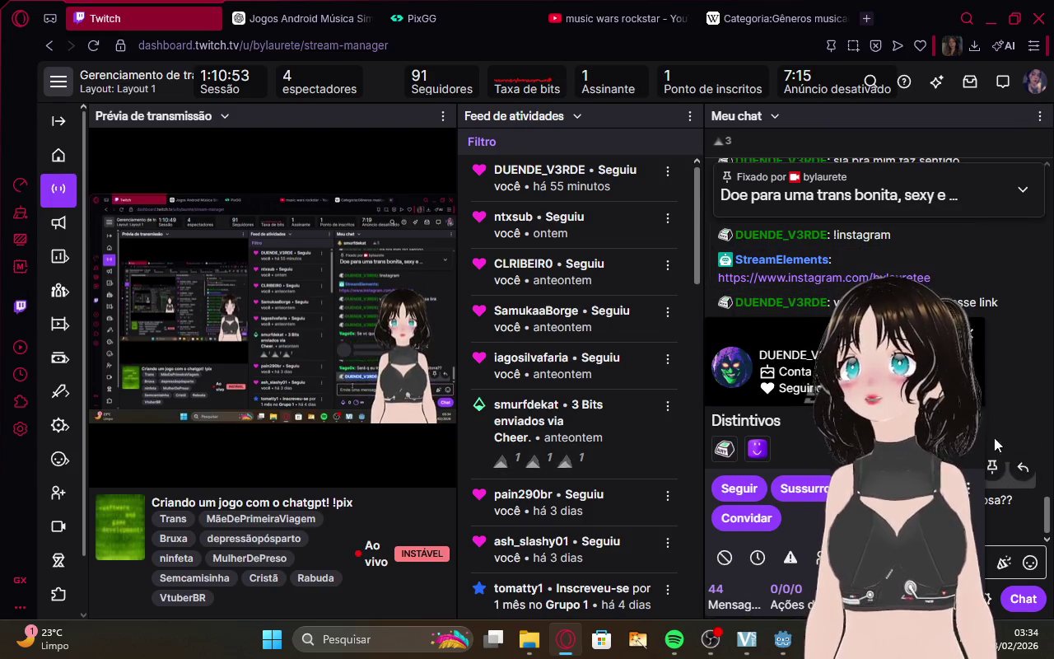
left_click(968, 333)
left_click(765, 563)
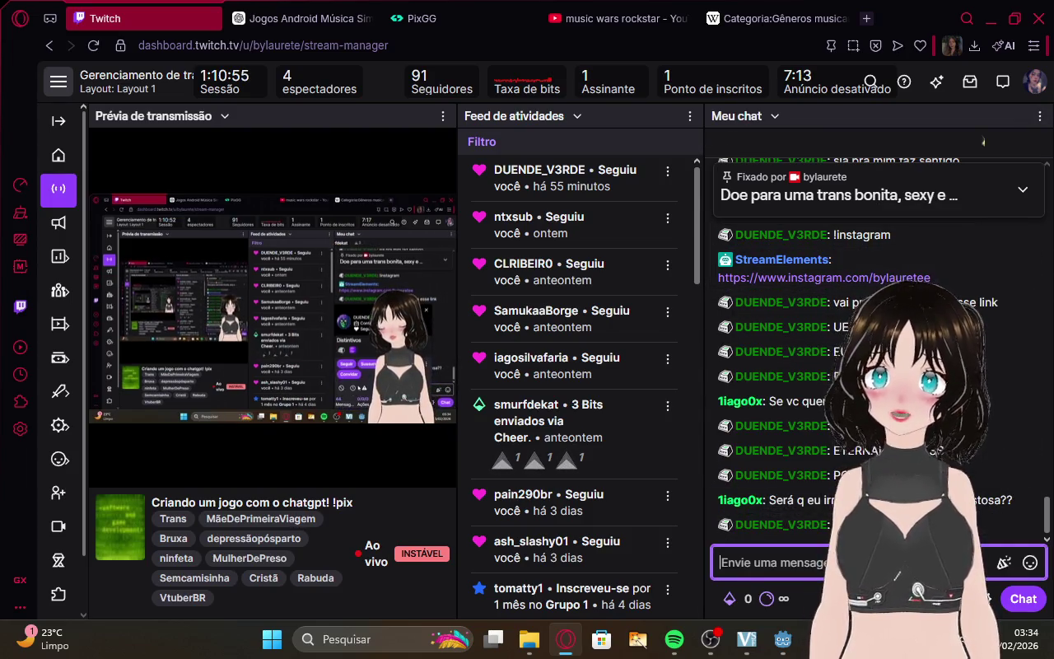
type("/")
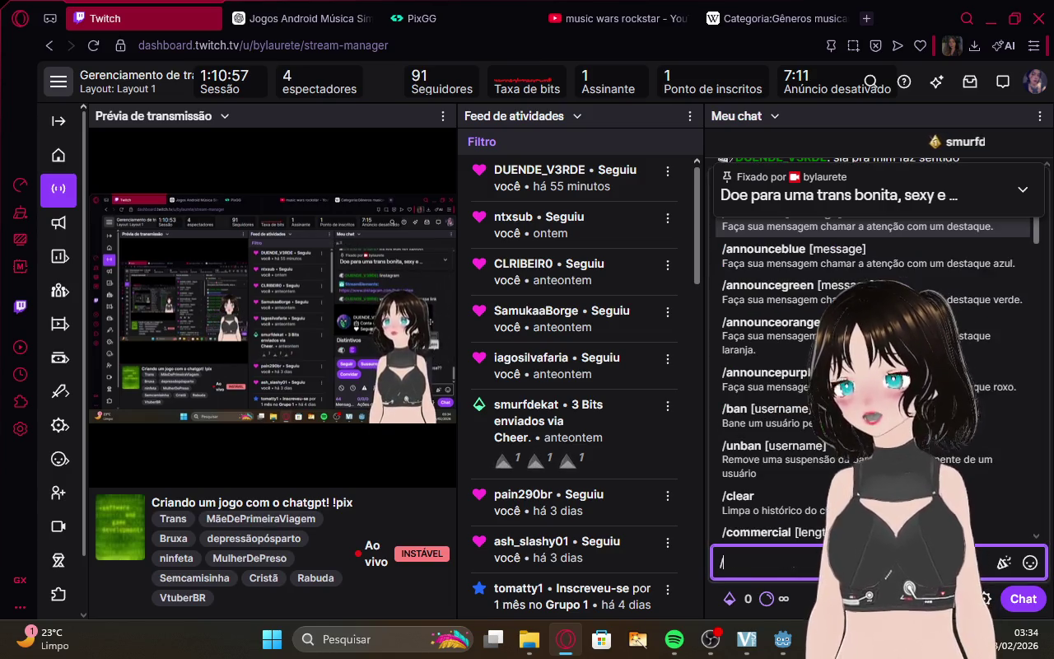
type("vip ")
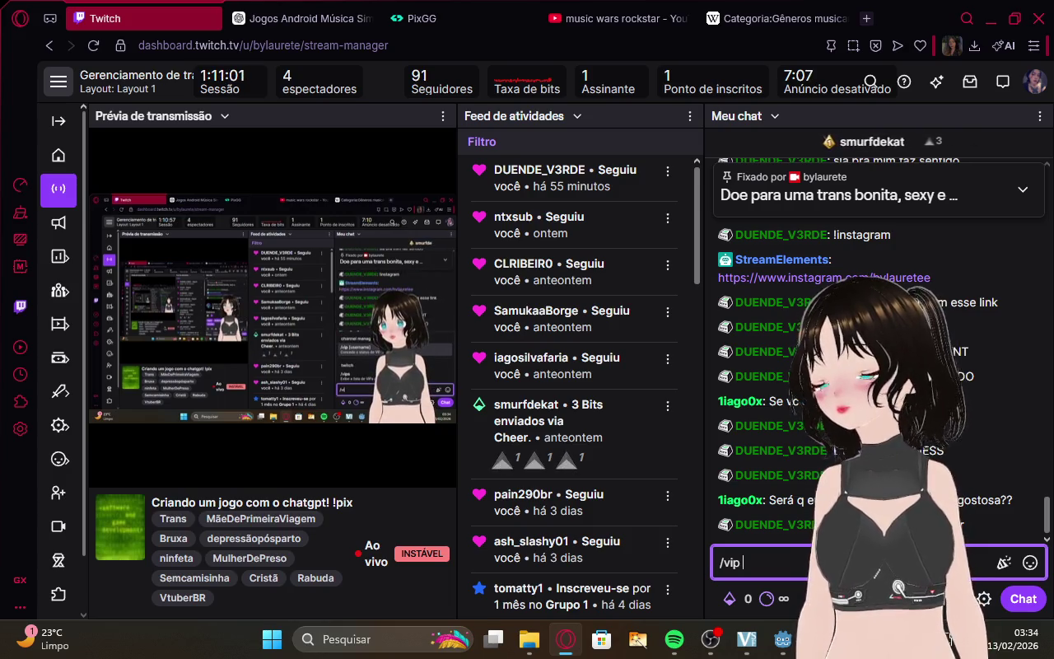
type("DUENDE_V3RDE")
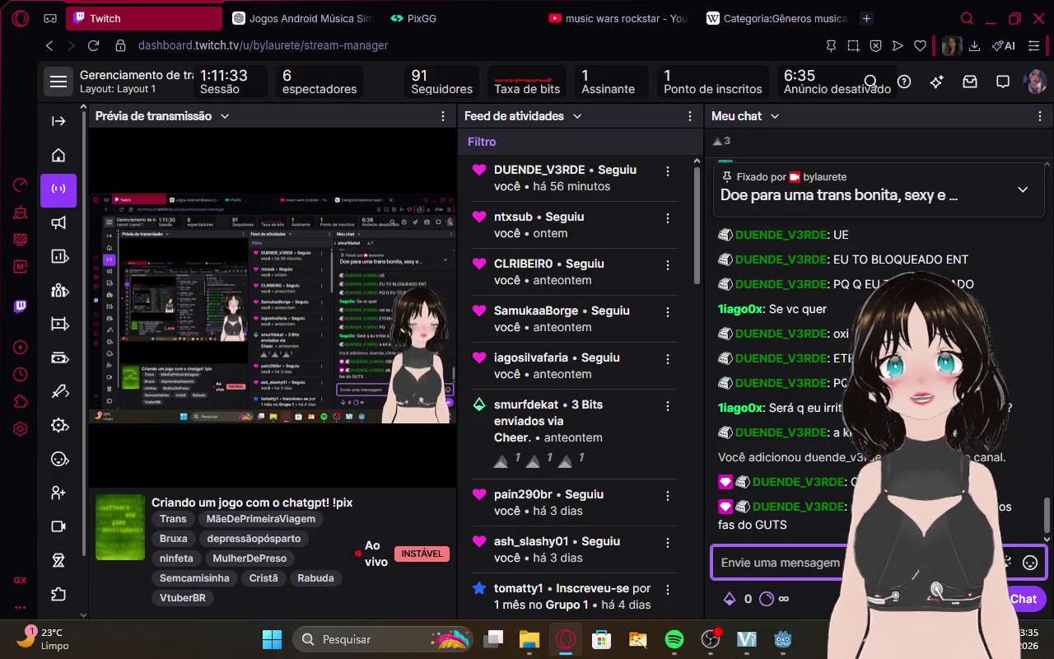
mouse_move(309, 298)
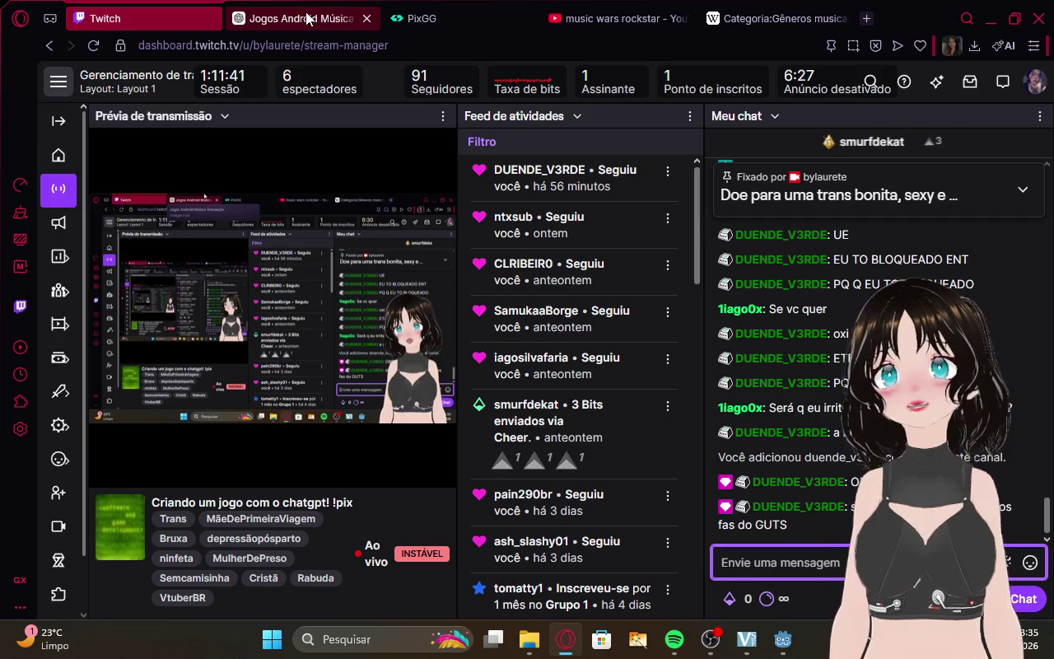
left_click(294, 8)
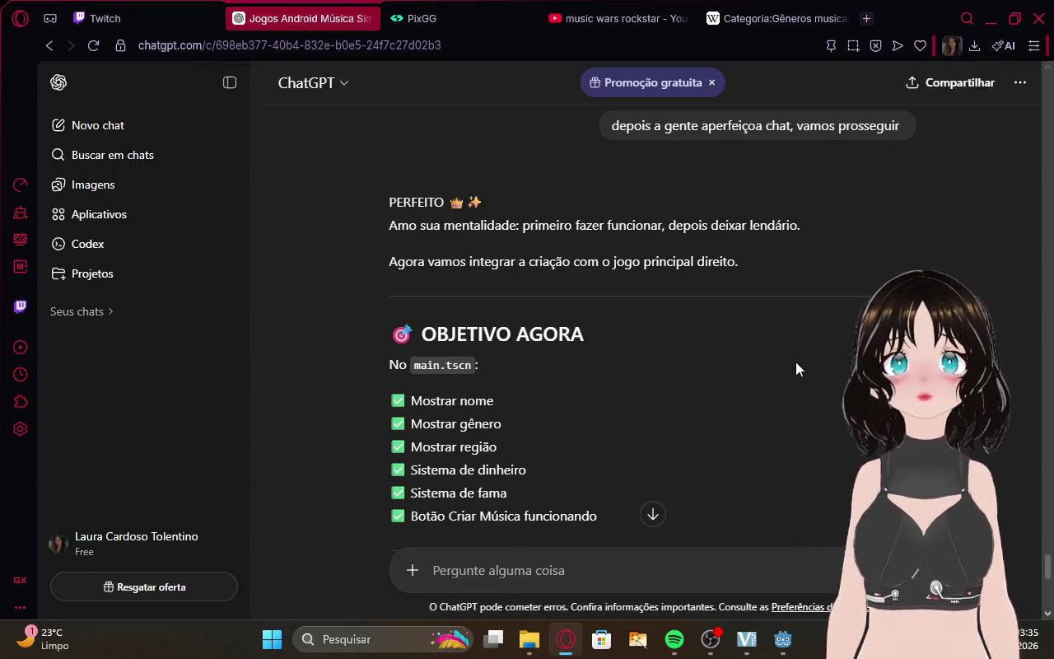
Read ChatGPT's PASSO 1 and PASSO 2, keeping only a Label and Button under Main.
scroll(752, 346, "down", 2)
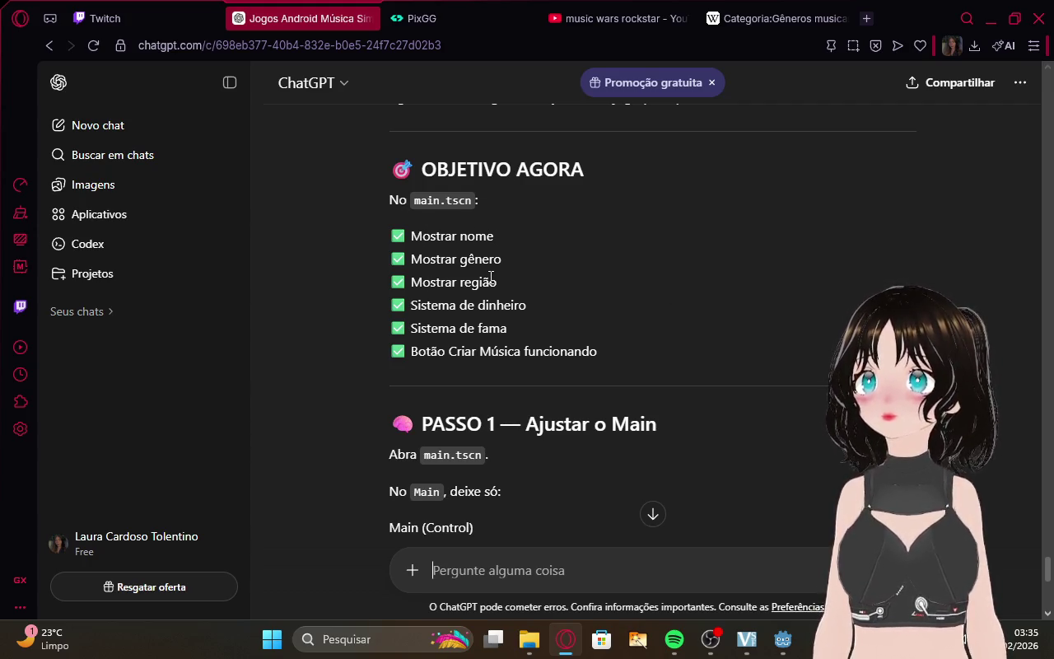
scroll(555, 338, "down", 4)
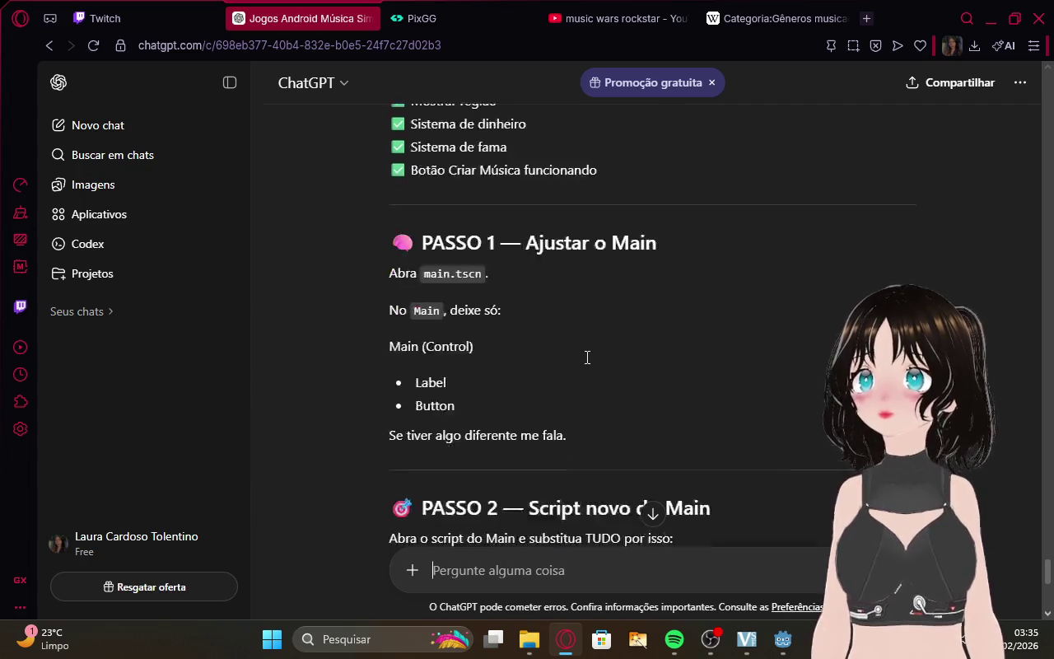
left_click(189, 8)
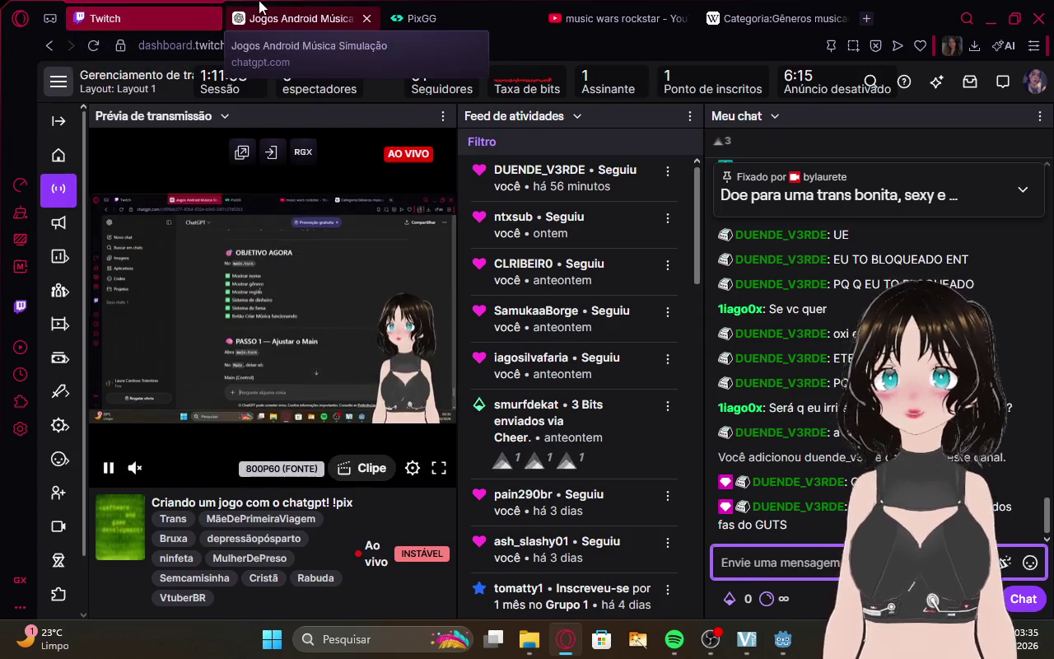
left_click(260, 8)
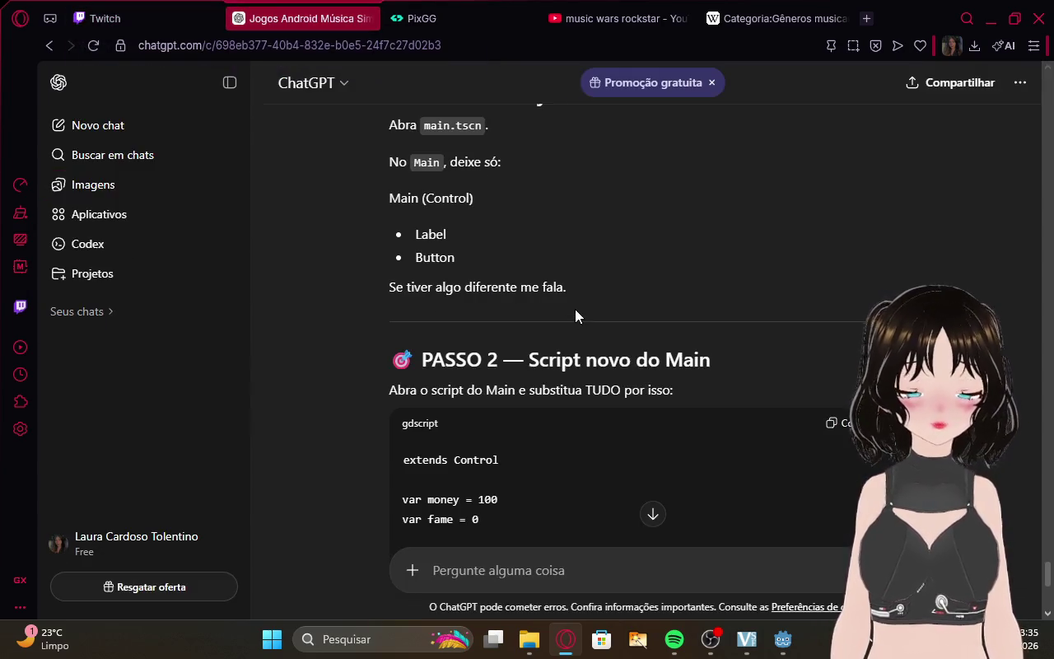
scroll(525, 259, "up", 1)
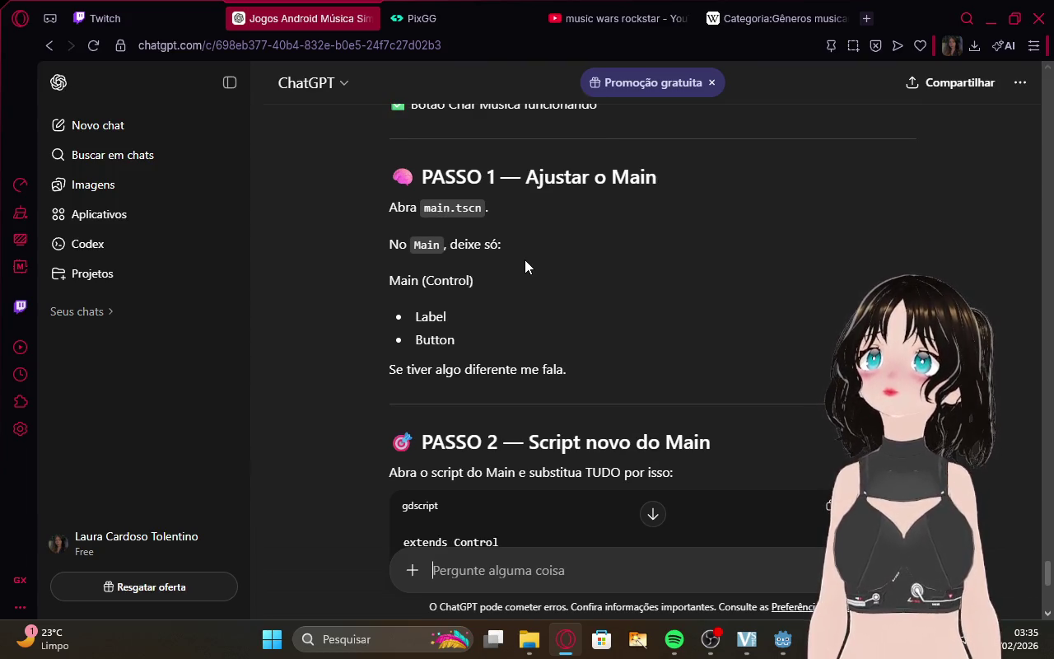
left_click(784, 641)
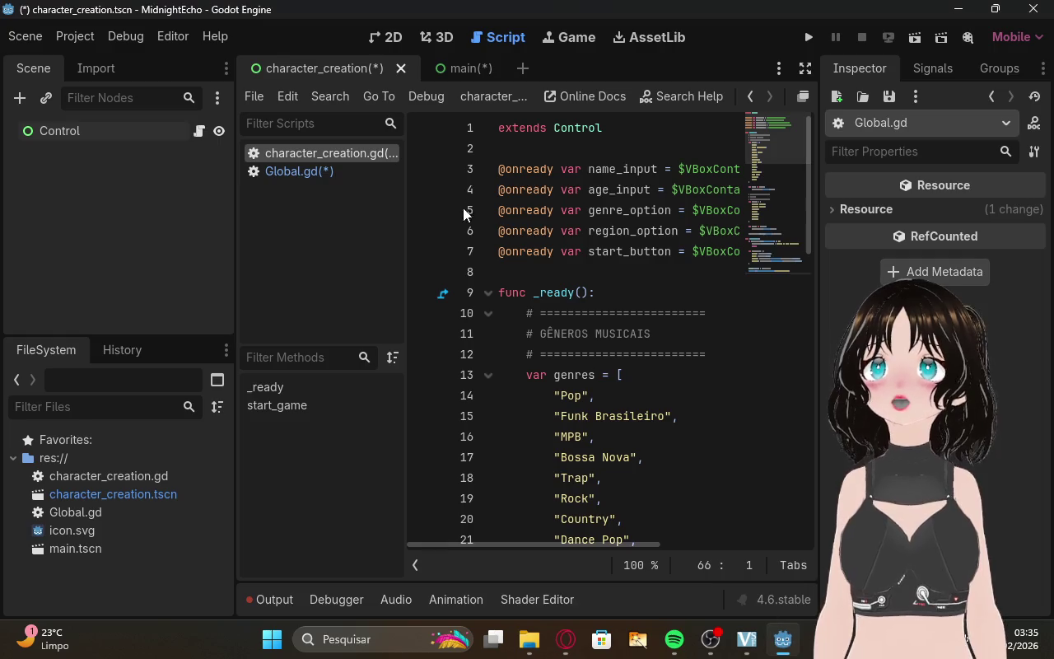
Bring the main scene into the 2D workspace with the side panels restored around the editor.
left_click(449, 60)
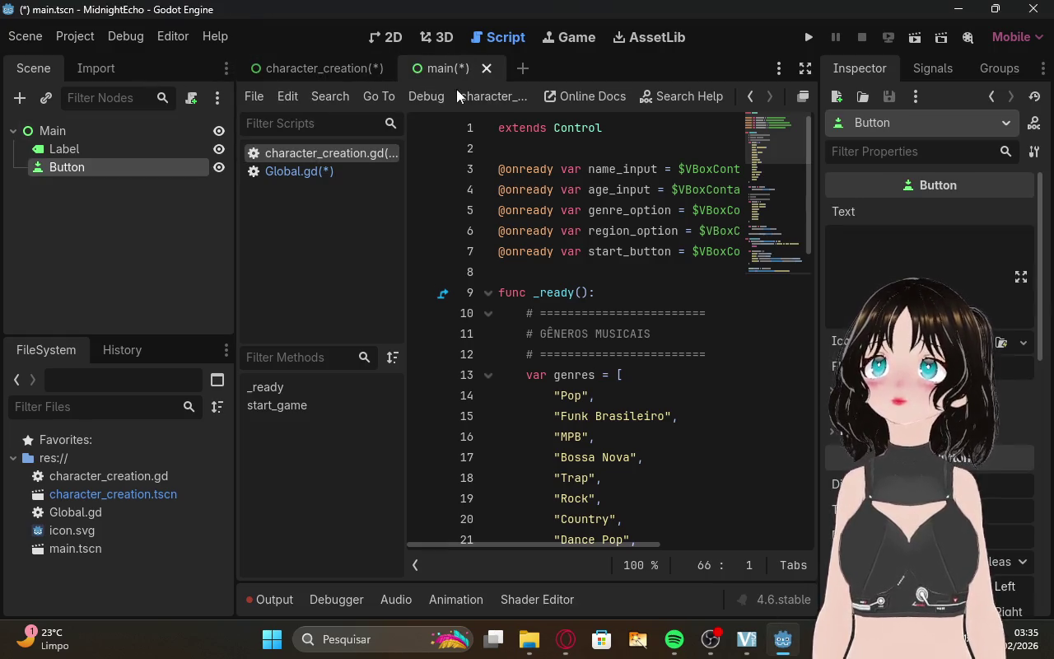
left_click(803, 69)
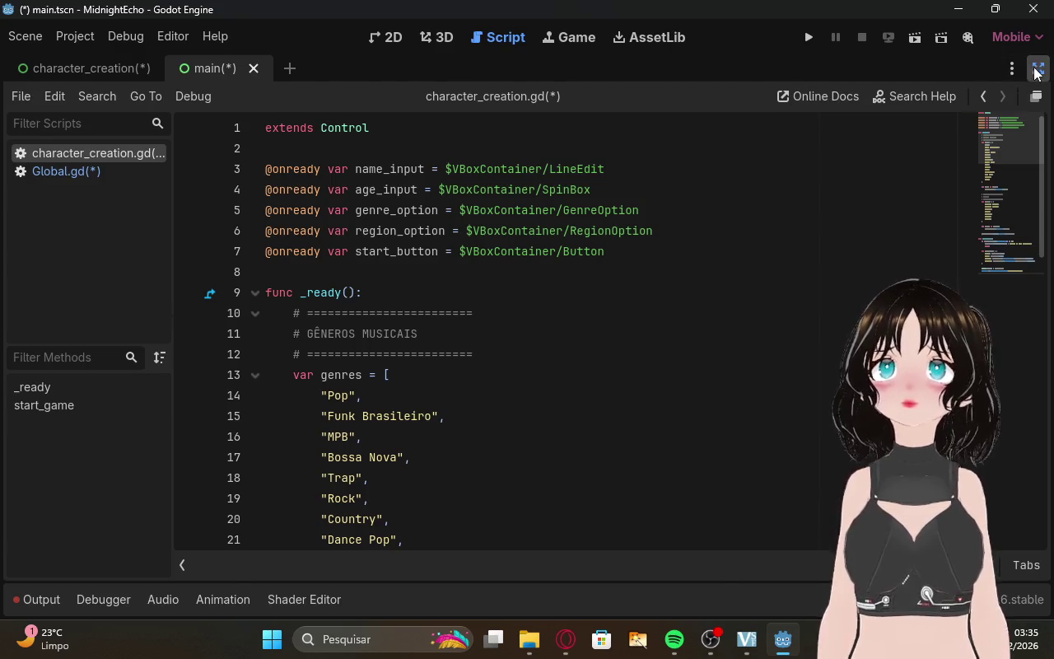
left_click(1037, 71)
left_click(802, 96)
left_click(179, 227)
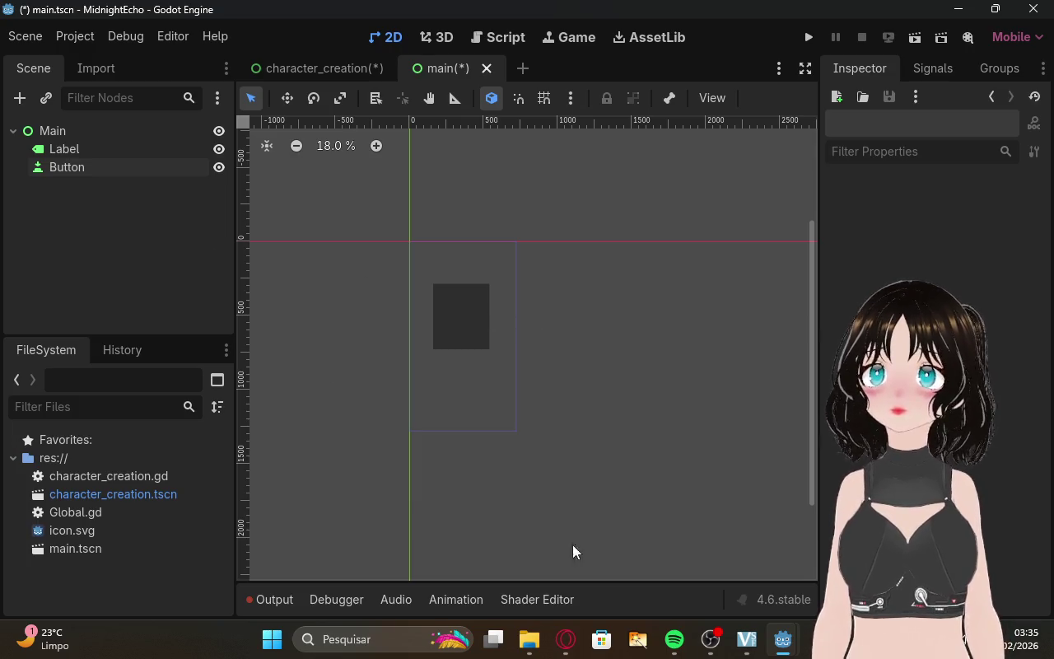
Check the ChatGPT plan, then select main.tscn and bring up FileSystem's new-file options.
left_click(568, 640)
scroll(555, 337, "down", 2)
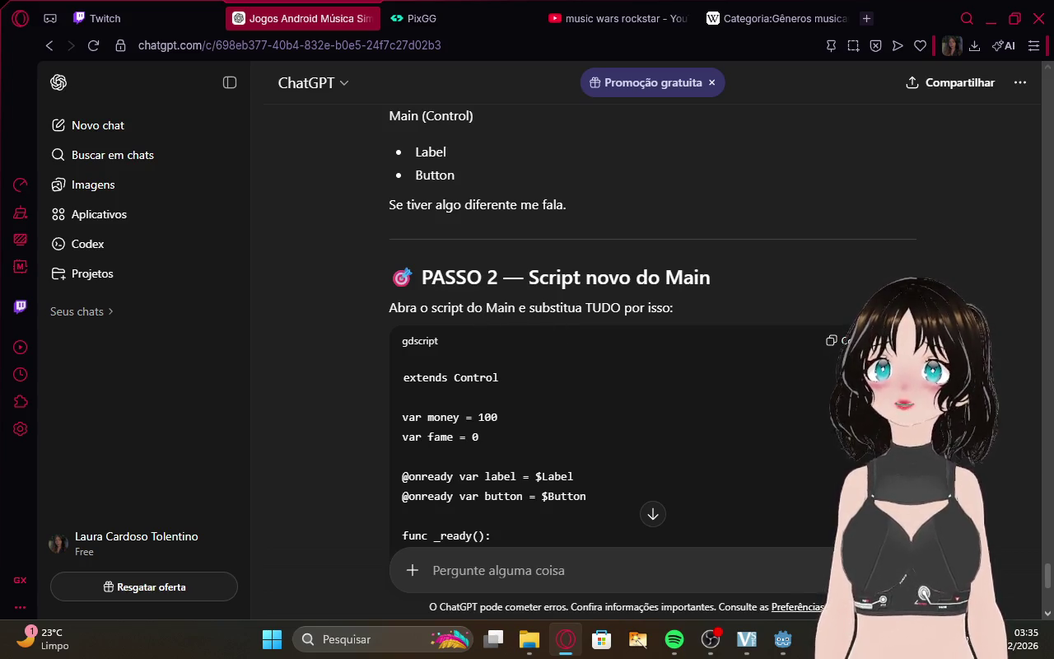
mouse_move(782, 640)
left_click(735, 574)
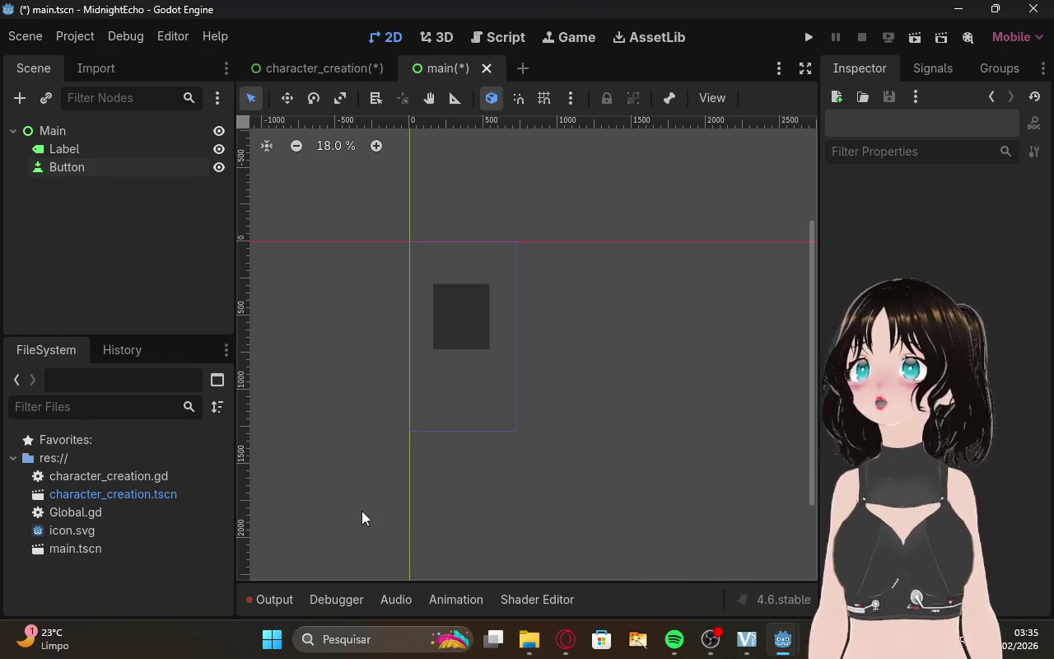
left_click(112, 544)
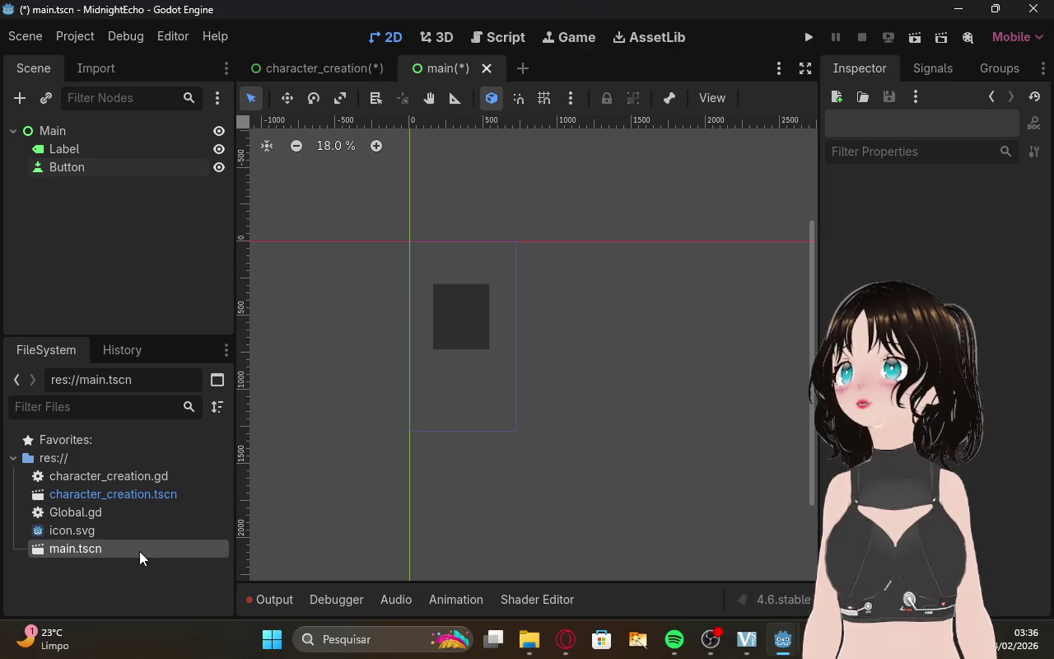
right_click(91, 576)
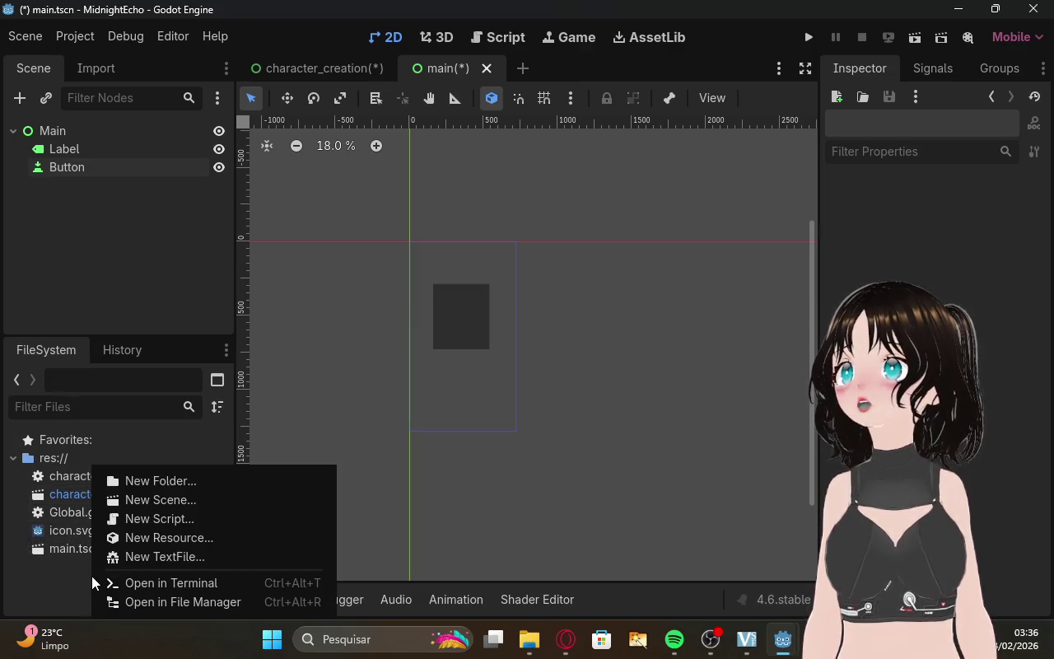
Start a New Script in Godot and copy ChatGPT's new Main script code.
left_click(133, 520)
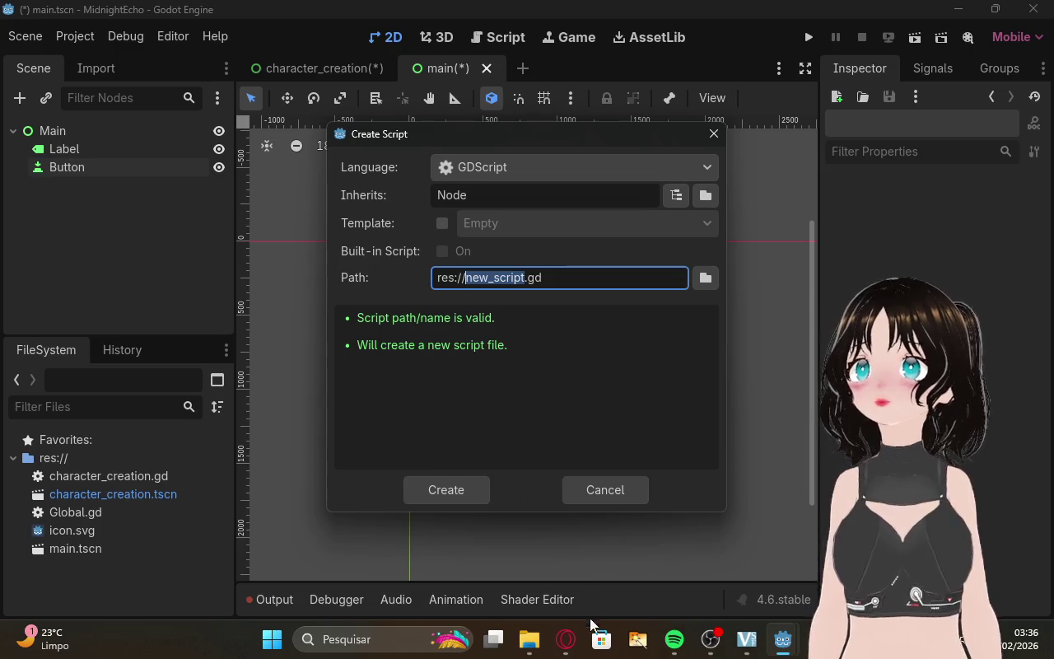
left_click(566, 640)
scroll(666, 428, "down", 2)
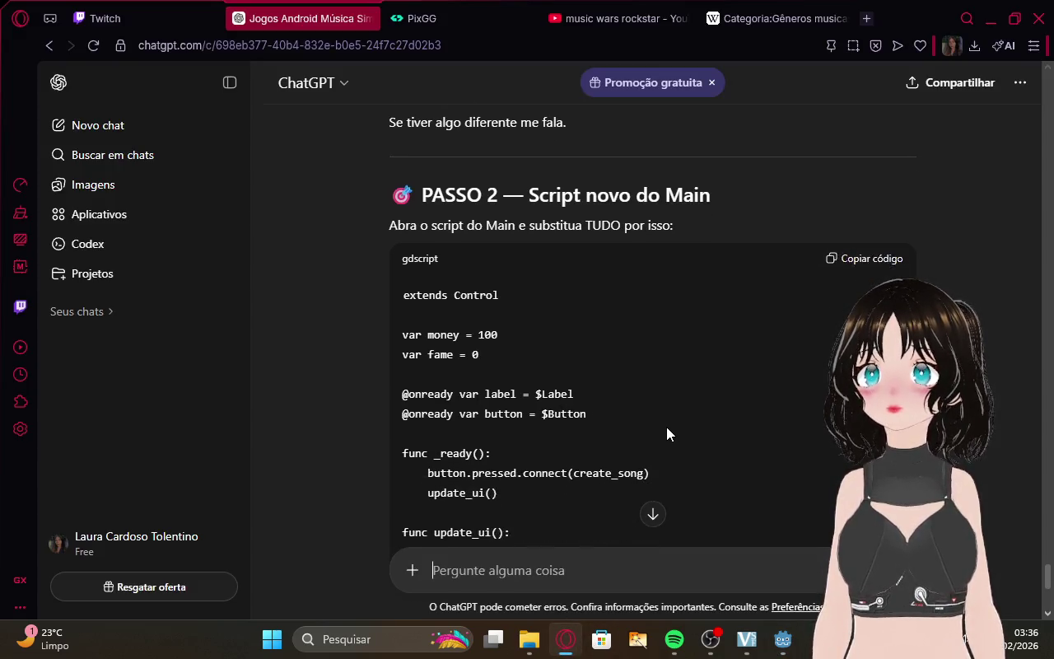
left_click(872, 182)
Ask ChatGPT what the Main script file should be named.
scroll(712, 305, "down", 10)
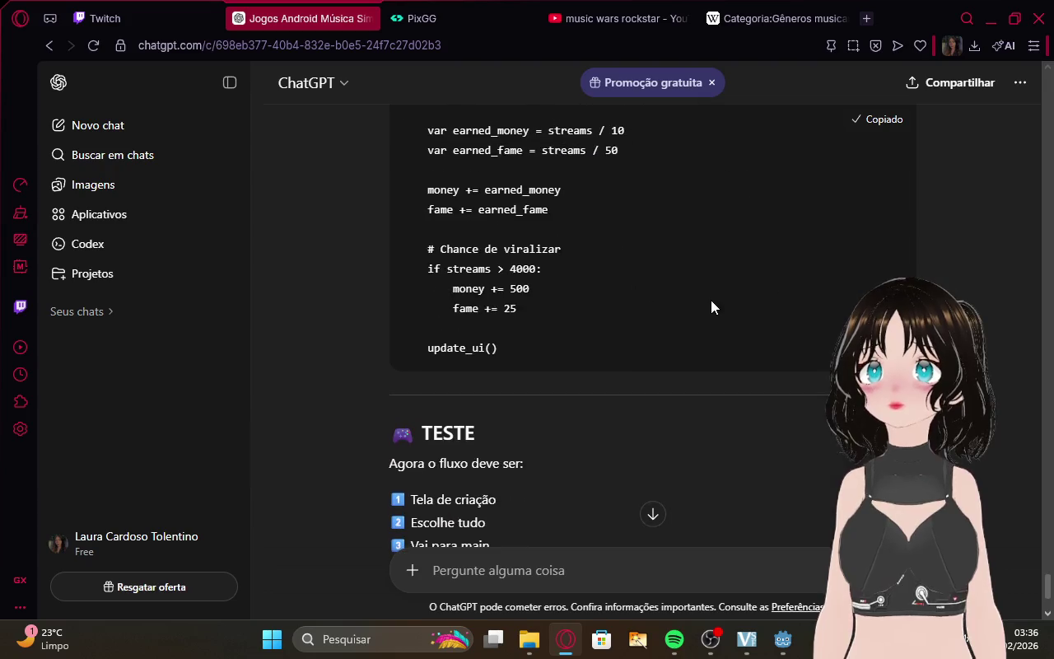
scroll(712, 307, "up", 10)
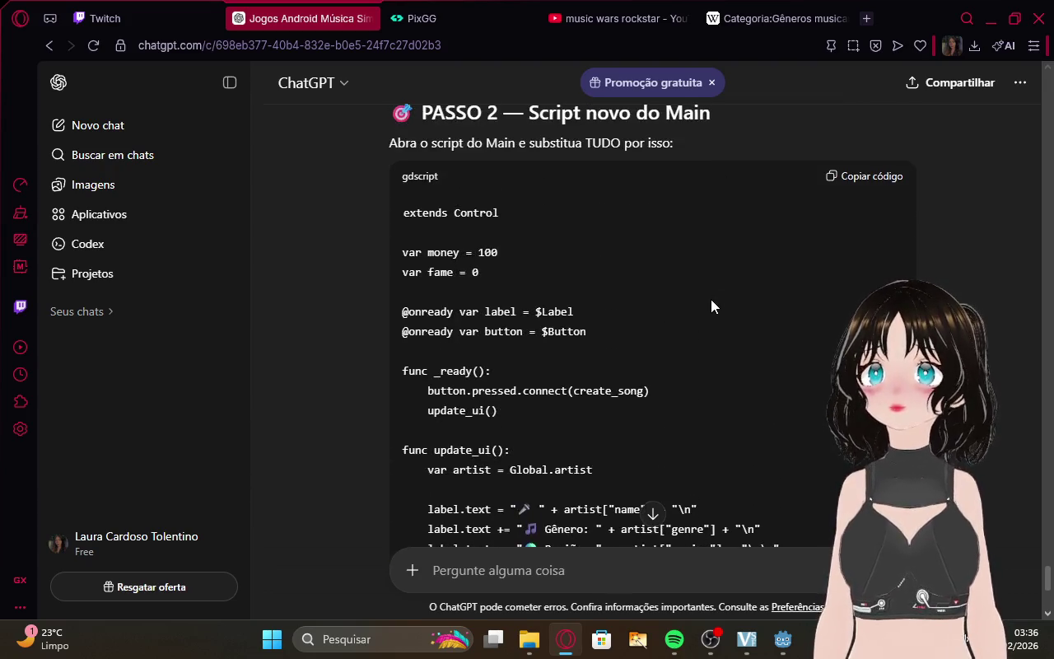
mouse_move(782, 640)
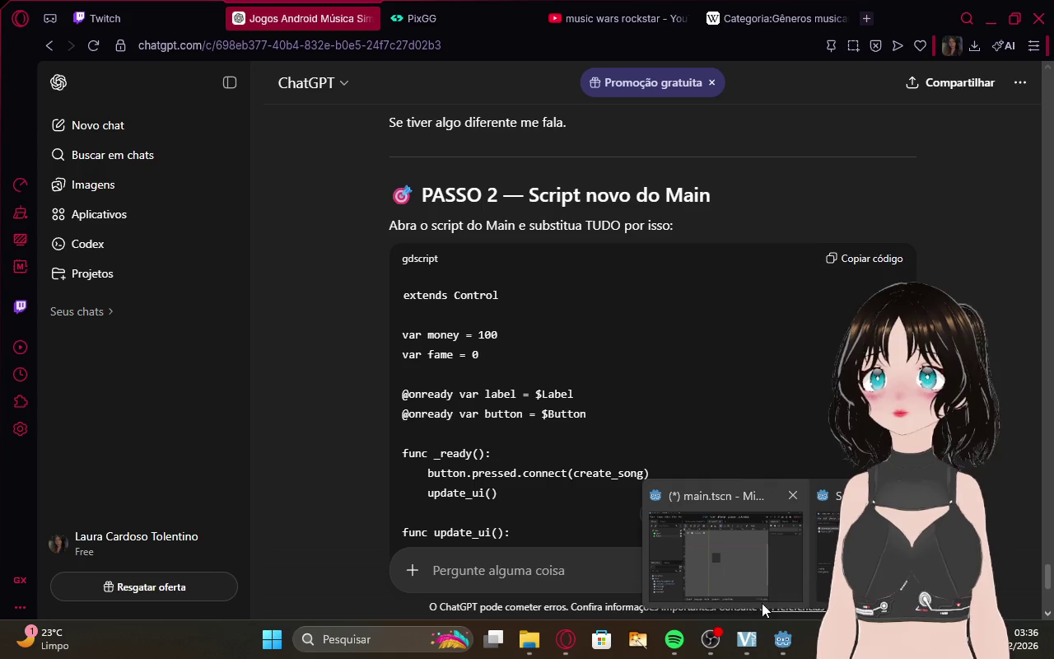
left_click(476, 574)
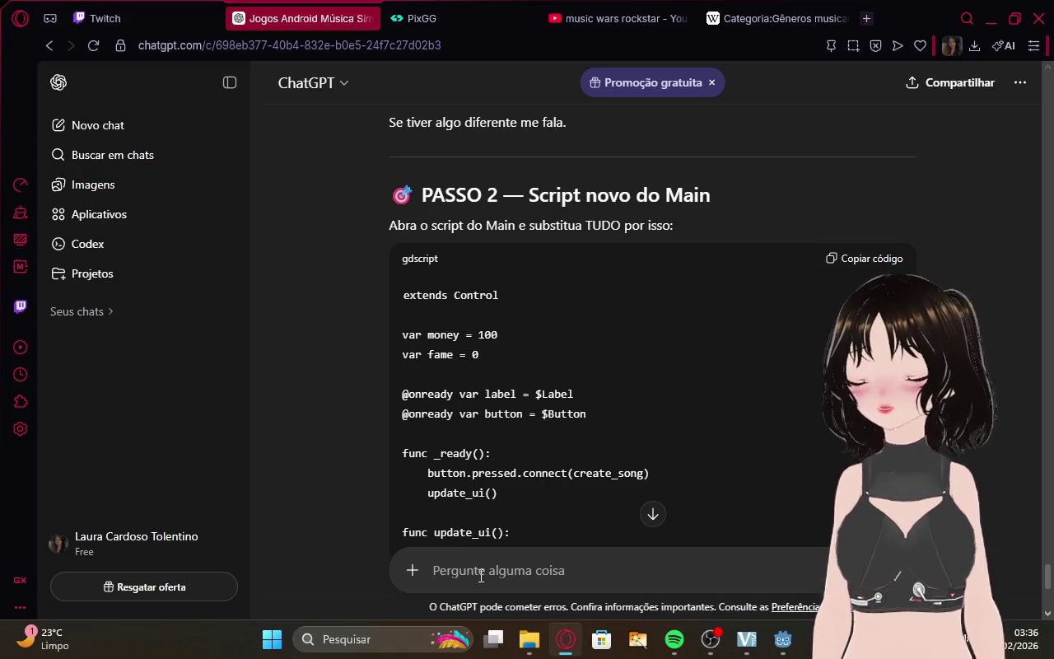
type("qual o nome do script")
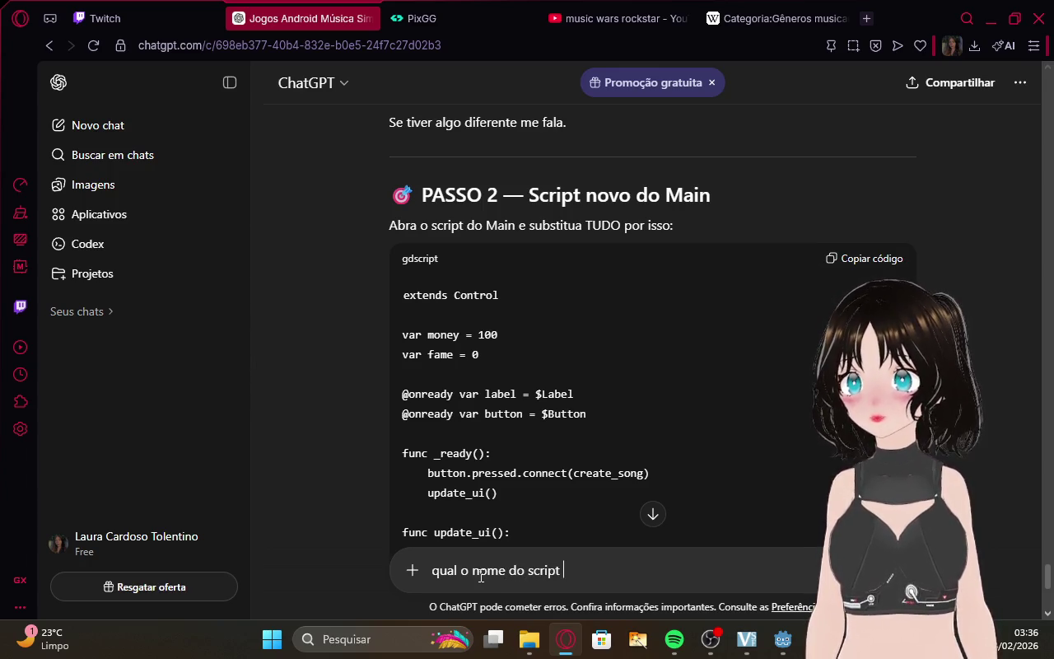
type("?")
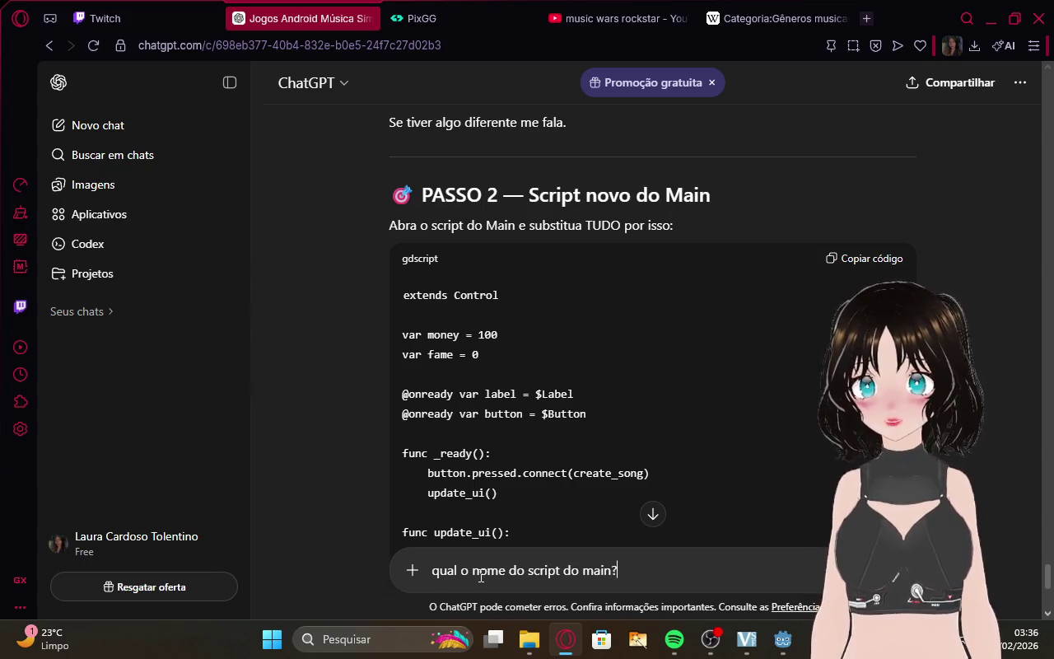
key("Return")
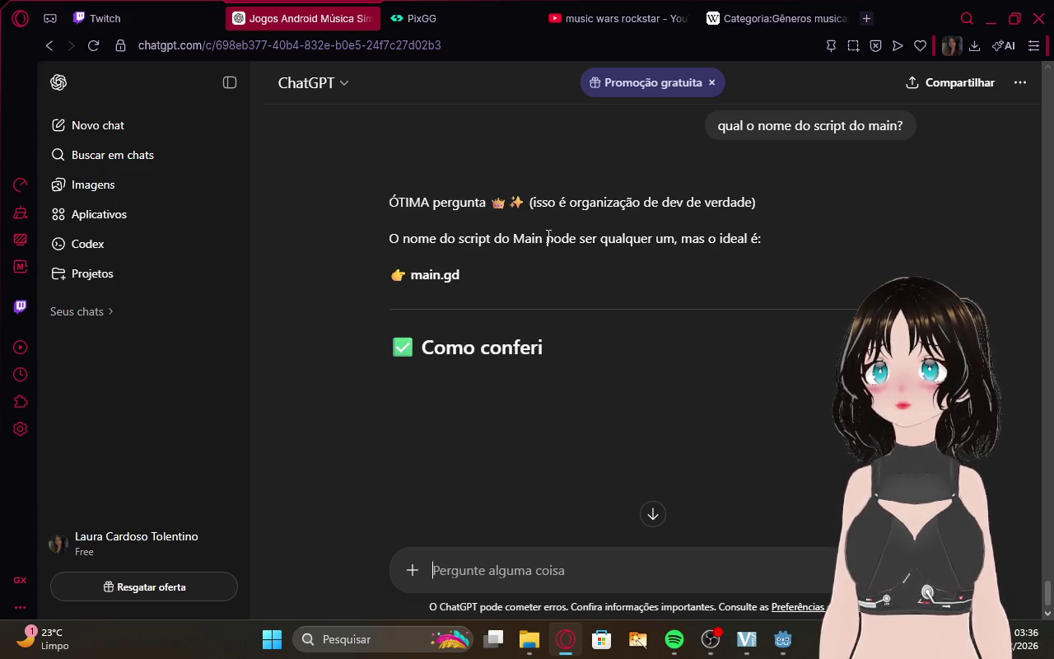
Read the answer recommending main.gd and return to Godot's Create Script dialog.
scroll(504, 381, "down", 1)
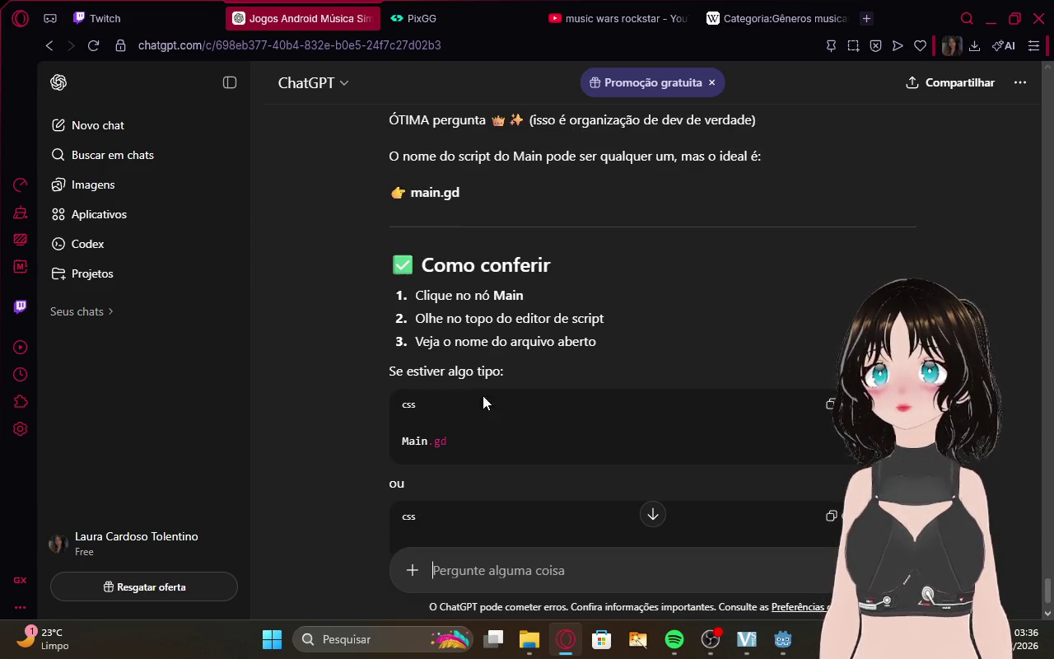
left_click_drag(454, 441, 391, 429)
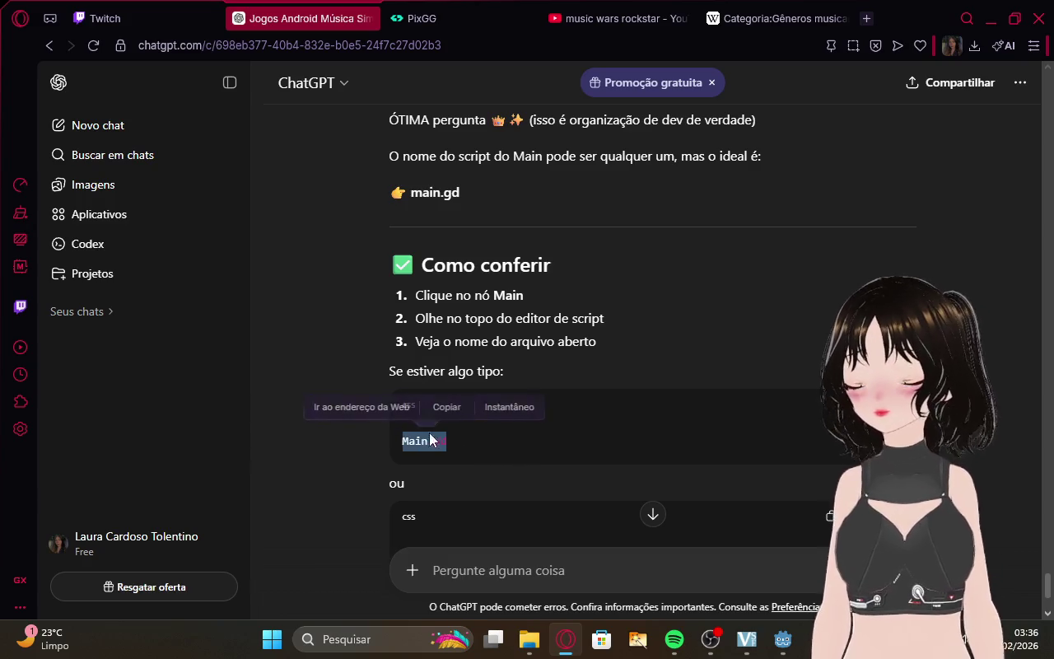
left_click(710, 566)
mouse_move(782, 639)
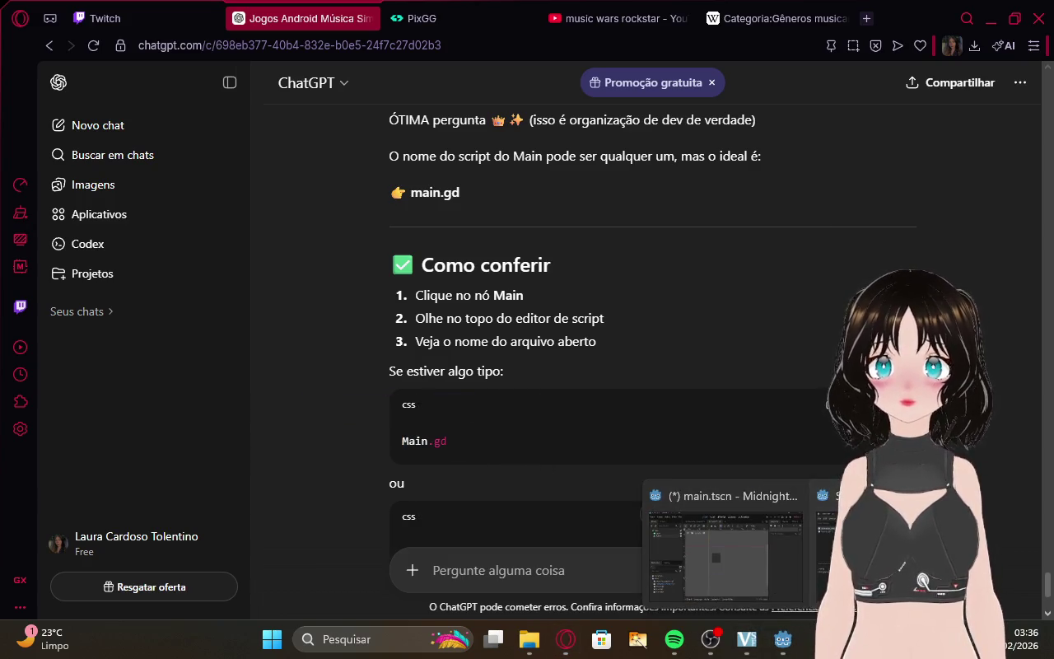
left_click(881, 544)
left_click(729, 548)
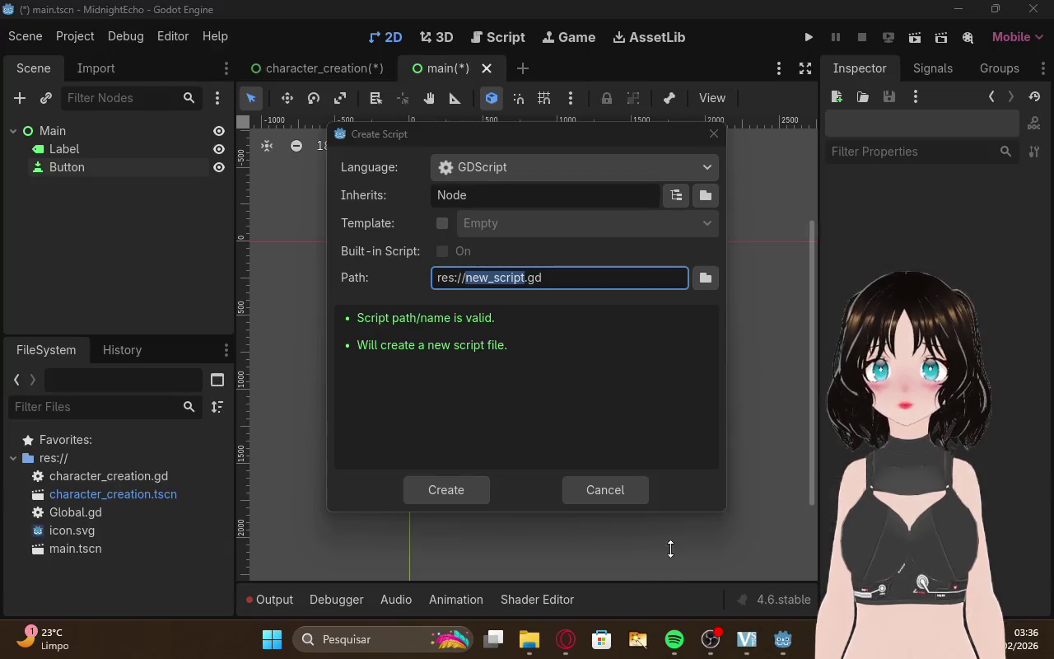
Set the script path to res://Main.gd, create it, and open Main.gd.
left_click_drag(566, 280, 505, 278)
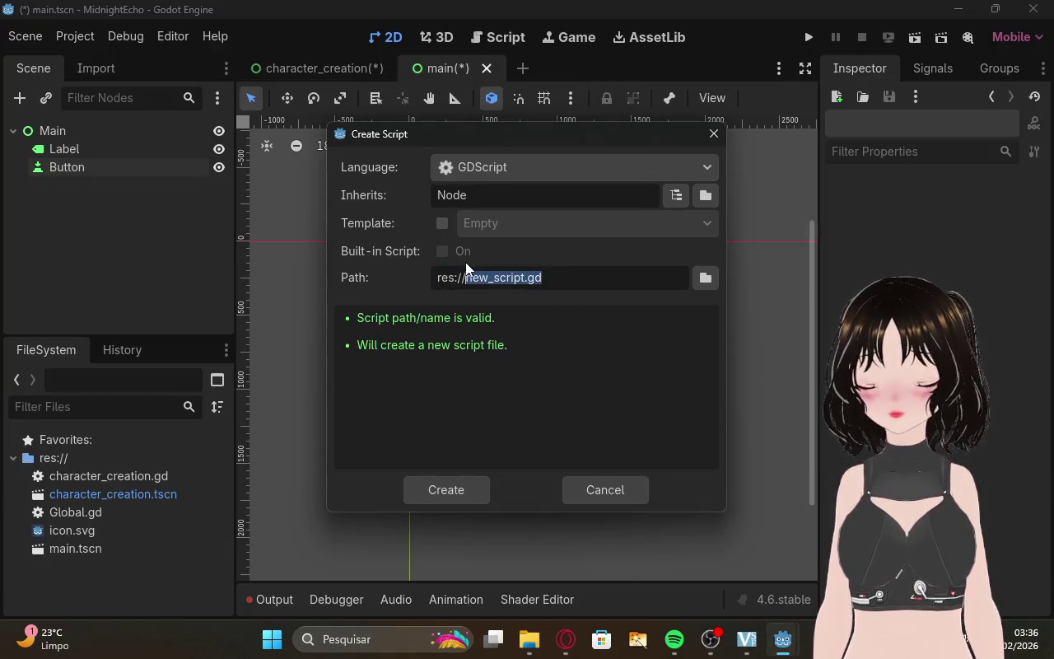
left_click(466, 490)
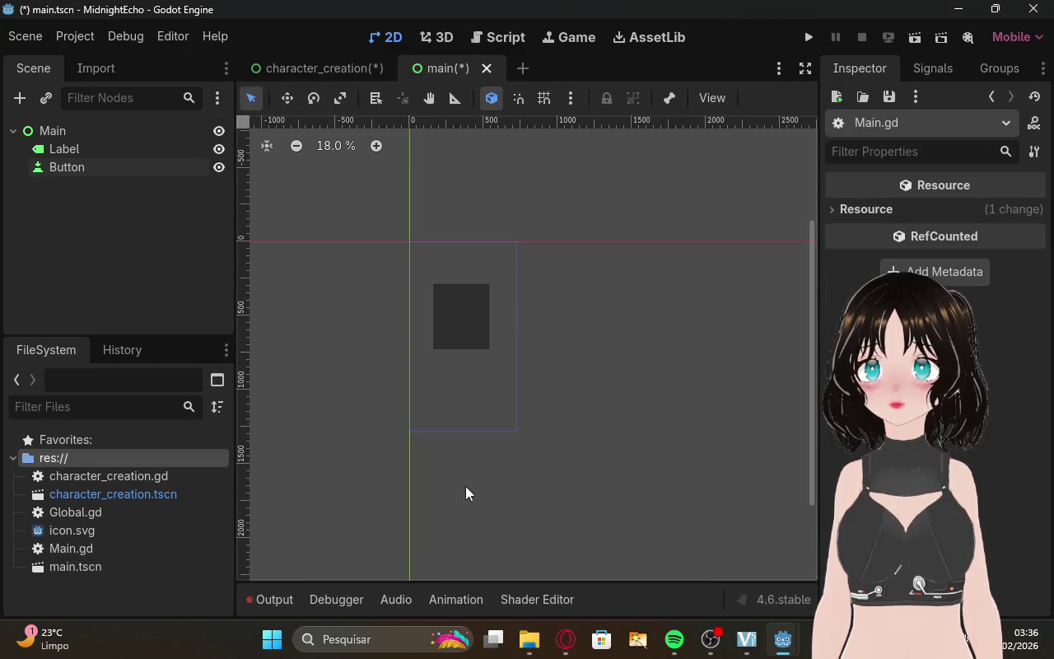
double_click(103, 547)
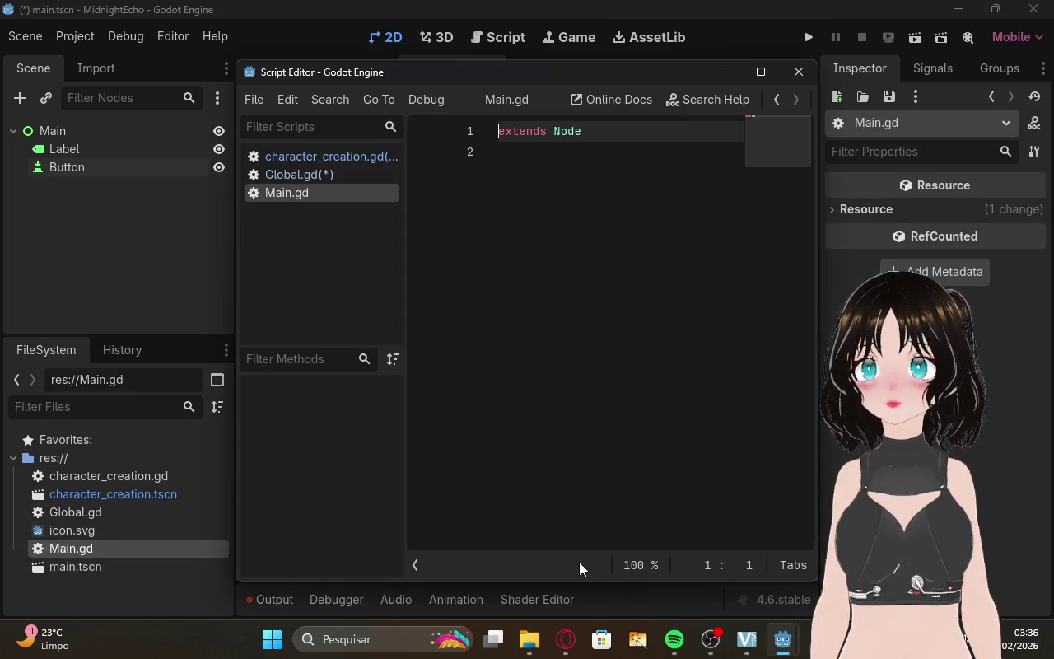
Review the Main script in the ChatGPT conversation before returning to Godot.
left_click(574, 634)
scroll(598, 419, "down", 3)
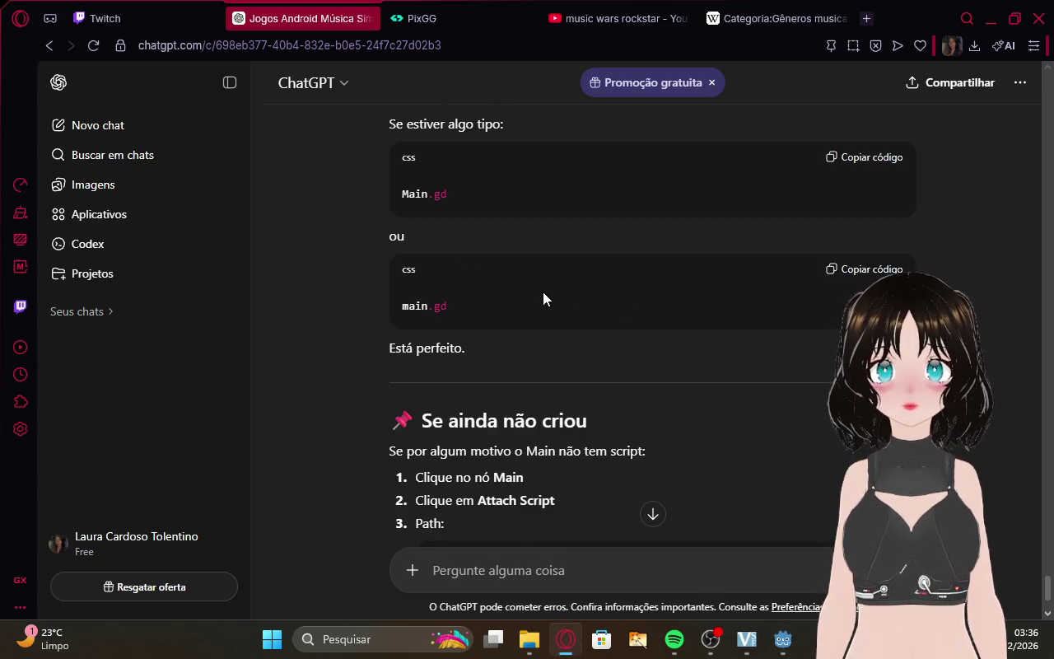
scroll(543, 292, "down", 3)
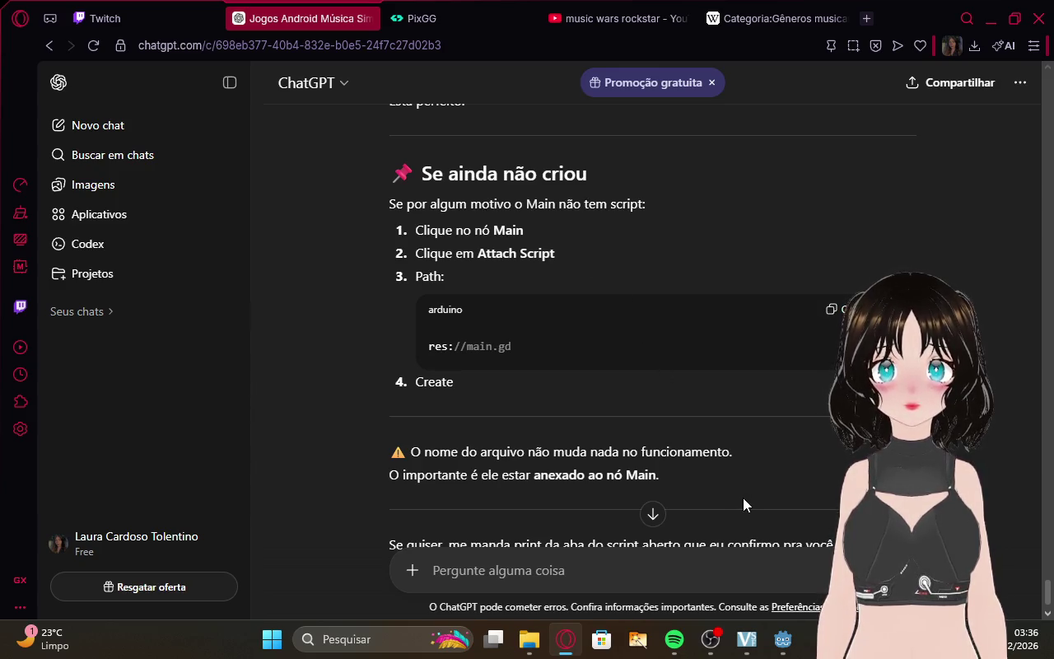
scroll(719, 376, "down", 1)
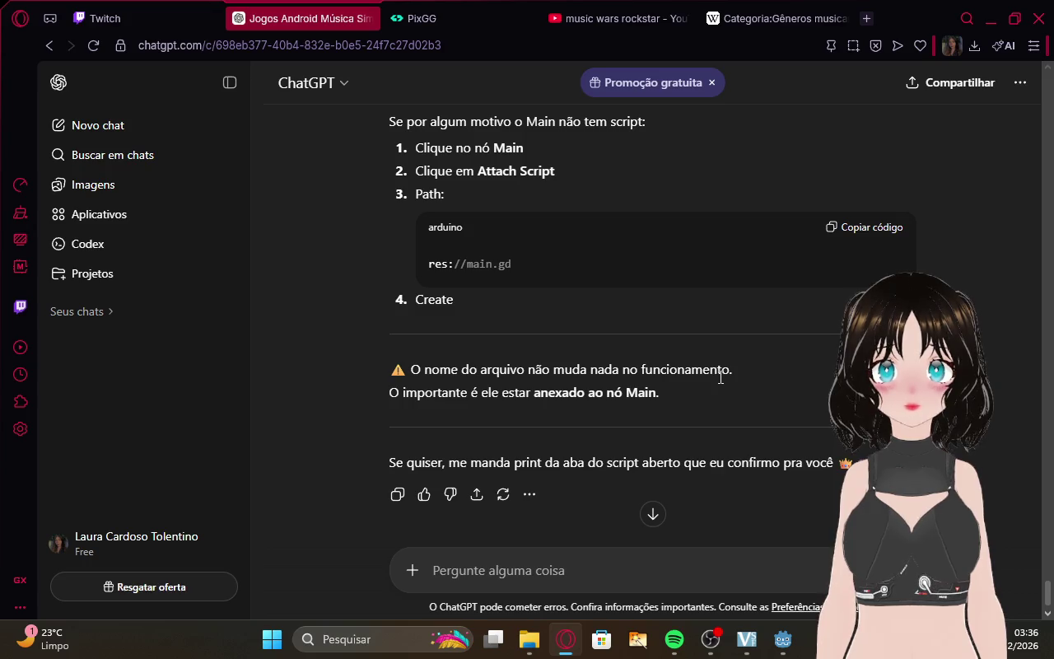
scroll(719, 376, "up", 10)
scroll(720, 376, "up", 15)
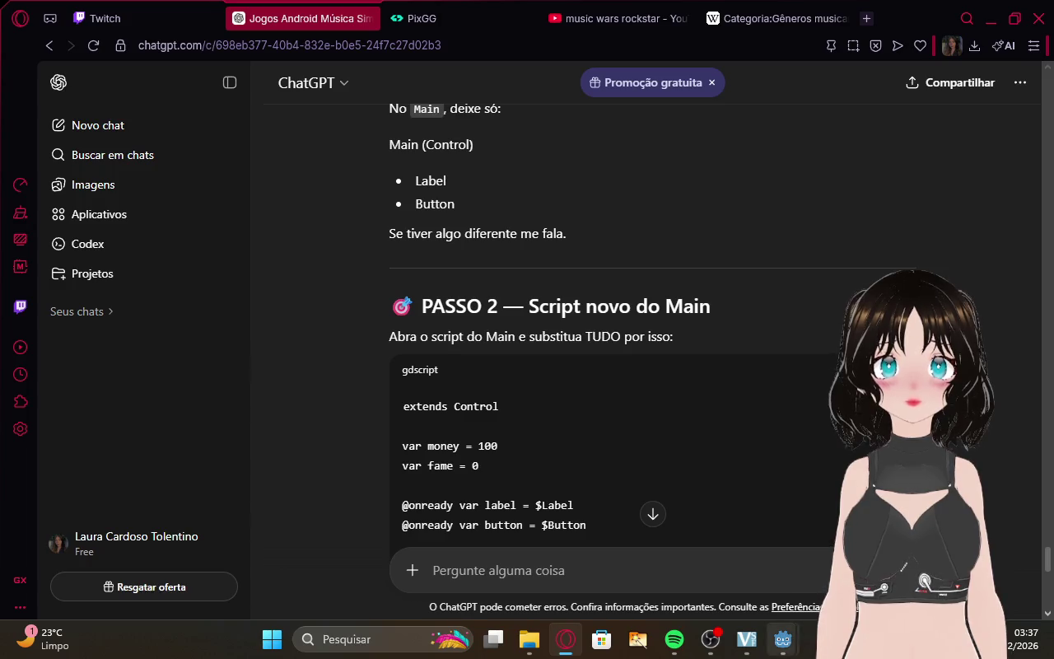
mouse_move(783, 639)
left_click(742, 586)
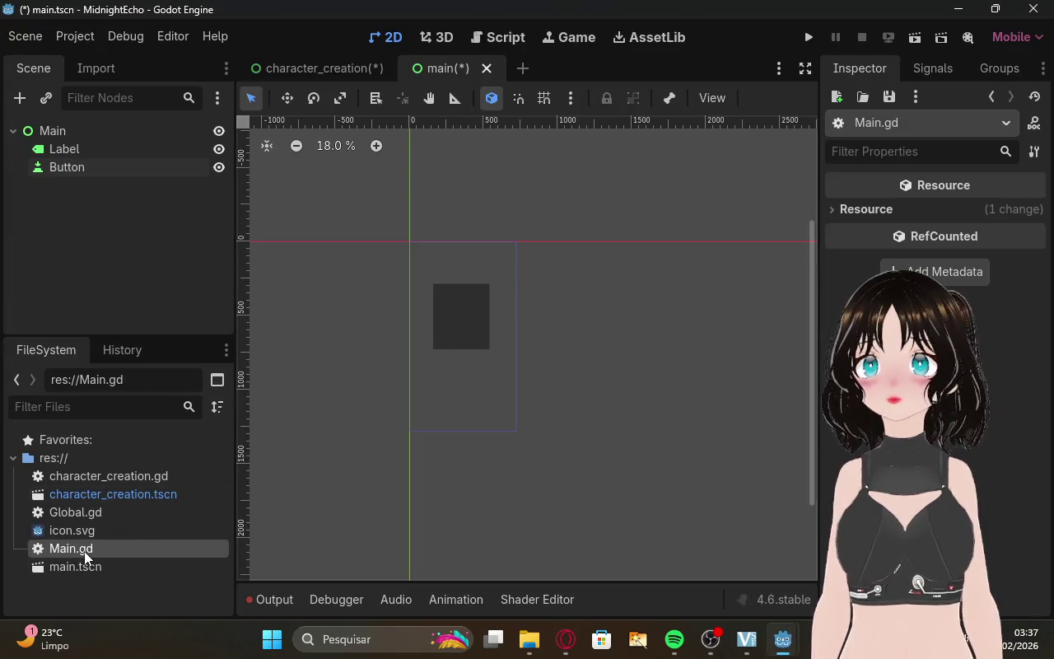
Overwrite Main.gd's old lines with the copied Control script containing _ready, update_ui and create_song.
double_click(84, 551)
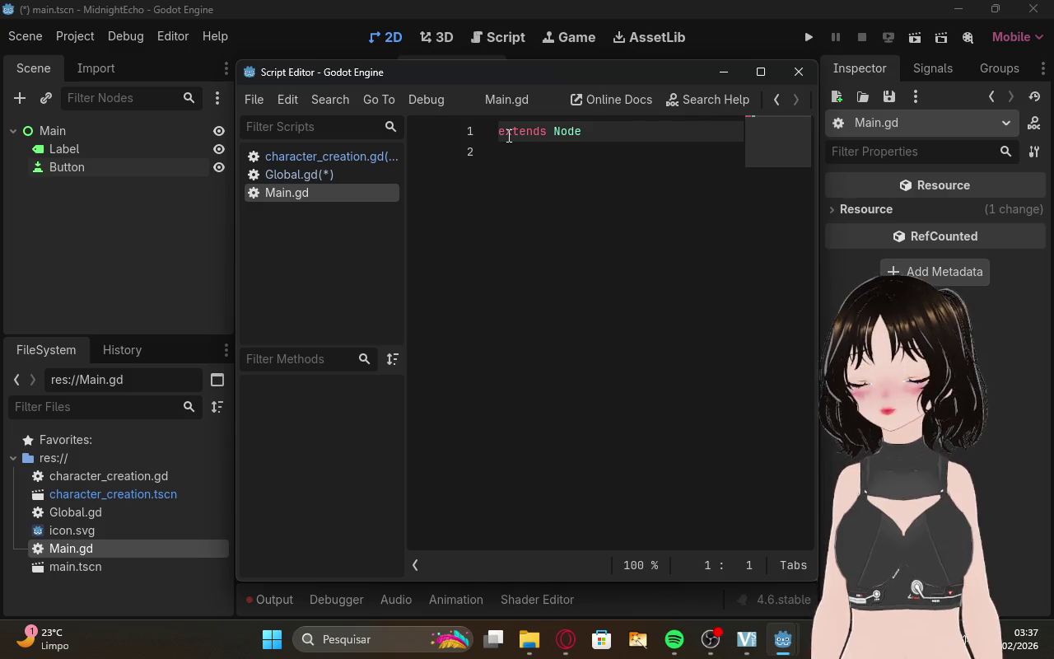
key("ctrl+v")
scroll(581, 247, "up", 6)
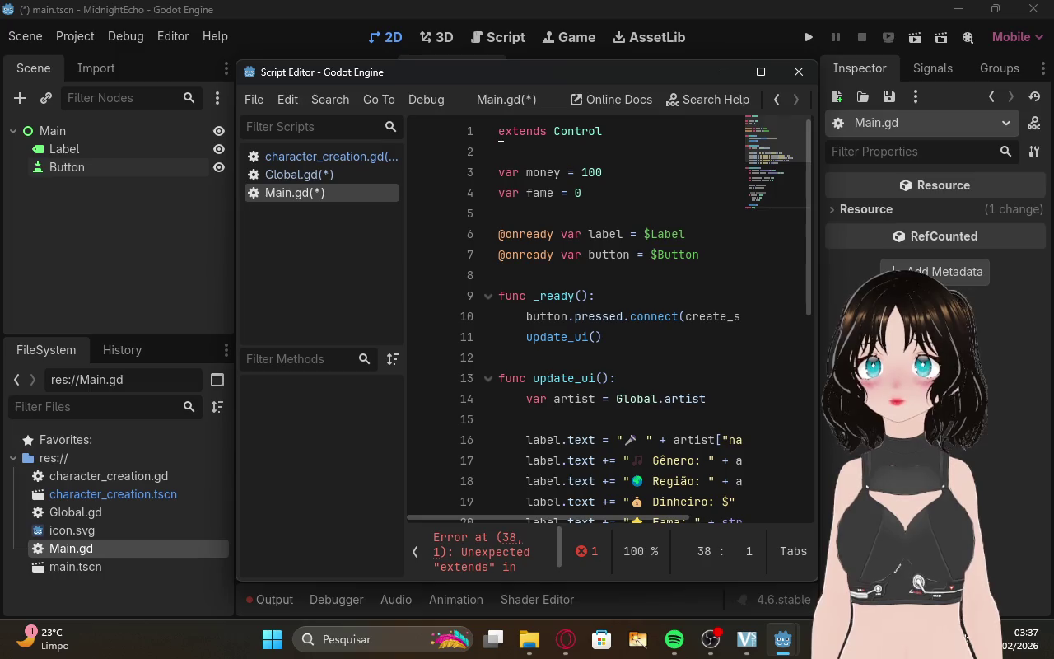
mouse_move(498, 131)
left_mouse_down()
mouse_move(751, 222)
mouse_move(704, 574)
left_mouse_up()
key("ctrl+v")
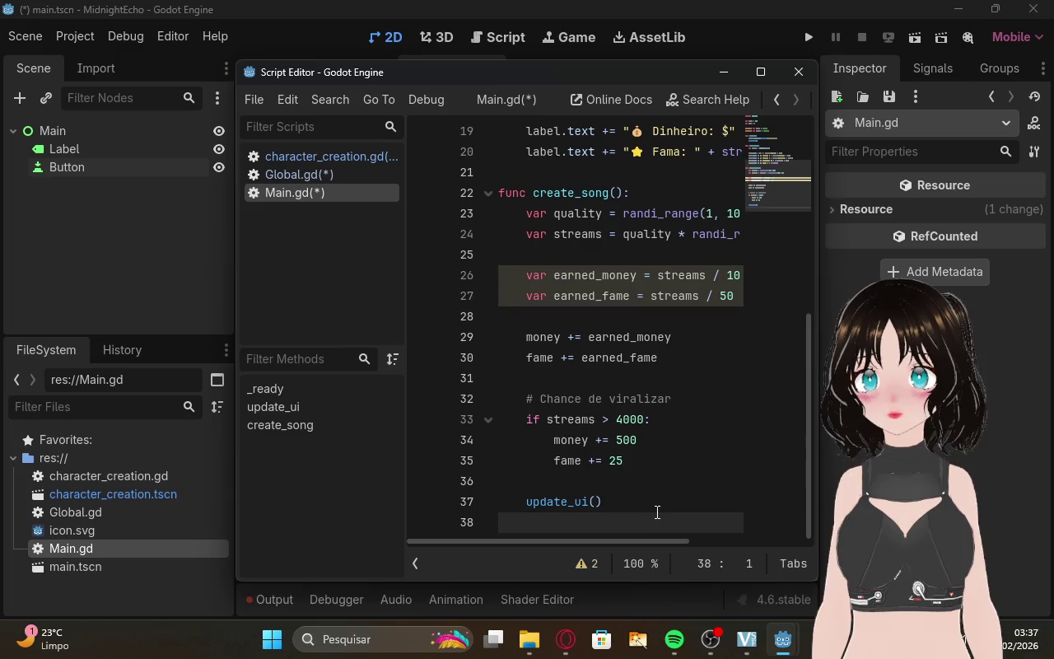
scroll(657, 511, "up", 5)
scroll(657, 511, "up", 1)
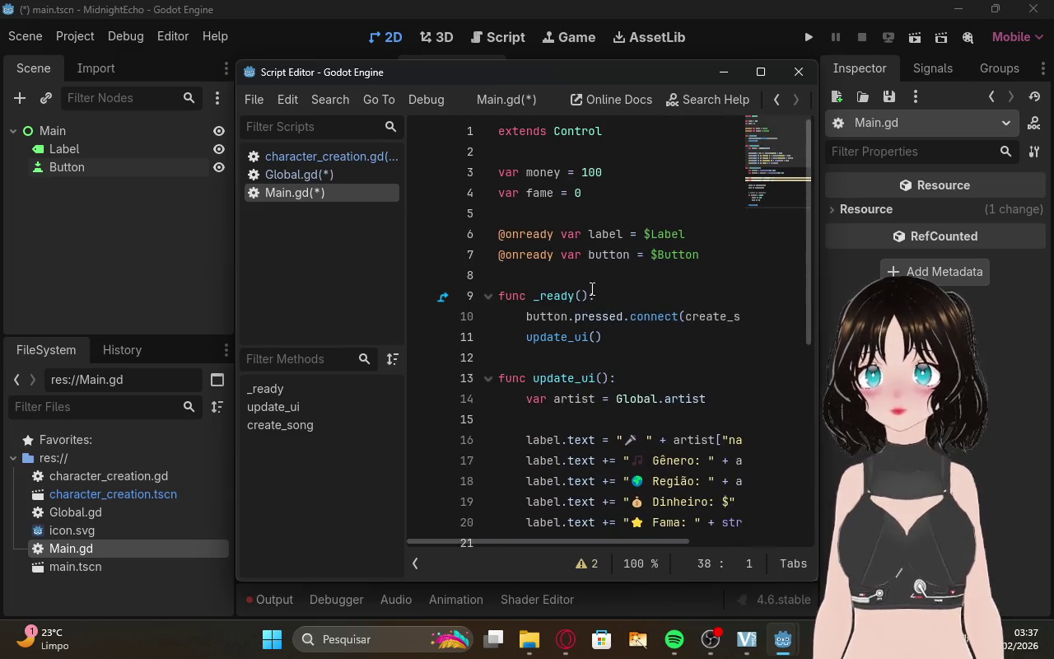
scroll(668, 384, "down", 6)
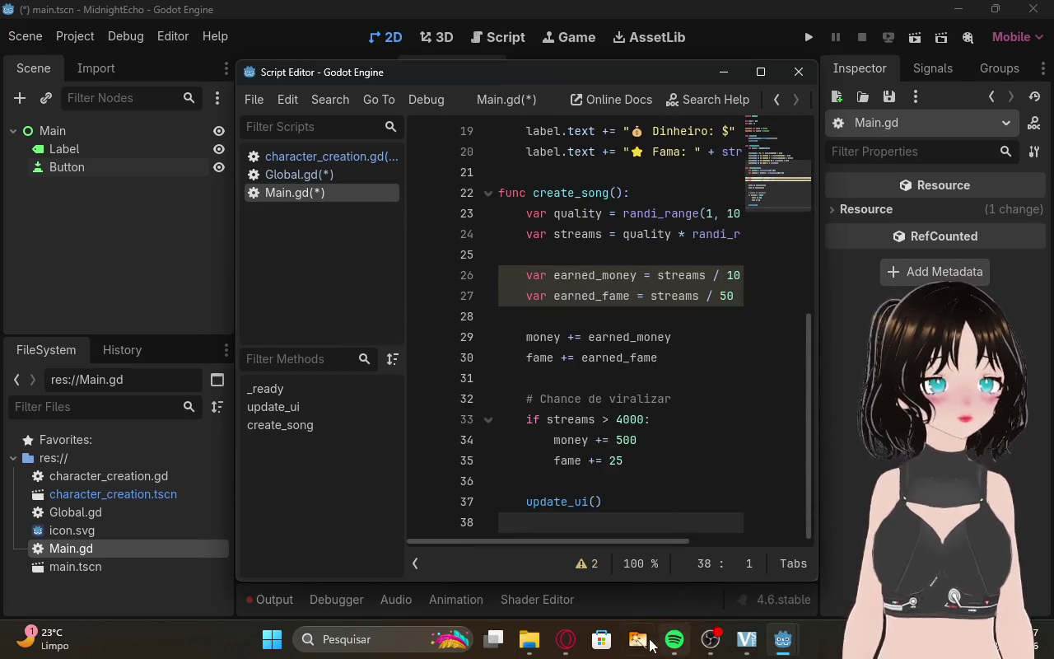
left_click(566, 640)
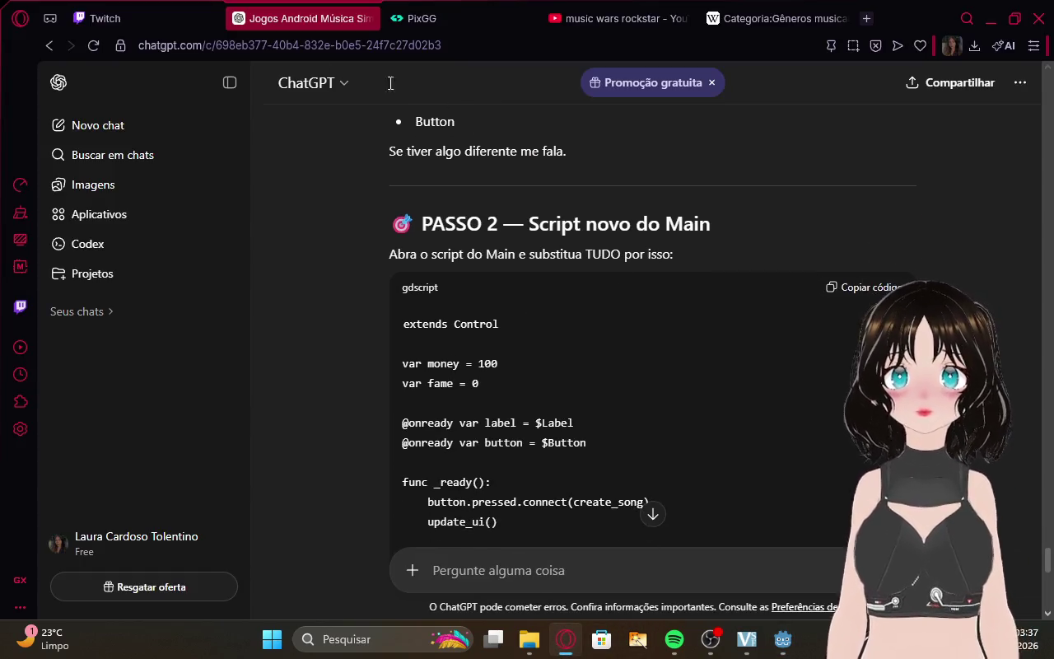
Check the Twitch stream manager's preview and chat, then go back to ChatGPT.
left_click(106, 18)
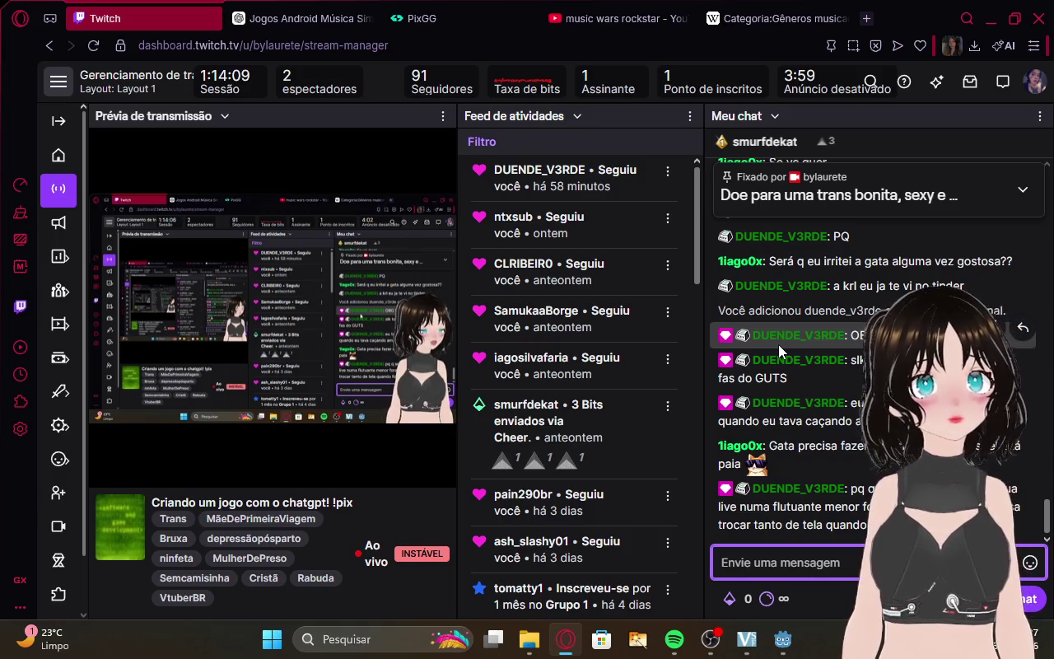
left_click(301, 18)
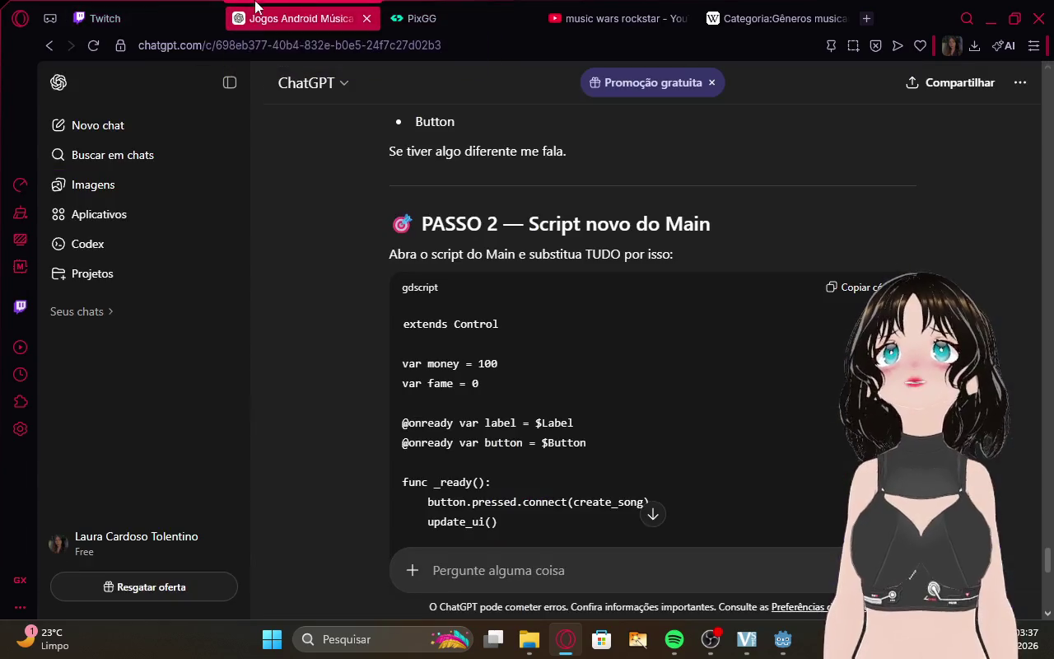
left_click(169, 10)
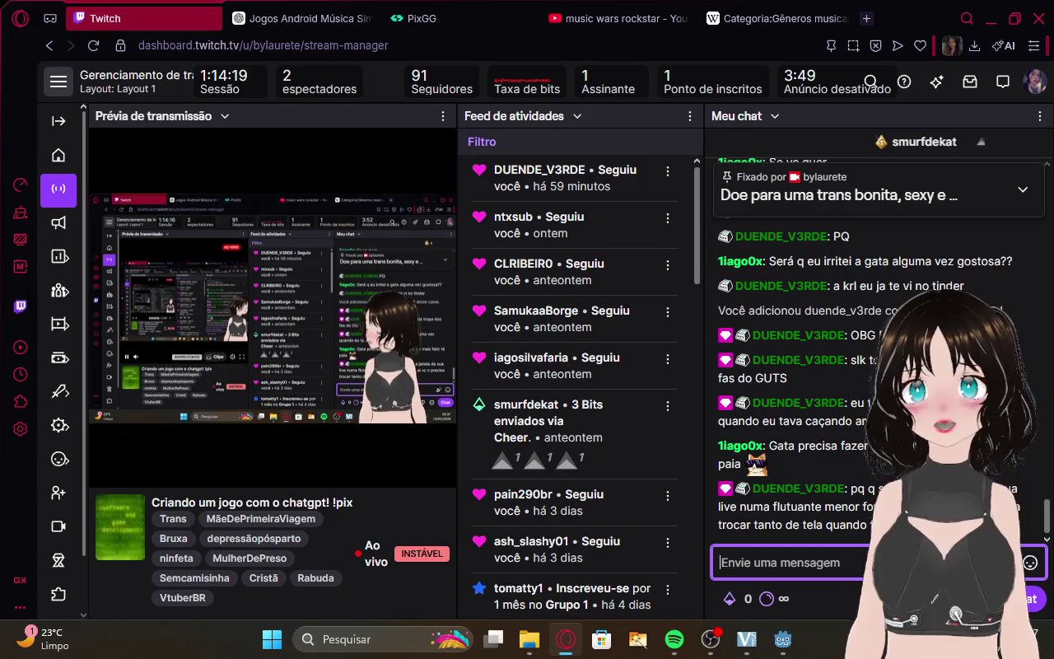
mouse_move(746, 639)
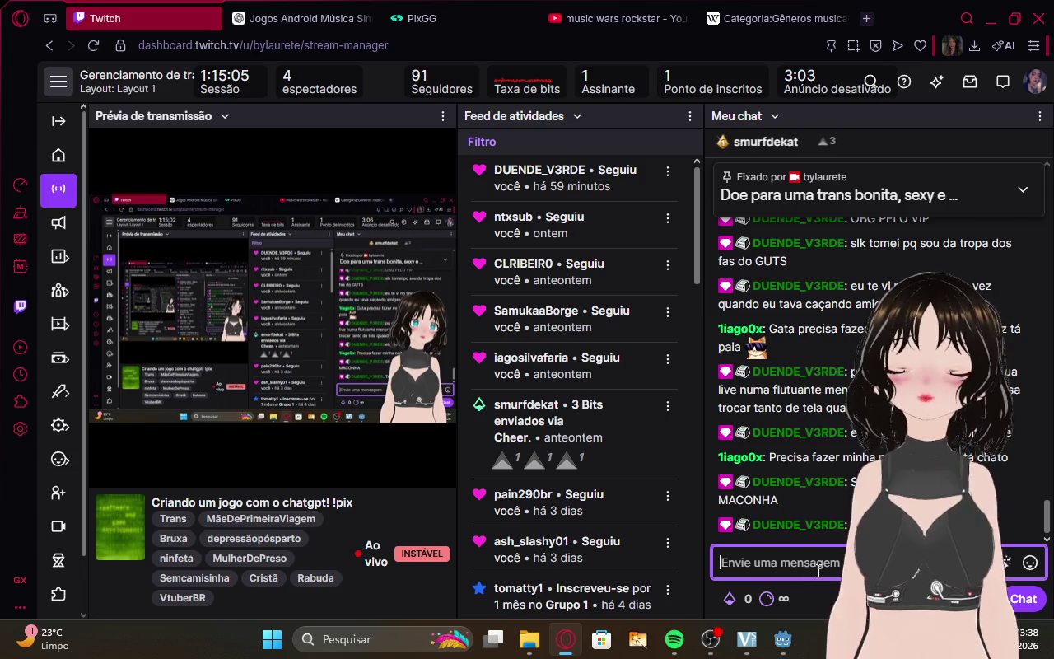
left_click(301, 18)
Scroll through ChatGPT's answer and send 'funcinou' to confirm the Main script worked.
scroll(598, 299, "down", 4)
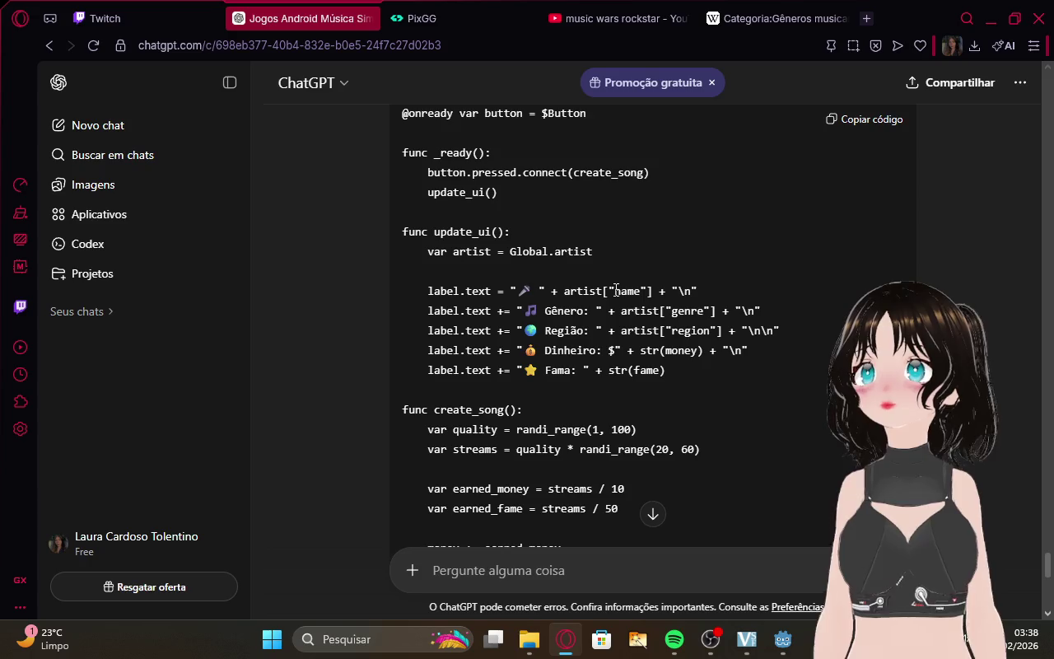
scroll(710, 207, "down", 4)
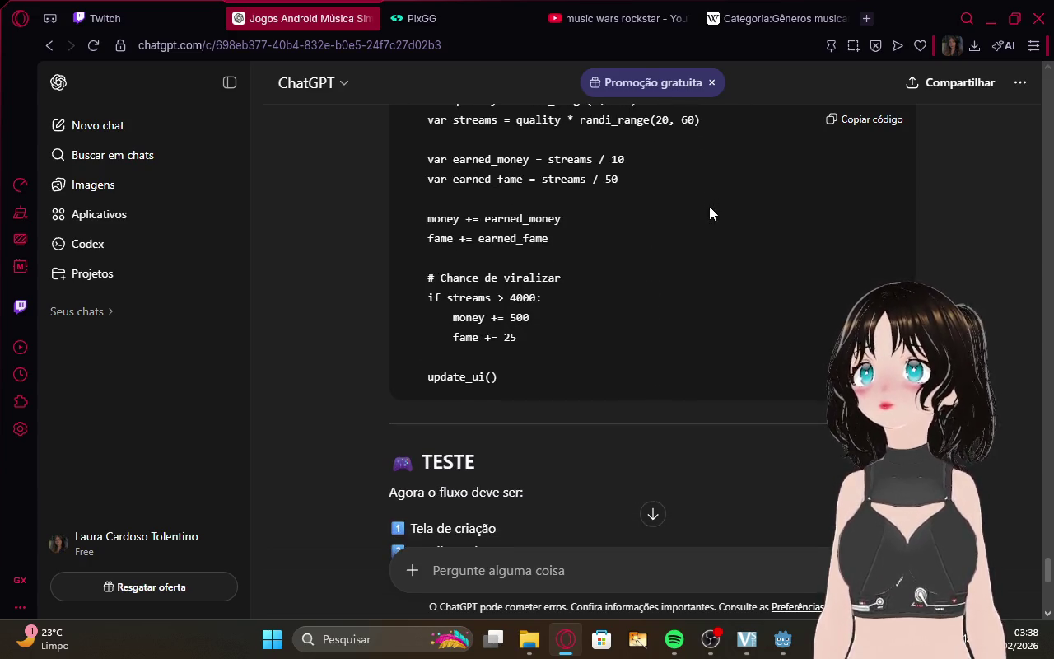
scroll(709, 207, "down", 2)
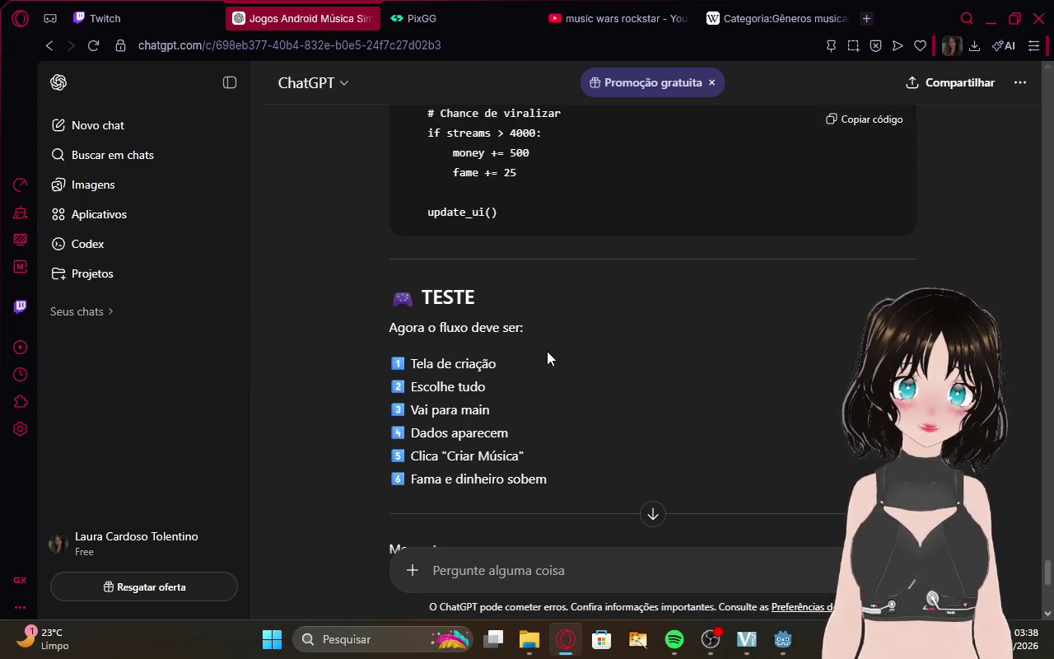
scroll(546, 350, "down", 4)
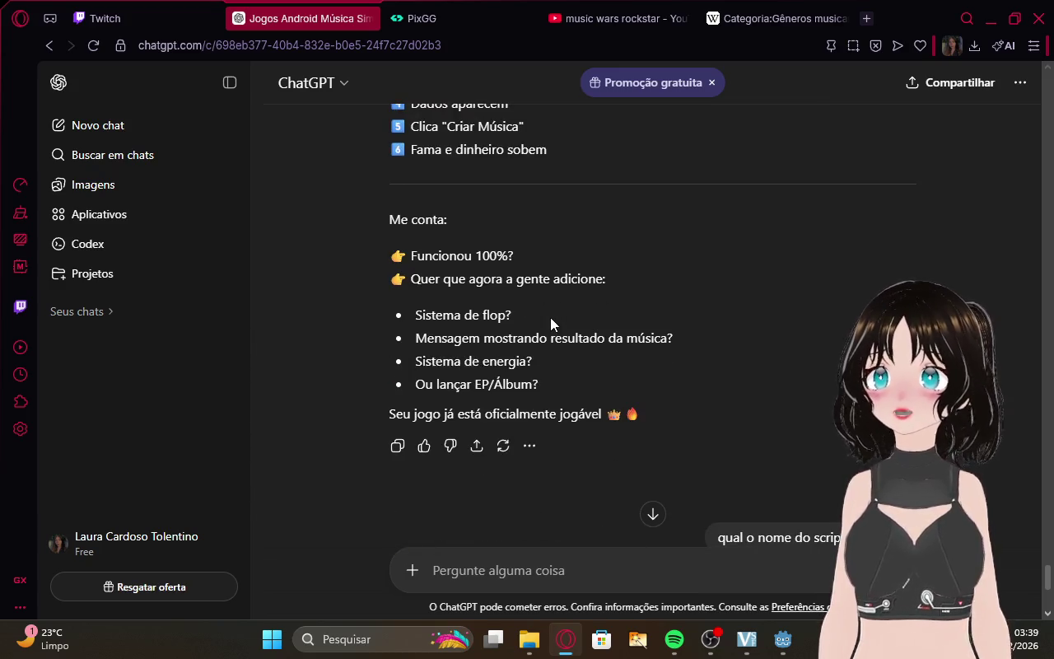
scroll(859, 241, "down", 6)
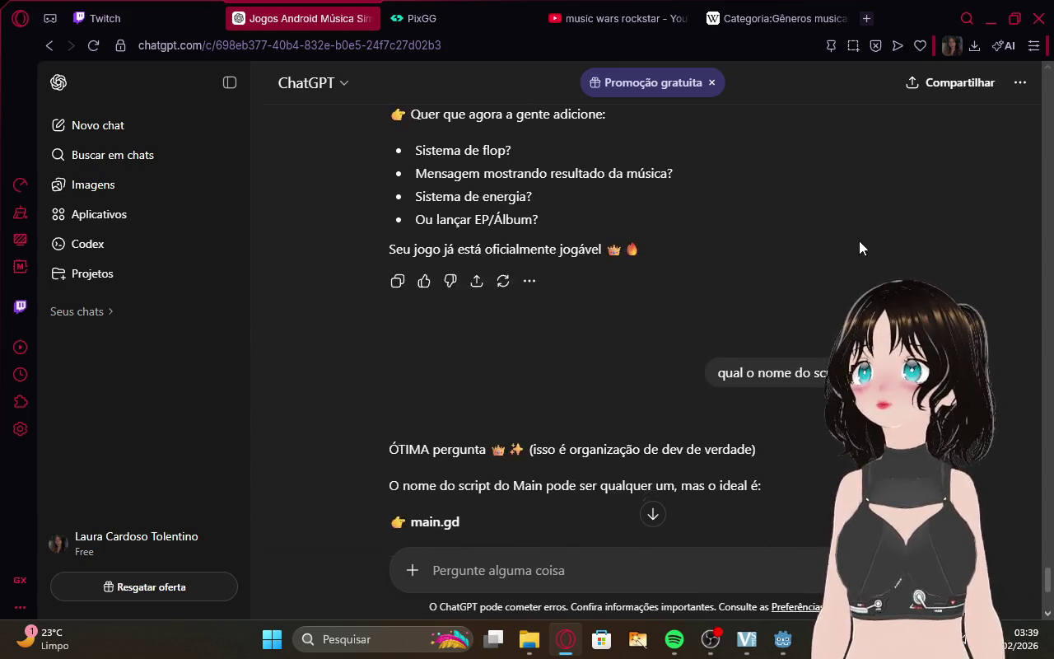
scroll(719, 377, "down", 6)
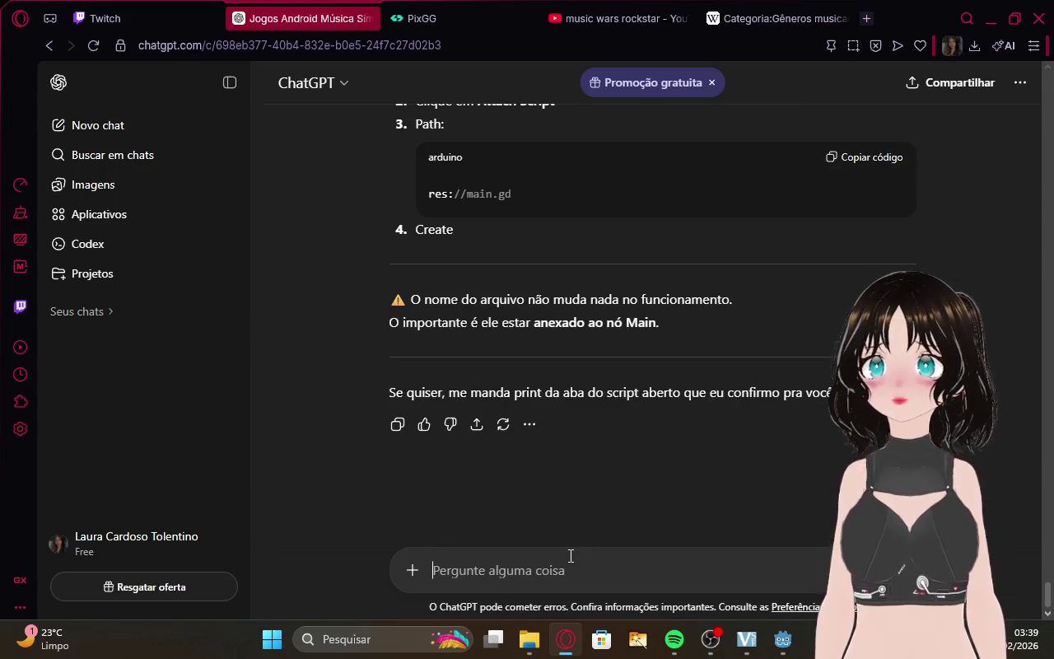
type("runc")
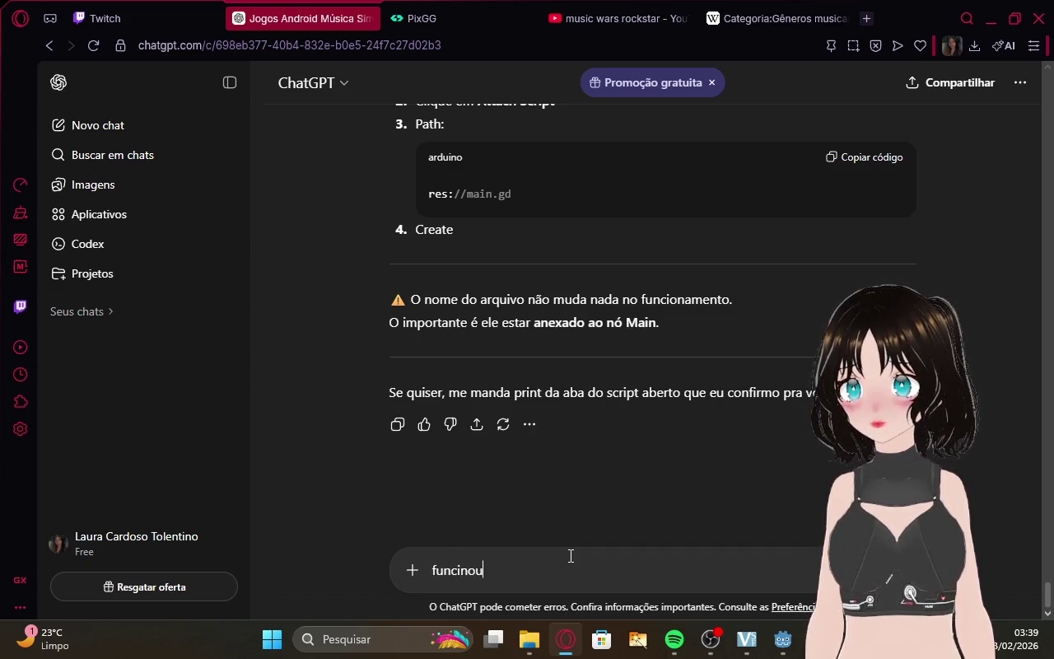
key("Return")
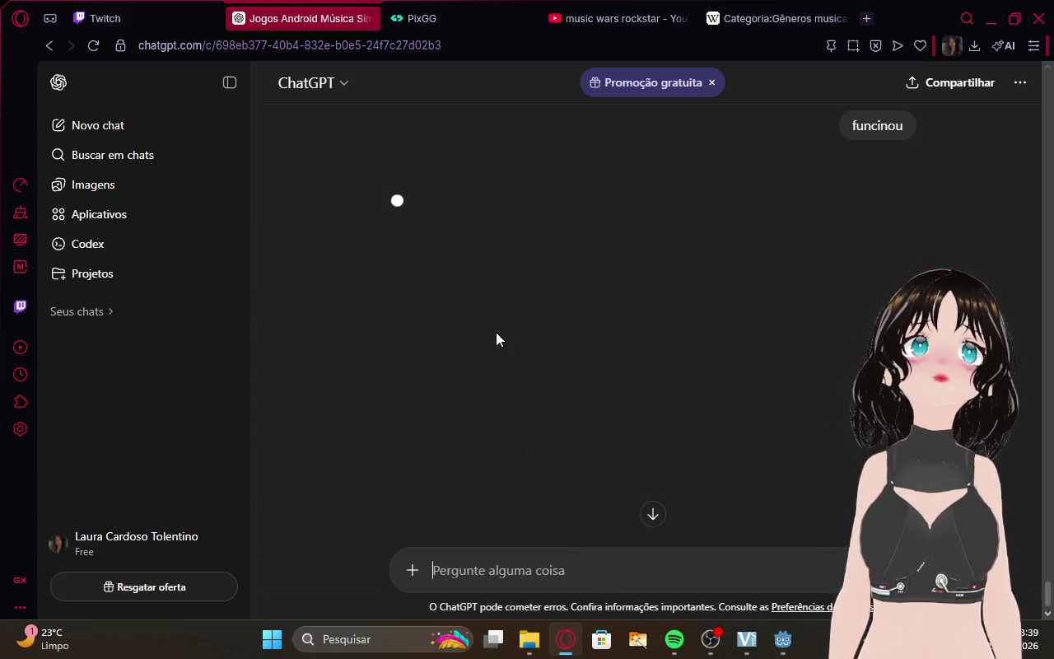
left_click(100, 15)
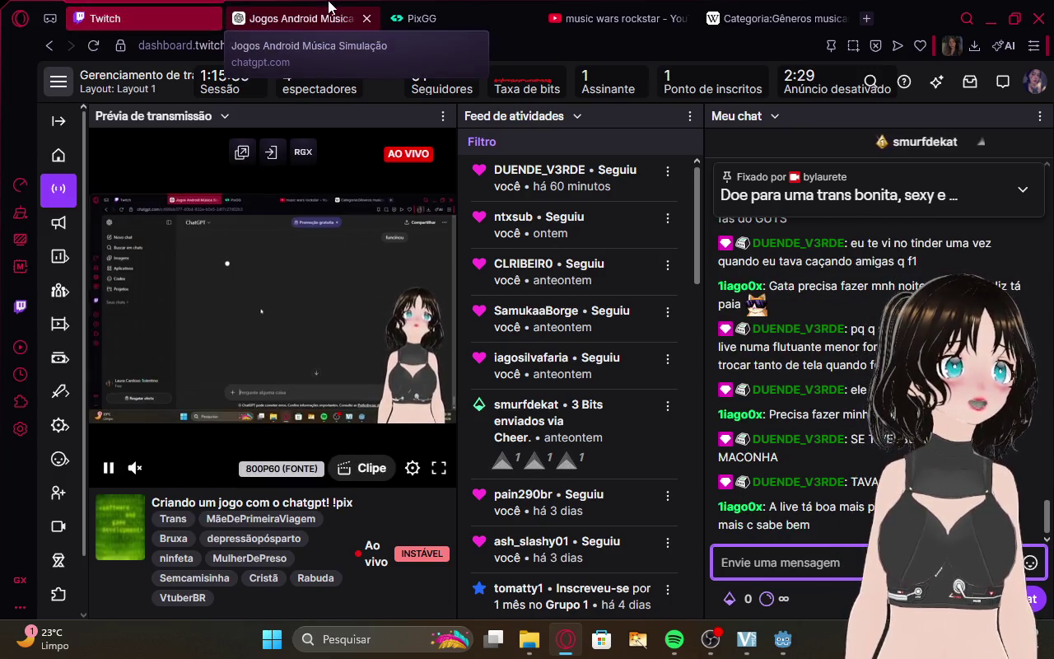
left_click(666, 641)
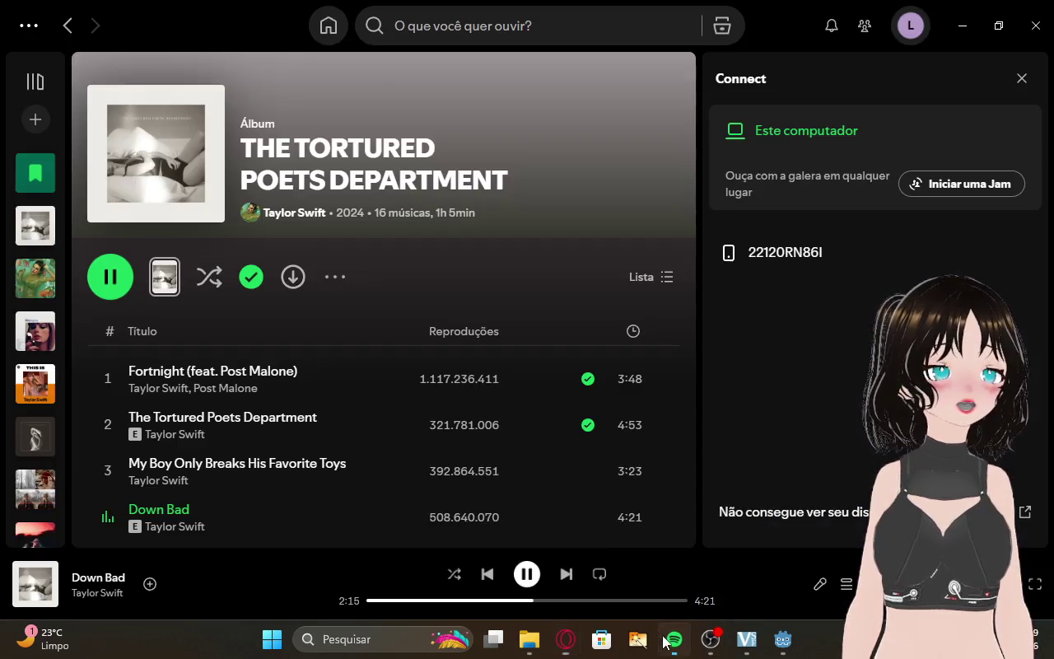
left_click(448, 41)
left_click(709, 639)
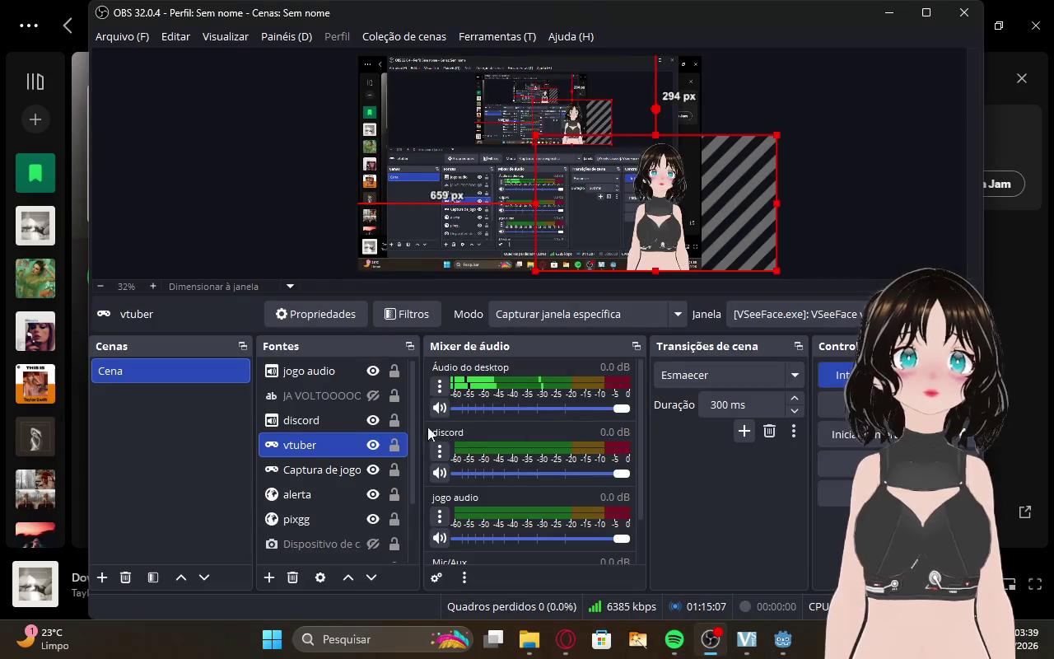
left_click(373, 469)
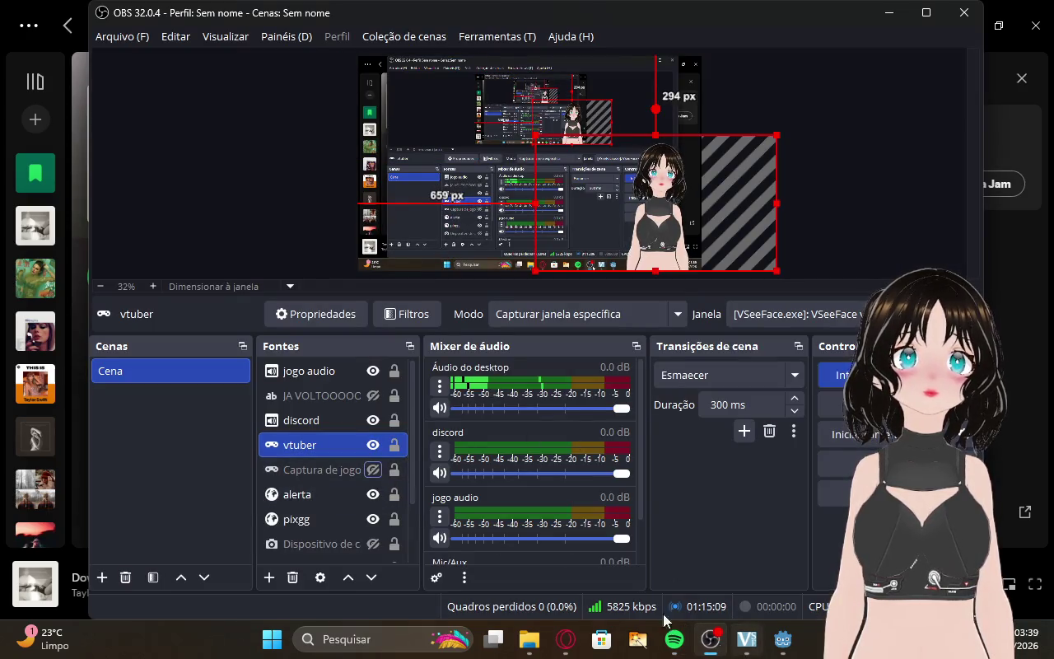
left_click(372, 469)
scroll(366, 519, "down", 1)
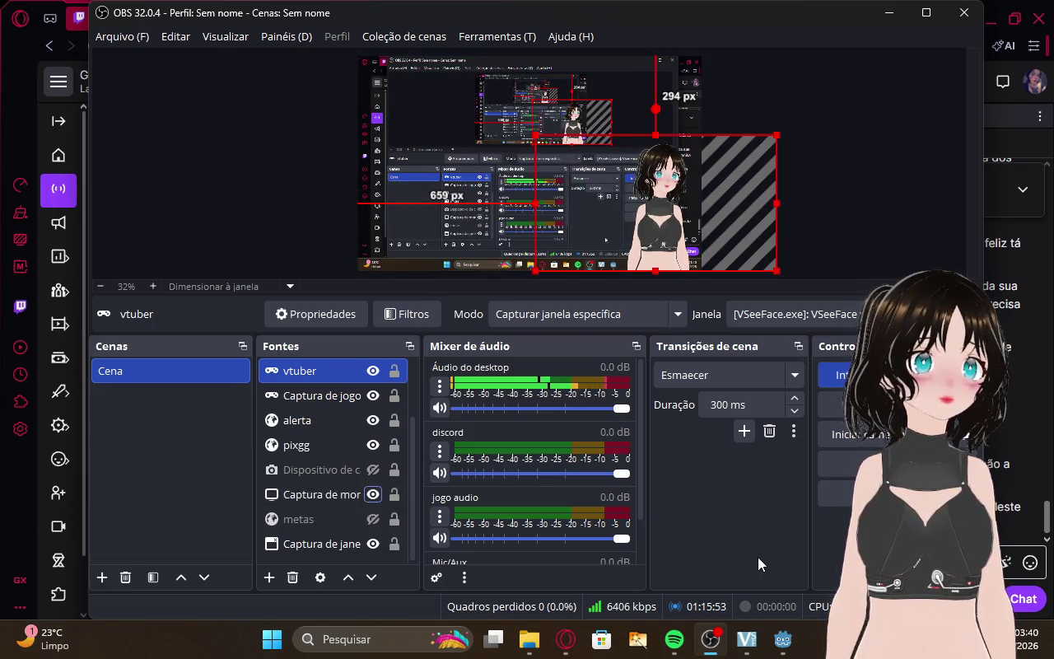
left_click(926, 12)
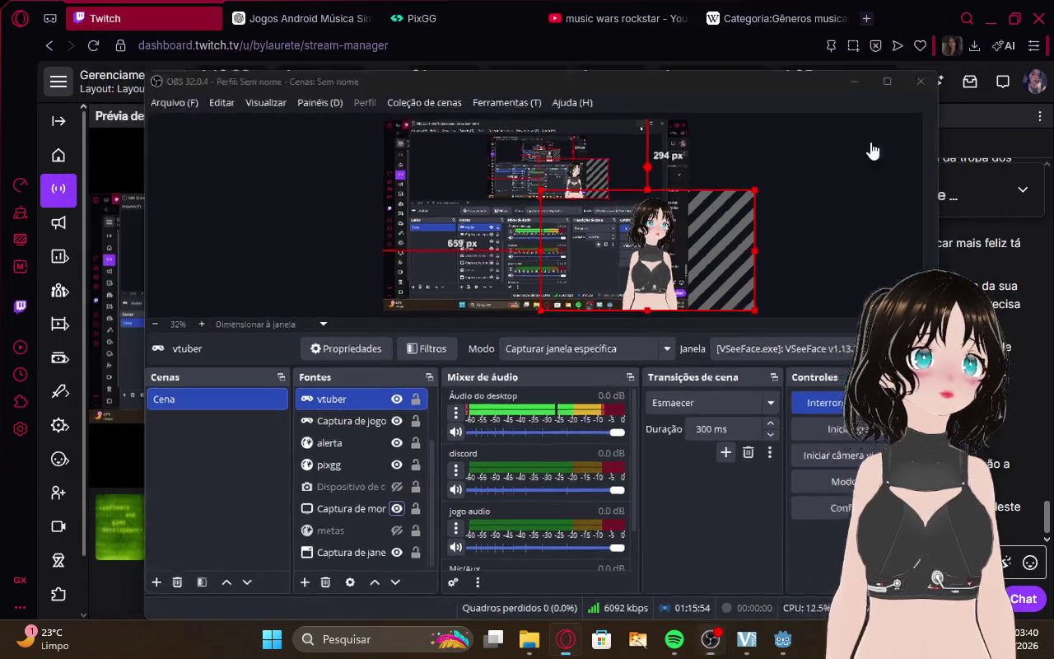
left_click(855, 81)
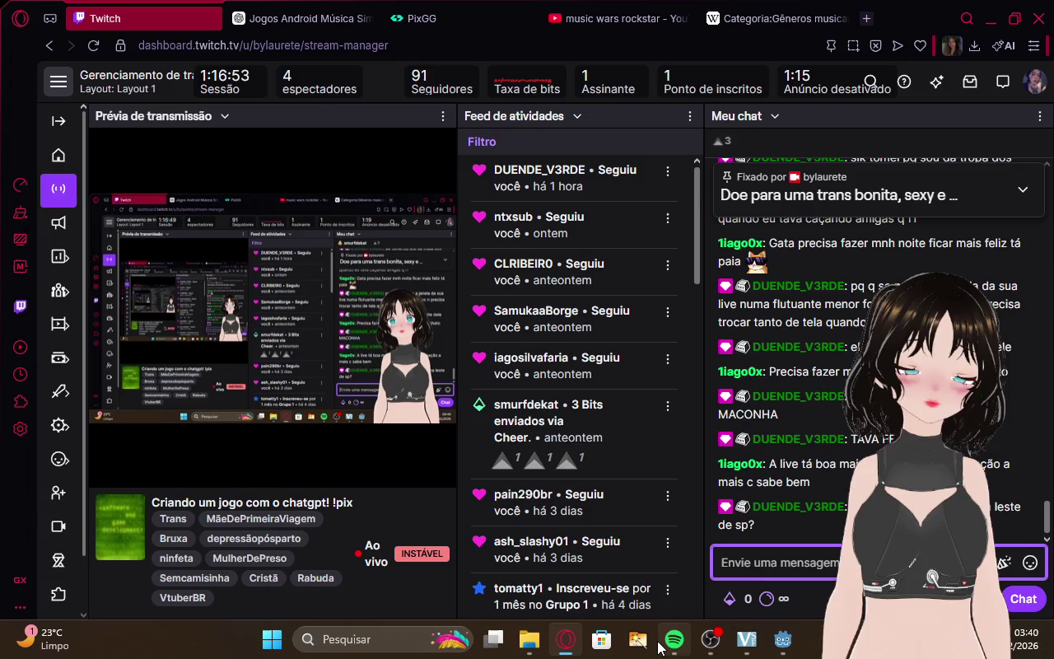
mouse_move(674, 640)
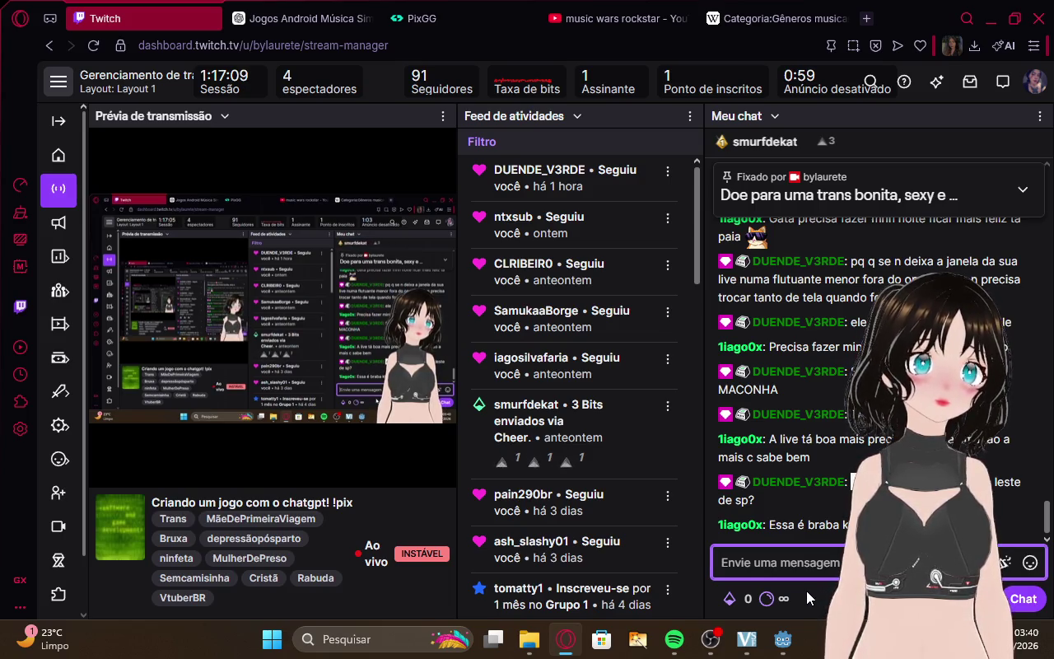
key("alt+Tab")
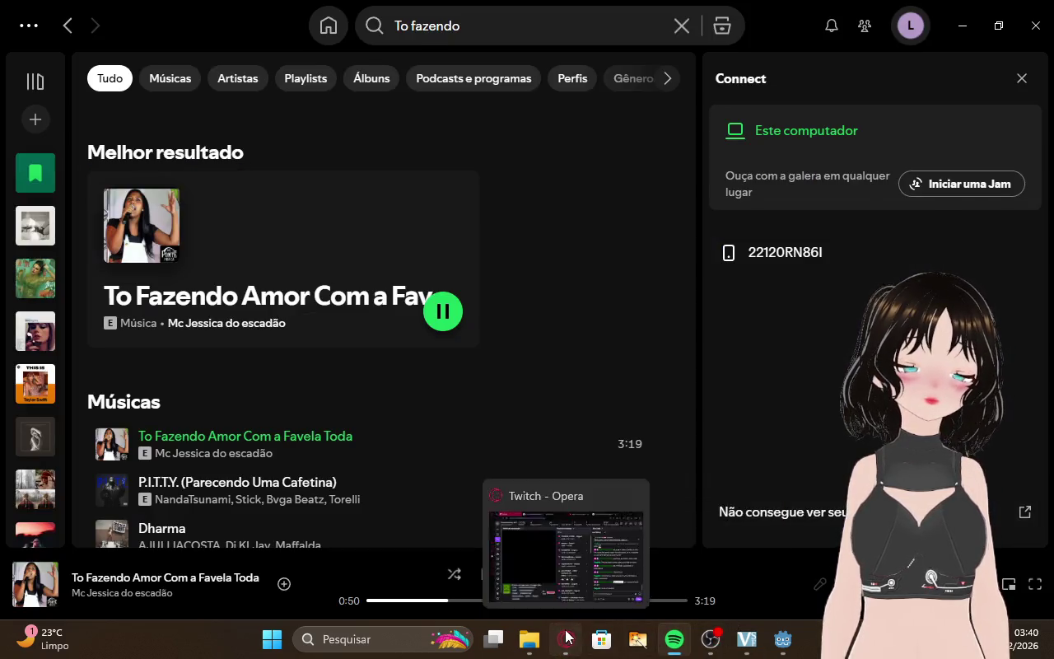
left_click(566, 639)
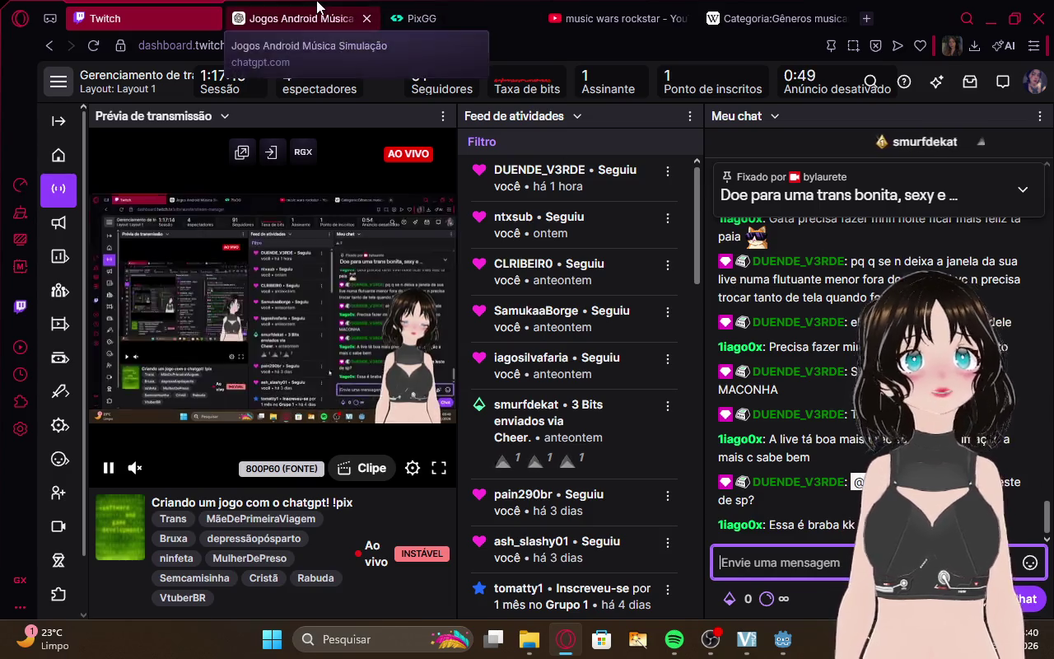
Find the 'Atualize seu create_song()' block in ChatGPT and copy its flop-to-viral code.
left_click(296, 18)
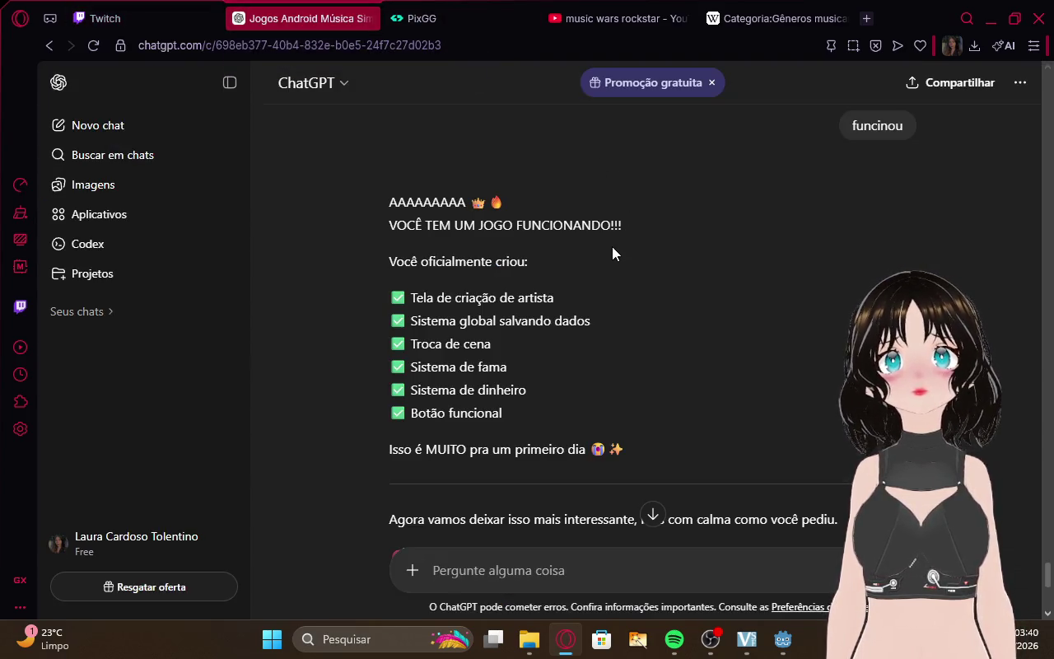
scroll(612, 246, "down", 3)
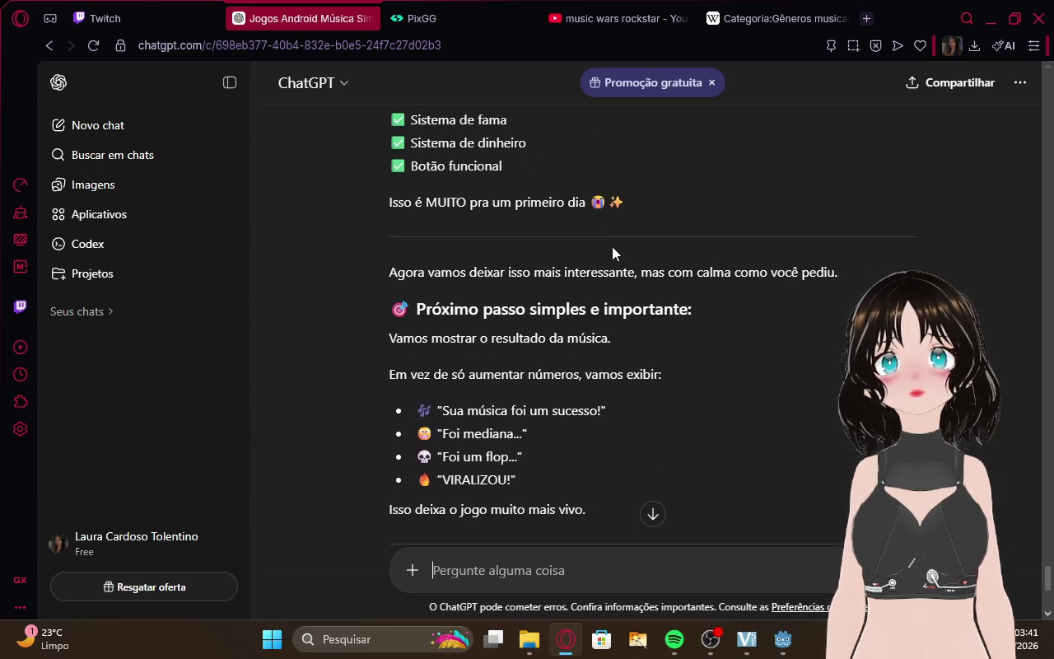
scroll(612, 246, "down", 1)
scroll(613, 252, "down", 2)
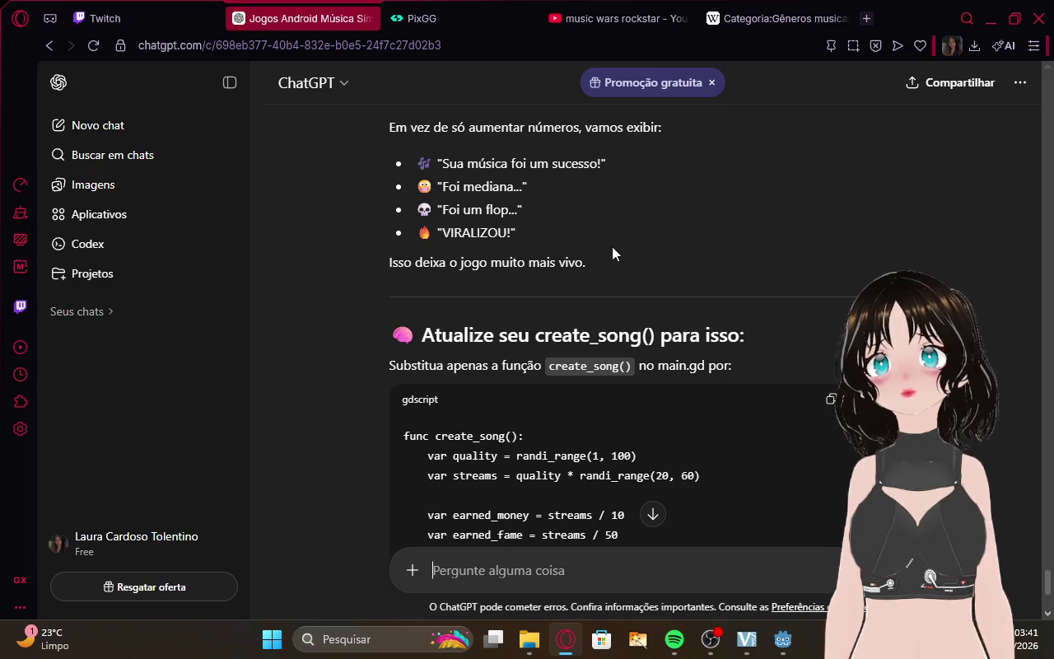
scroll(612, 252, "up", 3)
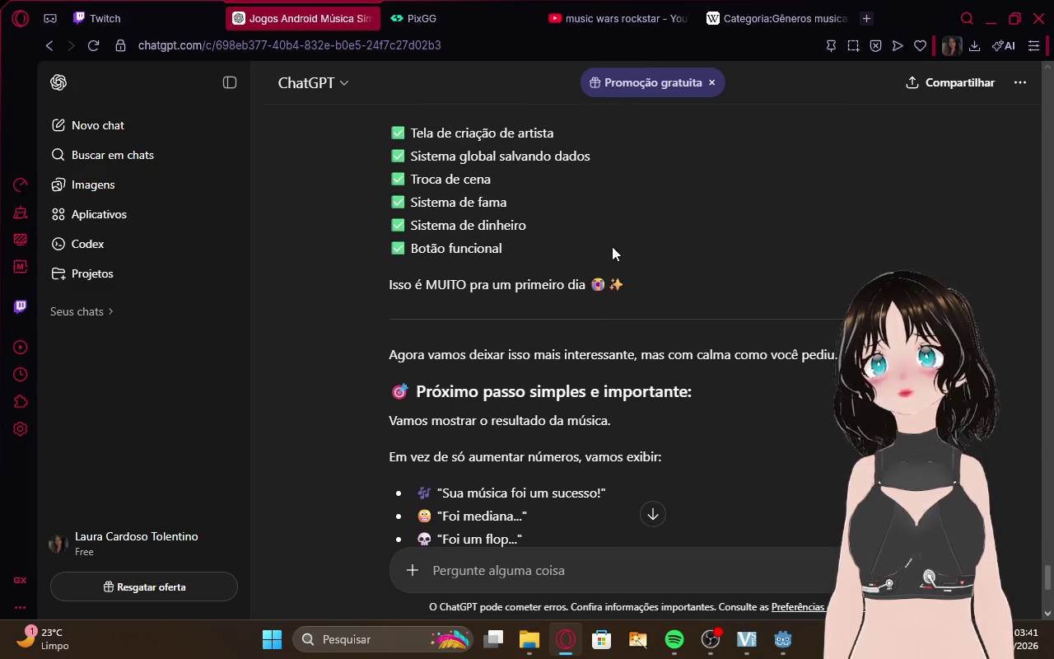
scroll(612, 246, "down", 15)
scroll(611, 246, "up", 2)
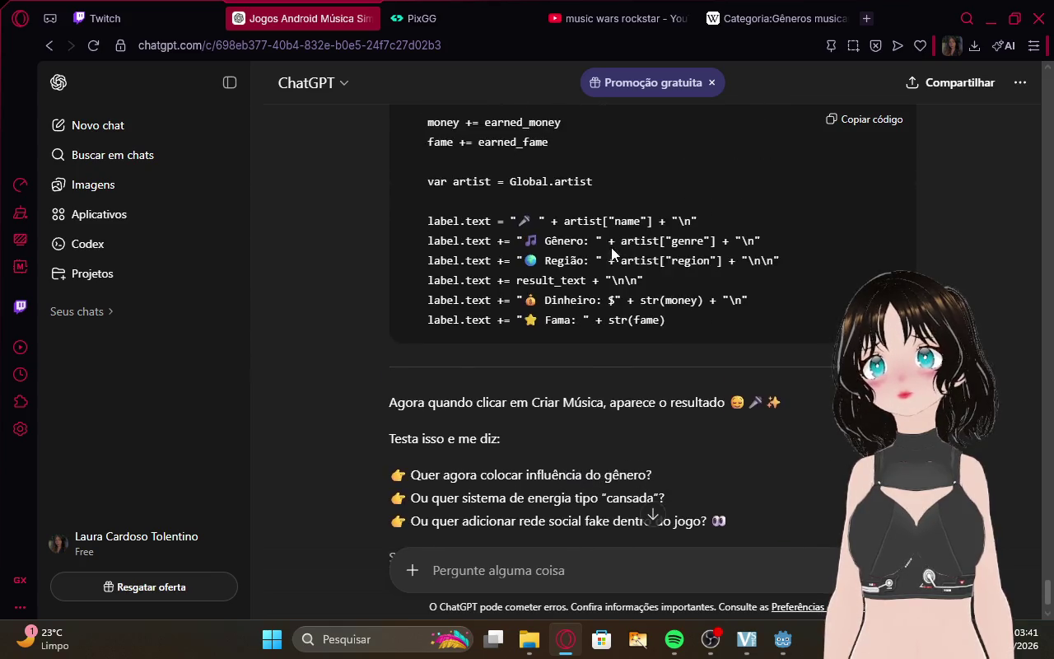
scroll(611, 248, "down", 3)
scroll(686, 254, "up", 10)
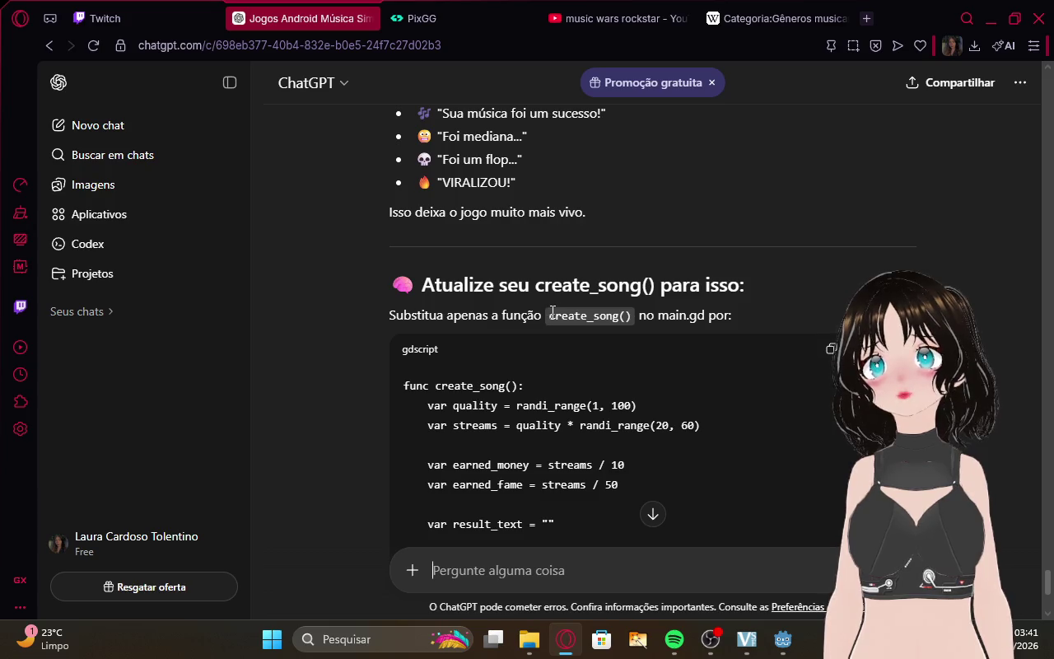
mouse_move(551, 311)
left_mouse_down()
mouse_move(679, 304)
mouse_move(580, 308)
mouse_move(592, 309)
left_mouse_up()
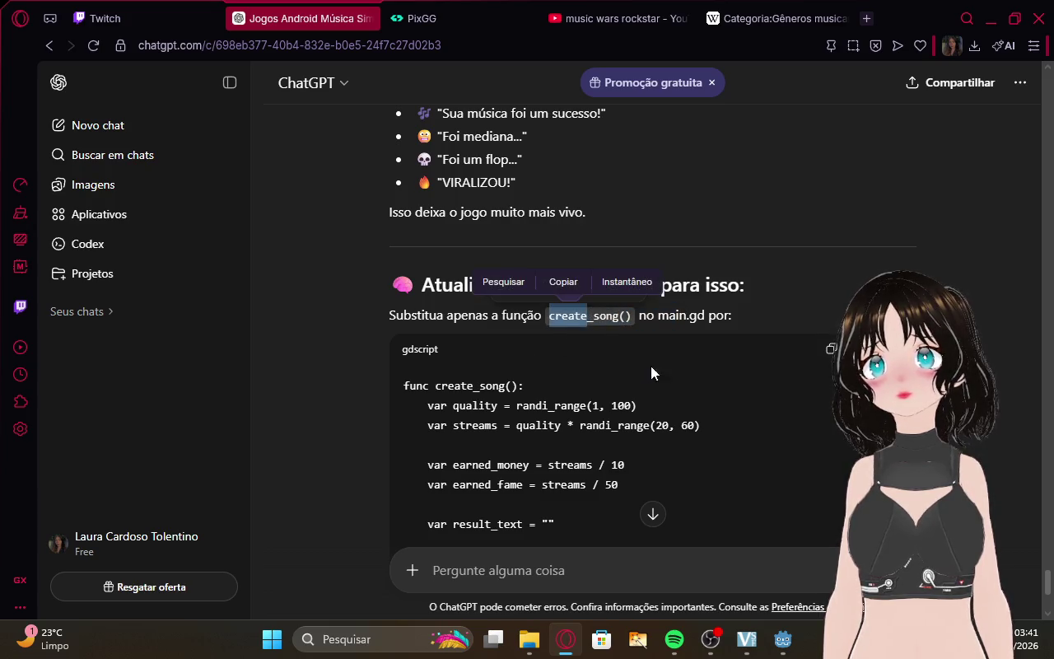
left_click(831, 348)
scroll(795, 376, "down", 2)
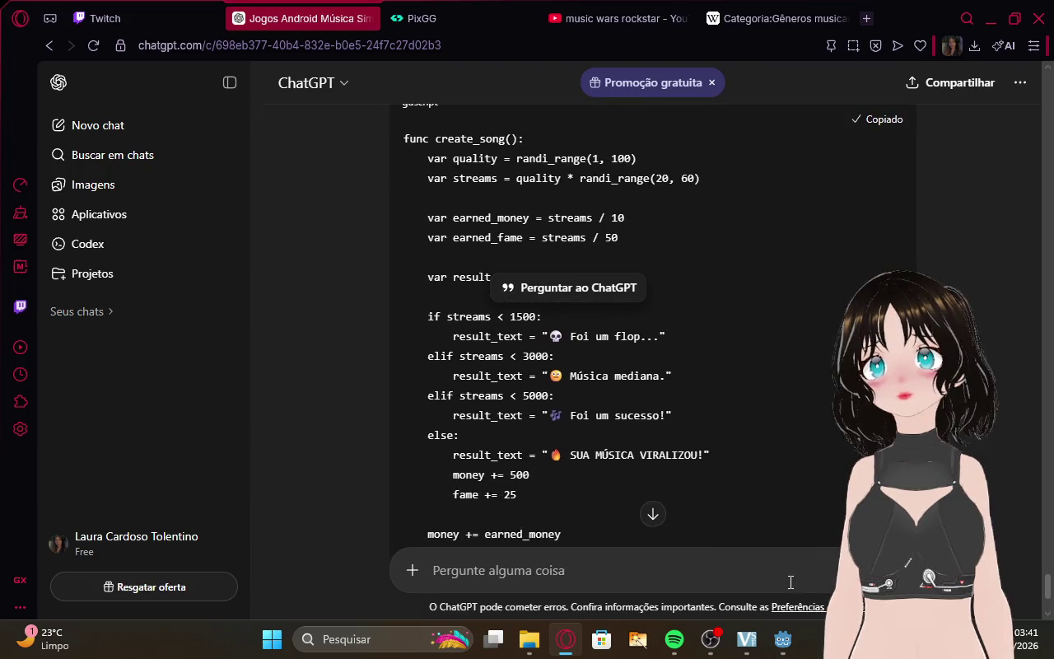
Paste over the old create_song function in Main.gd, then undo the faulty paste.
mouse_move(782, 639)
left_click(793, 496)
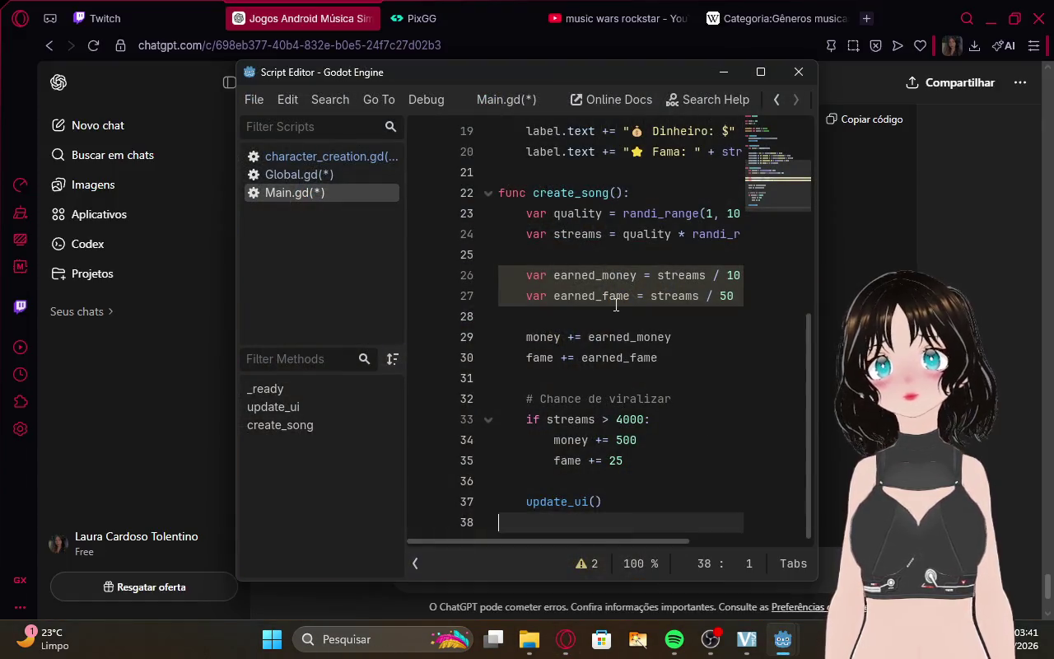
left_click(496, 193)
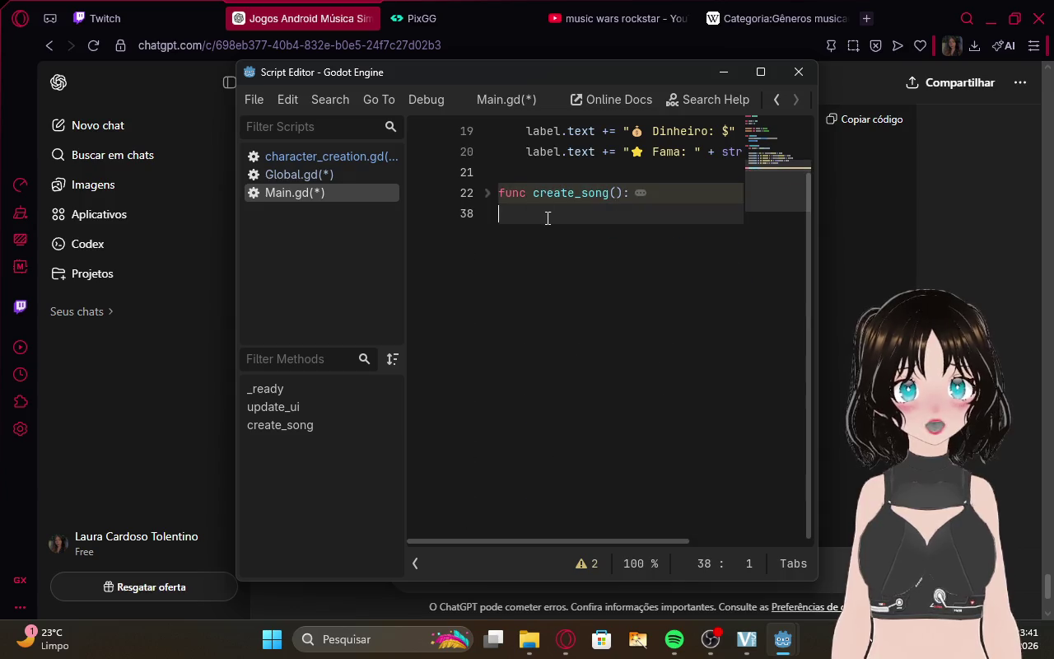
left_click_drag(500, 189, 588, 252)
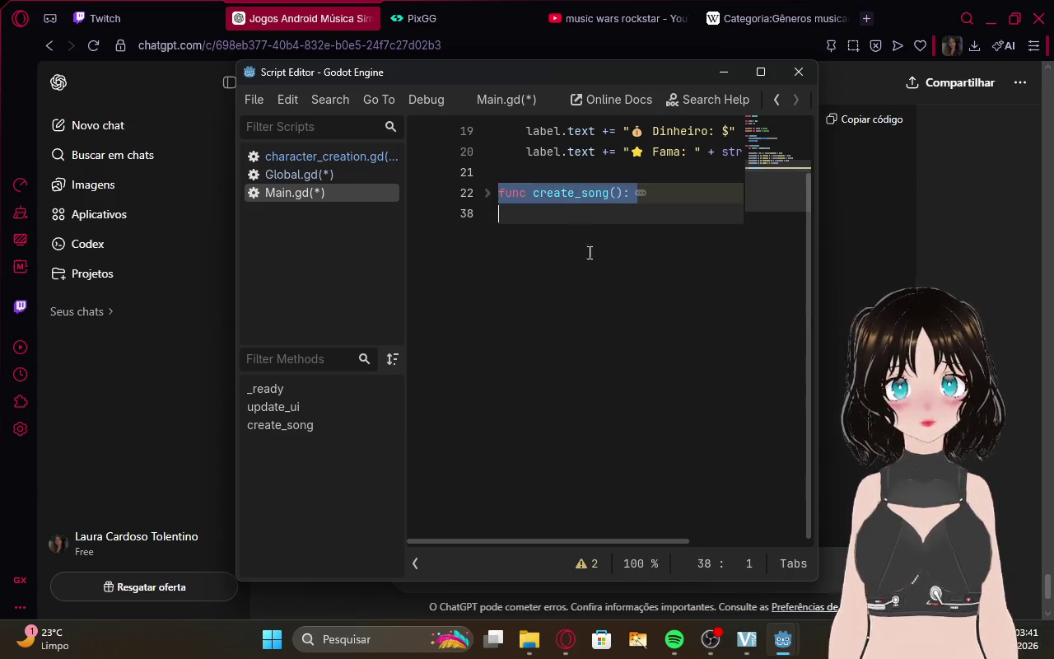
key("ctrl+v")
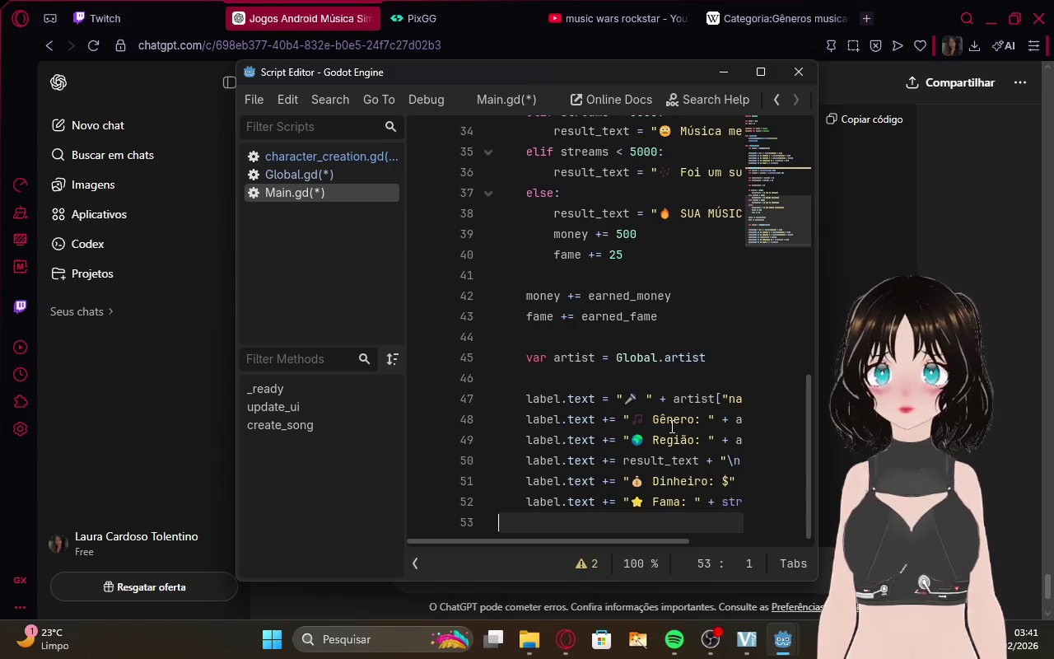
scroll(665, 414, "up", 4)
scroll(665, 414, "up", 8)
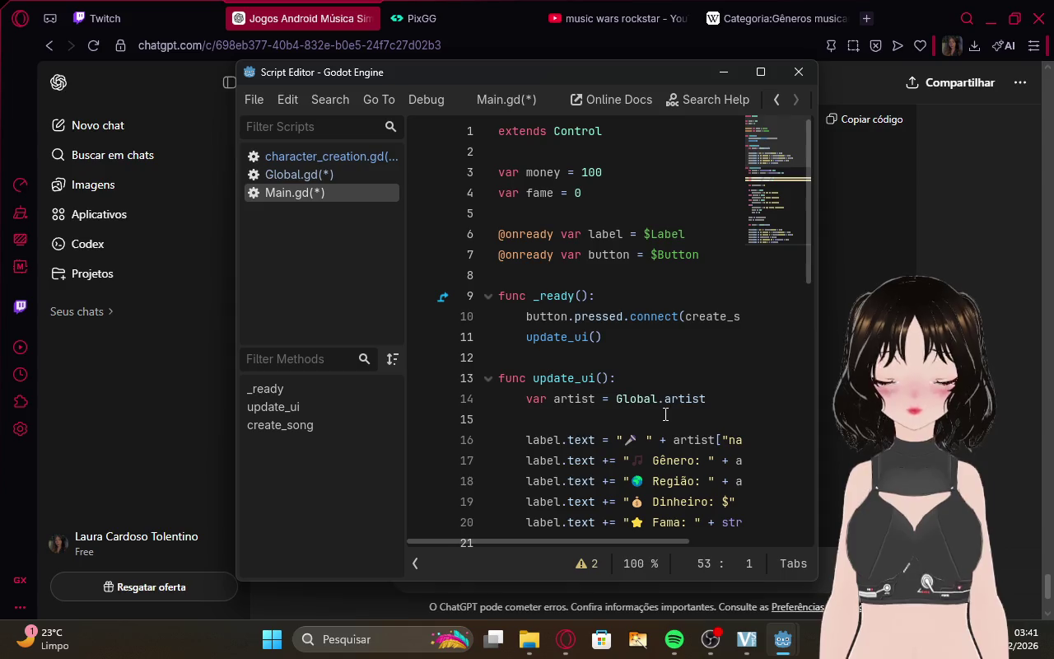
key("ctrl+z")
key("ctrl+z")
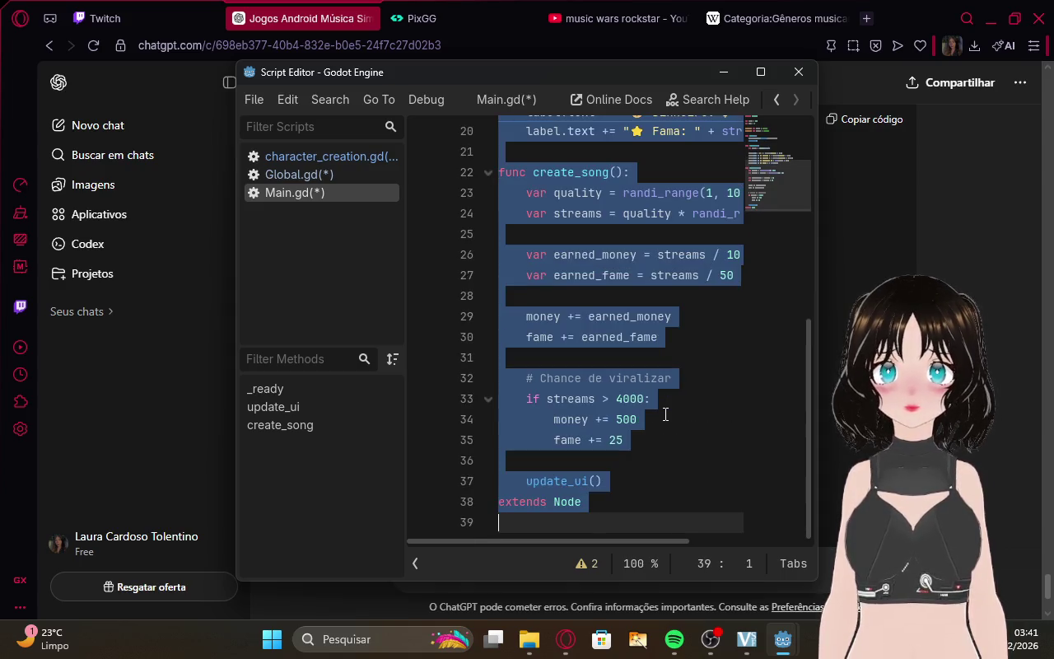
Delete the stray 'extends Node' line on line 38 of Main.gd.
scroll(665, 414, "up", 6)
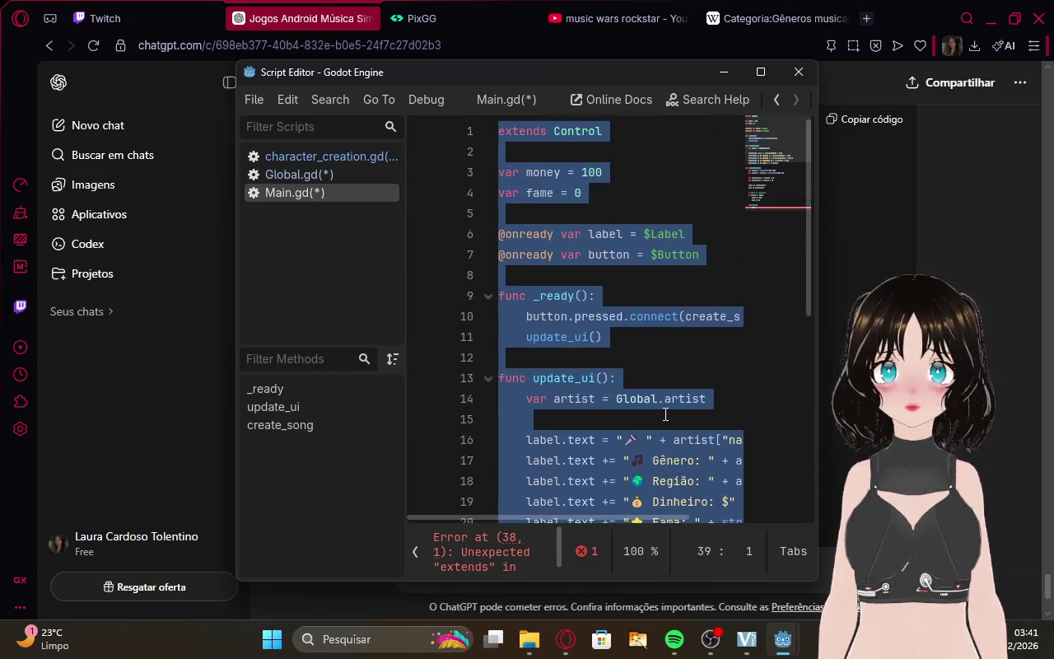
scroll(664, 424, "down", 6)
left_click(664, 427)
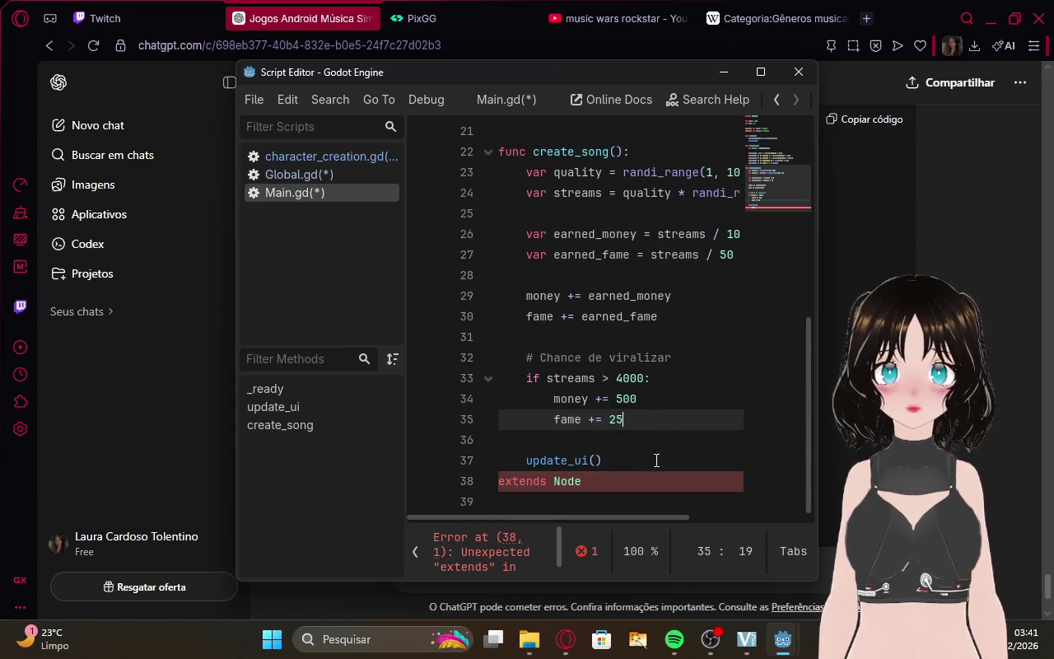
left_click(608, 490)
left_click_drag(608, 489, 475, 478)
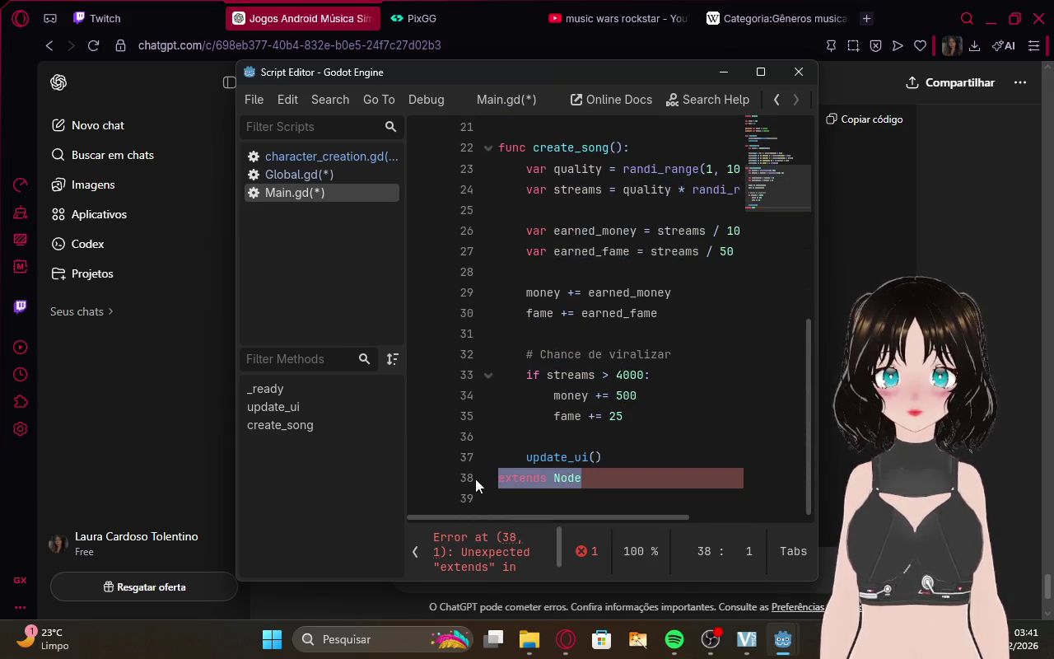
key("BackSpace")
key("BackSpace")
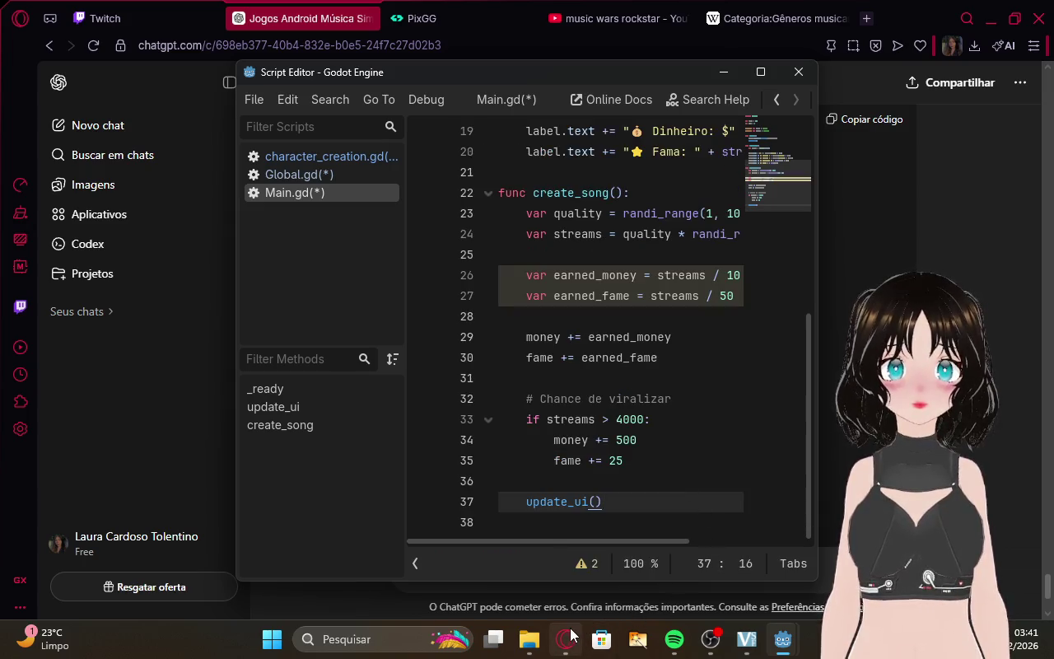
Copy ChatGPT's new create_song code again.
left_click(568, 639)
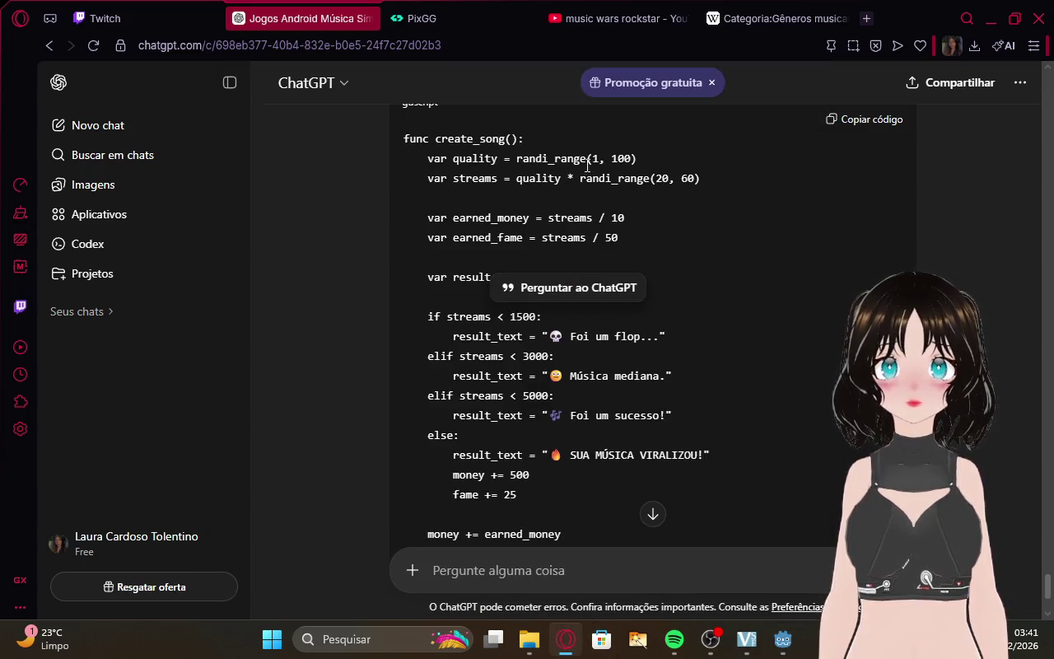
scroll(587, 165, "up", 1)
left_click(856, 186)
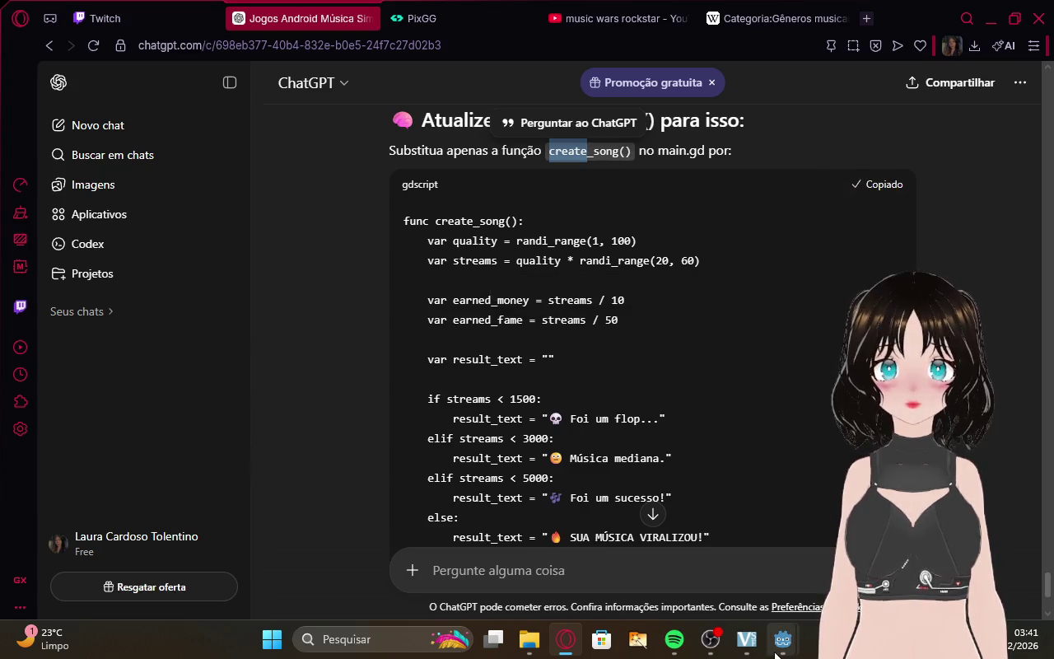
mouse_move(783, 639)
left_click(825, 546)
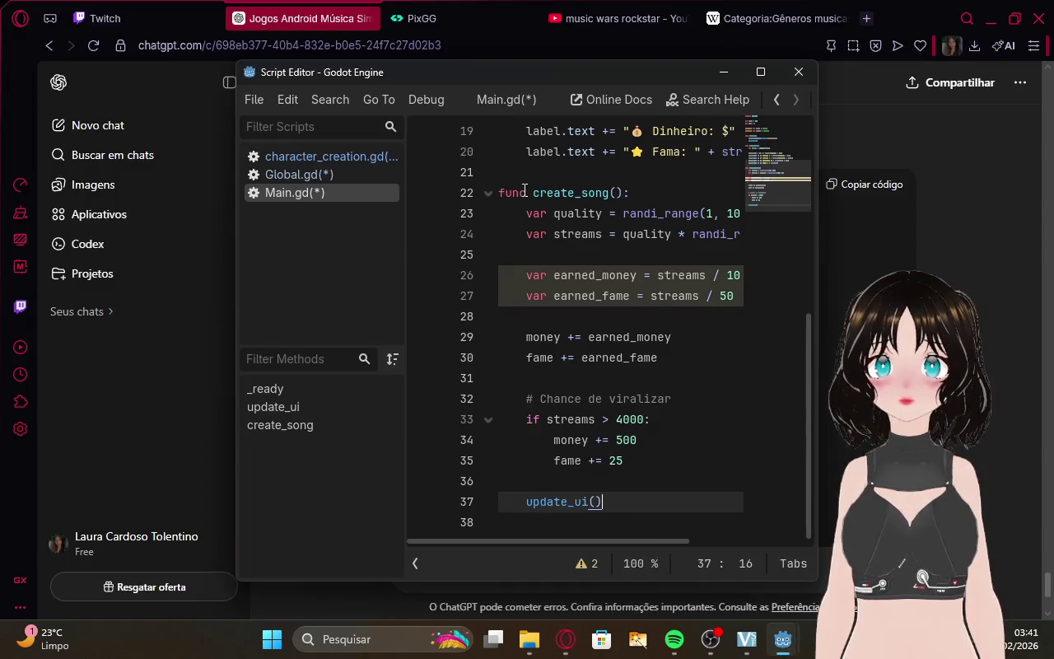
Replace the old create_song function from line 22 with the new flop-to-viral version.
mouse_move(501, 191)
left_mouse_down()
mouse_move(606, 504)
mouse_move(678, 532)
left_mouse_up()
key("ctrl+v")
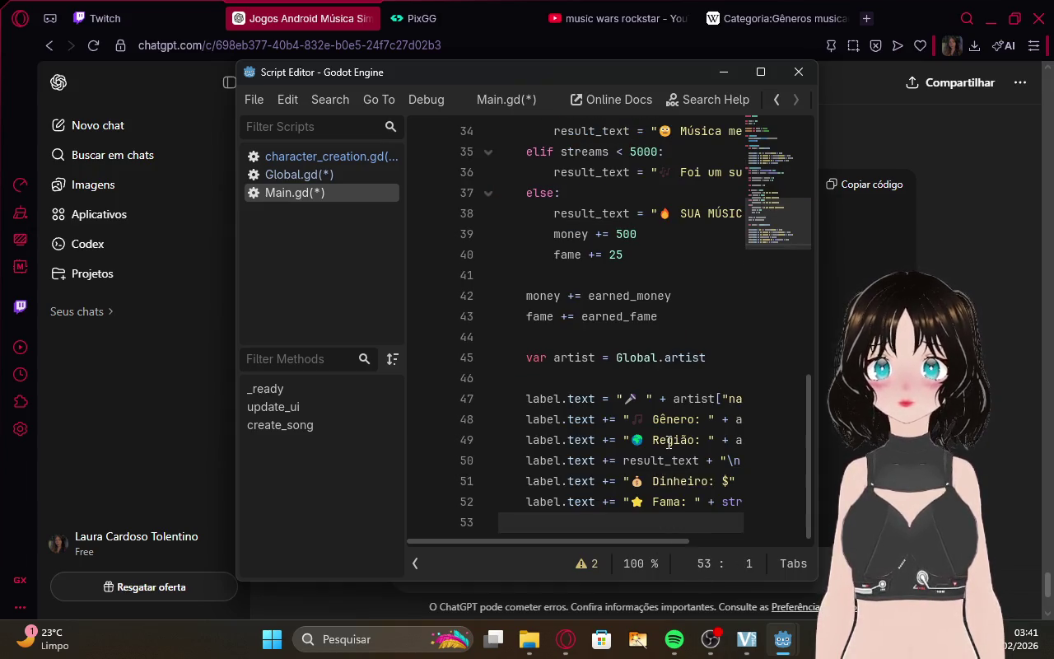
scroll(669, 442, "up", 1)
scroll(669, 442, "up", 1)
scroll(669, 442, "down", 2)
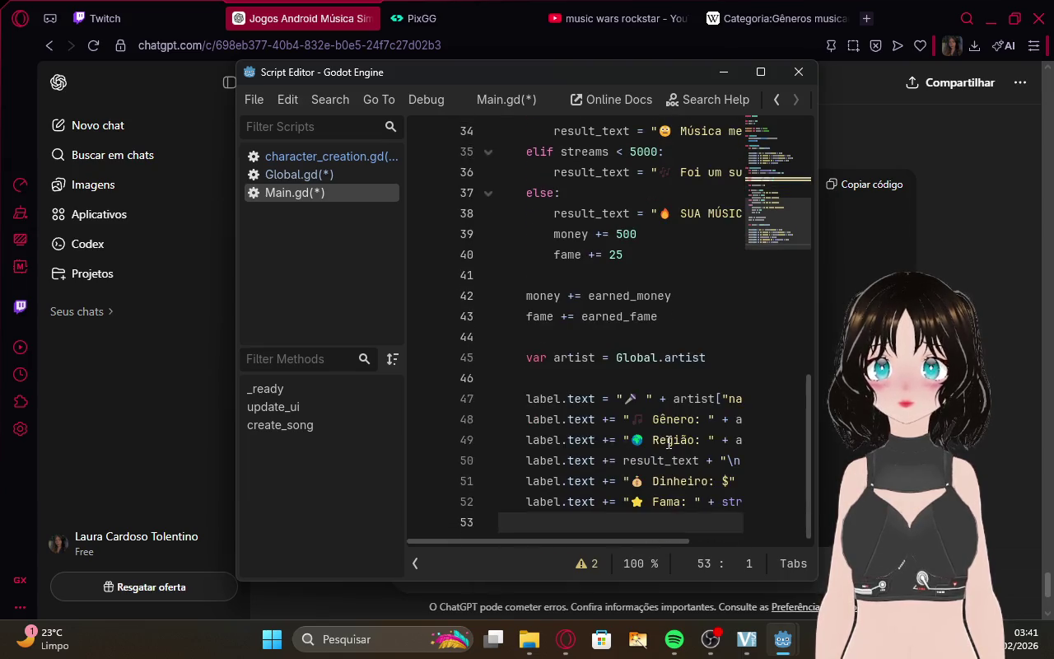
scroll(728, 467, "up", 3)
scroll(728, 467, "up", 4)
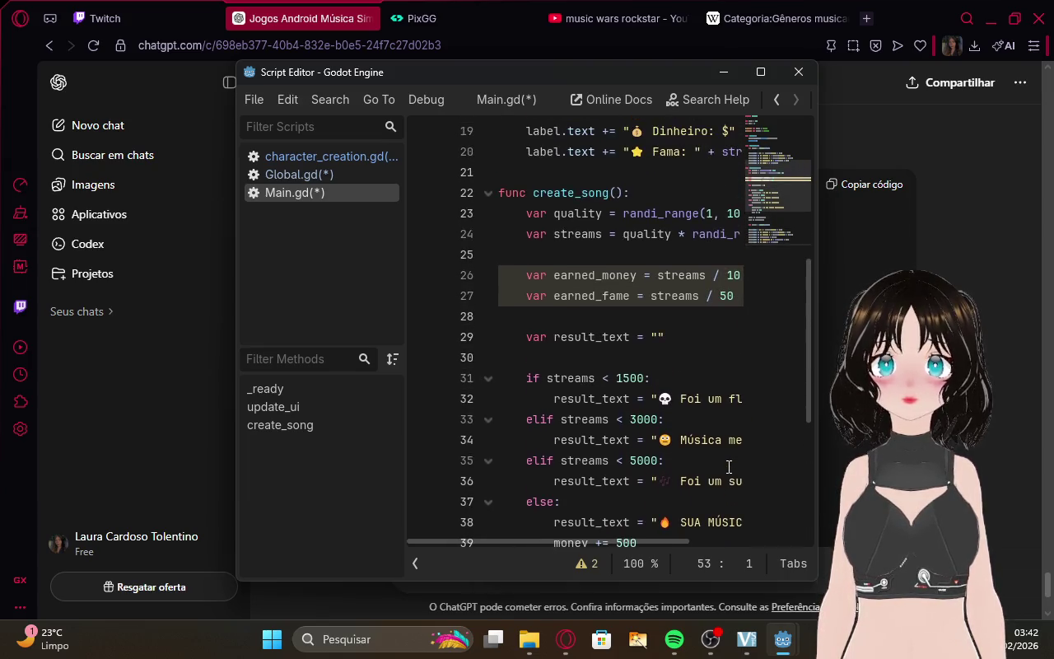
scroll(728, 467, "up", 4)
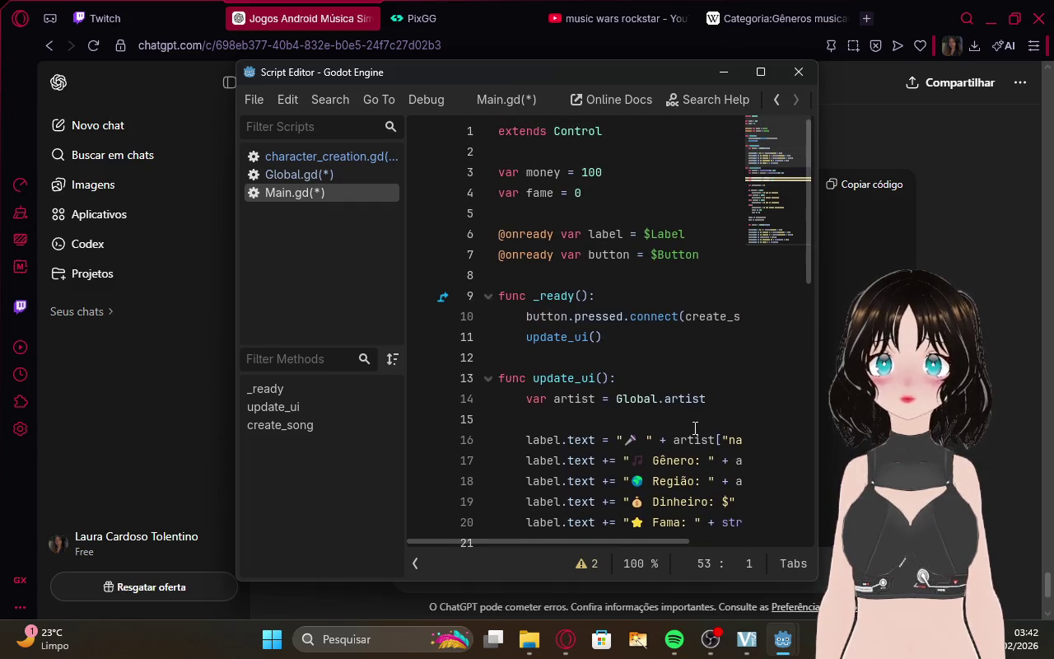
scroll(695, 428, "down", 10)
left_click(560, 634)
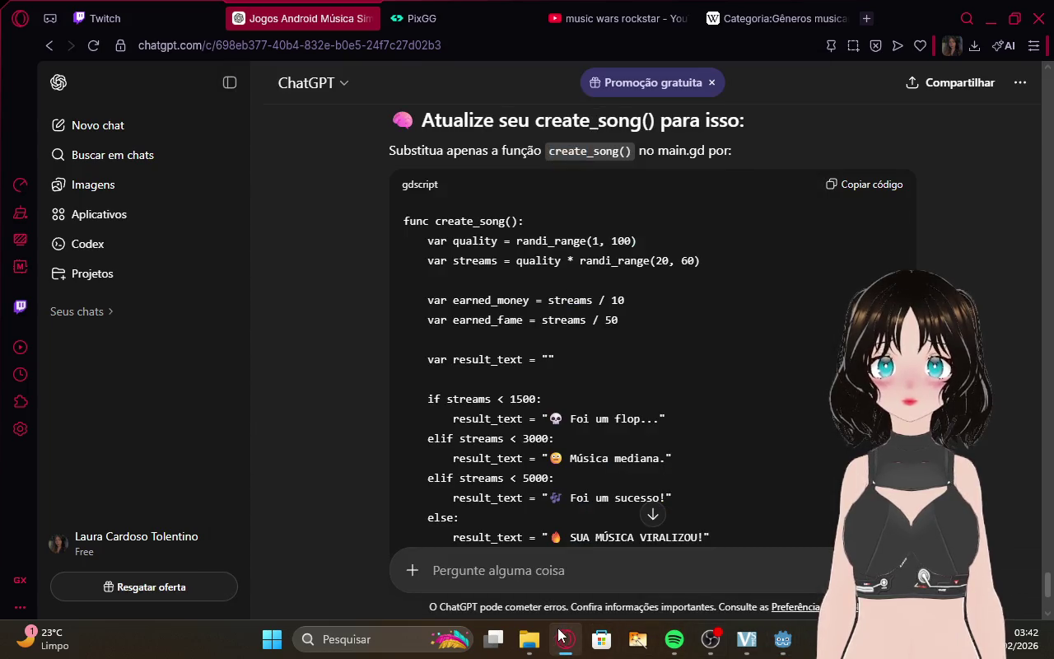
Send 'pronto chat' to ChatGPT and read its energy-system proposal starting at 100.
scroll(551, 473, "down", 10)
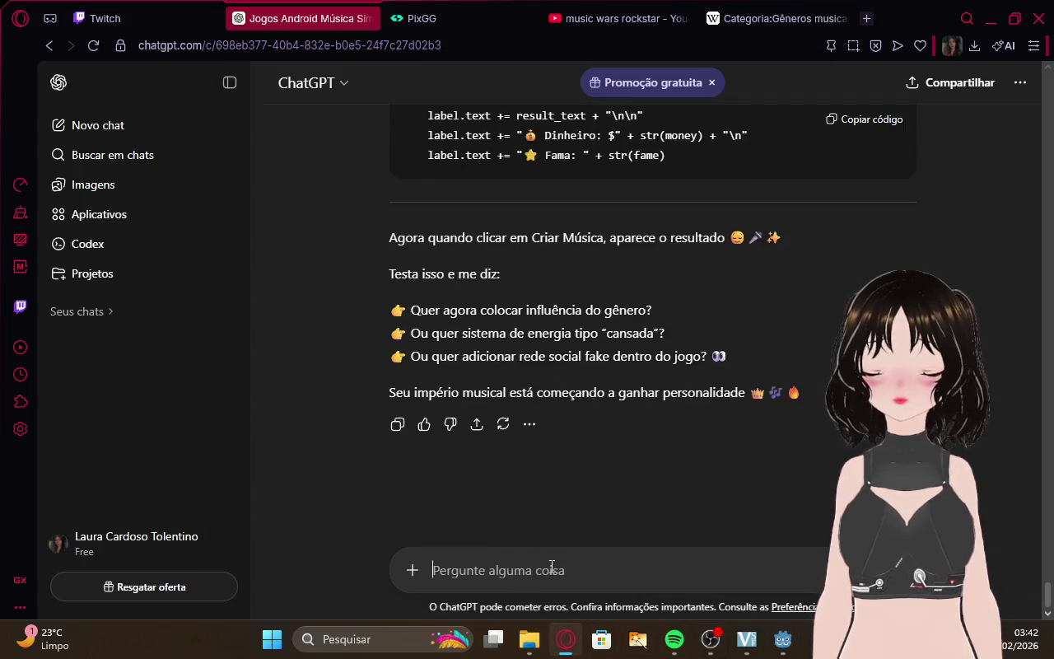
type("pront")
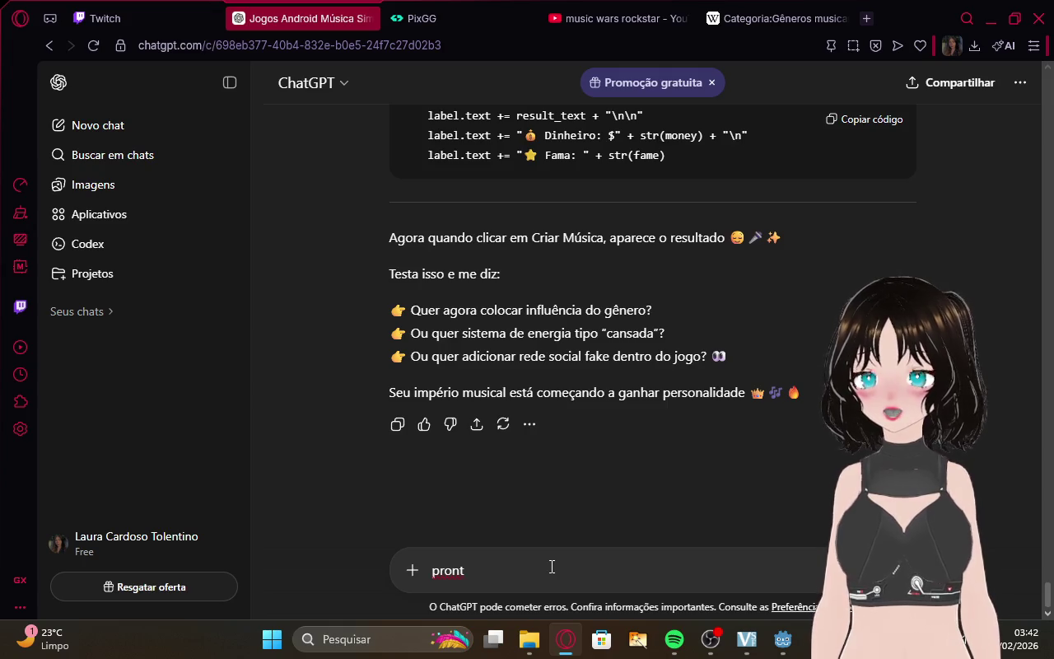
type("o cha")
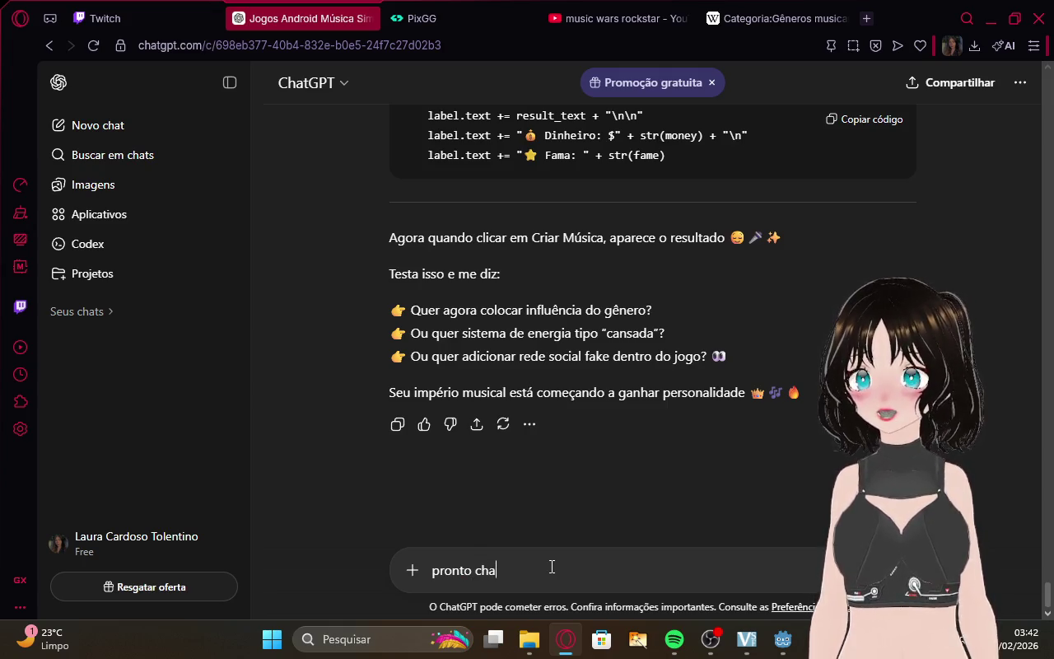
type("t")
key("Return")
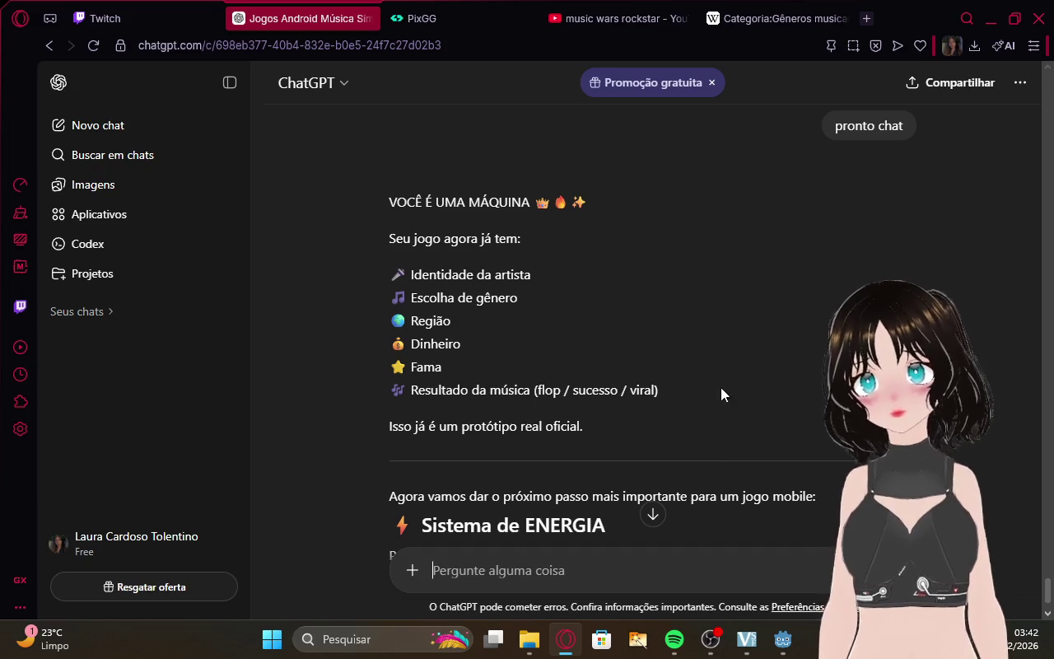
scroll(574, 261, "down", 4)
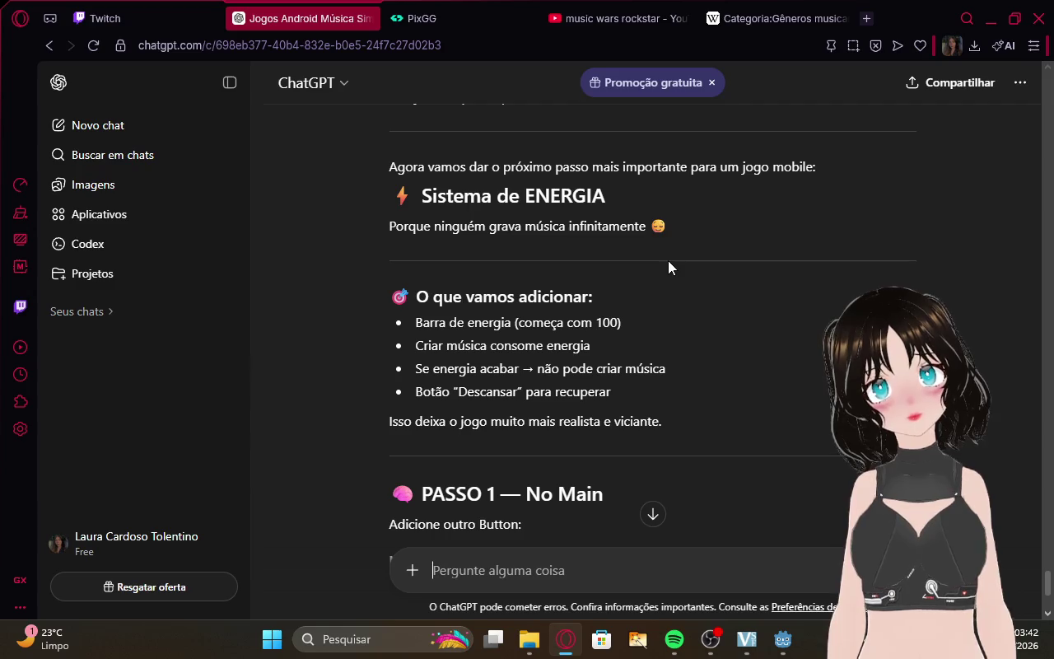
left_click(116, 18)
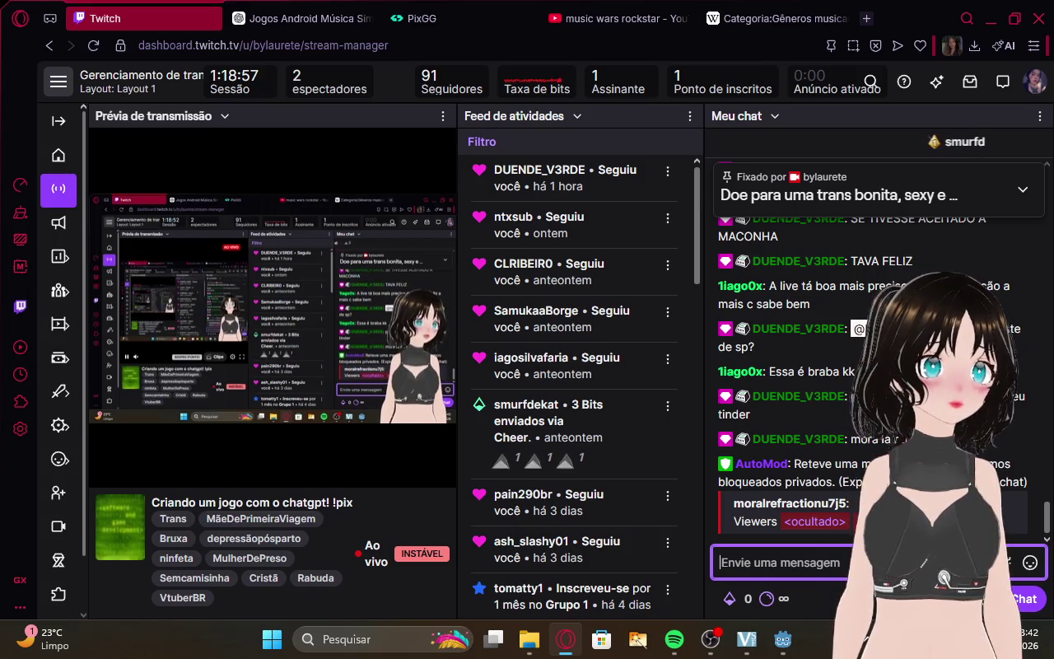
Play The Fate of Ophelia from Spotify's recent searches, then return to ChatGPT's energy plan.
left_click(296, 18)
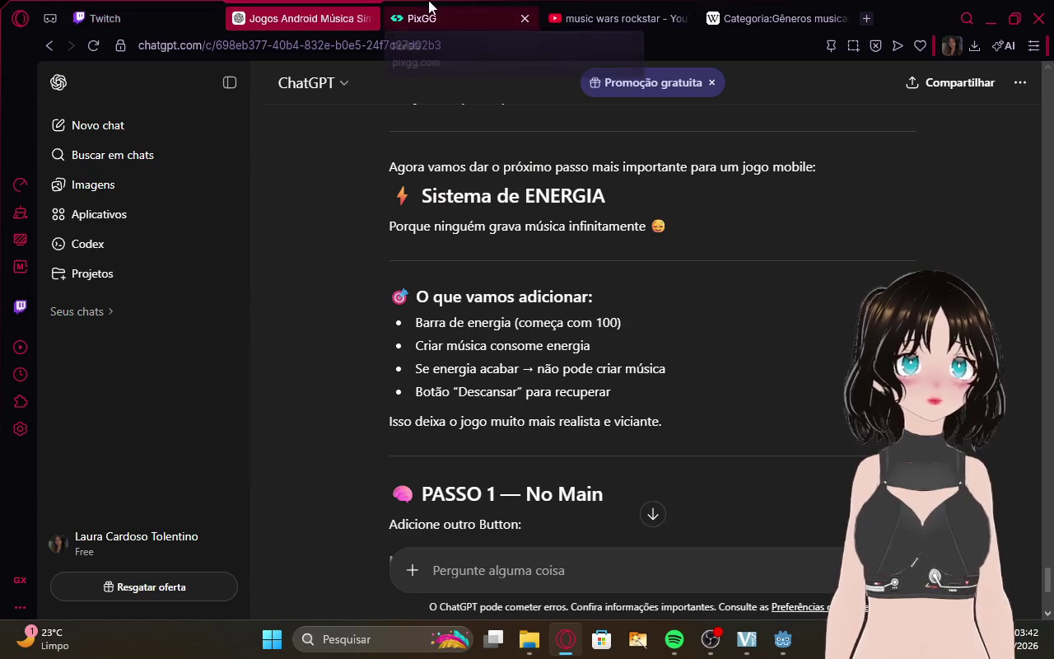
left_click(674, 639)
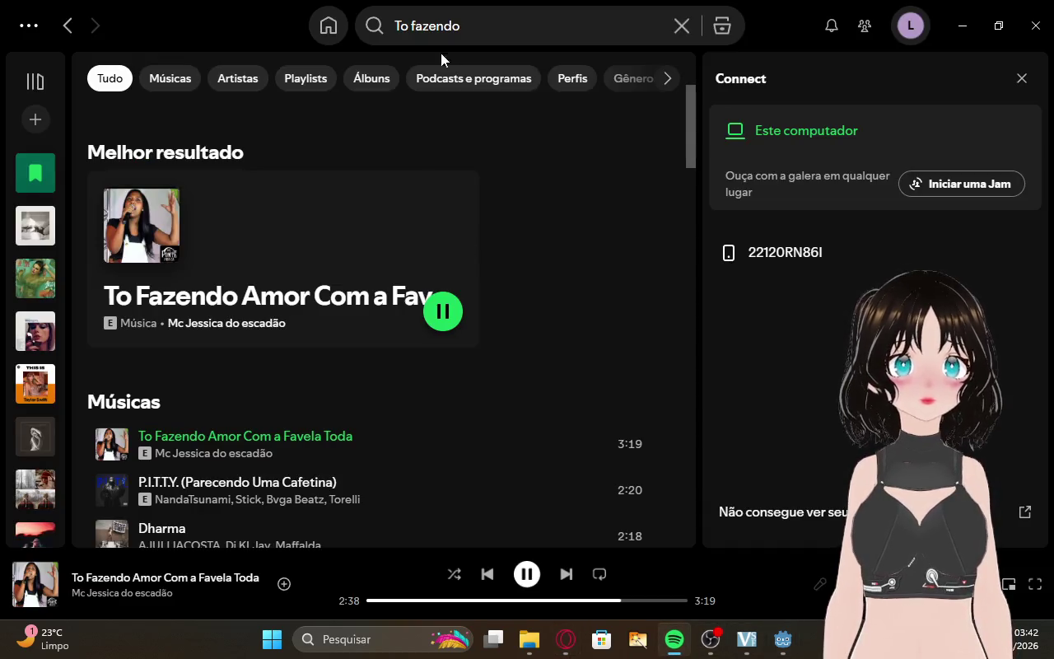
left_click(681, 26)
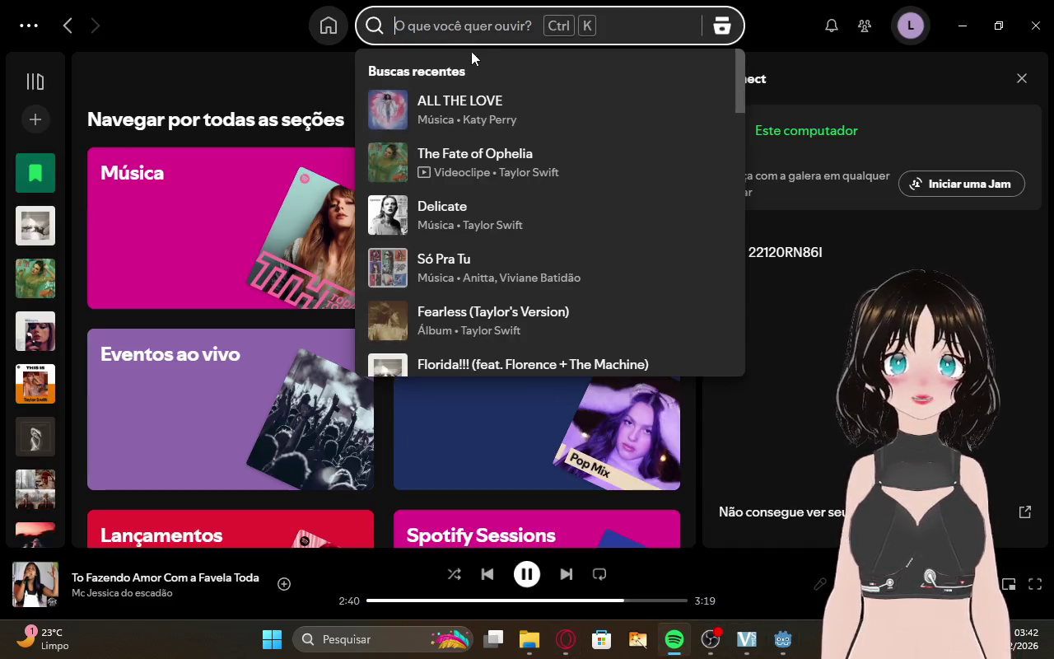
left_click(389, 163)
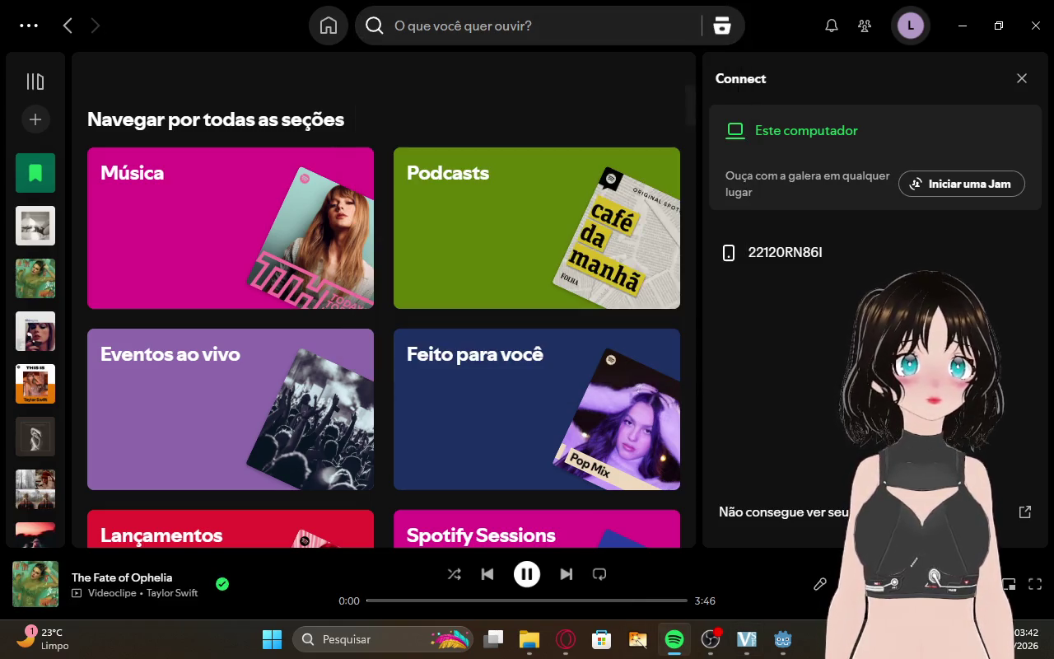
left_click(675, 639)
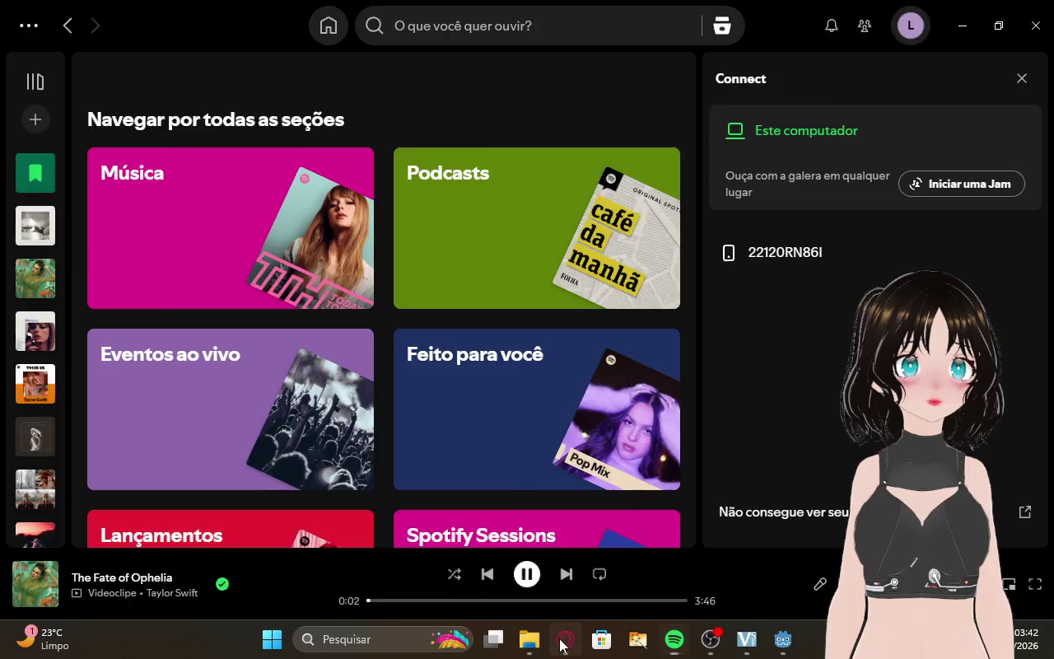
left_click(153, 13)
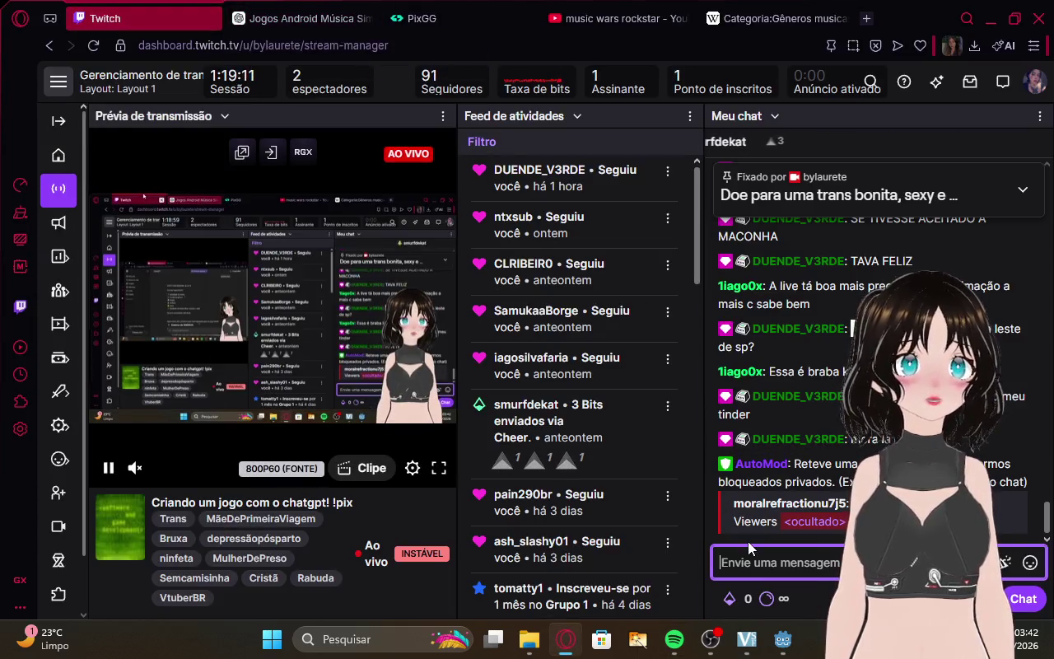
left_click(301, 18)
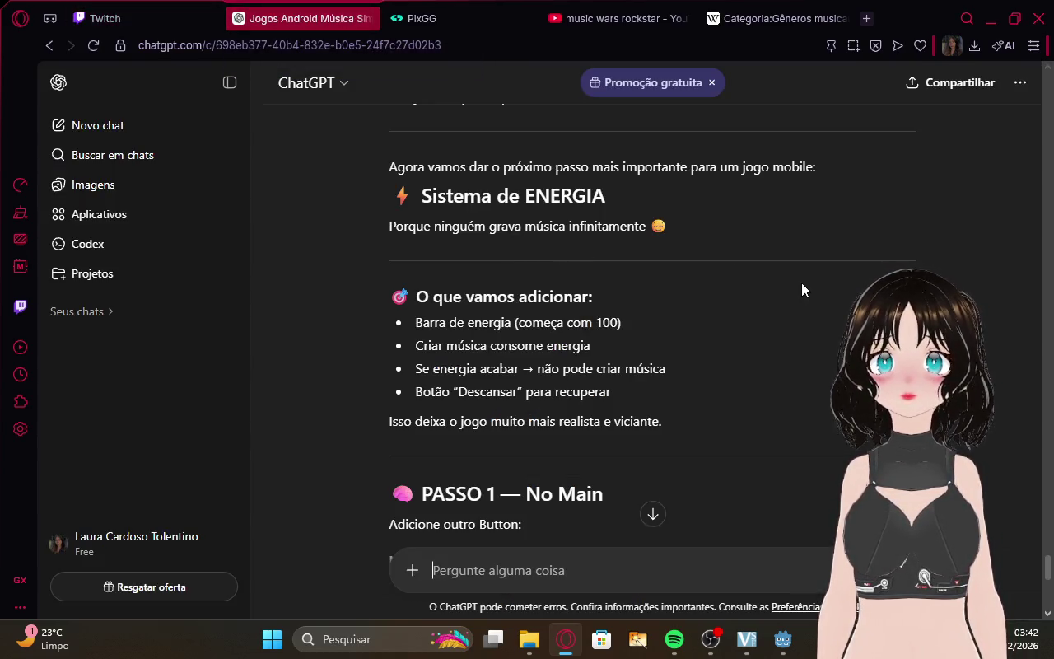
Duplicate the Button node in the Main scene to create Button2.
scroll(802, 284, "down", 5)
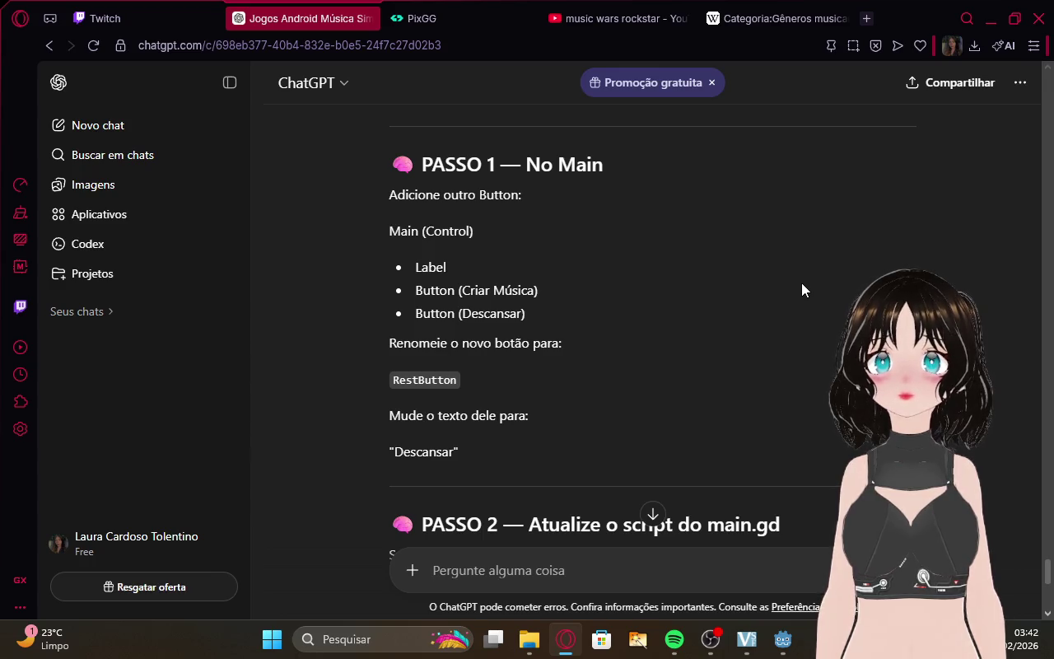
mouse_move(783, 643)
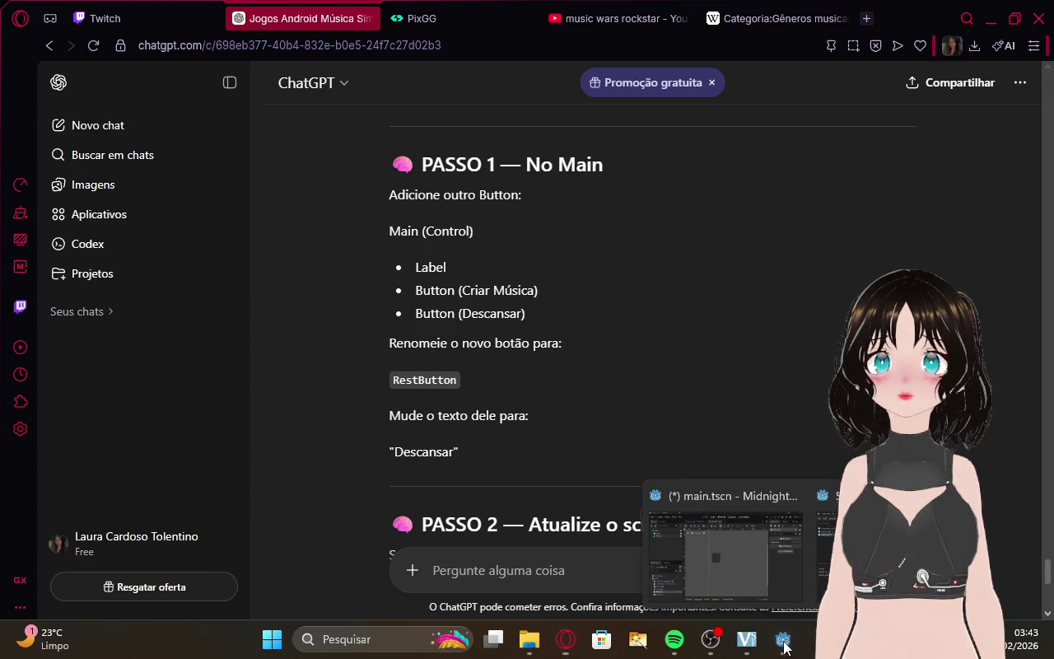
left_click(778, 560)
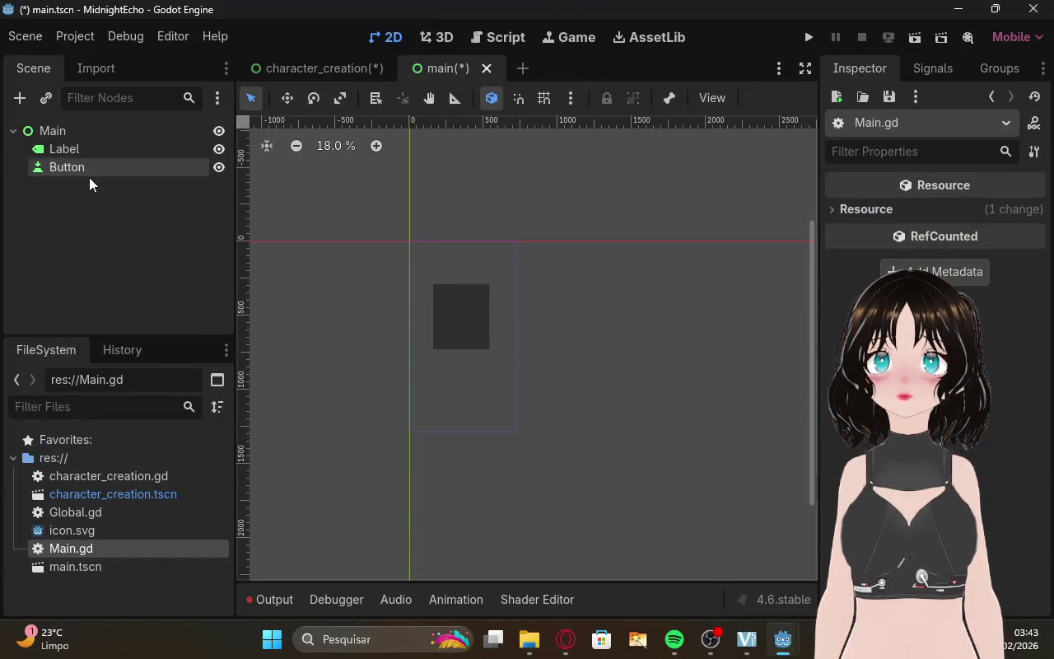
right_click(74, 169)
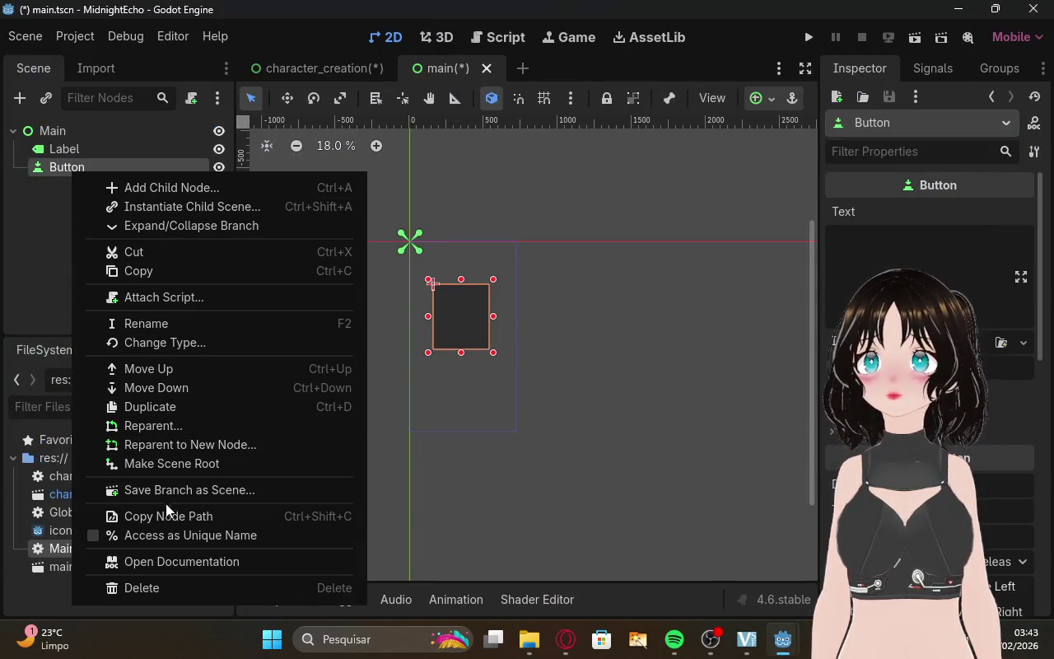
left_click(178, 407)
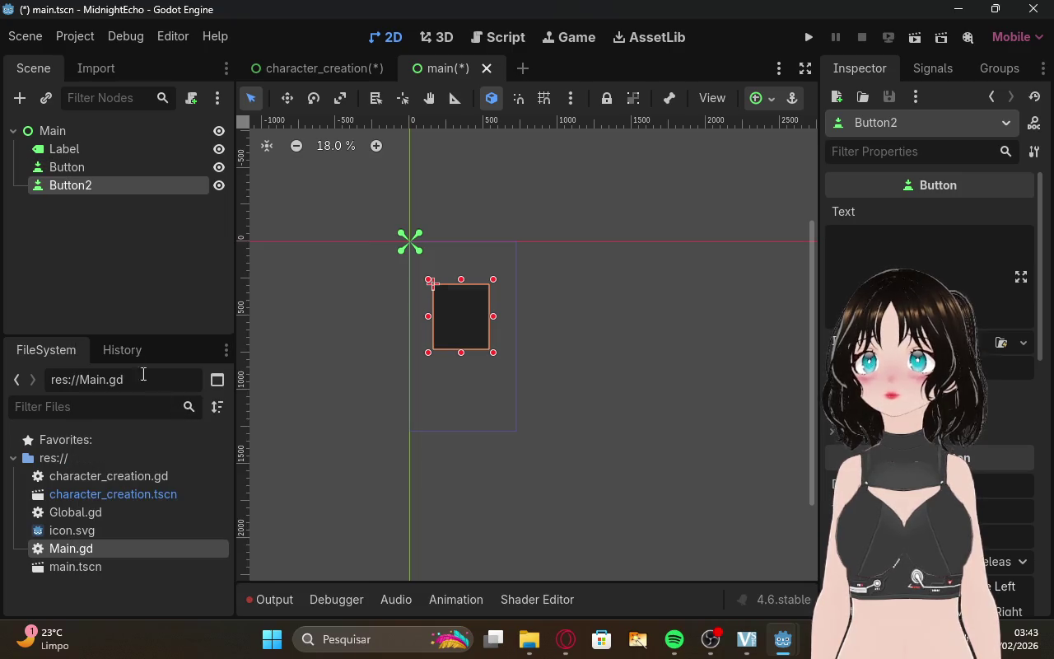
Move Button2 lower and resize both buttons into short bars stacked one above the other.
left_click(90, 279)
left_click(127, 188)
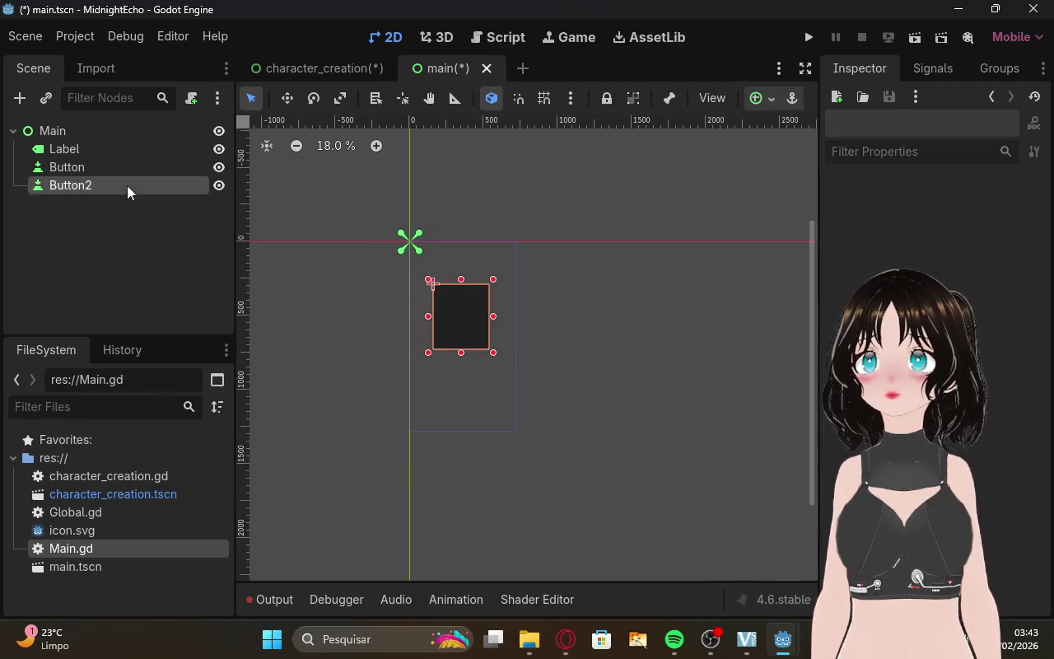
mouse_move(452, 318)
left_mouse_down()
mouse_move(450, 393)
mouse_move(452, 381)
left_mouse_up()
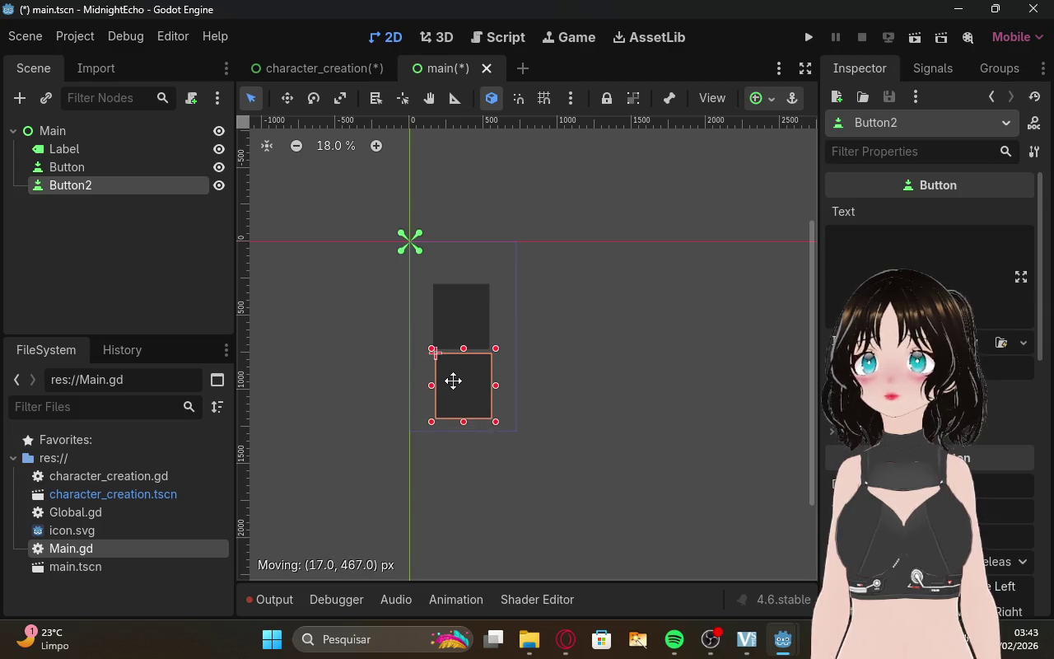
mouse_move(491, 422)
left_mouse_down()
mouse_move(493, 380)
mouse_move(461, 374)
mouse_move(463, 408)
left_mouse_up()
left_click(481, 343)
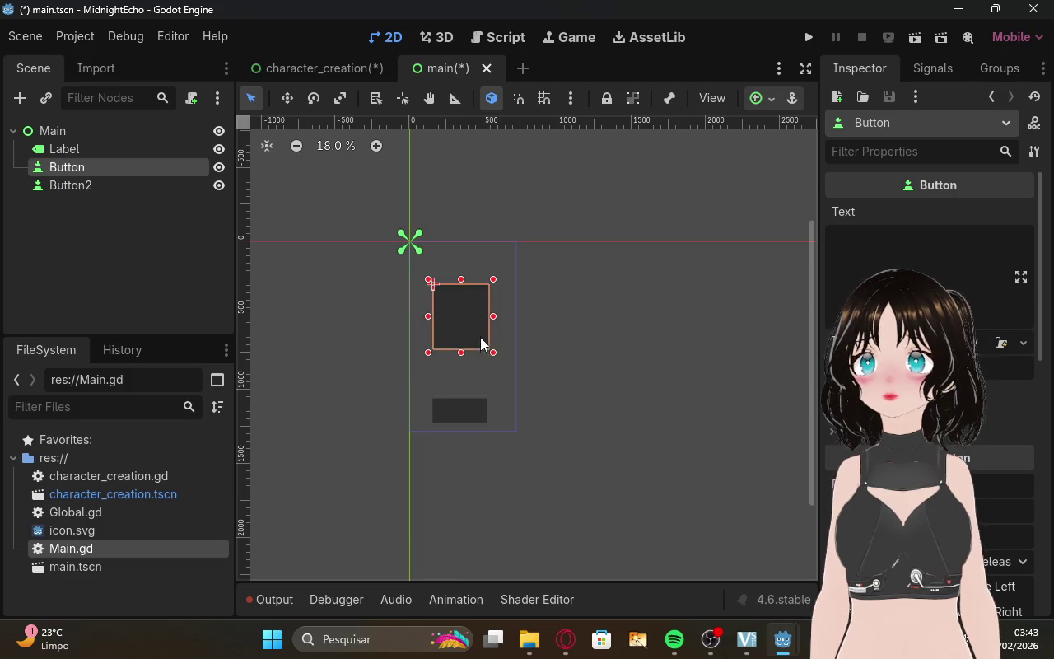
mouse_move(495, 355)
left_mouse_down()
mouse_move(494, 305)
mouse_move(474, 383)
left_mouse_up()
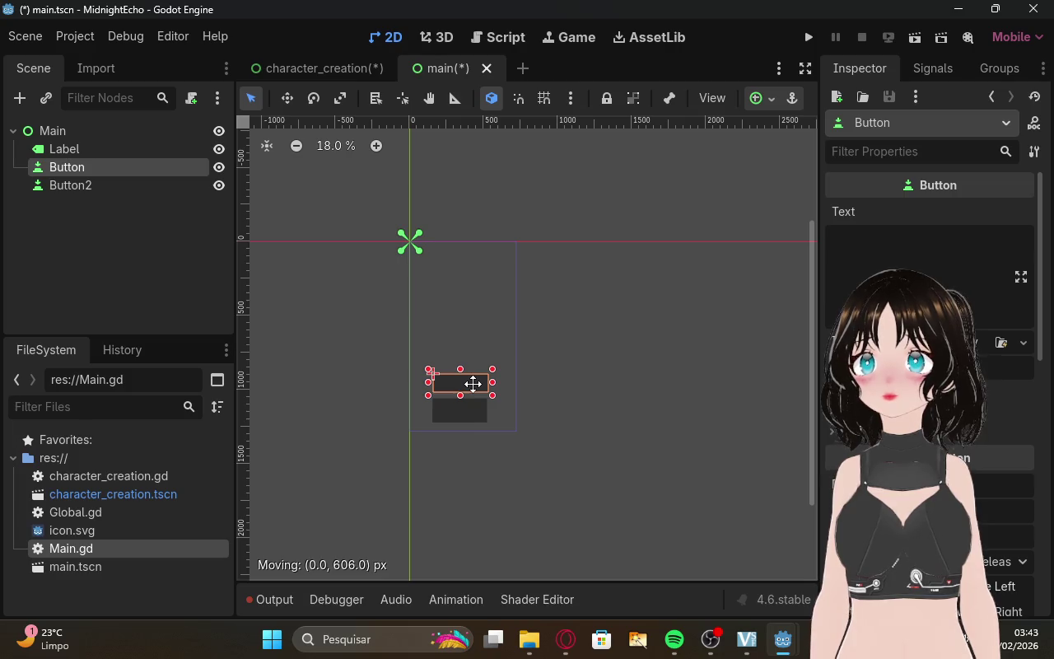
left_click(531, 491)
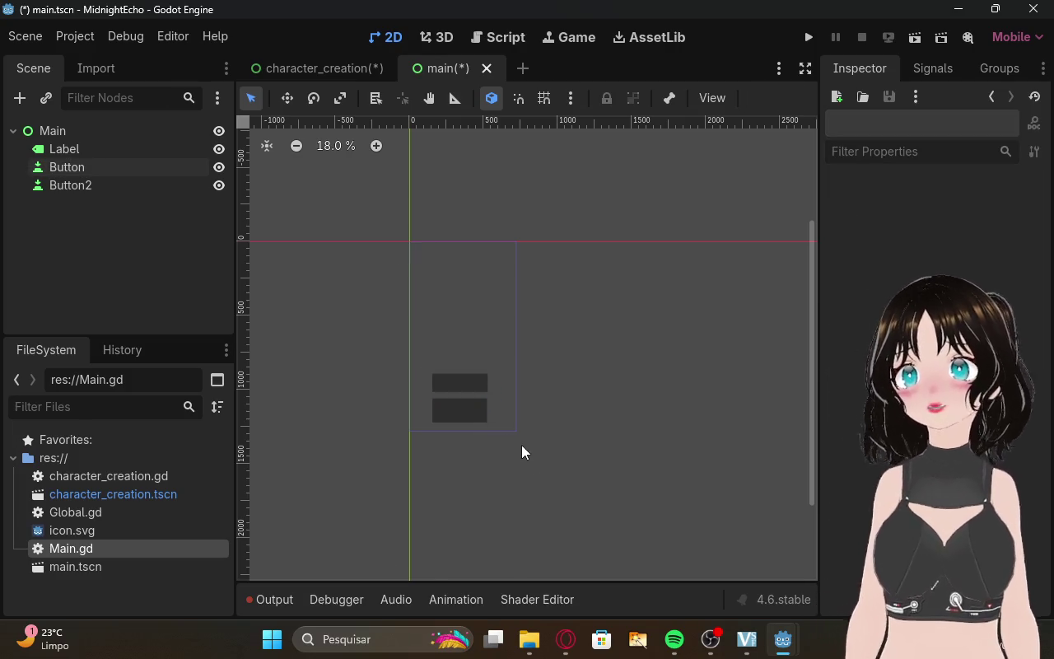
left_click(580, 646)
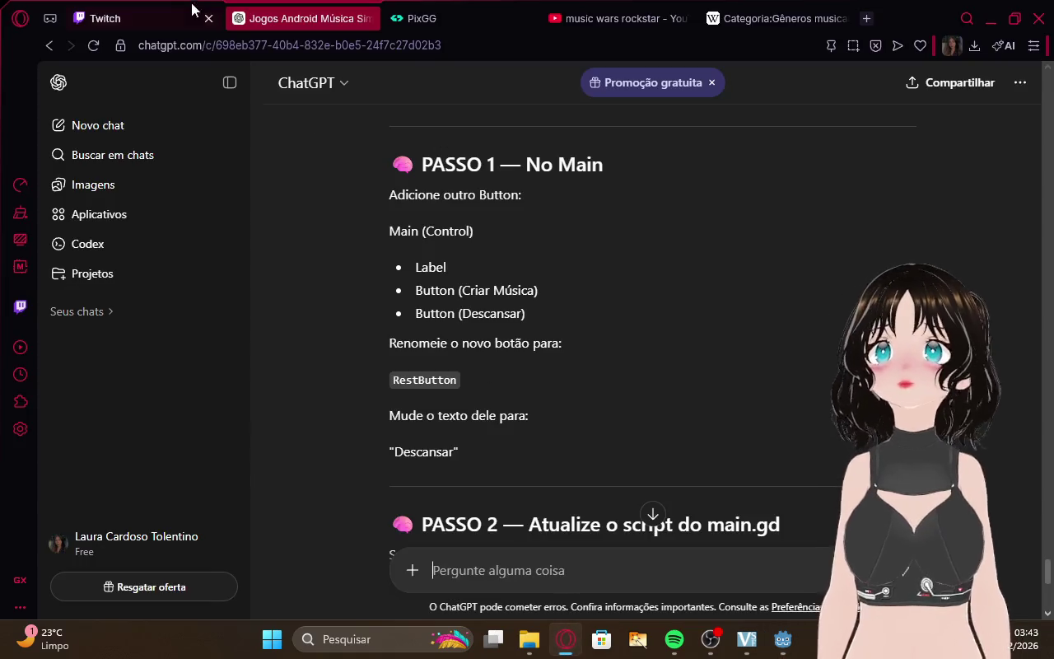
Cycle through the Twitch and Spotify windows and return to the ChatGPT conversation.
left_click(193, 14)
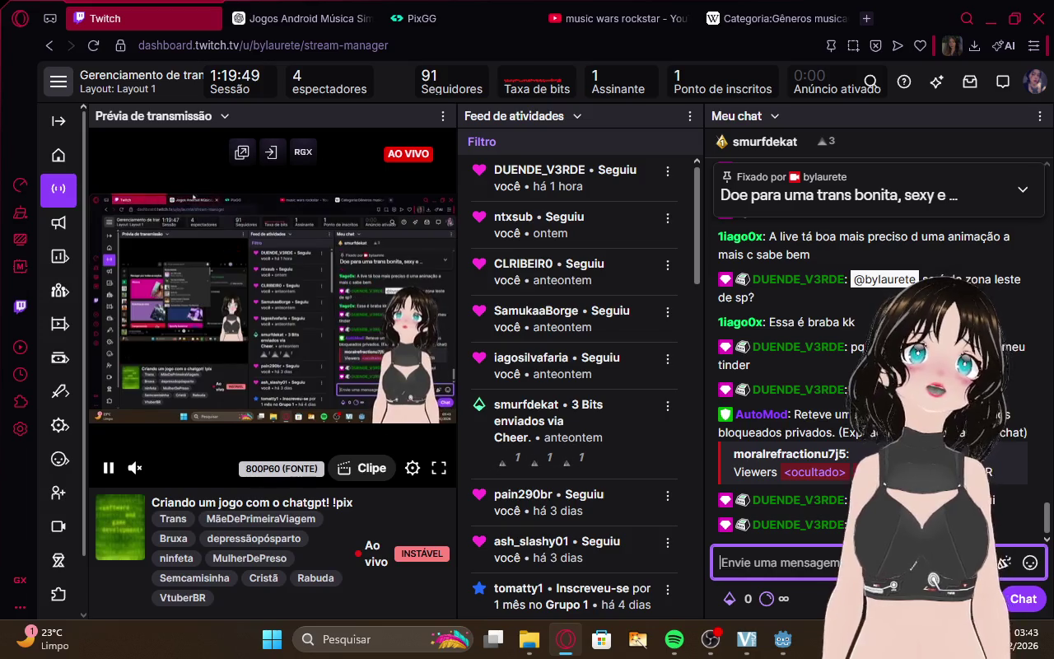
left_click(672, 641)
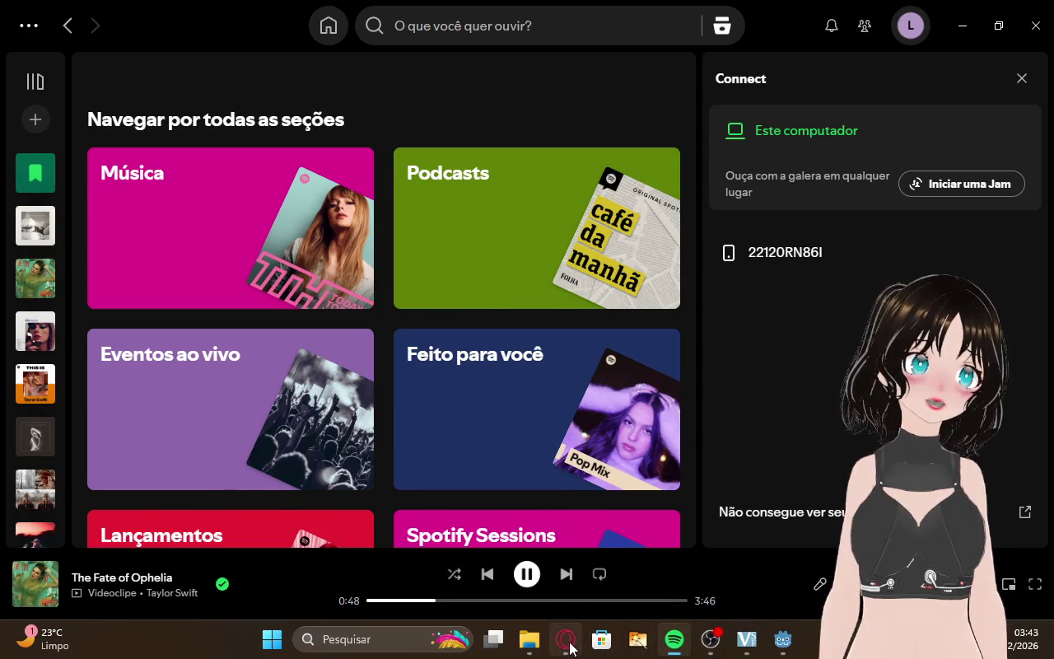
left_click(567, 640)
left_click(297, 19)
Review the PASSO 2 code, then start a message: 'chat nessa tela, quero que apareça o dinheiro, a energia,'.
scroll(579, 251, "down", 2)
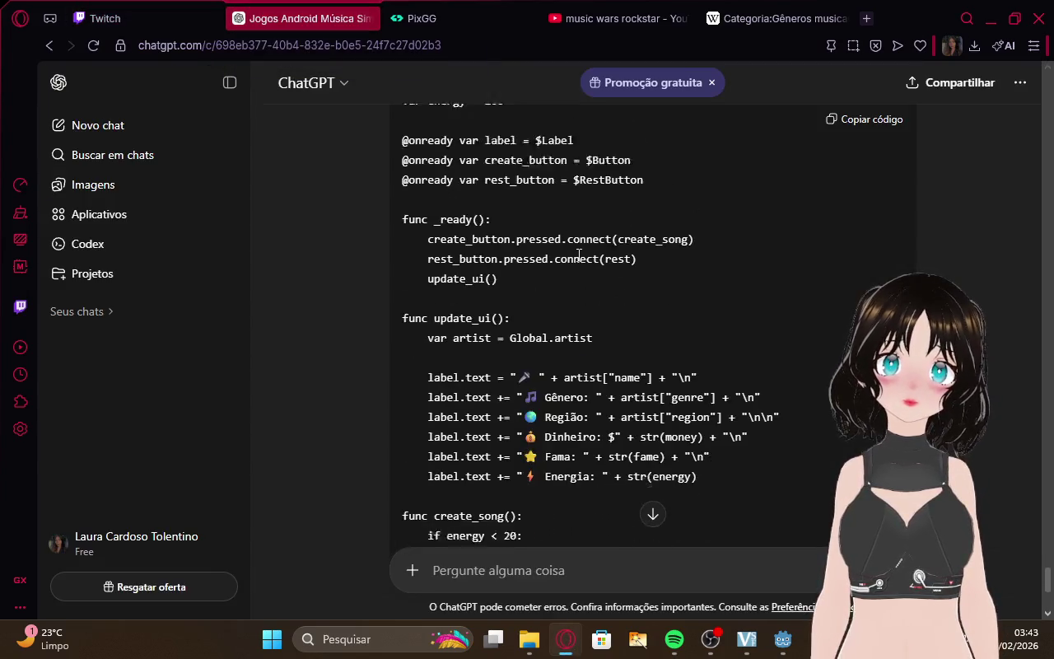
scroll(579, 255, "down", 8)
scroll(577, 254, "up", 12)
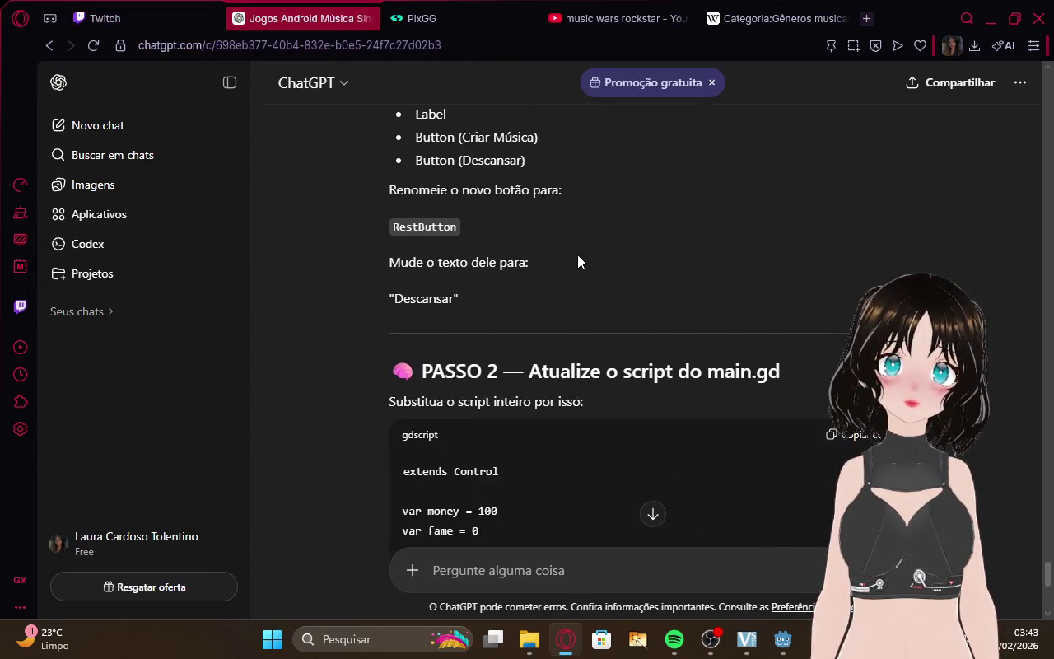
scroll(577, 255, "down", 8)
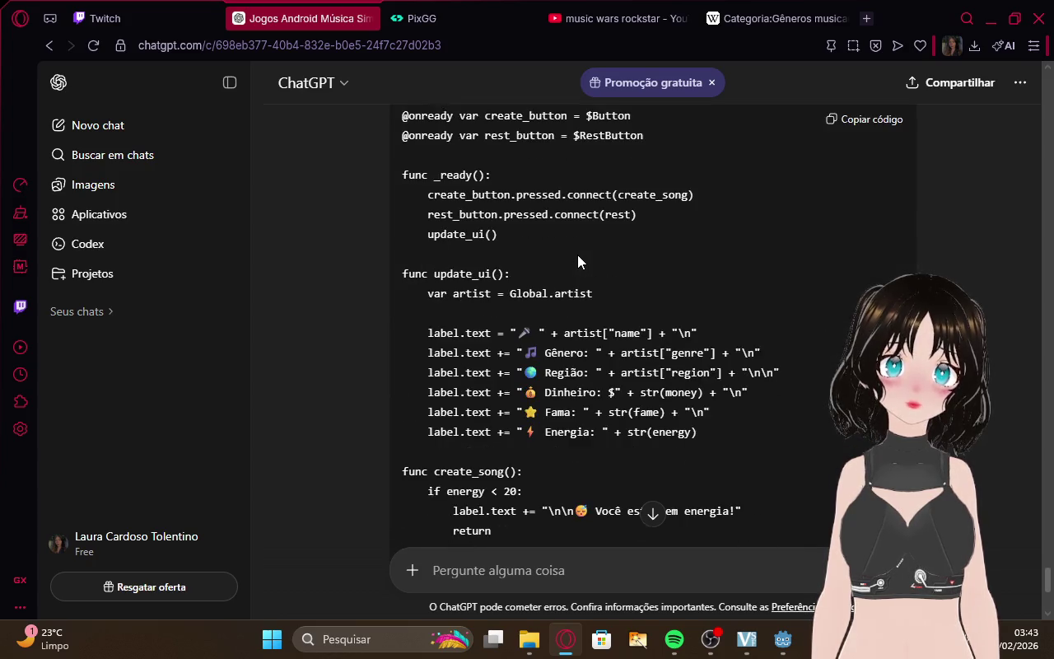
scroll(577, 255, "down", 1)
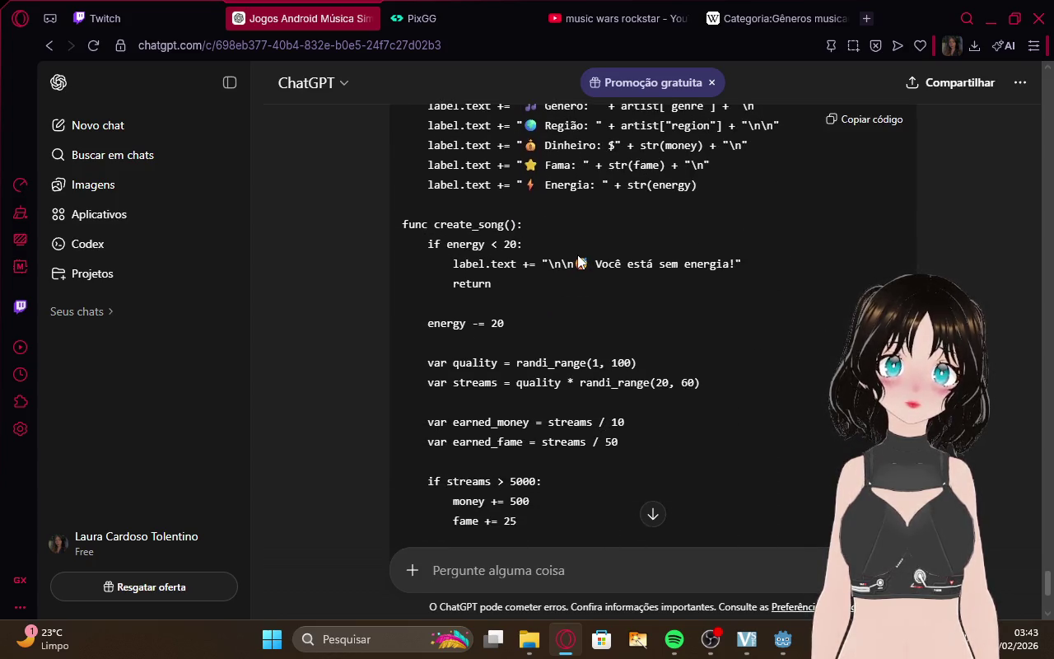
scroll(639, 290, "up", 6)
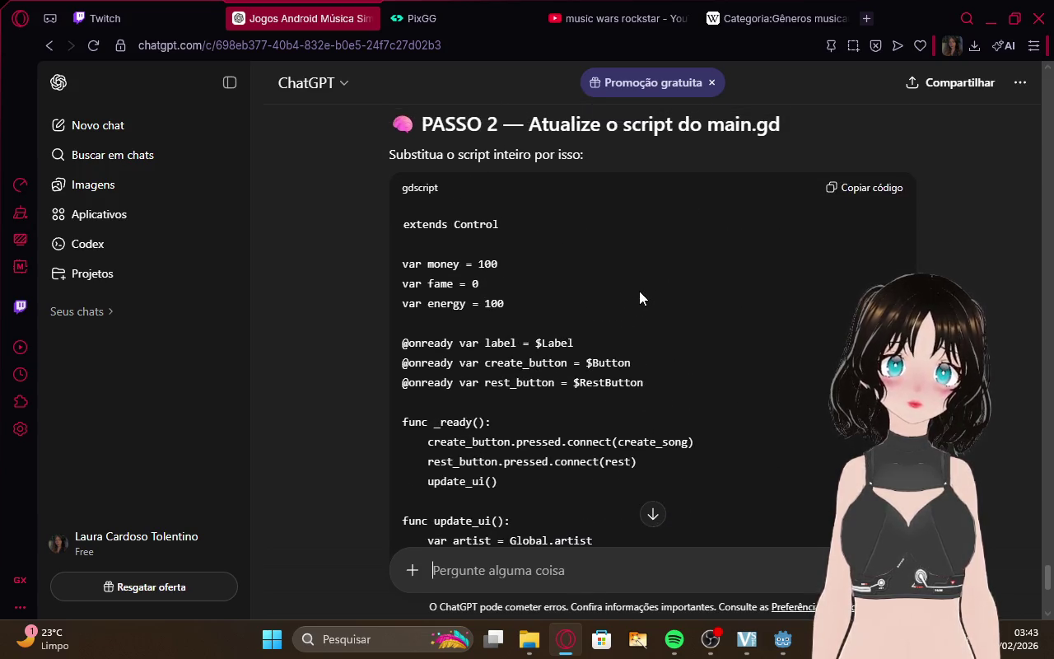
scroll(639, 291, "down", 10)
type("chat nessa tela, quero que apareça o dinheiro, a energia,")
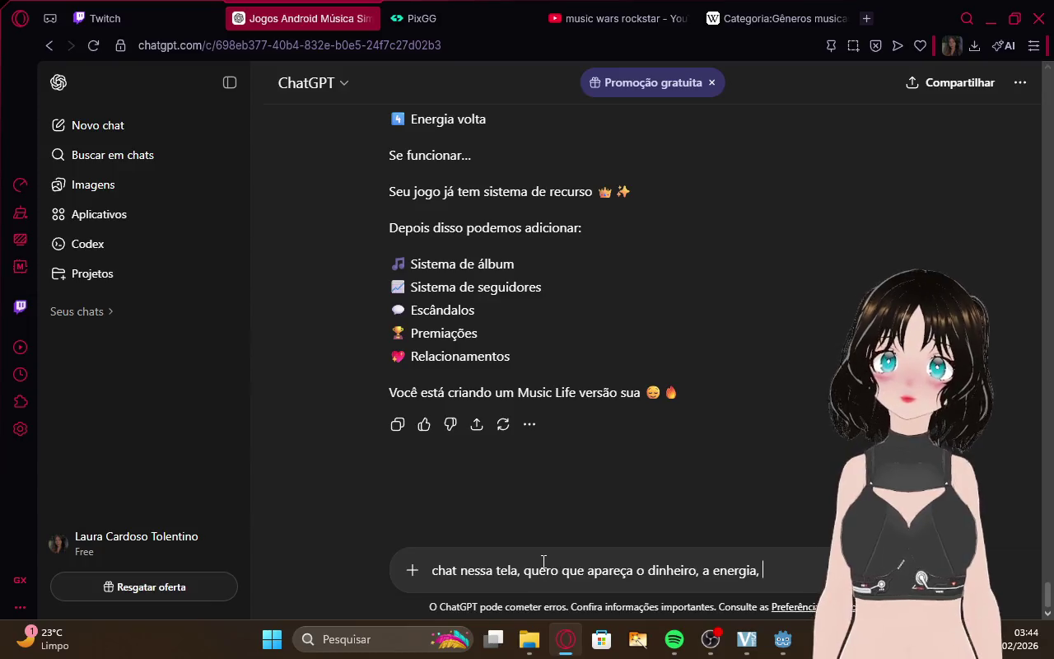
Add 'inspiração', which improves song quality, and the year (starting in 2020) to the draft.
left_click(157, 10)
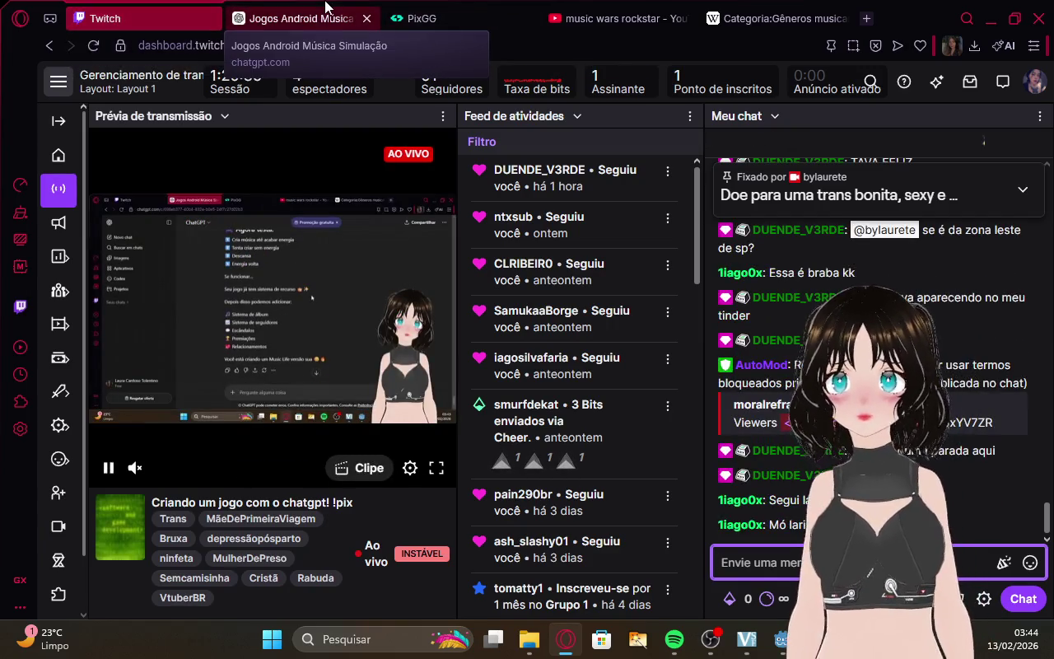
left_click(323, 8)
left_click(156, 10)
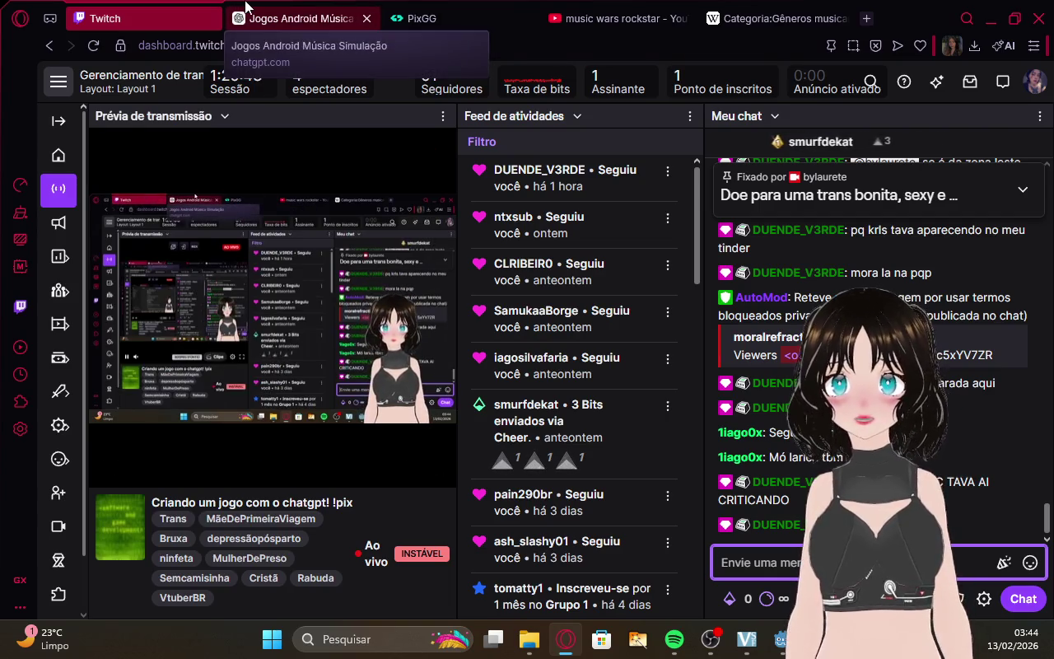
left_click(246, 8)
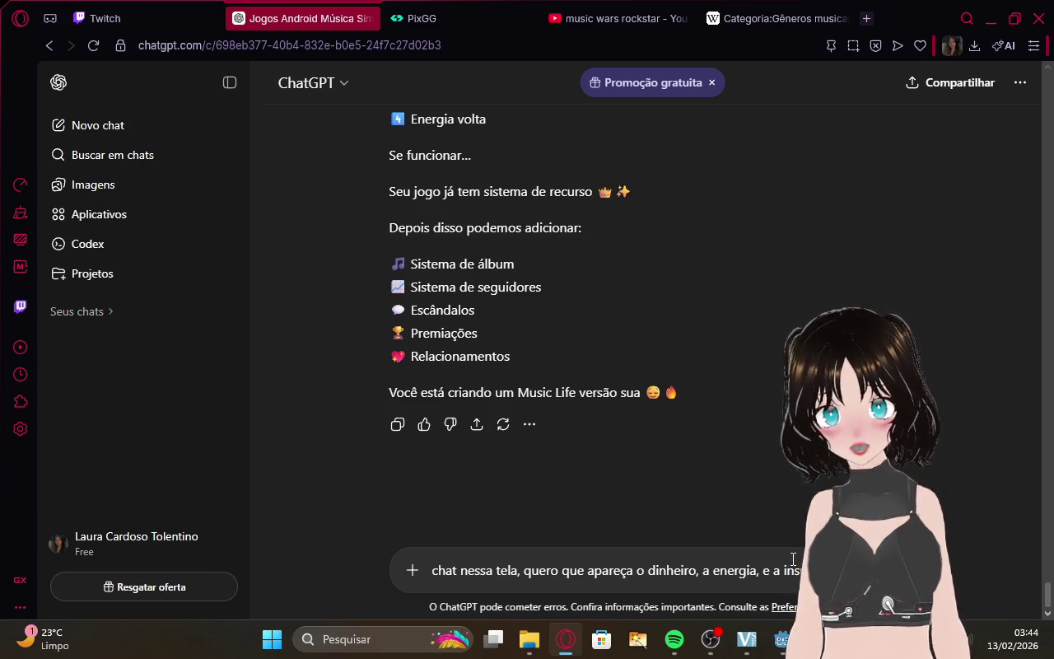
type("piração")
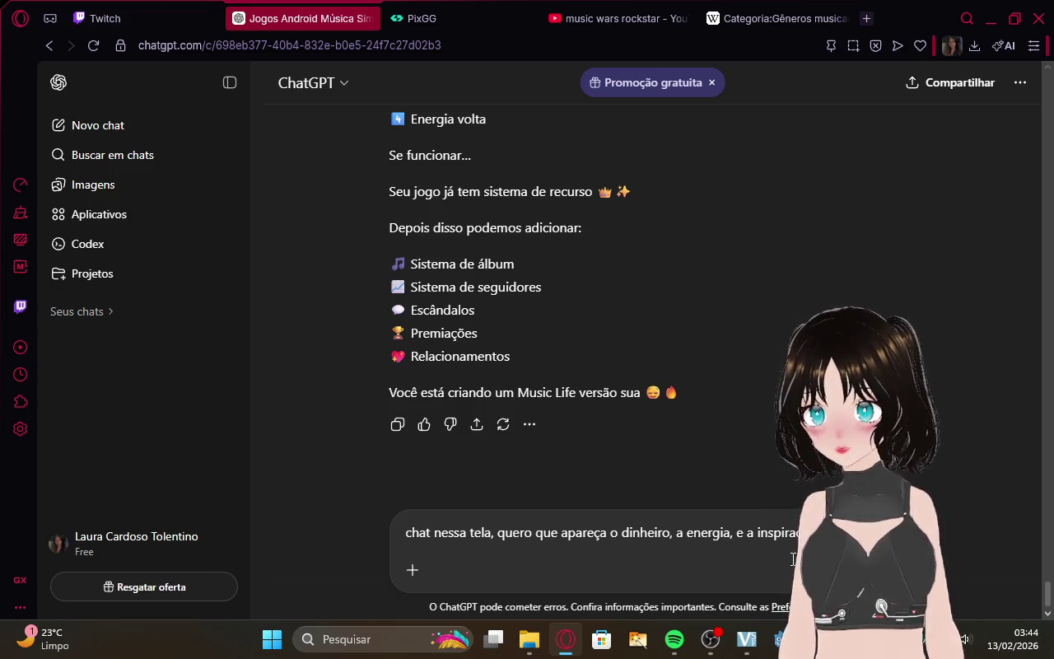
type("mais, melhor a qualidade das musicas")
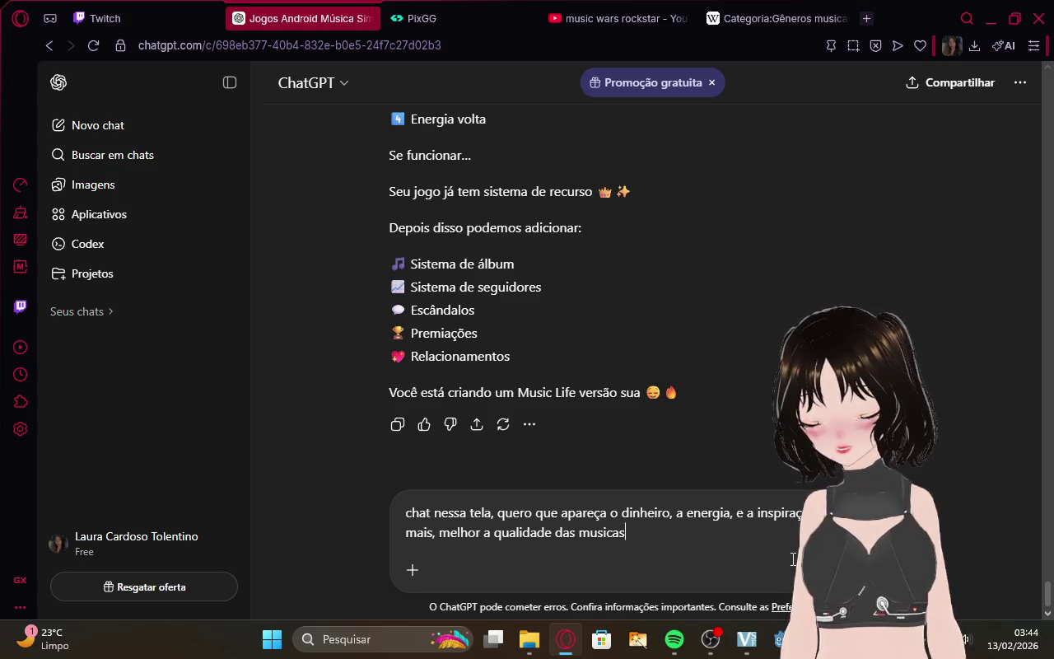
type(") ")
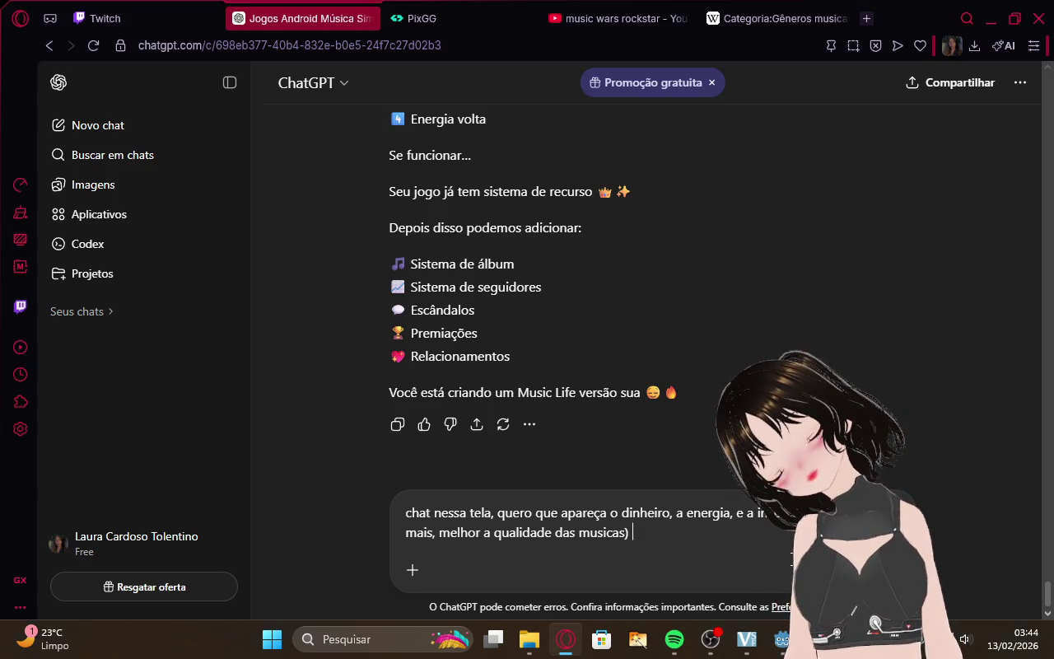
type("o ano ")
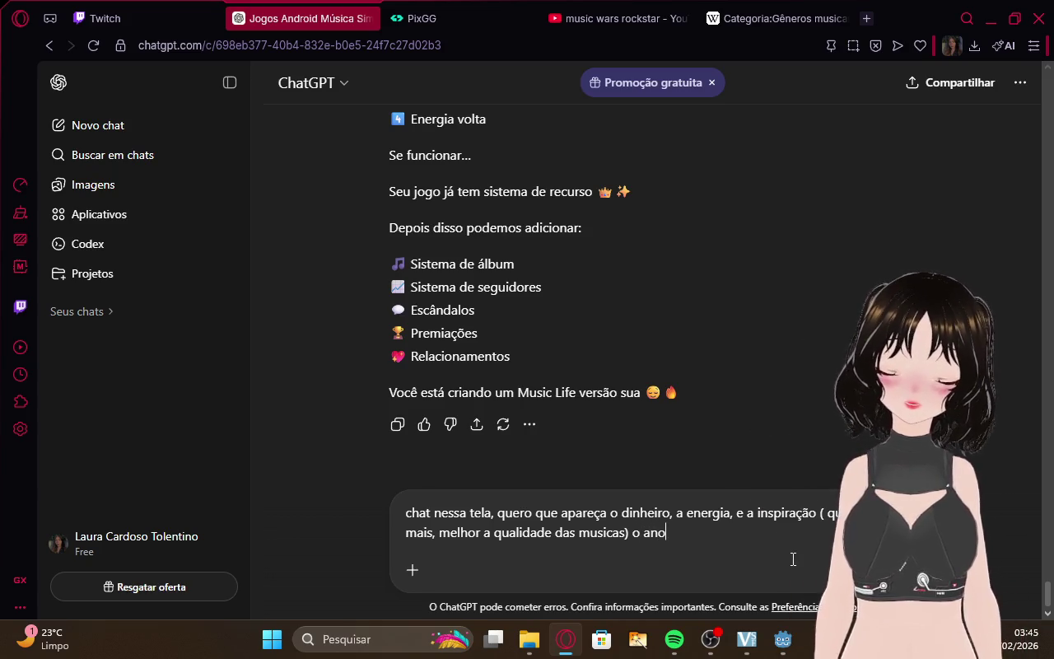
type("(")
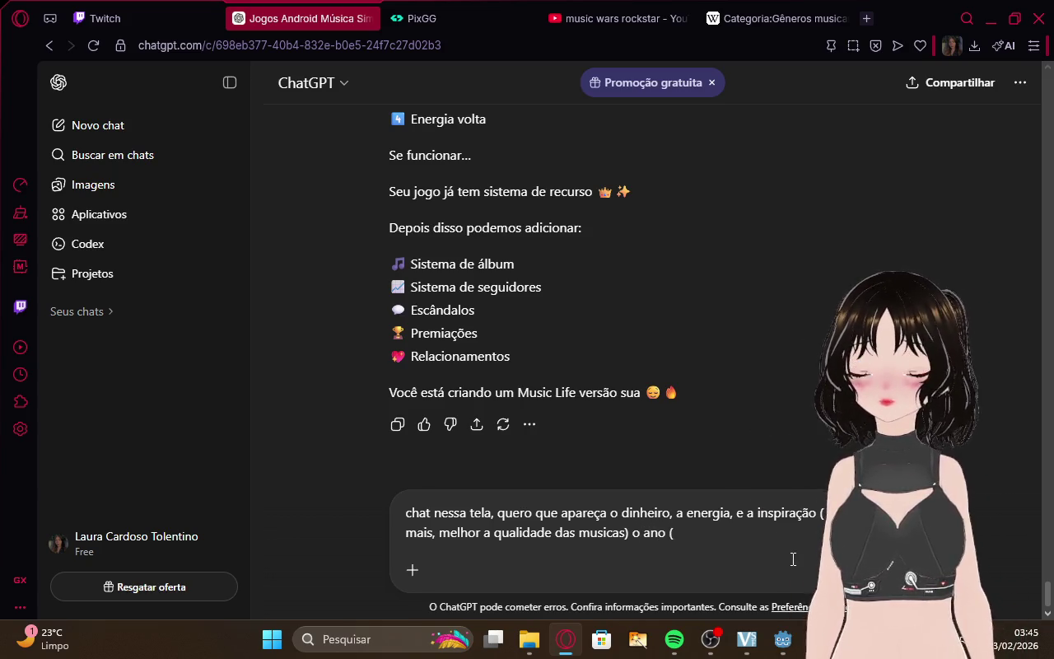
type(" o jogo pode ")
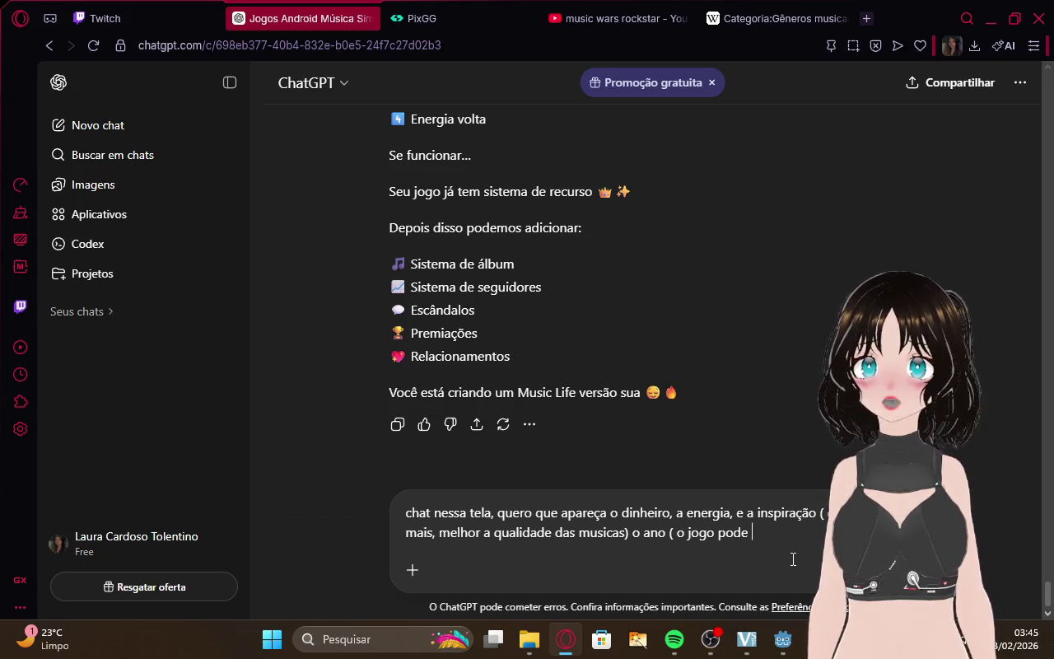
type("começar em 20")
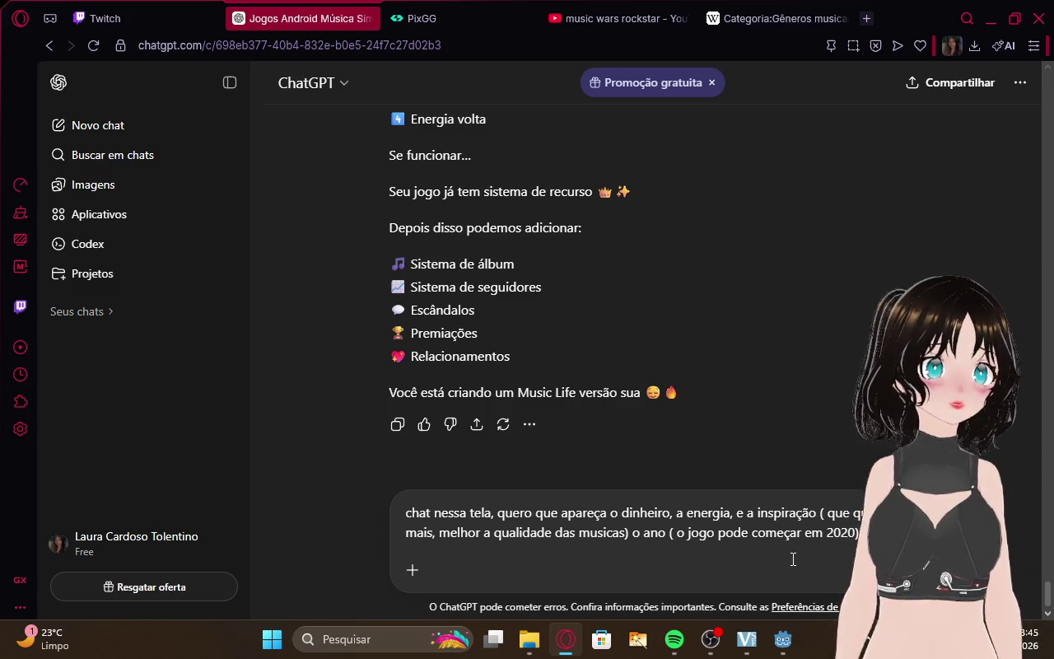
left_click(118, 10)
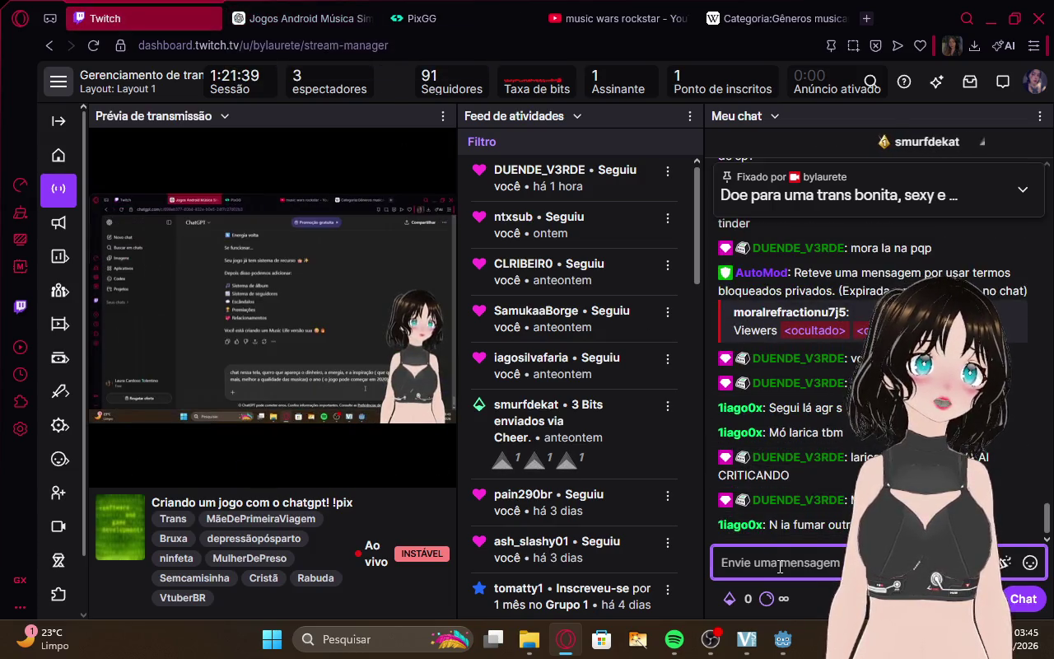
left_click(310, 15)
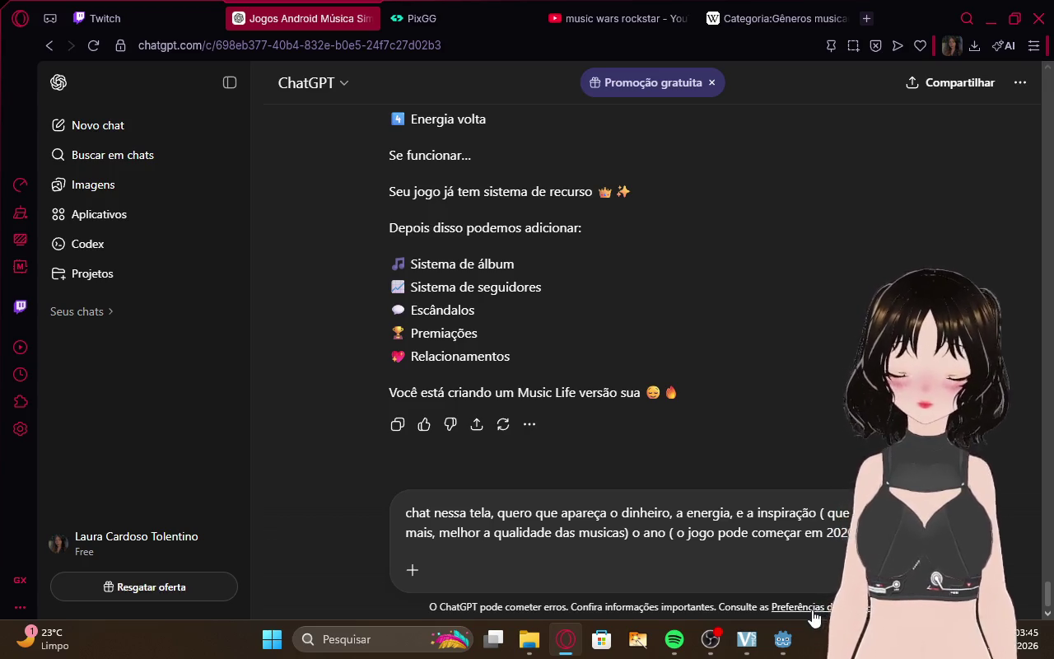
Ask for an Actions button below, for improving skills, writing songs and touring ('entrar em turnê').
type("ambaixo")
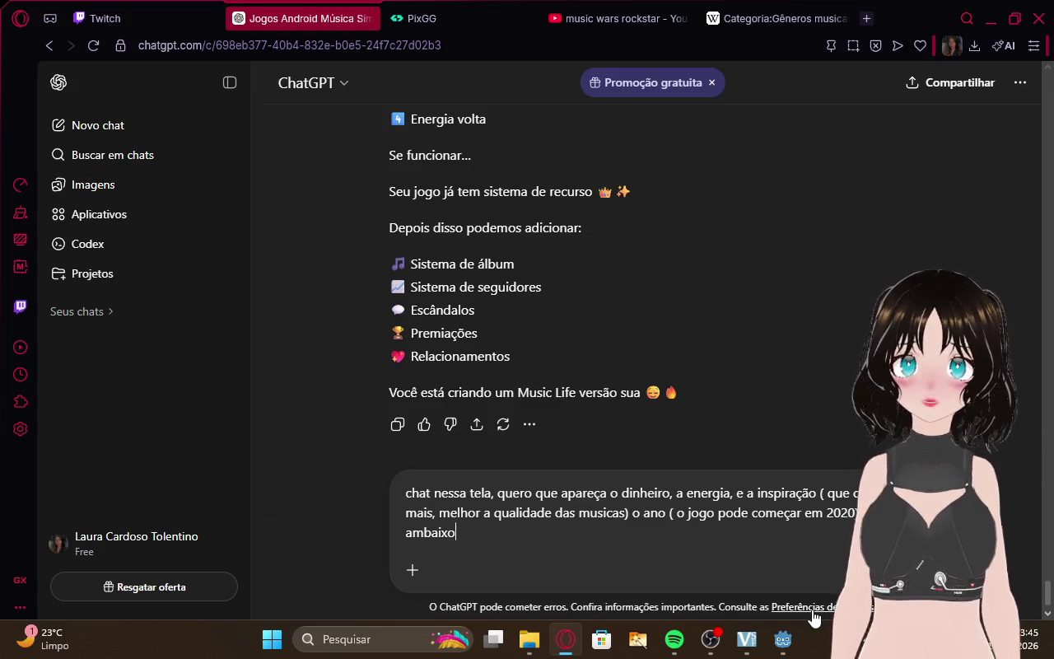
key("BackSpace")
key("BackSpace")
key("BackSpace")
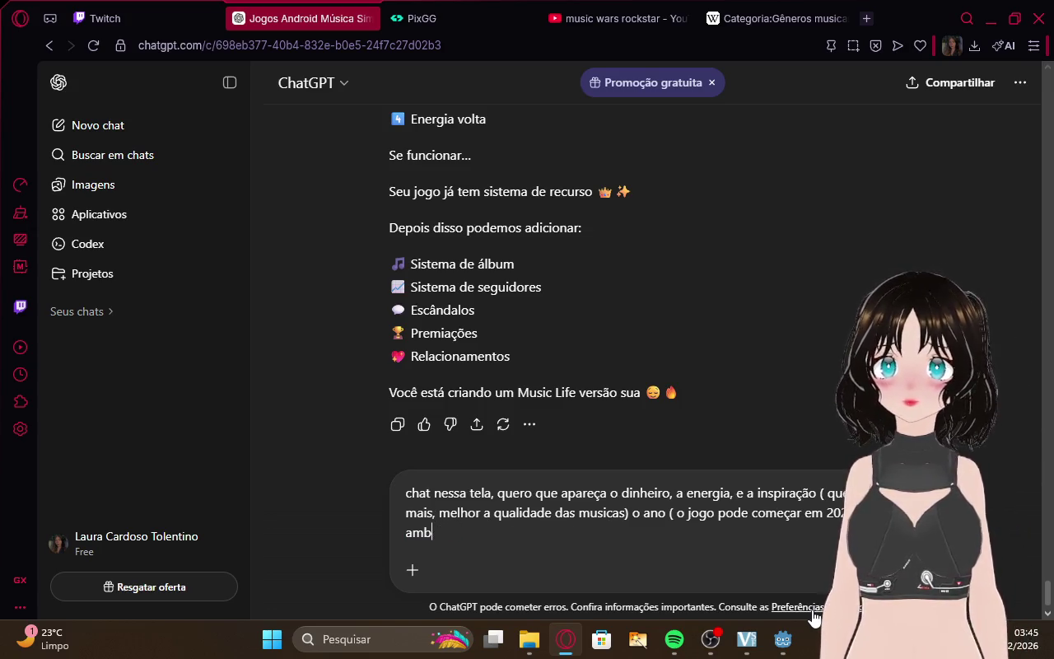
key("BackSpace")
key("BackSpace")
key("BackSpace")
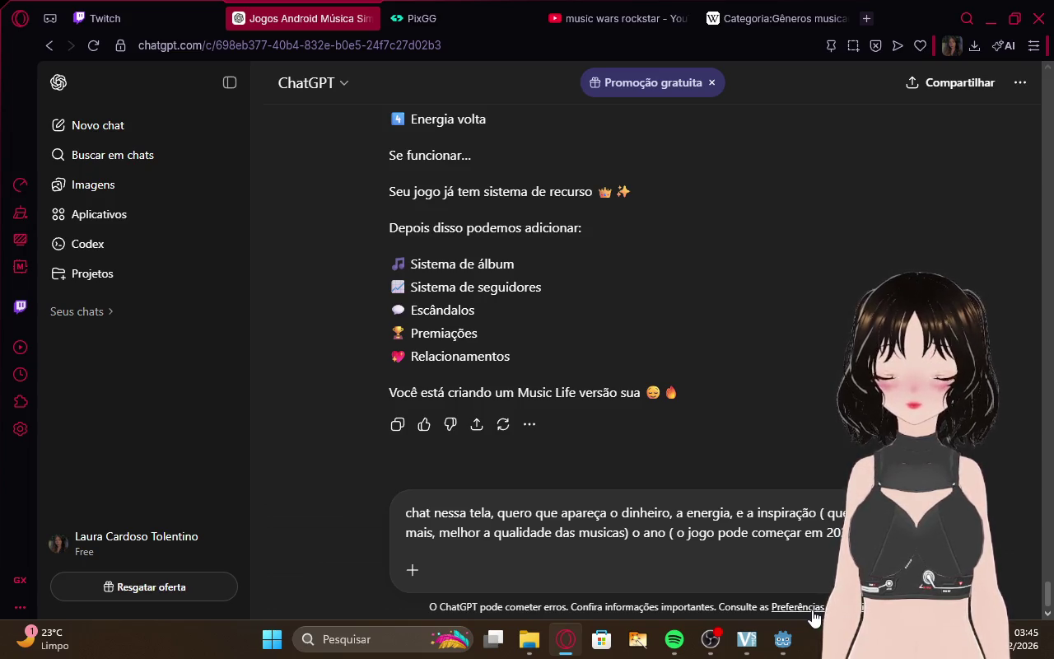
type("embaixo")
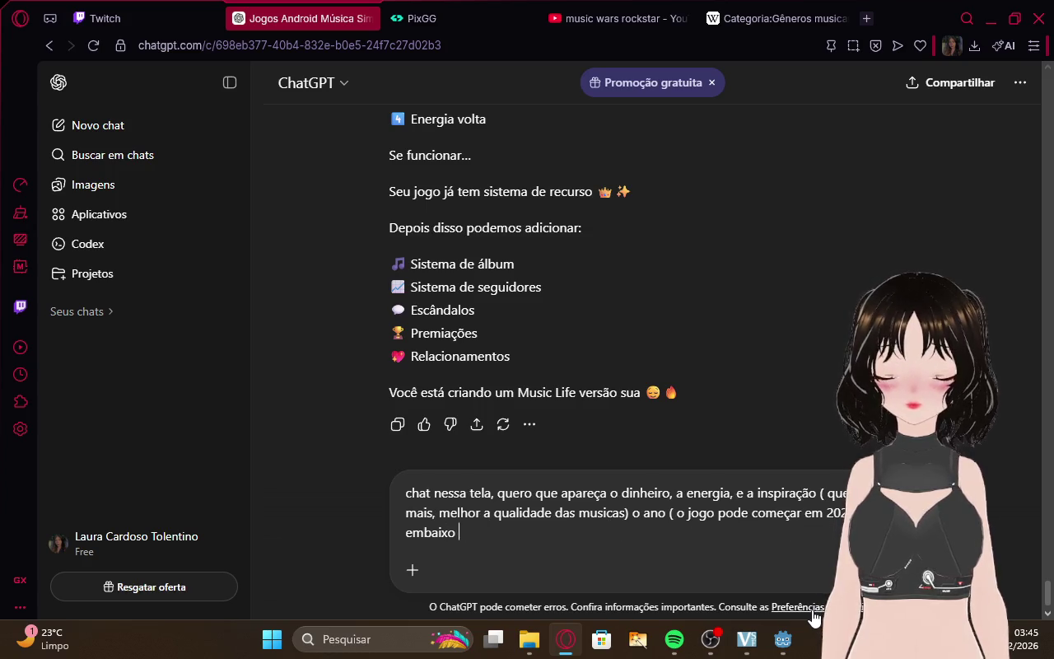
type("umbotom de")
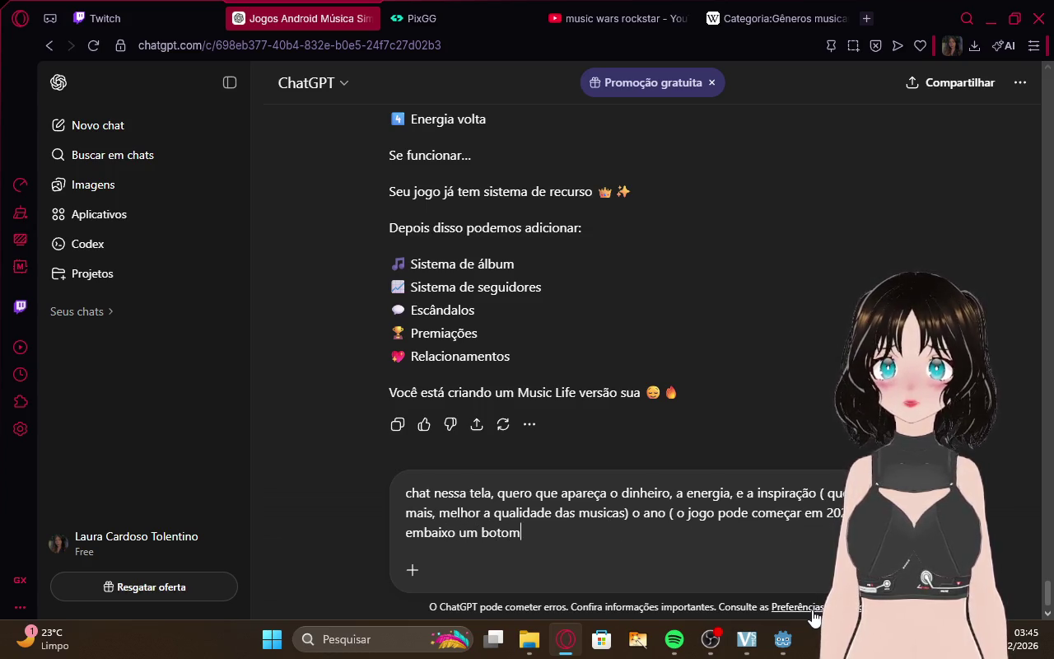
type("m")
key("BackSpace")
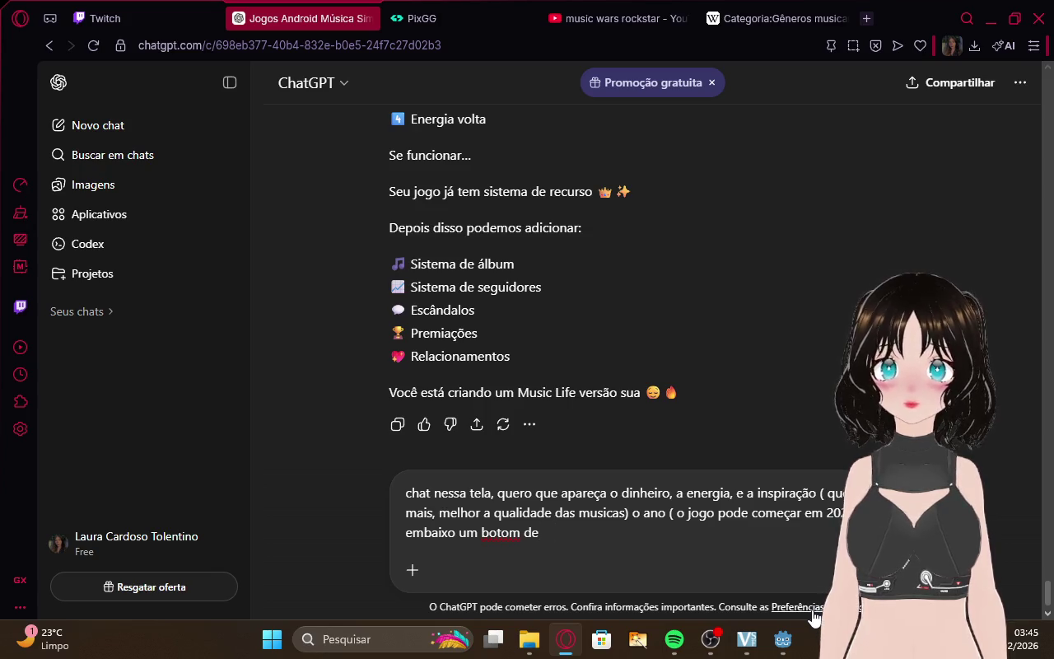
type("aç")
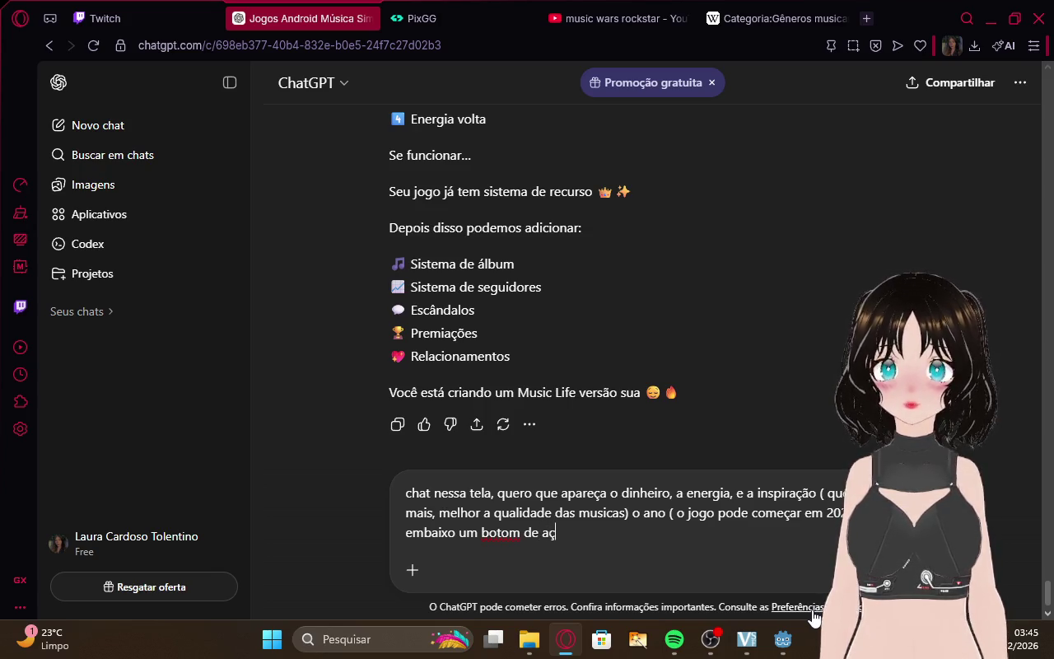
type("ões")
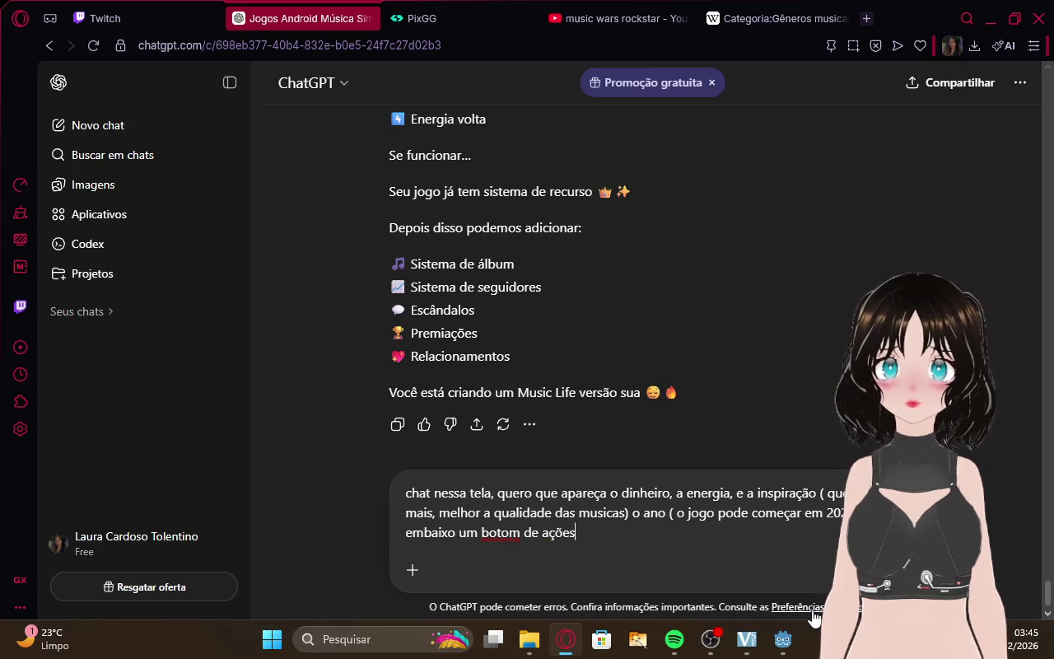
type(", onde l")
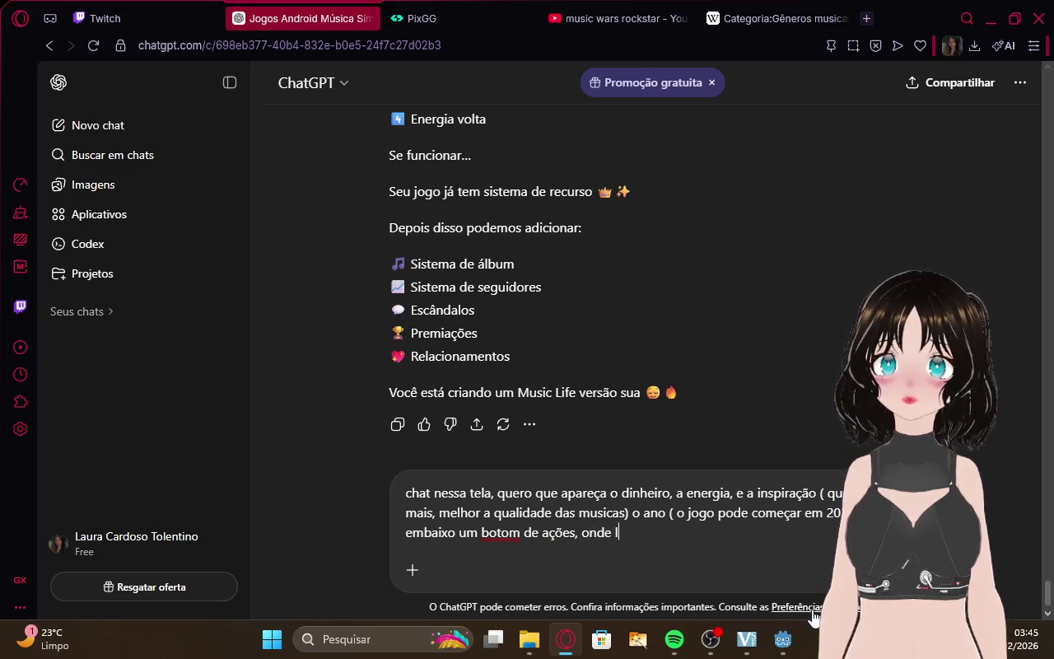
type("a vai melhoar")
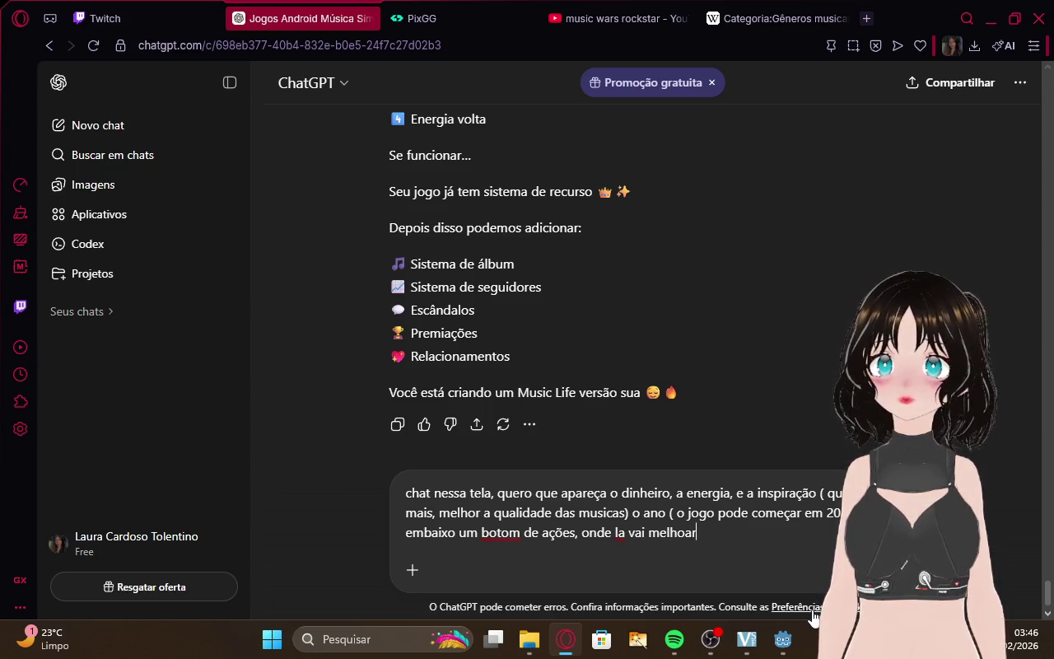
key("BackSpace")
key("BackSpace")
type("r as ")
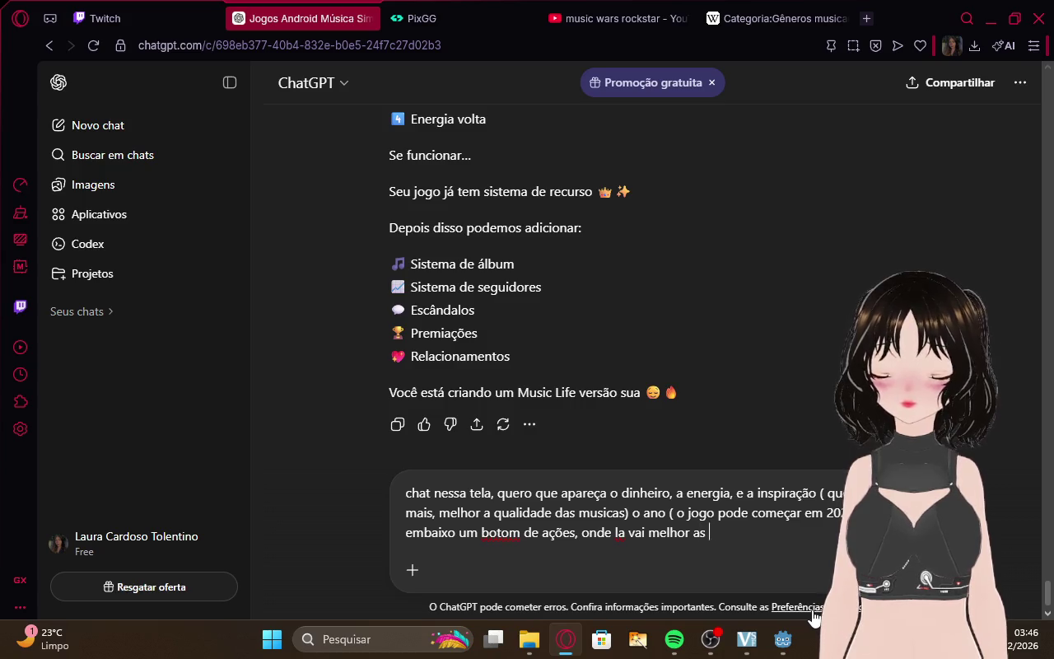
type("habilidades")
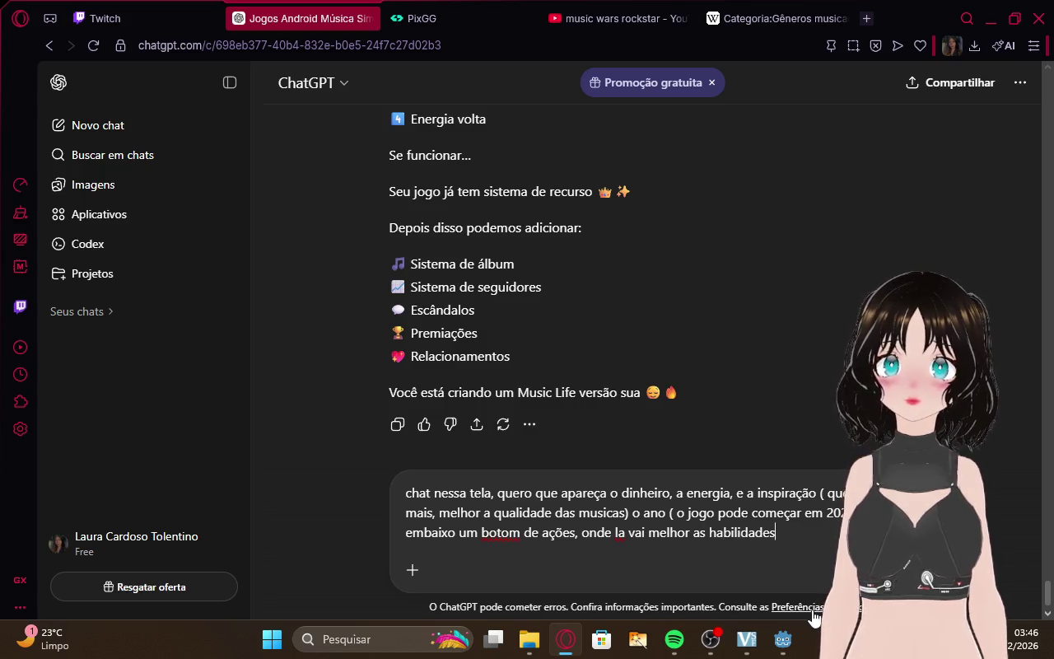
type(", e")
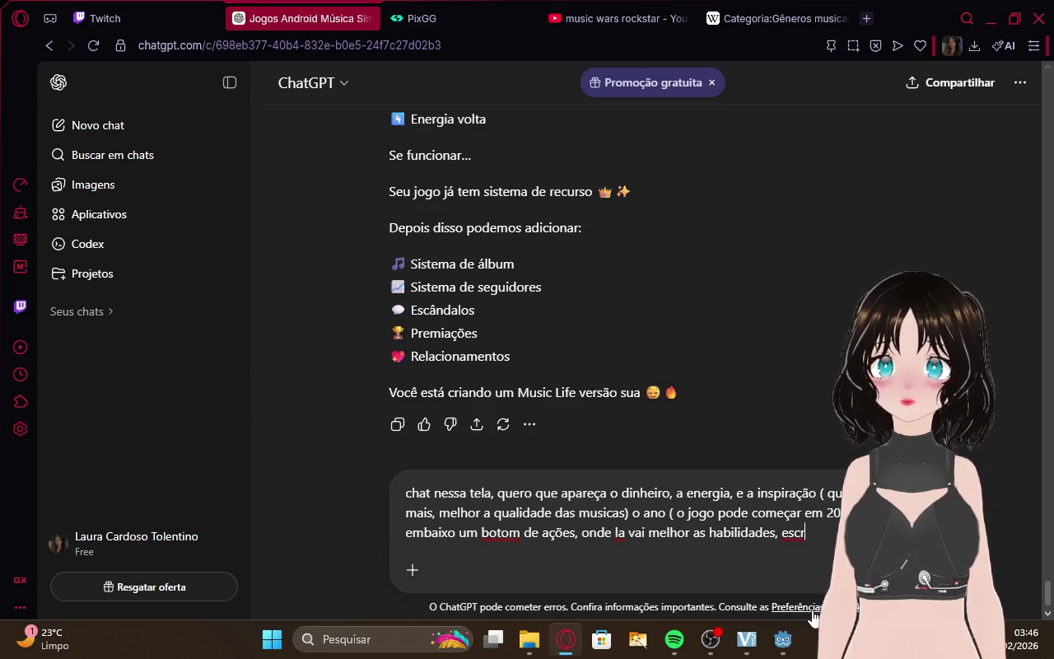
key("BackSpace")
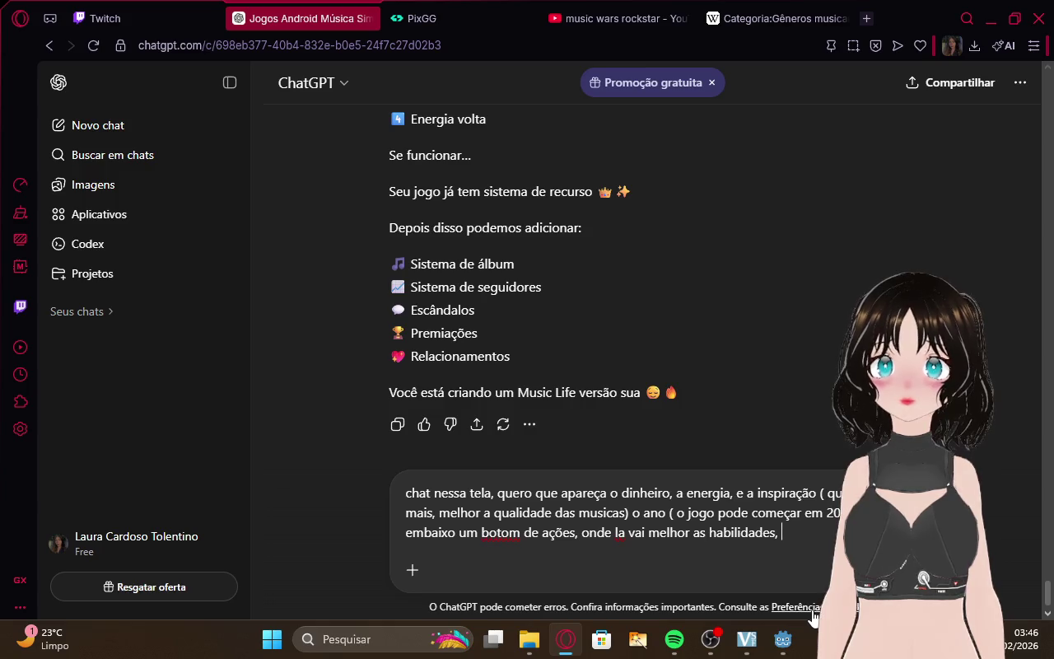
type("s, s")
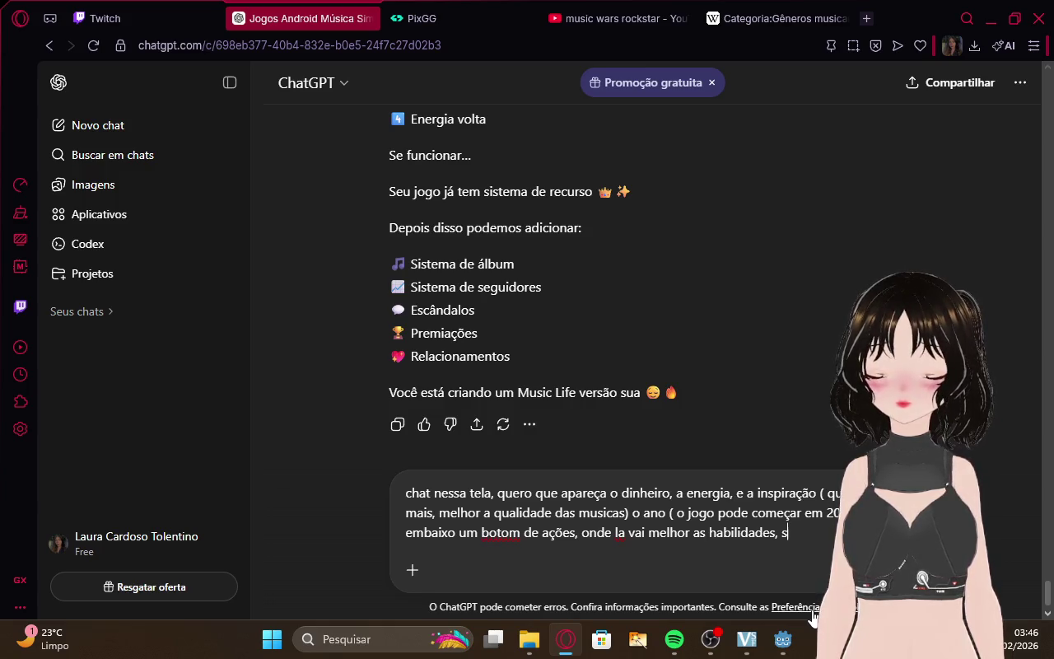
key("BackSpace")
type("escrever")
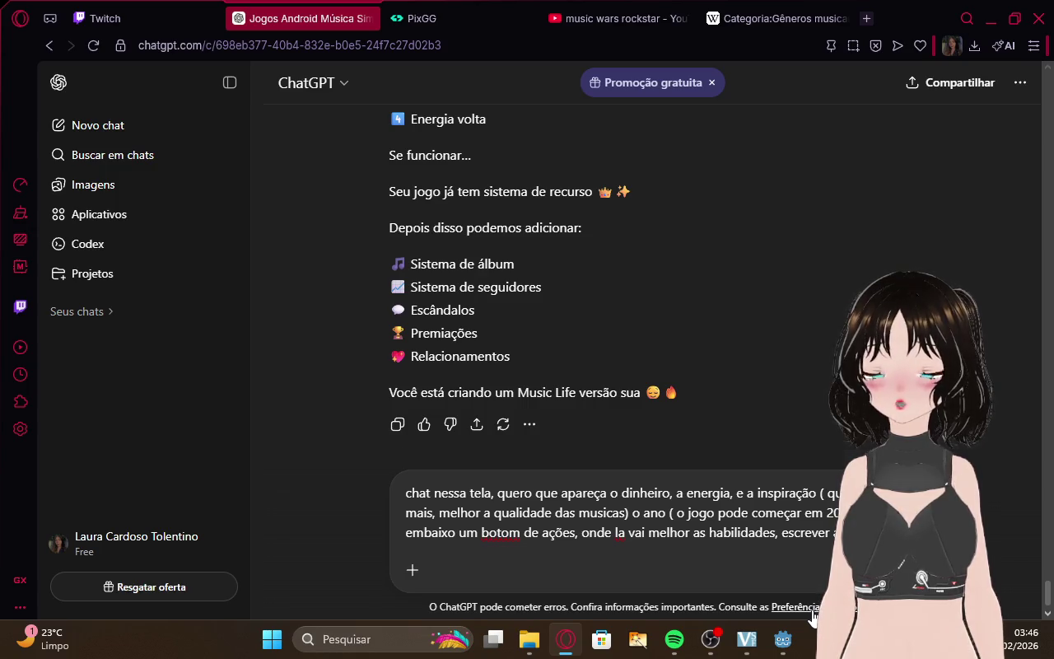
type("entrar")
key("BackSpace")
key("BackSpace")
key("BackSpace")
type("rar")
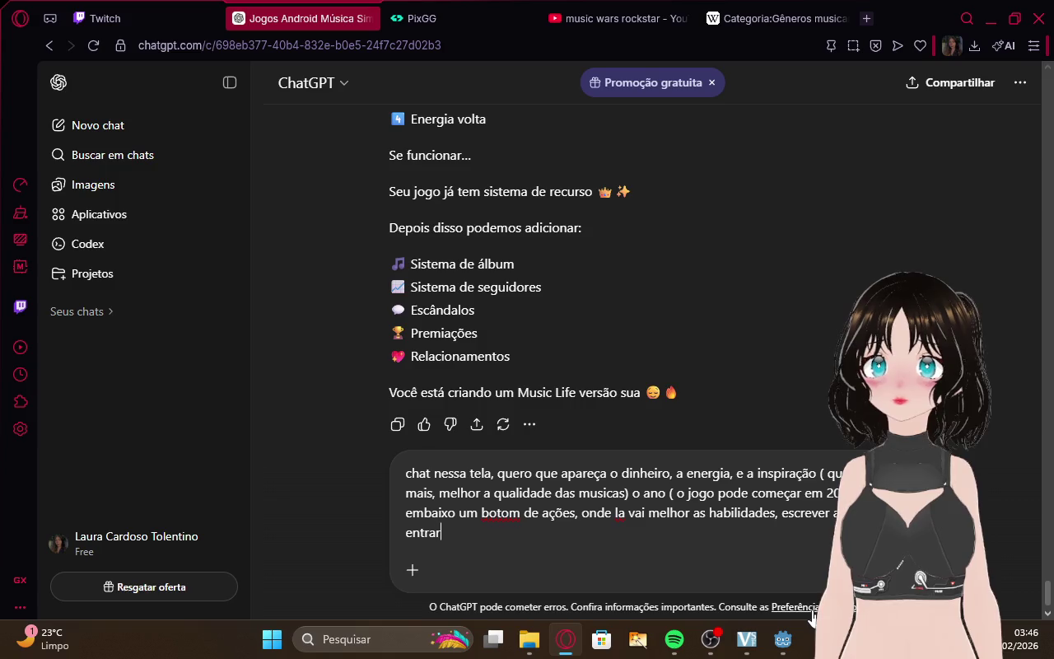
type("emturn")
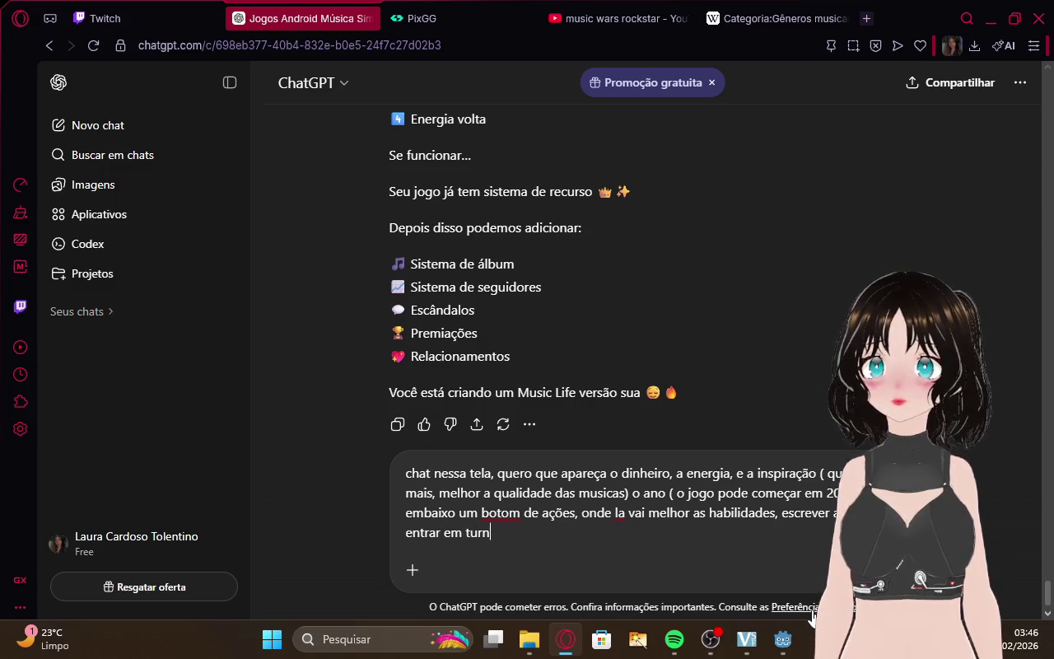
key("BackSpace")
type("ne")
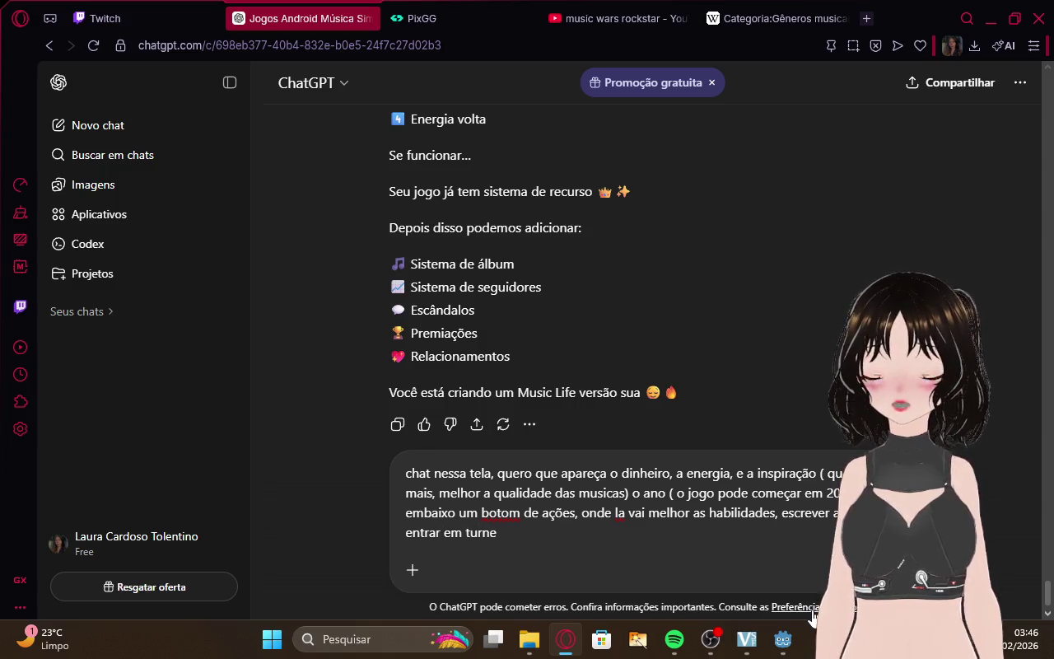
type(",")
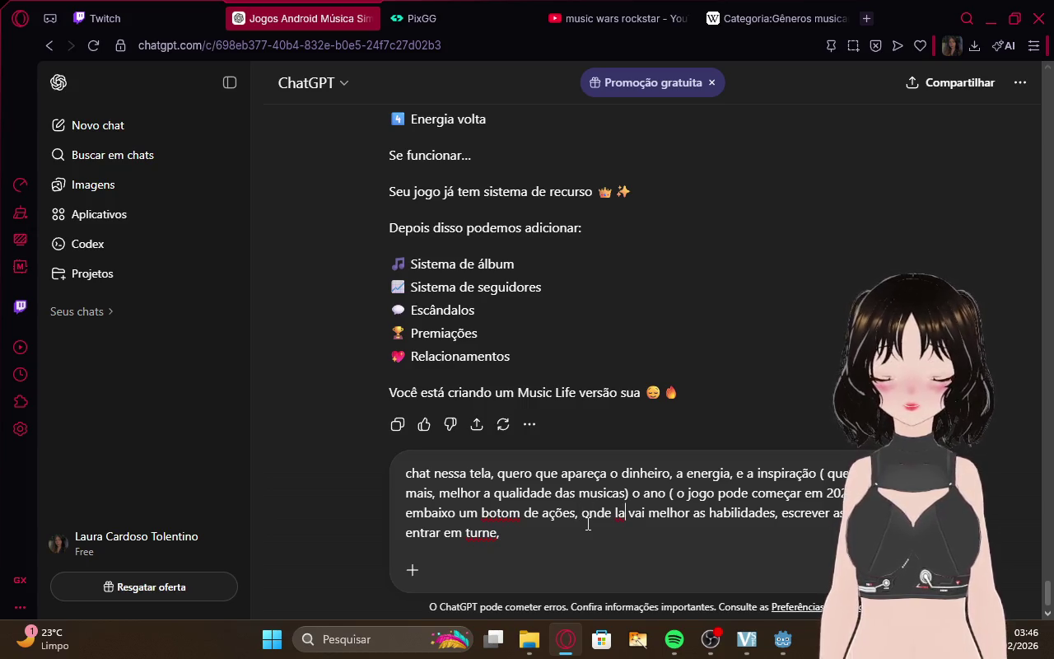
Add that clicking opens a scene to create albums and EPs, rest, and skip 1 week, 1 day or 4 days.
type(", ao clica")
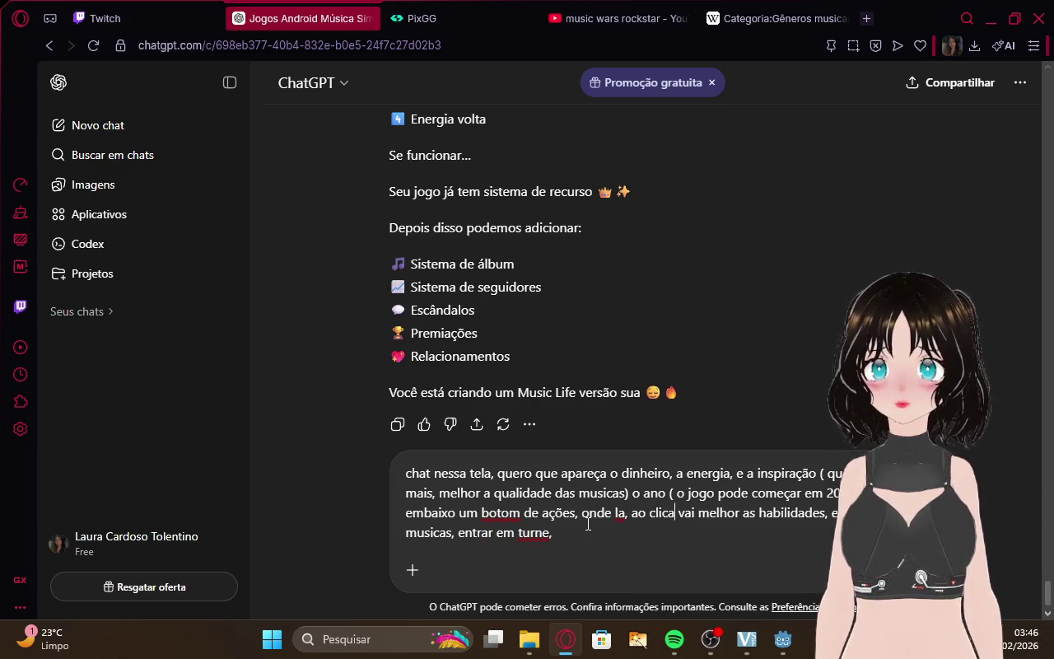
type("r vai")
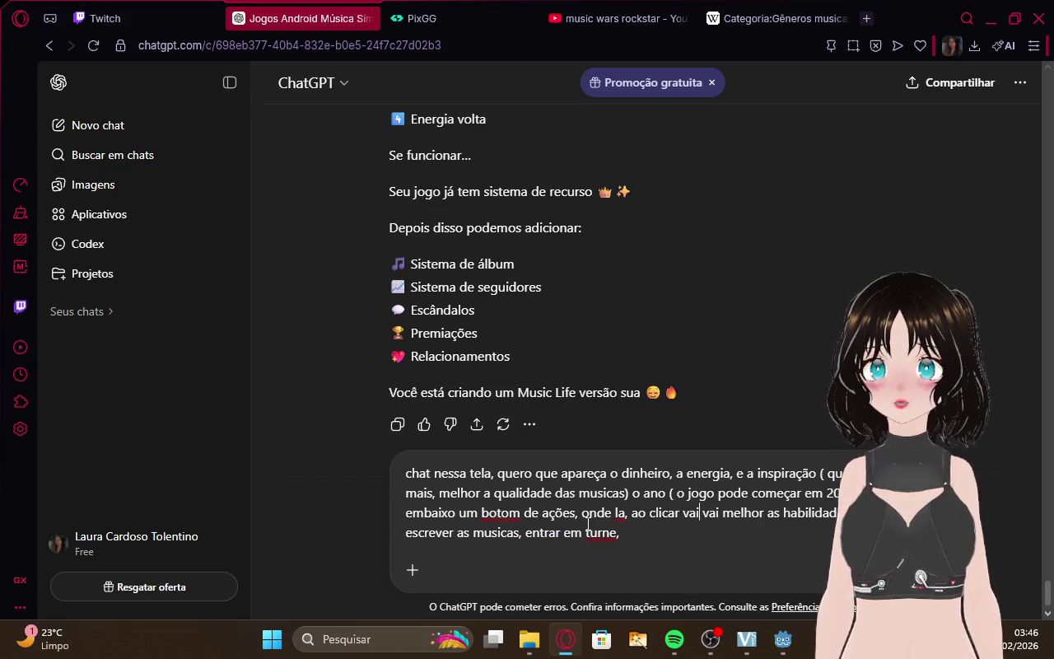
type("para outra ")
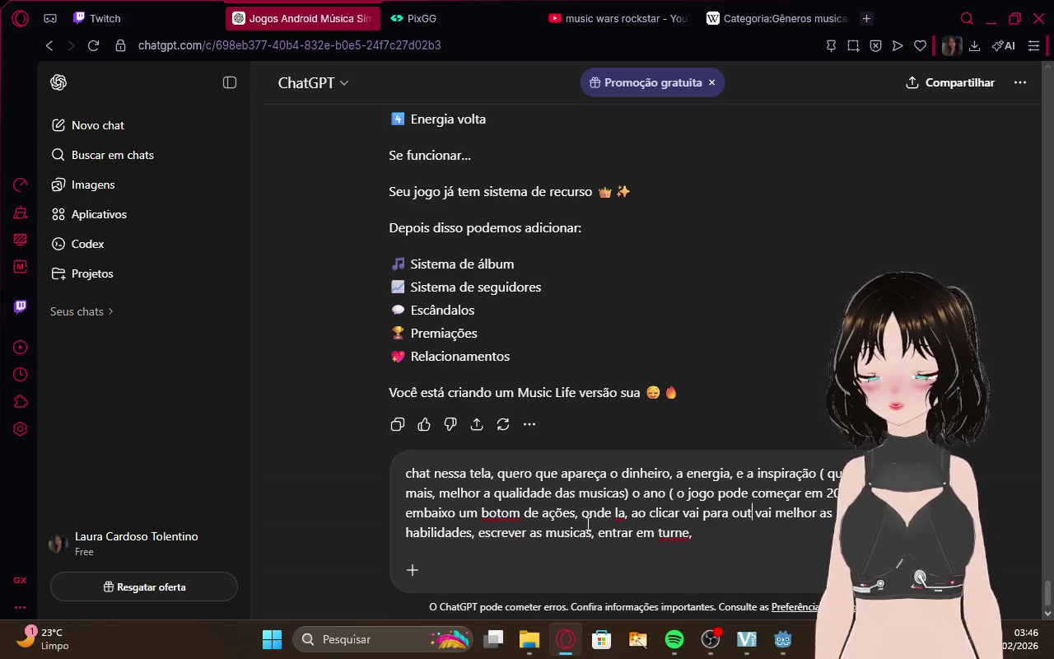
type("cena")
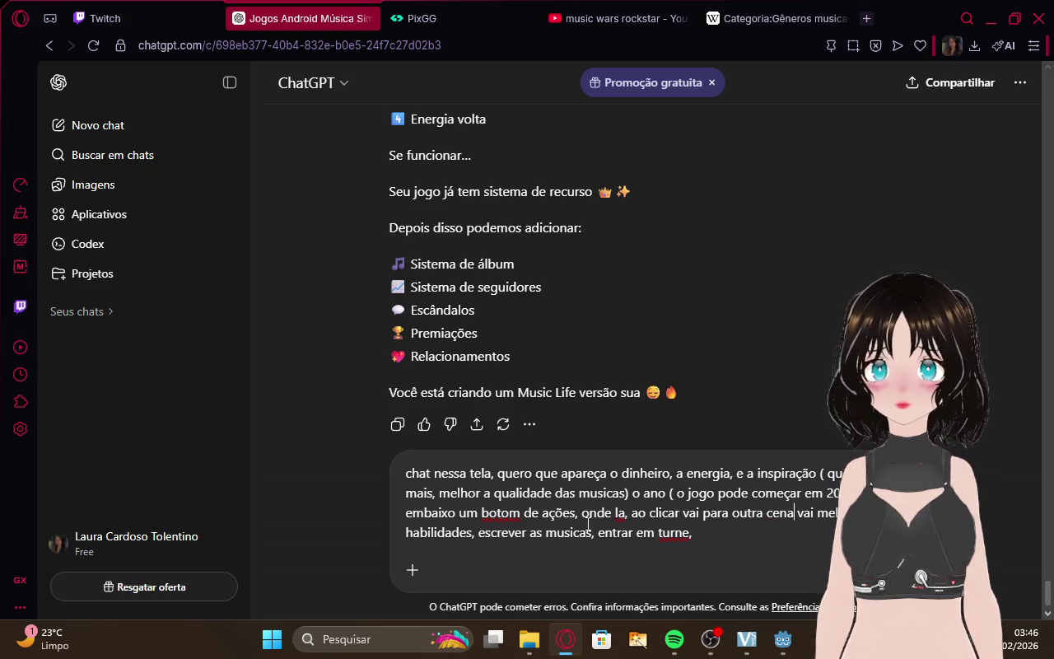
type("de ")
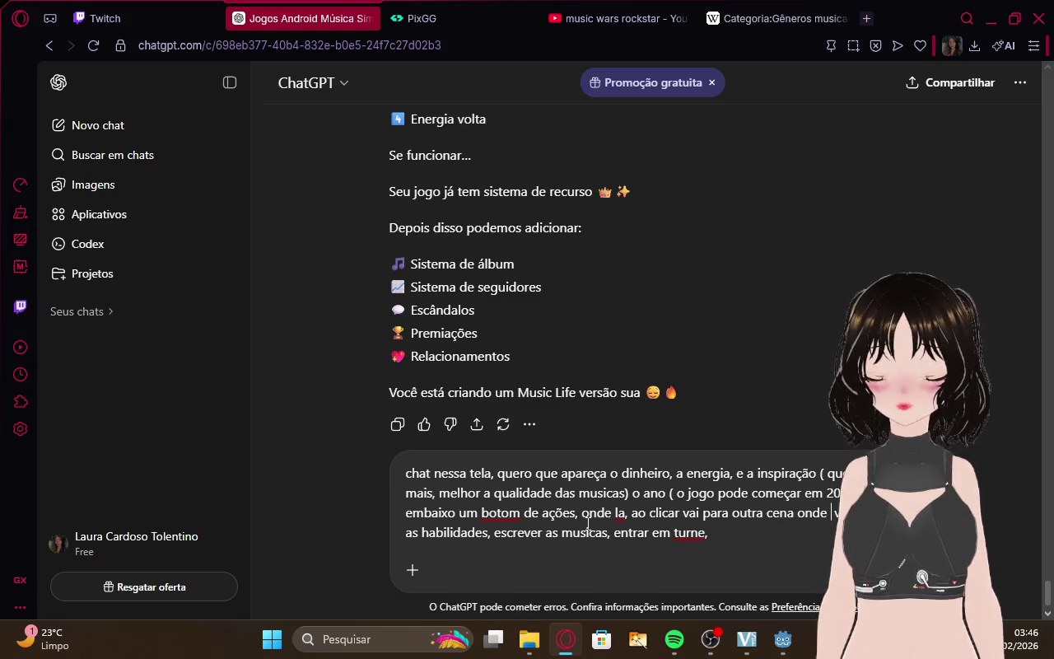
type("melhor ")
type("la ")
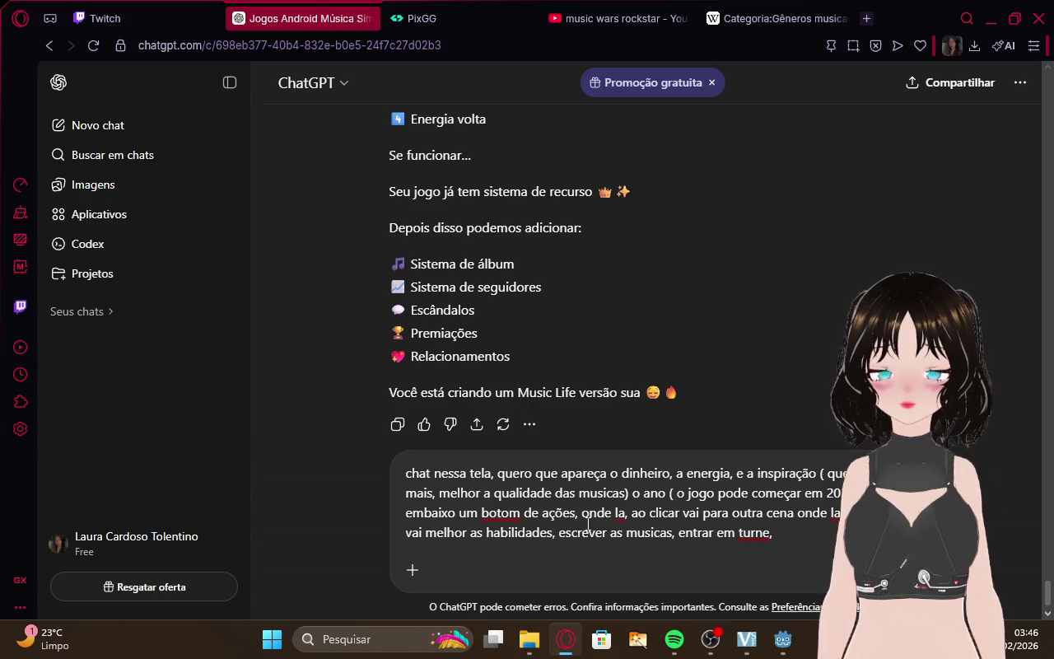
type("feito")
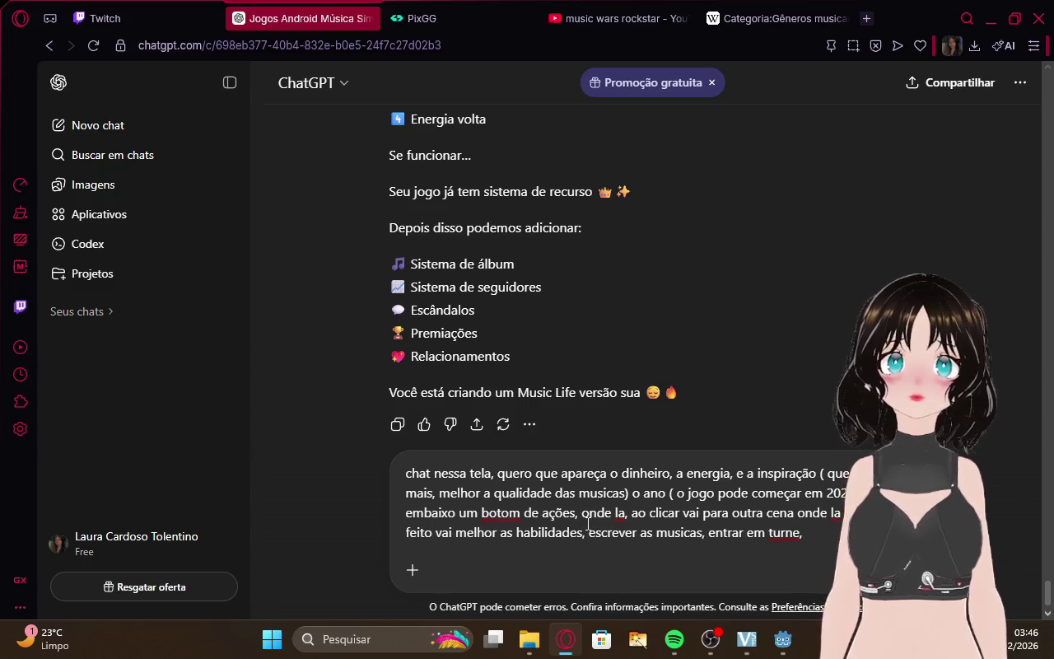
mouse_move(435, 533)
left_mouse_down()
mouse_move(472, 533)
mouse_move(445, 535)
left_mouse_up()
key("BackSpace")
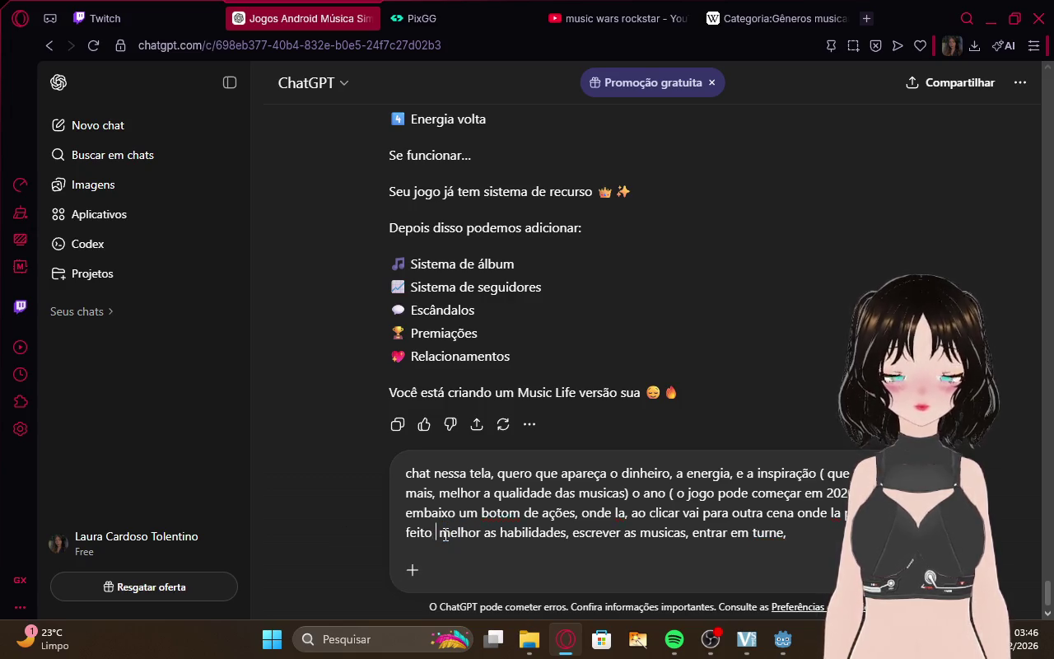
left_click(482, 532)
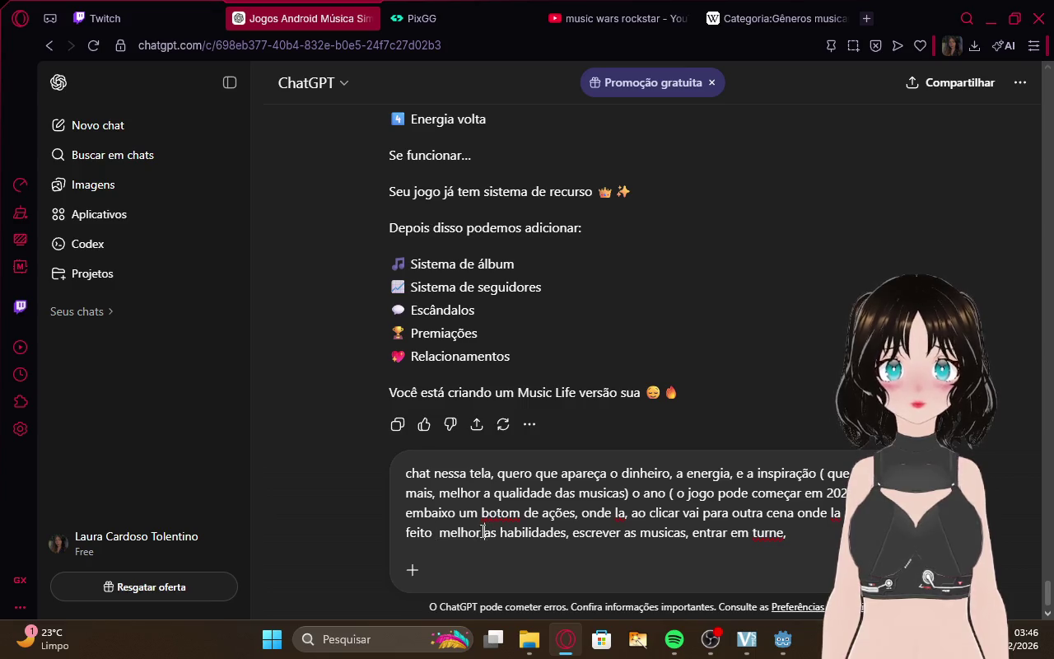
type("ar")
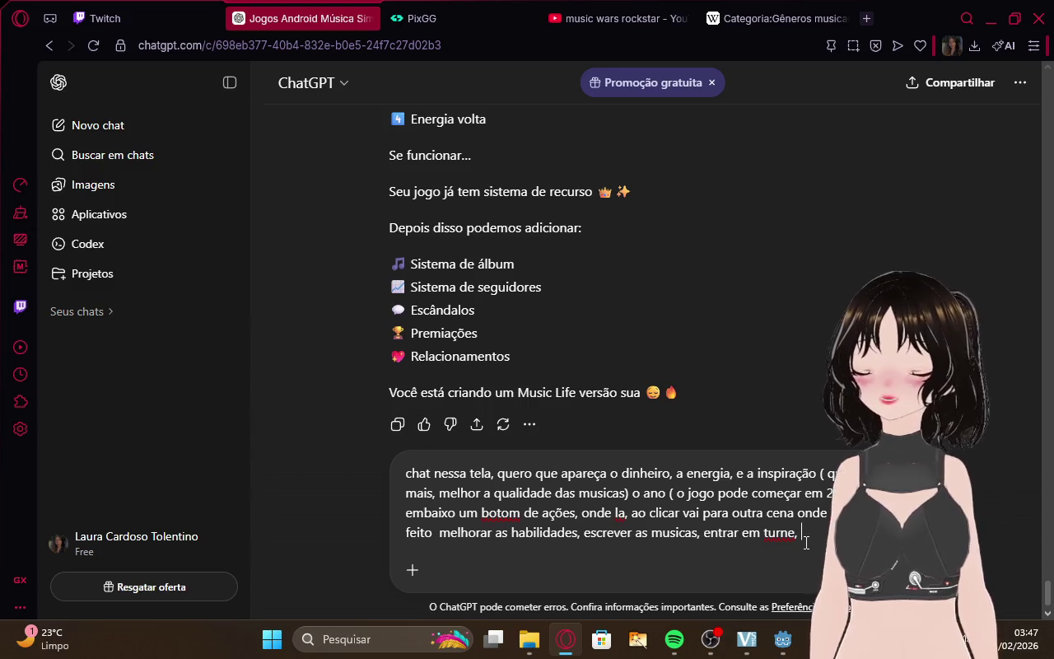
type(" e")
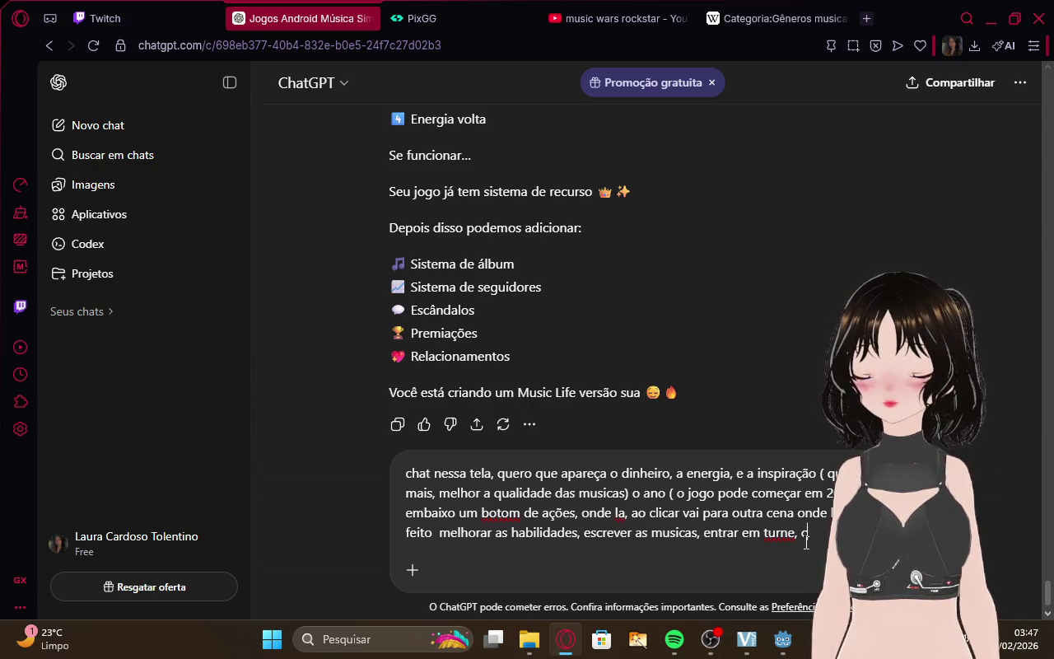
type("irar")
key("BackSpace")
key("BackSpace")
key("BackSpace")
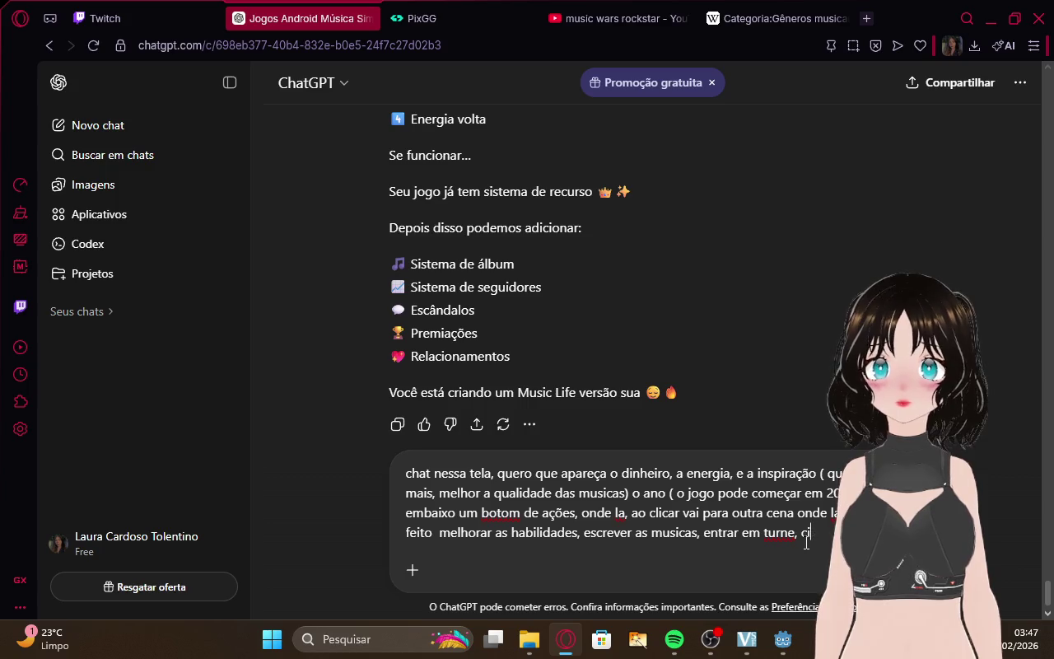
type("riar ")
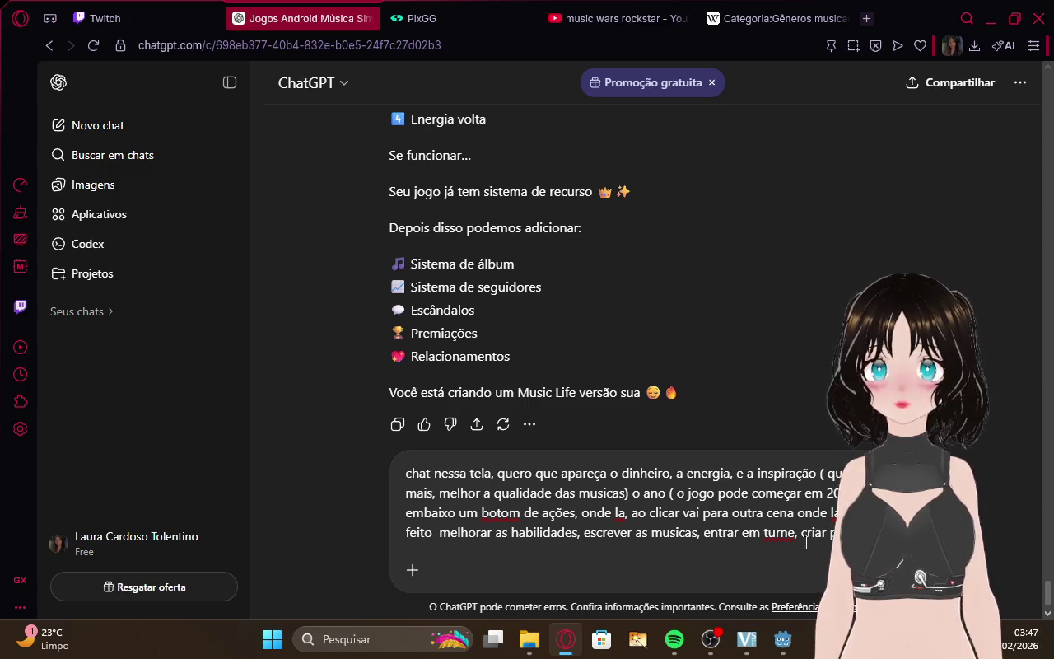
type("p")
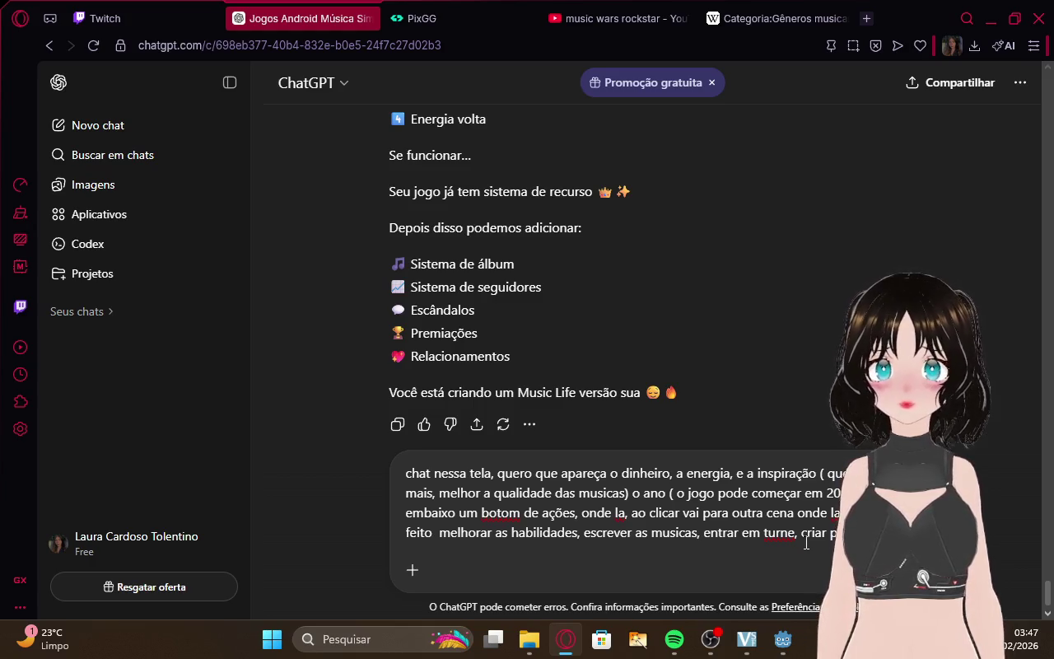
key("BackSpace")
type("album")
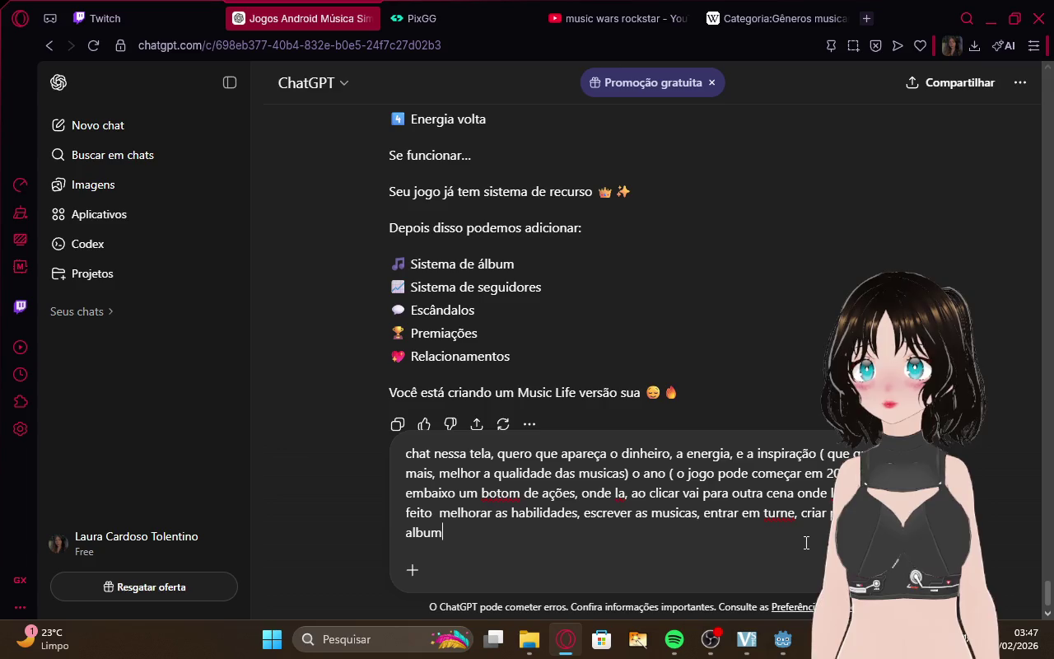
type("s, eps e t")
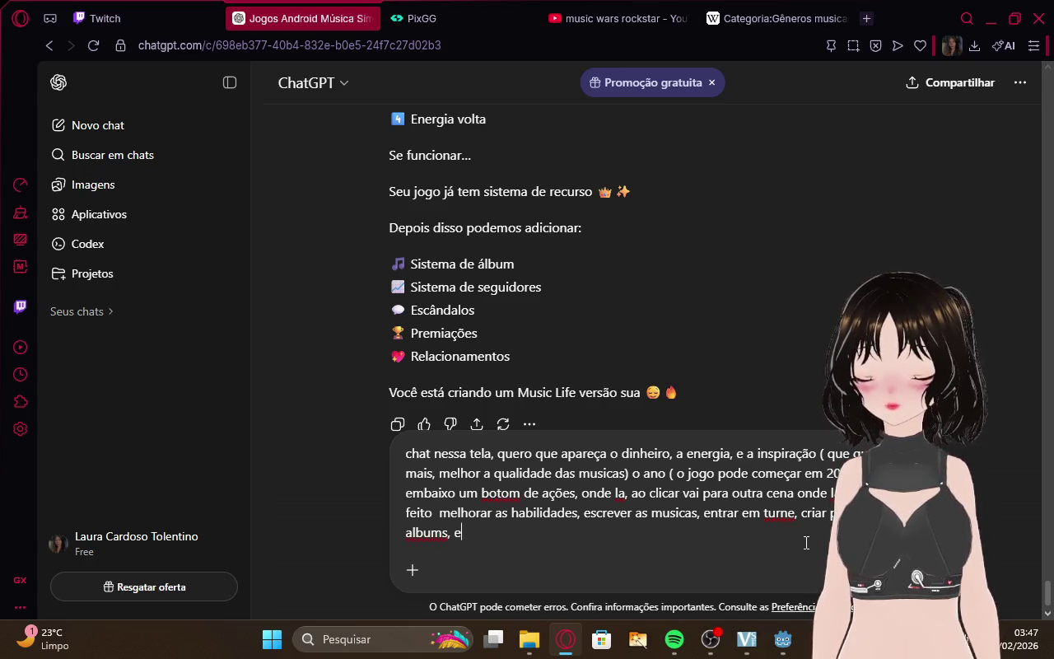
key("BackSpace")
type("etc")
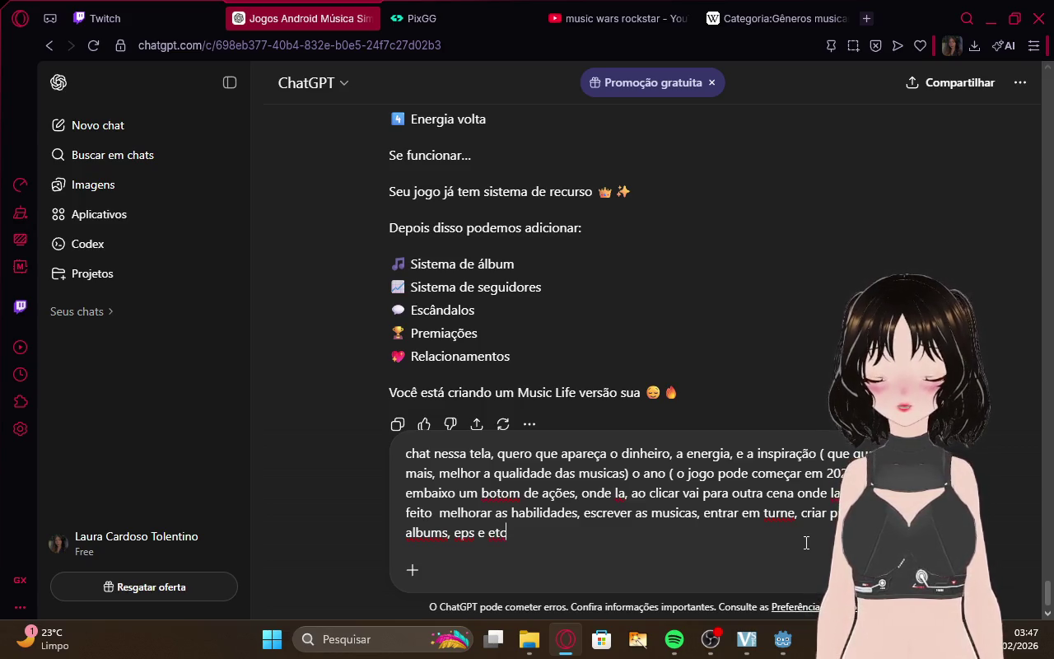
type(") de")
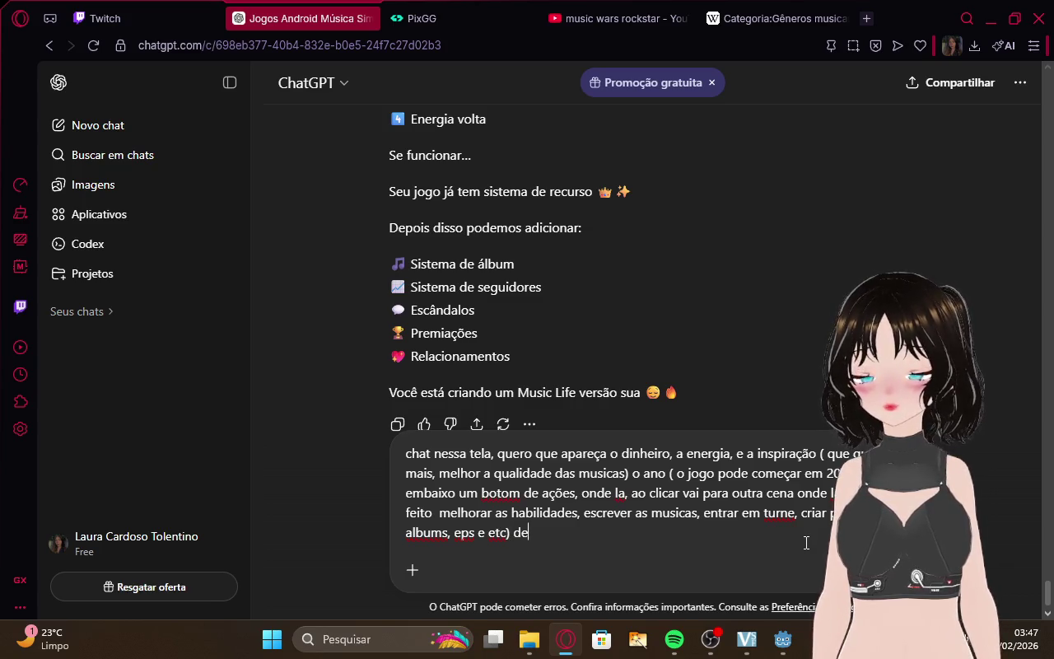
type("scansar")
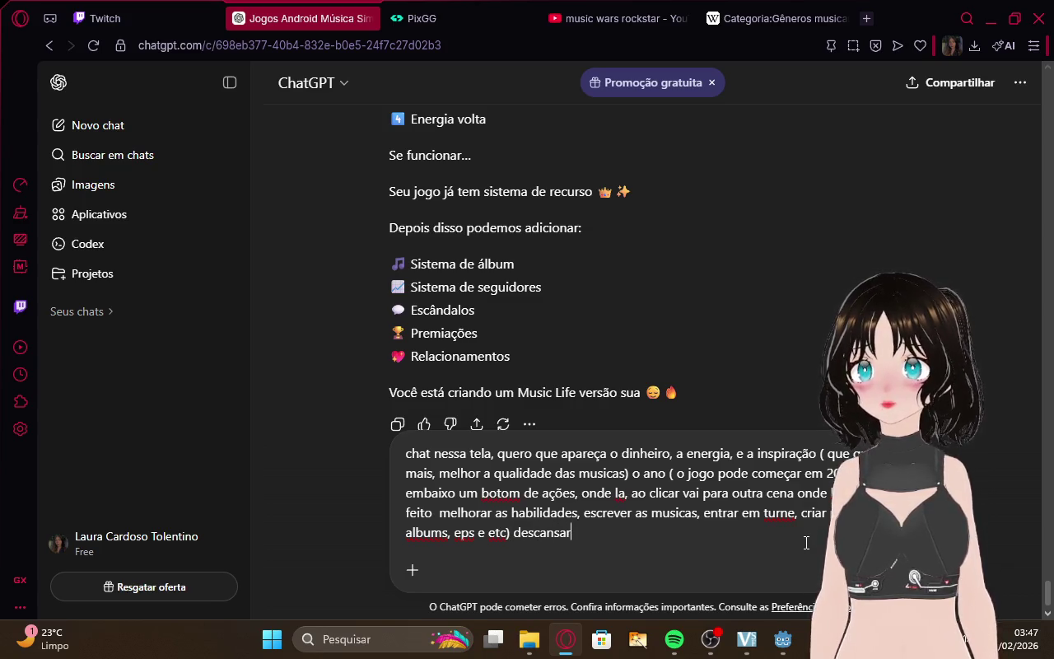
type(" e pas")
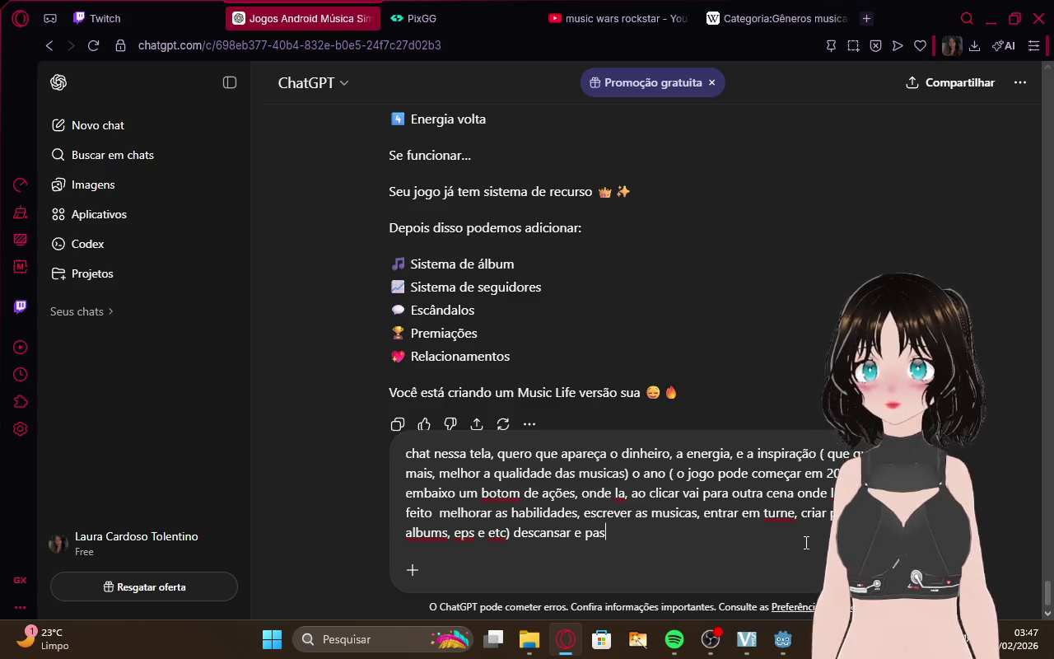
type("sar 1 s")
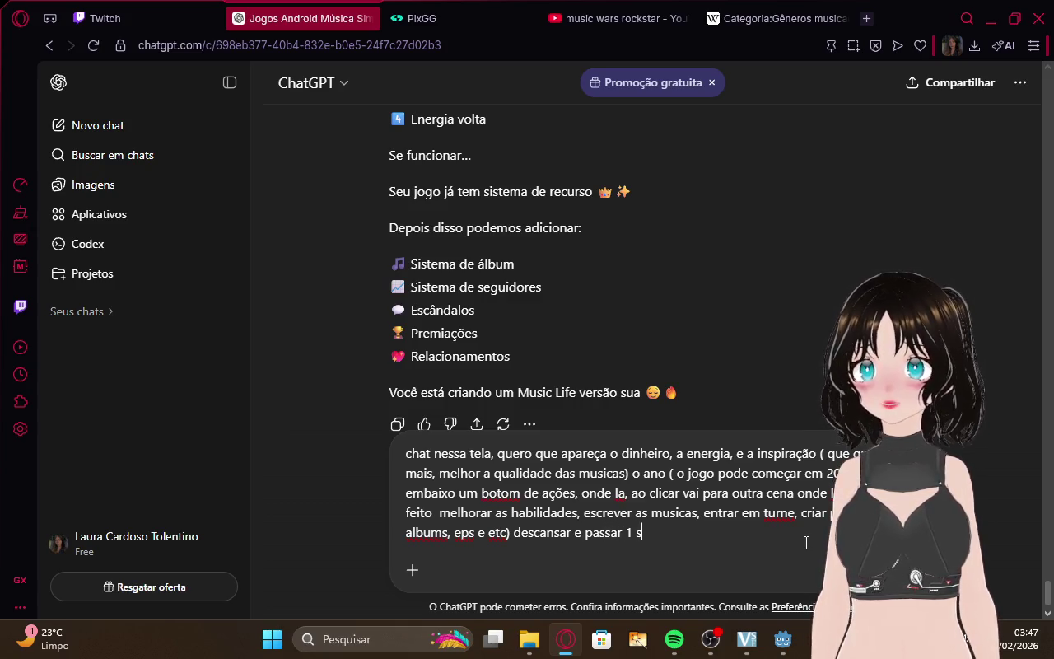
type("emana, 1 dia ")
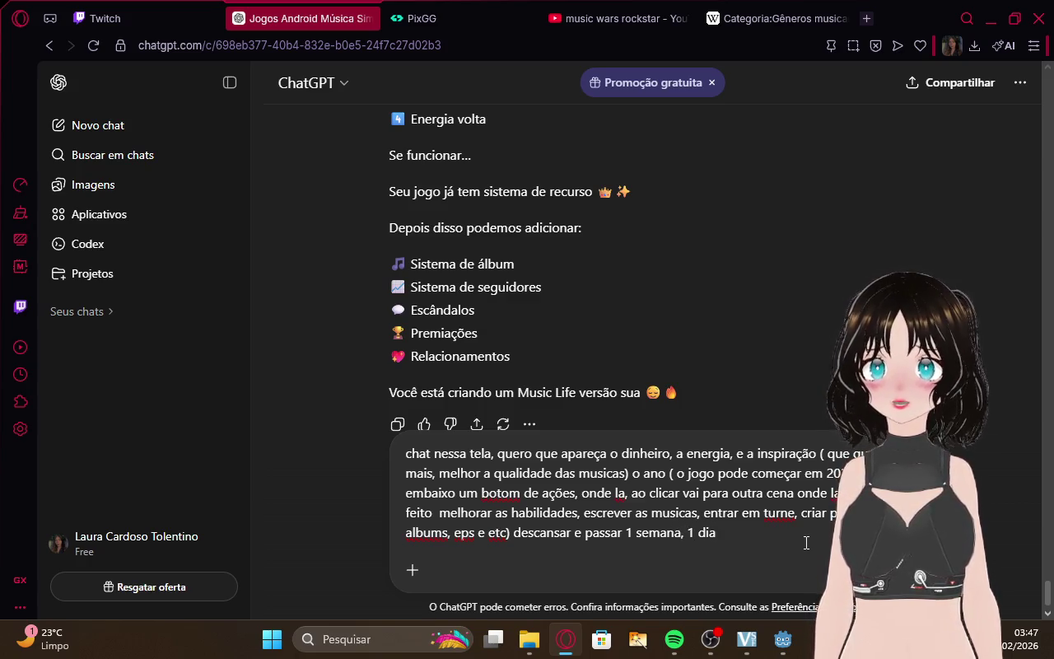
type("ou")
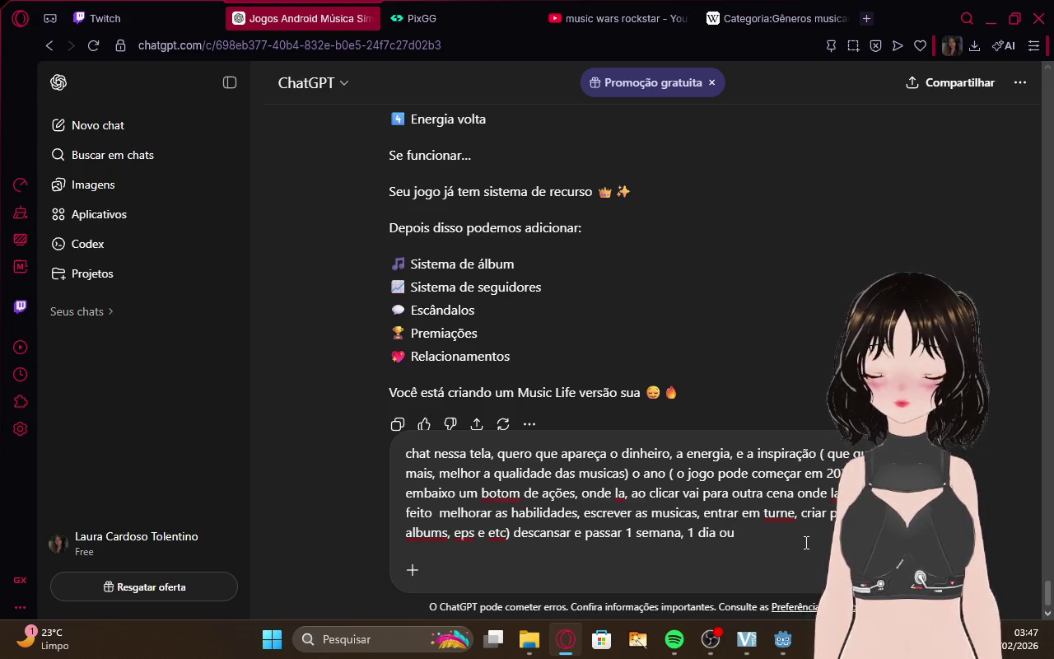
type(" 4 ")
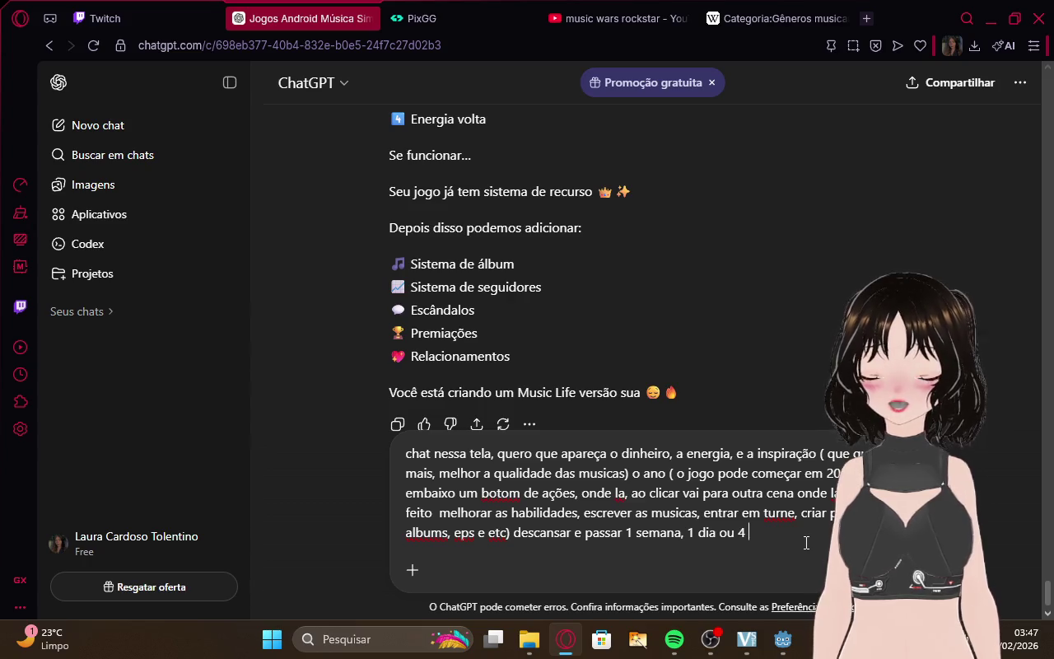
type("dias.")
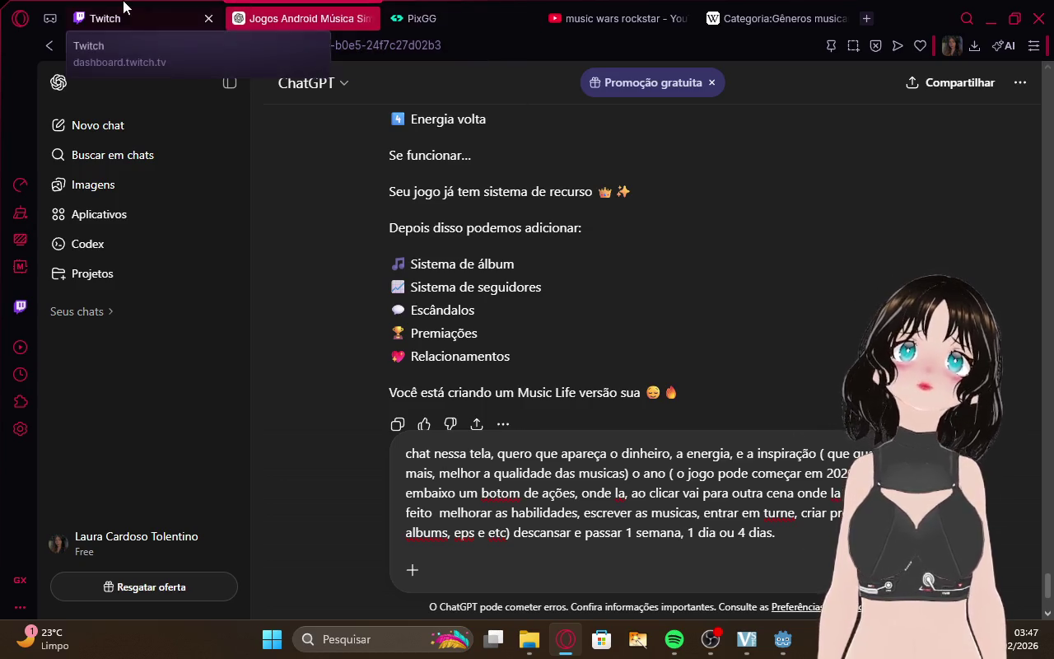
Read the reply's opening, highlighting the complete-structure lines and the Tela Principal (Dashboard) heading.
left_click(132, 18)
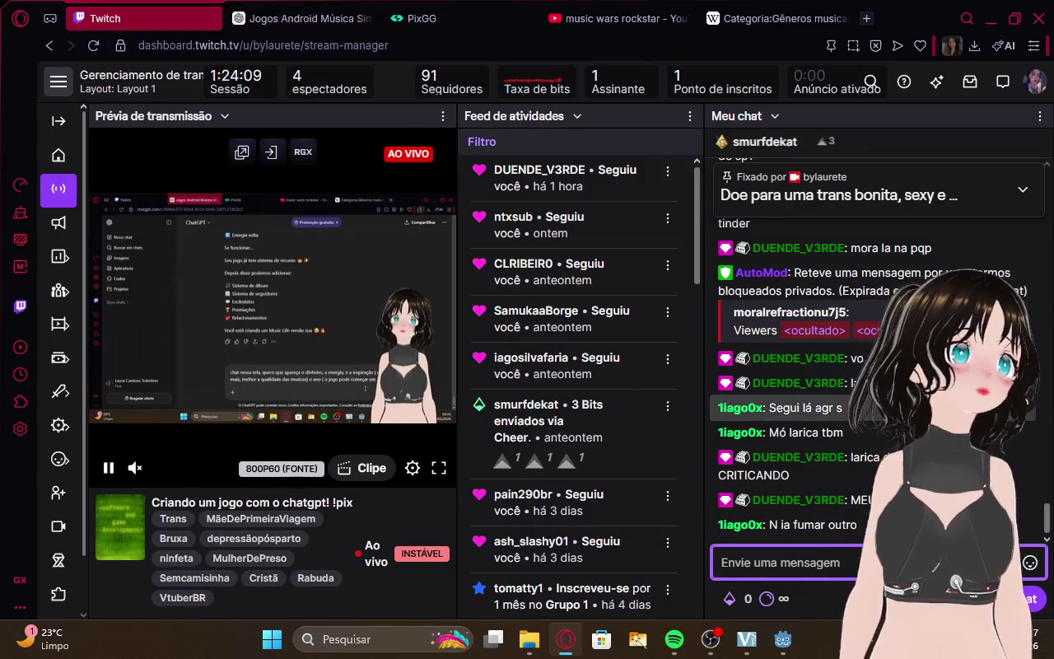
left_click(292, 5)
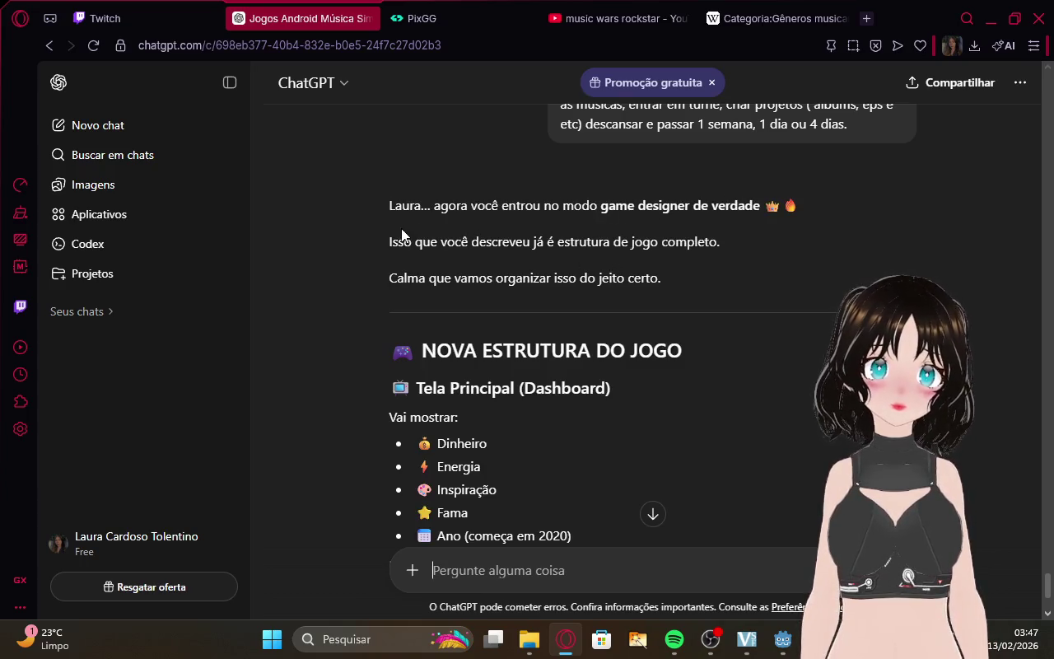
left_click_drag(392, 241, 725, 241)
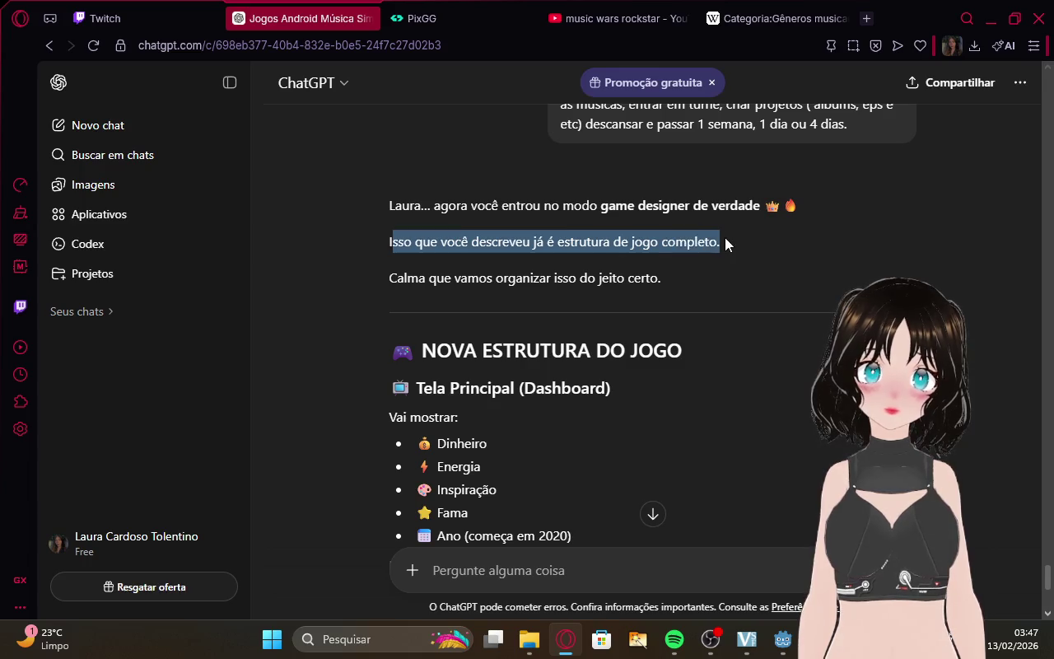
left_click_drag(389, 278, 674, 287)
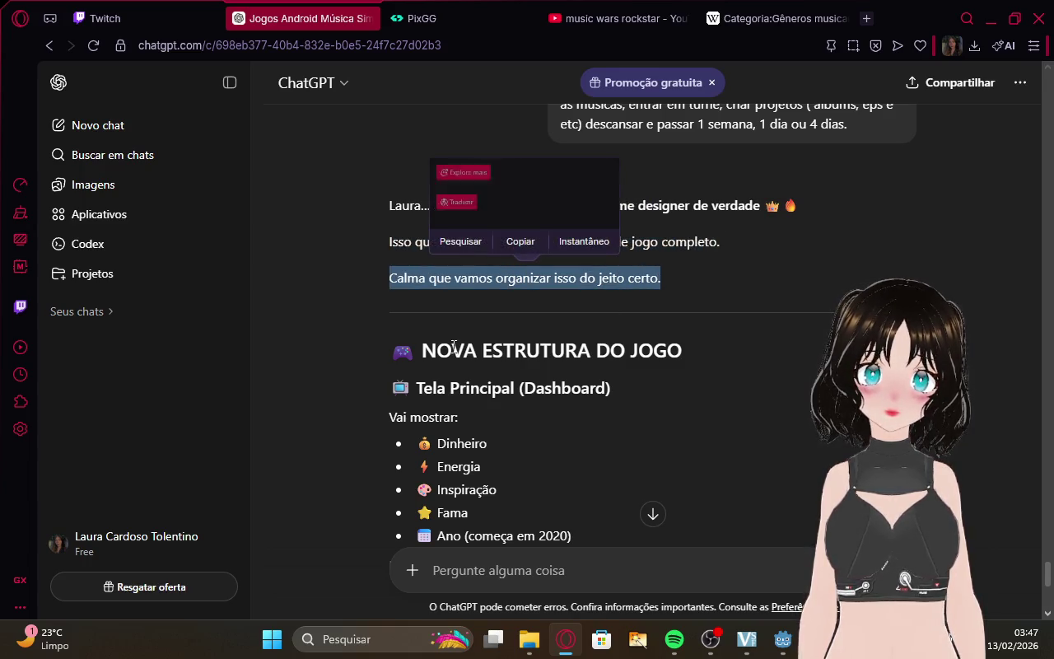
left_click_drag(416, 388, 628, 392)
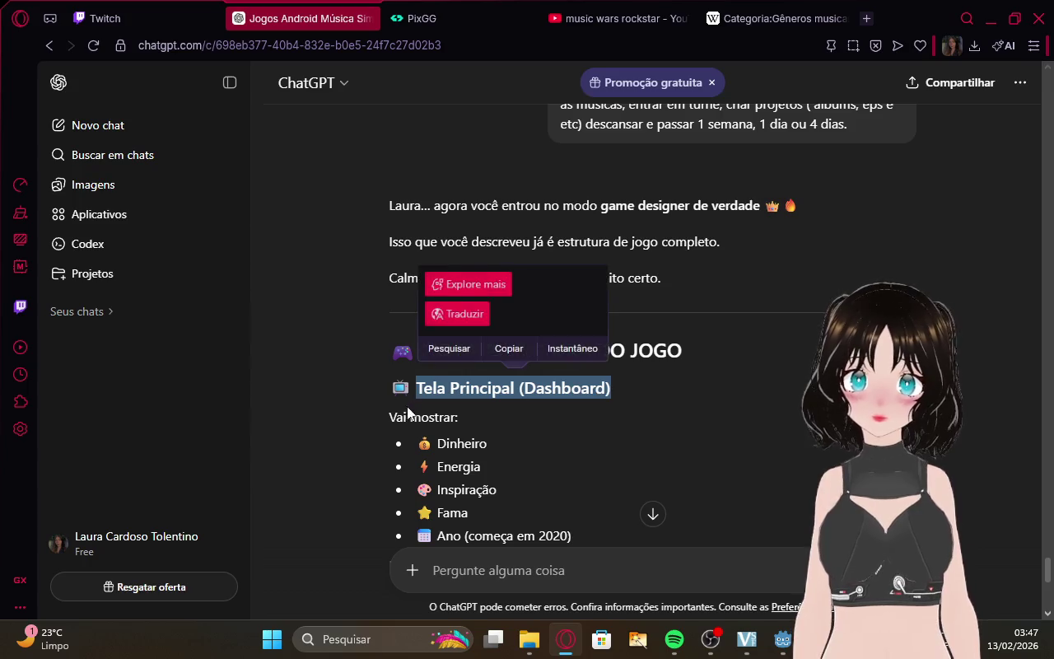
scroll(506, 417, "down", 1)
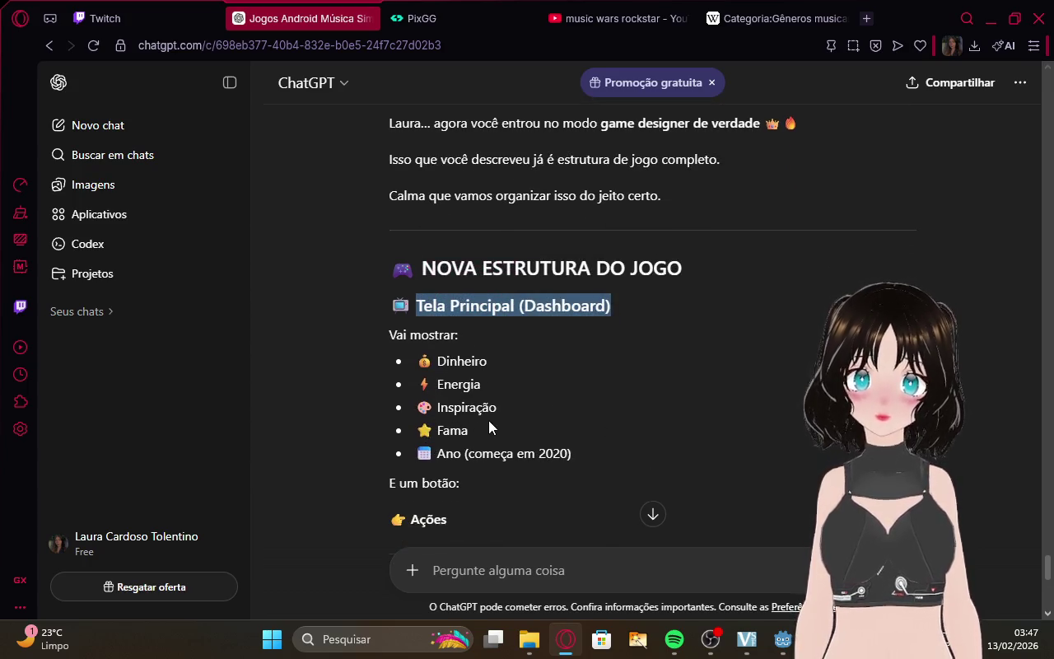
Scroll down to the Nova Cena: actions.tscn section with its 1 day, 4 days and 1 week skips.
left_click(206, 10)
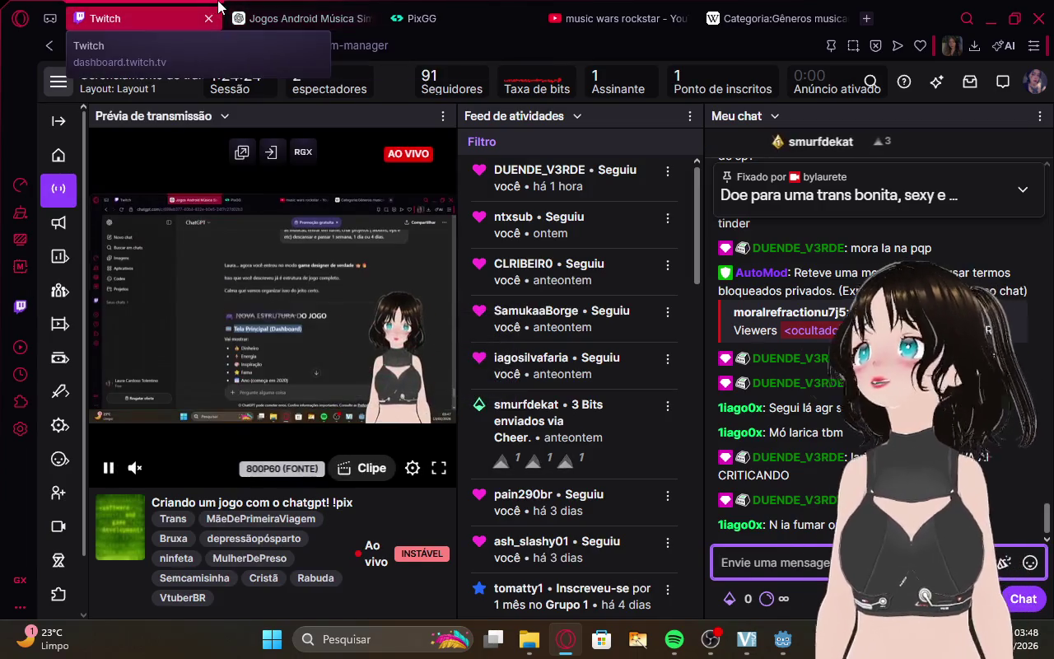
left_click(255, 12)
scroll(568, 271, "down", 3)
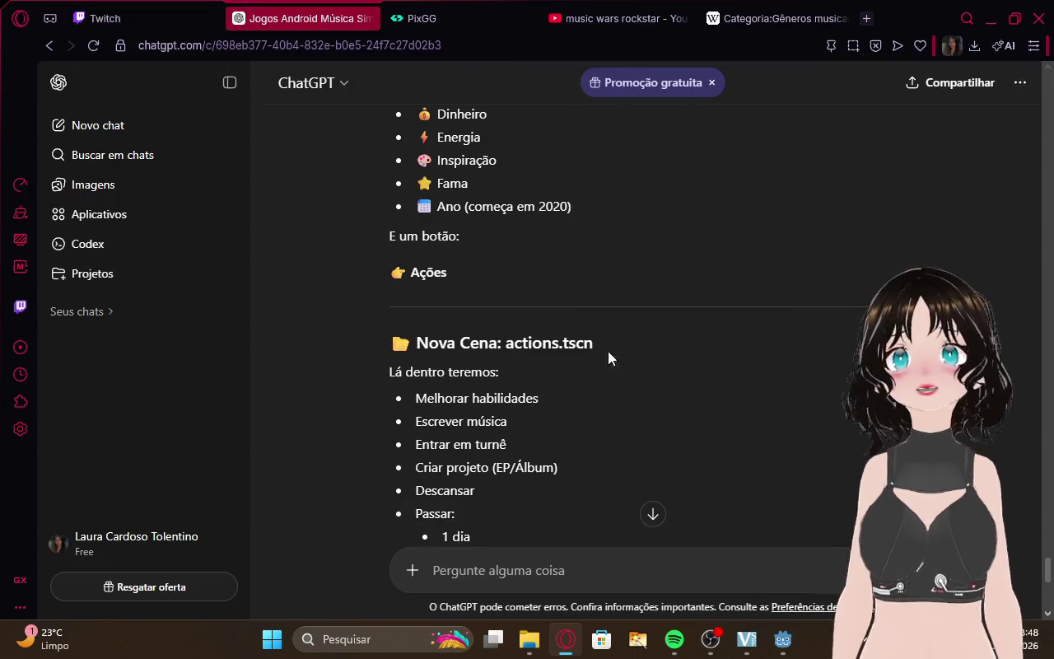
scroll(589, 282, "down", 1)
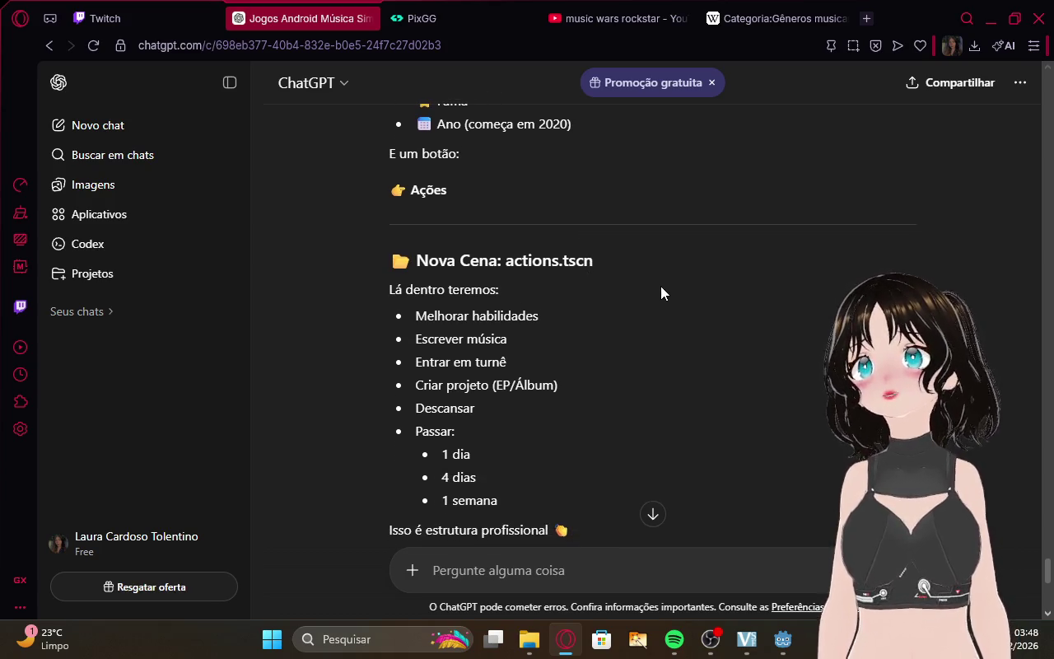
mouse_move(779, 643)
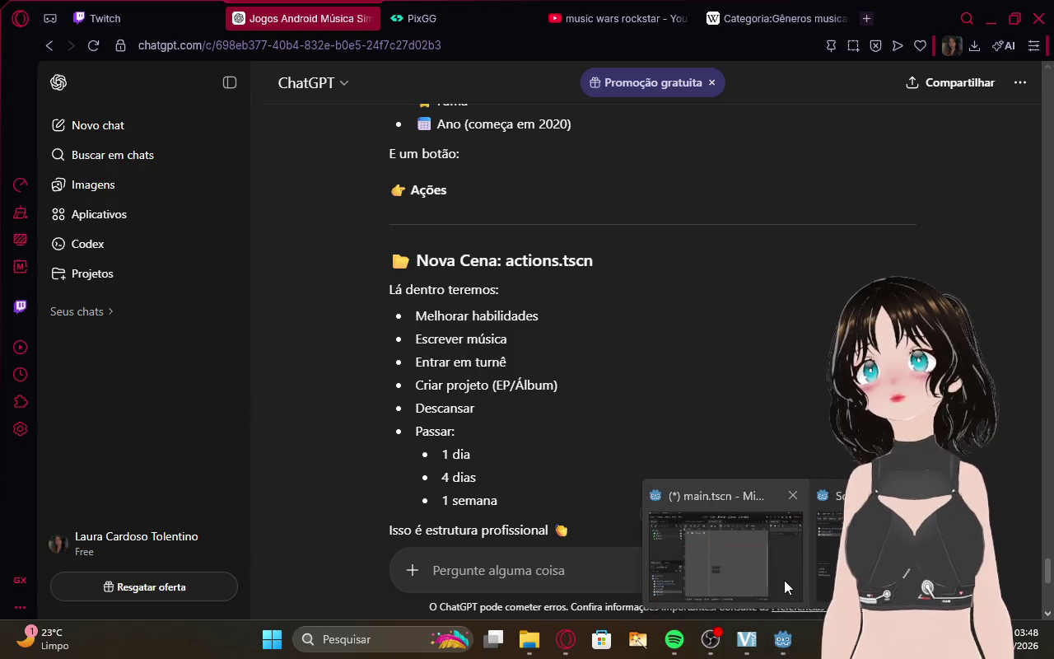
left_click(784, 579)
Reposition the Button lower in the Main scene's 2D viewport.
left_click_drag(476, 389, 495, 309)
mouse_move(495, 295)
left_mouse_down()
mouse_move(485, 329)
mouse_move(490, 290)
left_mouse_up()
left_click(74, 151)
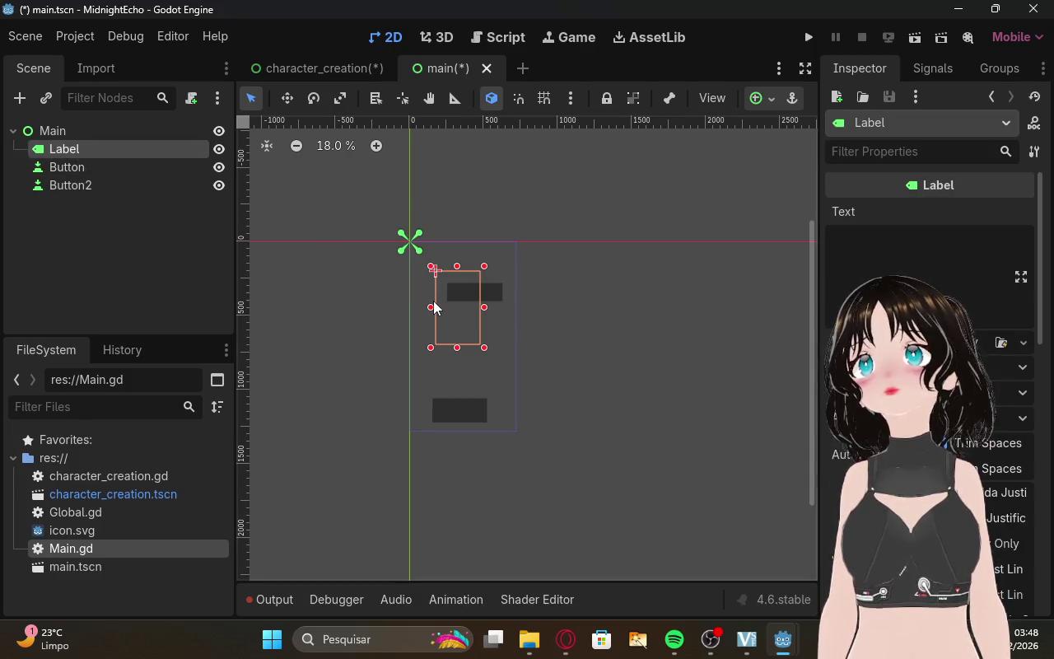
left_click(110, 170)
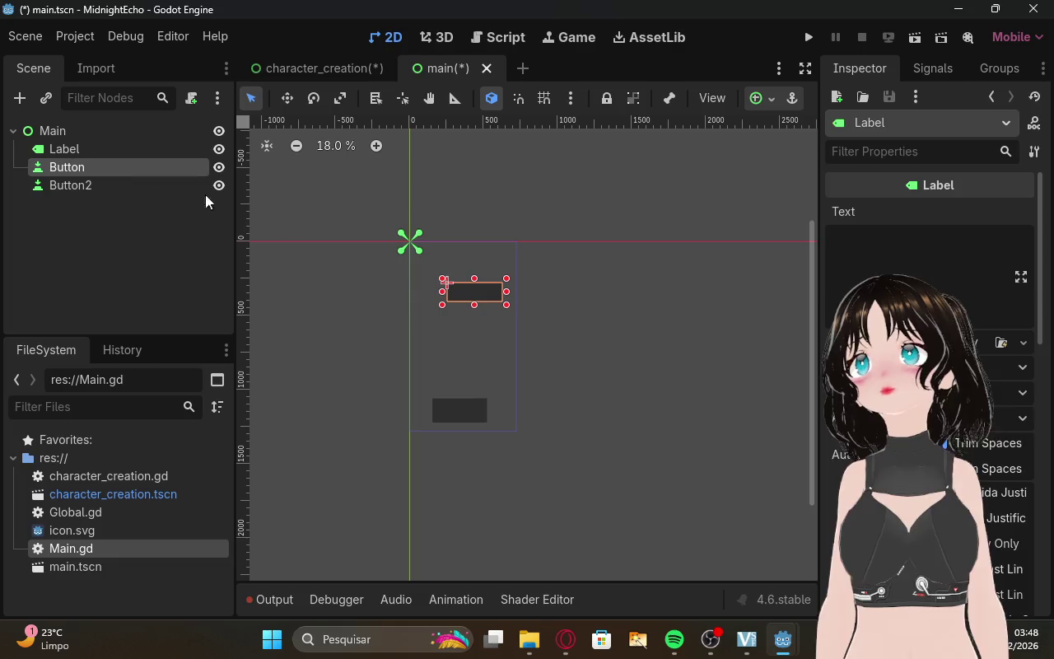
left_click_drag(482, 303, 464, 378)
right_click(464, 376)
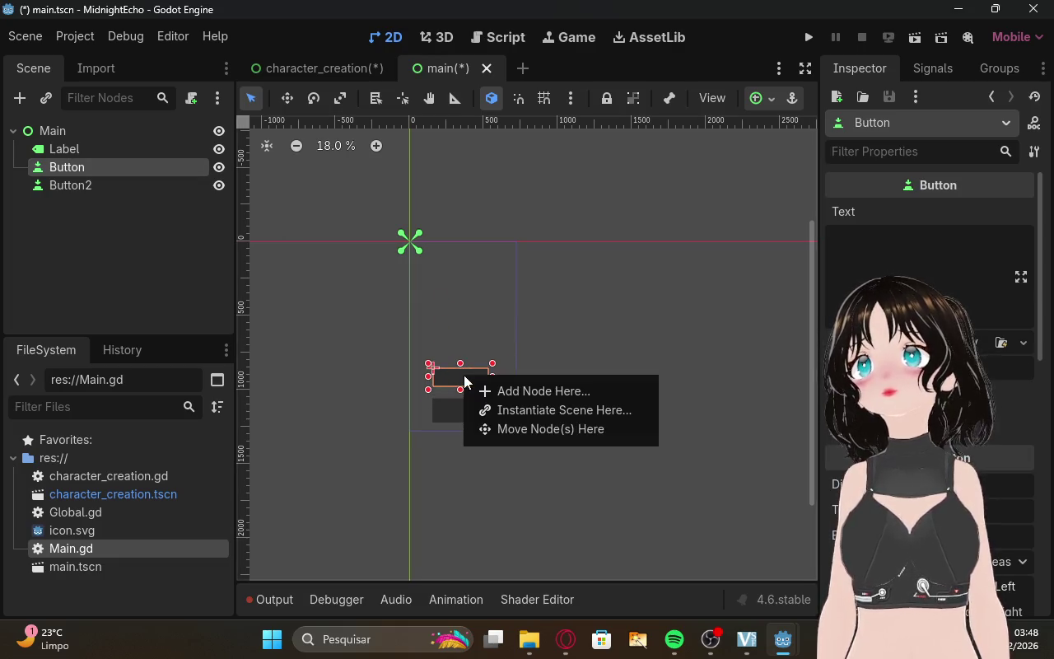
Delete Button2 from the Scene dock and move the remaining Button further down.
left_click(122, 181)
right_click(120, 182)
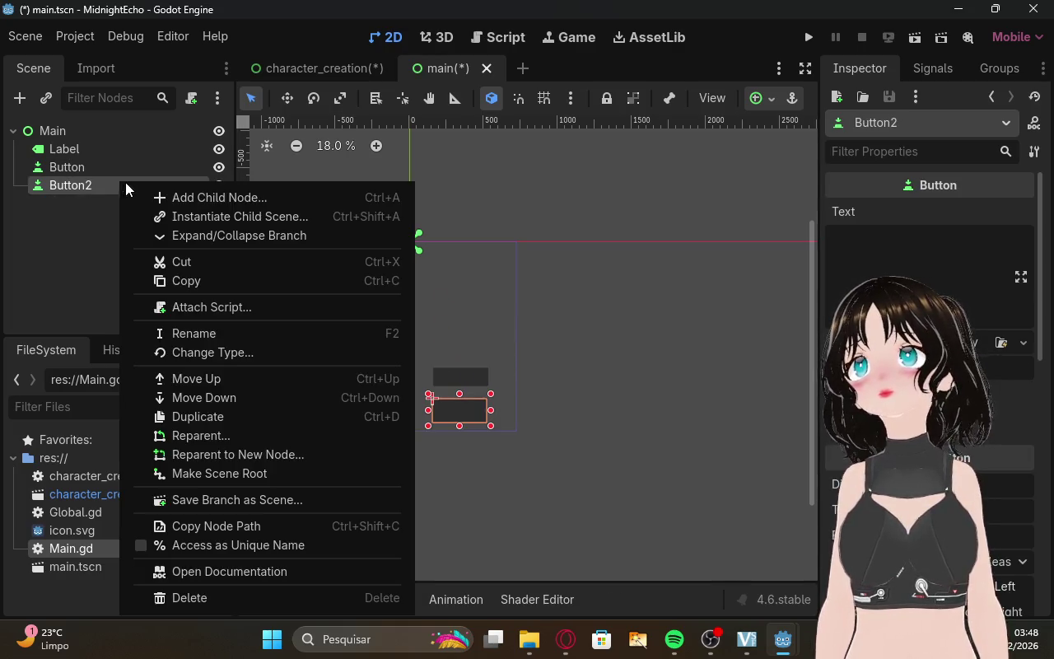
left_click(223, 593)
left_click(485, 349)
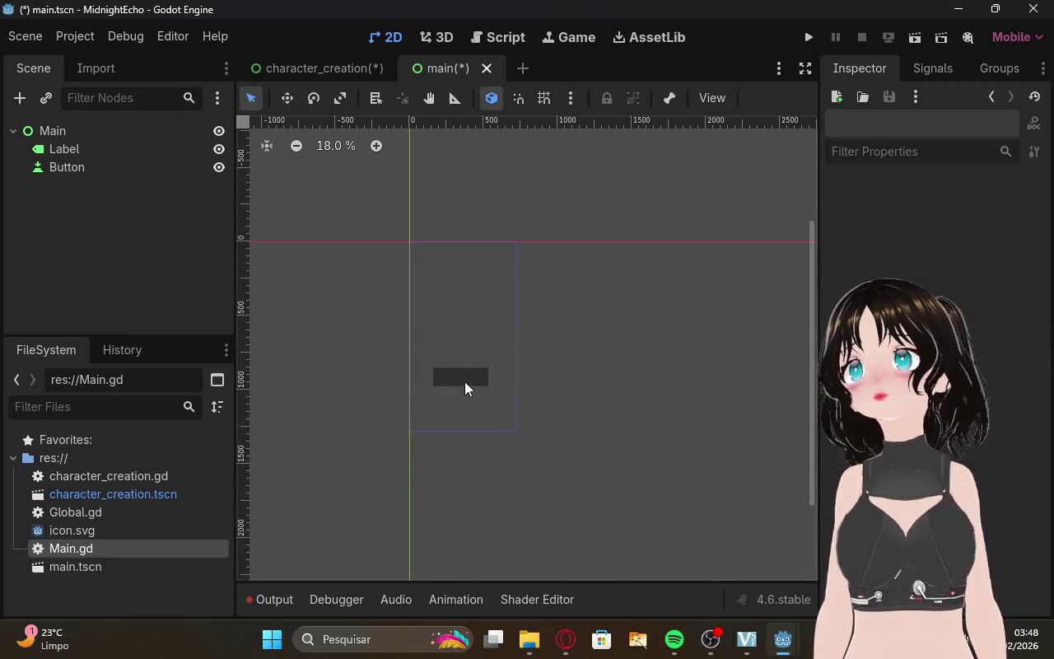
left_click_drag(464, 381, 468, 418)
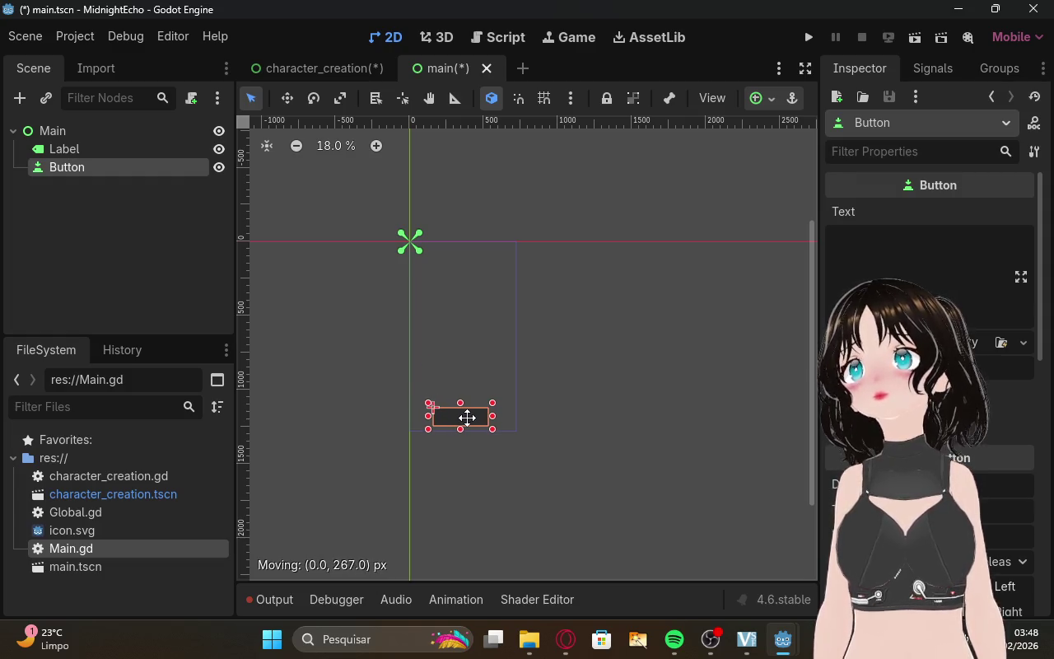
left_click(168, 260)
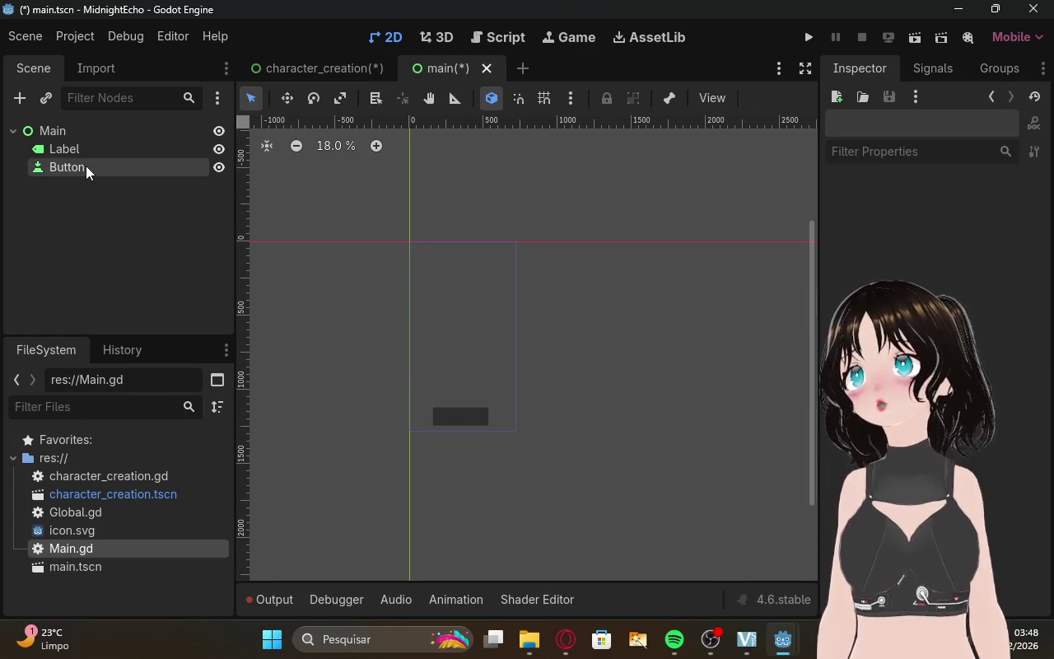
left_click(567, 639)
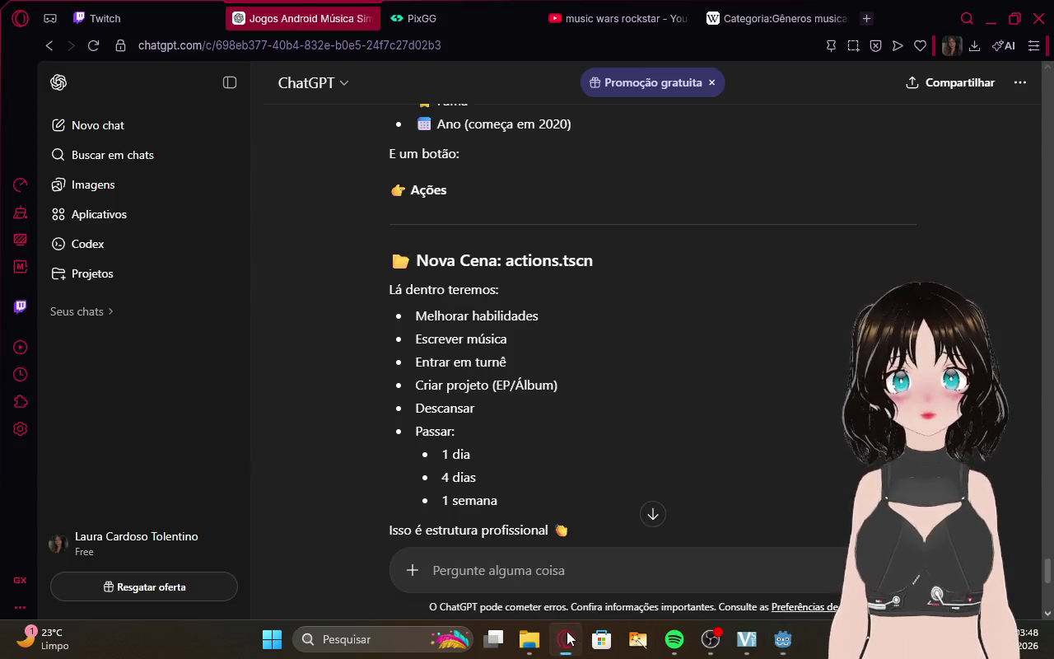
Scroll the ChatGPT reply down to 'PRIMEIRO PASSO: Ajustar o Main'.
scroll(672, 340, "down", 2)
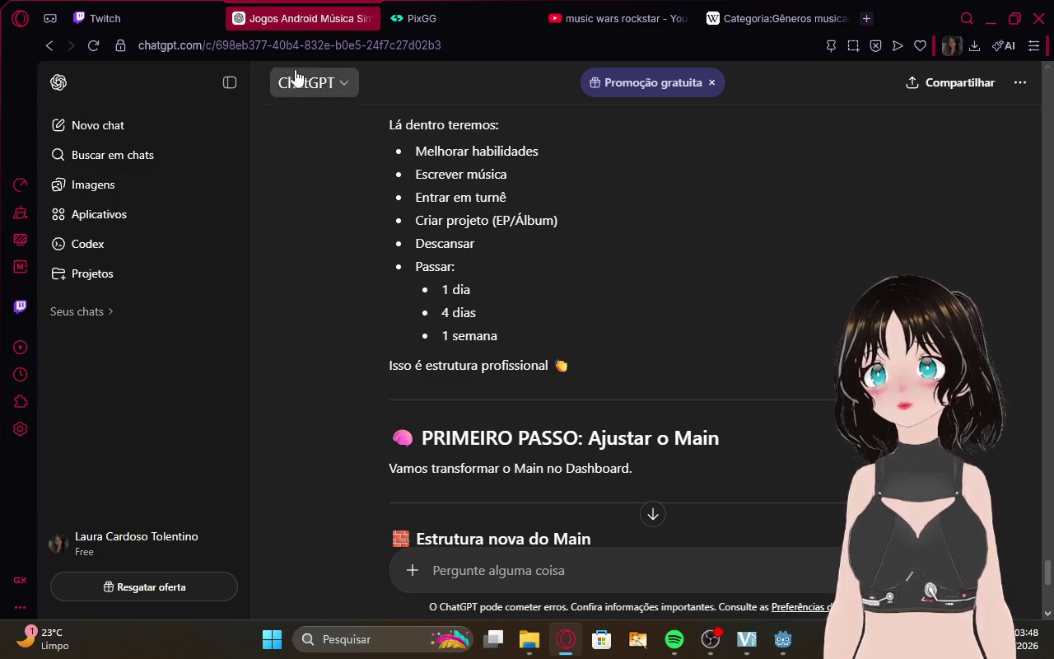
left_click(103, 18)
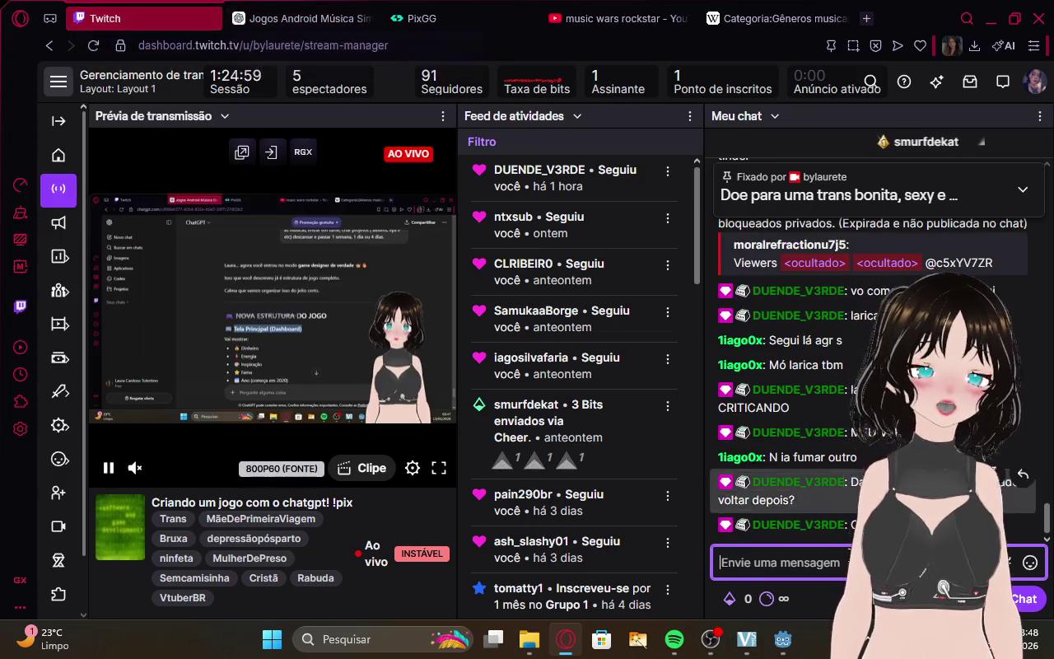
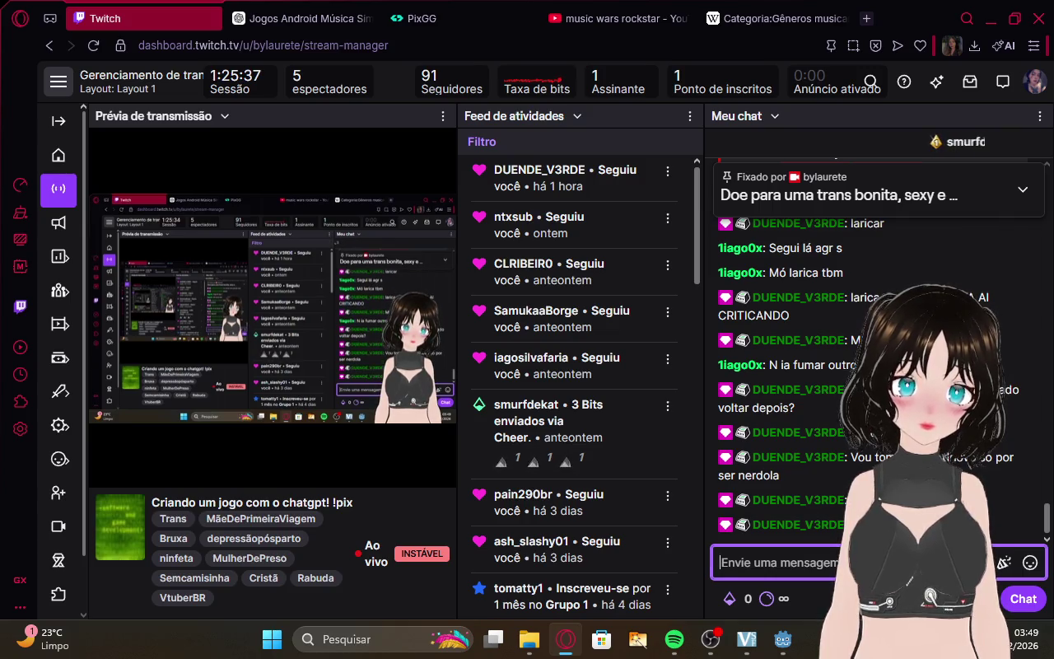
Find the new Main scene structure in ChatGPT's reply and select the ActionsButton name.
left_click(290, 18)
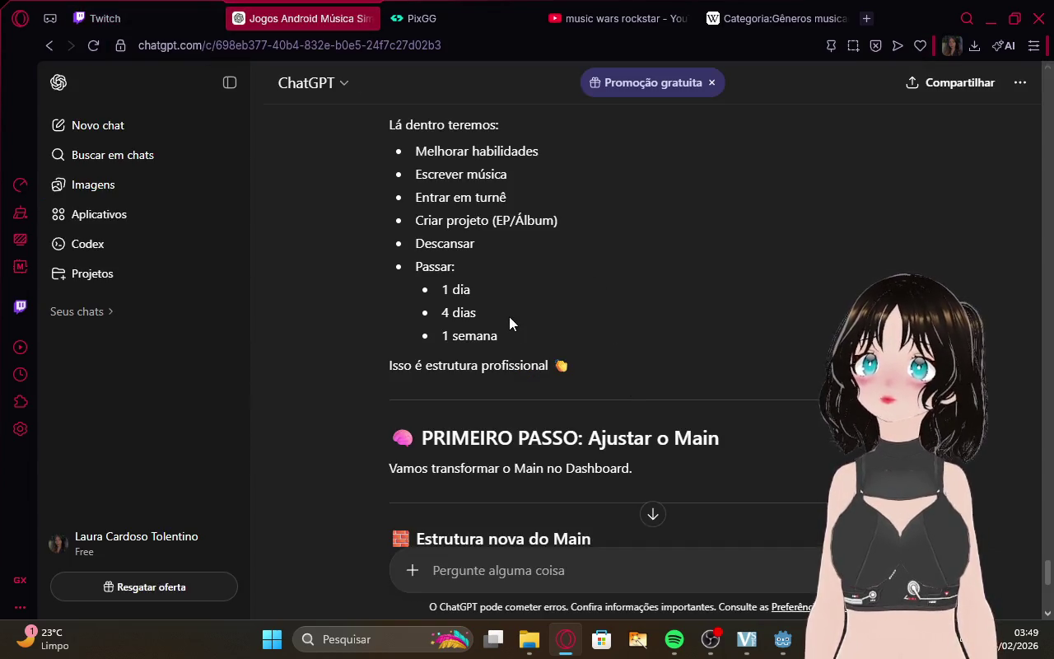
scroll(509, 316, "down", 3)
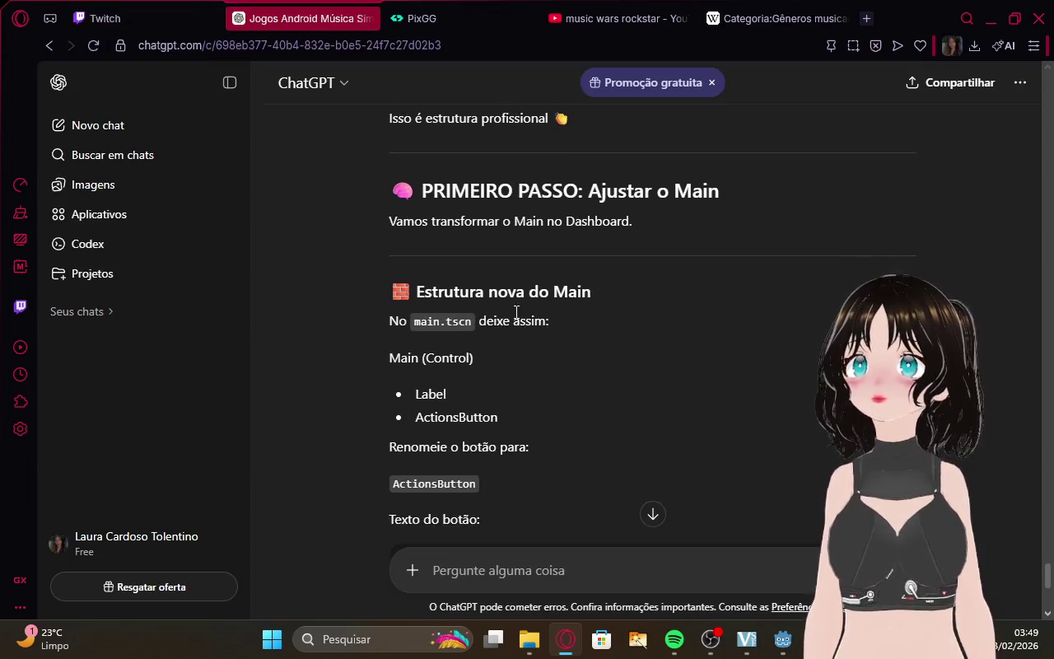
left_click_drag(417, 415, 501, 414)
key("ctrl+c")
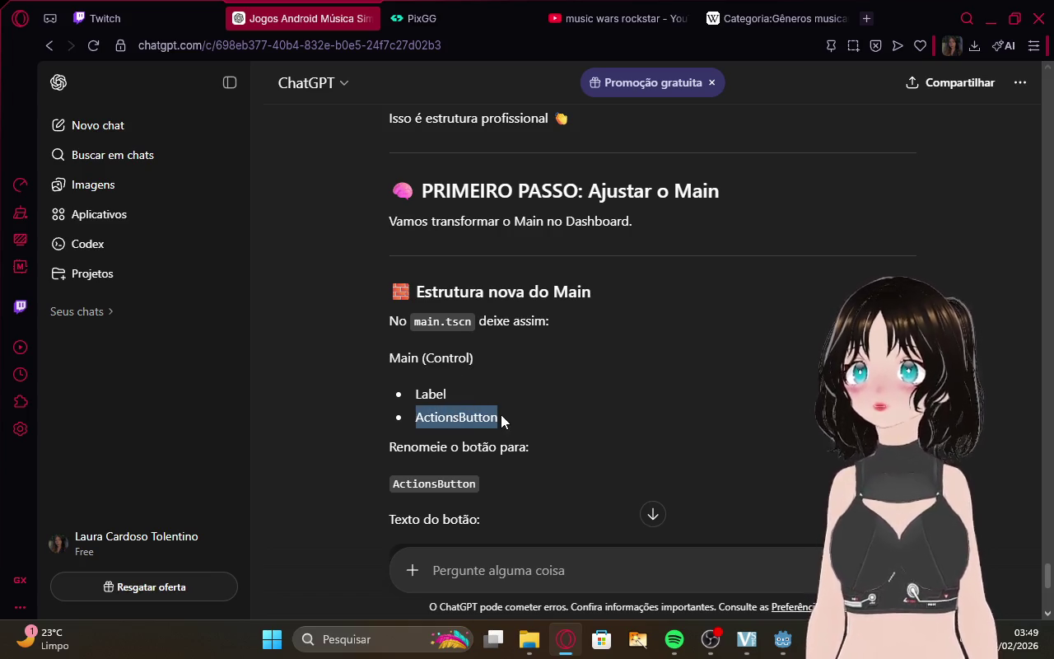
mouse_move(782, 648)
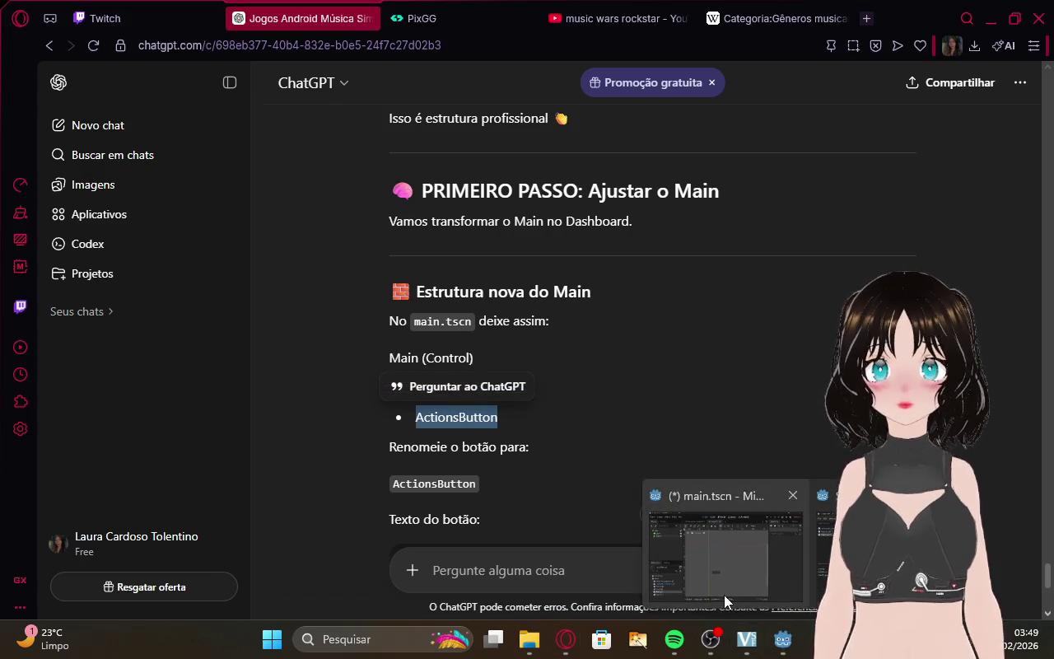
left_click(724, 594)
Rename the Main scene's Button node to ActionsButton via the Scene dock's Rename option.
right_click(97, 168)
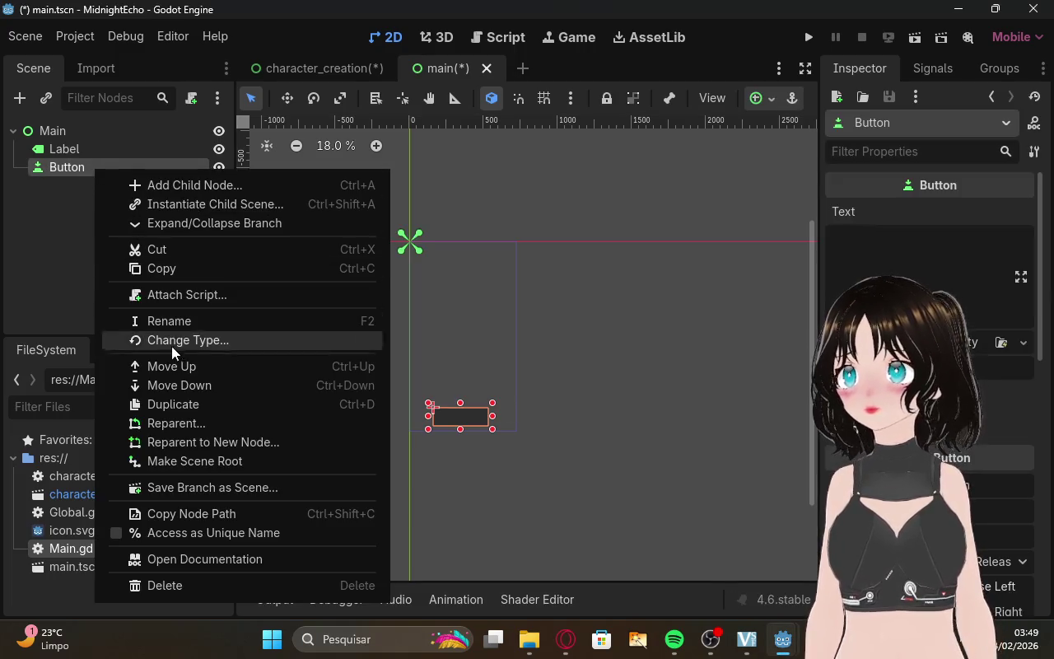
left_click(164, 322)
key("ctrl+v")
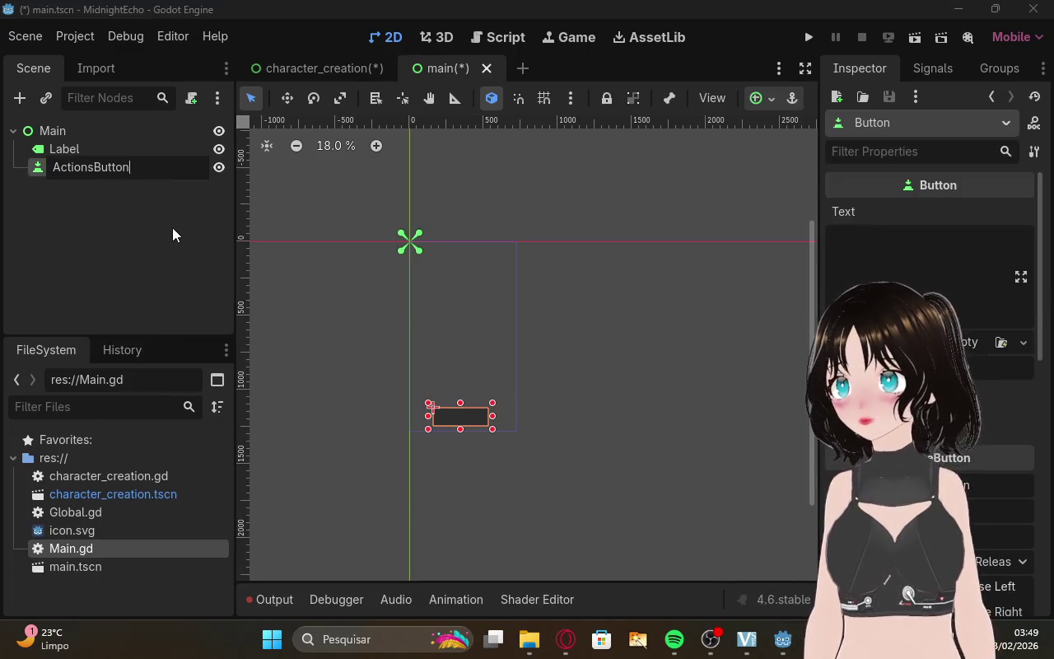
key("Return")
left_click(561, 637)
key("ctrl+Tab")
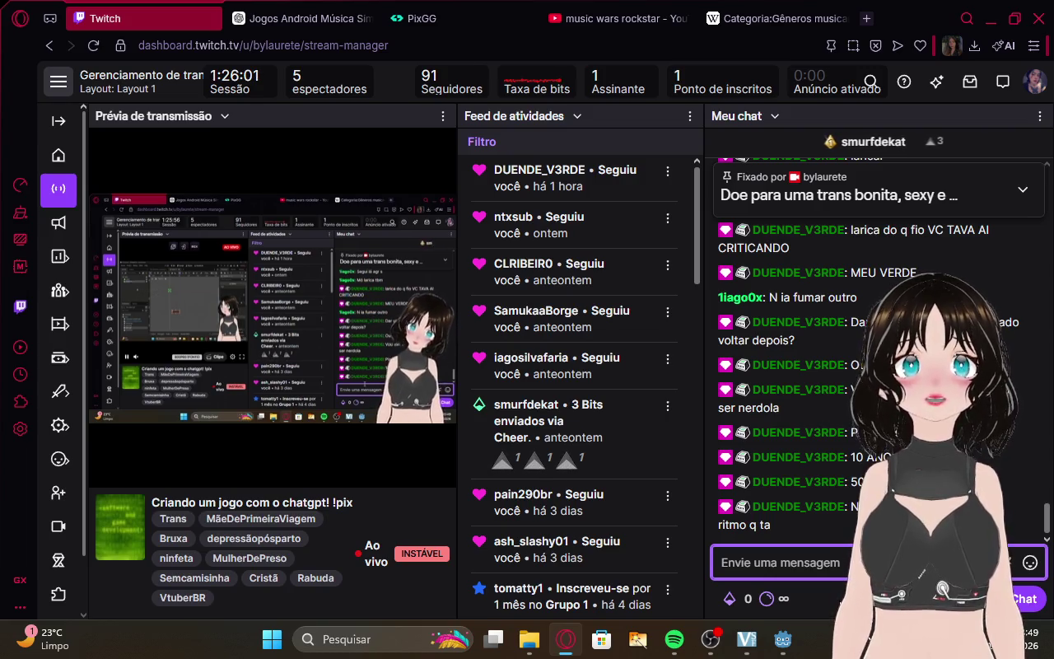
Copy the 'Novo script do main.gd' code block from ChatGPT's reply.
mouse_move(364, 182)
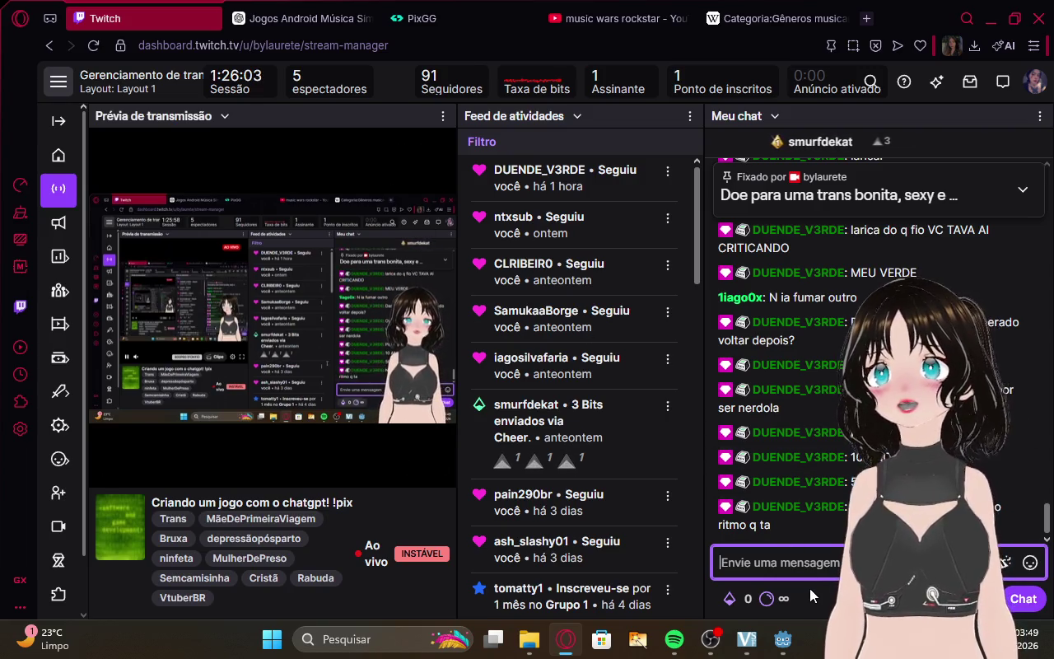
left_click(261, 7)
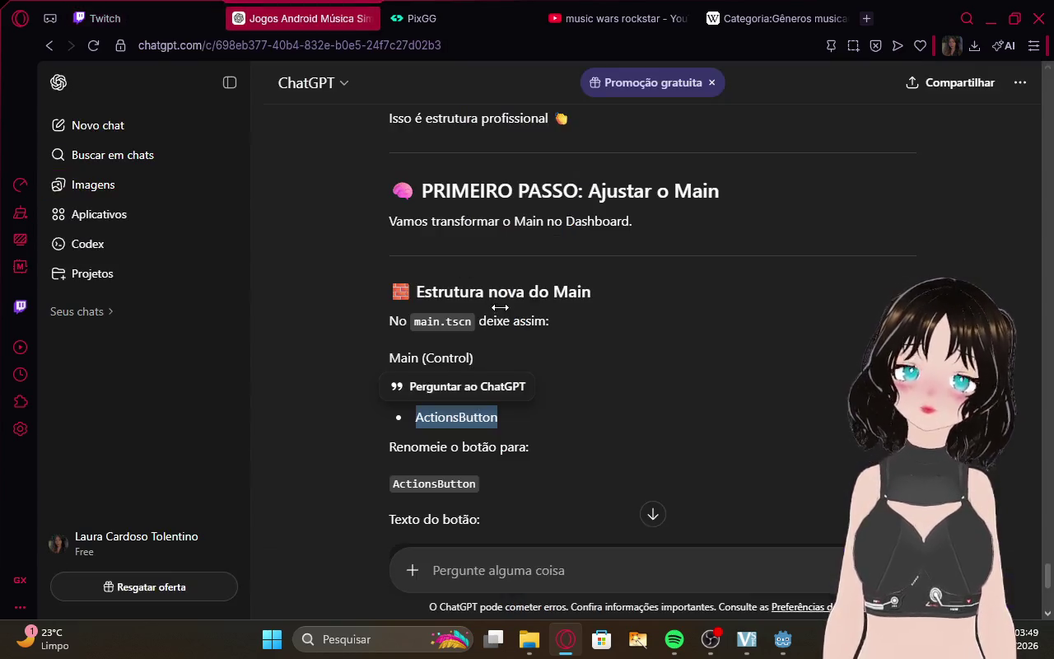
left_click(598, 388)
scroll(598, 388, "down", 1)
scroll(592, 383, "down", 2)
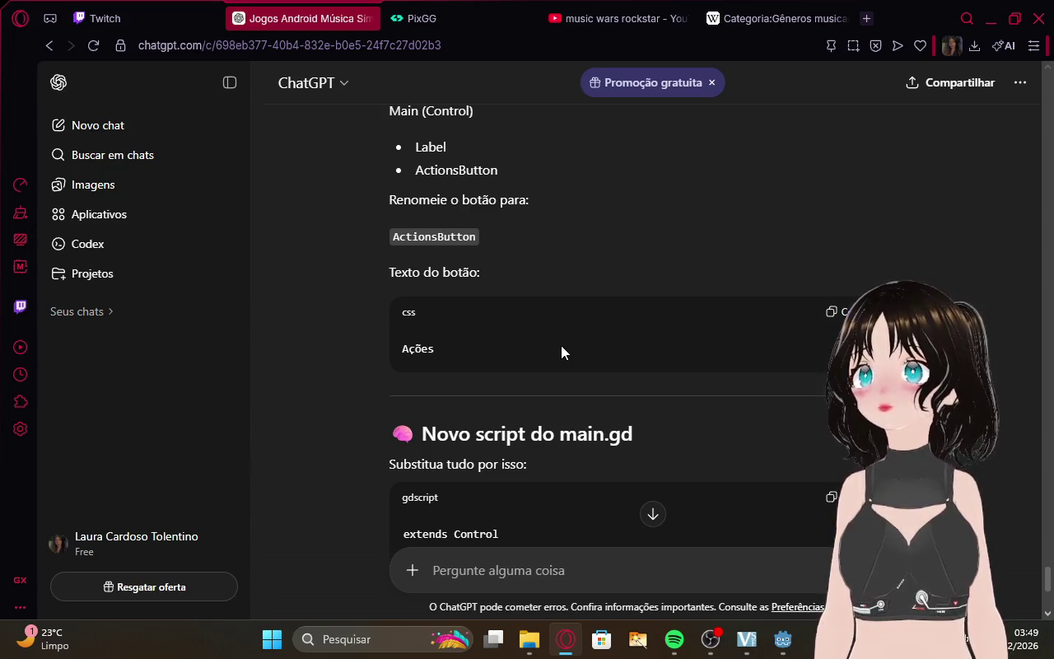
scroll(561, 353, "down", 2)
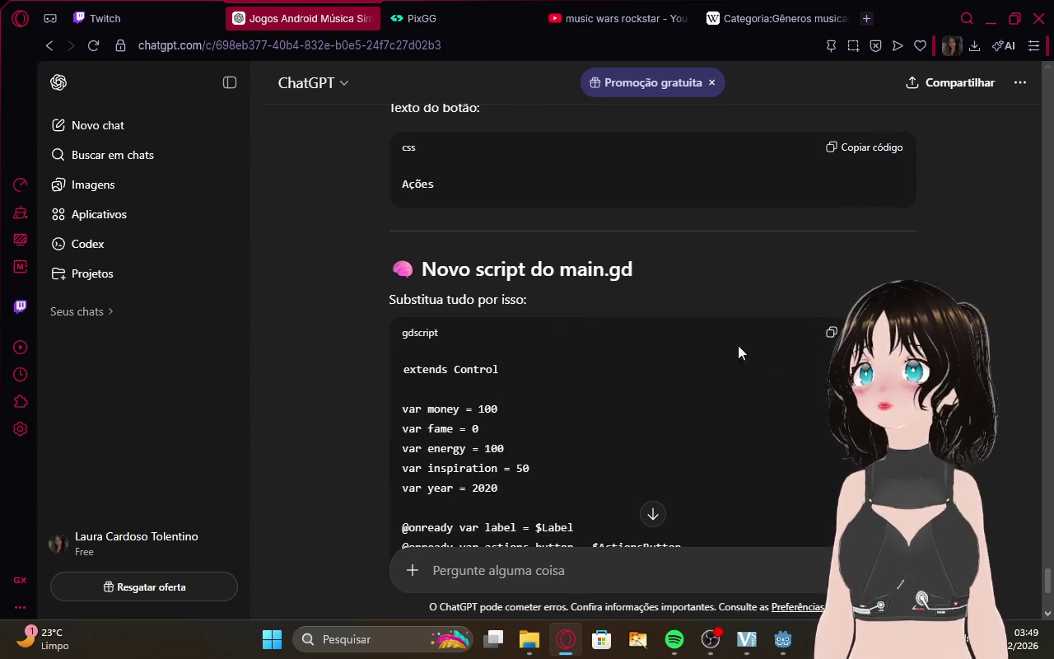
left_click(865, 332)
scroll(600, 338, "down", 2)
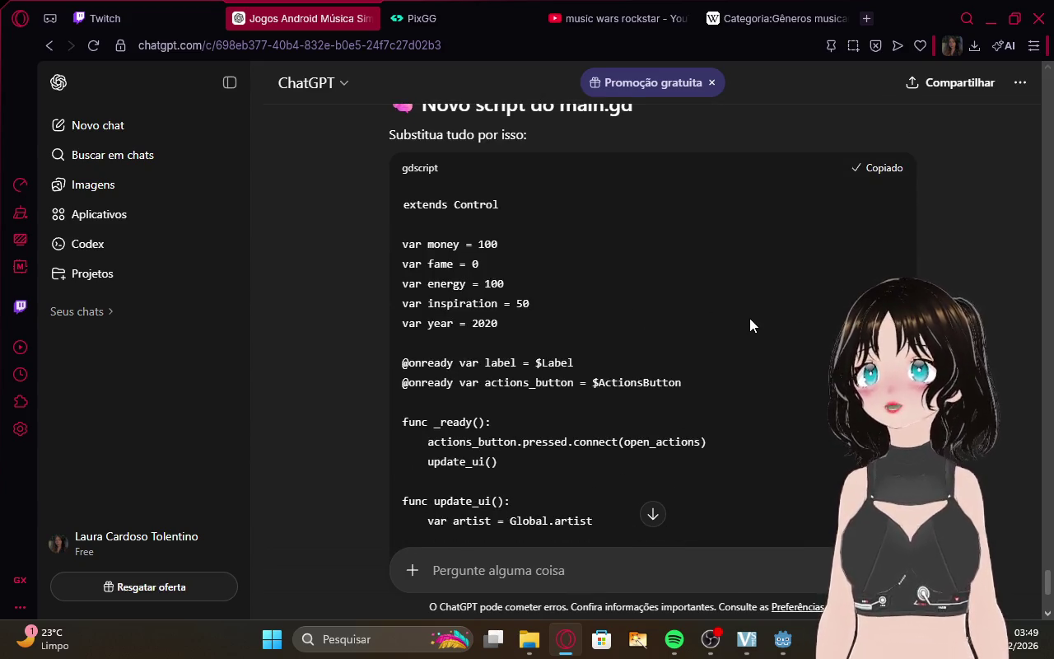
scroll(751, 324, "down", 3)
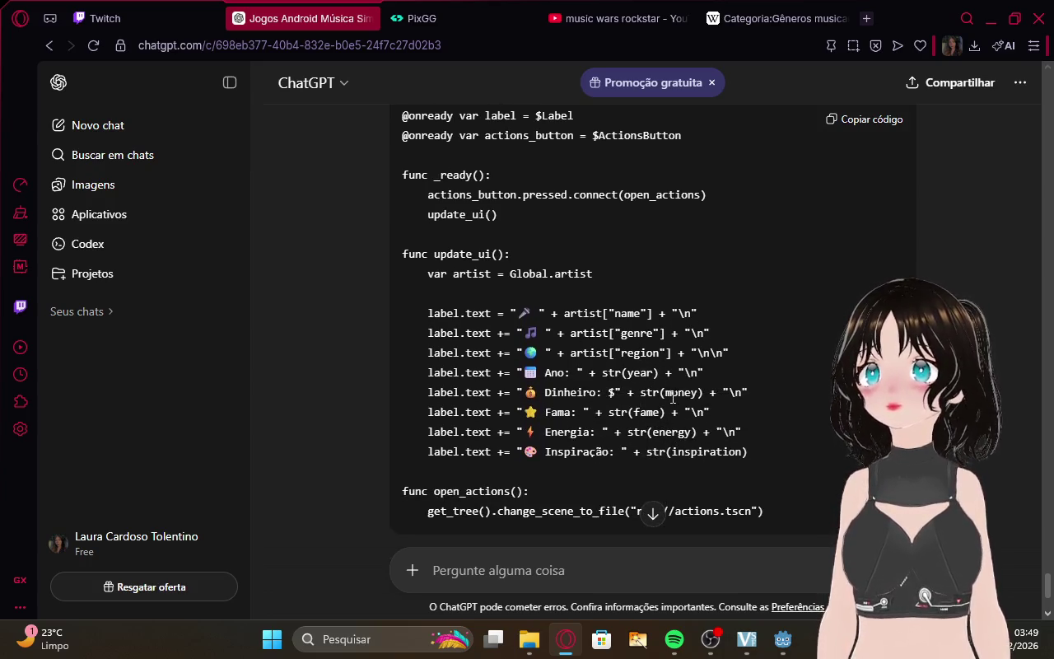
scroll(760, 343, "down", 1)
scroll(760, 342, "down", 2)
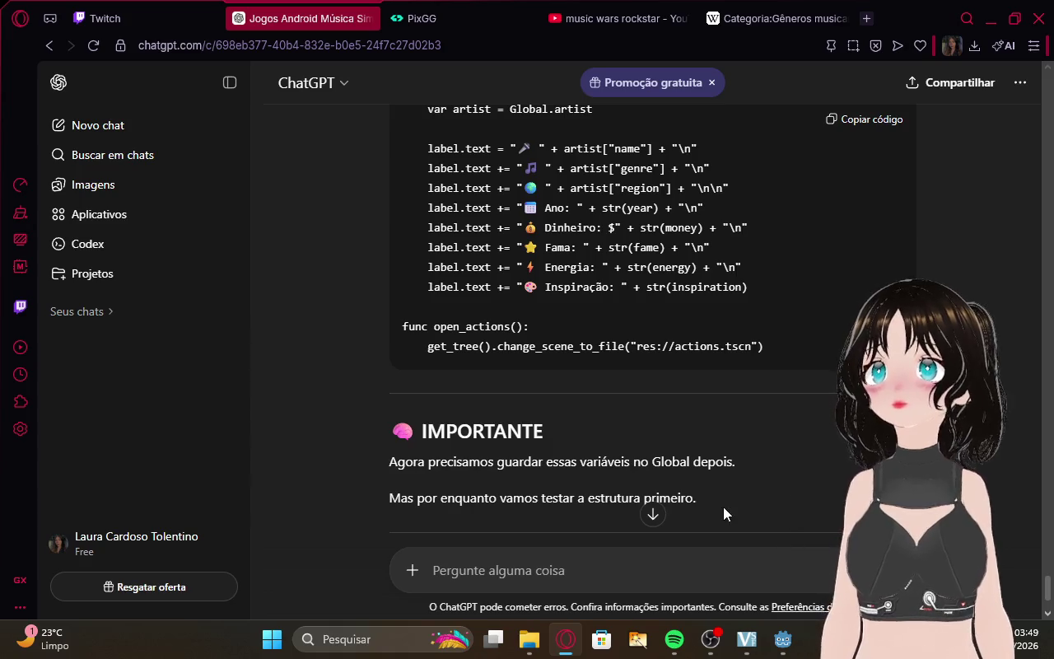
Replace Main.gd's old code with the pasted new main.gd script and look it over.
mouse_move(783, 639)
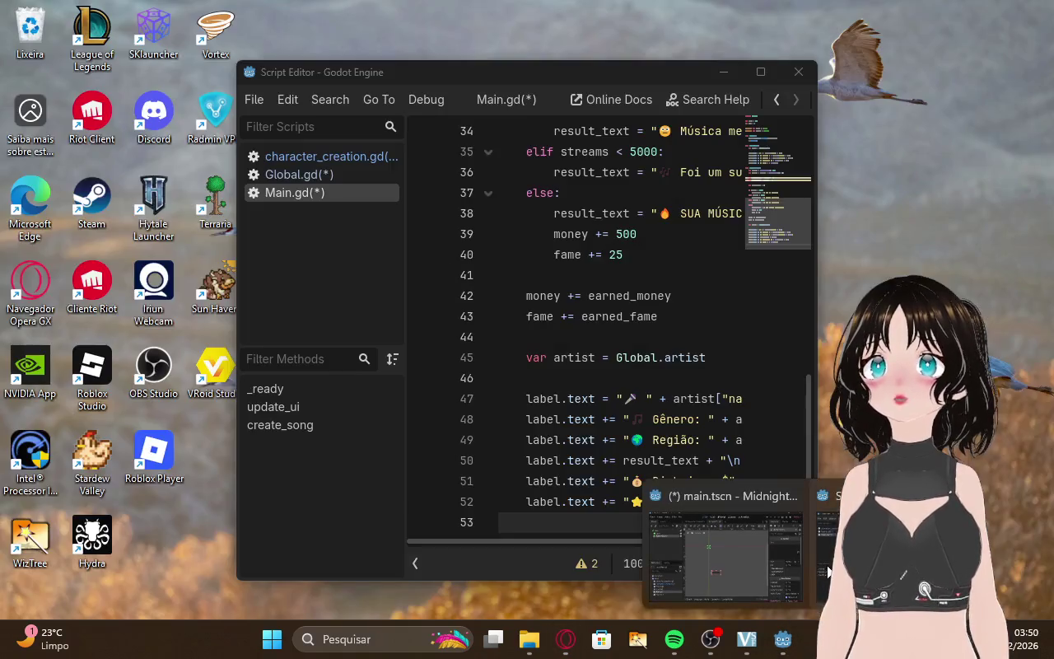
left_click(790, 581)
scroll(610, 247, "up", 10)
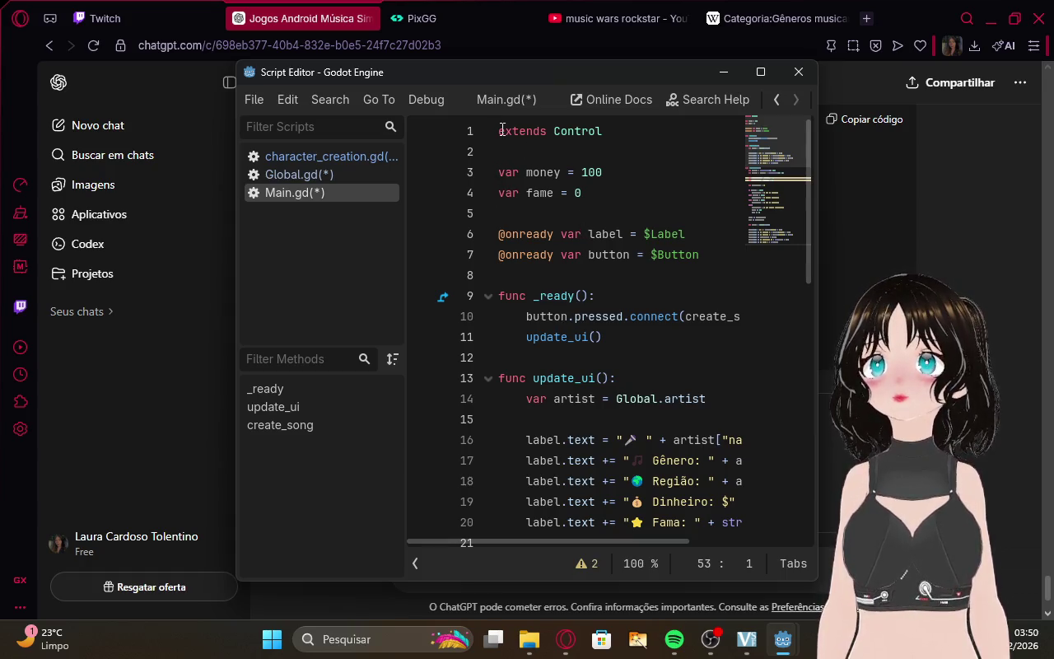
mouse_move(500, 130)
left_mouse_down()
mouse_move(527, 214)
mouse_move(690, 344)
mouse_move(696, 384)
mouse_move(777, 536)
left_mouse_up()
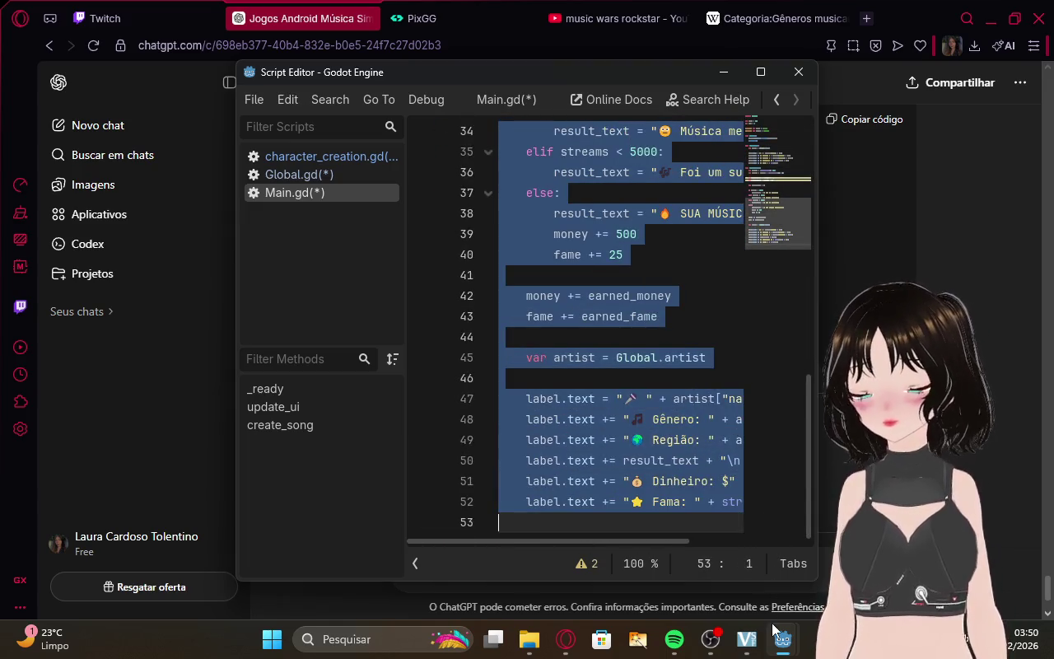
key("BackSpace")
key("ctrl+v")
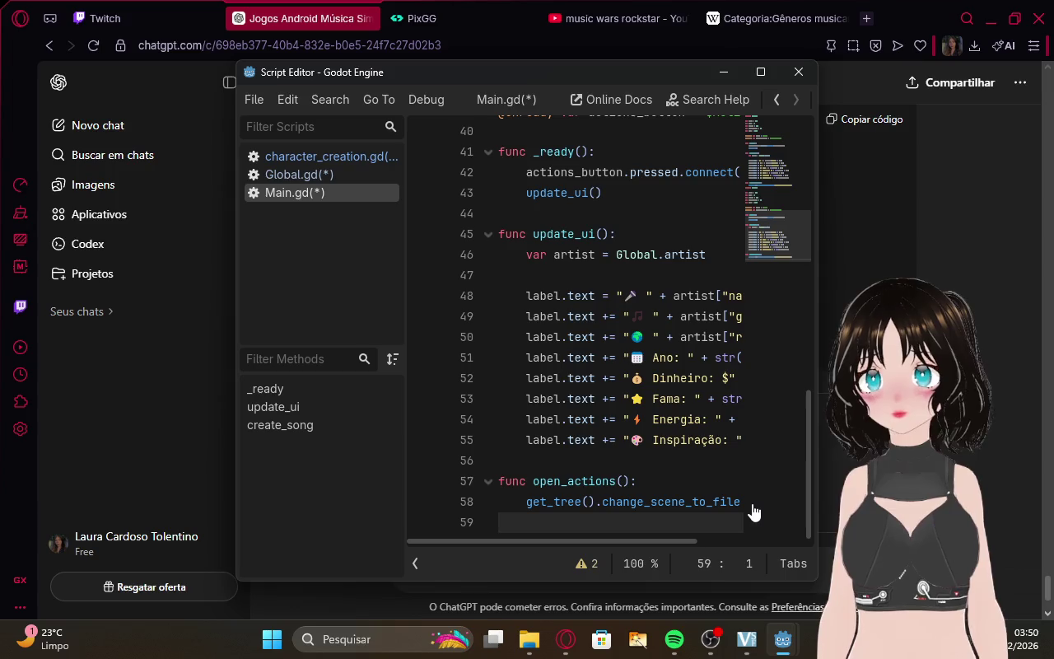
scroll(765, 495, "up", 6)
scroll(765, 492, "up", 7)
scroll(765, 492, "down", 7)
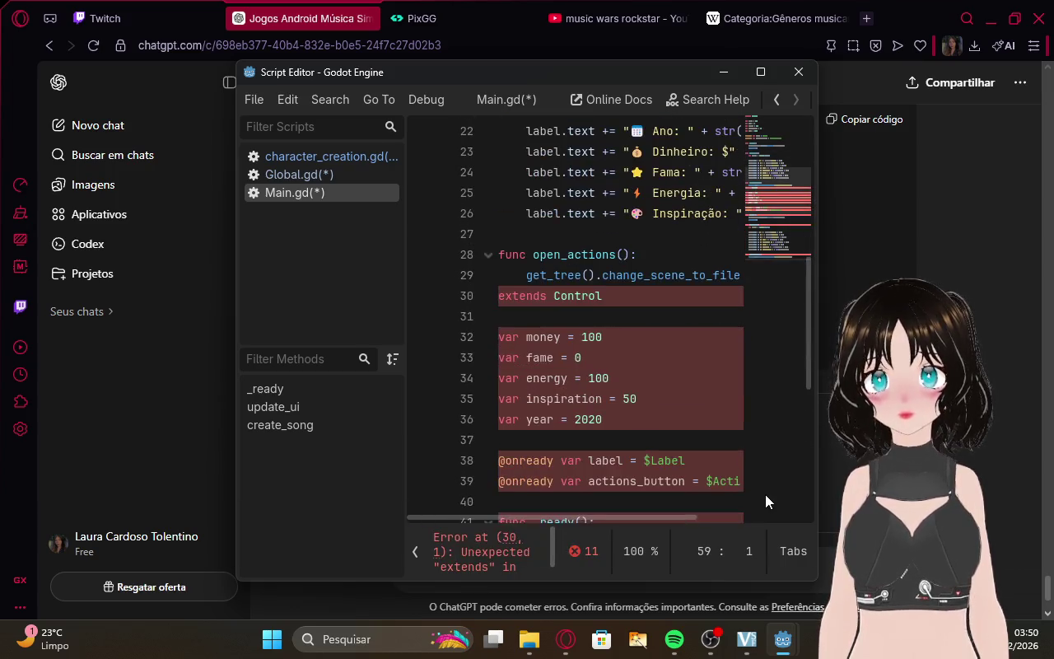
scroll(640, 313, "down", 2)
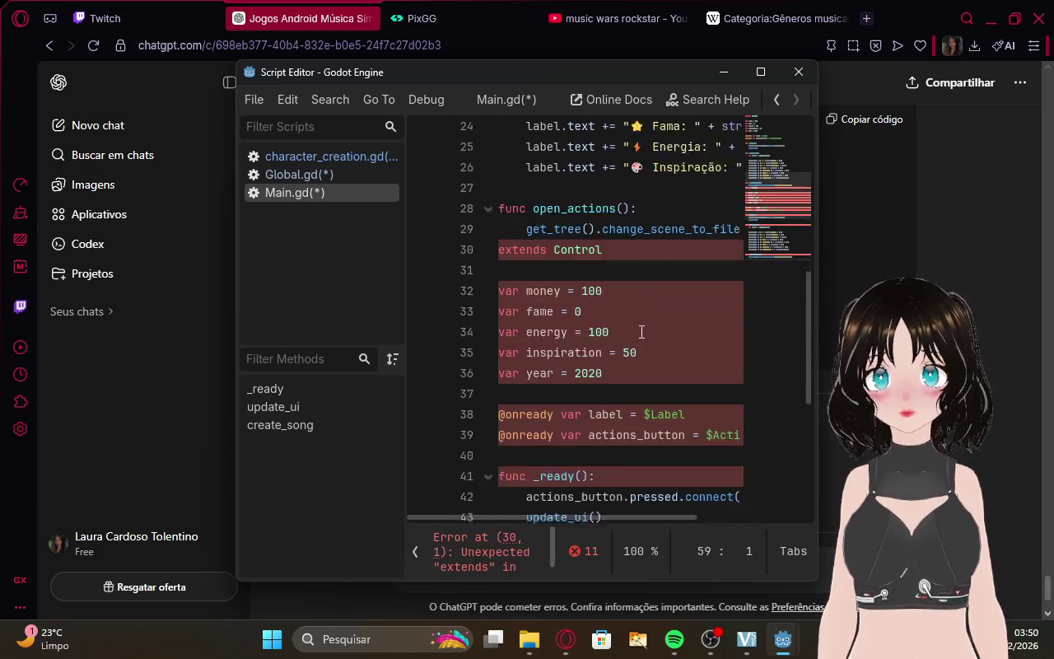
scroll(641, 325, "up", 9)
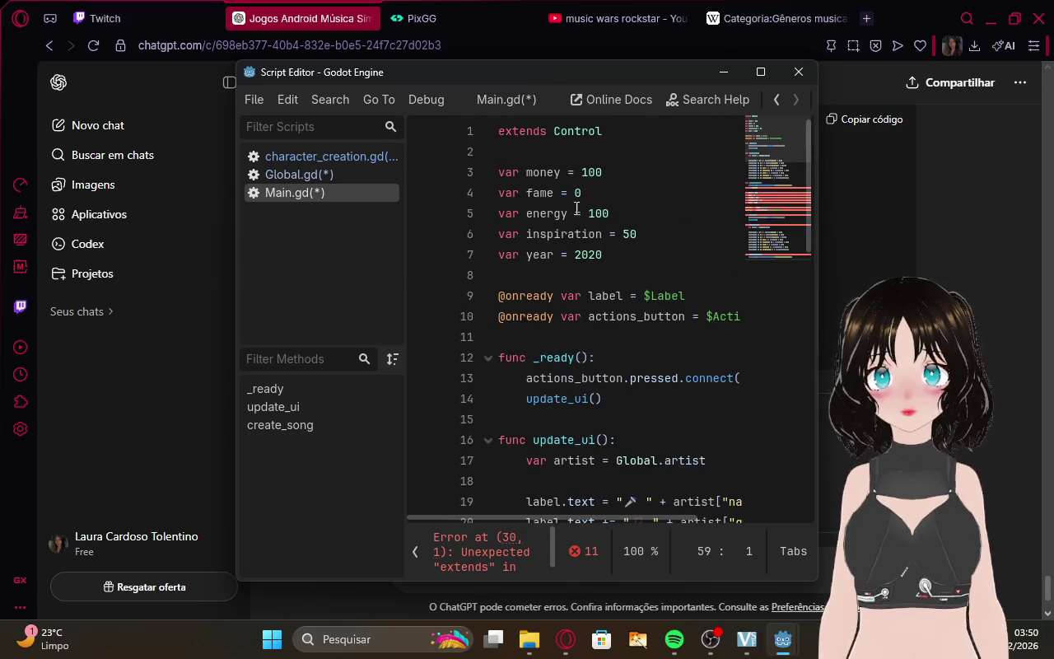
scroll(658, 264, "down", 5)
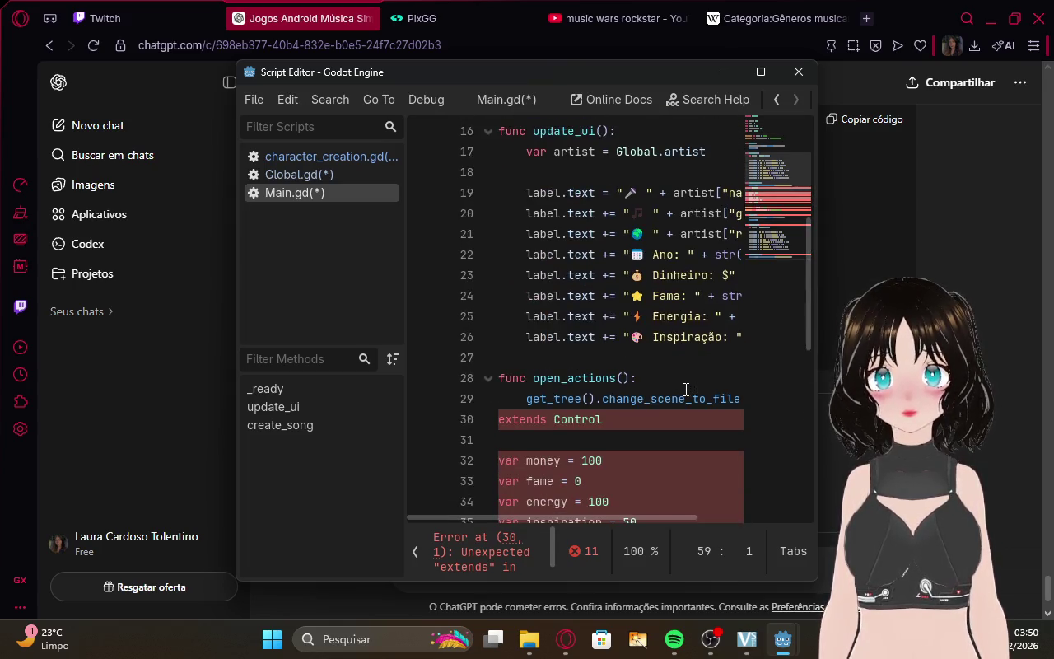
scroll(663, 381, "down", 2)
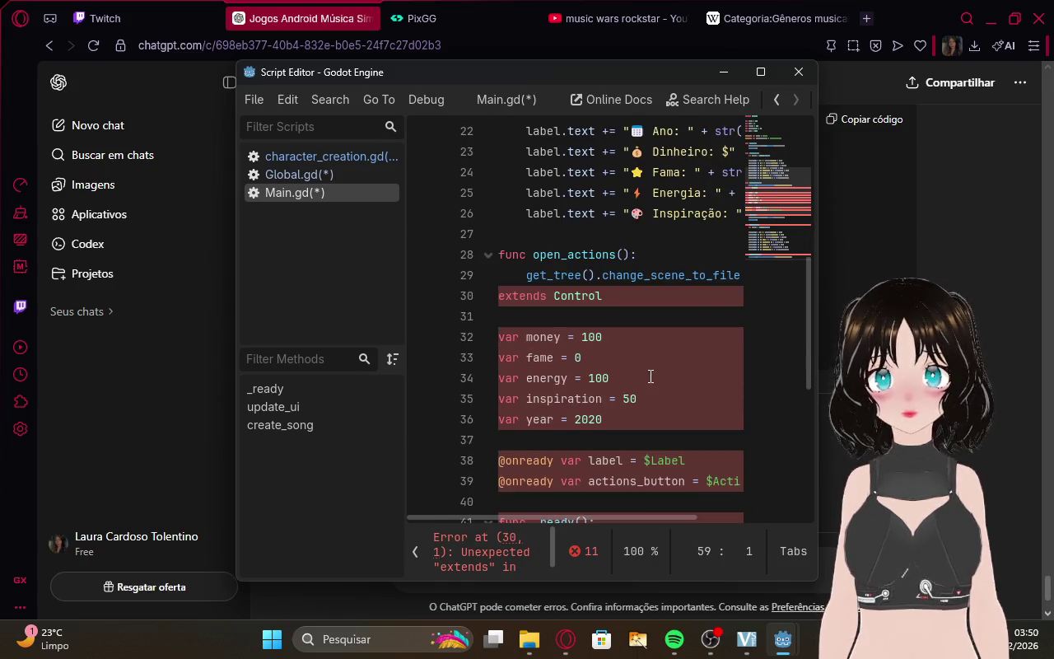
scroll(651, 376, "down", 4)
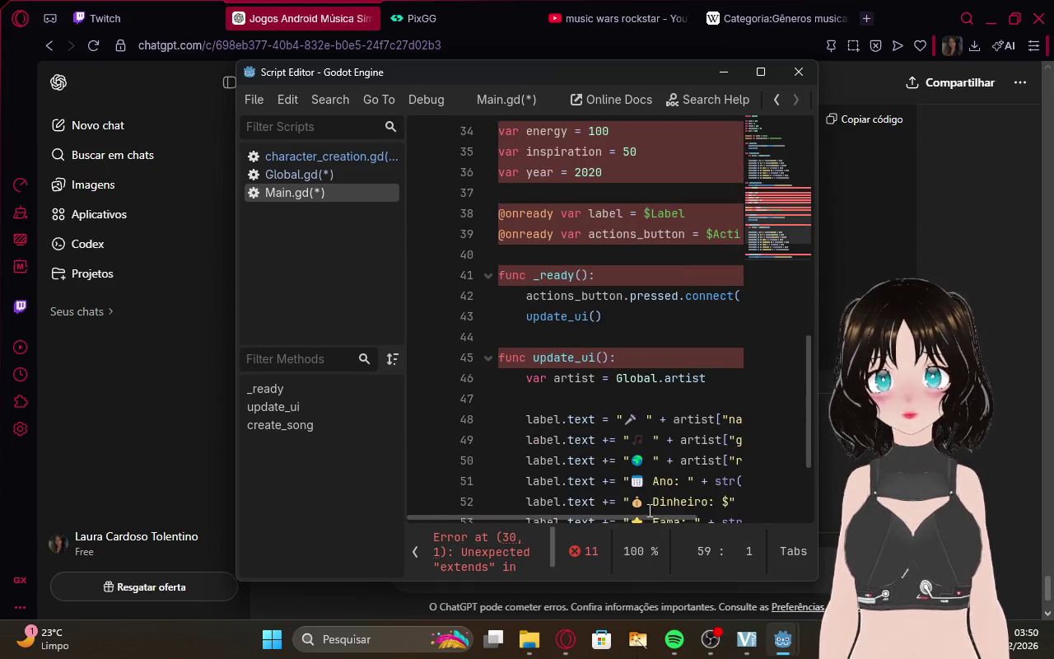
Recopy the script from ChatGPT and paste it over Main.gd's entire contents again.
left_click(565, 635)
scroll(829, 292, "up", 5)
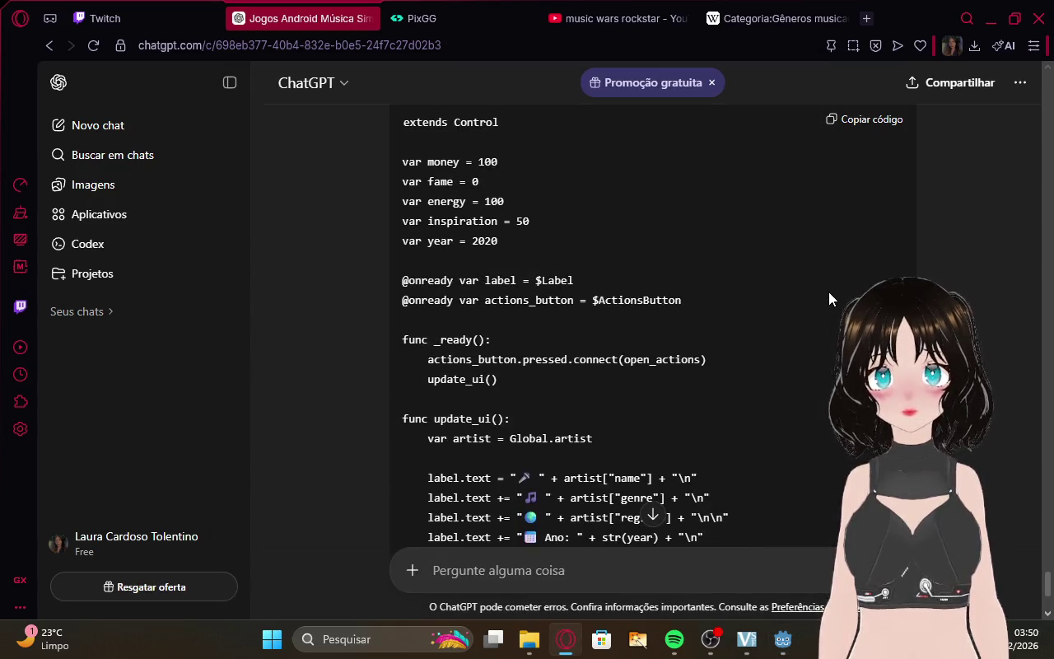
left_click(848, 251)
mouse_move(783, 639)
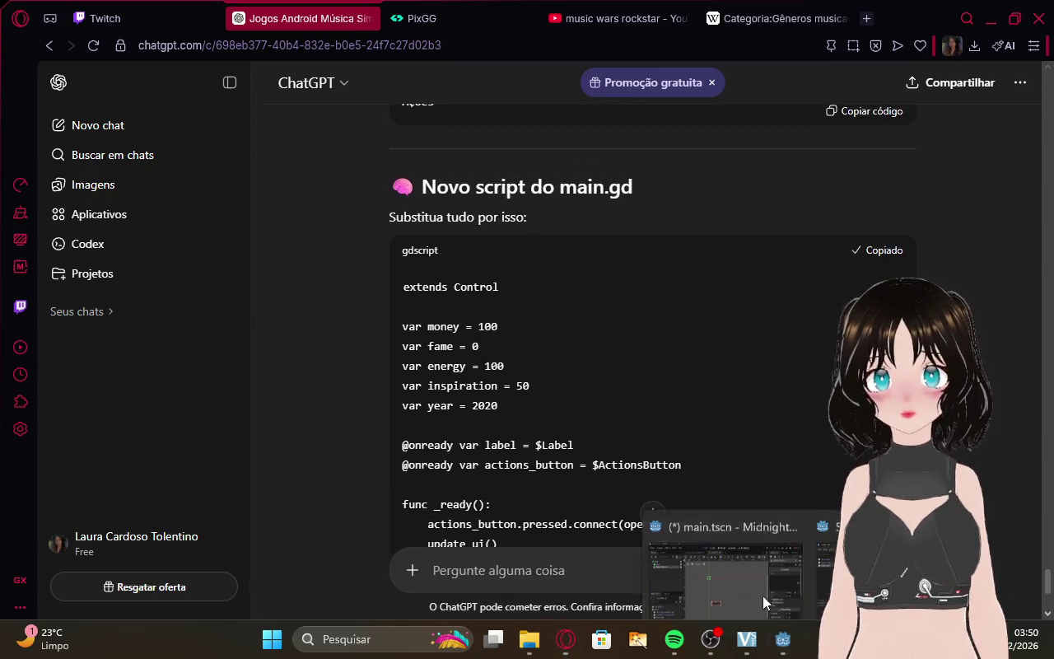
left_click(834, 538)
scroll(749, 482, "down", 2)
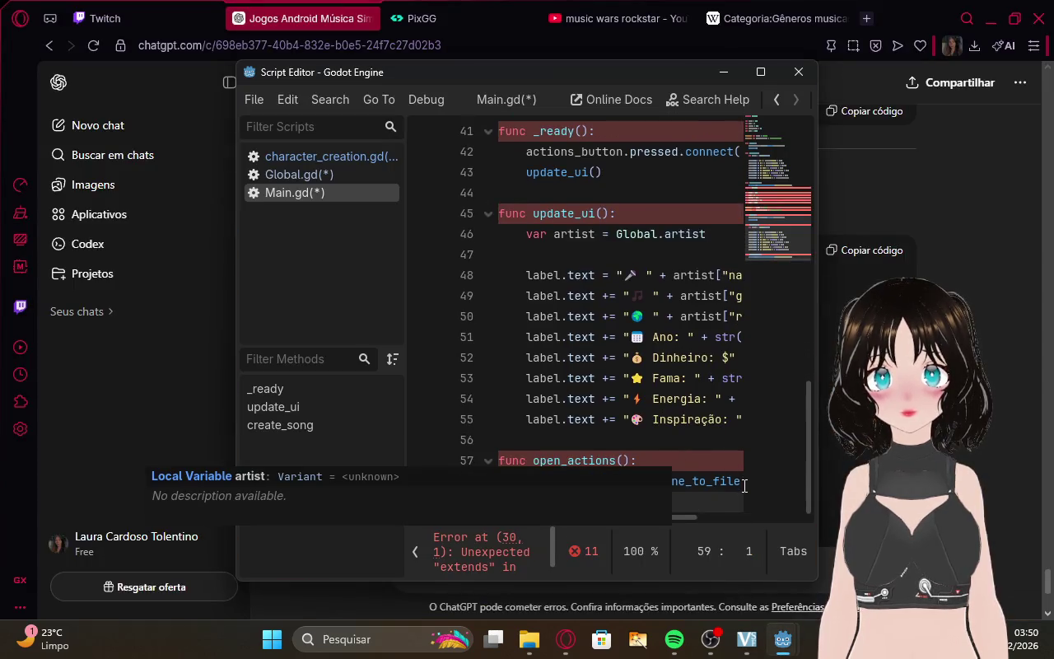
mouse_move(729, 498)
left_mouse_down()
mouse_move(659, 449)
mouse_move(576, 116)
mouse_move(524, 46)
left_mouse_up()
key("BackSpace")
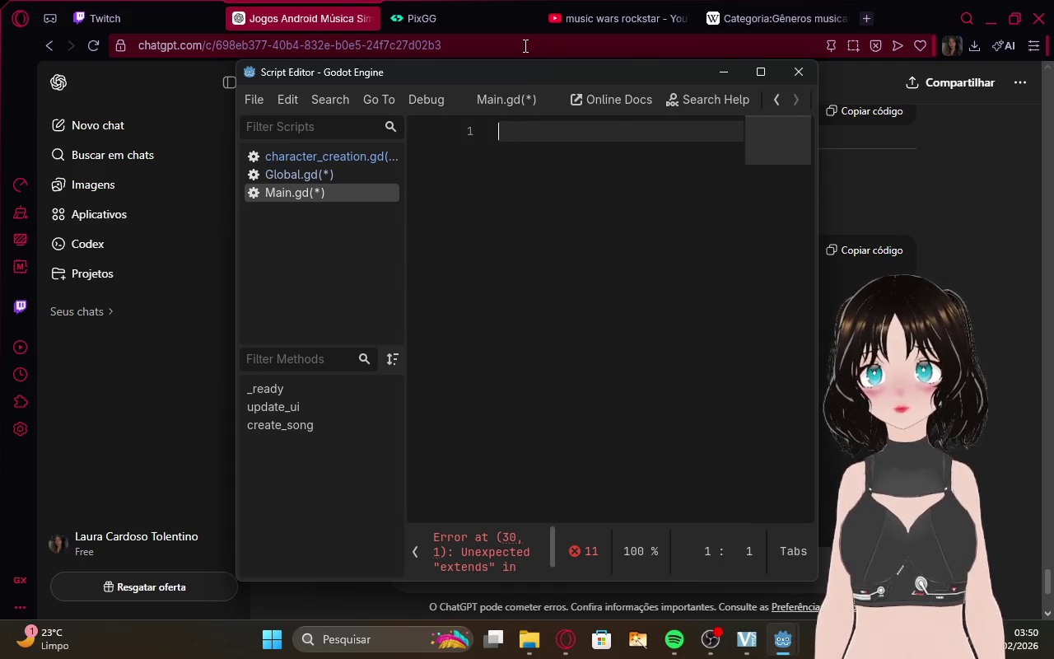
key("ctrl+v")
scroll(599, 288, "up", 3)
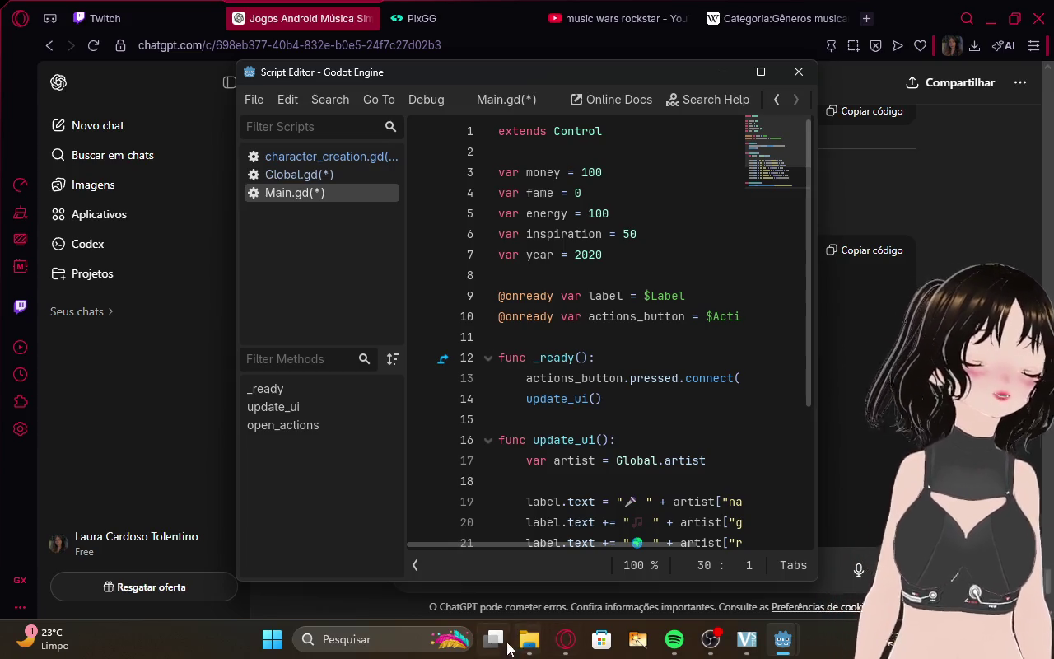
left_click(566, 640)
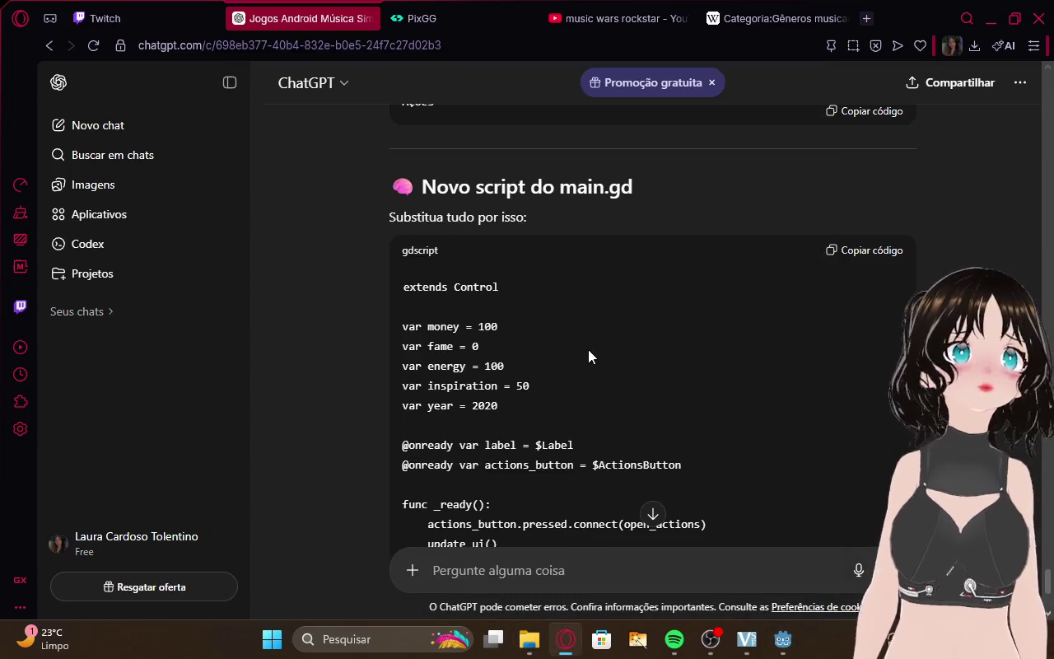
Copy the whole new main.gd script from ChatGPT's code block once more.
scroll(588, 350, "up", 2)
scroll(589, 349, "down", 5)
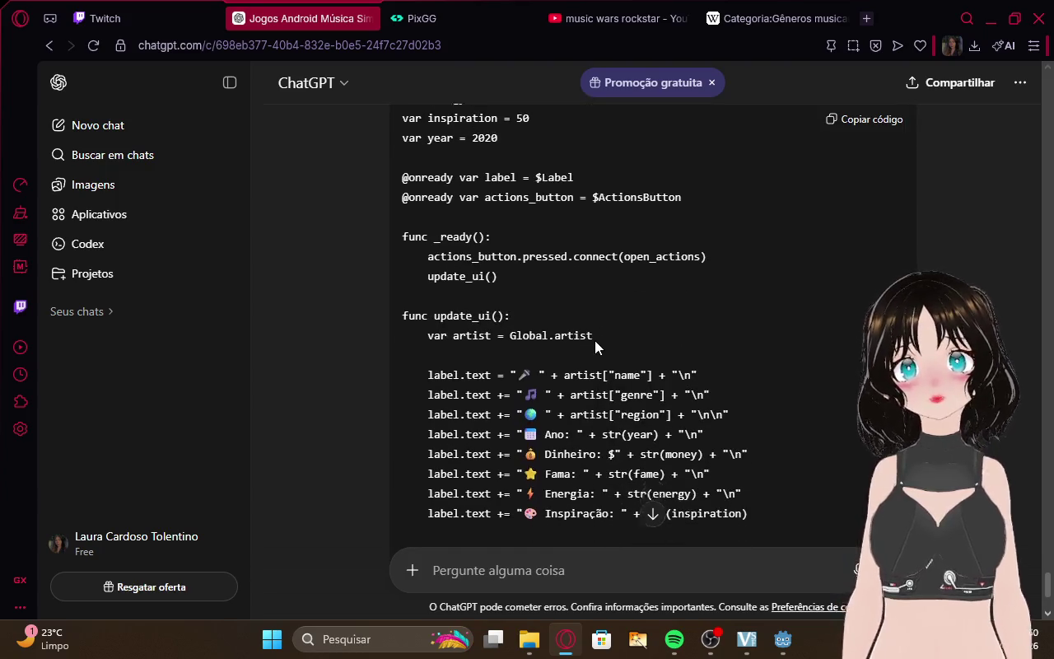
scroll(646, 320, "up", 4)
left_click(851, 338)
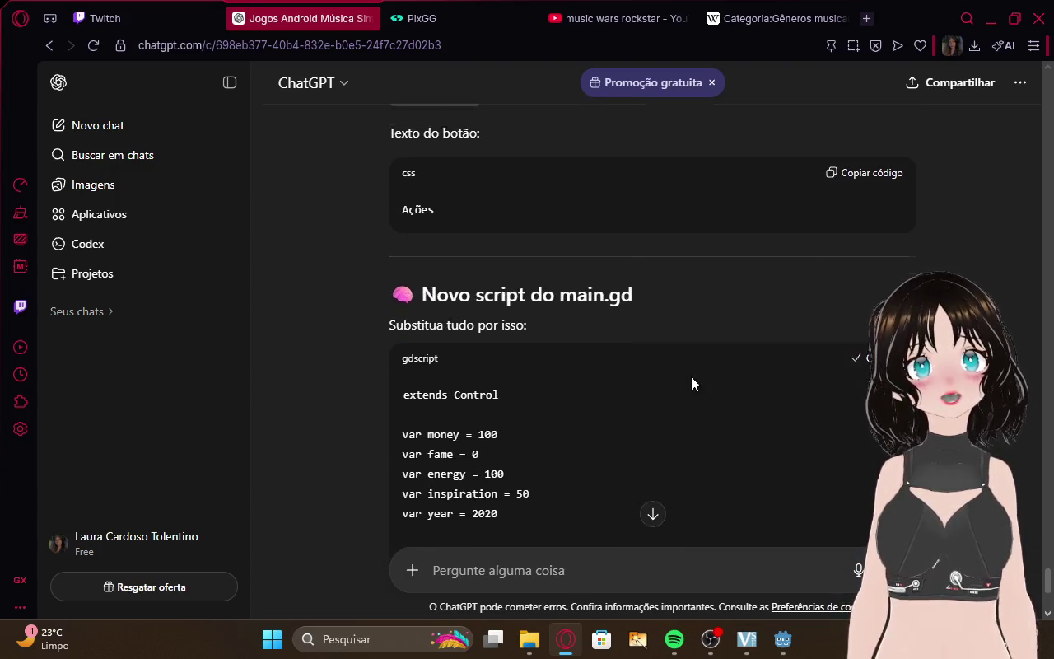
scroll(691, 376, "down", 6)
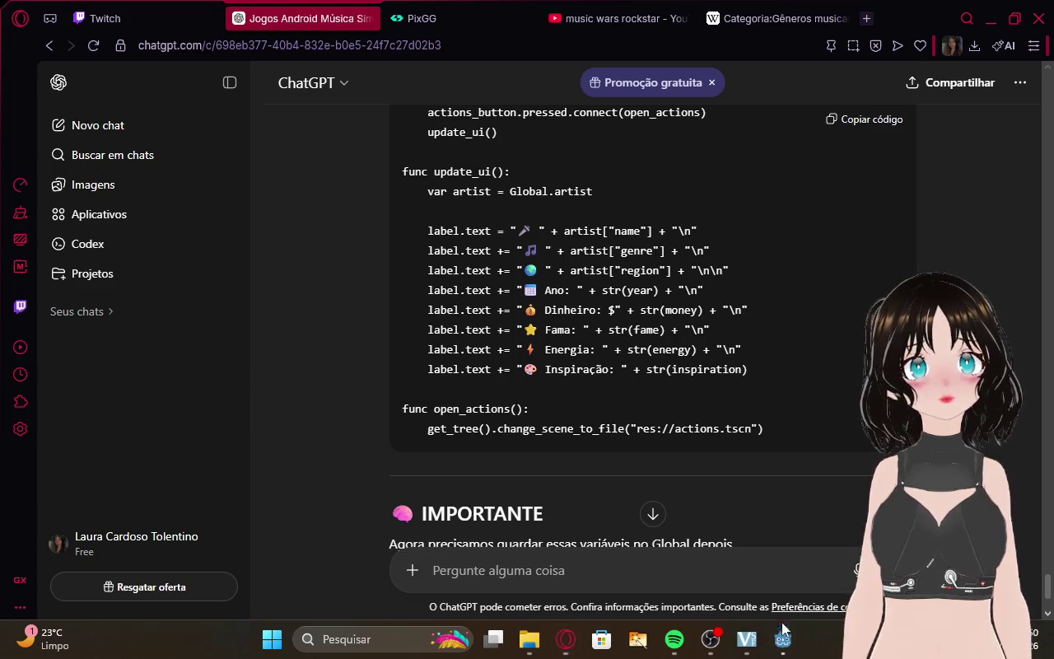
Check Main.gd in Godot, then switch the browser to the Twitch stream manager.
mouse_move(781, 643)
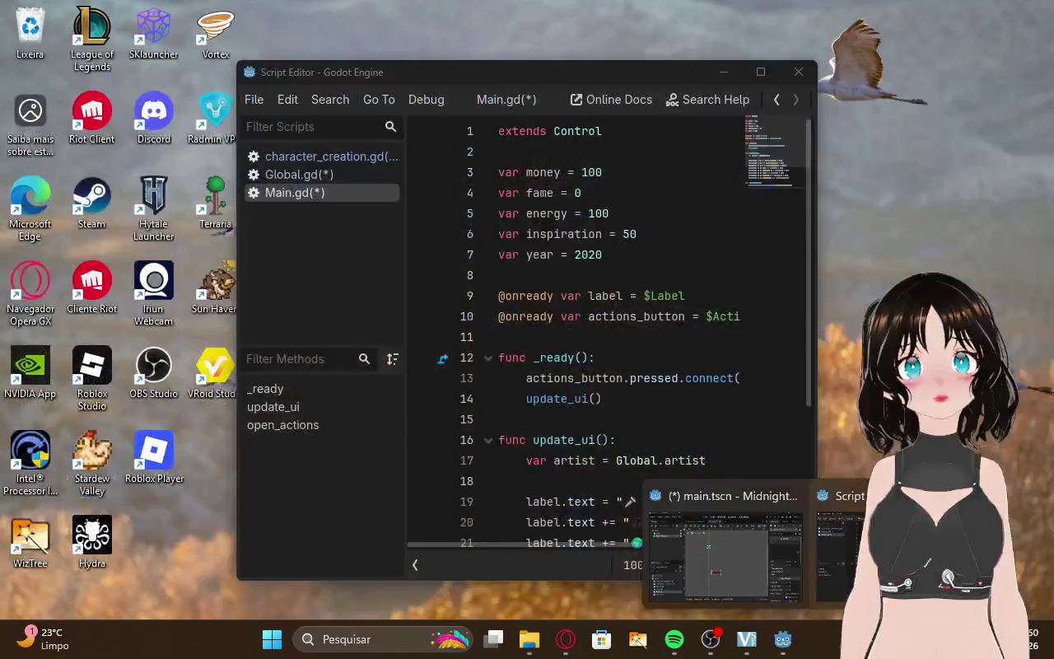
left_click(737, 554)
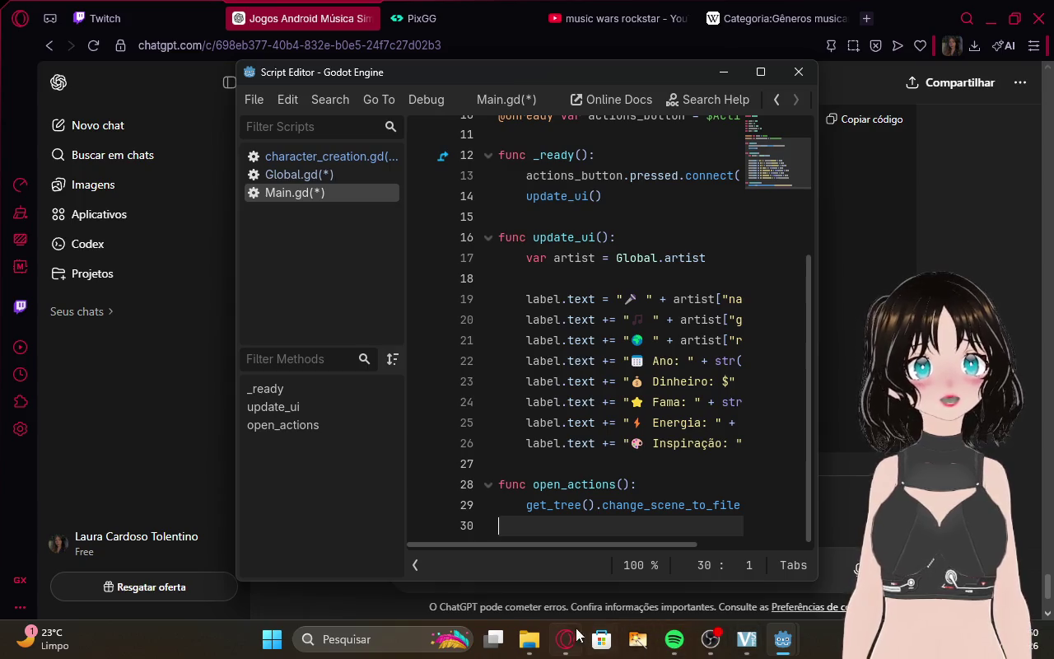
left_click(566, 639)
left_click(149, 18)
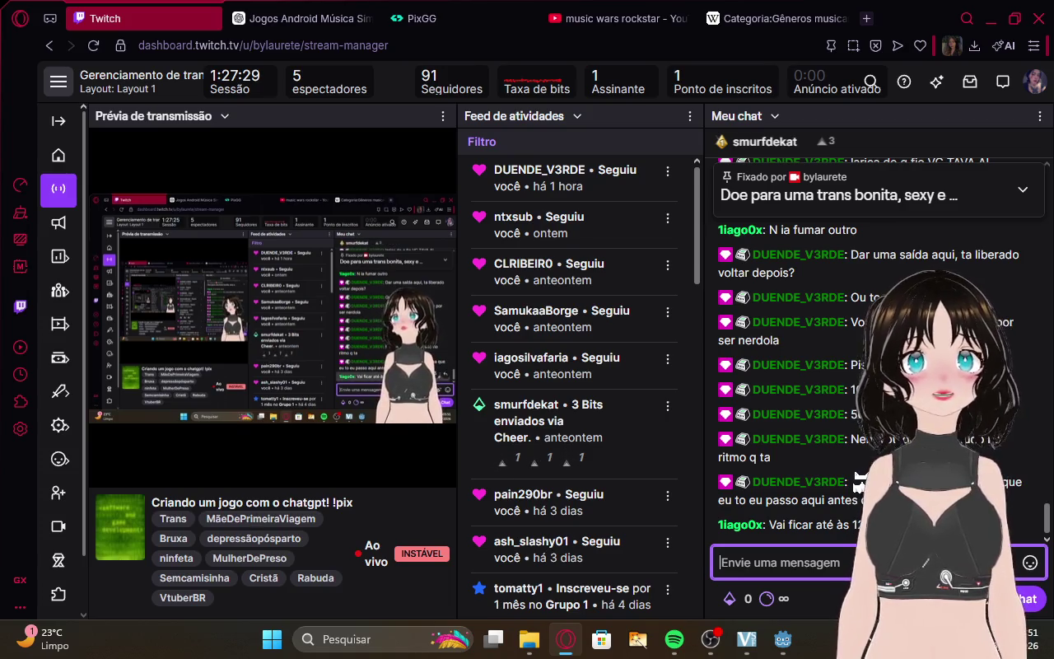
Read ChatGPT's PRÓXIMO PASSO notes on Global variables and testing the structure first.
left_click(301, 18)
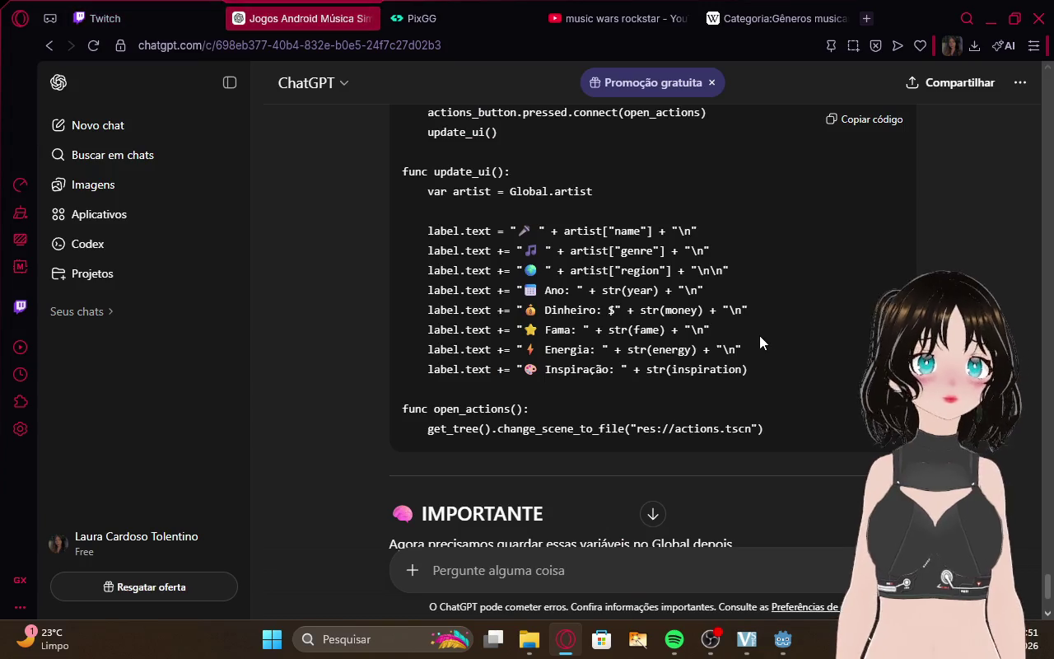
scroll(759, 335, "down", 3)
left_click_drag(390, 298, 760, 287)
mouse_move(324, 339)
left_mouse_down()
mouse_move(413, 318)
mouse_move(697, 325)
left_mouse_up()
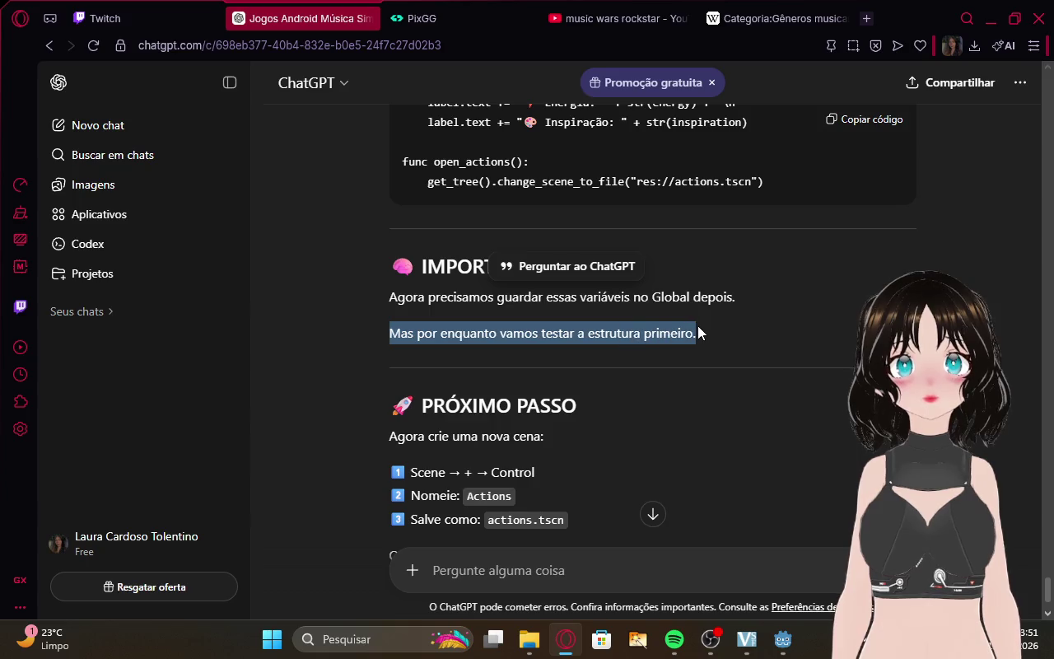
left_click(701, 330)
scroll(701, 331, "down", 2)
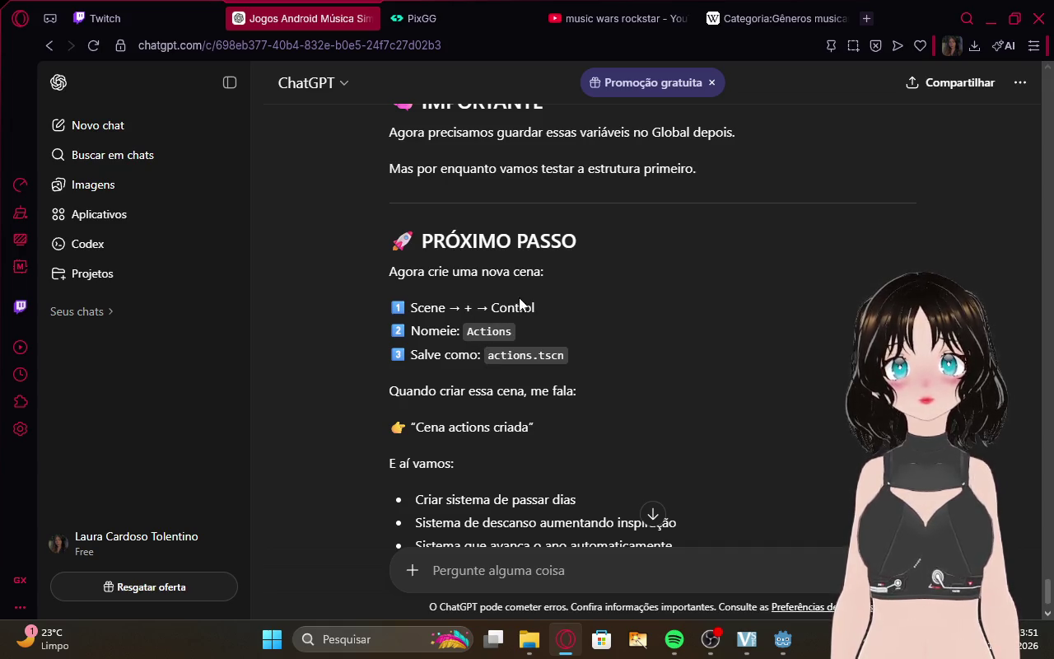
mouse_move(782, 639)
left_click(756, 537)
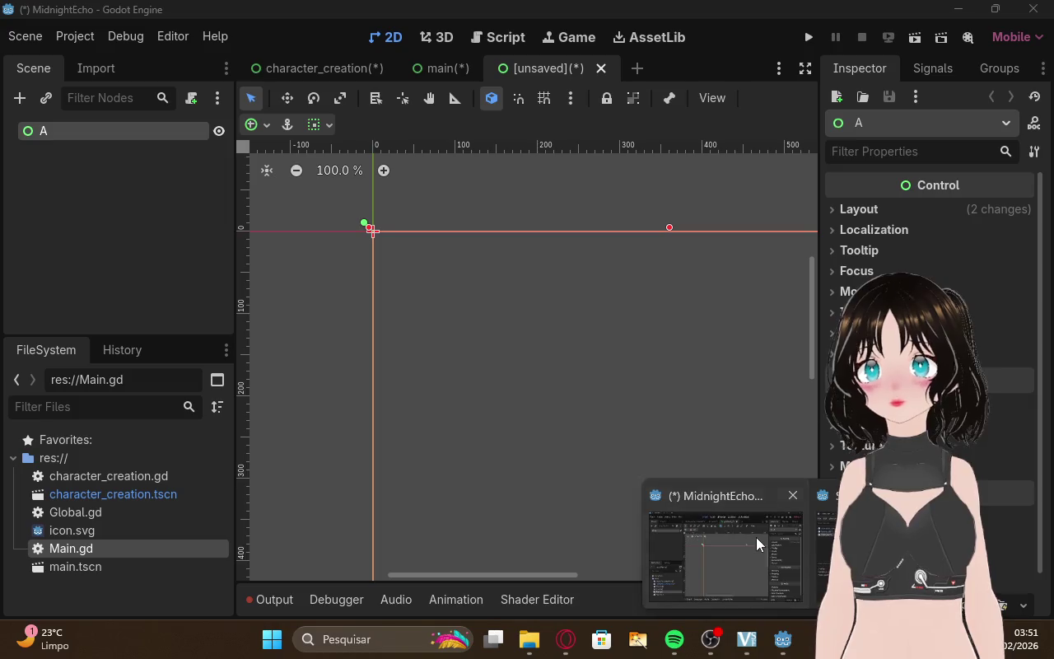
Rename the unsaved scene's root Control node from A to Actions.
double_click(67, 131)
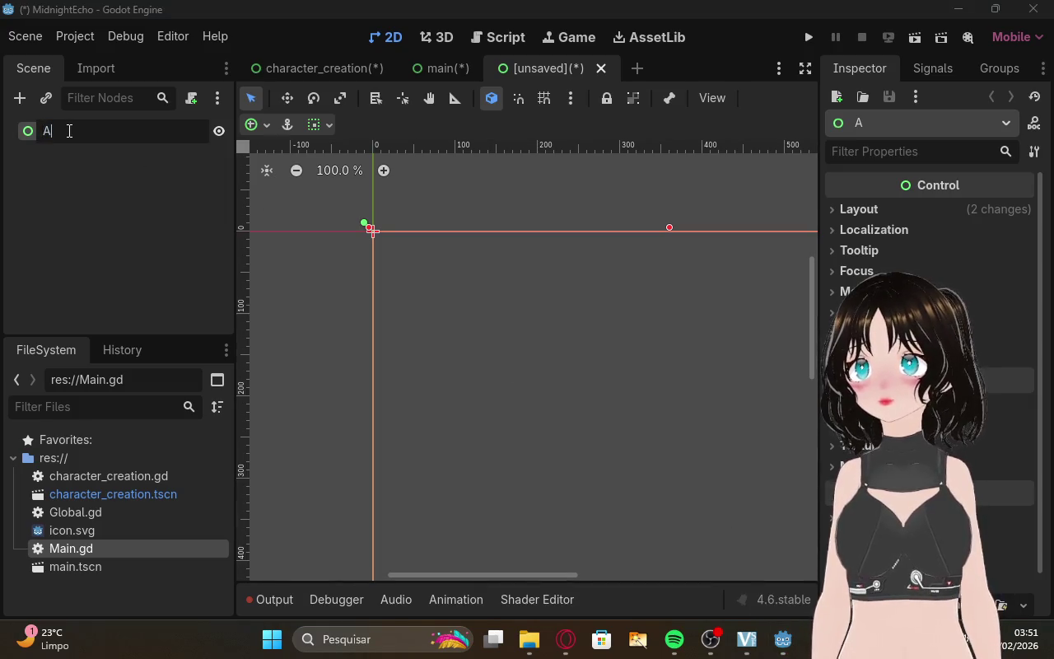
key("Return")
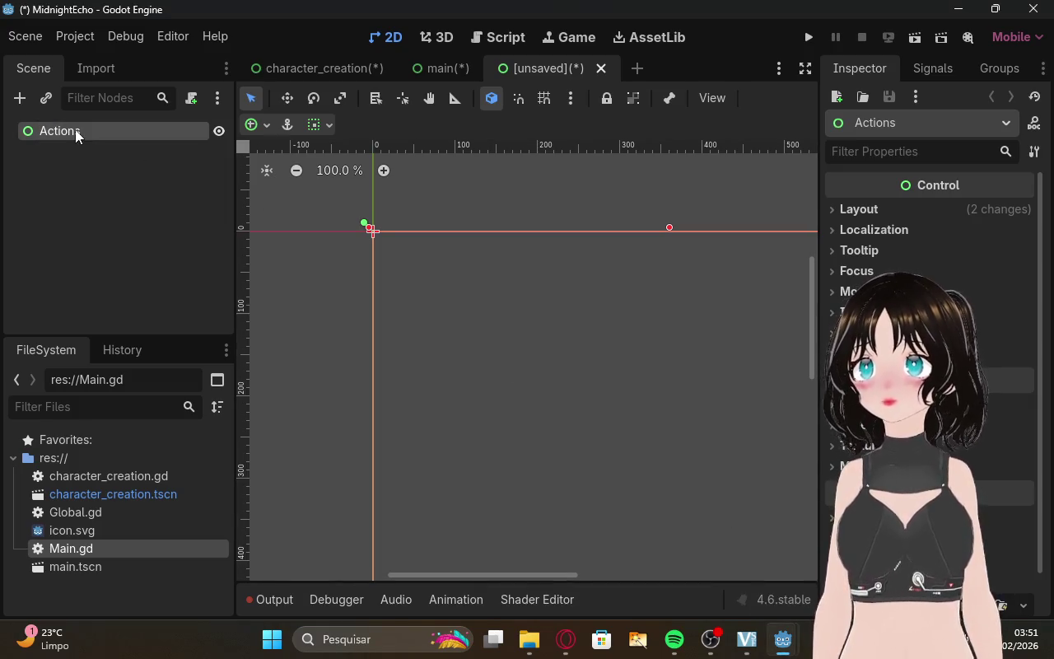
left_click(77, 170)
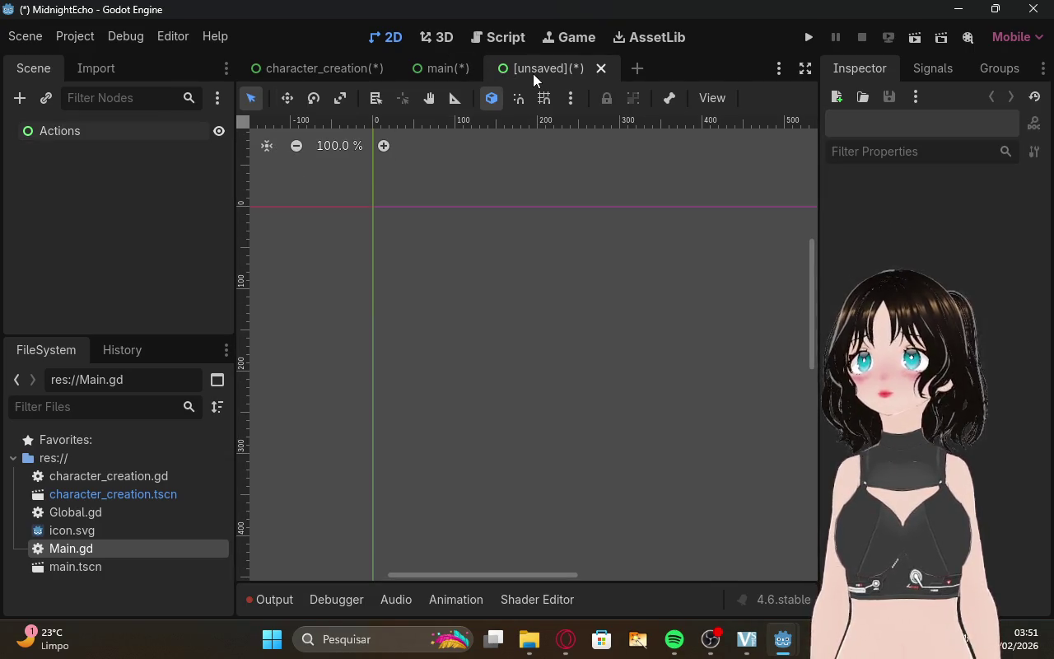
right_click(534, 66)
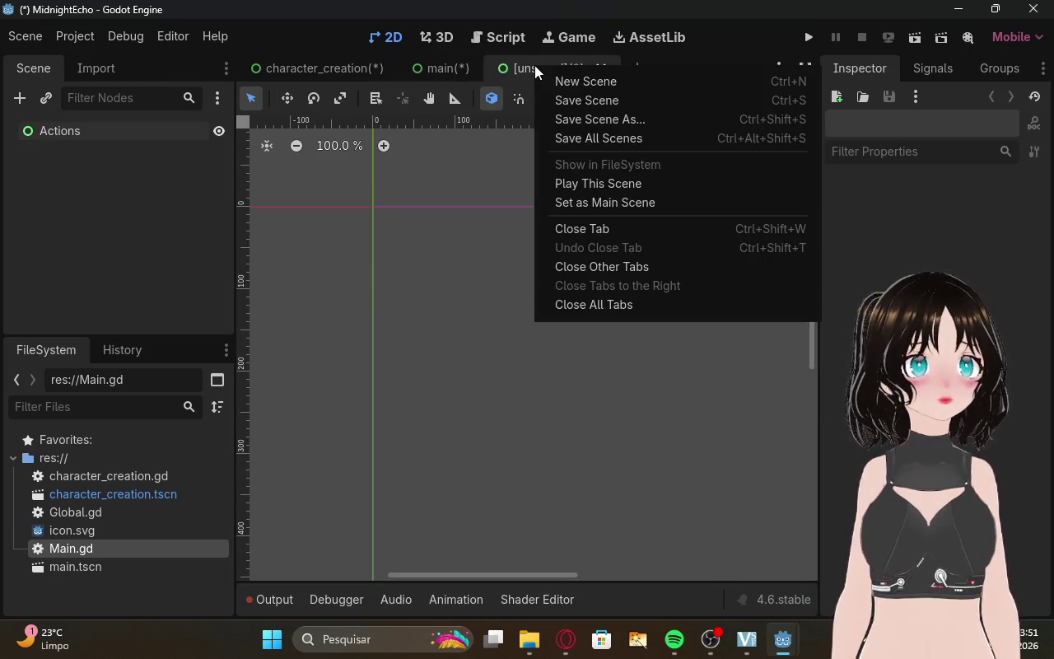
left_click(135, 237)
Recheck ChatGPT's instructions, then return to the Godot editor.
mouse_move(733, 648)
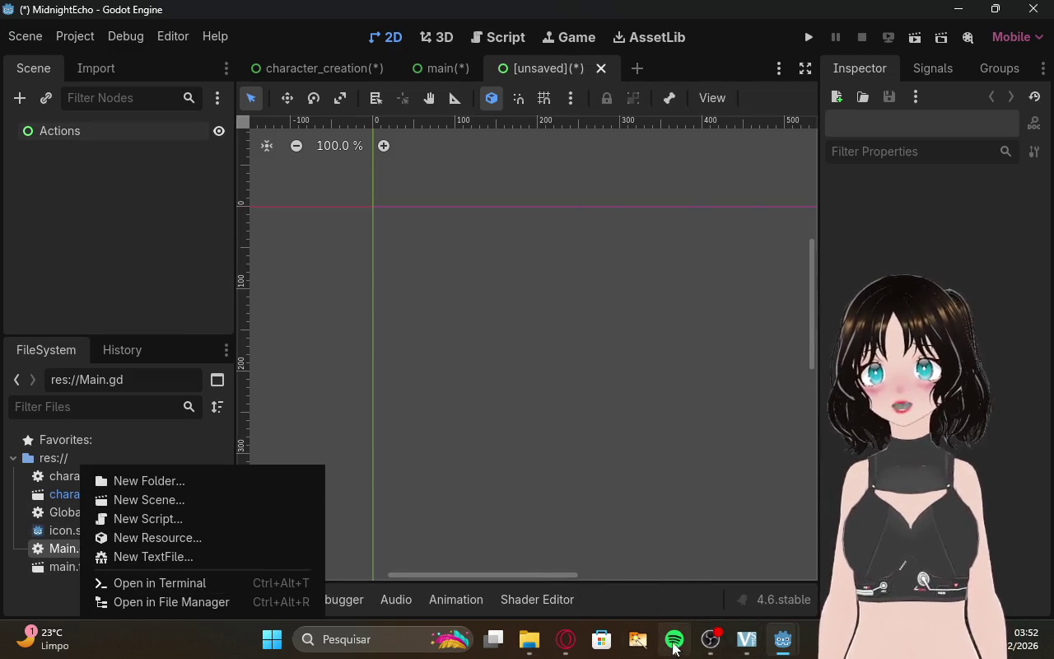
left_click(565, 639)
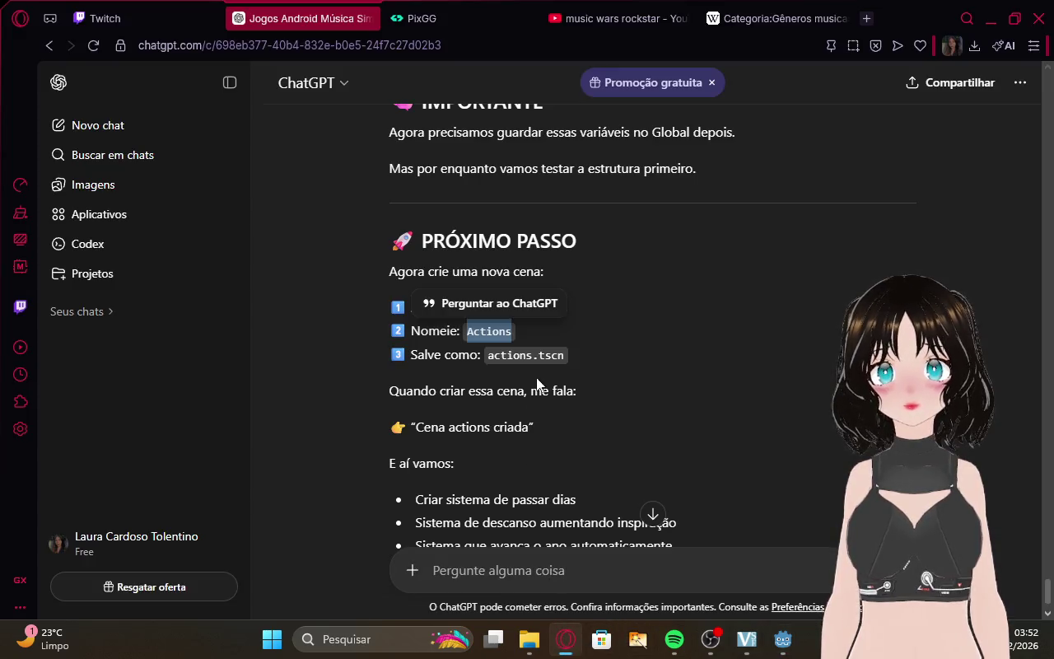
mouse_move(781, 650)
left_click(769, 572)
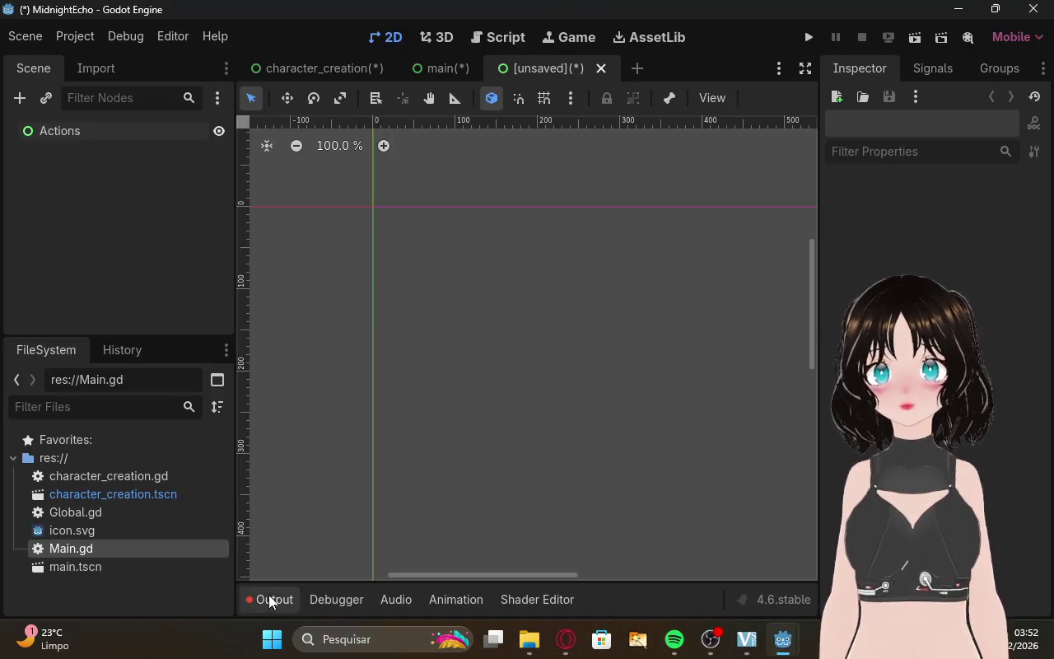
Create a new scene named Actions, saved as actions.tscn, from the FileSystem dock.
right_click(164, 579)
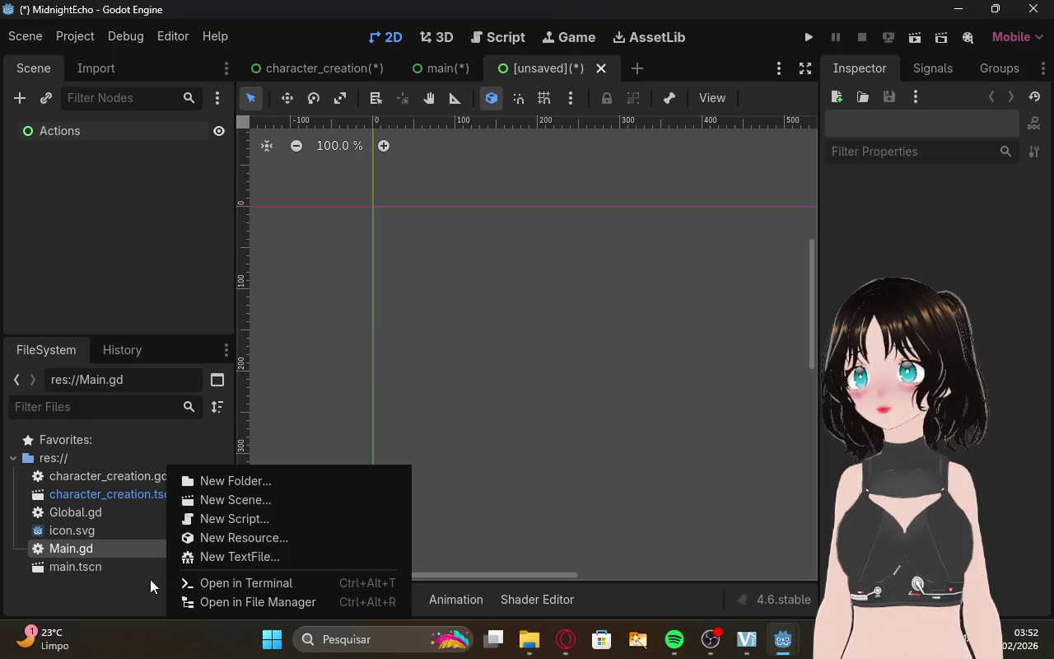
left_click(205, 506)
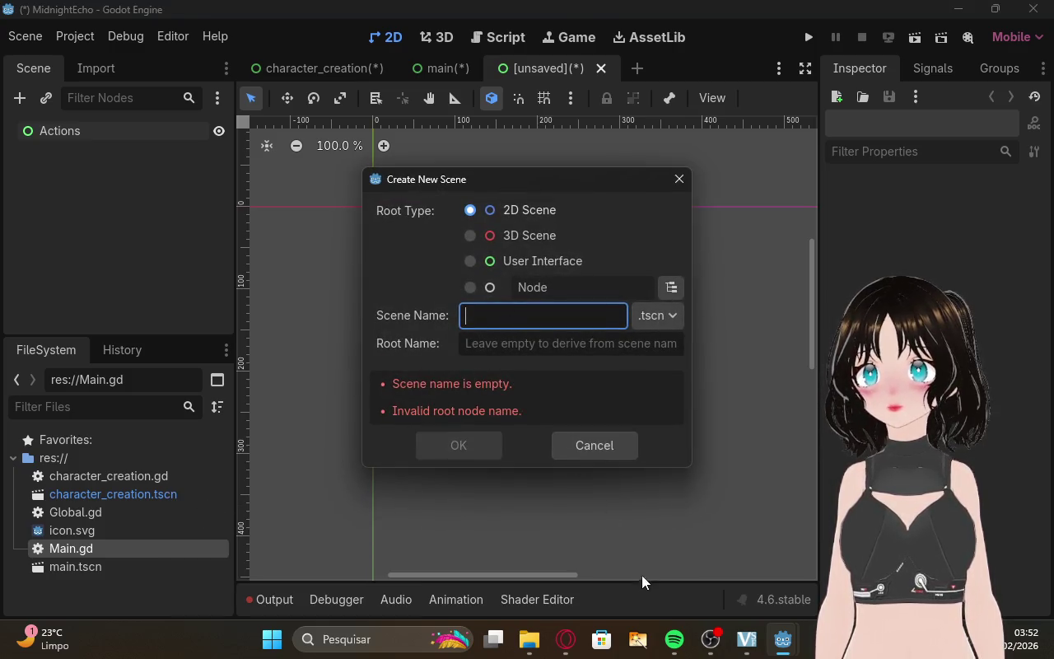
left_click(538, 349)
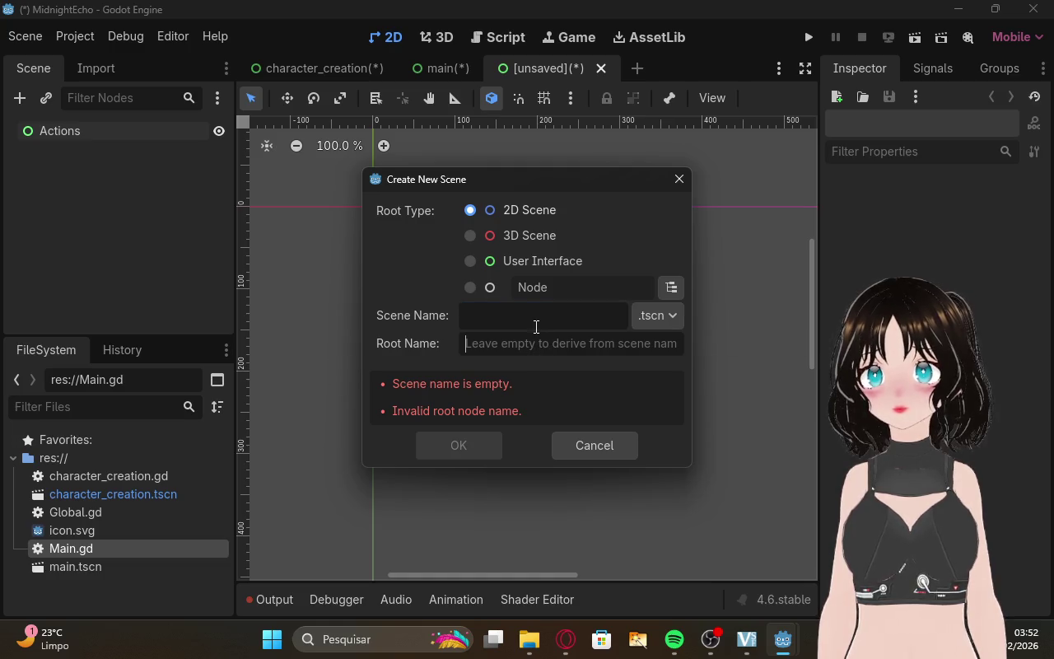
type("Actions")
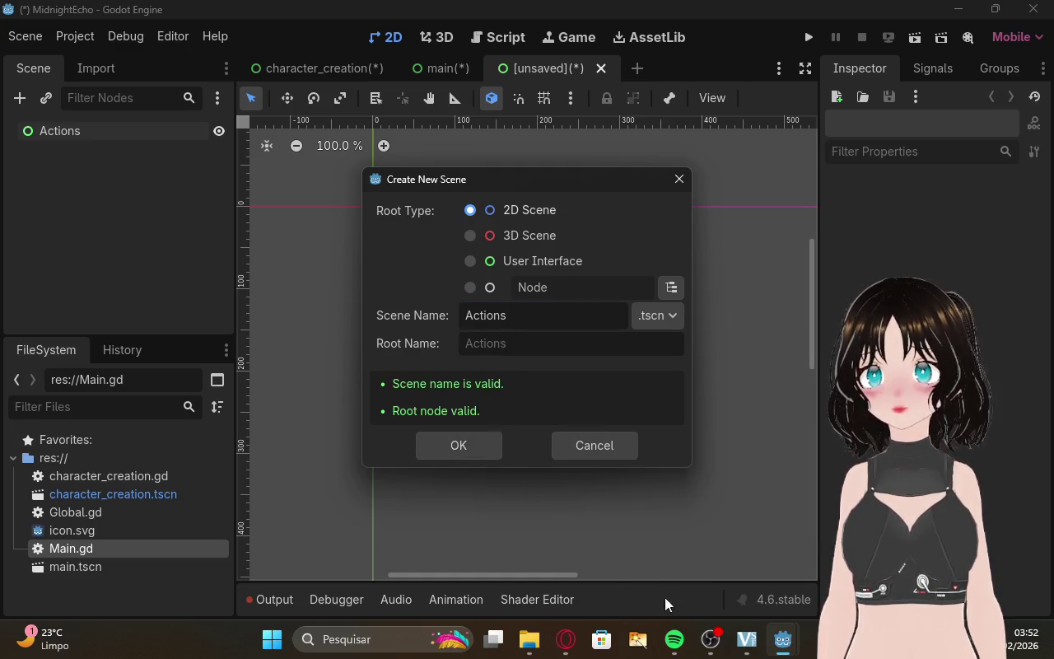
mouse_move(684, 657)
left_click(564, 640)
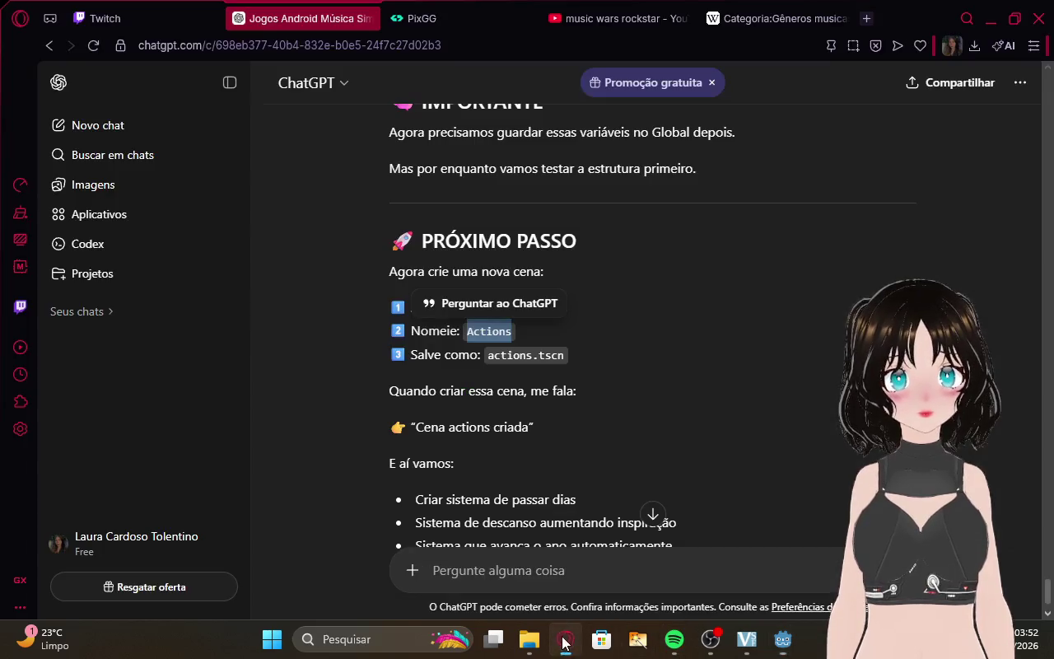
mouse_move(796, 642)
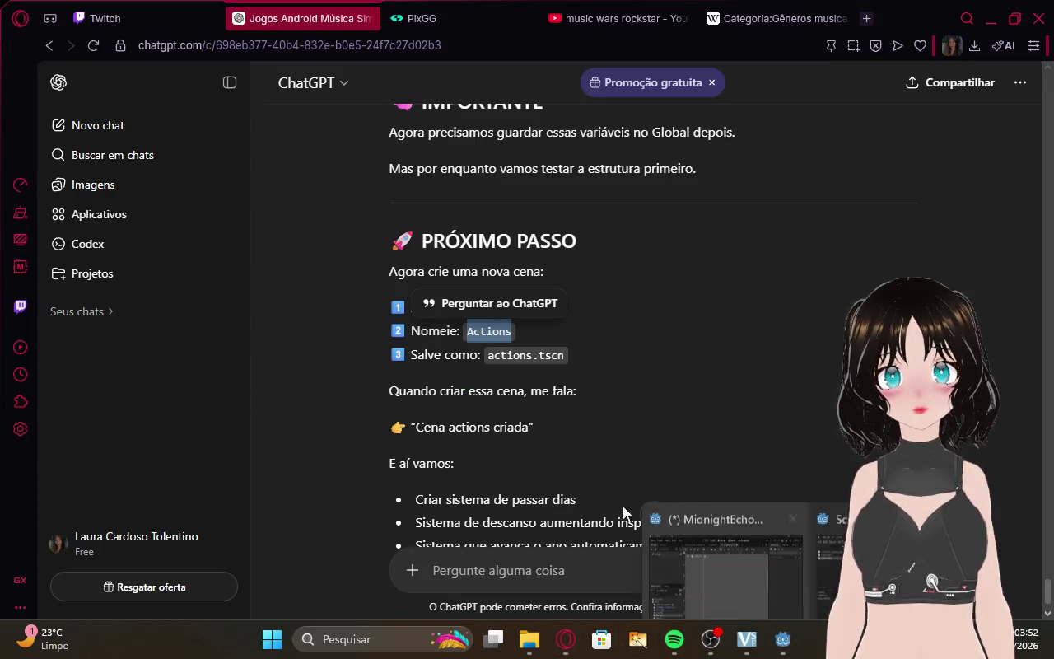
left_click(821, 569)
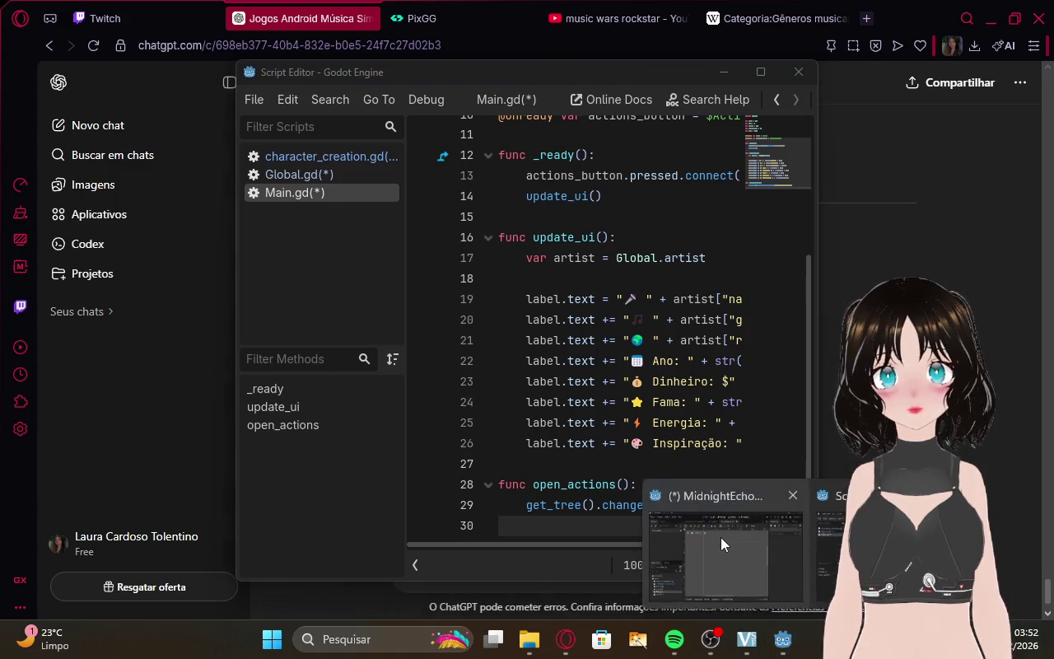
left_click(720, 537)
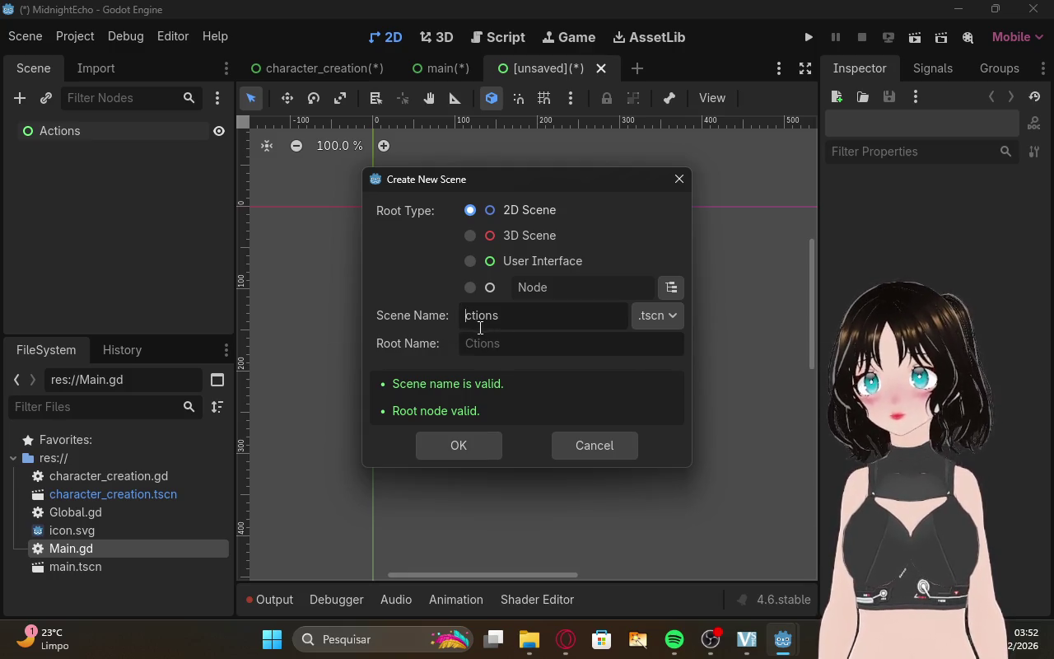
type("a")
left_click(476, 445)
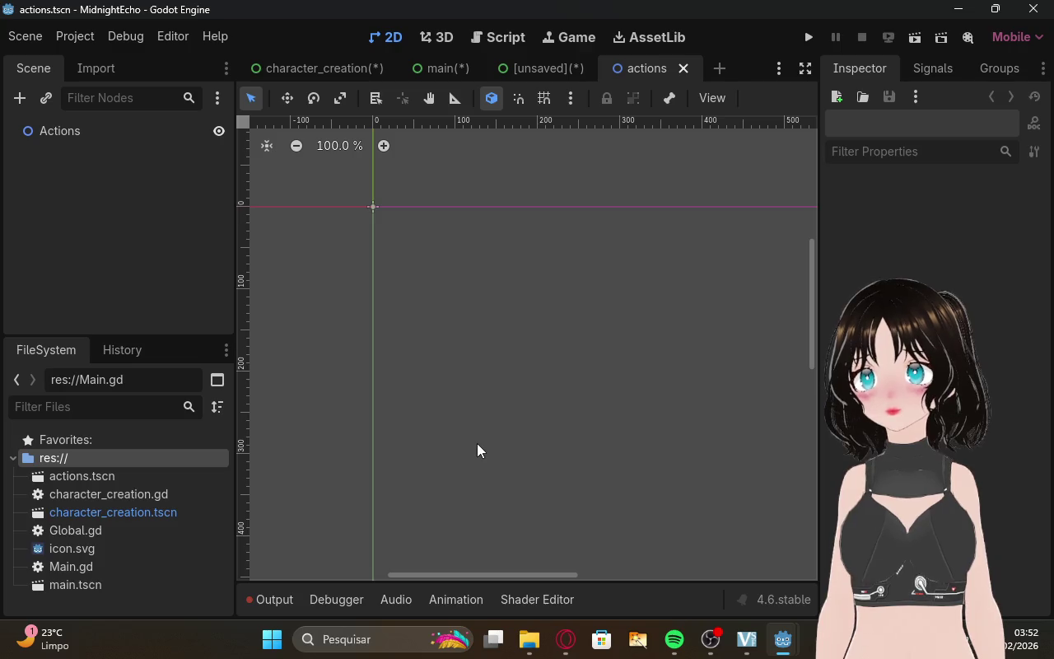
Delete the Node2D root named Actions and create a User Interface Control root instead.
left_click(34, 136)
right_click(32, 135)
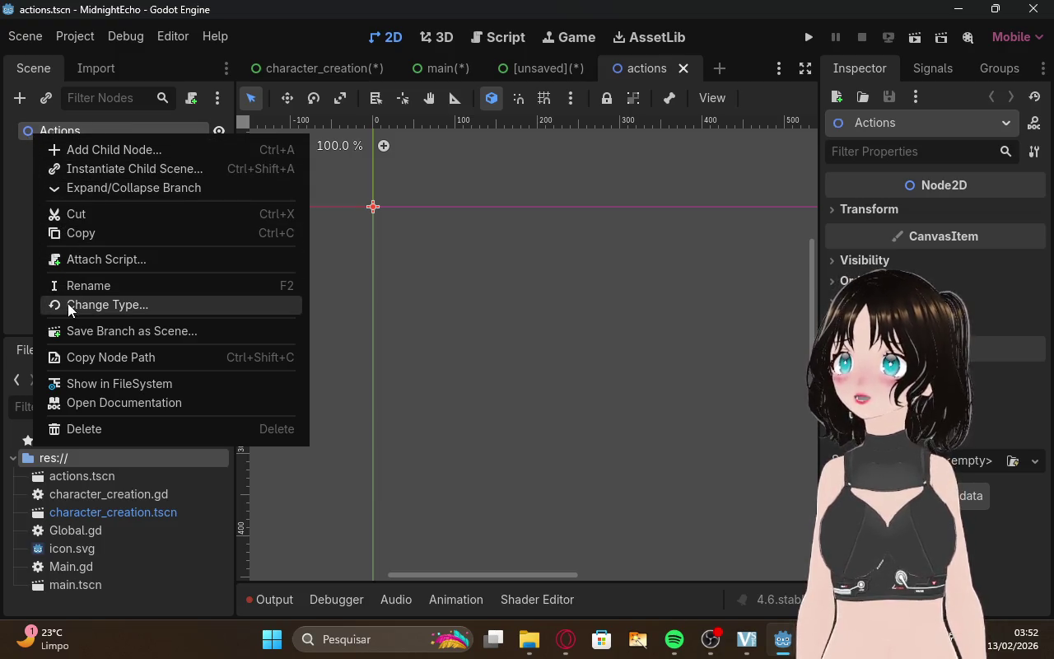
left_click(95, 424)
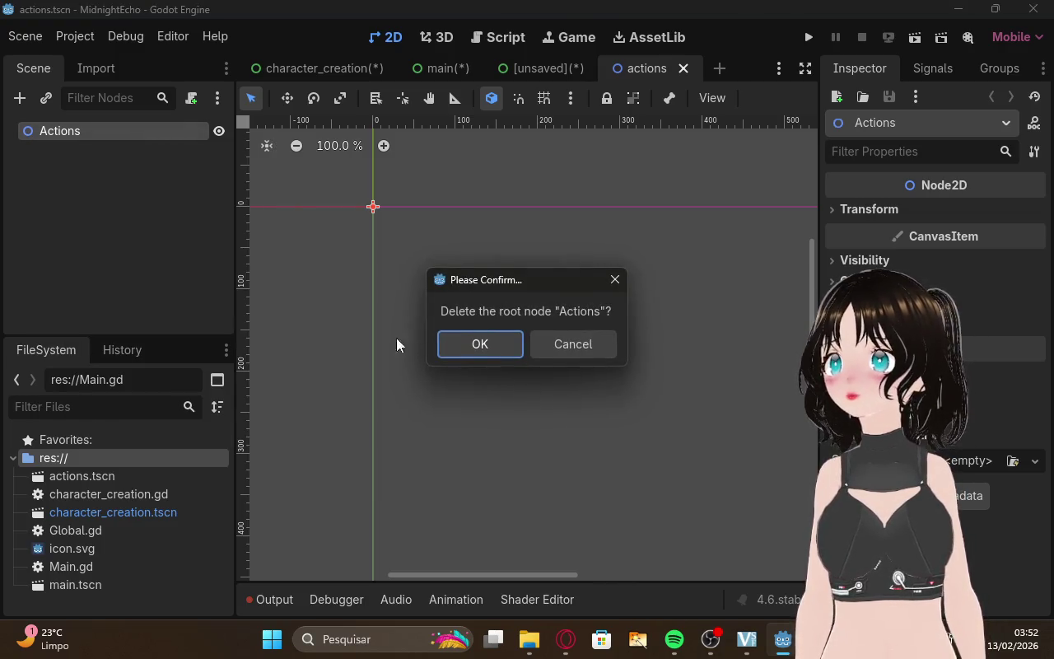
key("Return")
left_click(94, 212)
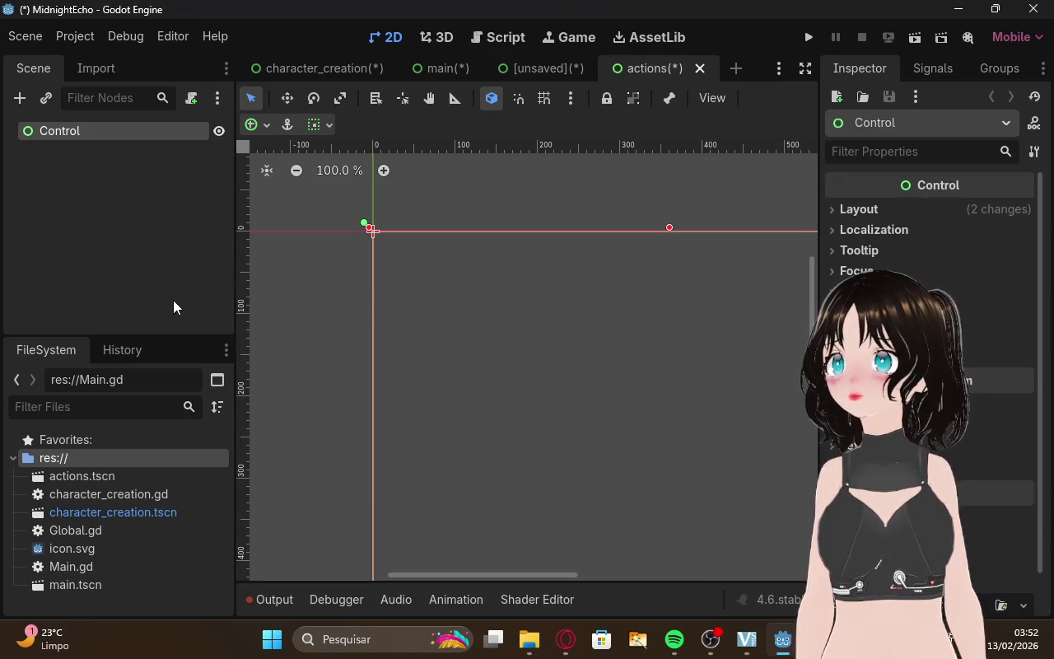
Select actions.tscn and its Control root, adjusting the Control rectangle on the canvas.
left_click(105, 196)
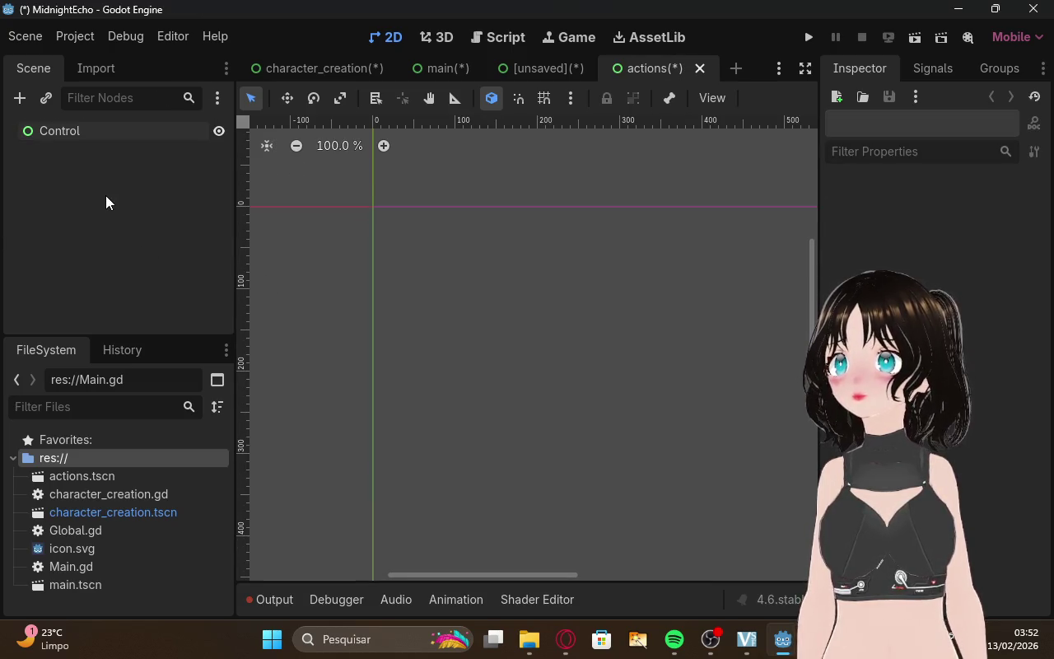
left_click(113, 477)
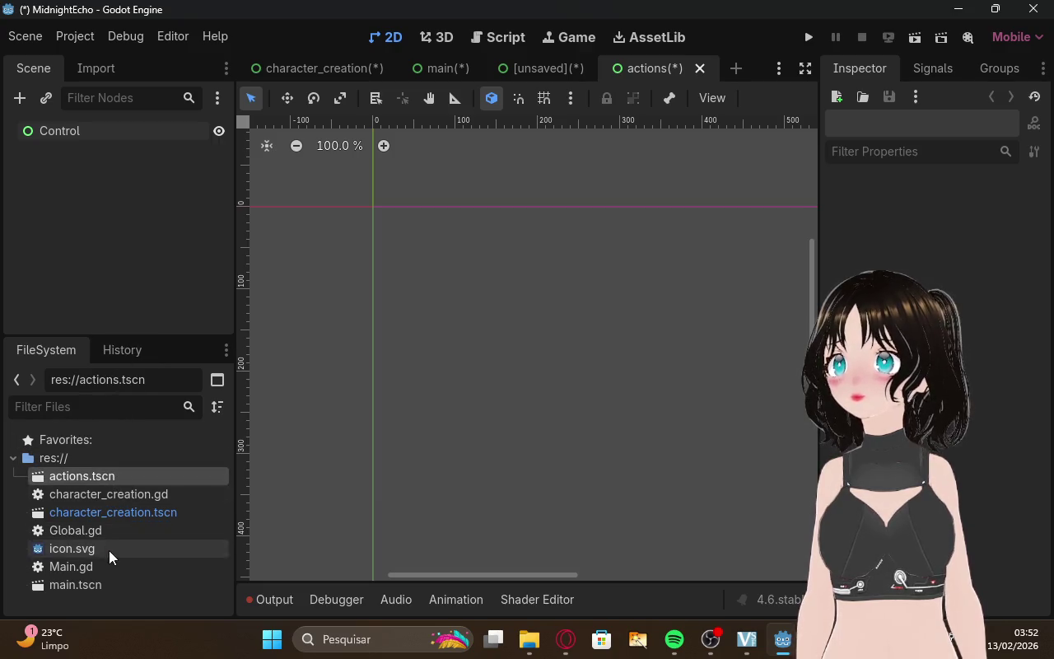
left_click(80, 133)
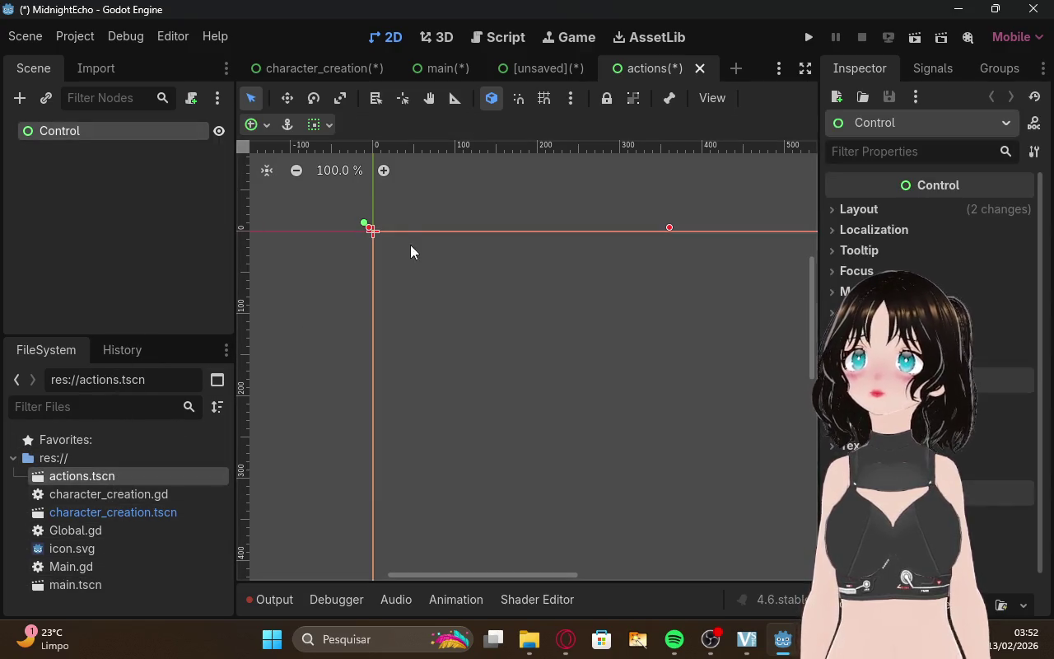
scroll(398, 246, "down", 8)
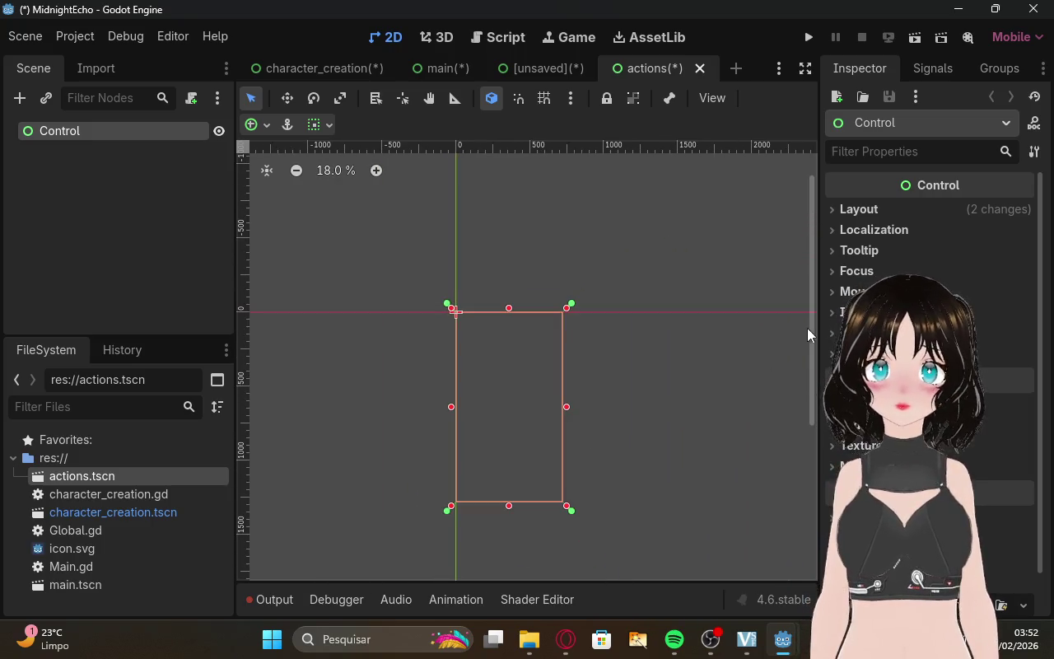
left_click_drag(812, 327, 812, 362)
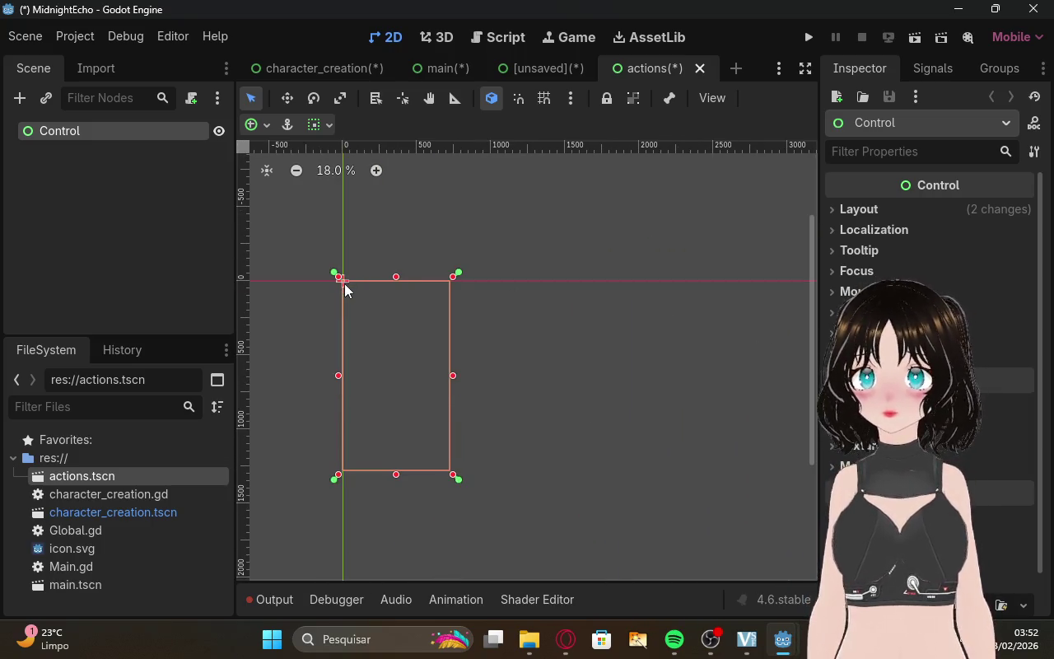
mouse_move(347, 284)
left_mouse_down()
mouse_move(369, 337)
mouse_move(345, 285)
left_mouse_up()
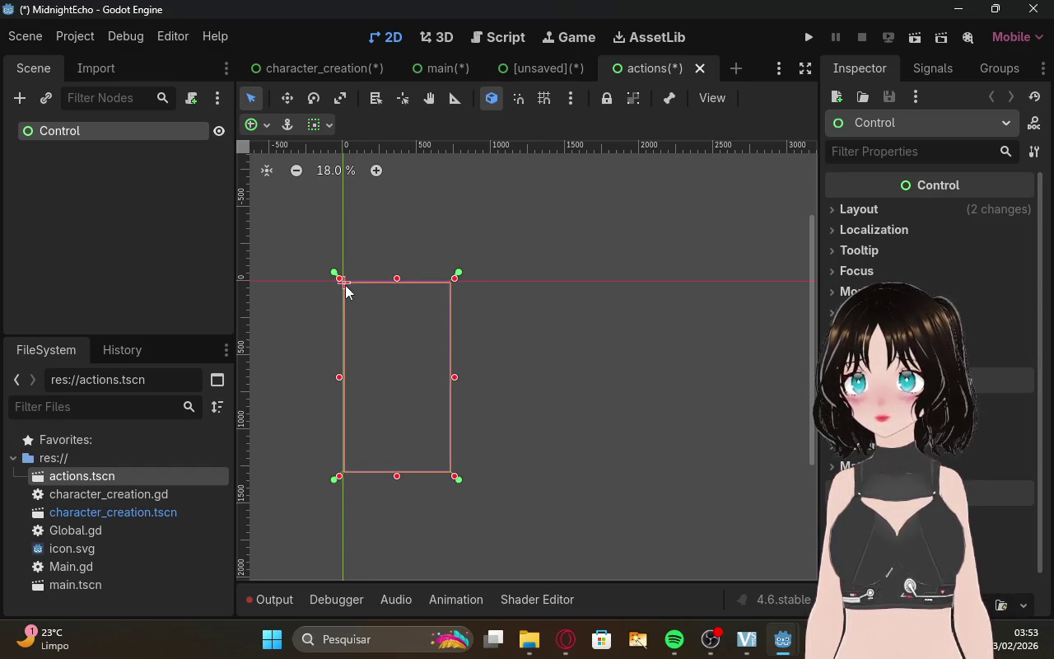
left_click(560, 247)
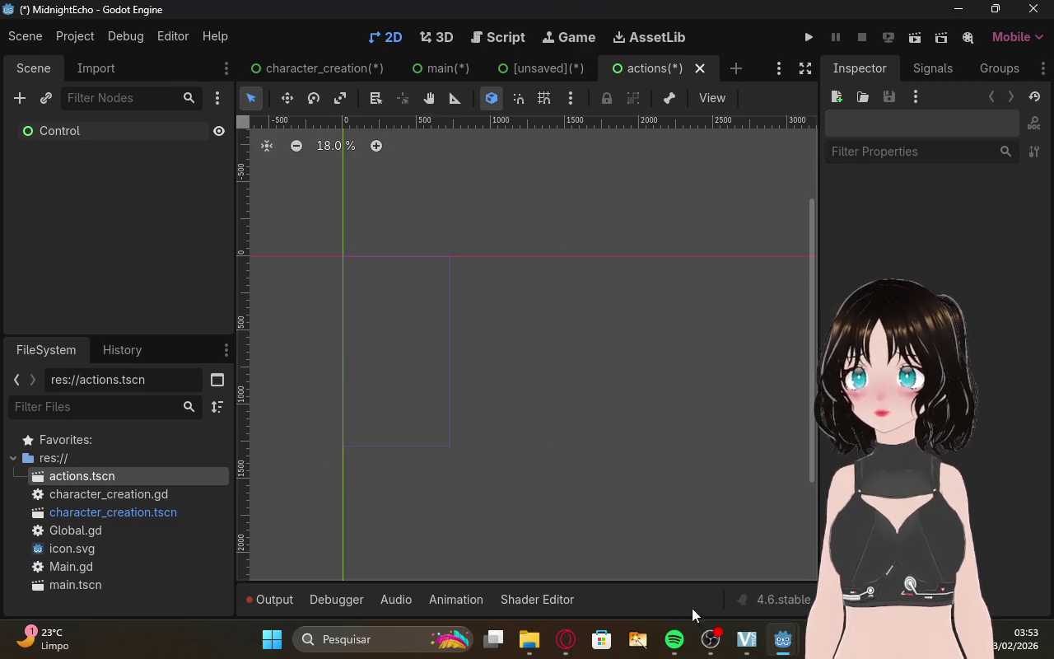
left_click(565, 639)
Tell ChatGPT the scene was created by sending 'foi criada'.
scroll(634, 350, "down", 2)
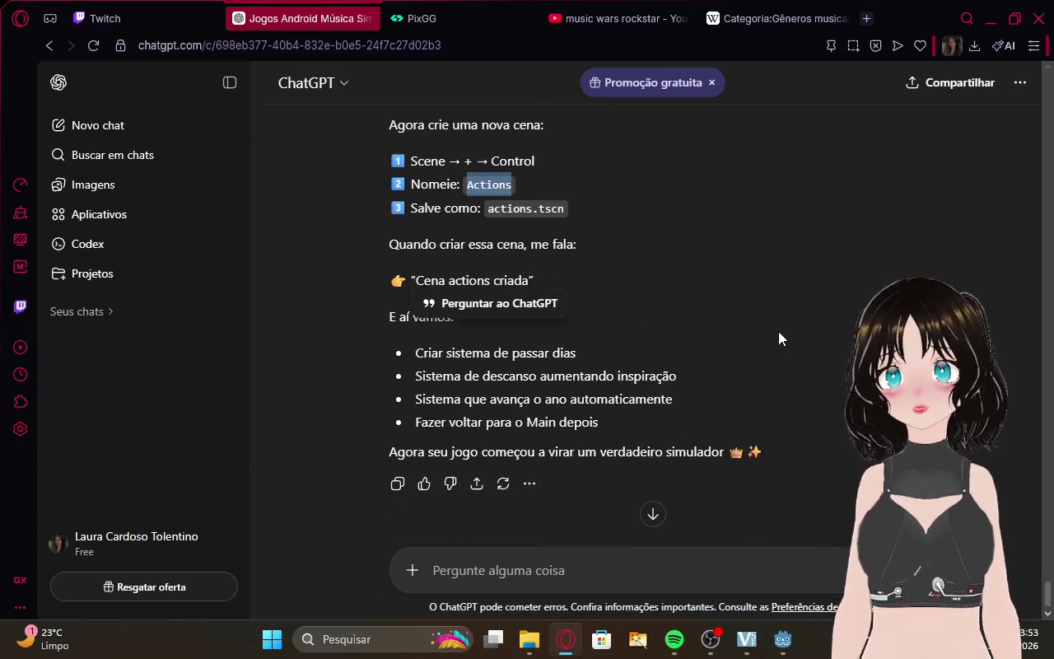
left_click(767, 269)
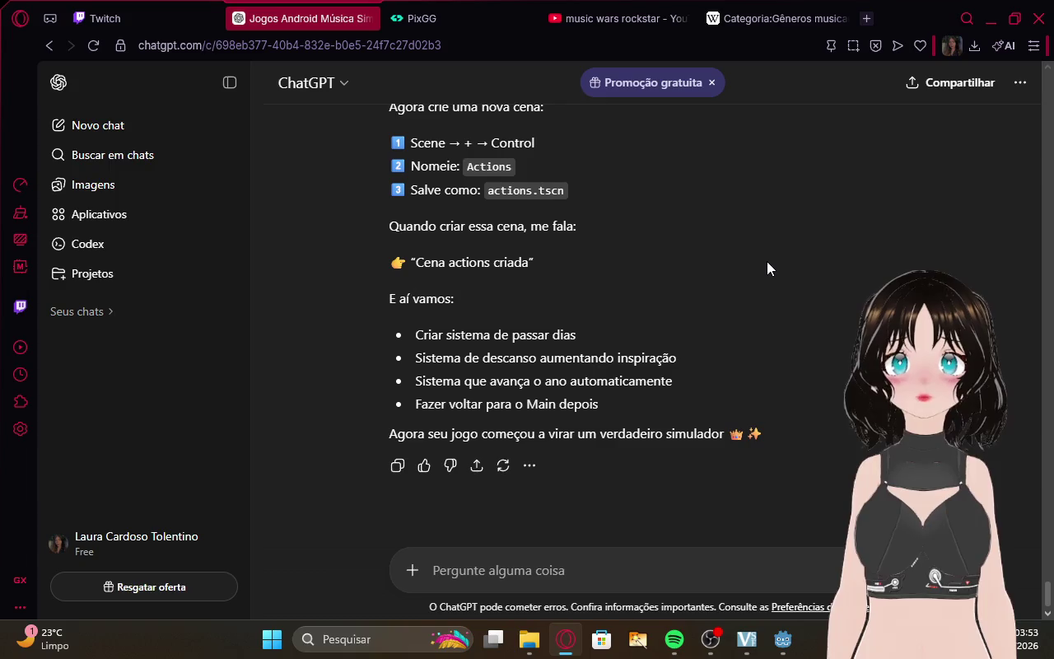
left_click(586, 567)
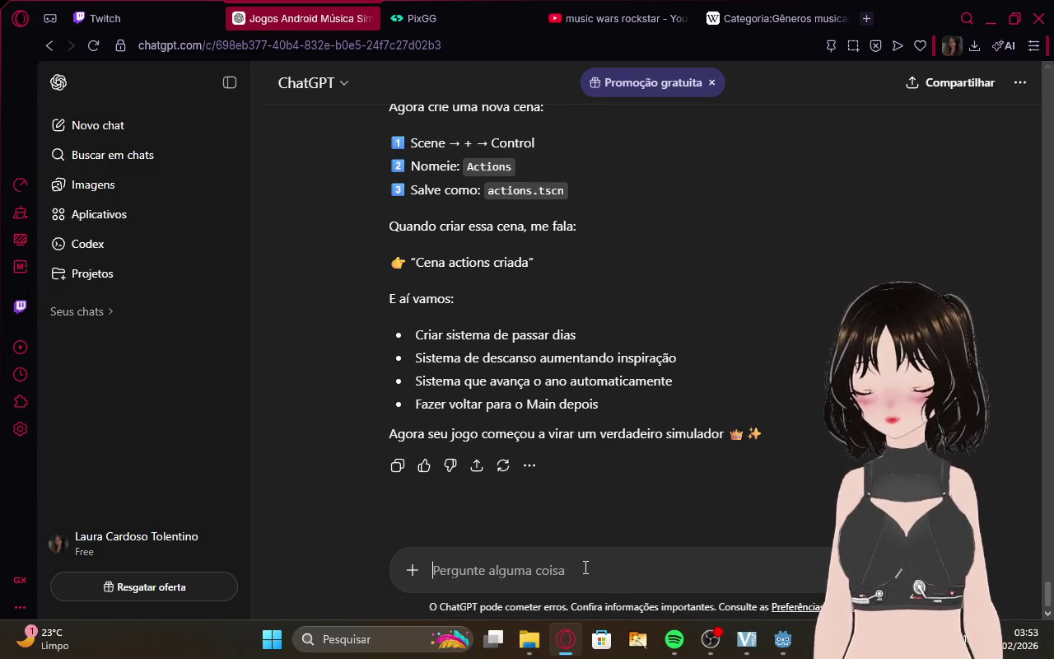
type("foi cria")
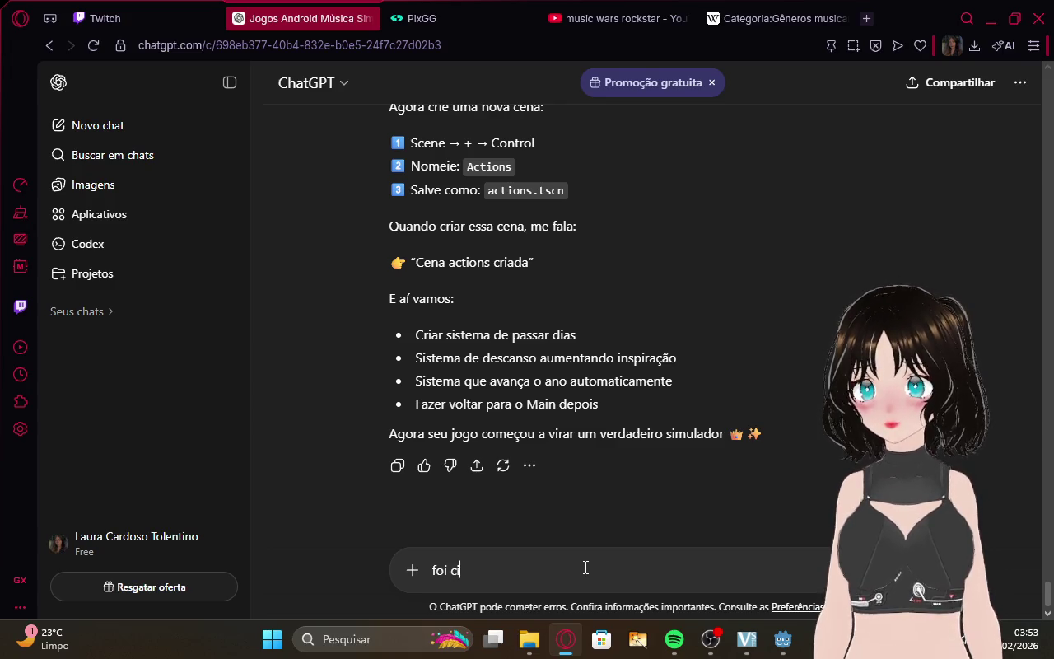
type("da")
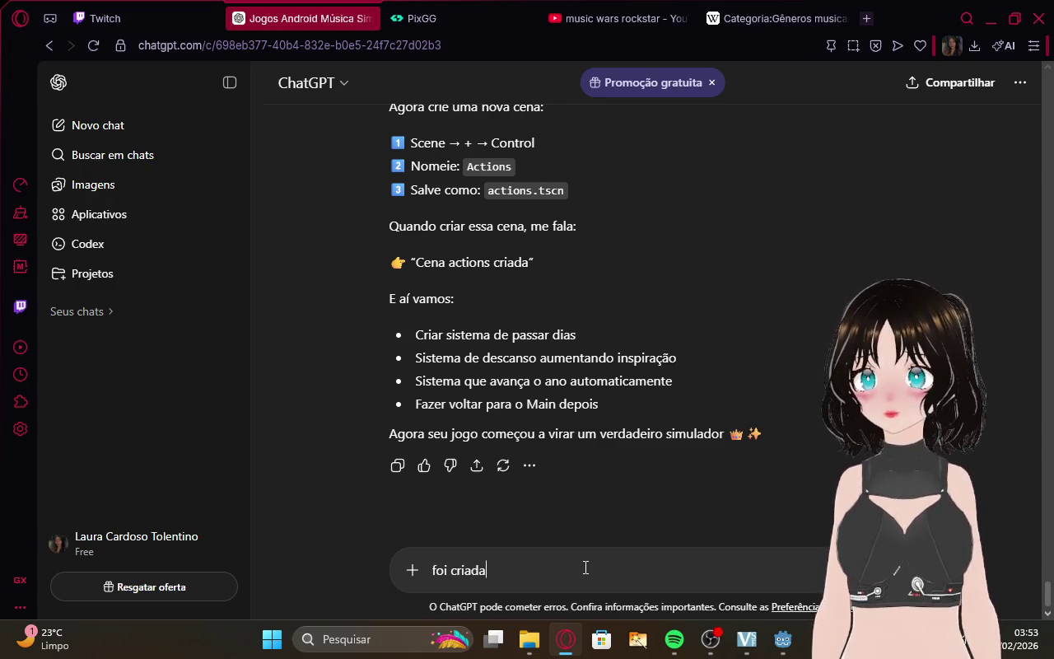
key("Return")
key("ctrl+shift+Tab")
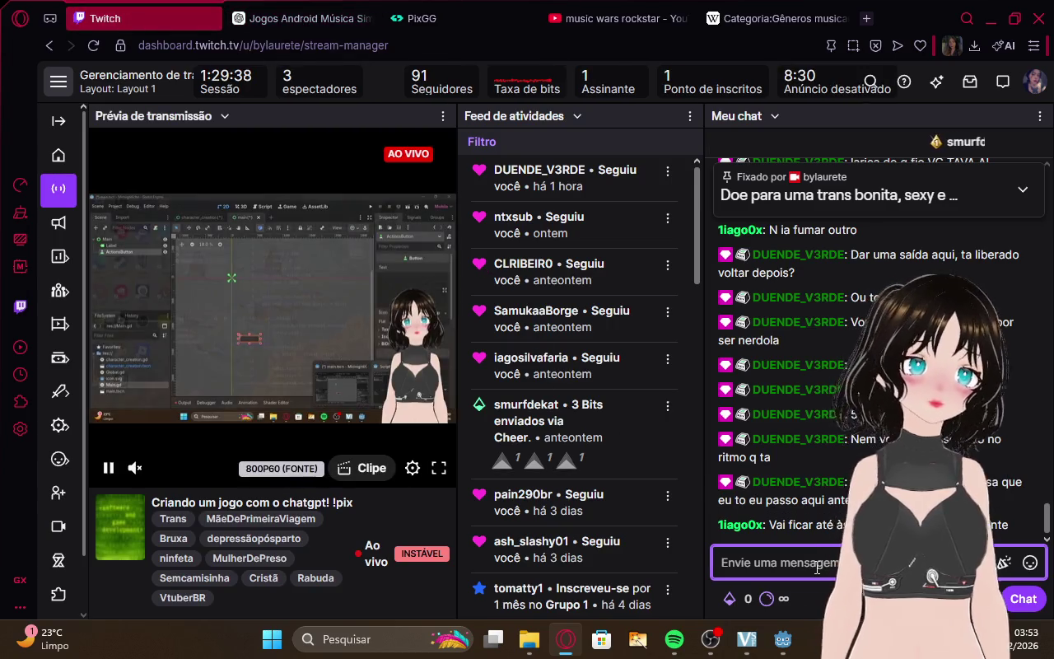
Read the reply's ESTRUTURA DA CENA layout: a VBoxContainer holding nine buttons.
left_click(293, 10)
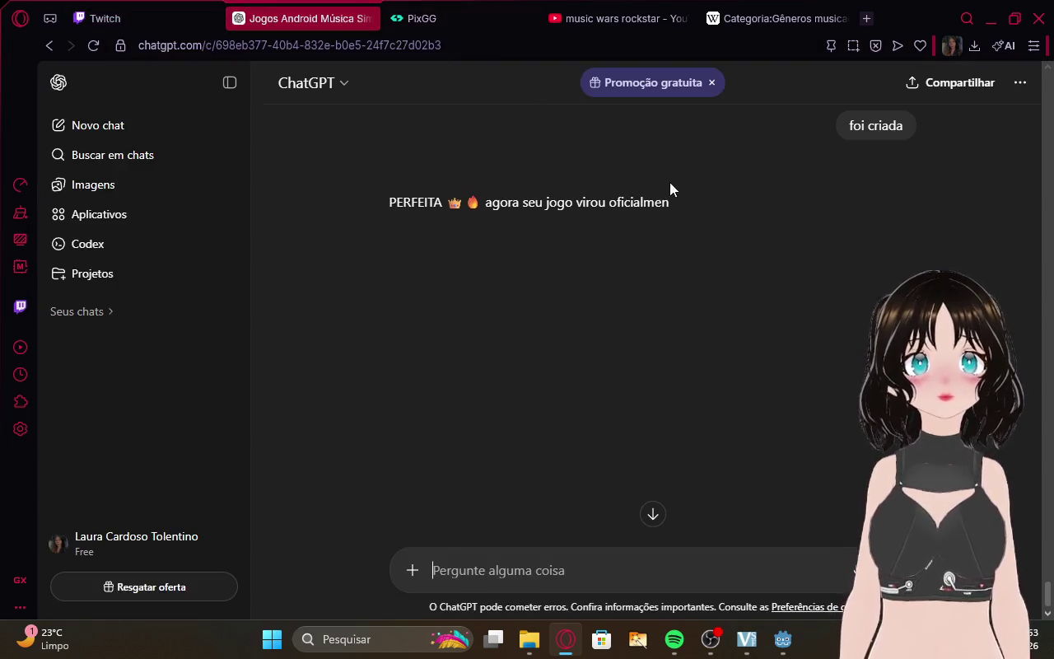
scroll(747, 264, "down", 1)
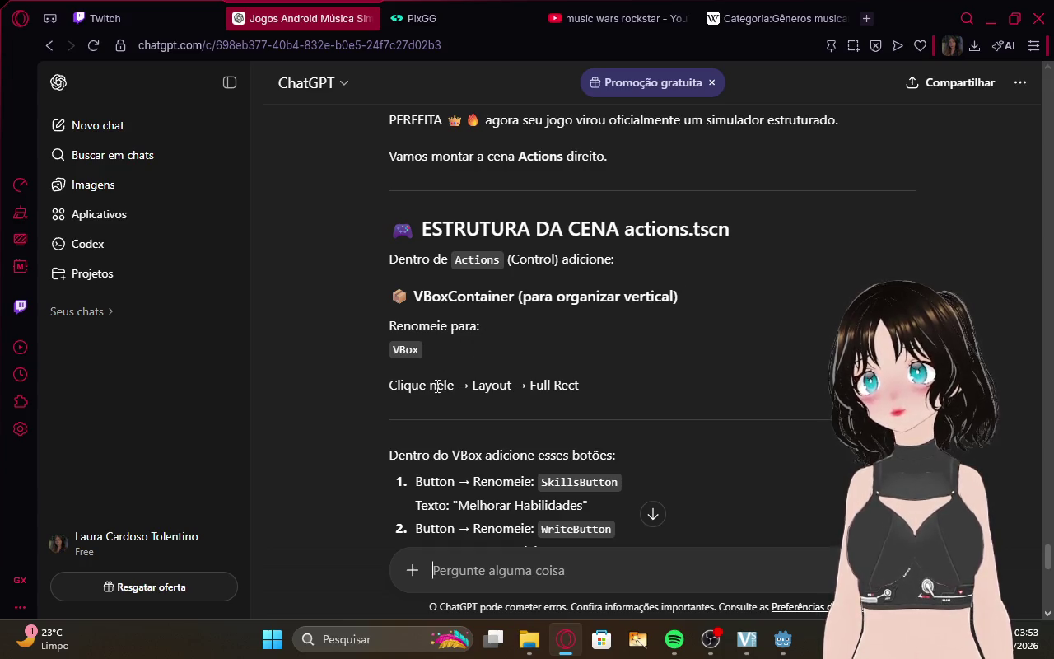
scroll(765, 395, "down", 20)
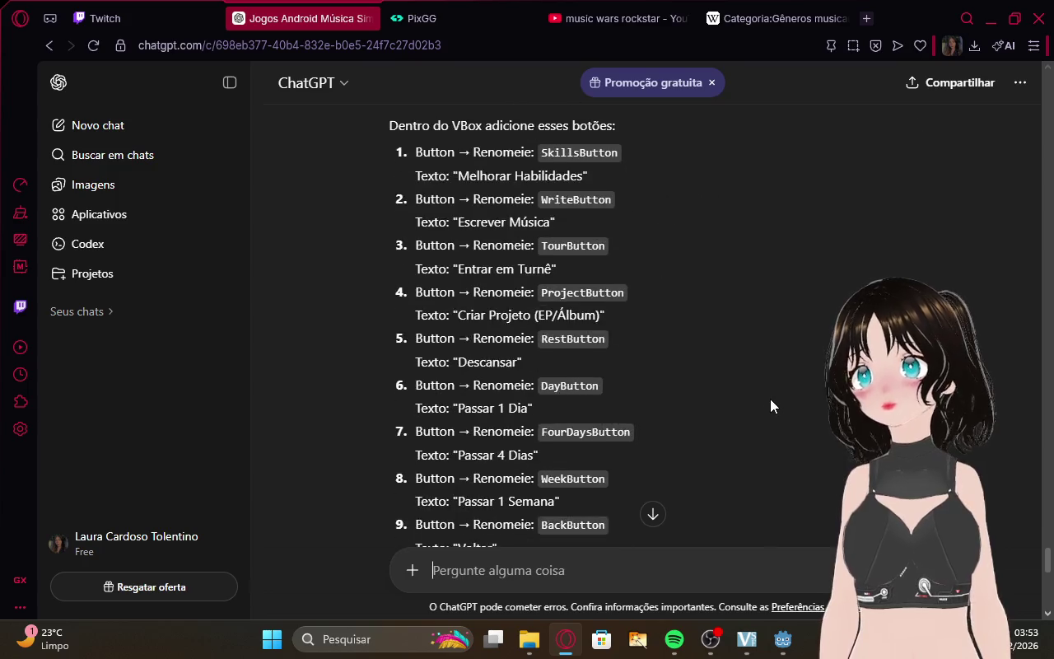
scroll(773, 373, "down", 5)
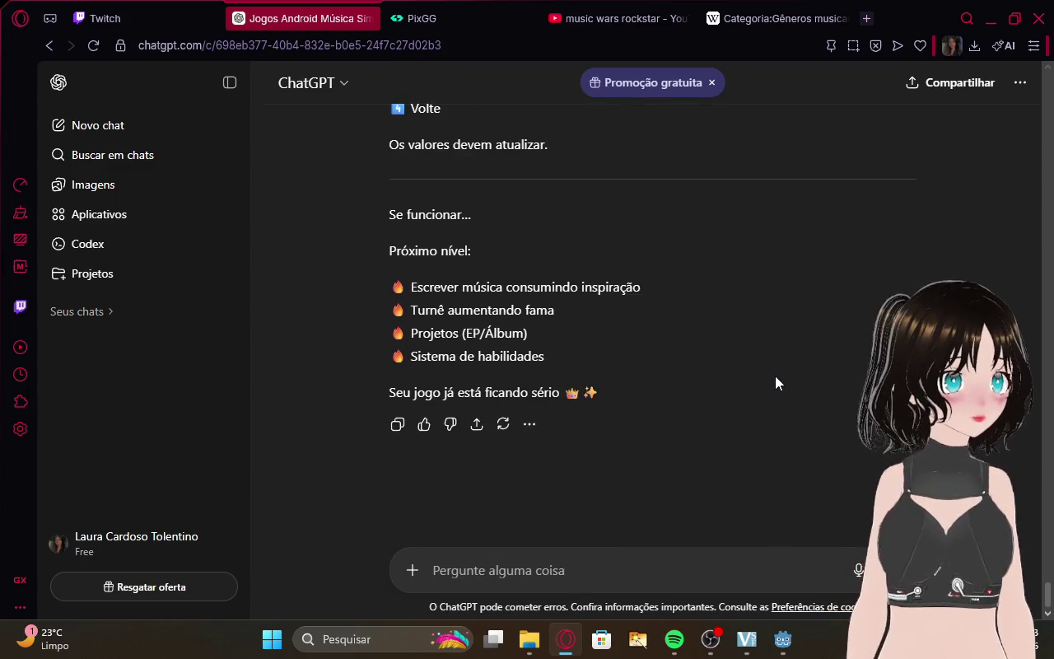
scroll(775, 376, "up", 20)
scroll(775, 381, "up", 12)
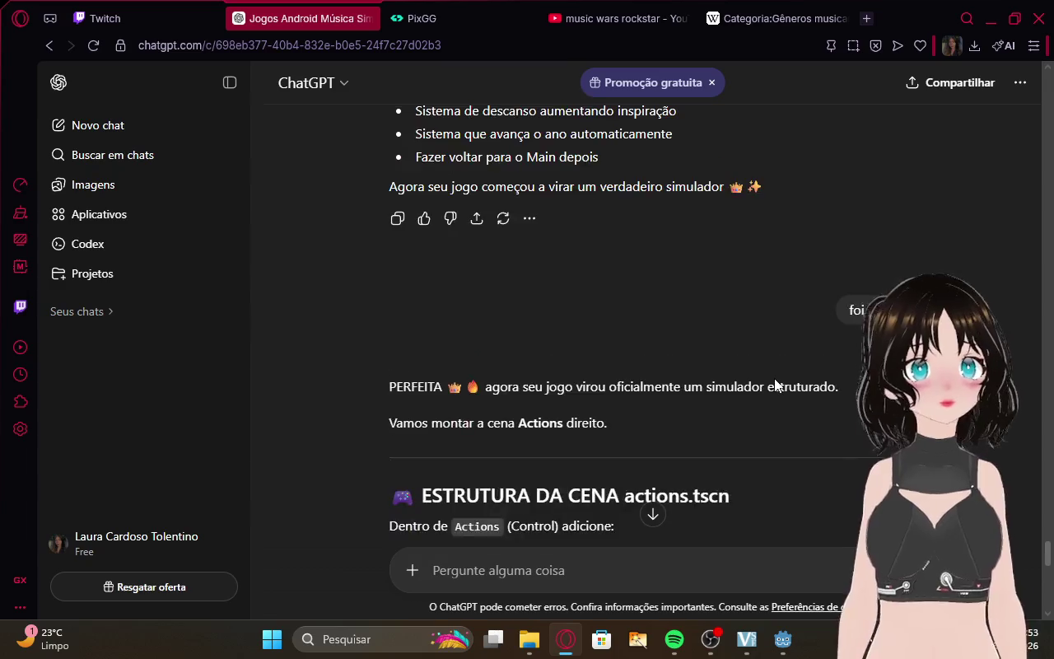
scroll(741, 509, "down", 4)
left_click(94, 7)
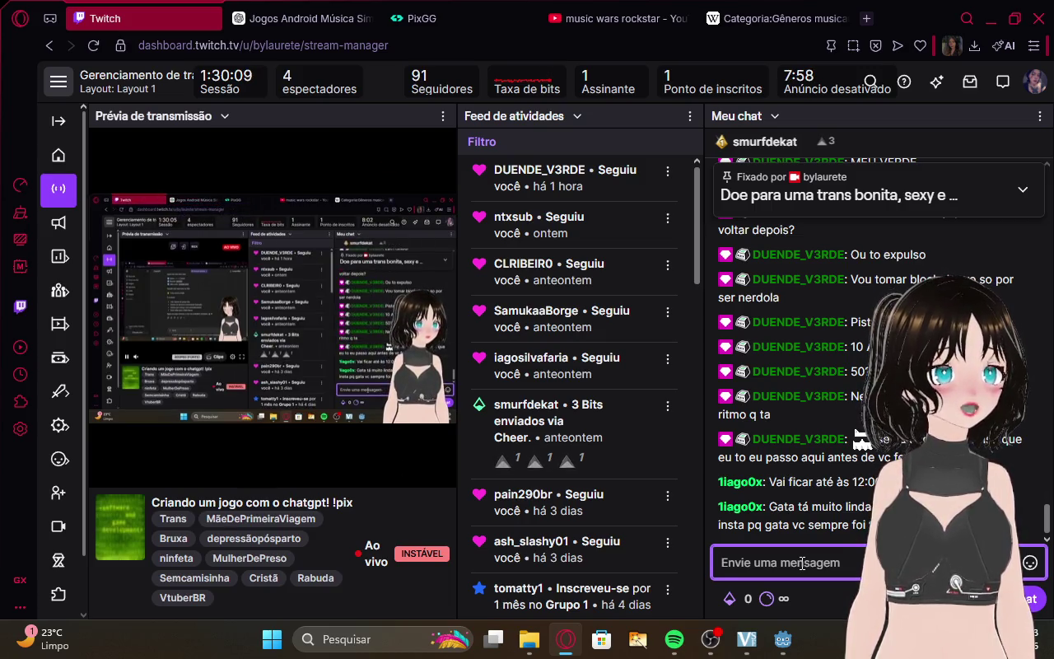
Go back to ChatGPT's reply and highlight the word 'VBoxContainer'.
left_click(300, 18)
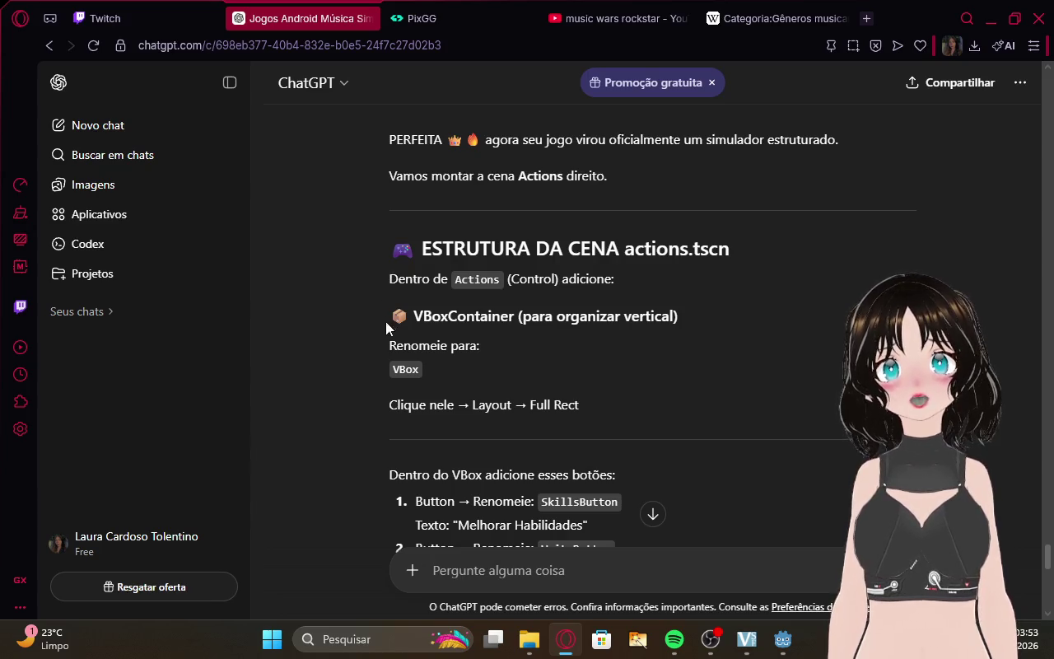
left_click_drag(459, 305, 530, 298)
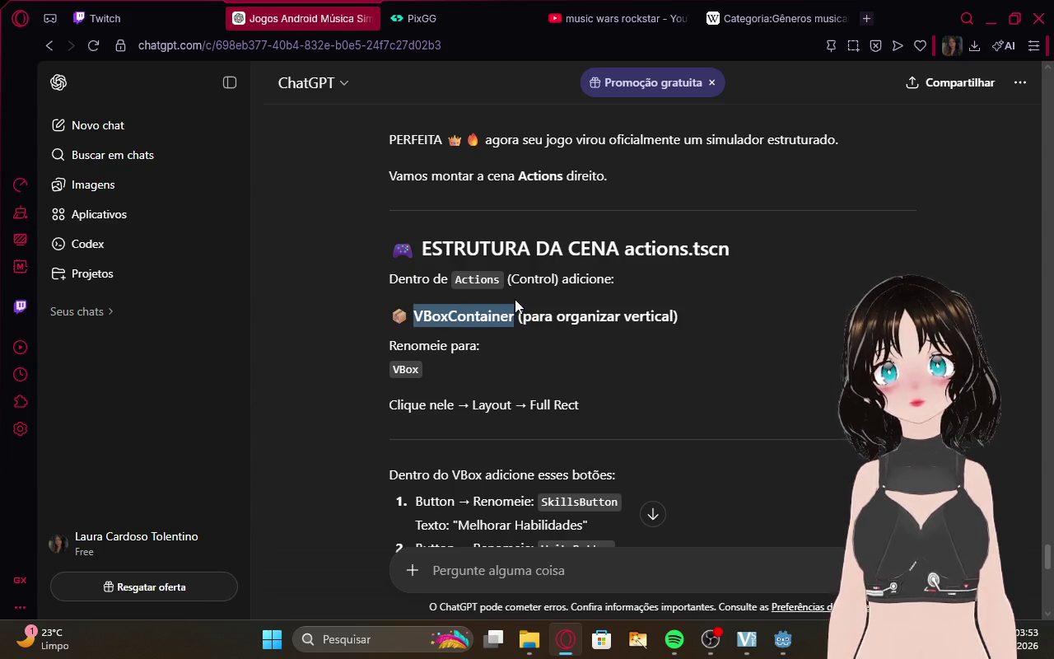
left_click(781, 302)
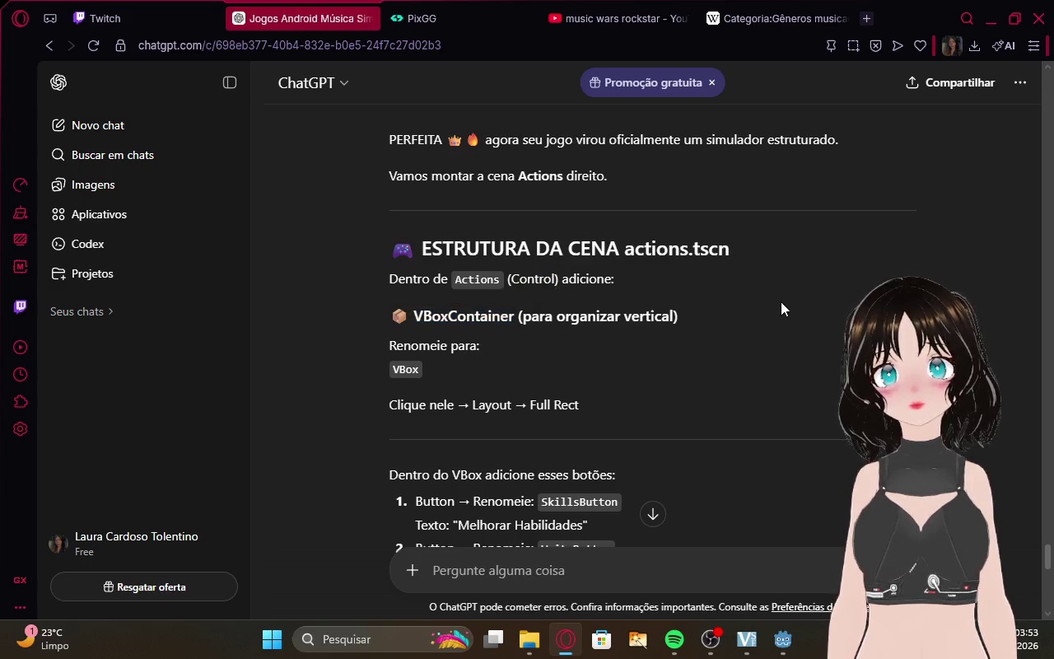
Bring Godot's script editor and then the main editor window to the front.
mouse_move(797, 651)
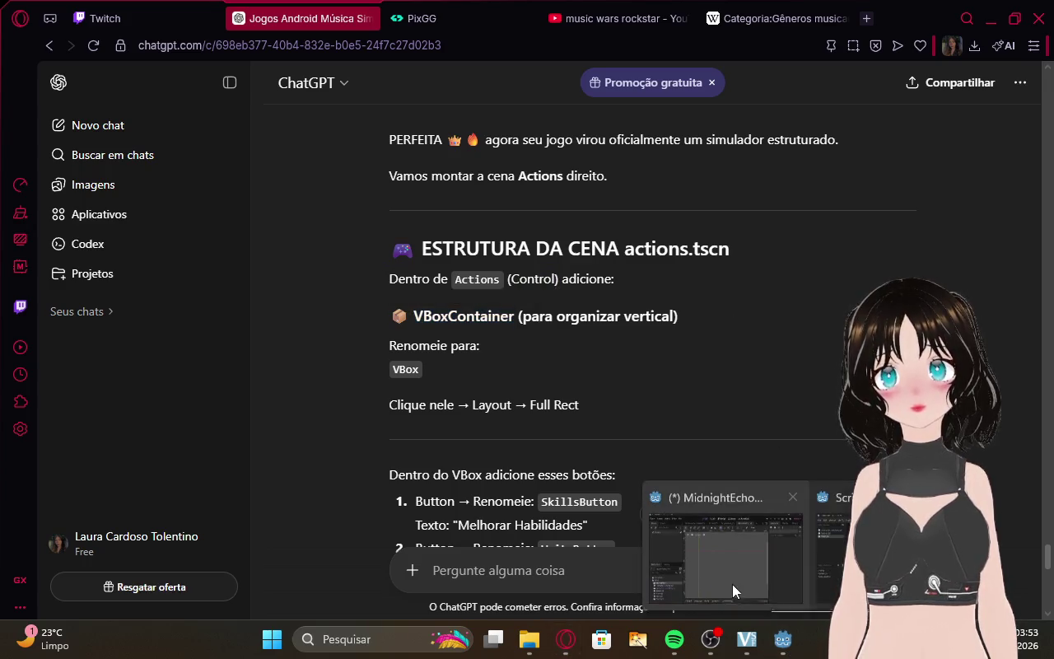
left_click(797, 562)
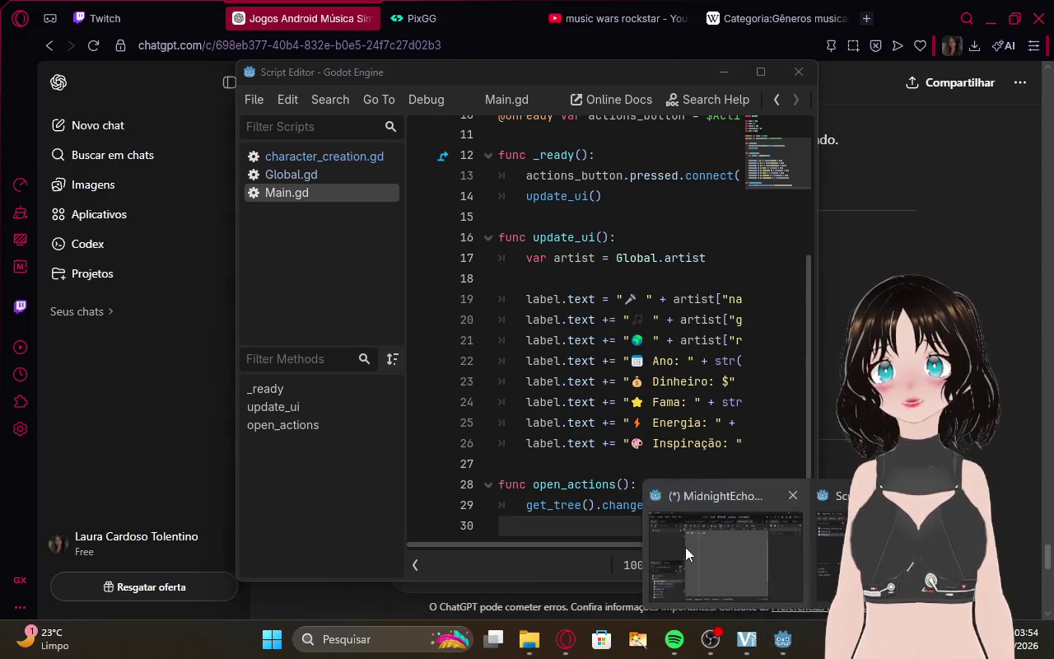
left_click(685, 547)
Start adding a child node under the Control root, glancing at ChatGPT's instructions.
left_click(150, 132)
right_click(134, 130)
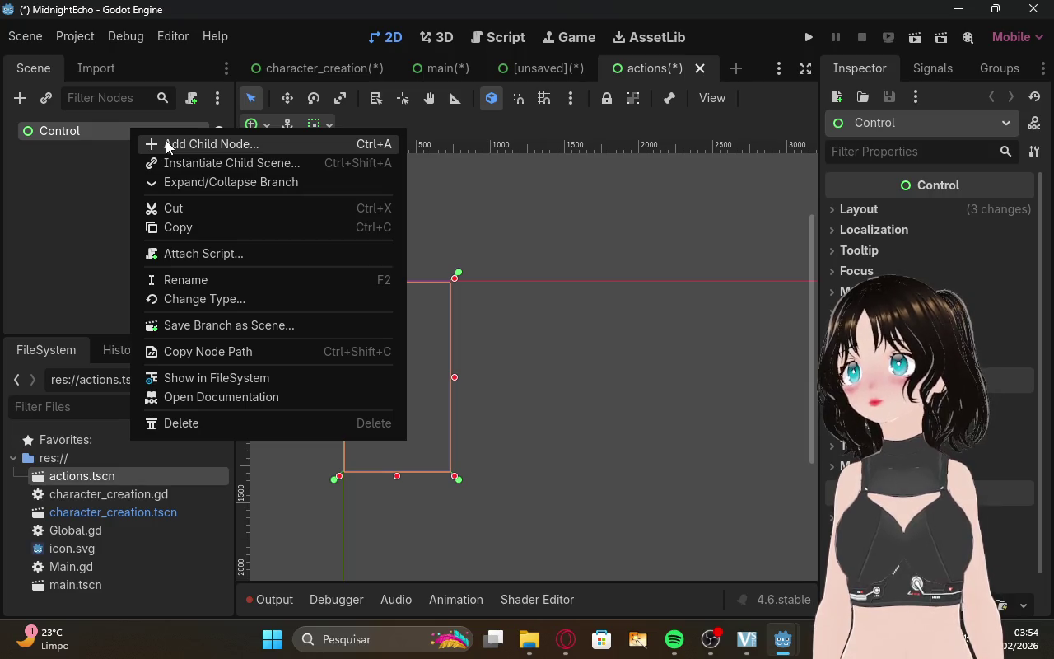
left_click(168, 145)
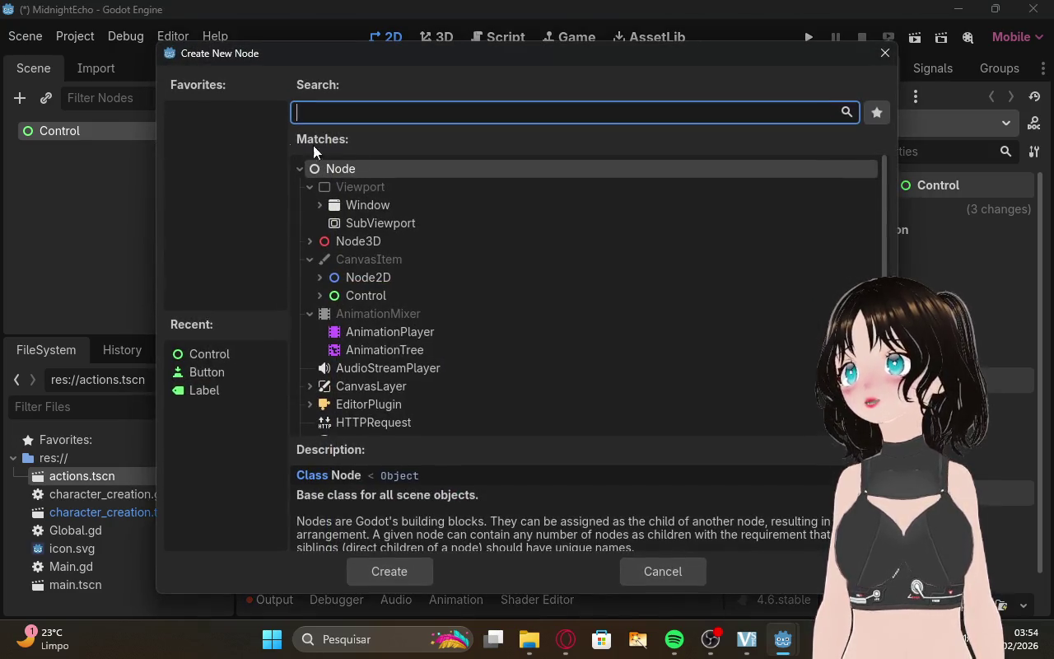
left_click(559, 636)
mouse_move(786, 641)
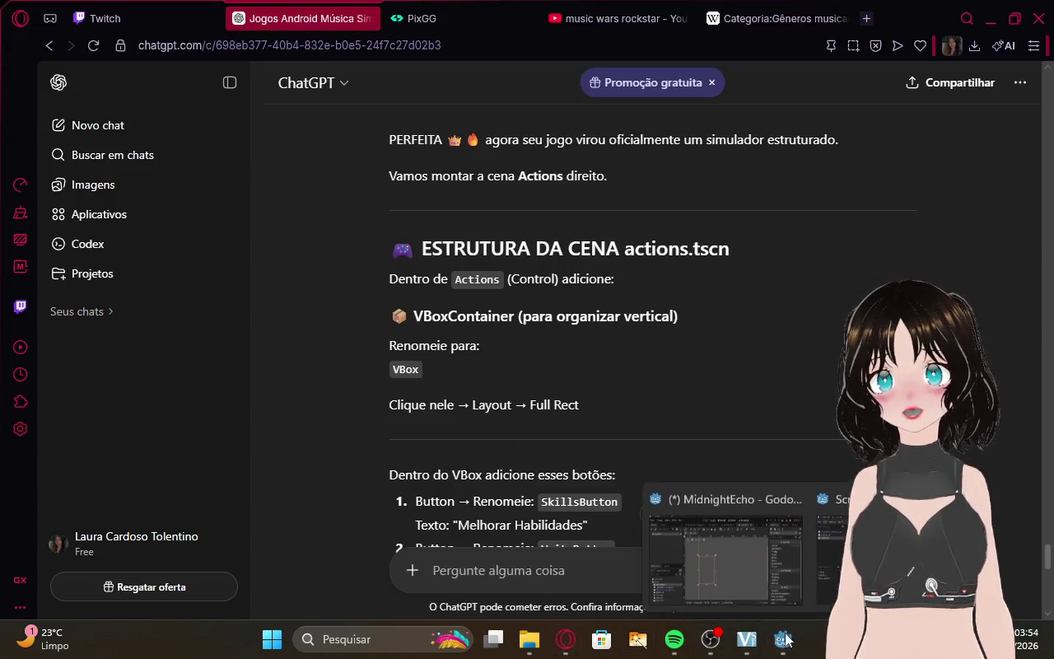
left_click(873, 548)
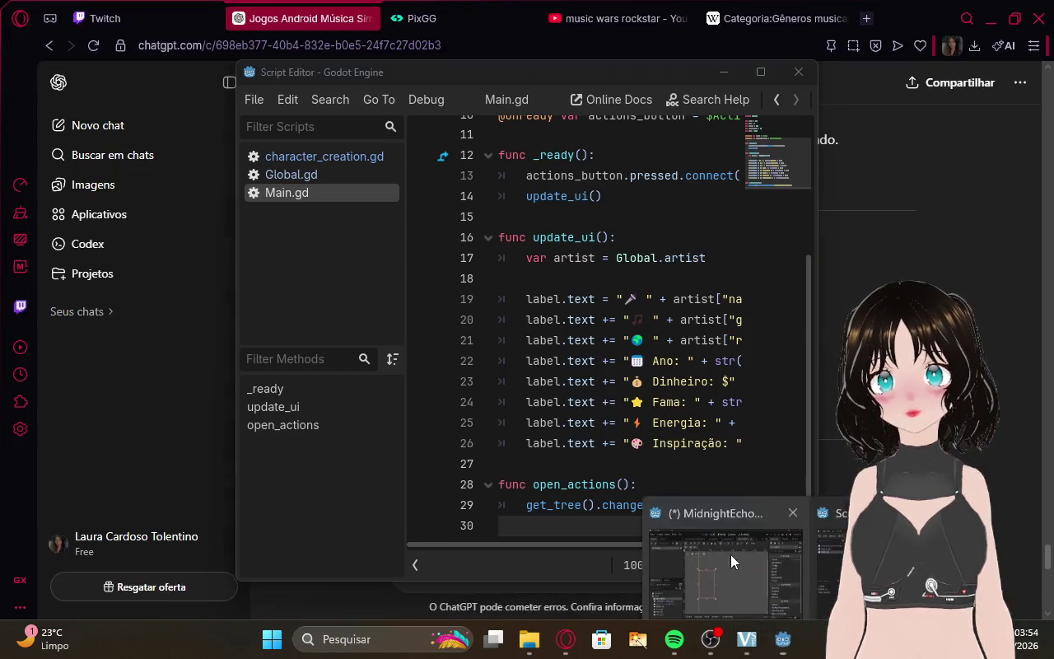
left_click(730, 554)
Search 'vb' and create a VBoxContainer under Control.
scroll(407, 268, "down", 5)
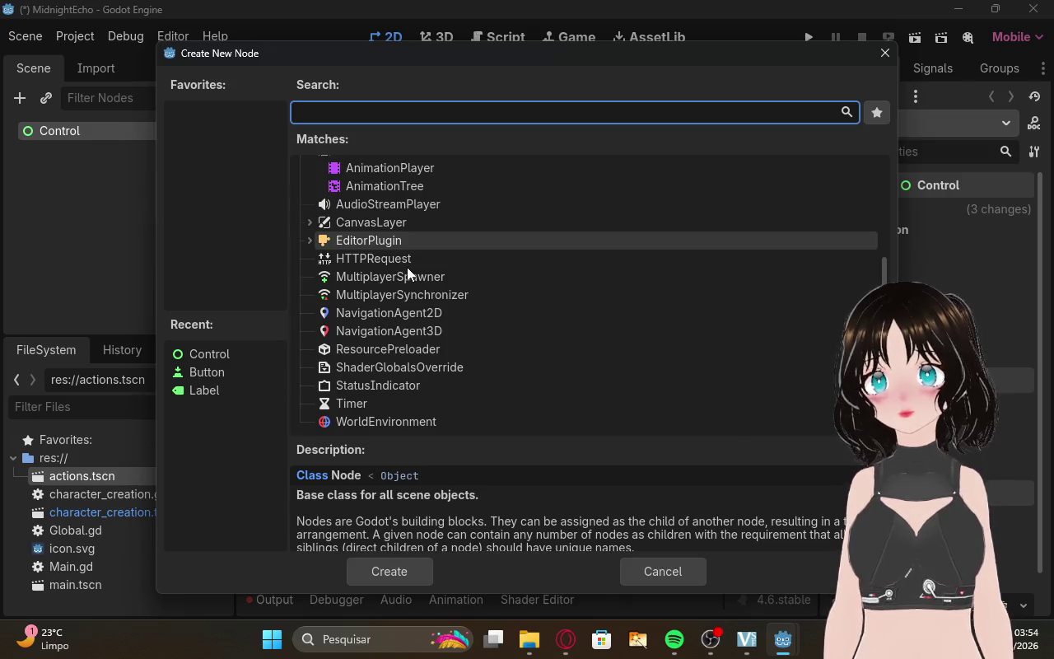
scroll(406, 267, "up", 5)
type("vb")
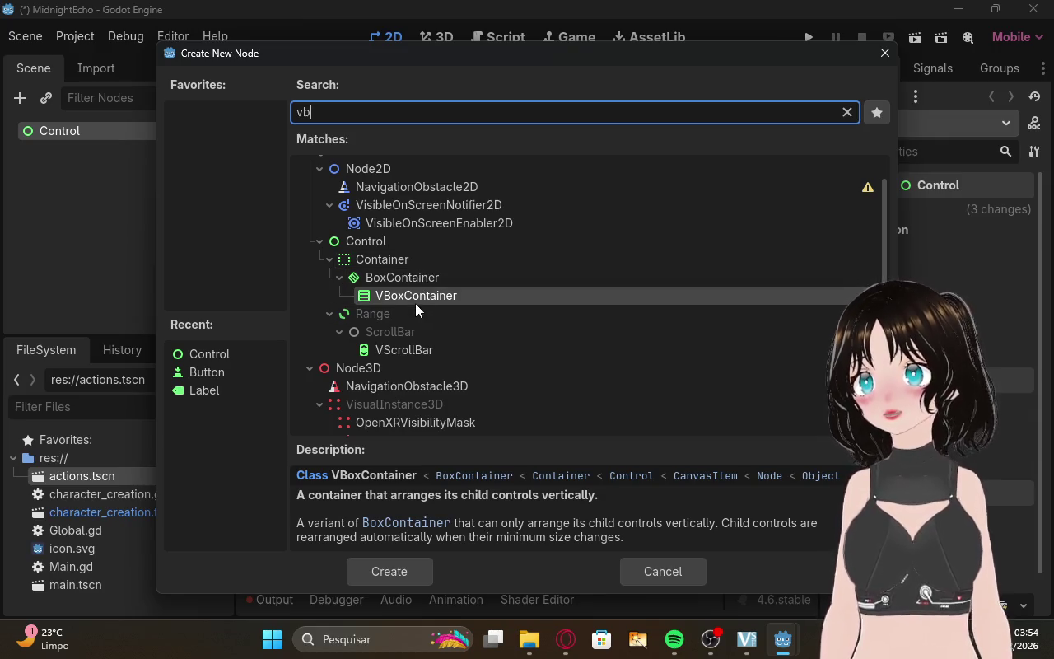
left_click(404, 302)
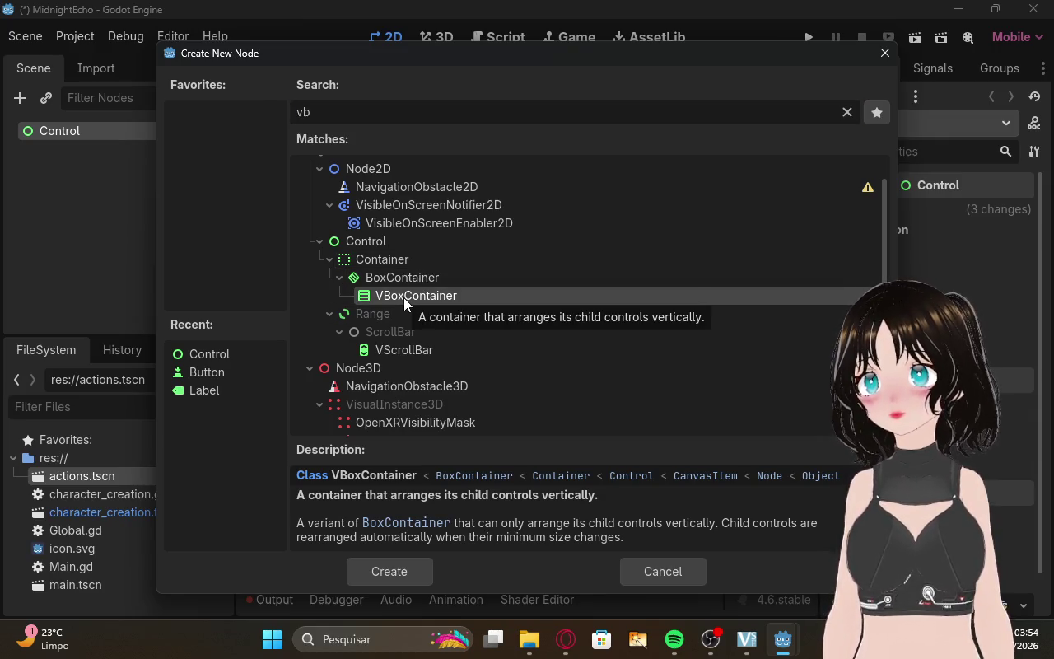
left_click(394, 570)
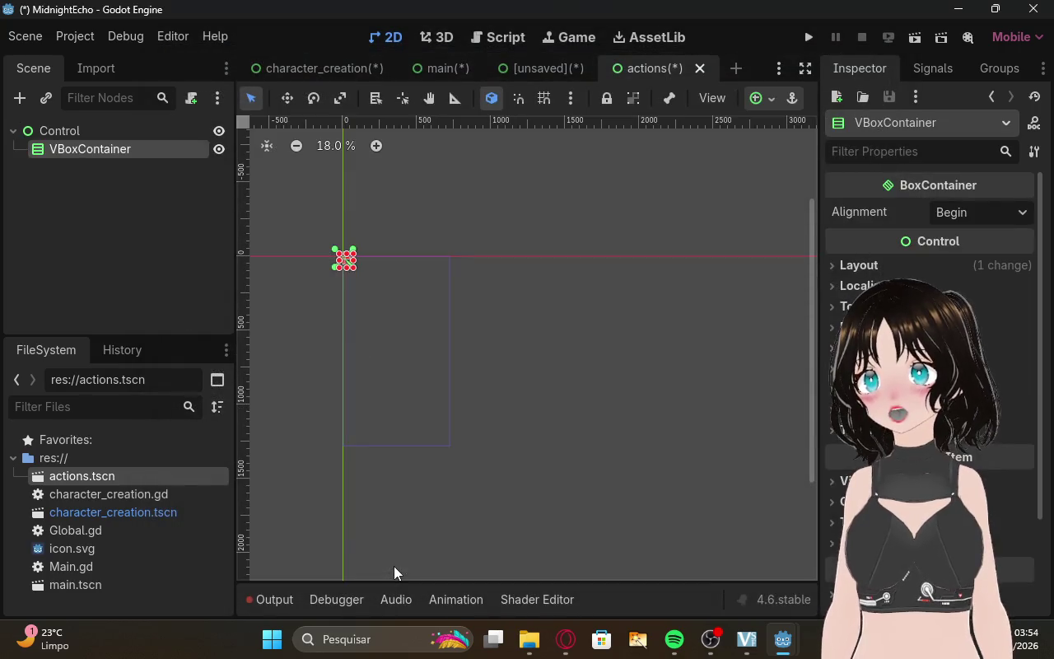
Recheck ChatGPT, then return to Godot and start renaming the VBoxContainer.
left_click(563, 640)
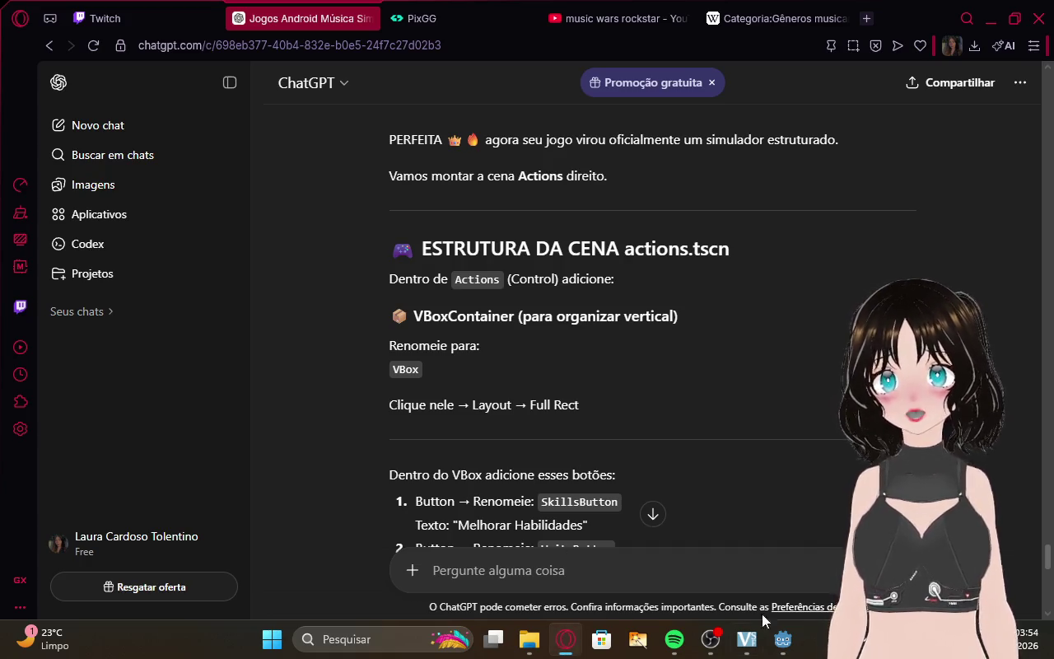
mouse_move(783, 651)
left_click(730, 582)
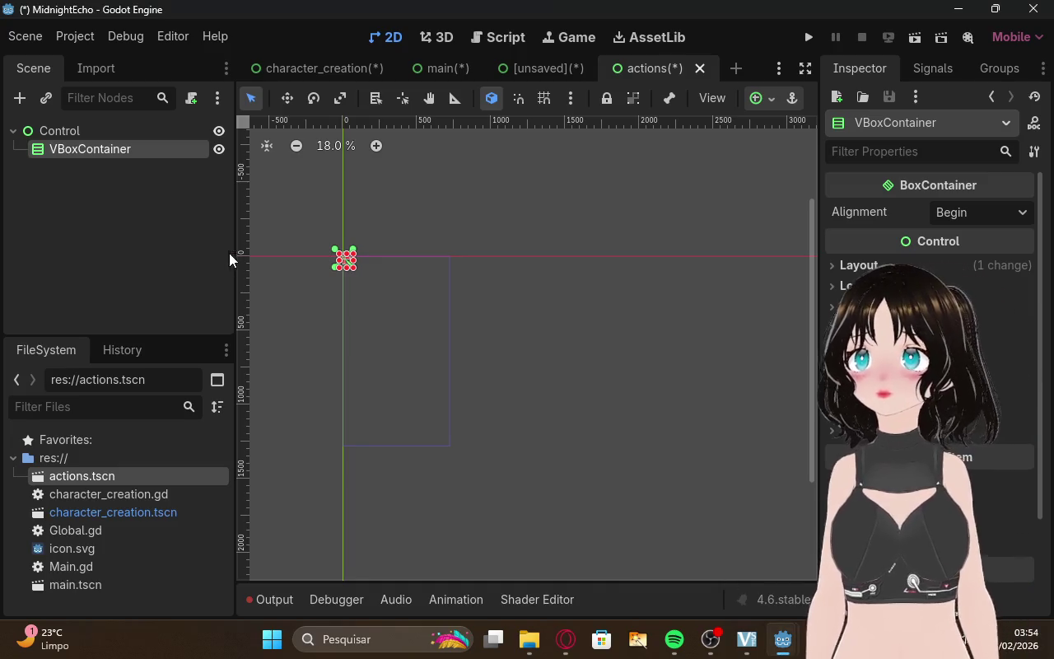
double_click(142, 150)
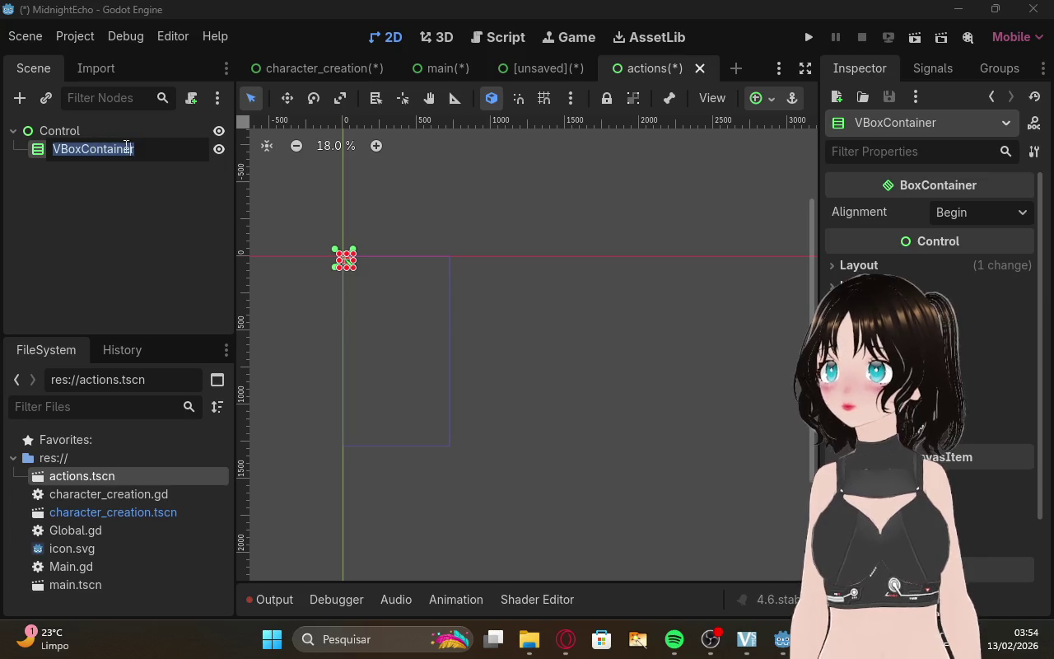
Rename the VBoxContainer to 'VBox' and drag it into a tall rectangle from the origin.
left_click(160, 149)
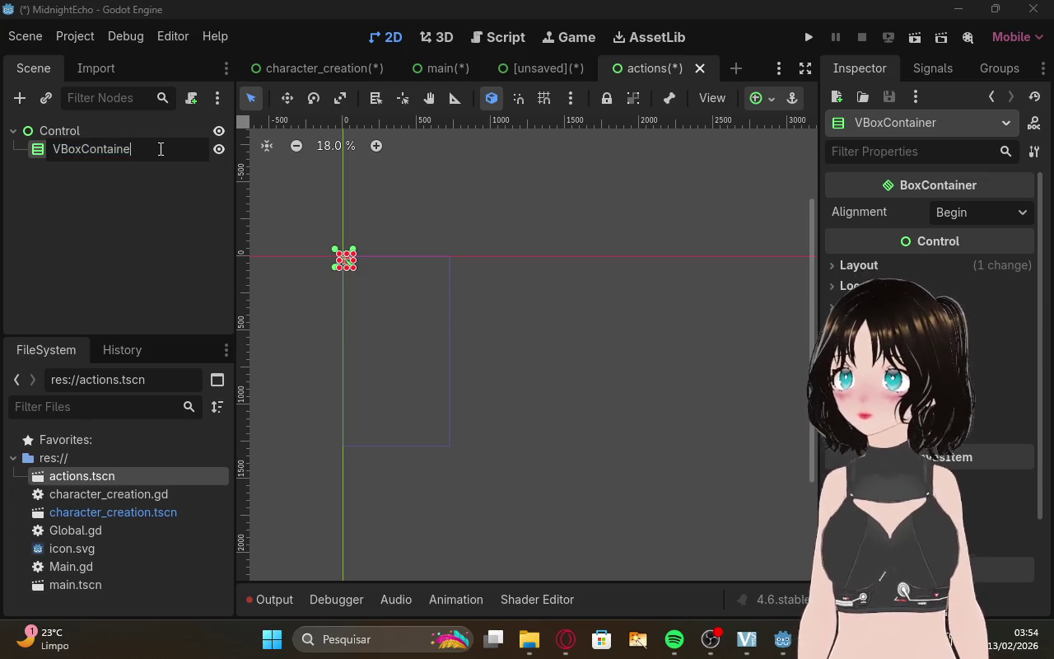
key("Return")
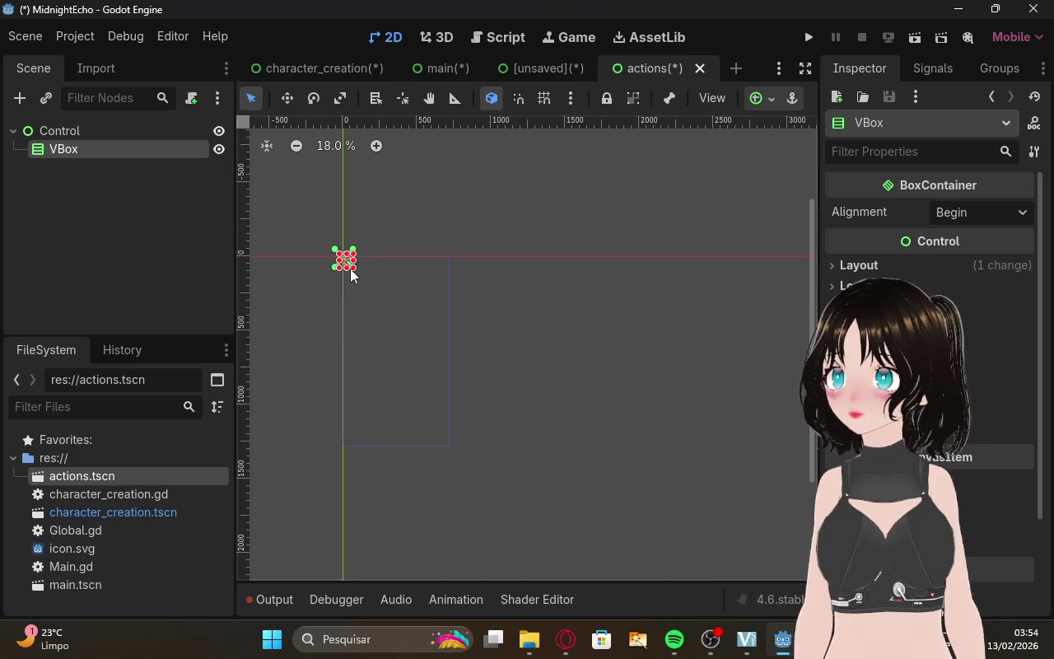
mouse_move(364, 282)
left_mouse_down()
mouse_move(454, 433)
mouse_move(394, 356)
mouse_move(453, 451)
left_mouse_up()
left_click(159, 281)
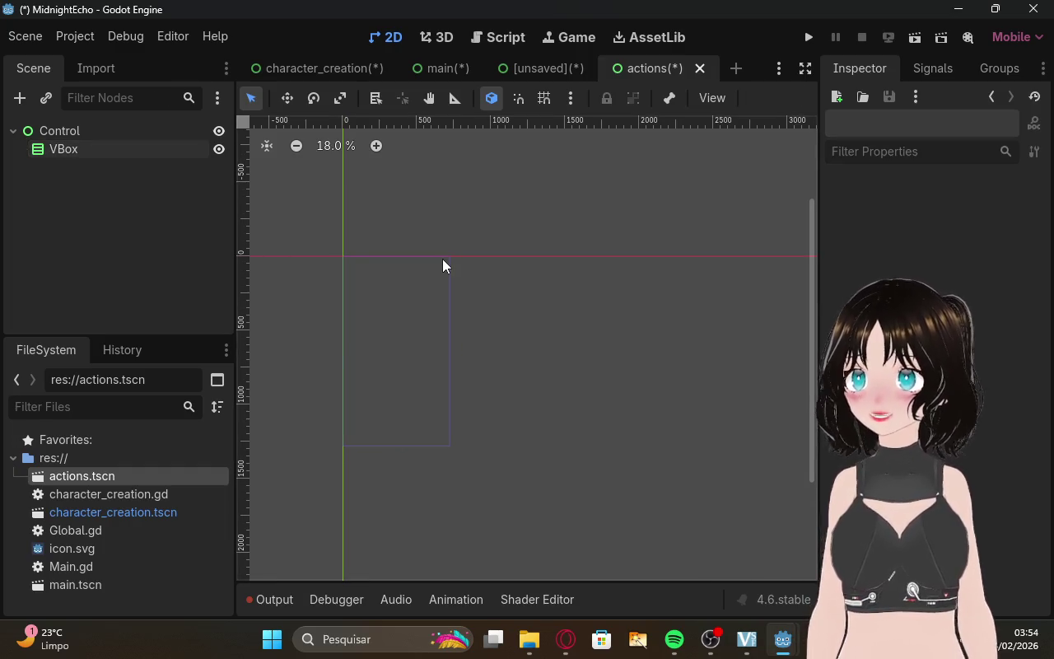
key("alt+Tab")
Check the Twitch dashboard and ChatGPT's VBox layout step, then return to Godot.
left_click(107, 6)
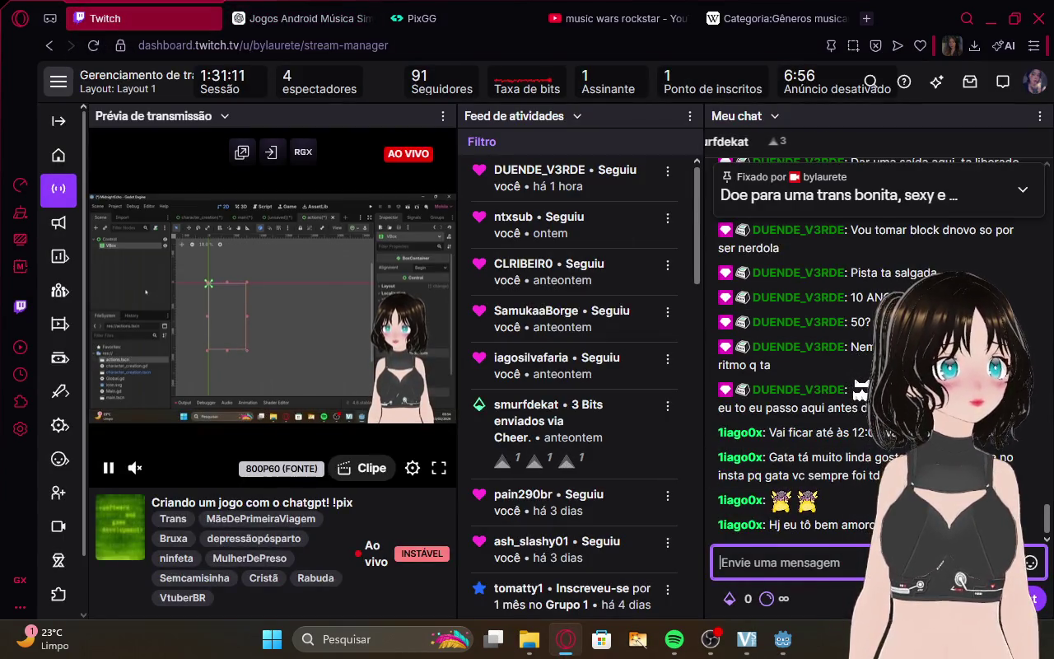
mouse_move(783, 639)
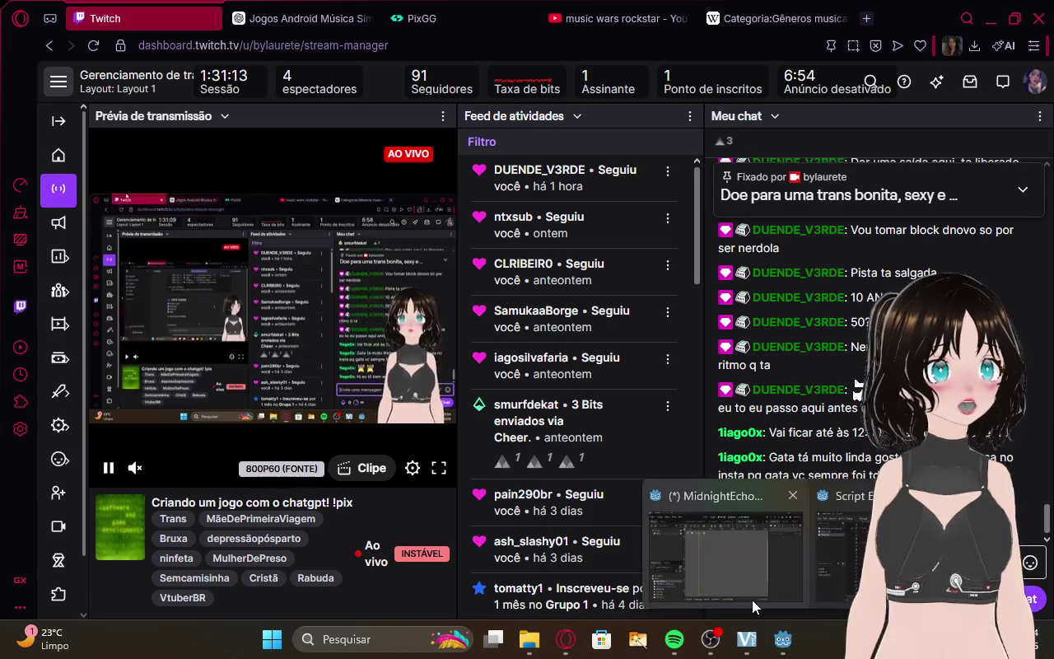
left_click(751, 599)
key("alt+Tab")
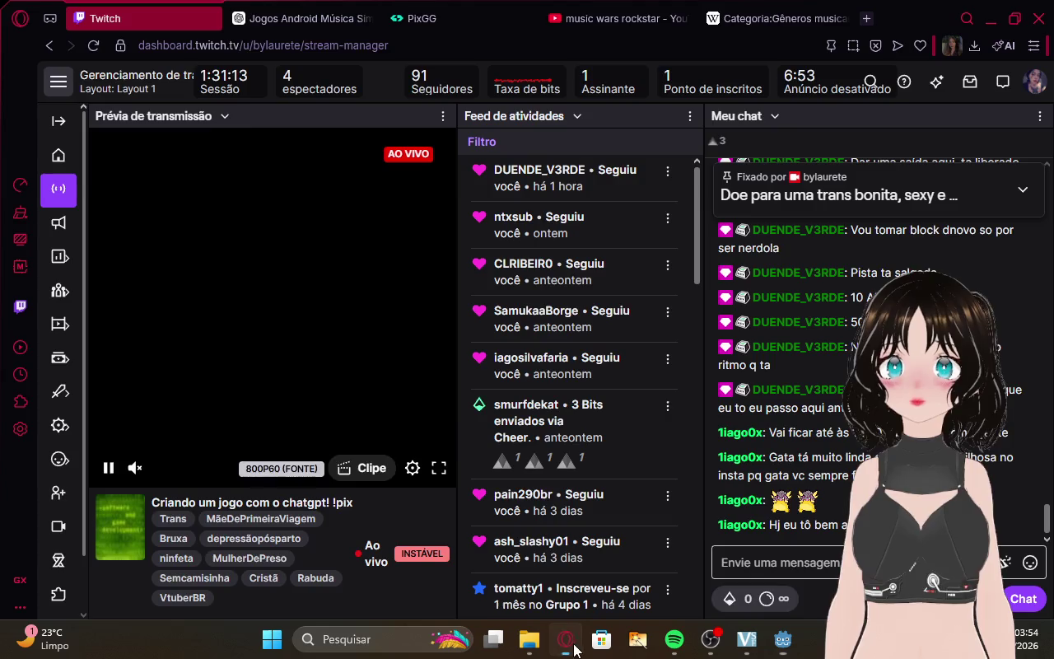
left_click(303, 18)
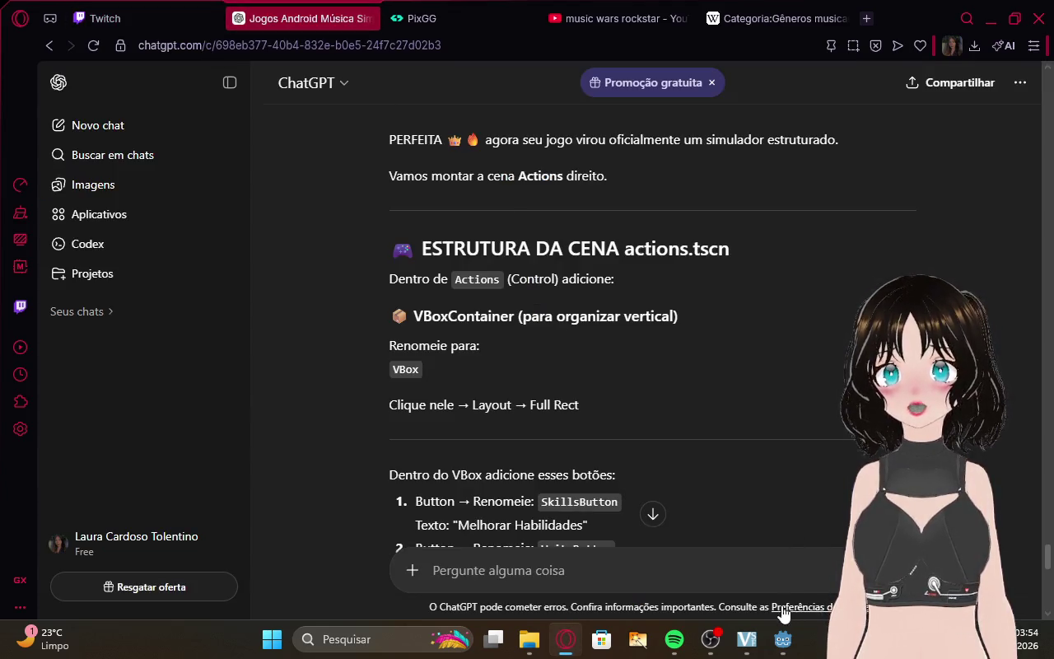
mouse_move(784, 639)
left_click(812, 552)
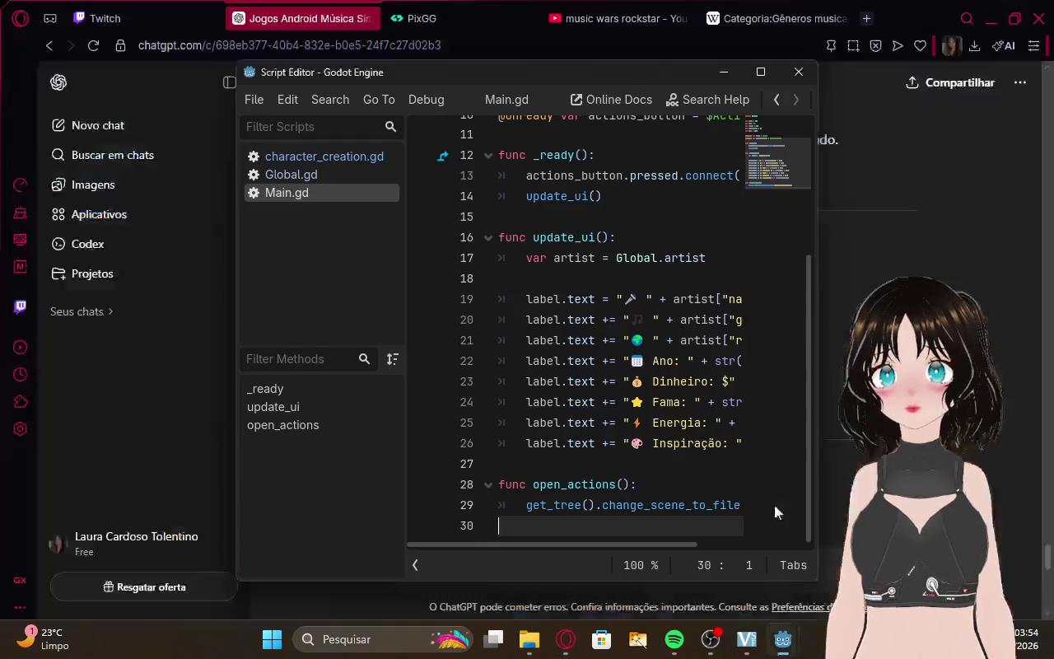
left_click(749, 569)
Select the VBox and expand its Layout properties in the Inspector.
left_click(376, 292)
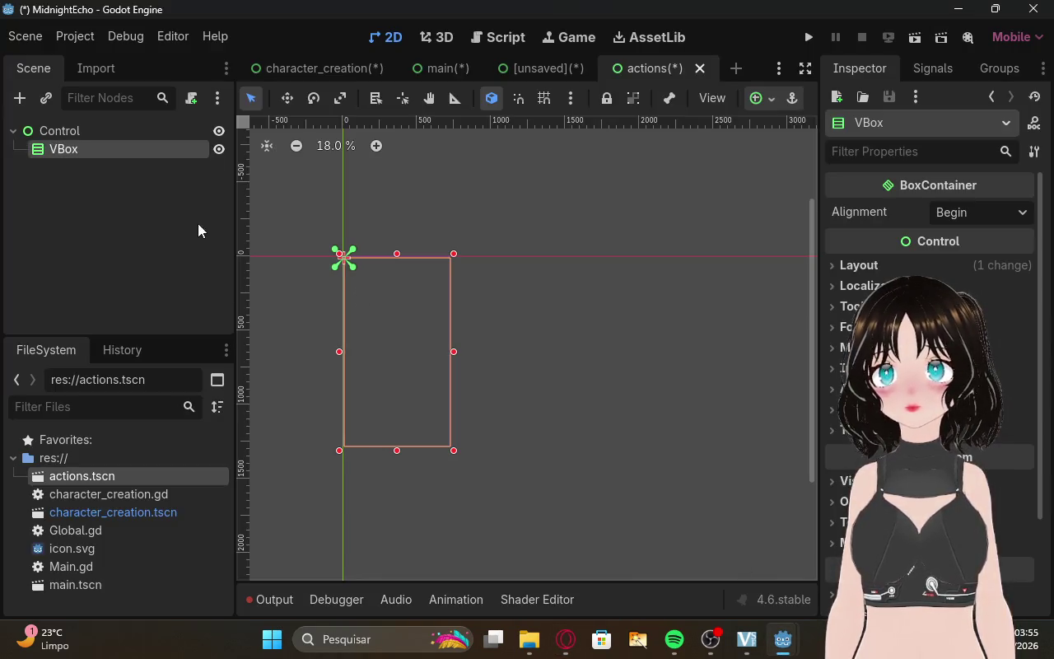
left_click(833, 264)
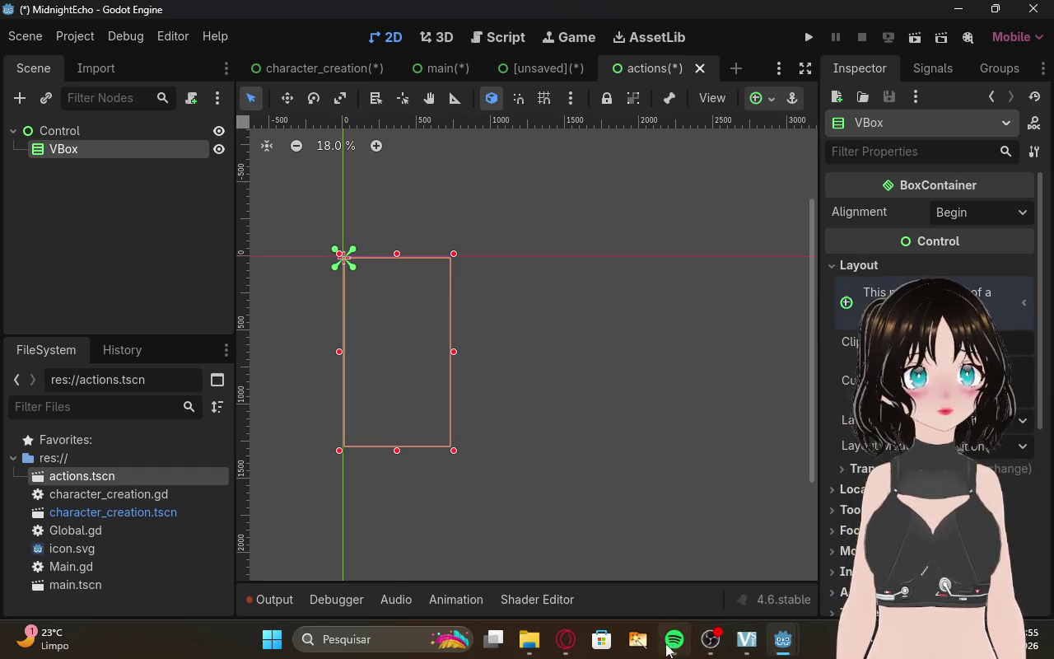
left_click(555, 639)
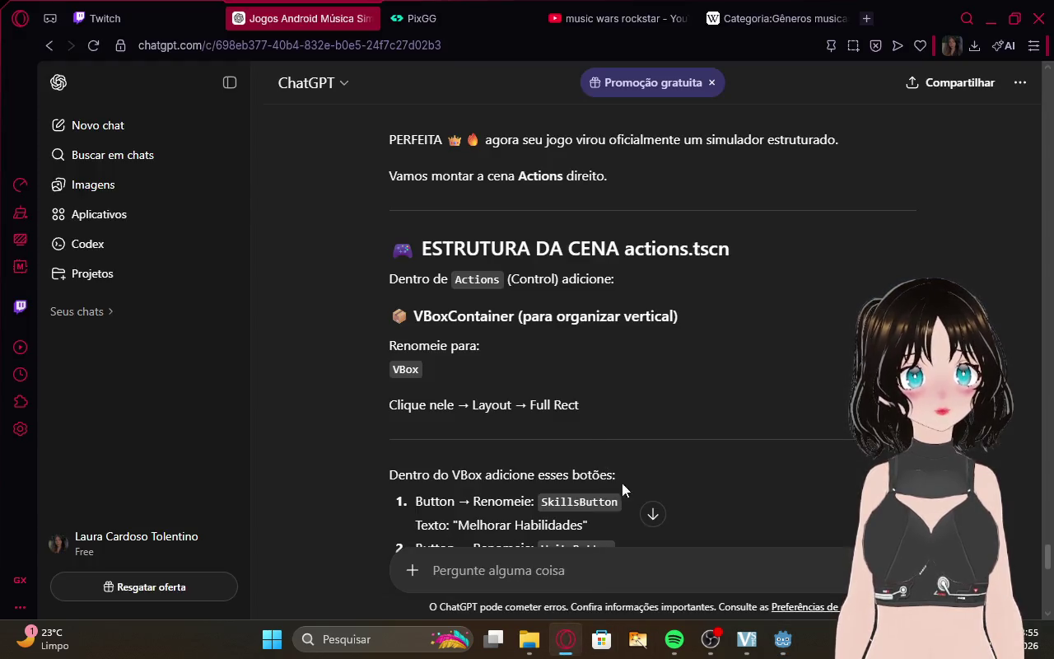
mouse_move(787, 643)
left_click(836, 576)
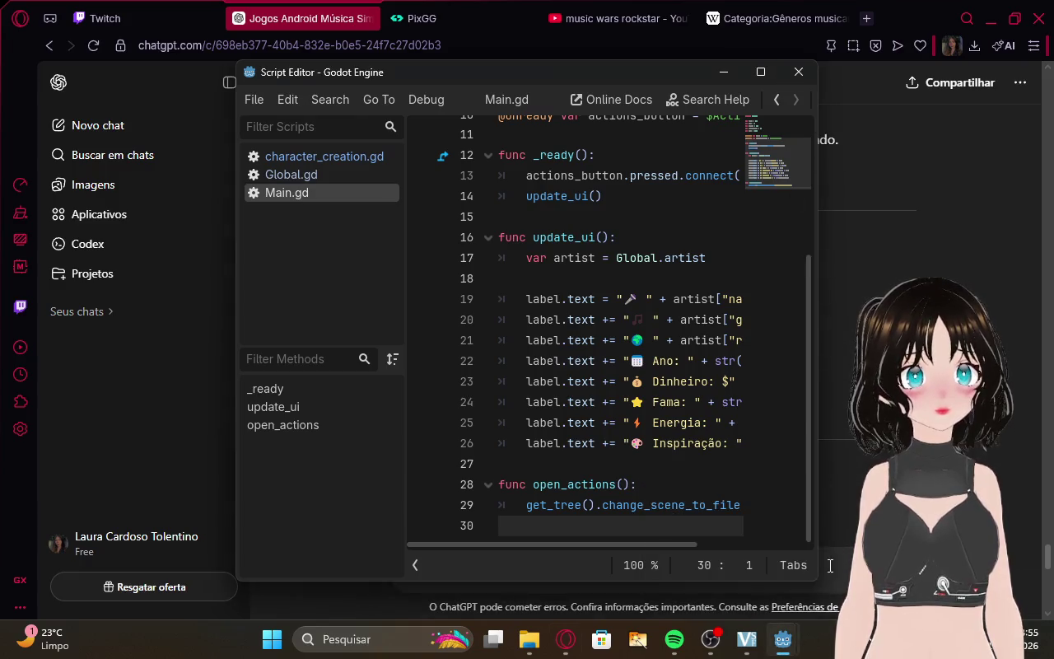
left_click(786, 640)
left_click(790, 640)
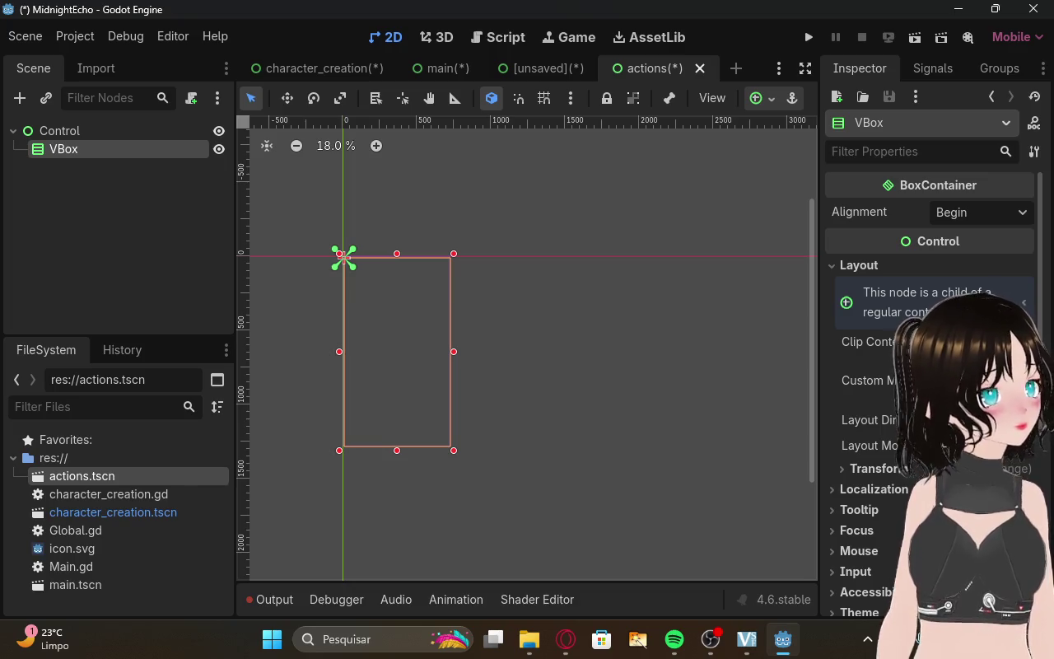
left_click(914, 311)
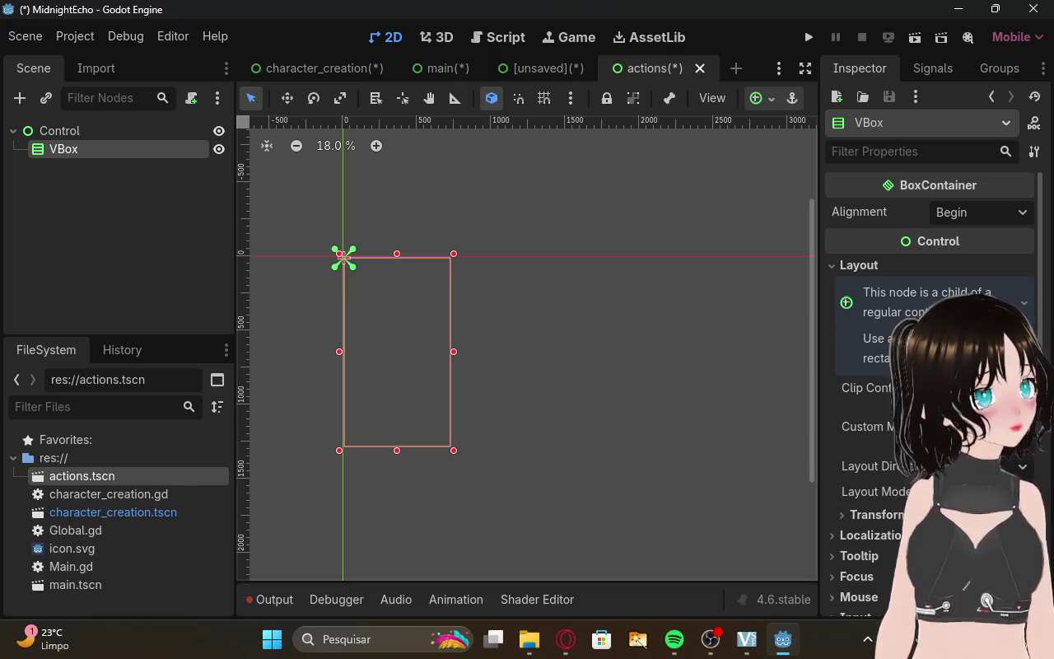
scroll(930, 371, "down", 1)
scroll(930, 371, "down", 3)
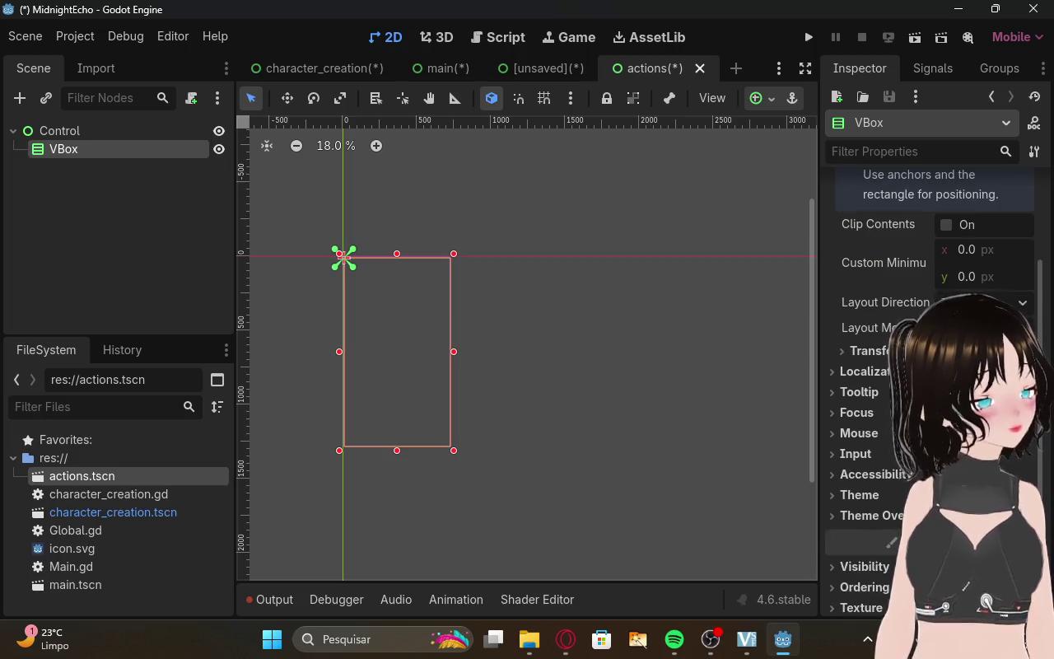
scroll(931, 370, "up", 1)
right_click(392, 328)
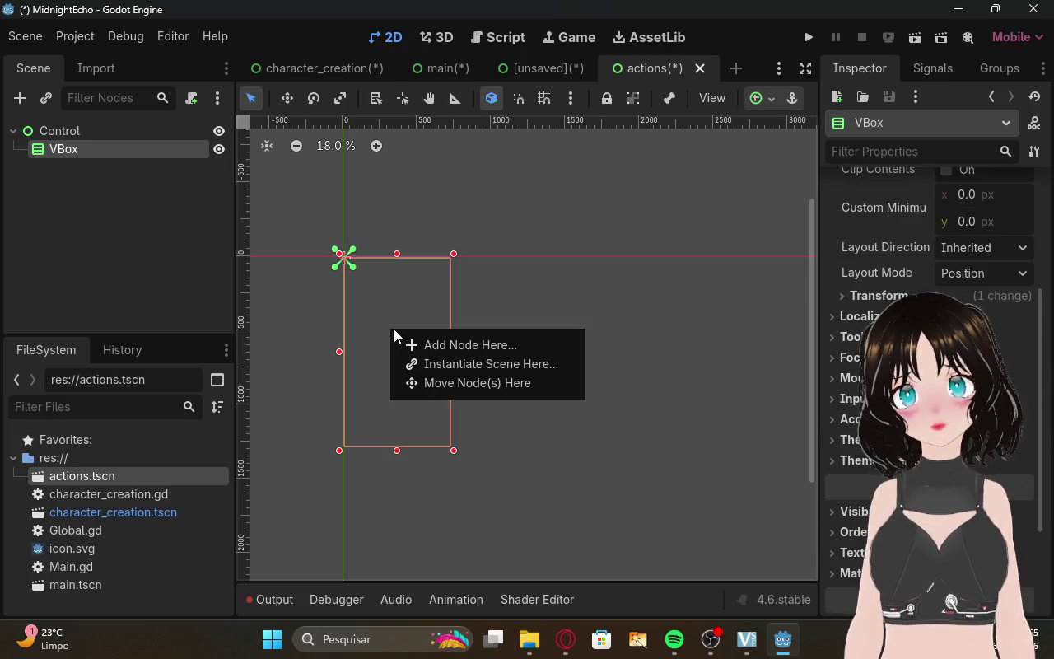
left_click(355, 360)
right_click(120, 154)
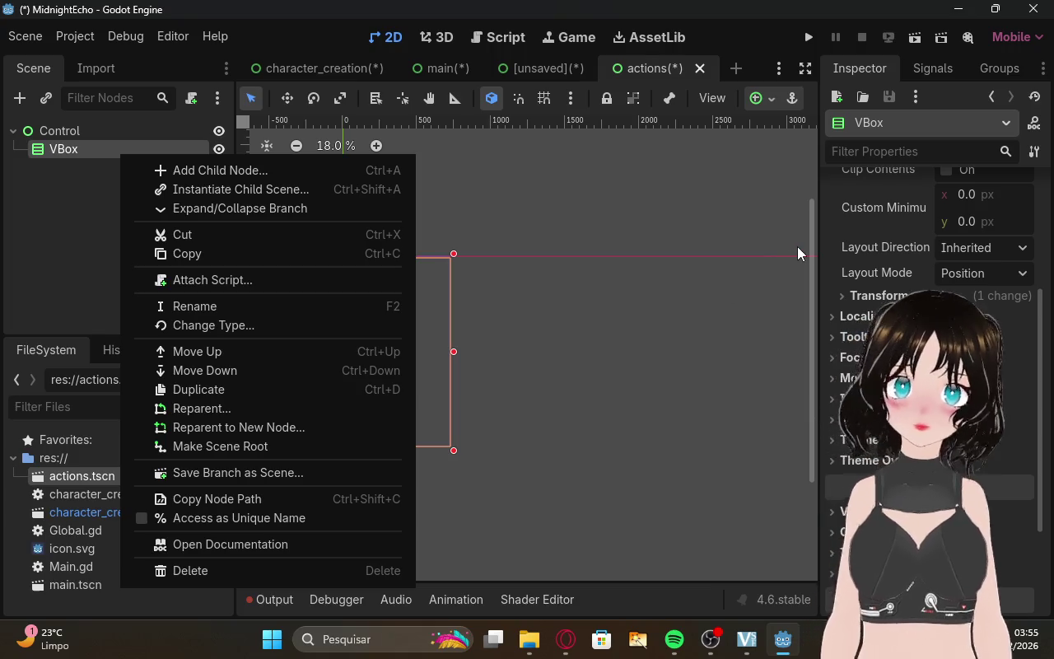
left_click(829, 237)
scroll(830, 236, "up", 5)
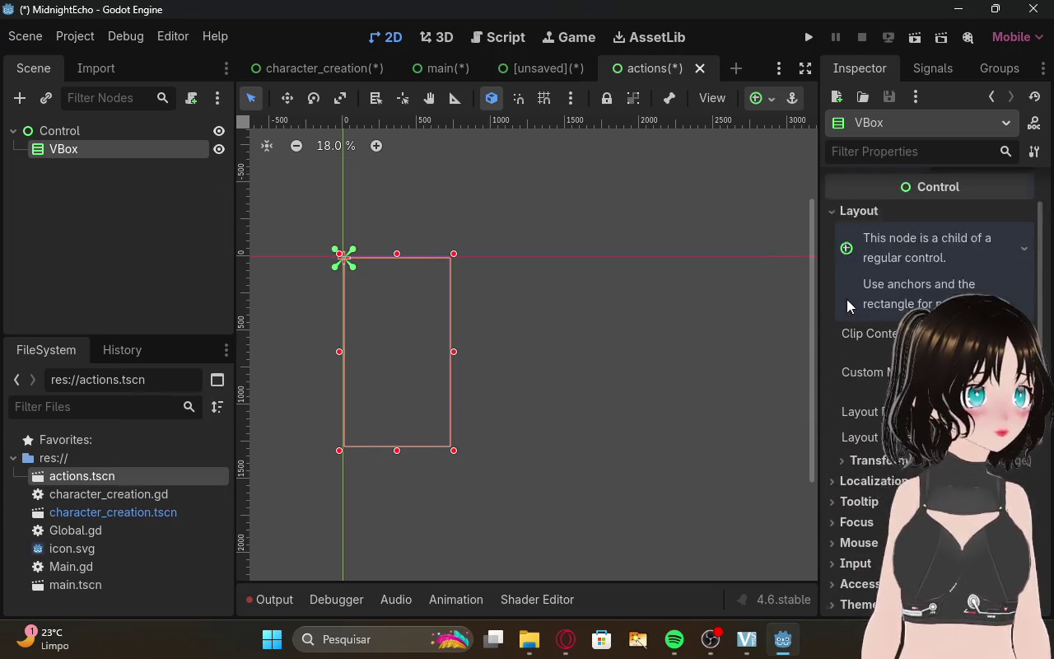
left_click(829, 266)
left_click(830, 266)
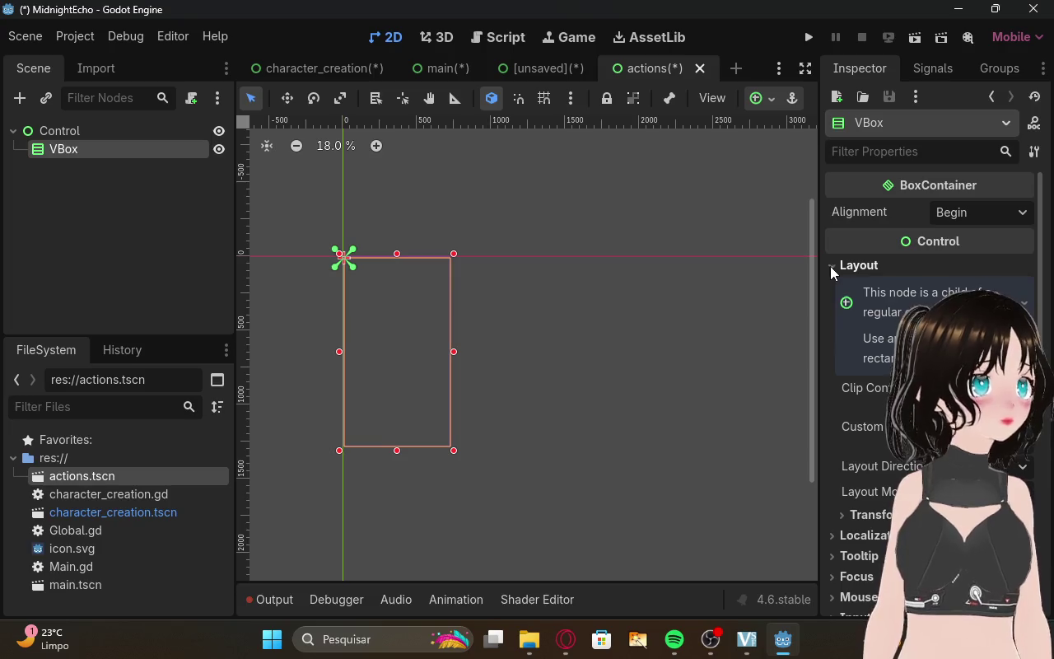
left_click(1022, 304)
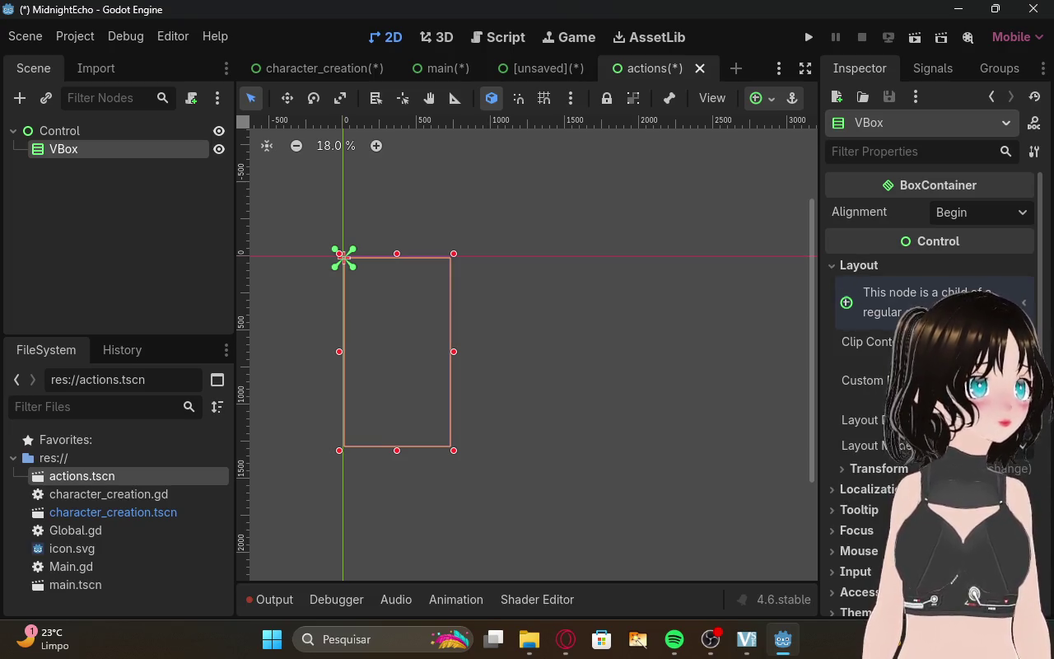
left_click(560, 644)
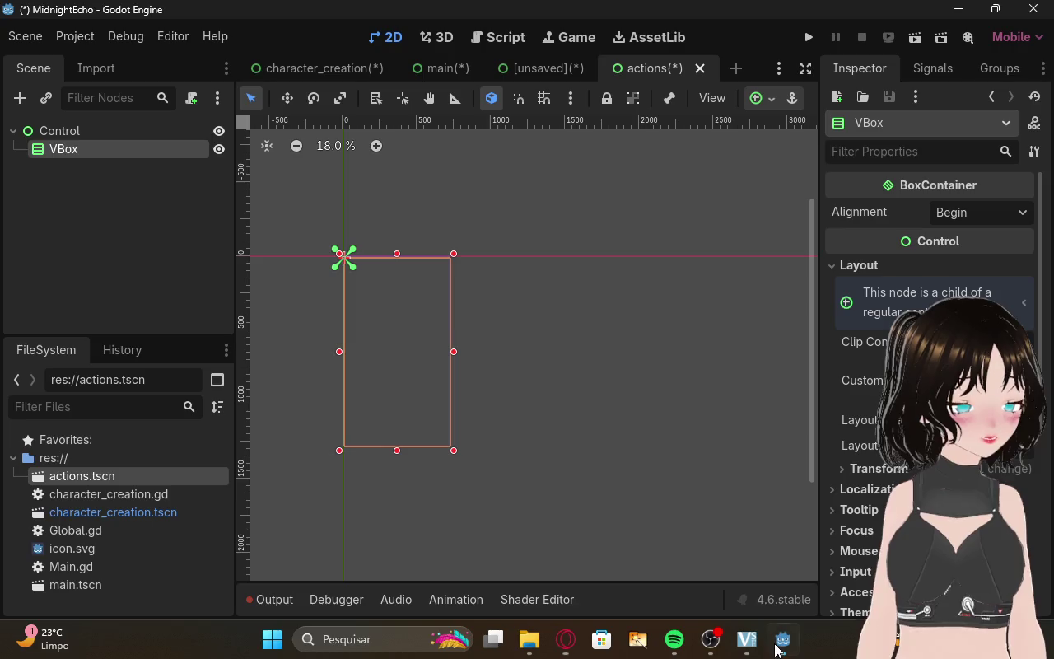
left_click(782, 639)
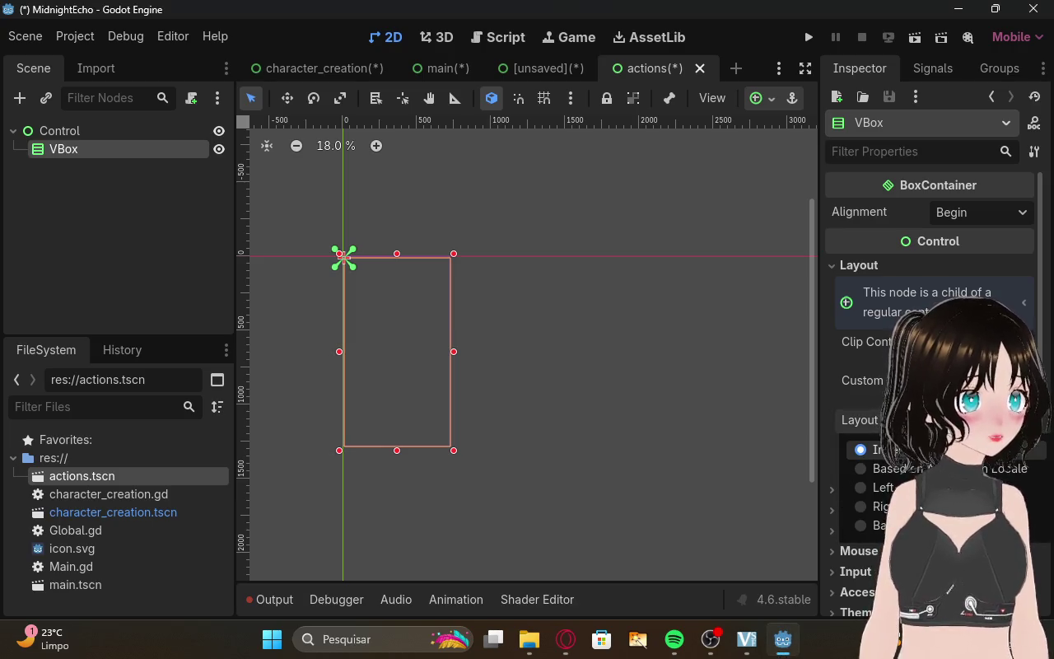
key("Escape")
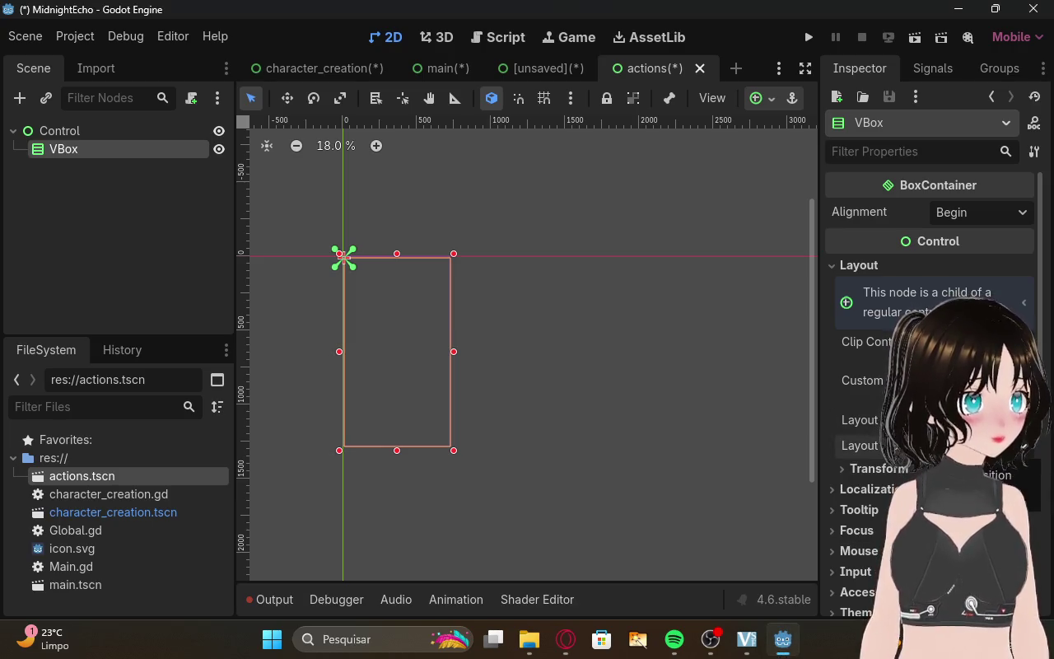
left_click(849, 472)
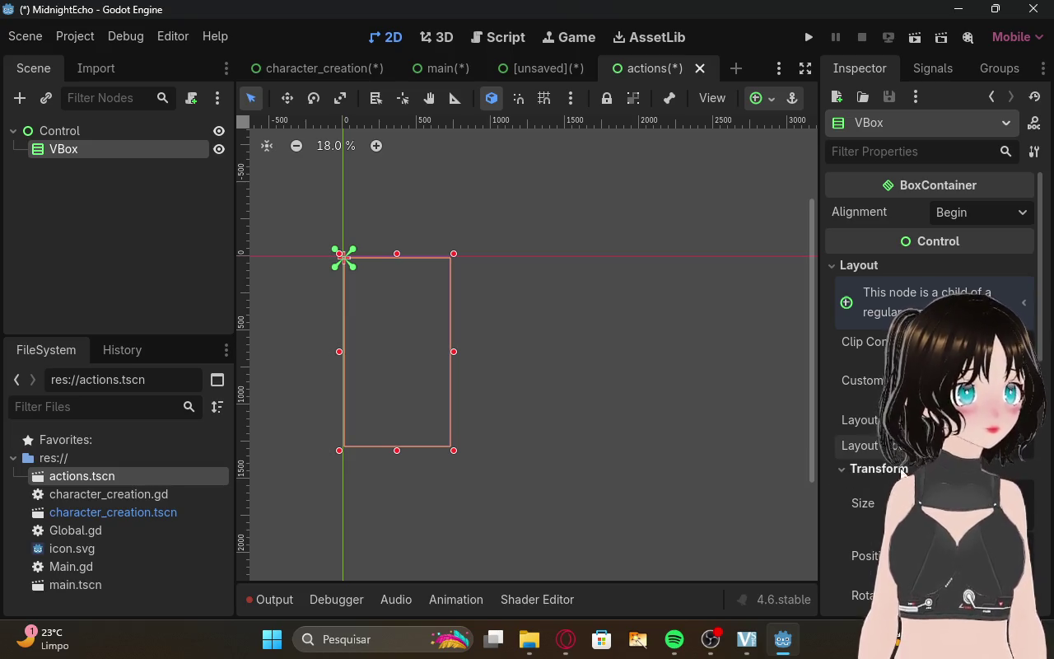
scroll(912, 466, "down", 4)
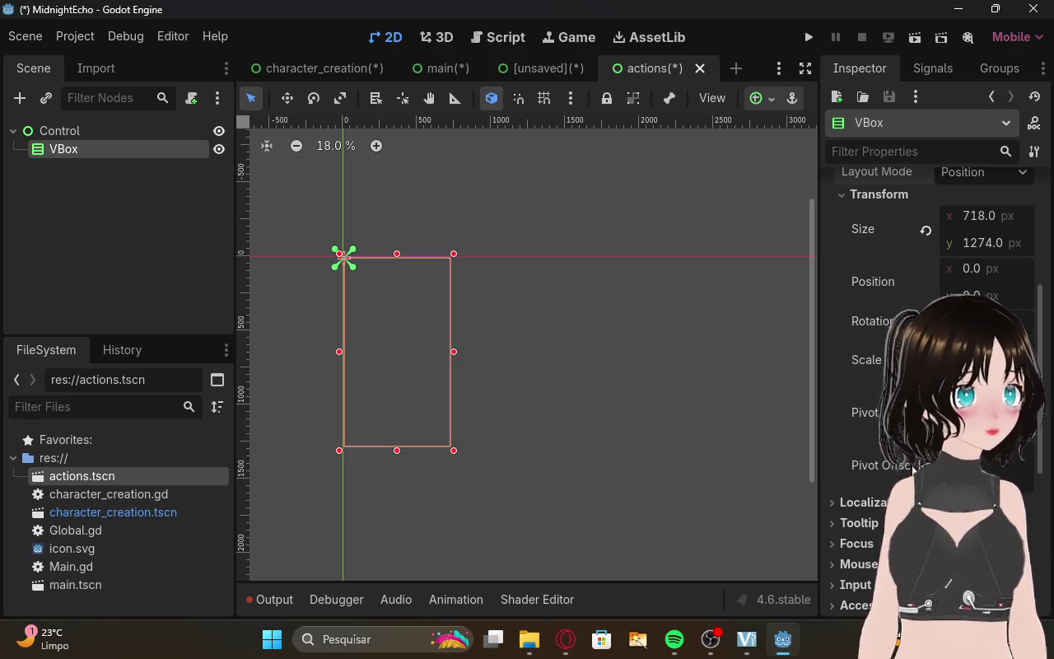
scroll(913, 466, "up", 3)
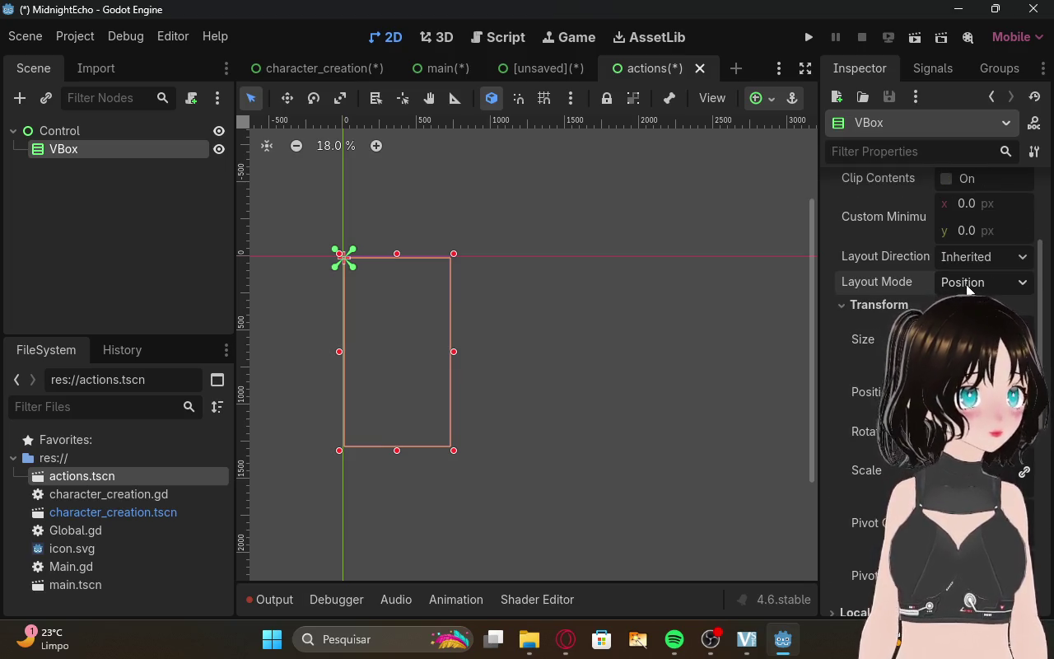
left_click(969, 257)
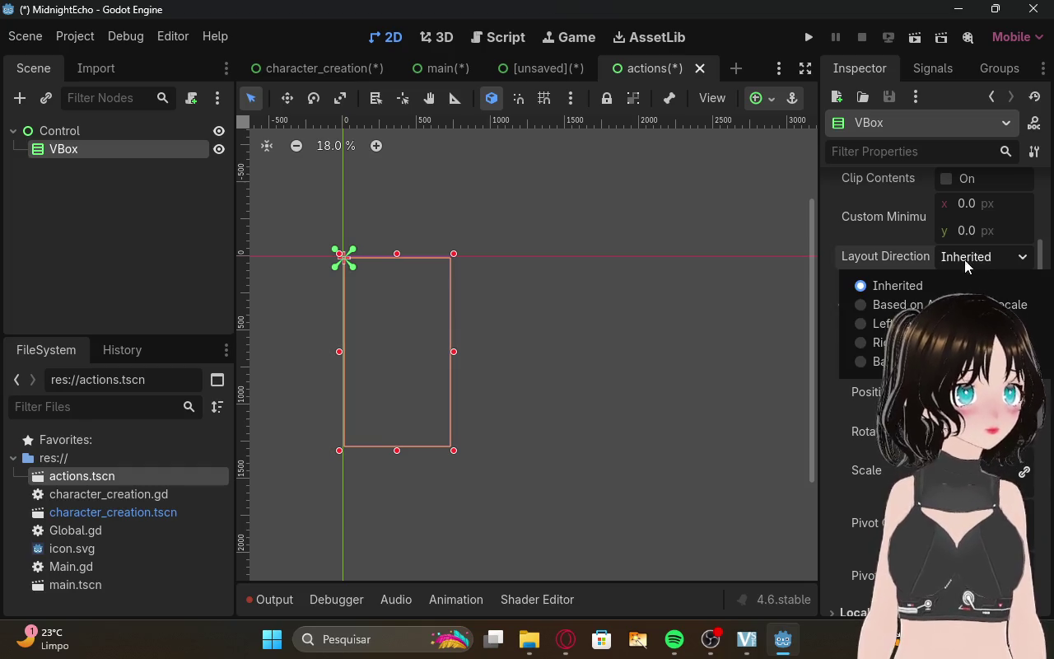
left_click(842, 418)
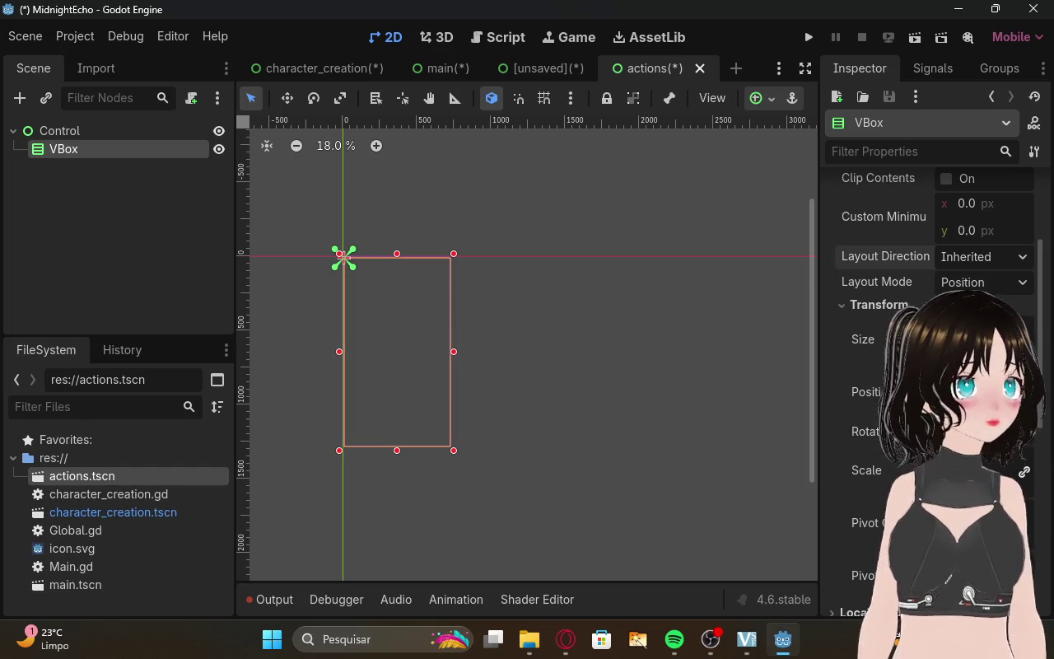
scroll(842, 418, "up", 2)
left_click(946, 288)
left_click(946, 288)
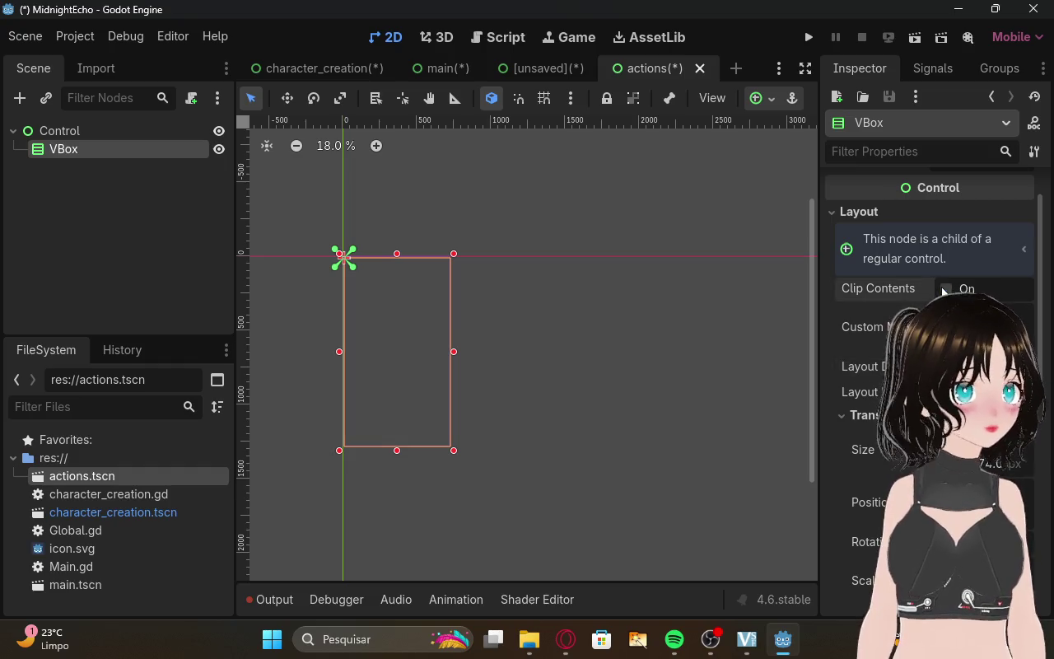
left_click(857, 212)
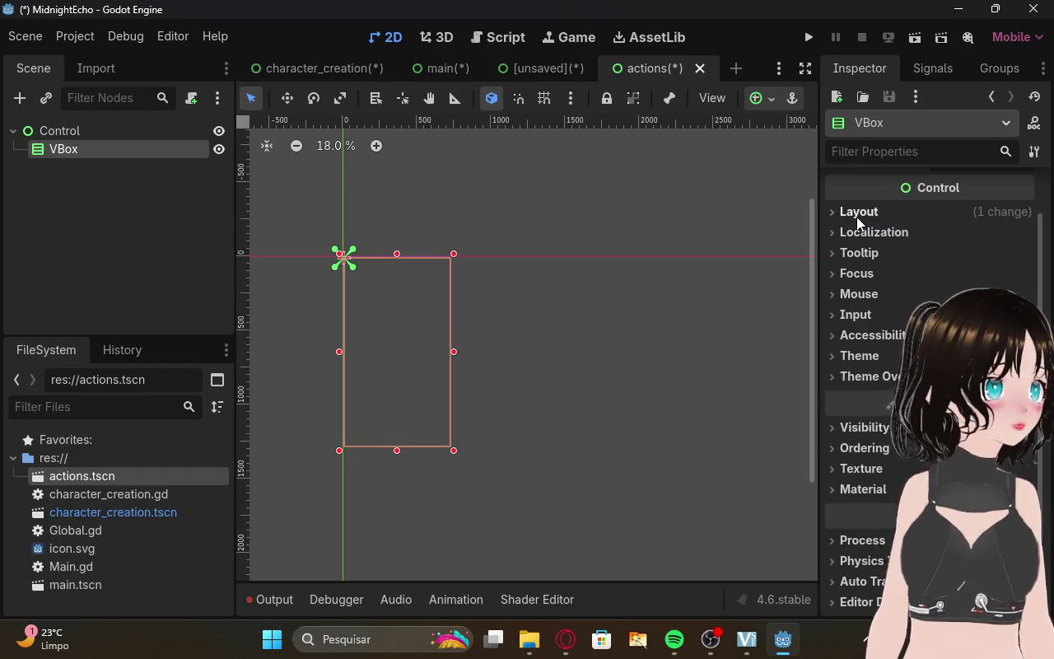
scroll(811, 297, "up", 1)
left_click(75, 203)
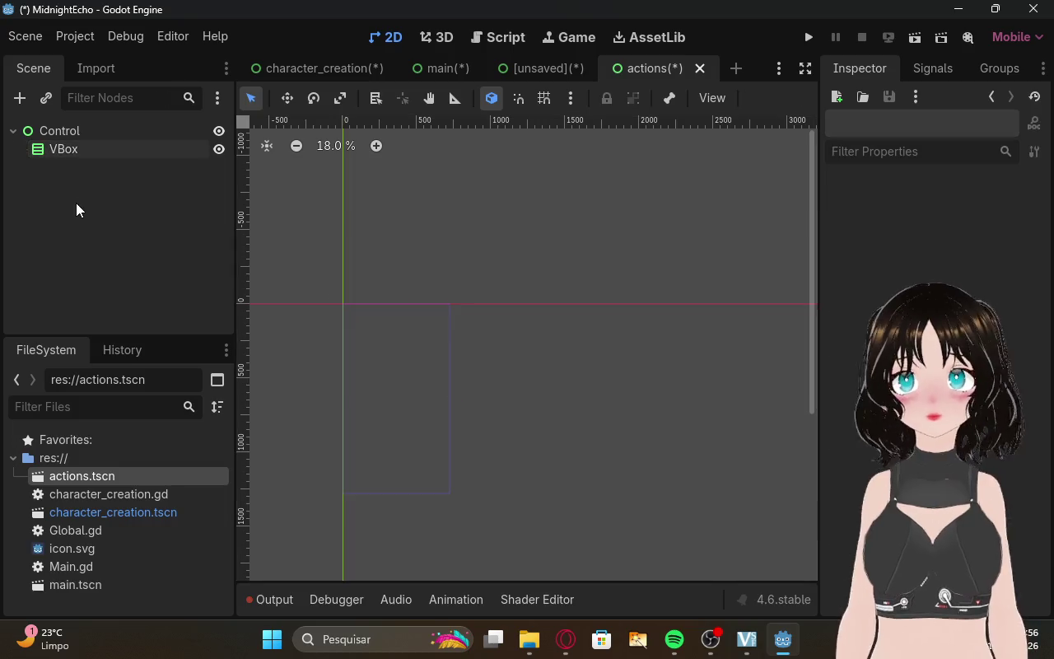
left_click(76, 153)
left_click(76, 153)
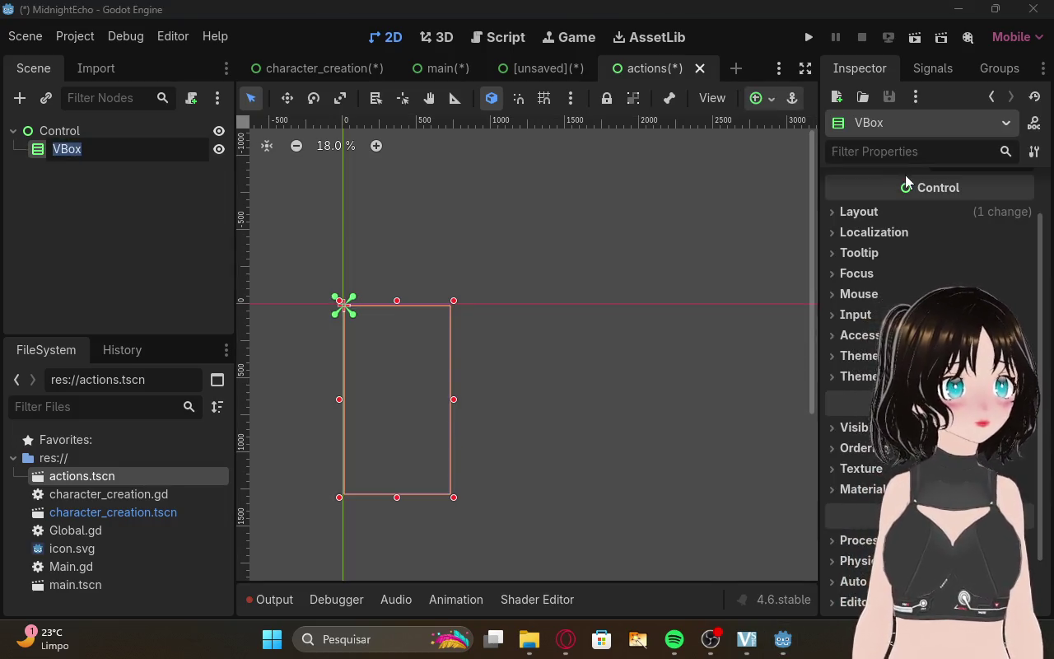
scroll(923, 243, "up", 2)
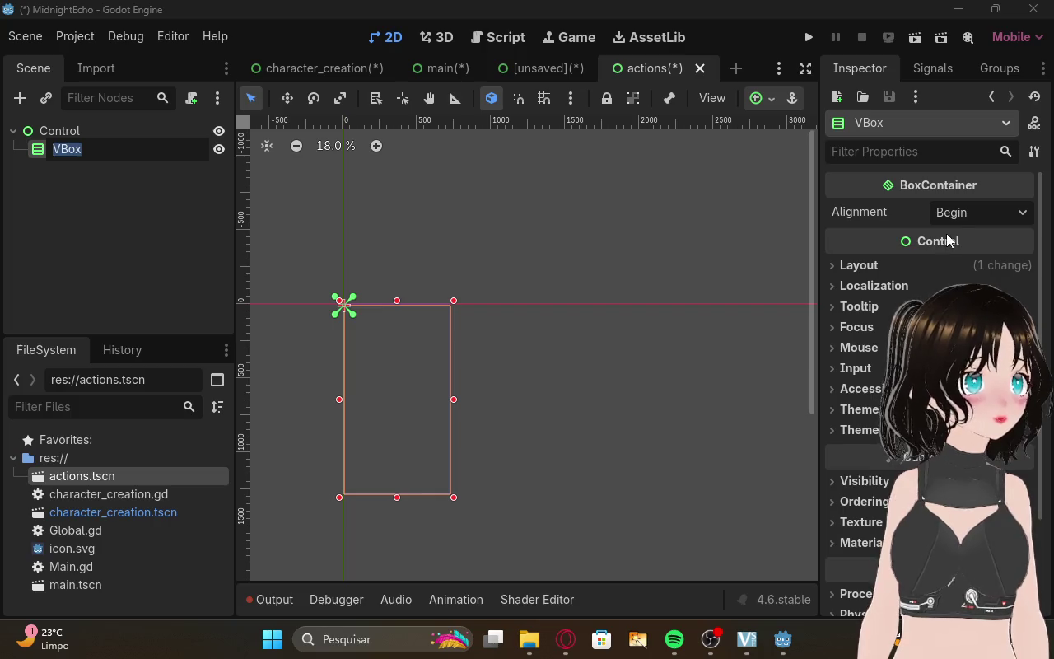
left_click(965, 216)
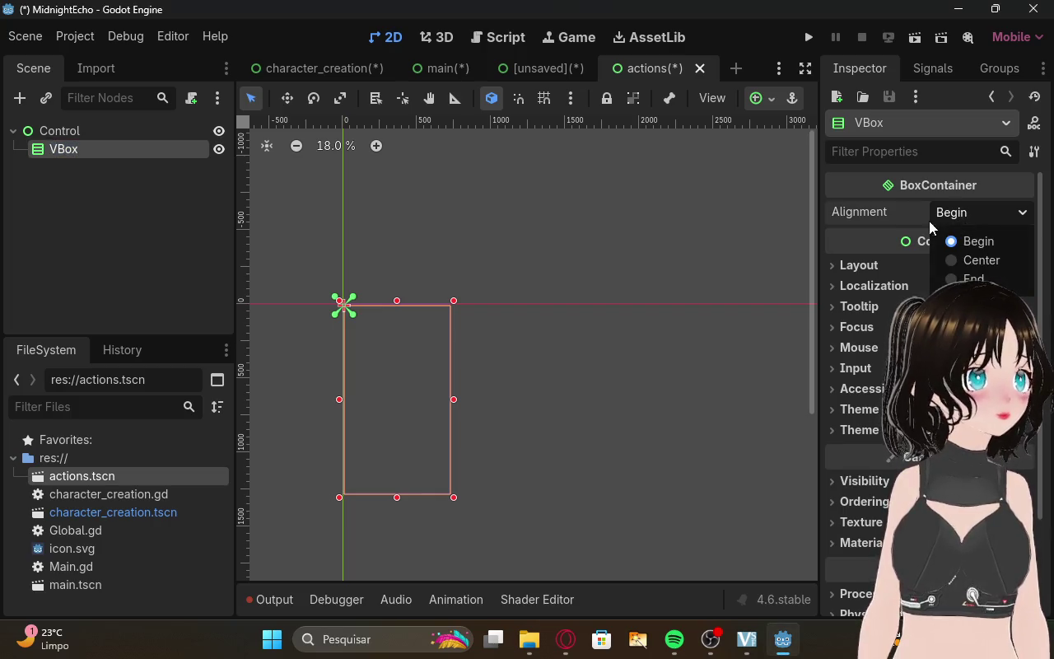
left_click(901, 212)
scroll(914, 272, "down", 3)
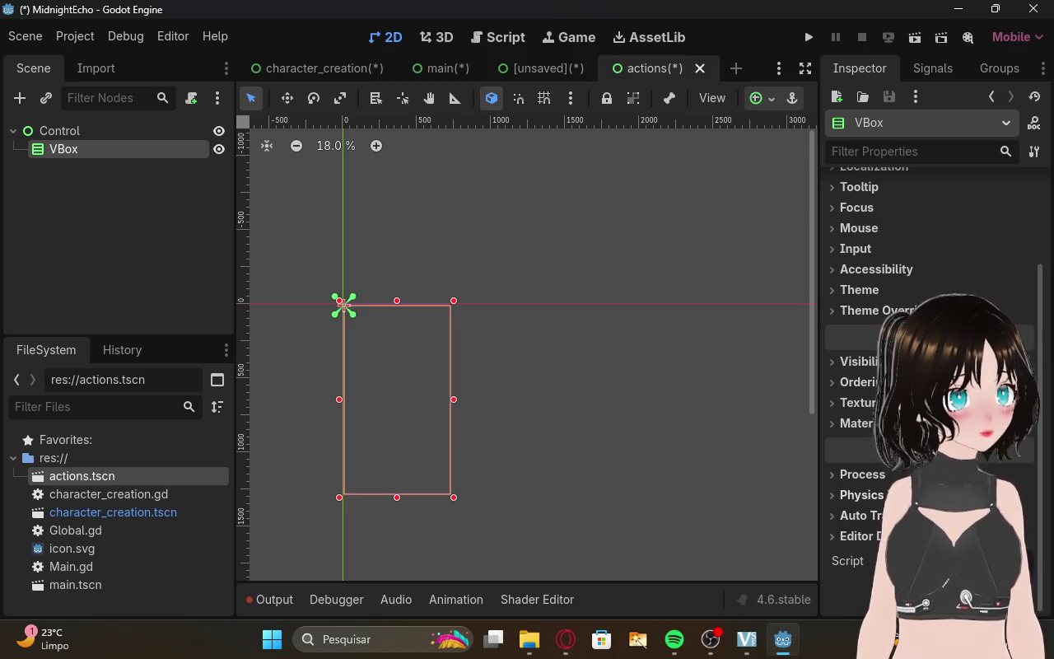
scroll(931, 247, "up", 4)
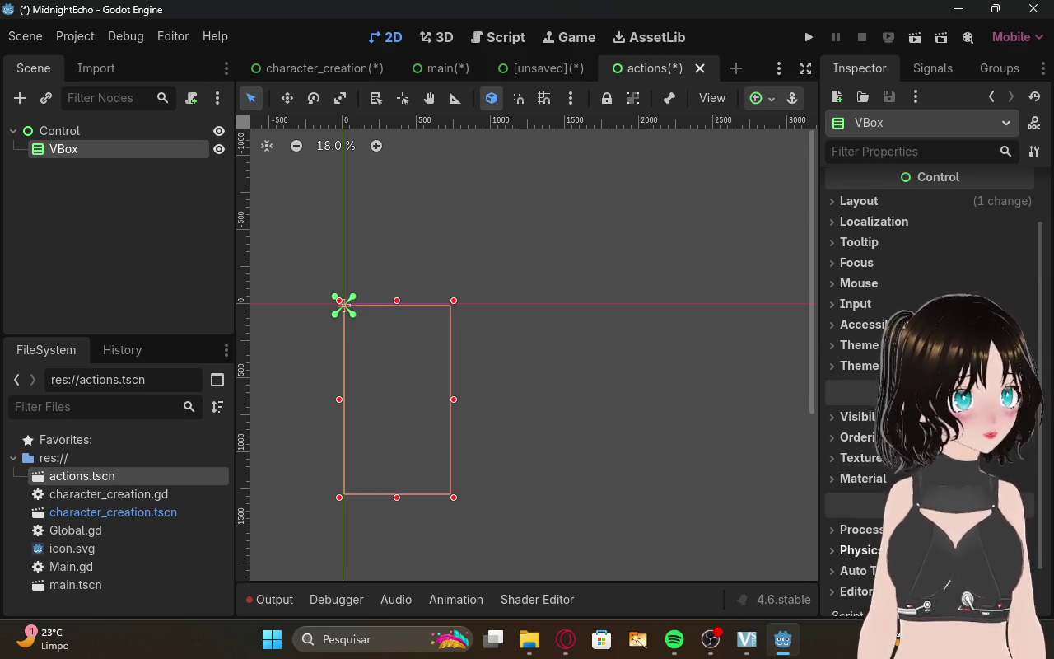
Filter the VBox Inspector for 'full', clear it, and leave Alignment at Begin.
left_click(890, 145)
type("fu")
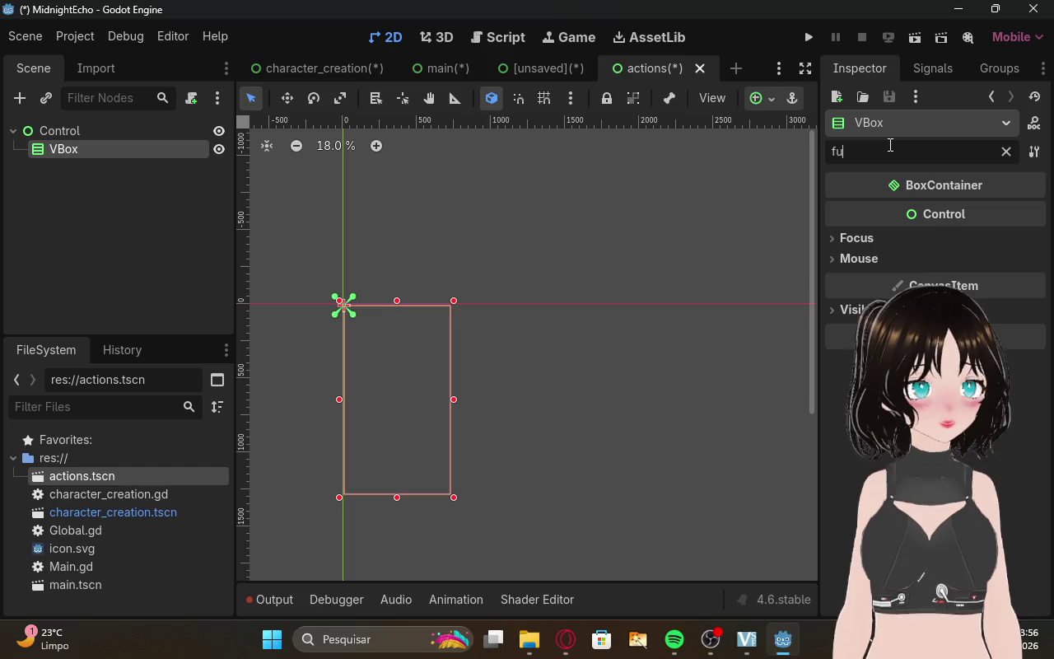
type("ll")
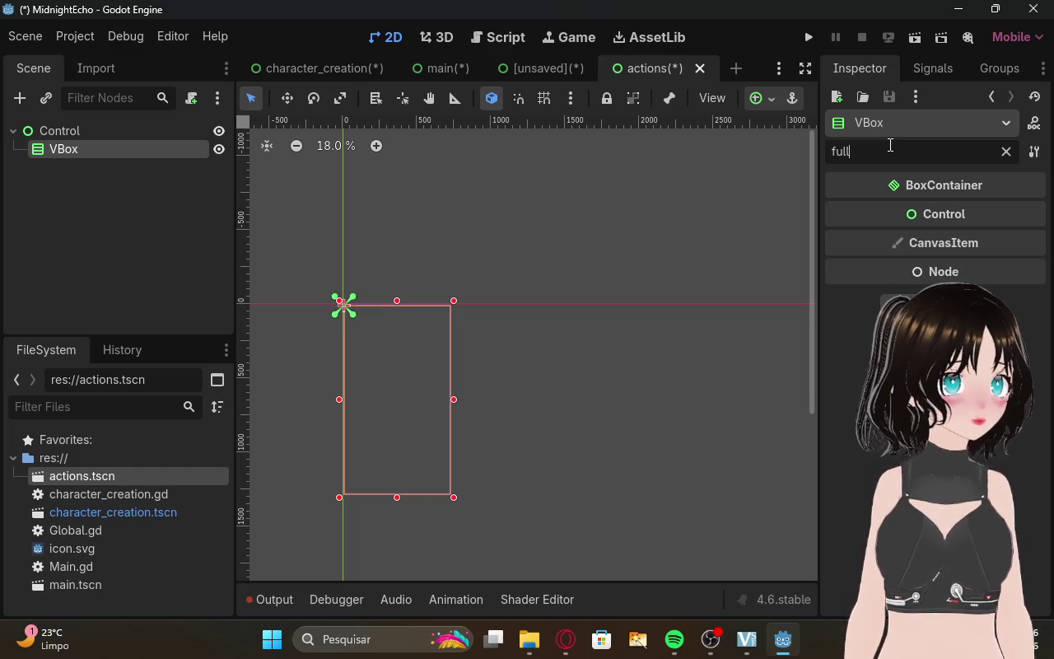
key("BackSpace")
key("BackSpace")
key("BackSpace")
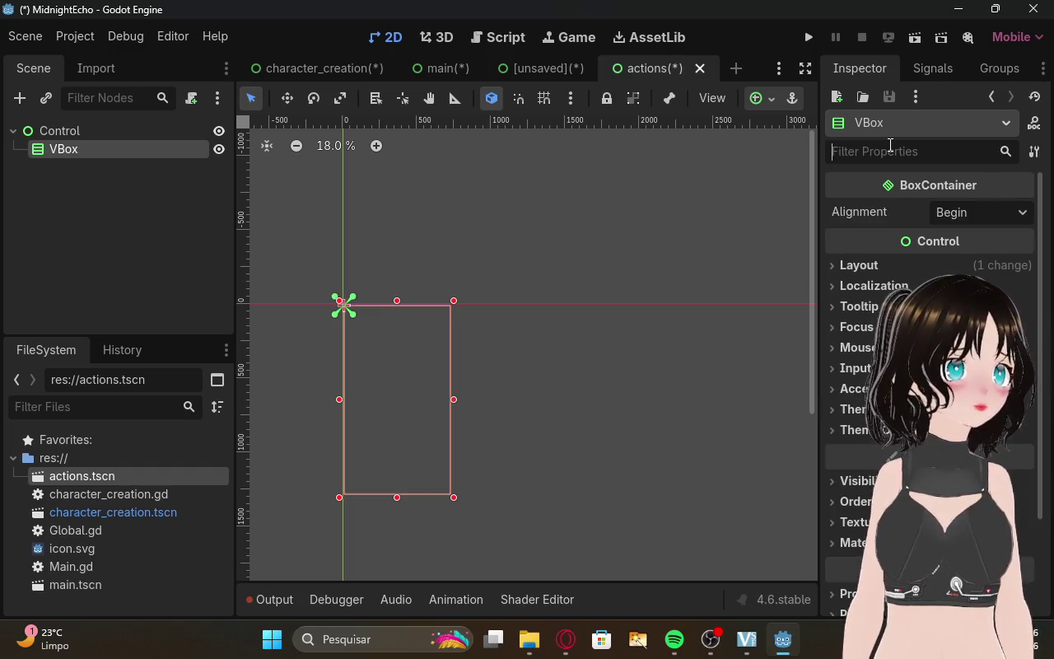
left_click(990, 214)
left_click(976, 200)
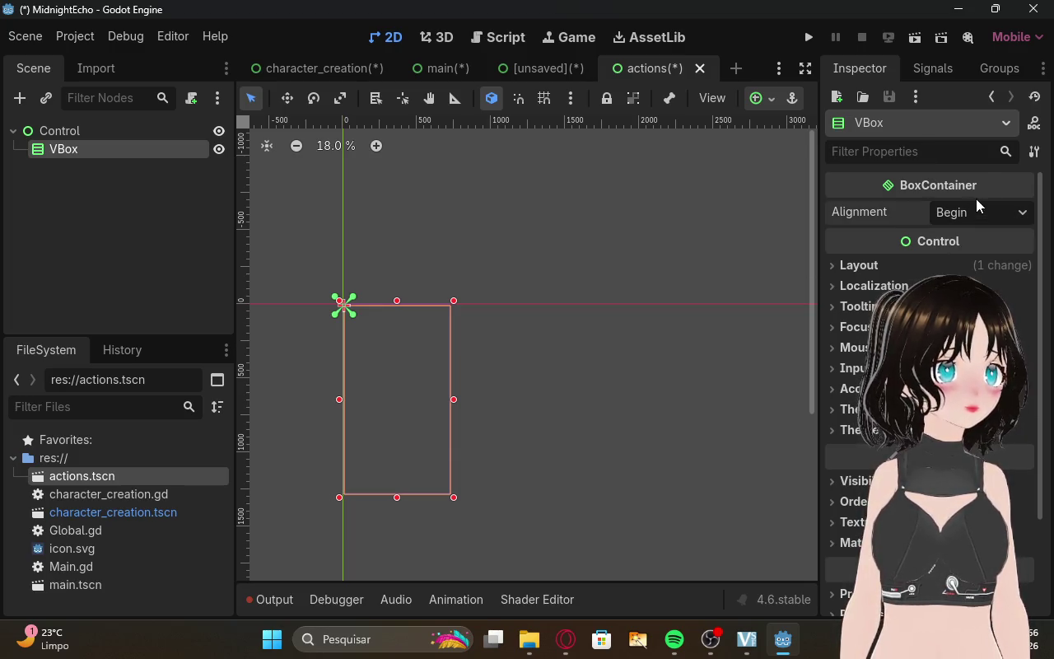
right_click(866, 212)
left_click(394, 340)
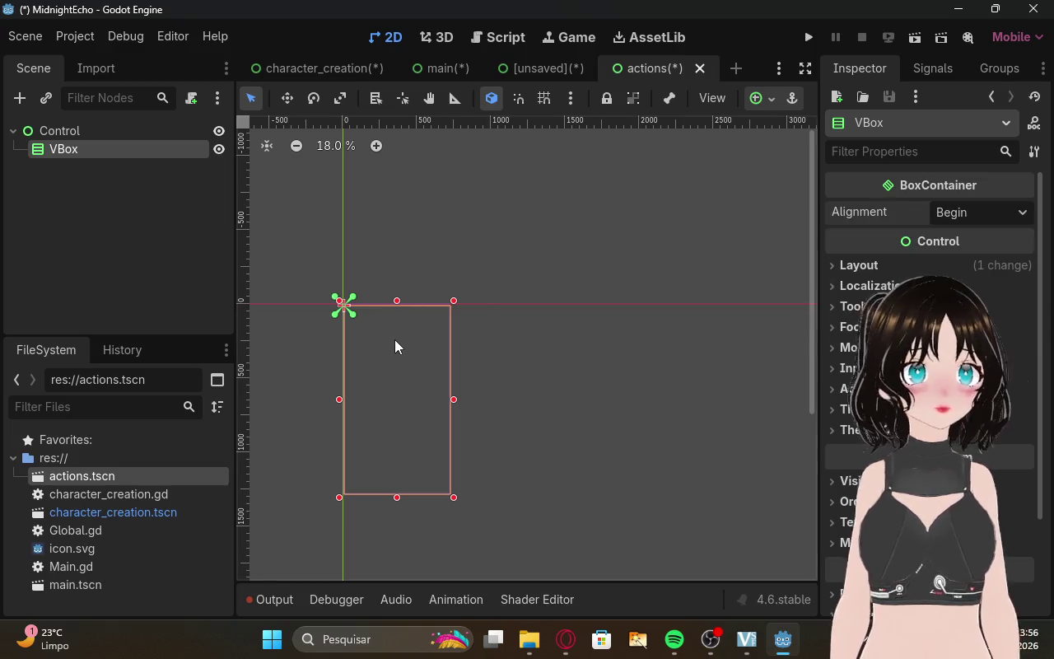
Confirm the VBox name unchanged and open its context menu.
right_click(391, 339)
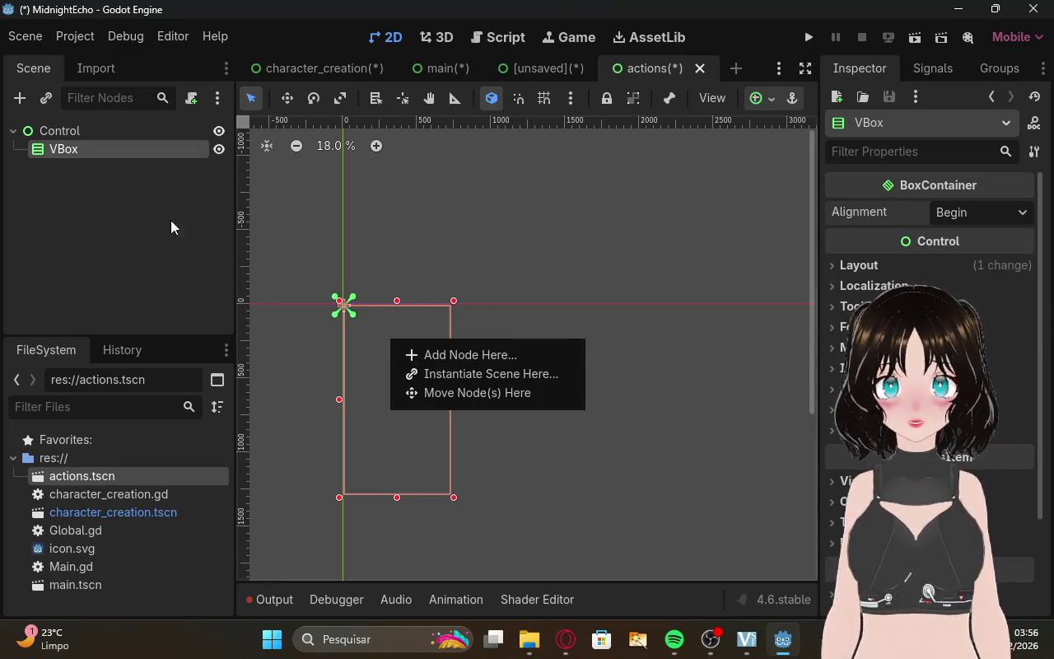
left_click(77, 145)
left_click(89, 147)
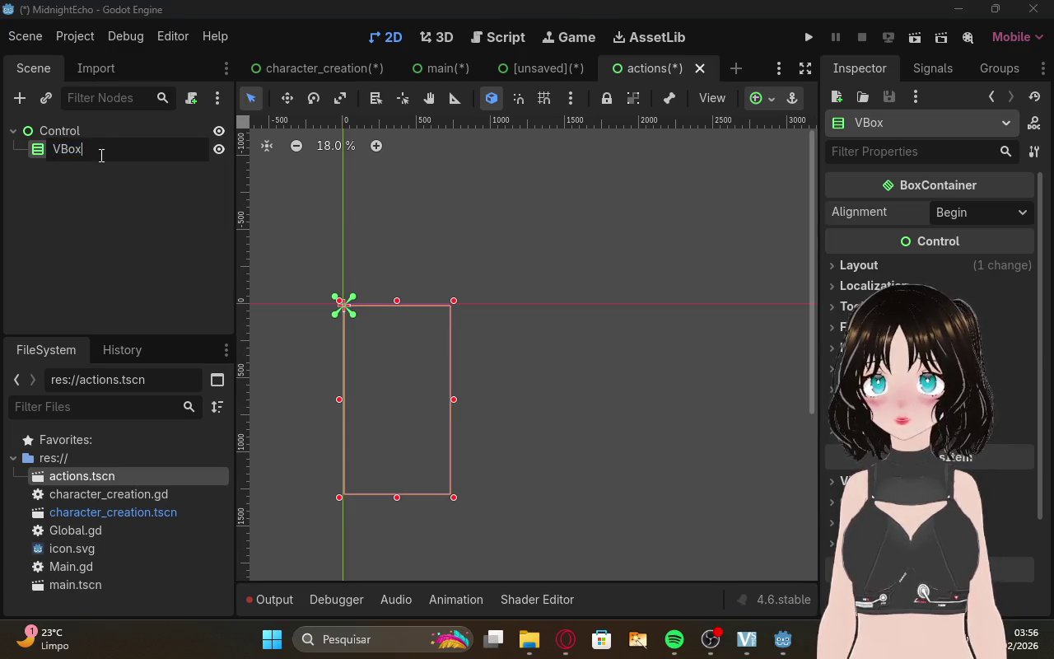
key("Return")
right_click(96, 145)
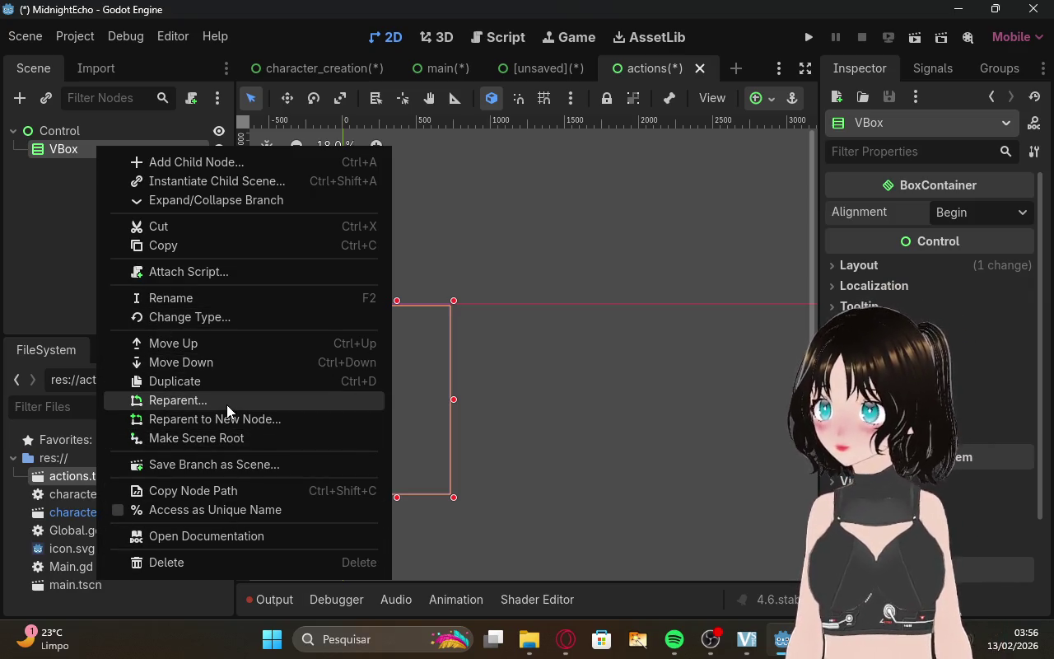
key("alt+Tab")
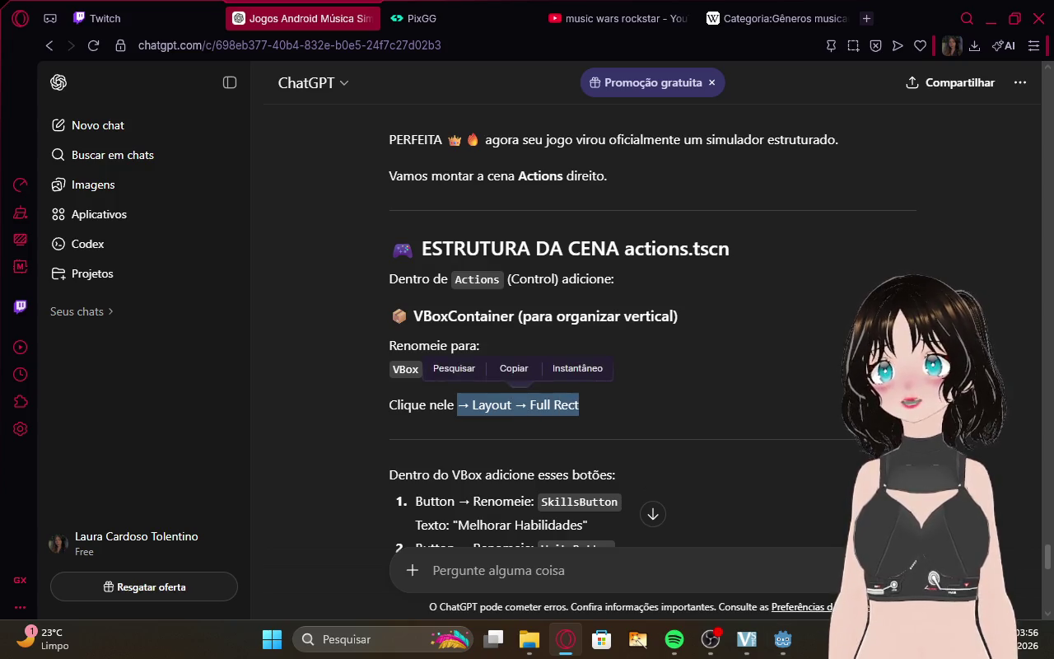
Inspect the VBox and Control context menus without changes, then head back to the browser.
left_click(793, 649)
right_click(87, 153)
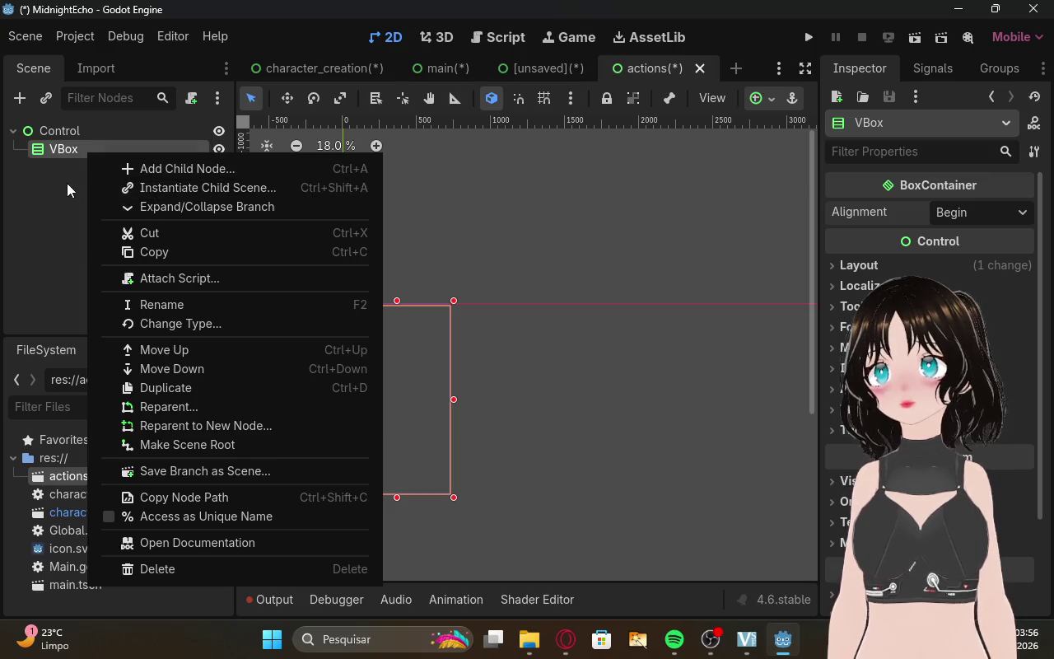
right_click(58, 152)
right_click(57, 148)
right_click(57, 148)
right_click(57, 148)
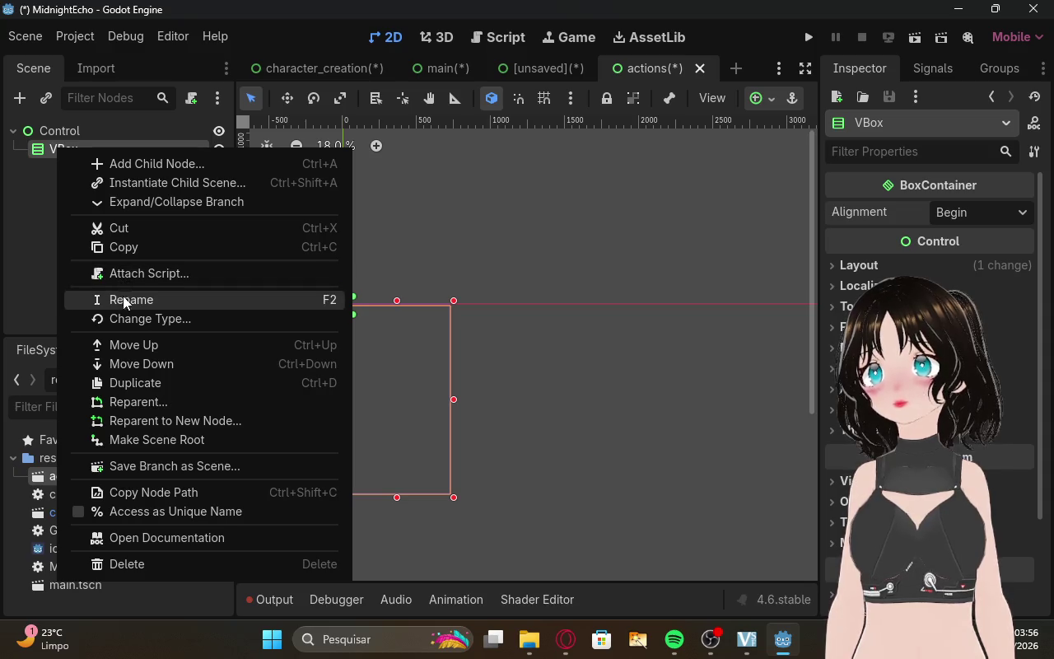
right_click(65, 126)
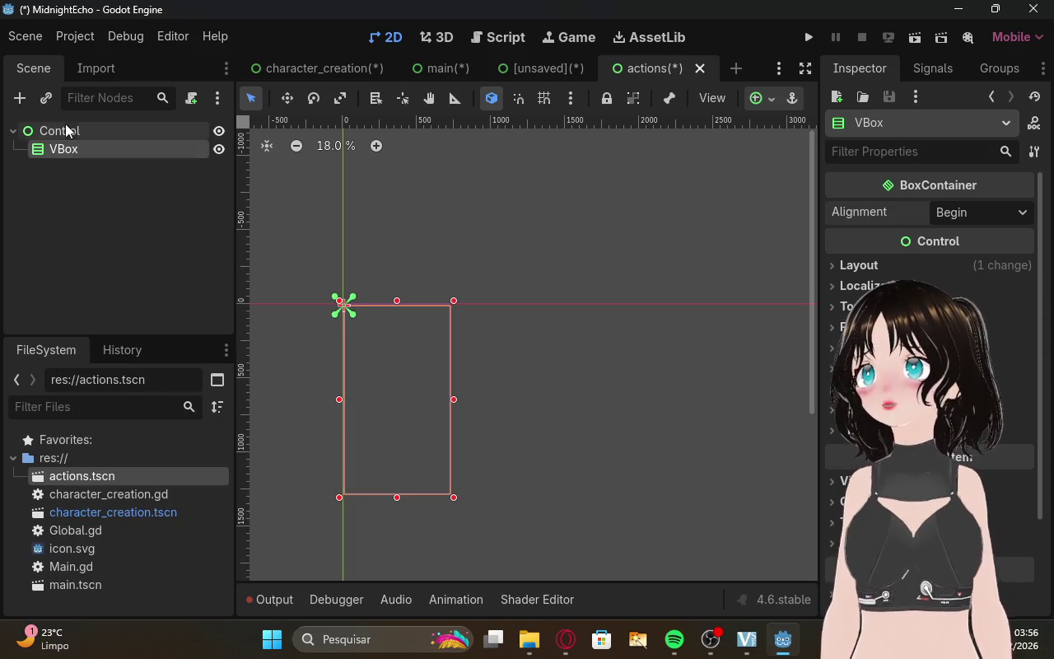
right_click(65, 128)
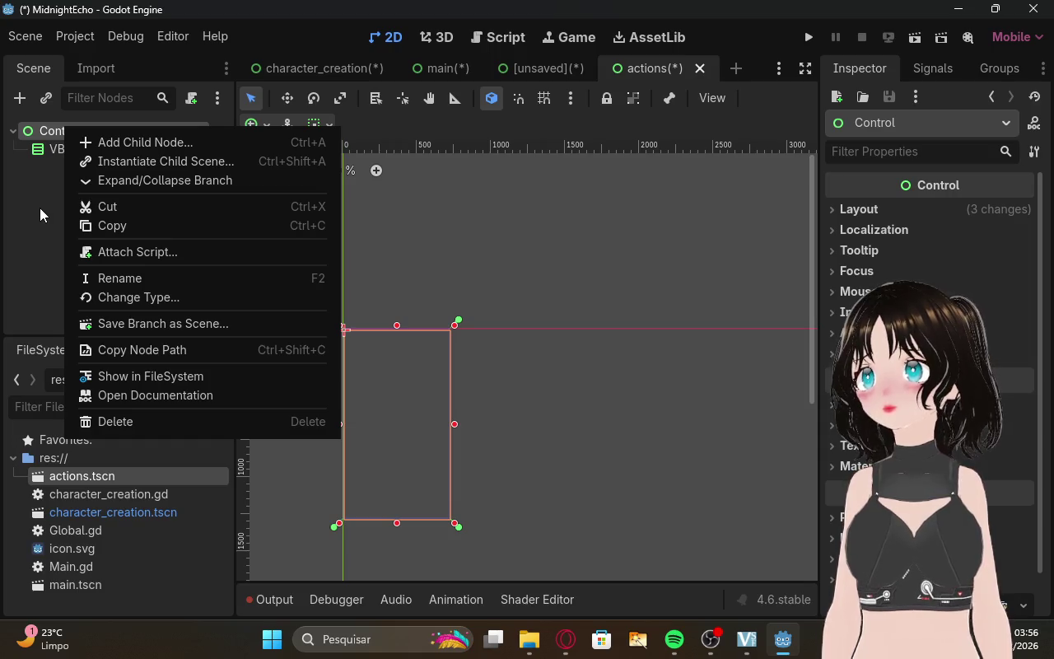
left_click(41, 210)
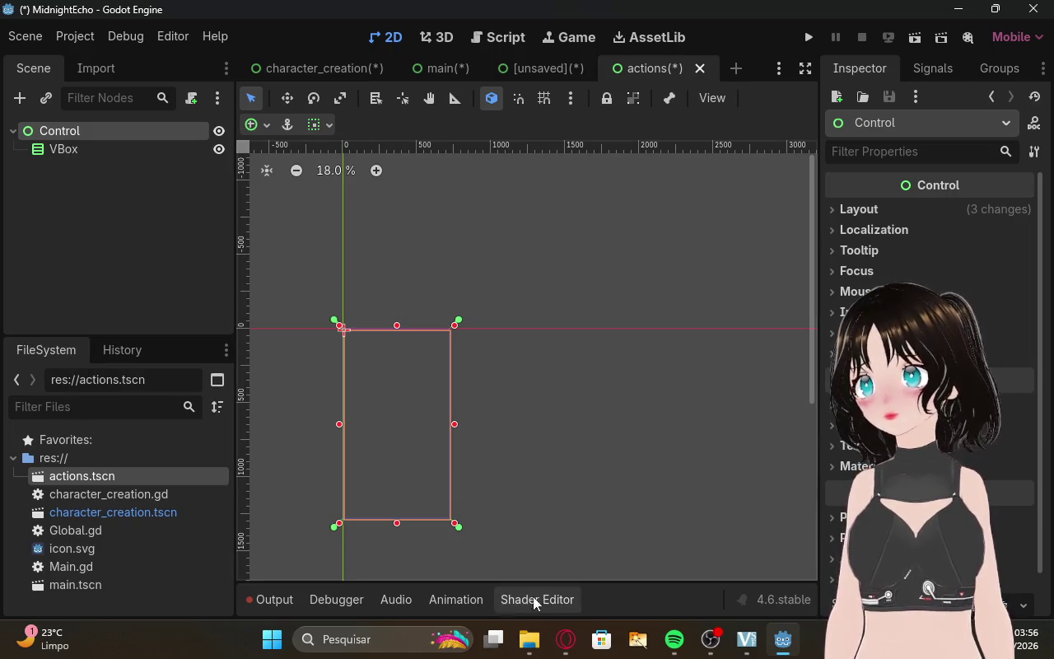
left_click(566, 636)
left_click(683, 417)
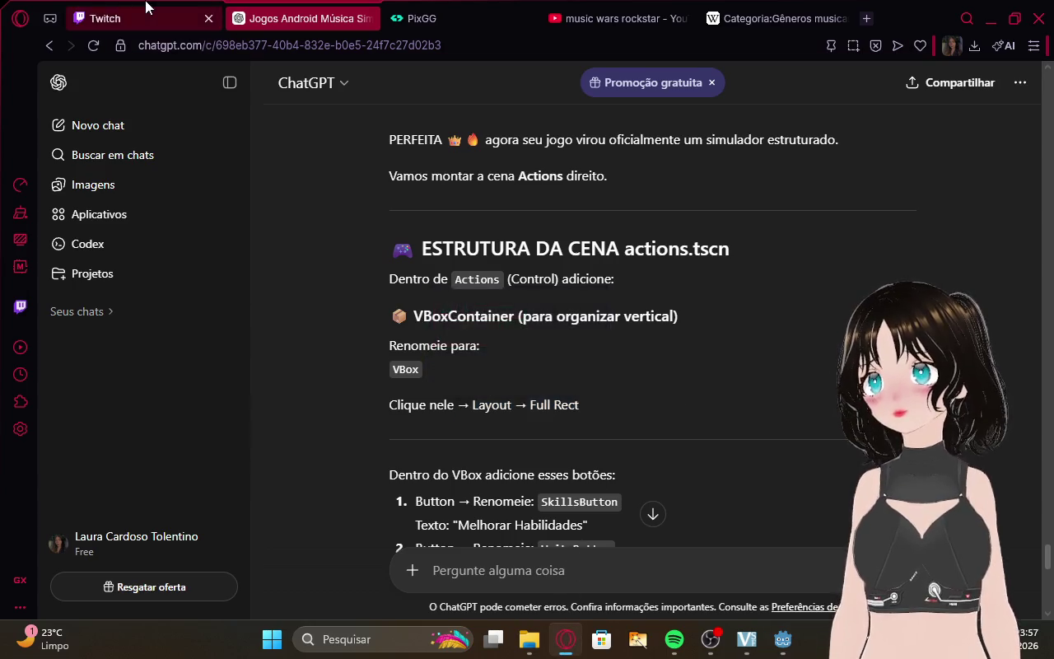
Look at the Twitch stream manager, then bring Godot back to the front.
left_click(146, 10)
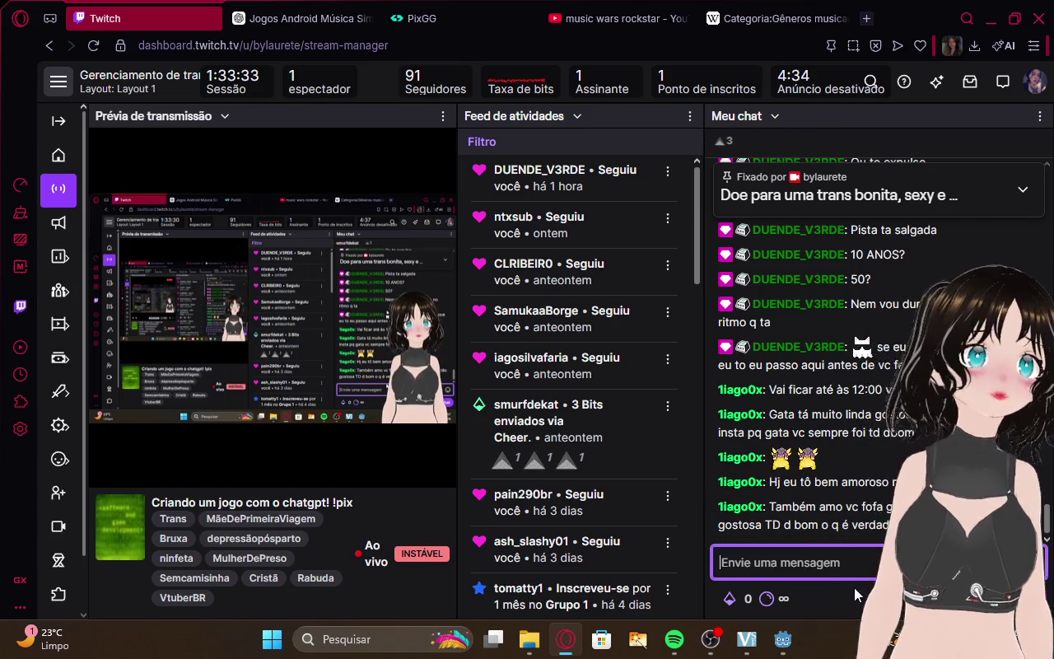
left_click(782, 639)
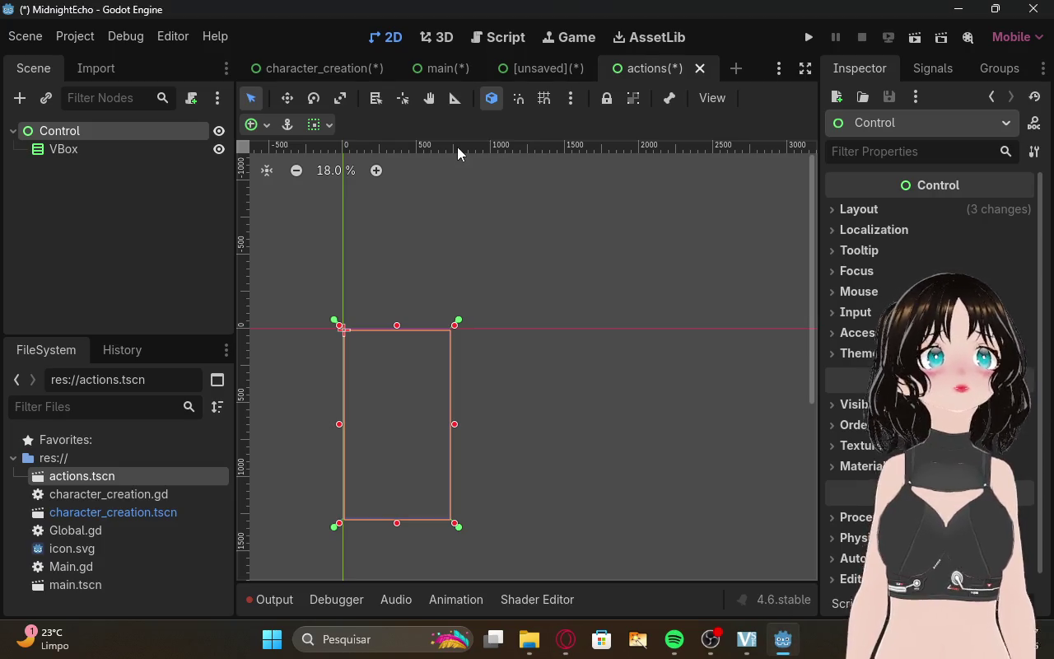
left_click(834, 211)
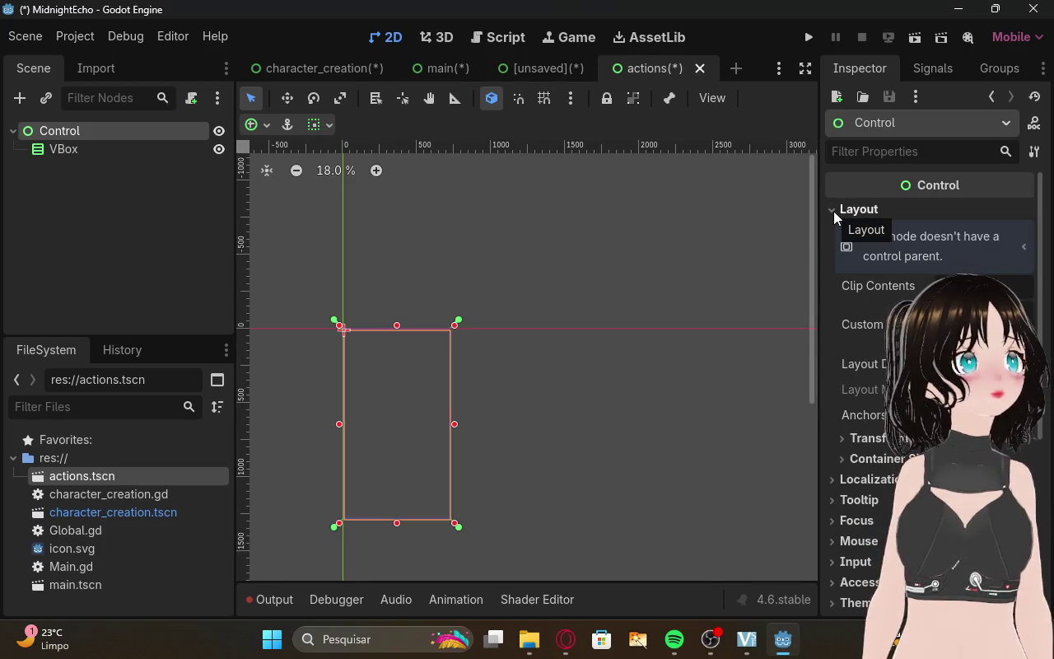
left_click(834, 209)
left_click(911, 69)
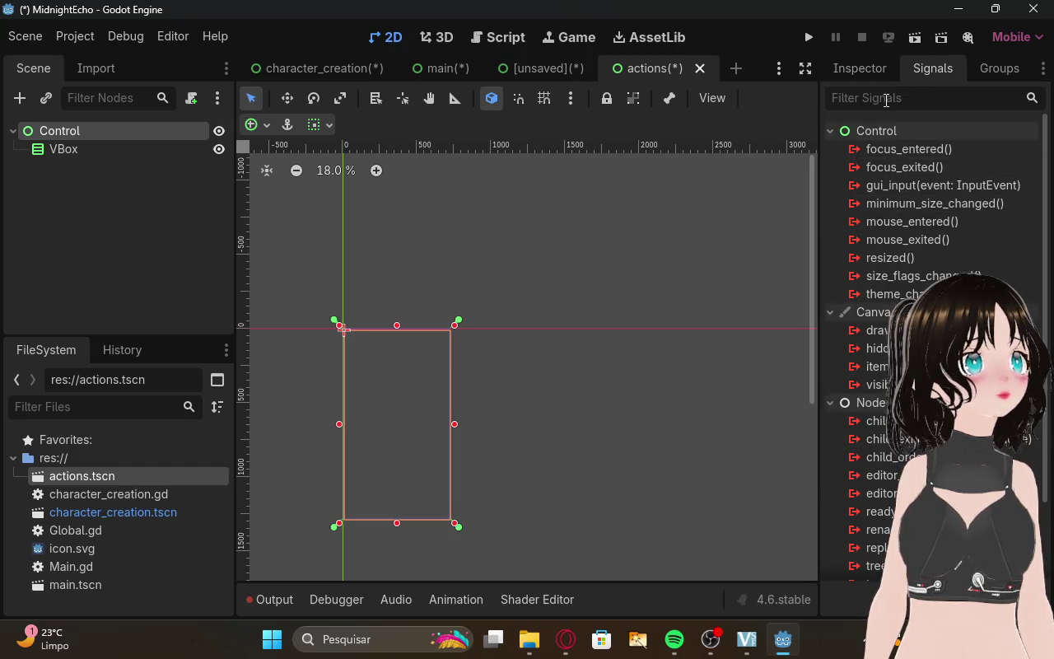
left_click(1021, 73)
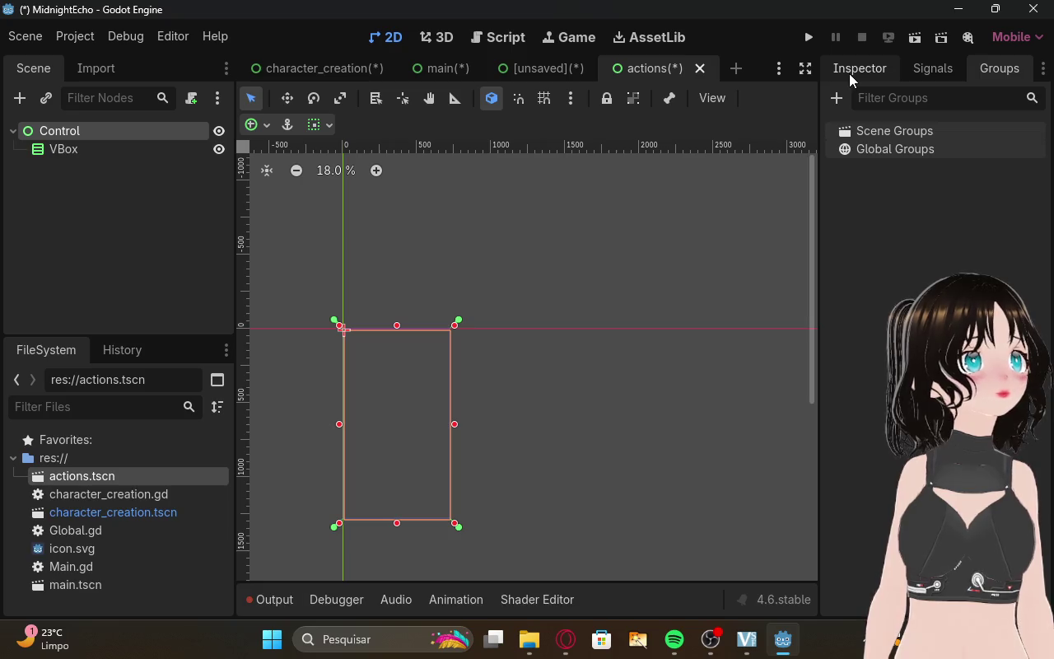
left_click(850, 73)
left_click(876, 129)
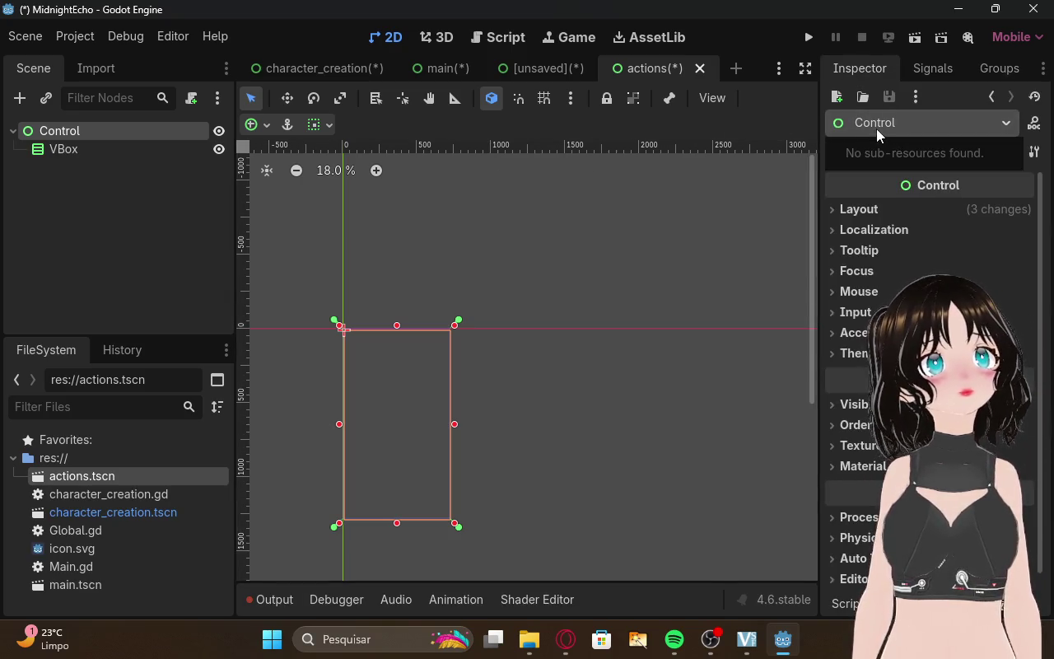
left_click(883, 181)
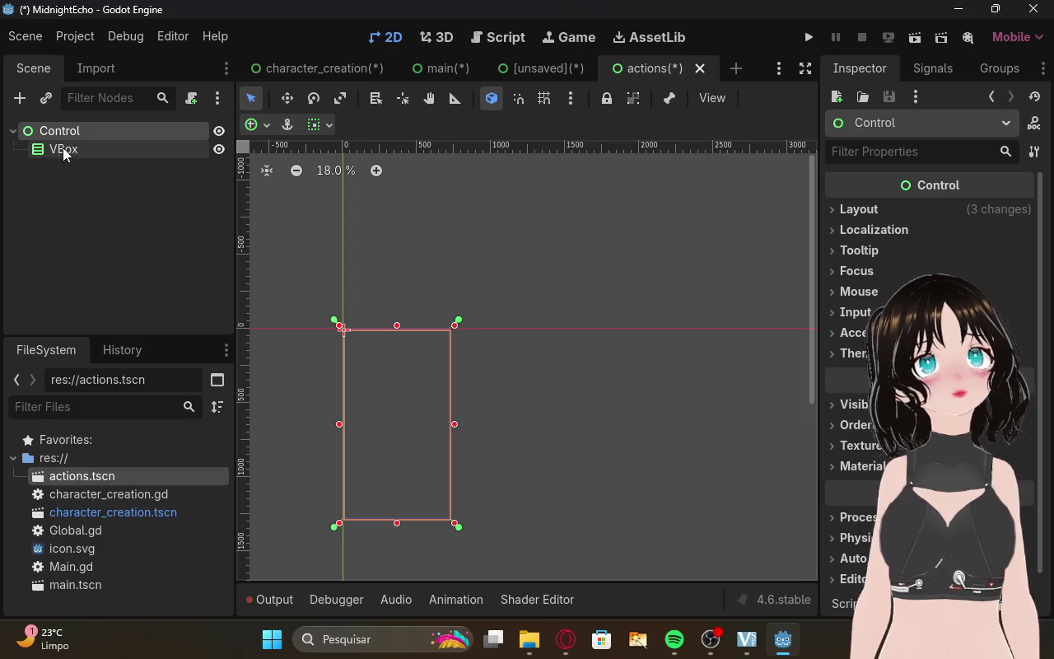
right_click(65, 146)
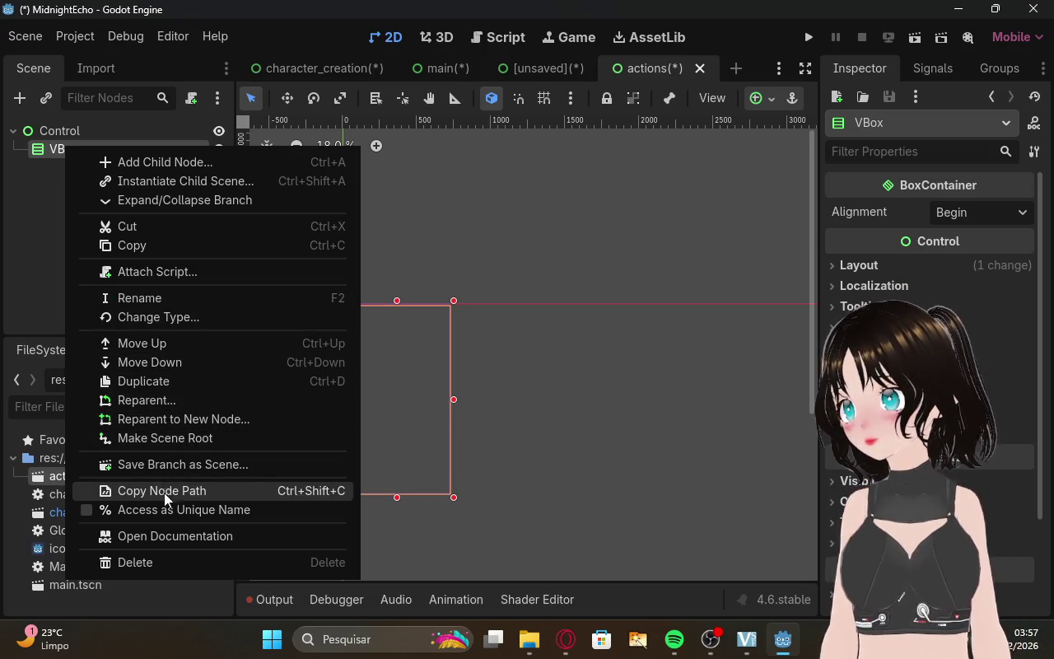
left_click(165, 595)
right_click(67, 478)
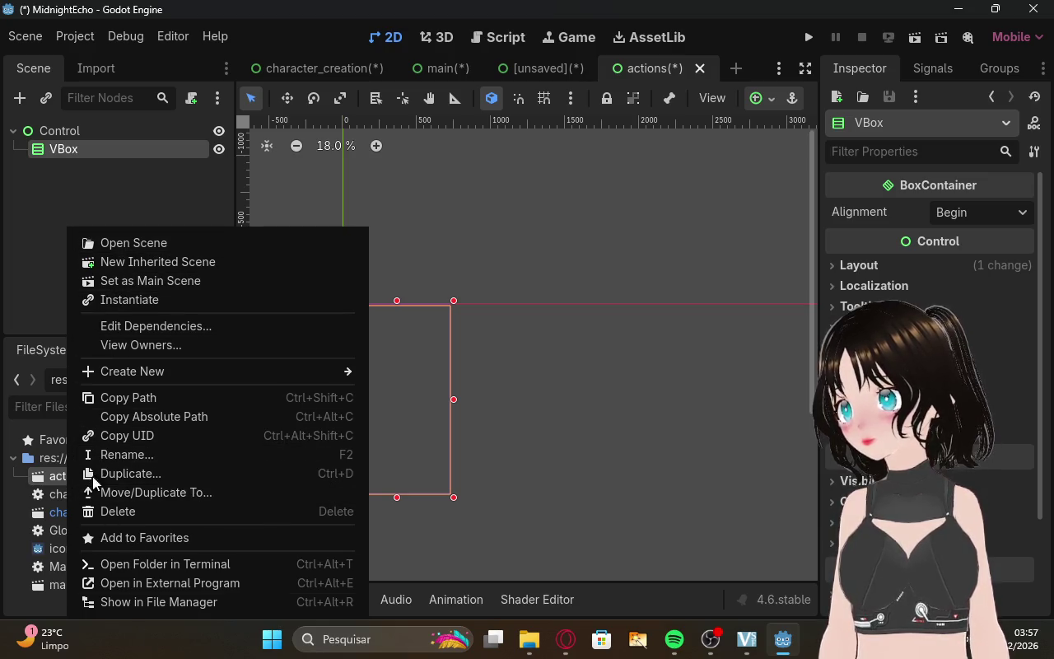
left_click(36, 267)
left_click(566, 639)
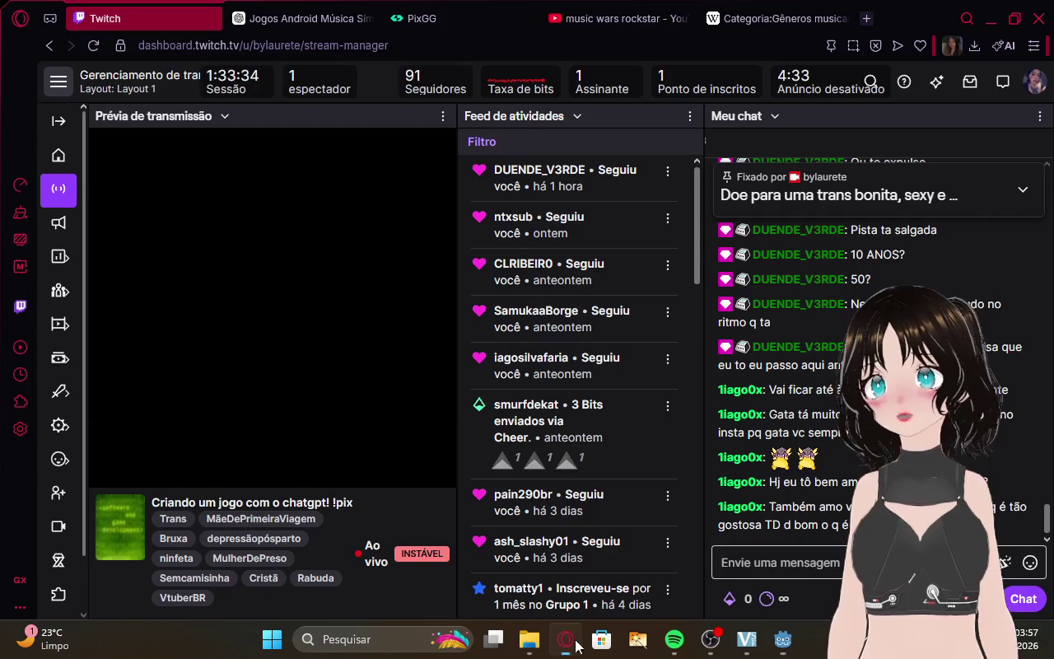
Read ChatGPT's ESTRUTURA DA CENA steps, then check the Control node's options in Godot.
left_click(325, 10)
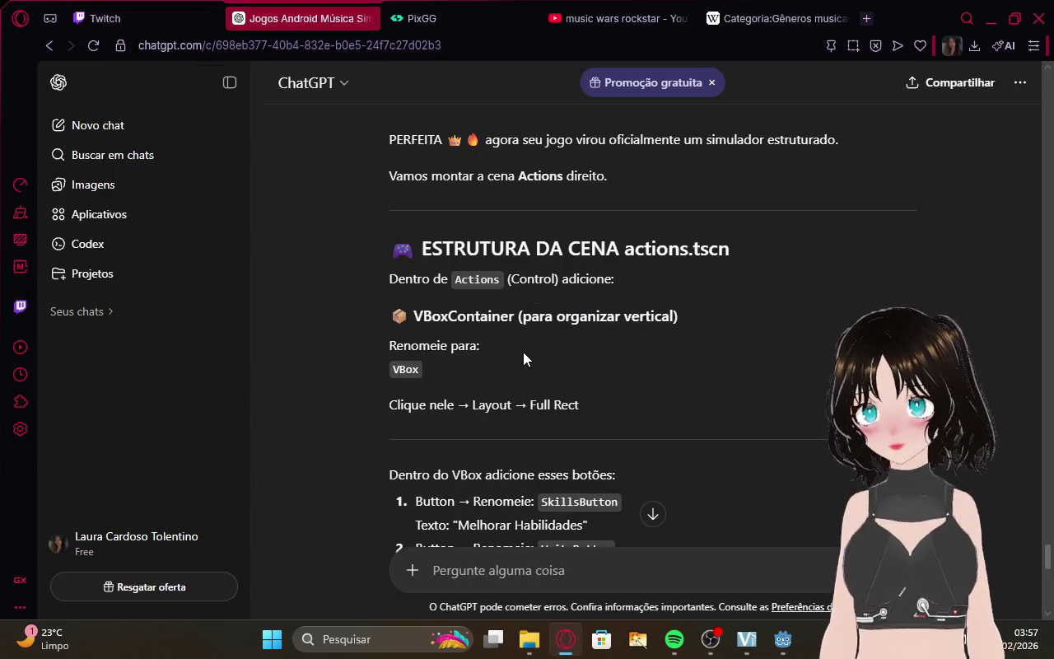
scroll(415, 373, "down", 1)
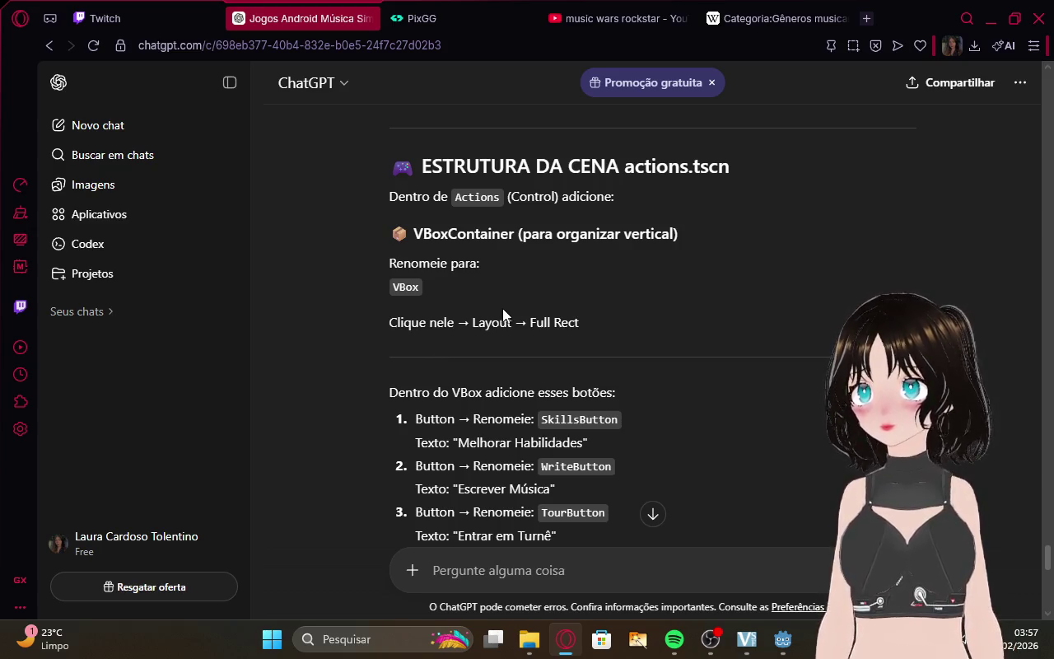
left_click(782, 641)
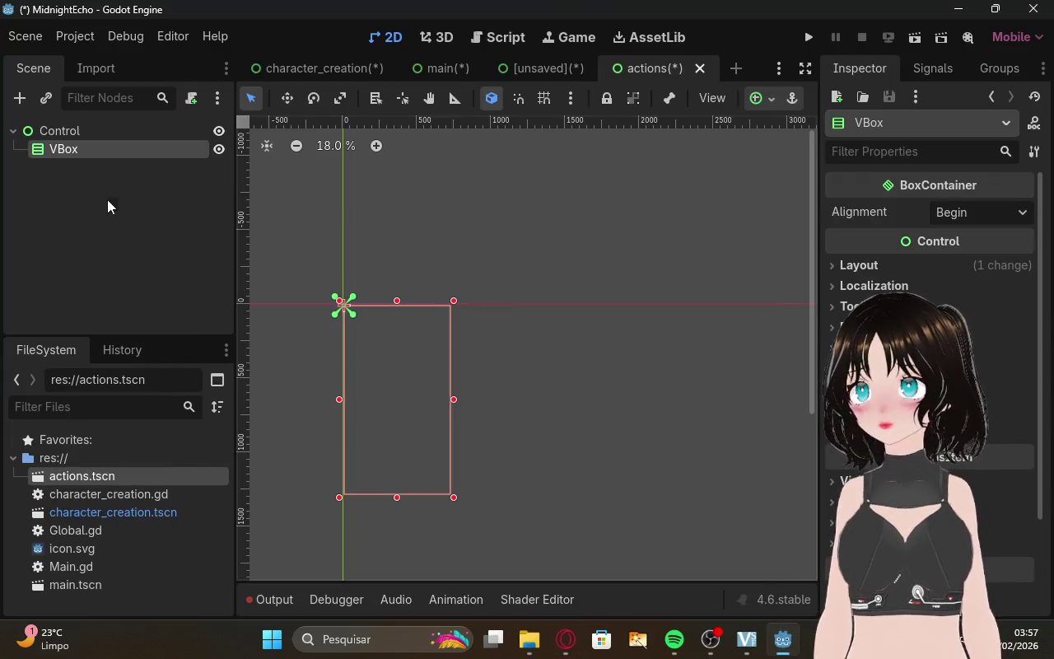
right_click(107, 205)
left_click(105, 198)
right_click(72, 130)
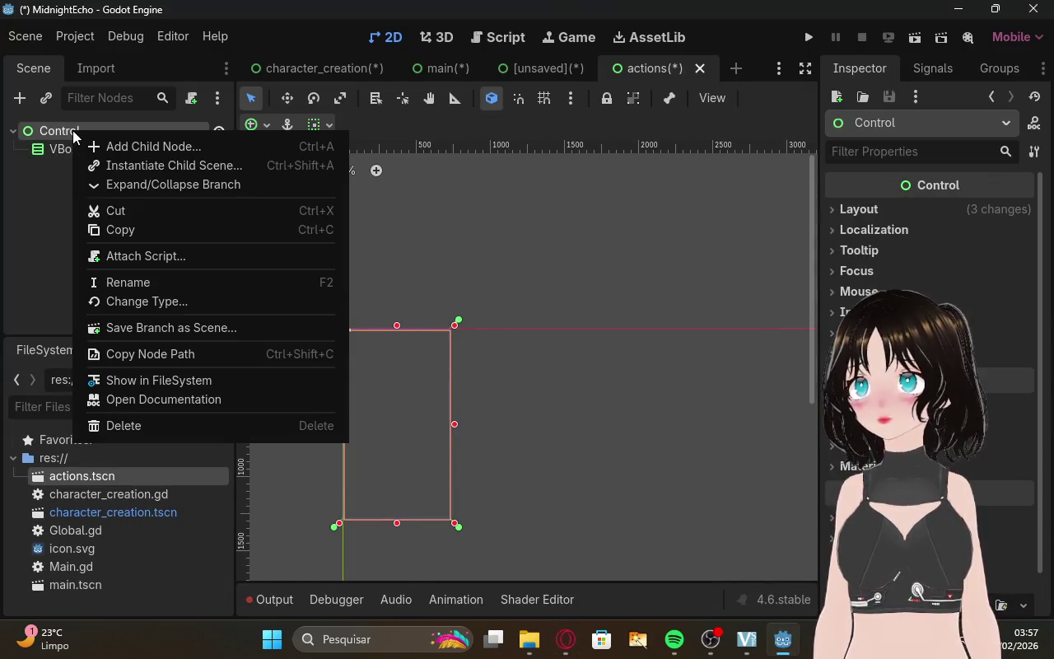
left_click(47, 197)
Scroll through ChatGPT's VBox and button instructions again, then return to Godot.
left_click(566, 640)
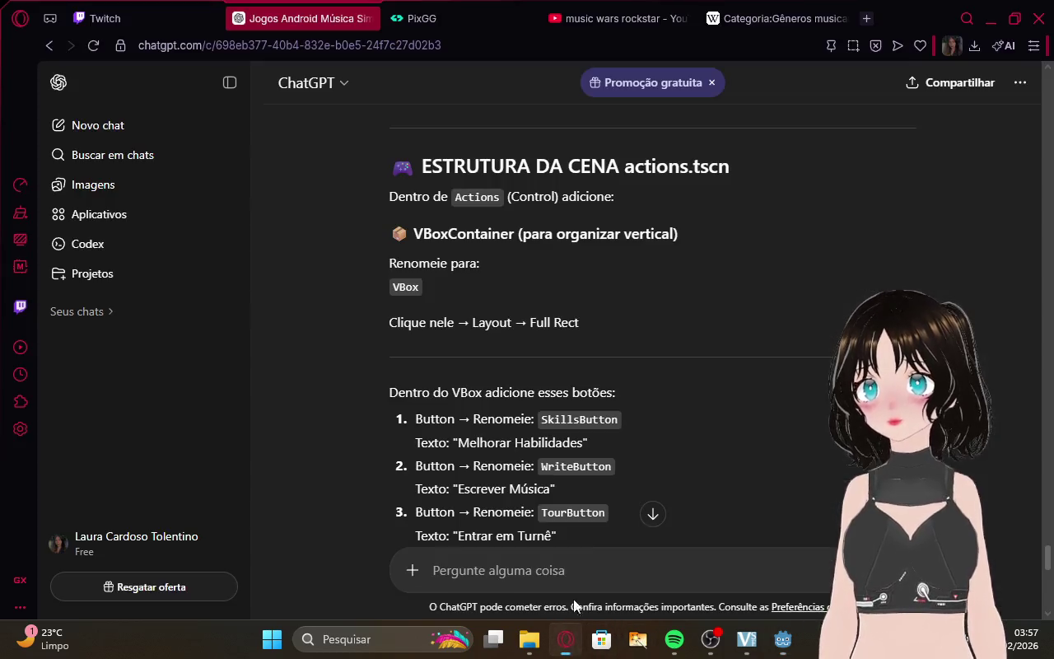
scroll(669, 327, "up", 10)
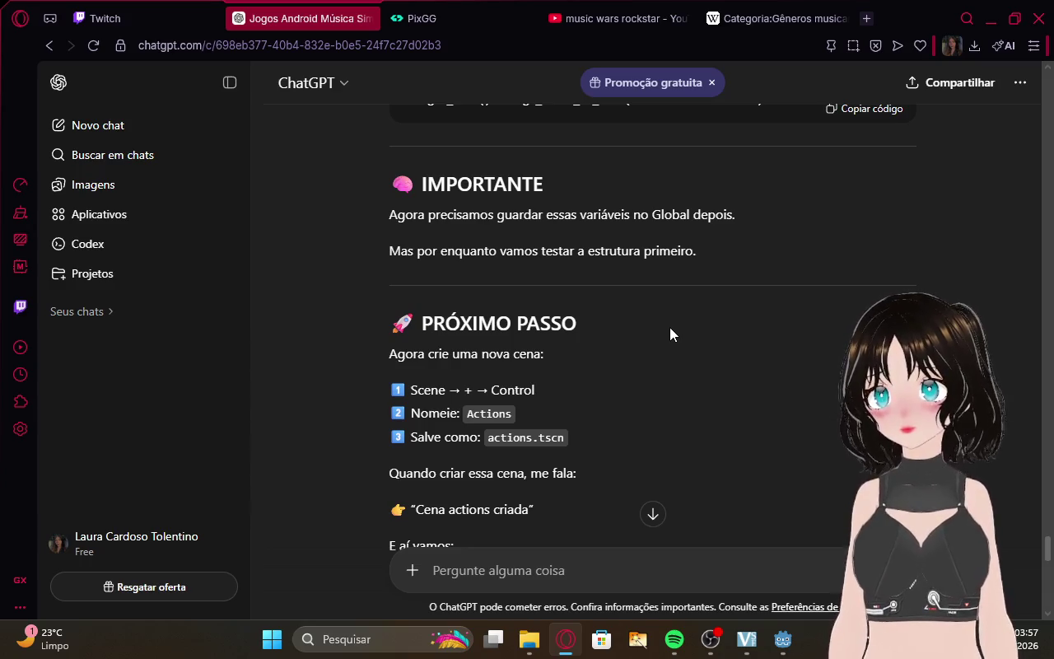
scroll(671, 328, "down", 10)
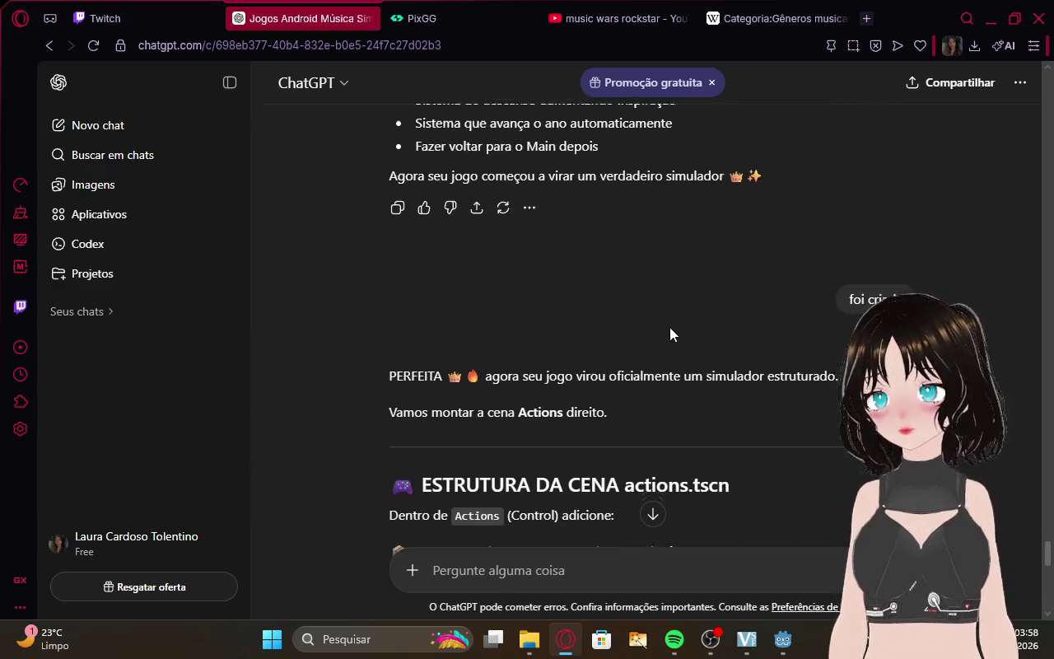
scroll(671, 329, "down", 1)
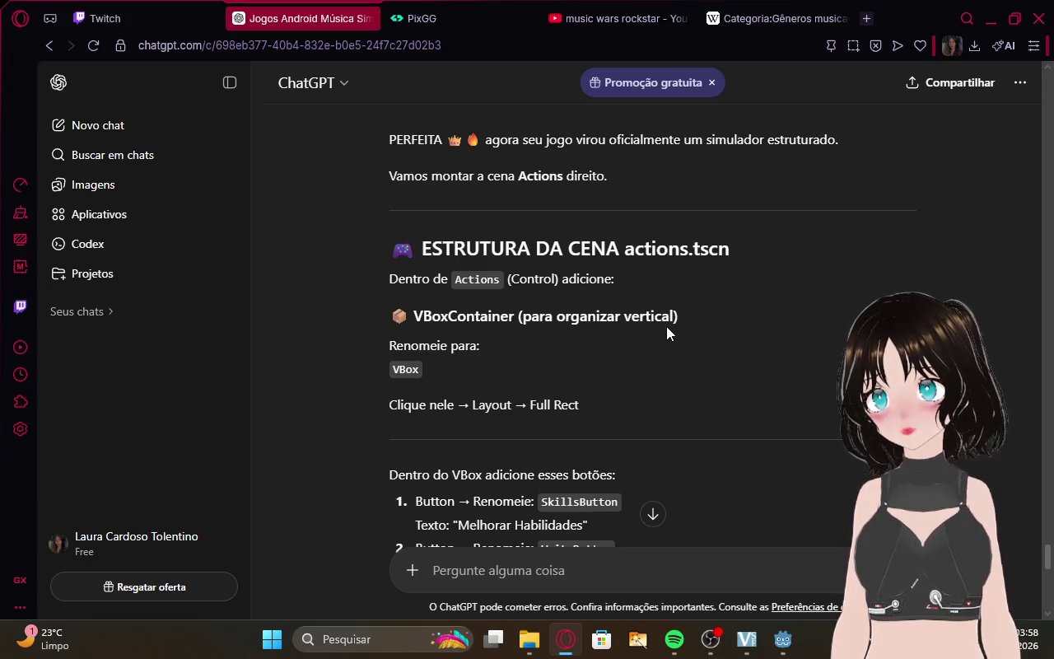
scroll(623, 352, "down", 1)
scroll(630, 360, "up", 1)
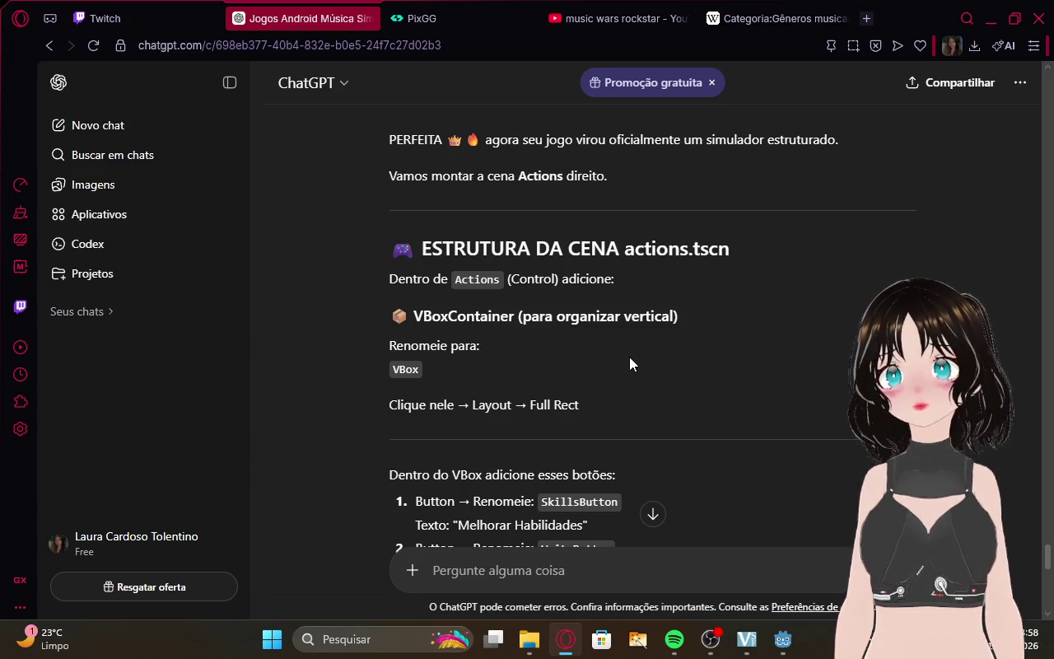
scroll(630, 355, "down", 3)
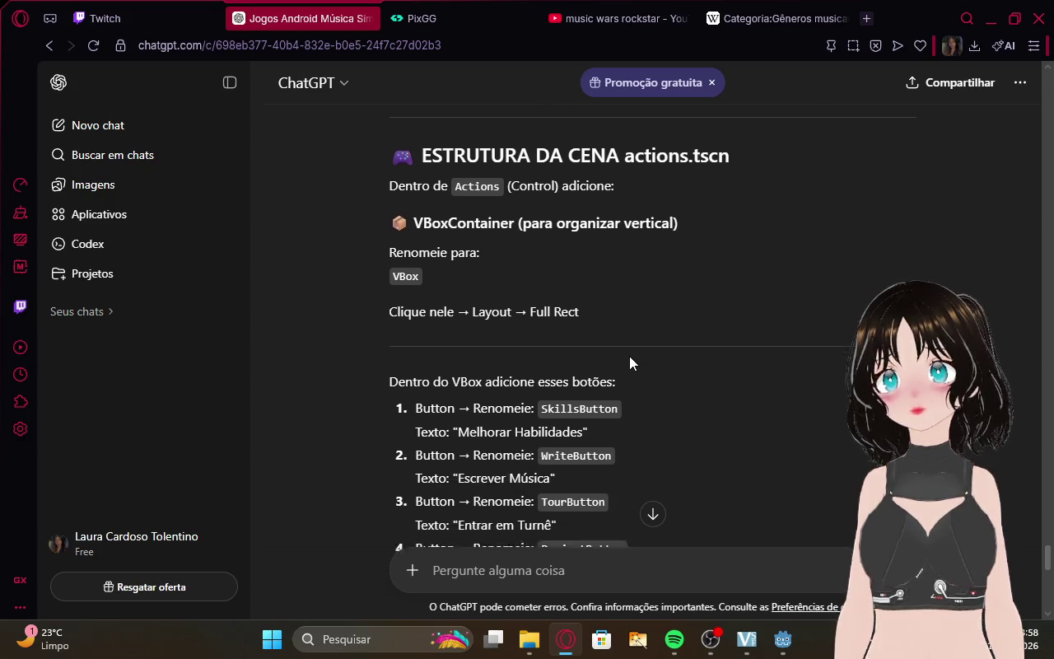
scroll(629, 355, "up", 1)
left_click(782, 639)
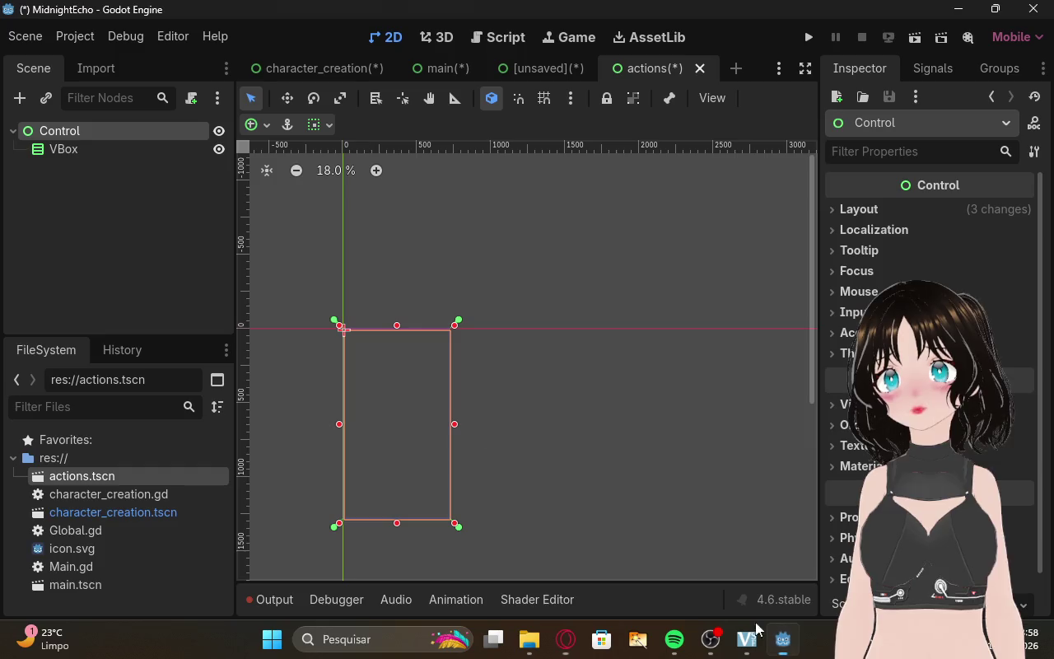
Select the VBox and browse its Inspector Layout section, then go to ChatGPT.
left_click(362, 368)
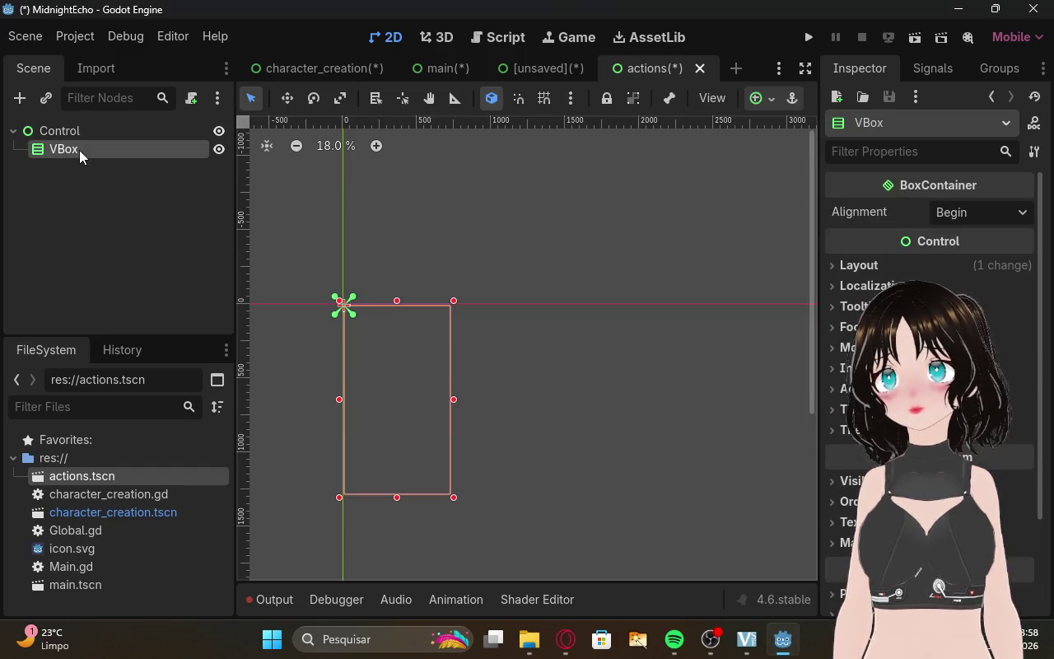
left_click(835, 266)
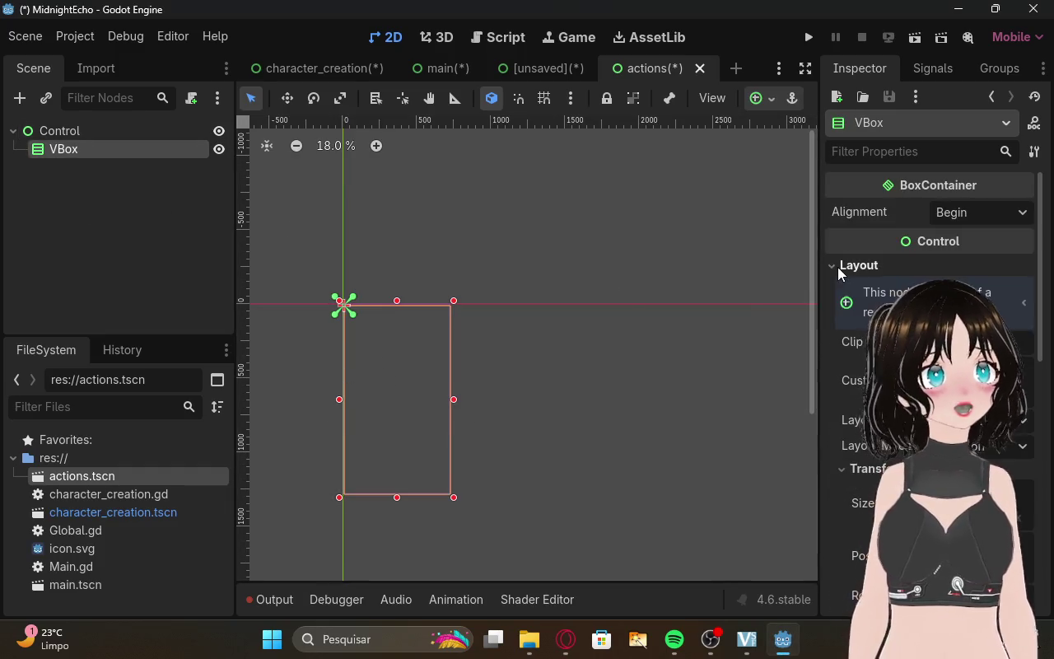
scroll(837, 267, "down", 1)
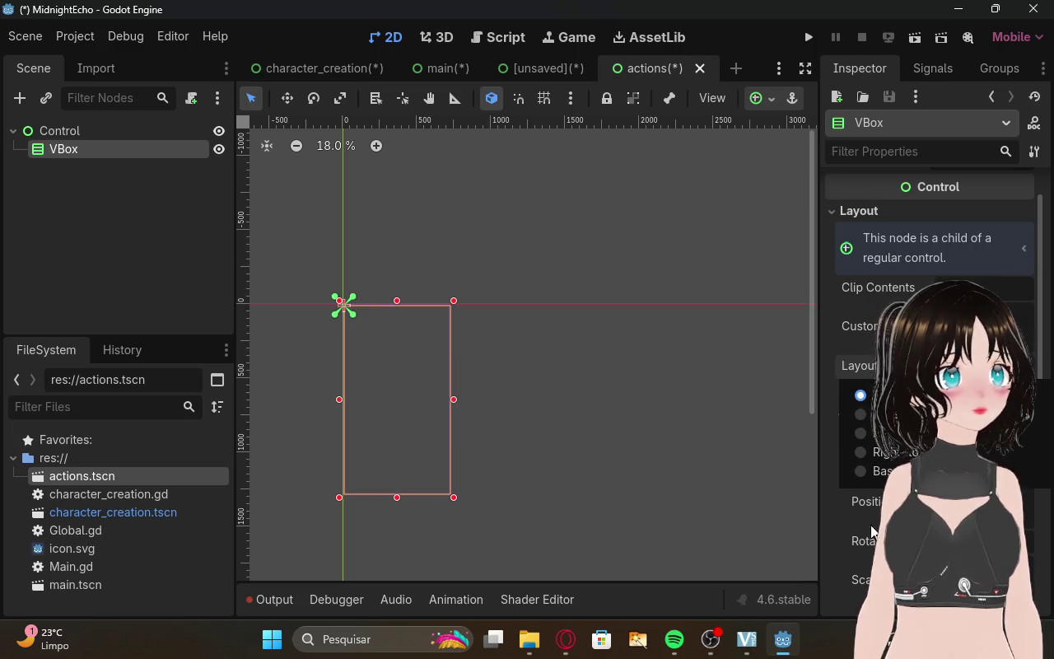
left_click(576, 638)
type("nn achei onde fica")
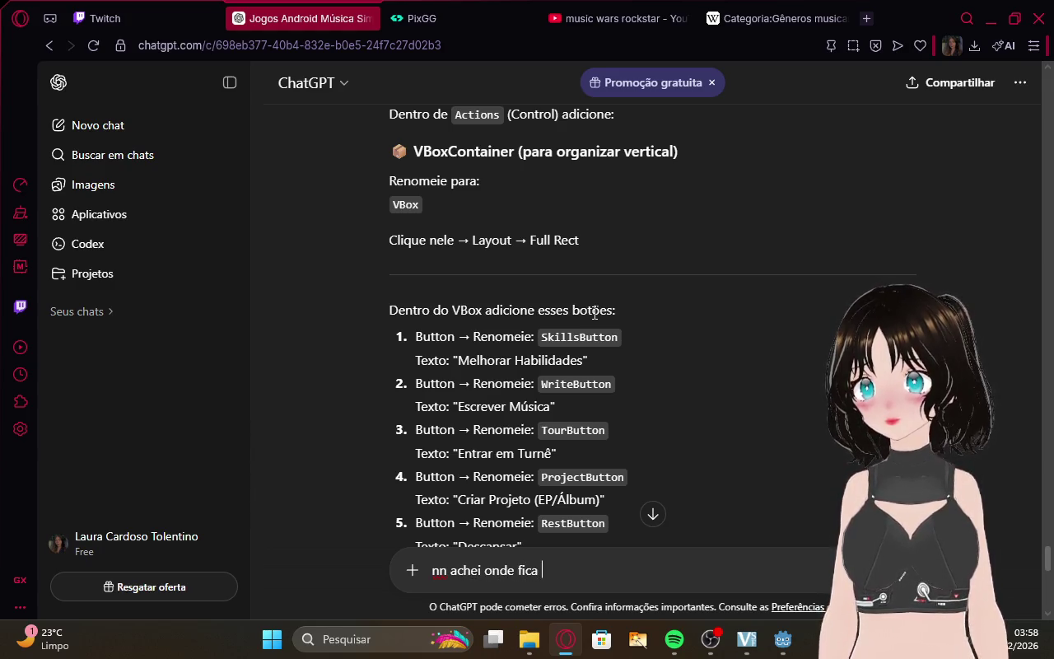
Ask ChatGPT where Layout → Full Rect is and read its Godot 4 answer.
type("o")
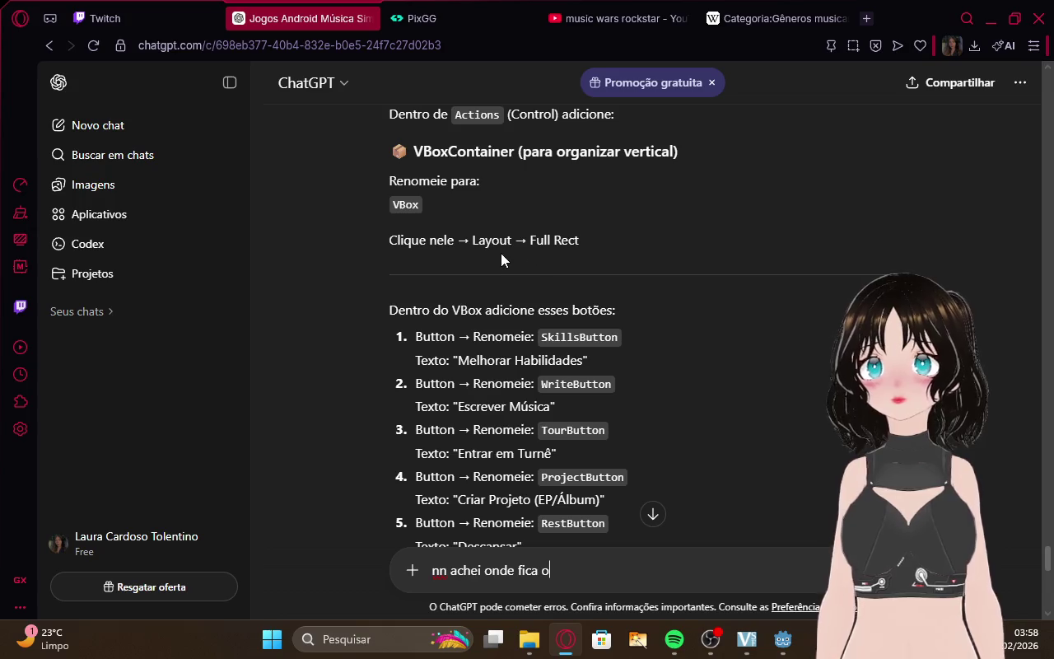
left_click_drag(471, 240, 580, 240)
mouse_move(471, 240)
left_mouse_down()
mouse_move(580, 247)
mouse_move(580, 238)
left_mouse_up()
left_click(575, 563)
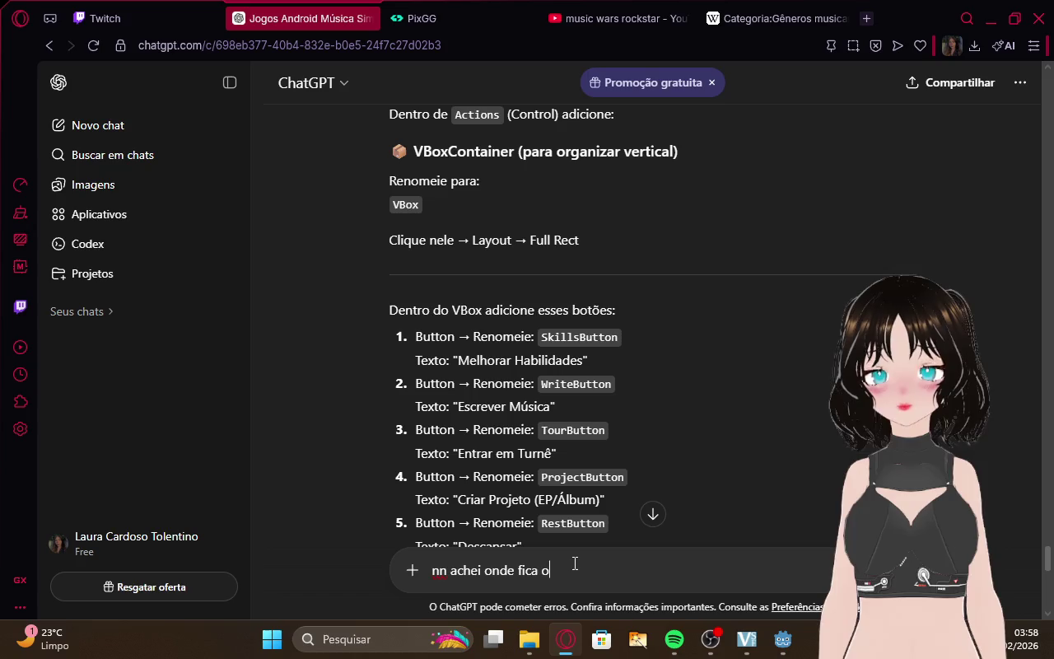
type("Layout → Full Rect")
key("Return")
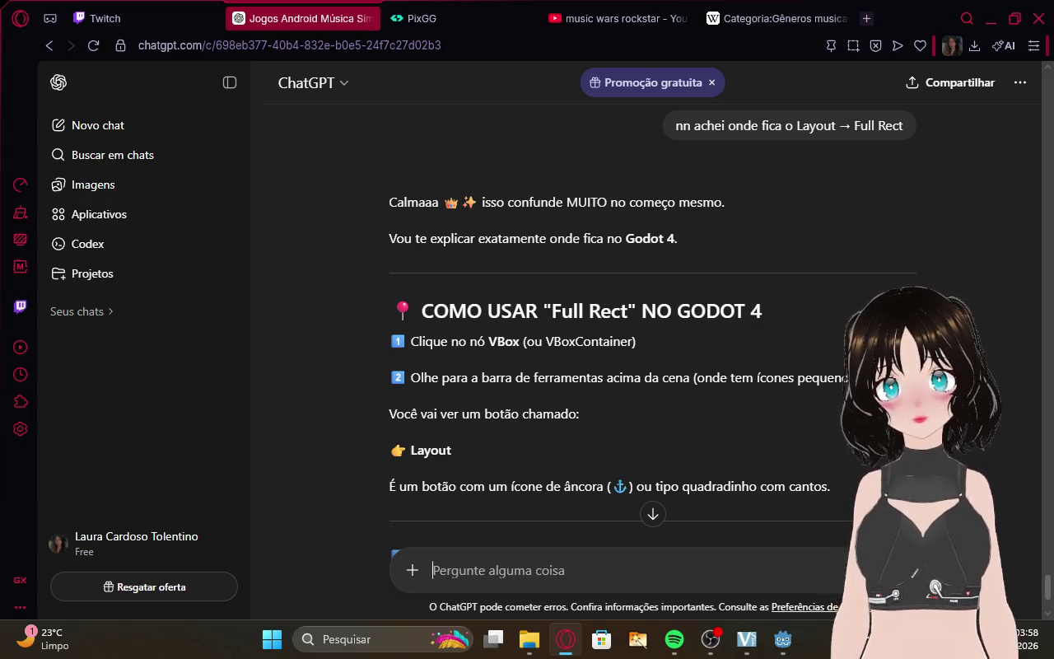
scroll(651, 330, "down", 1)
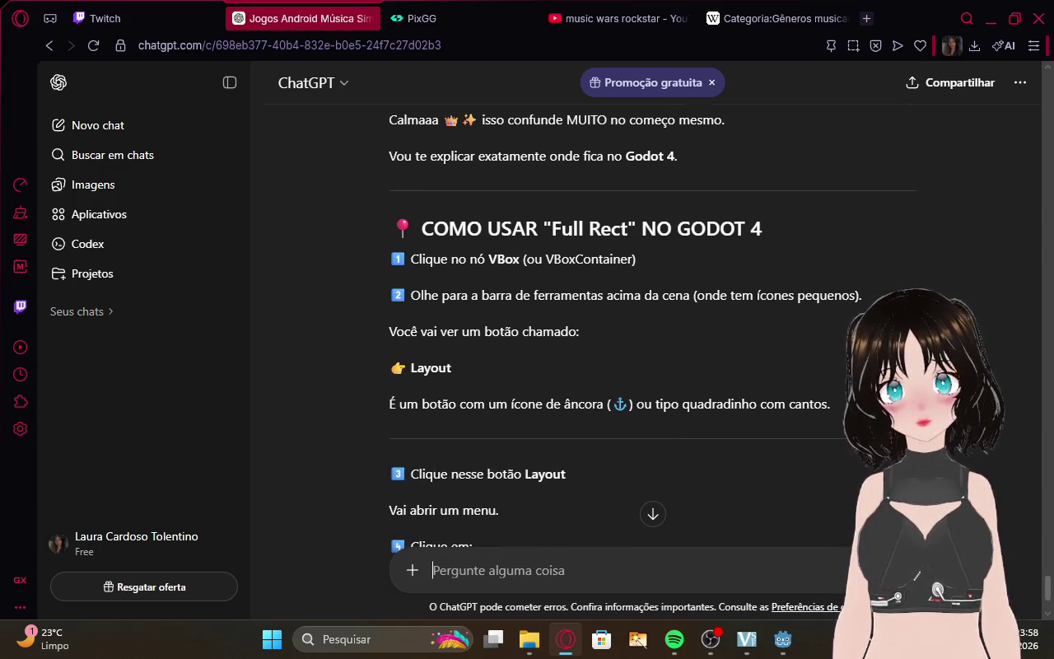
left_click(783, 641)
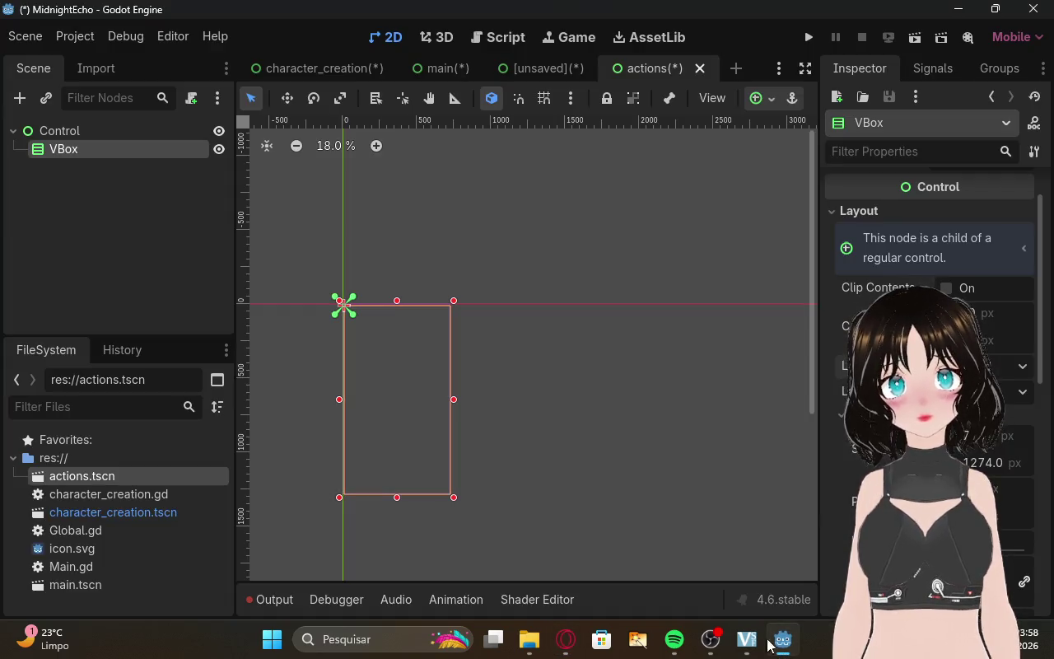
right_click(101, 149)
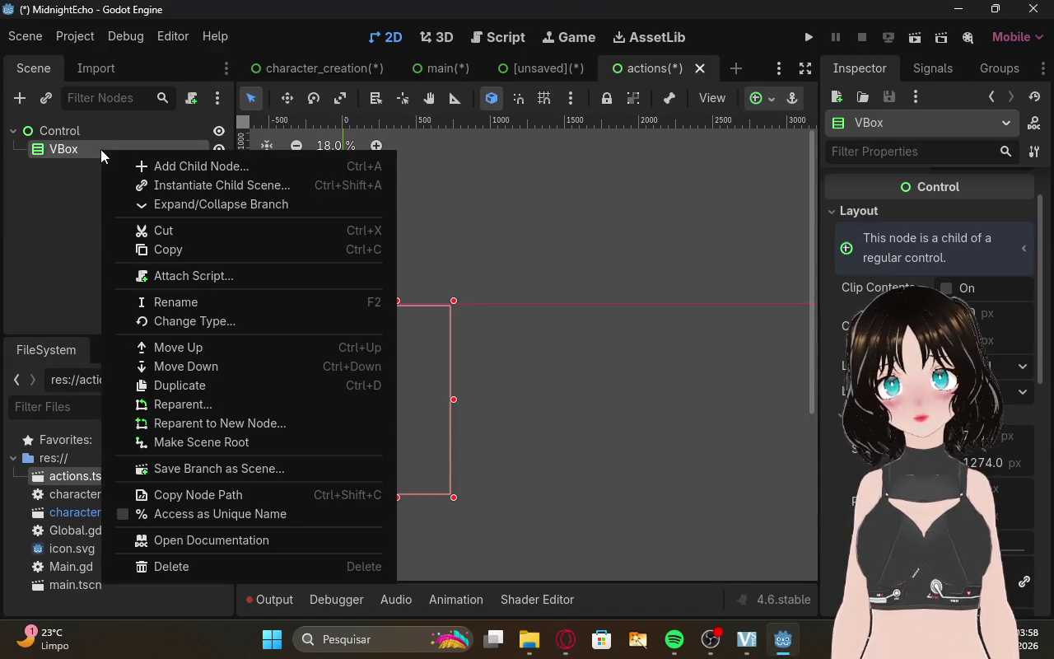
left_click(79, 214)
left_click(74, 210)
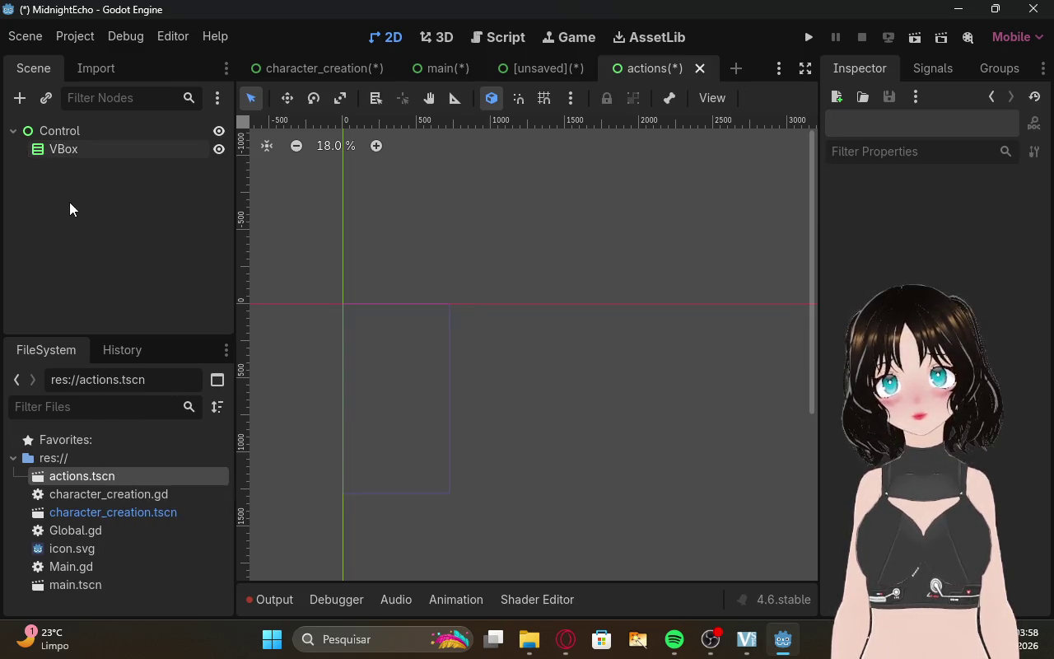
left_click(55, 148)
left_click(215, 98)
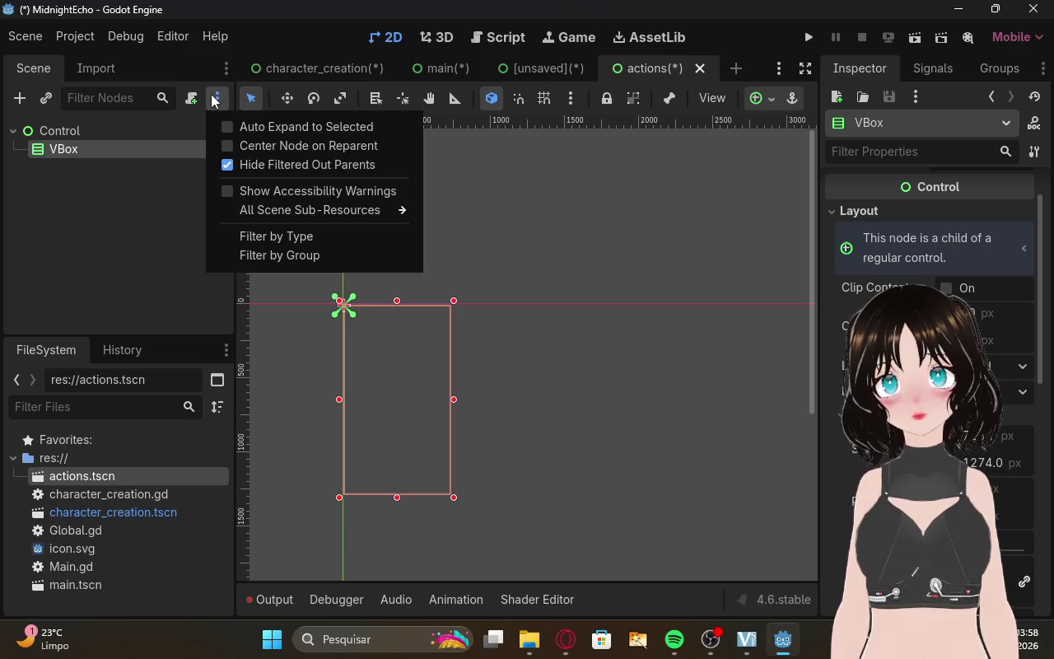
left_click(91, 146)
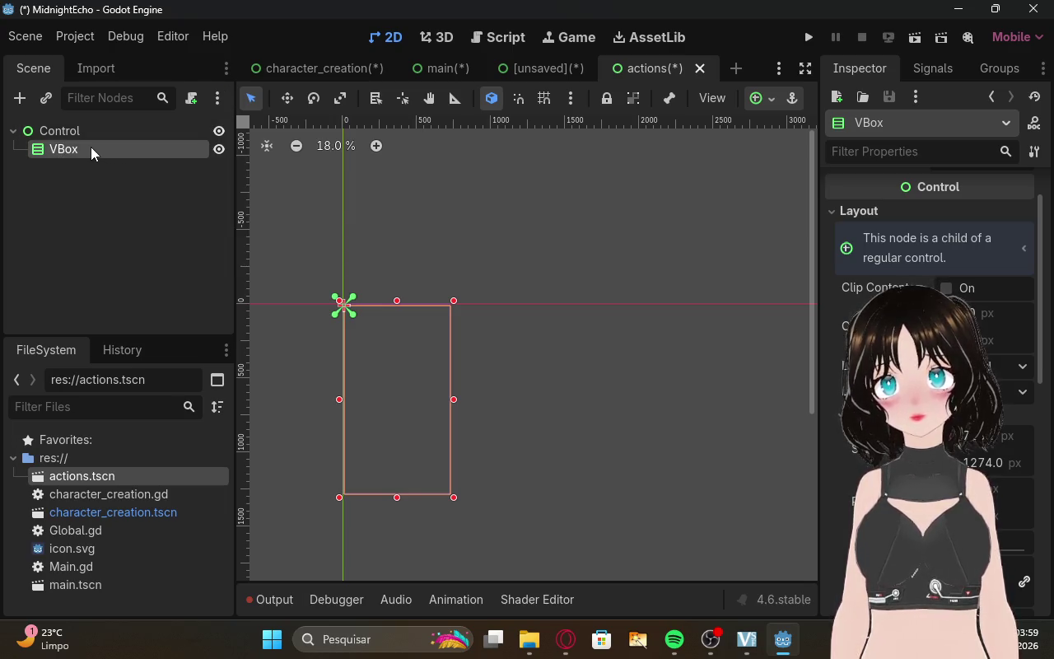
right_click(90, 146)
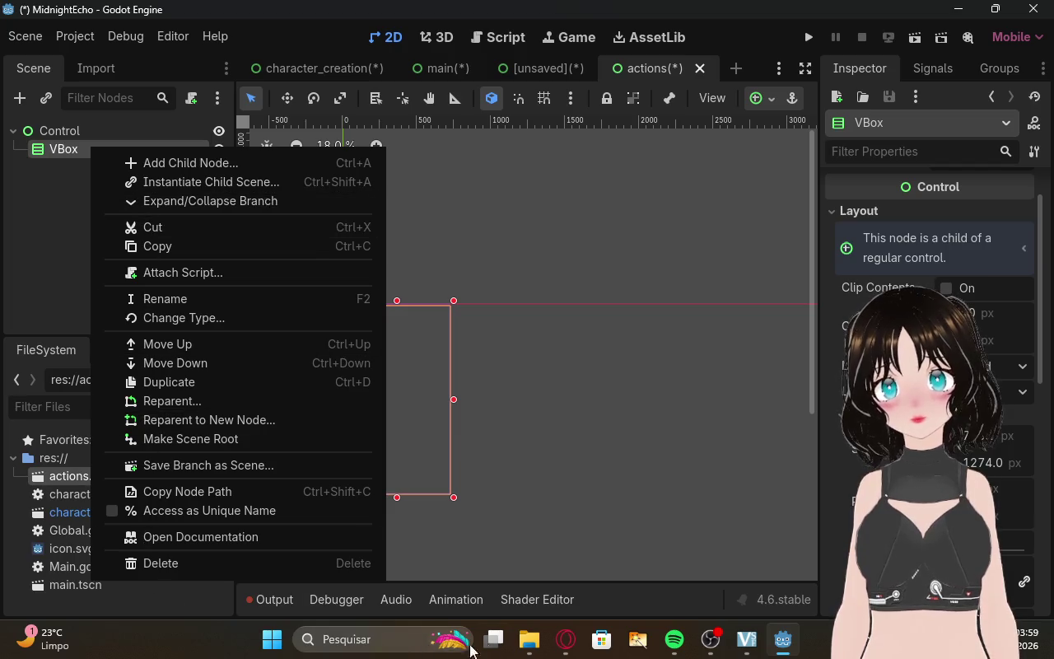
left_click(566, 639)
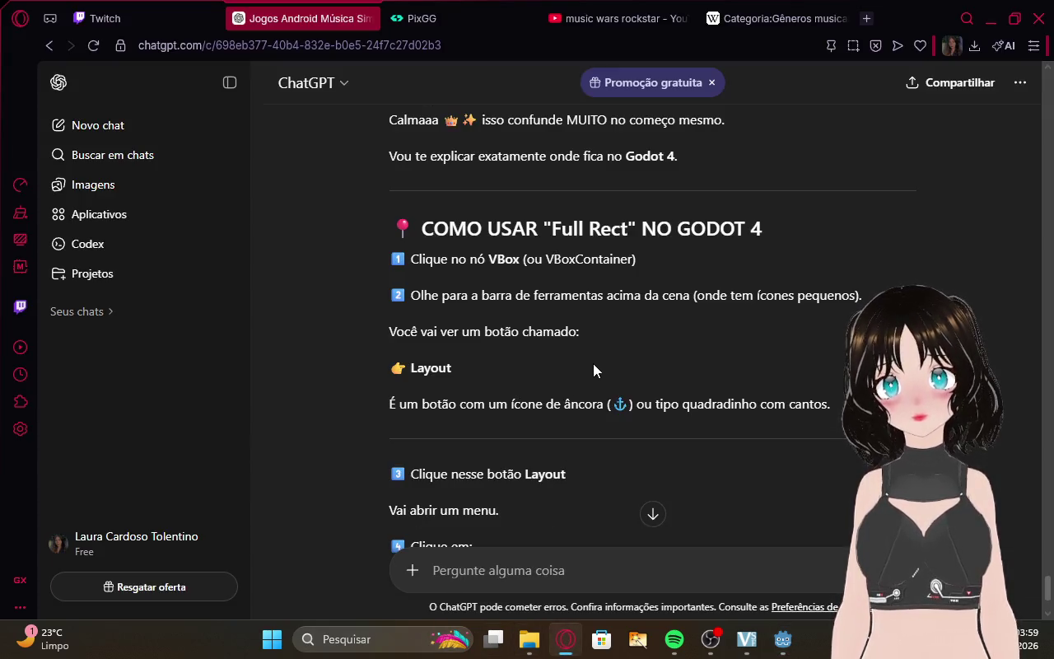
Scroll through ChatGPT's Full Rect steps once more and return to Godot.
scroll(634, 356, "down", 2)
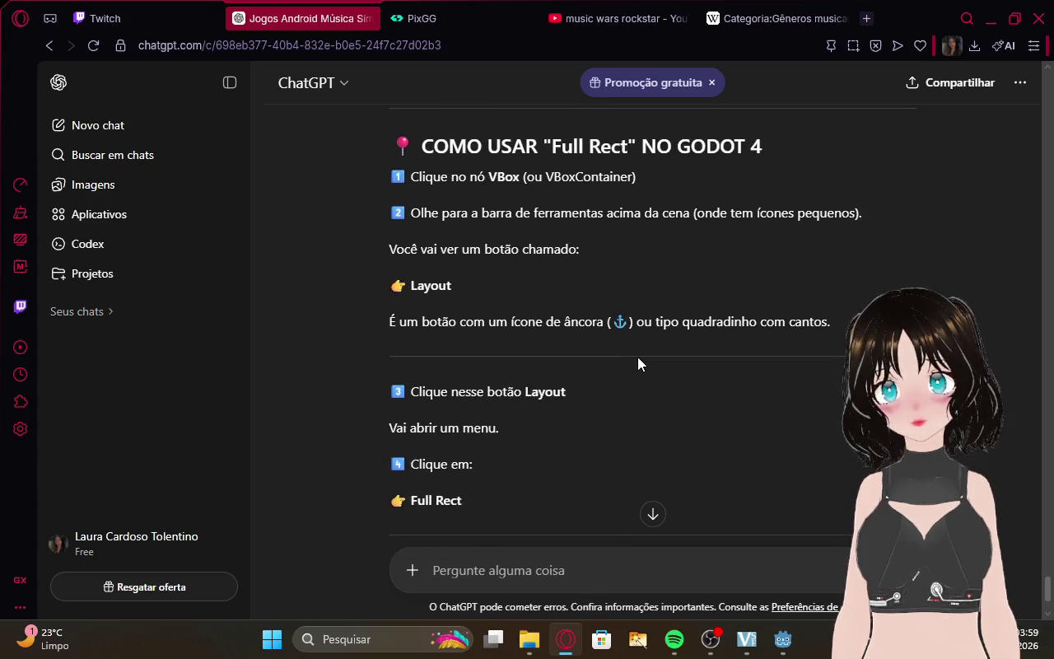
scroll(638, 364, "up", 2)
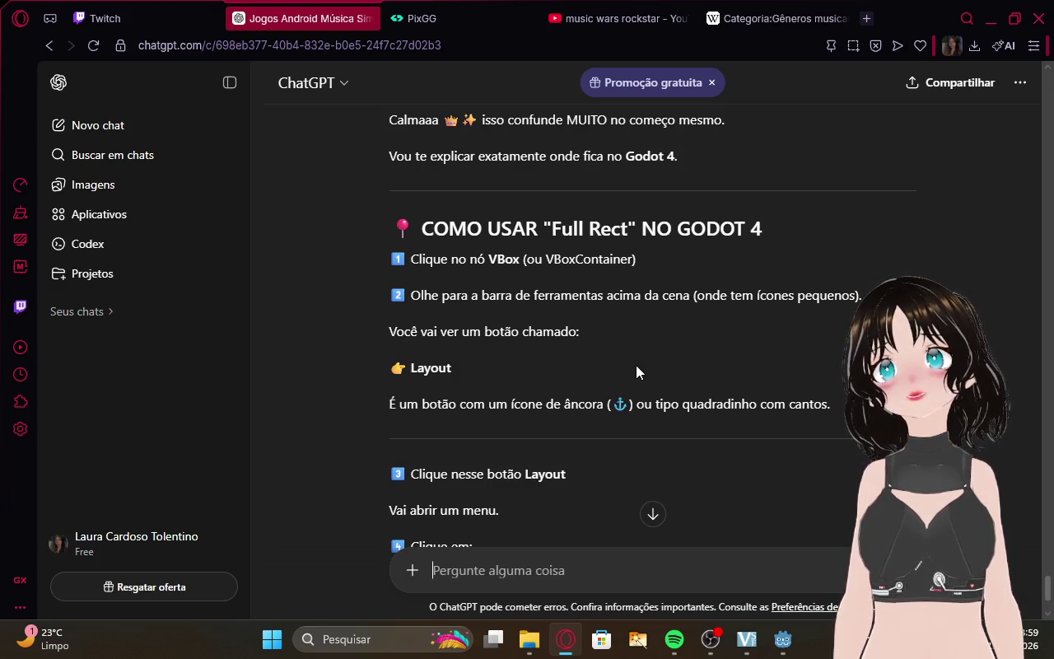
left_click(782, 639)
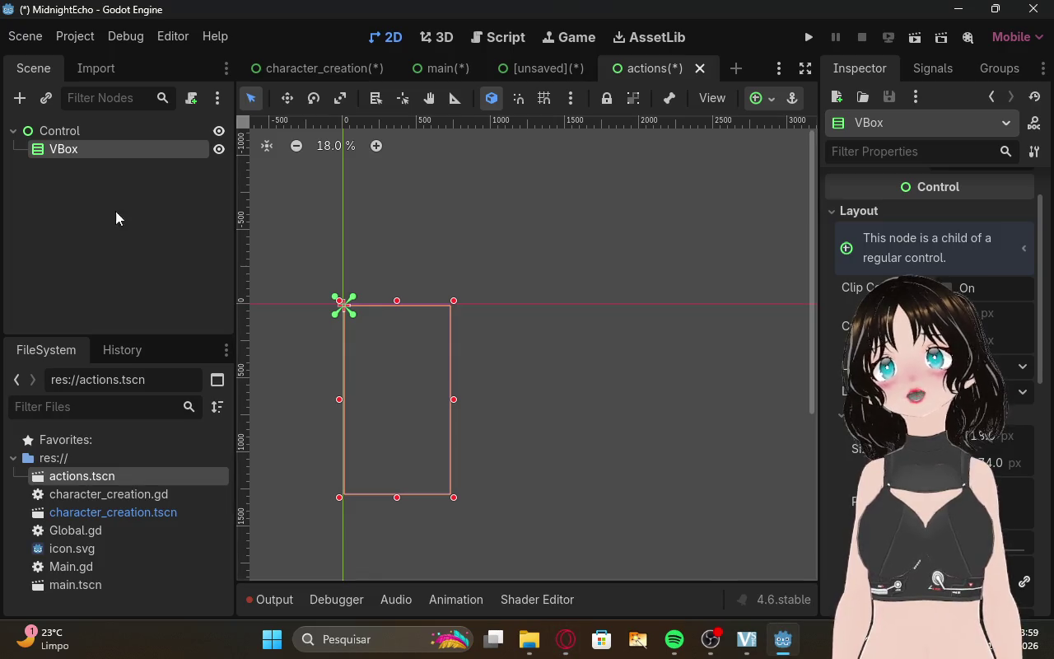
left_click(93, 181)
left_click(86, 149)
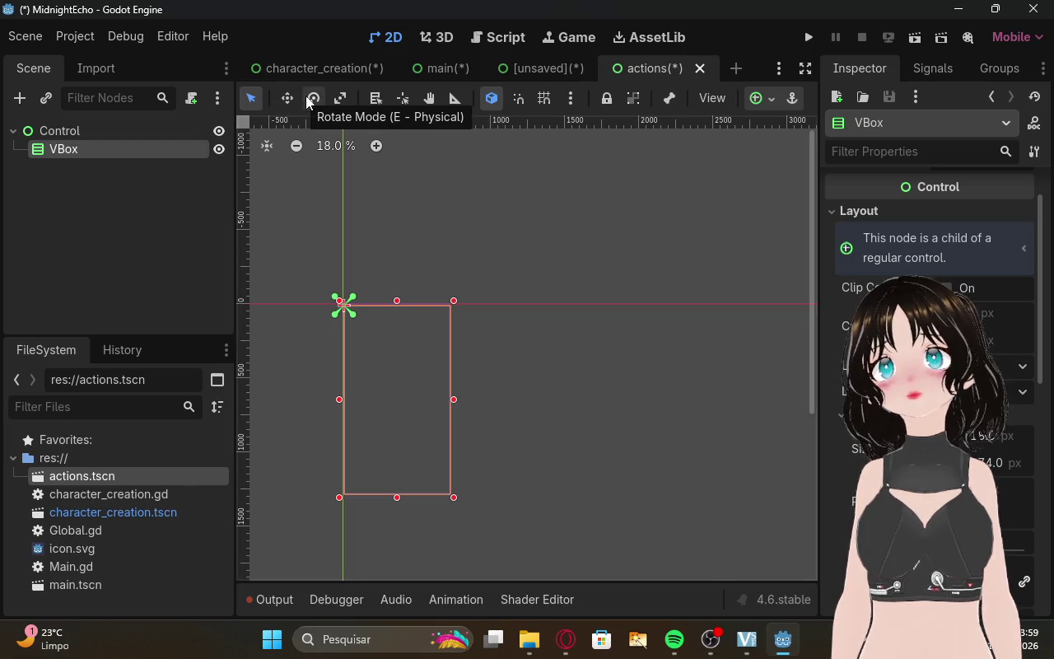
left_click(188, 179)
left_click(159, 134)
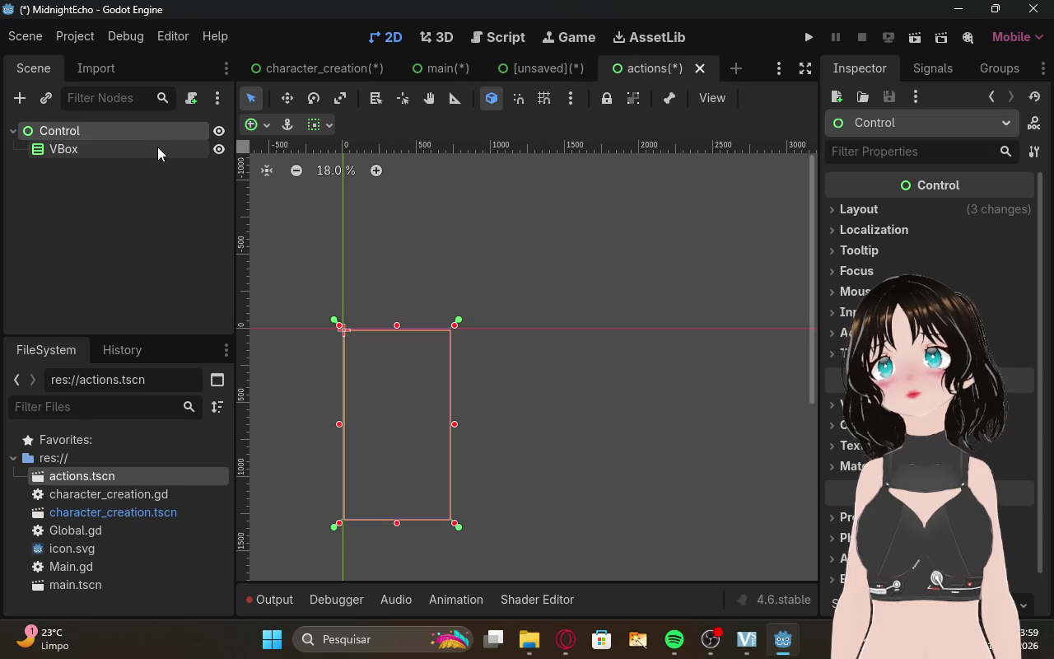
left_click(155, 146)
left_click(152, 132)
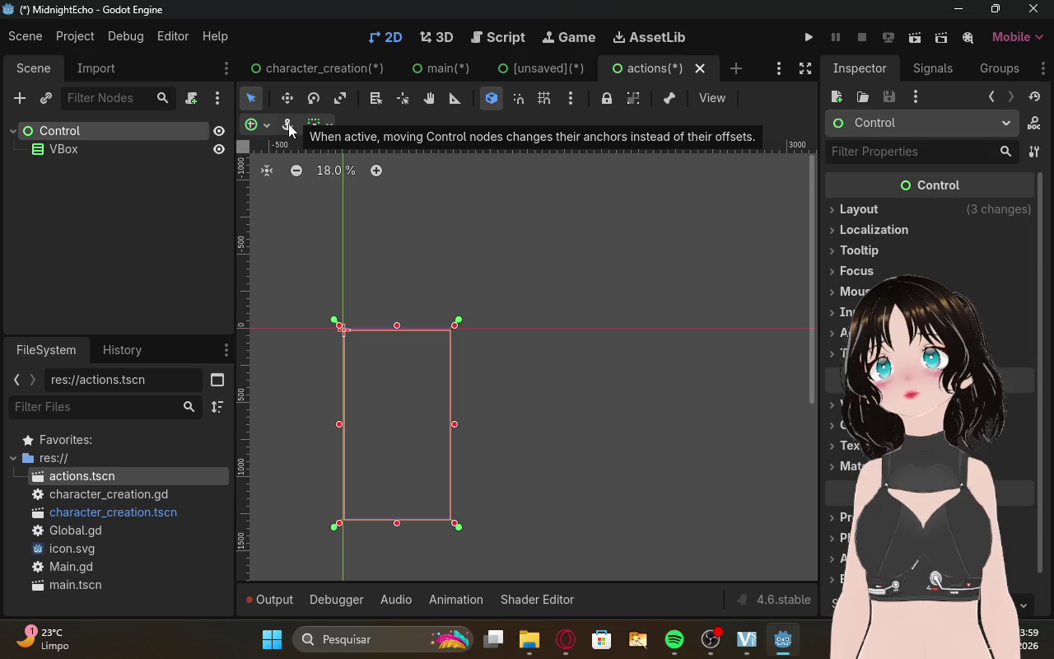
left_click(133, 165)
right_click(119, 151)
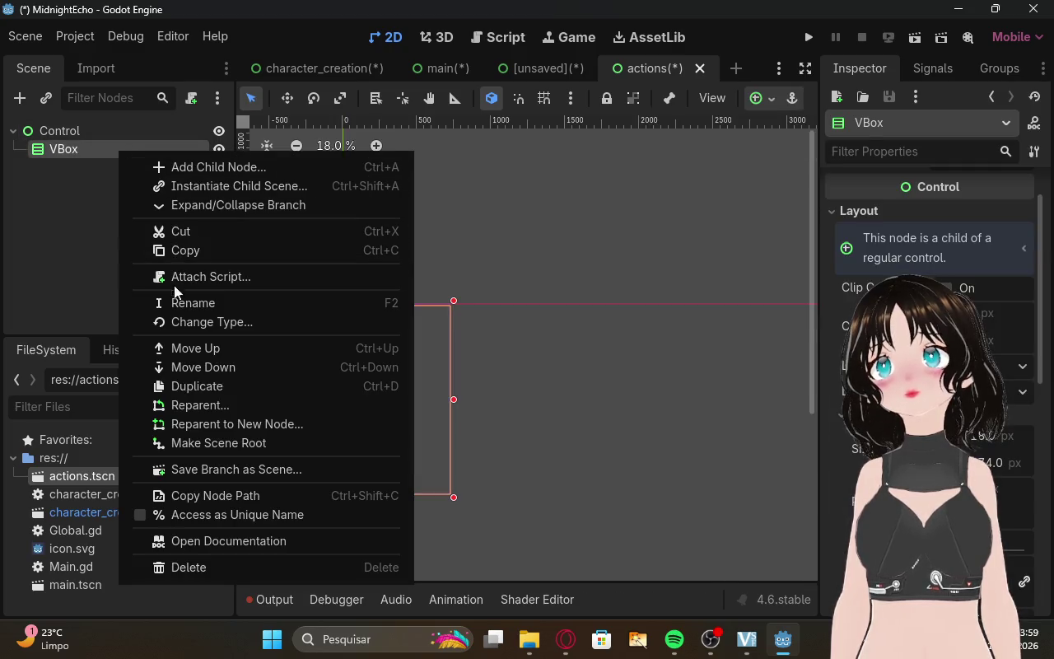
Delete the old VBox node, then cancel an accidental Attach Script on Control.
left_click(202, 567)
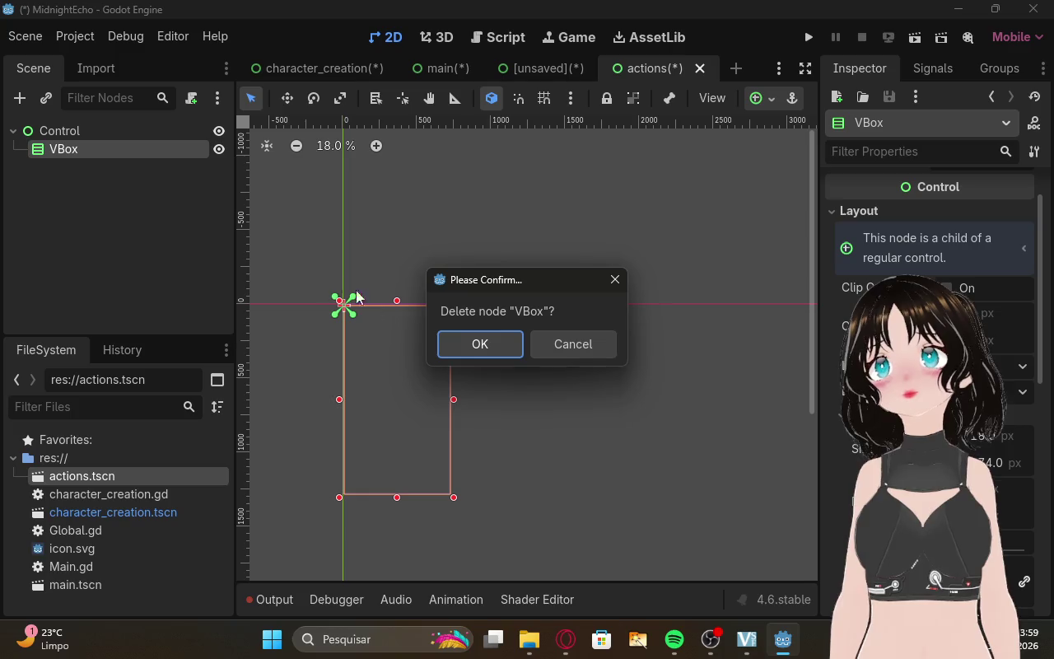
left_click(485, 353)
right_click(90, 127)
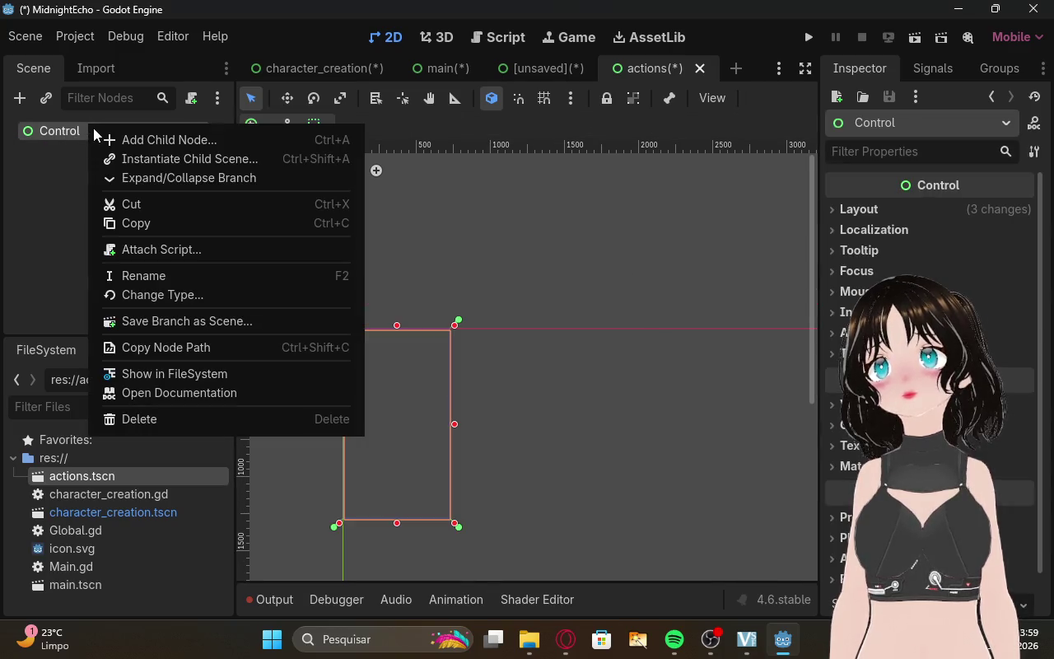
left_click(179, 248)
left_click(596, 475)
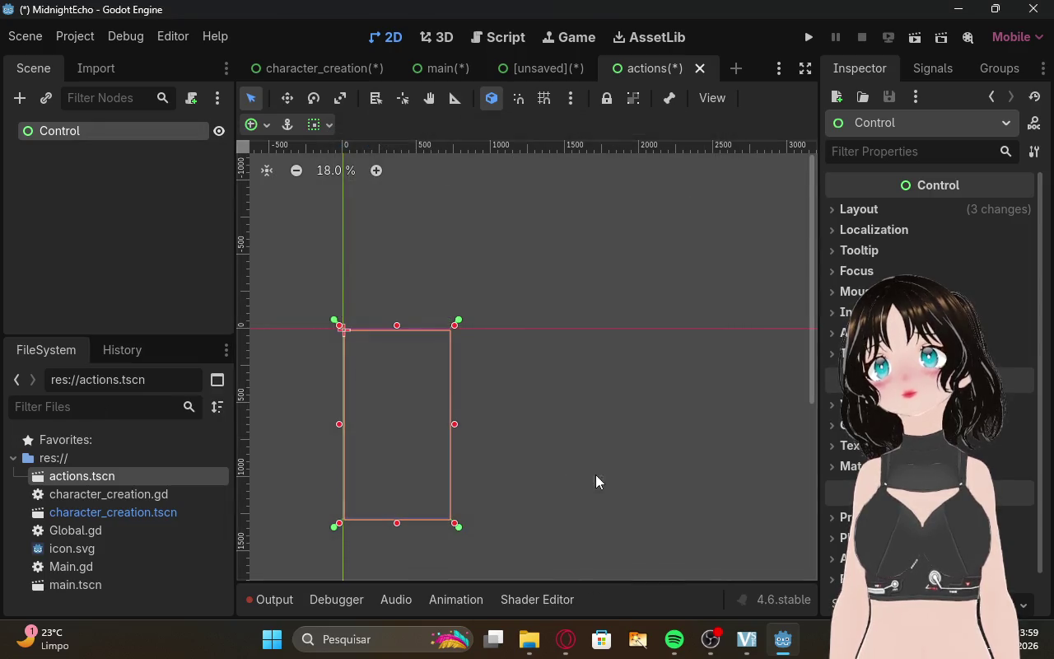
Pick VBoxContainer over BoxContainer as the new child node type for Control.
right_click(78, 139)
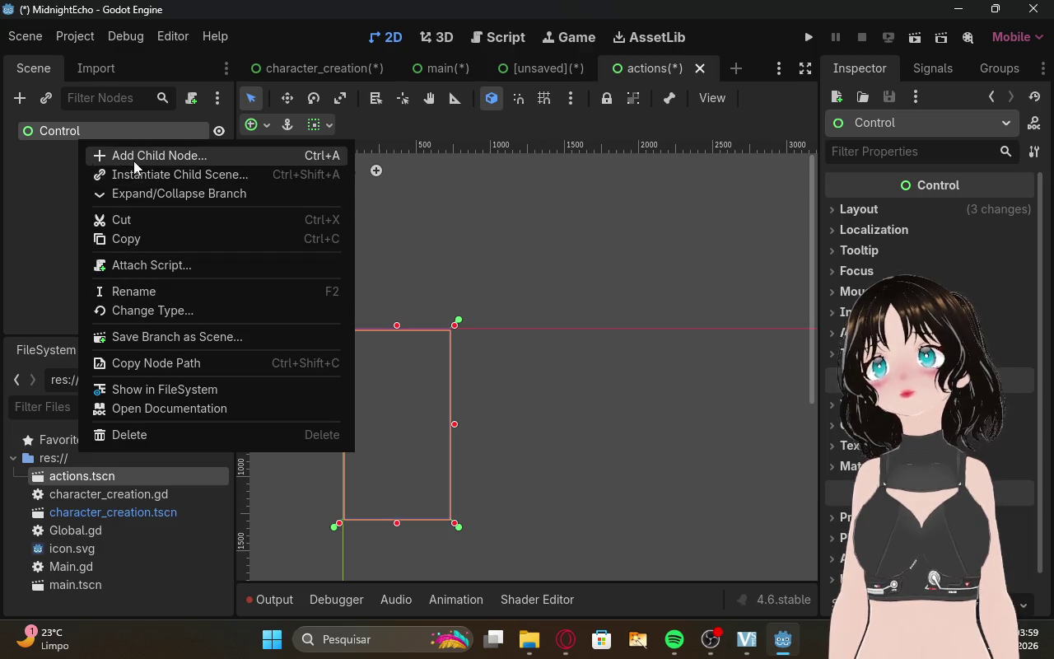
left_click(136, 156)
left_click(399, 292)
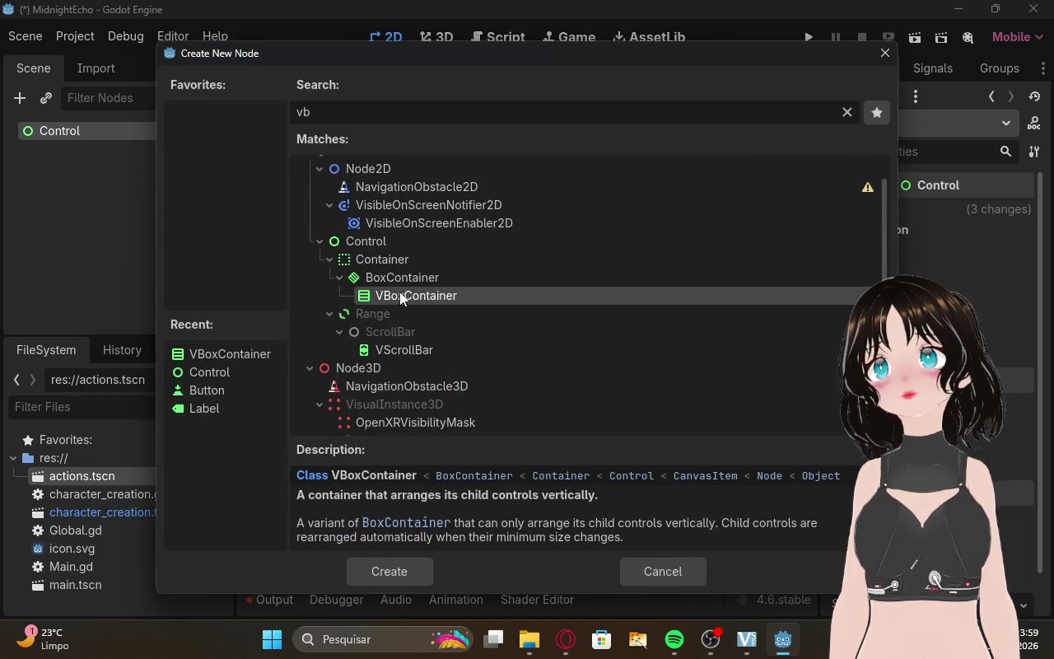
left_click(428, 284)
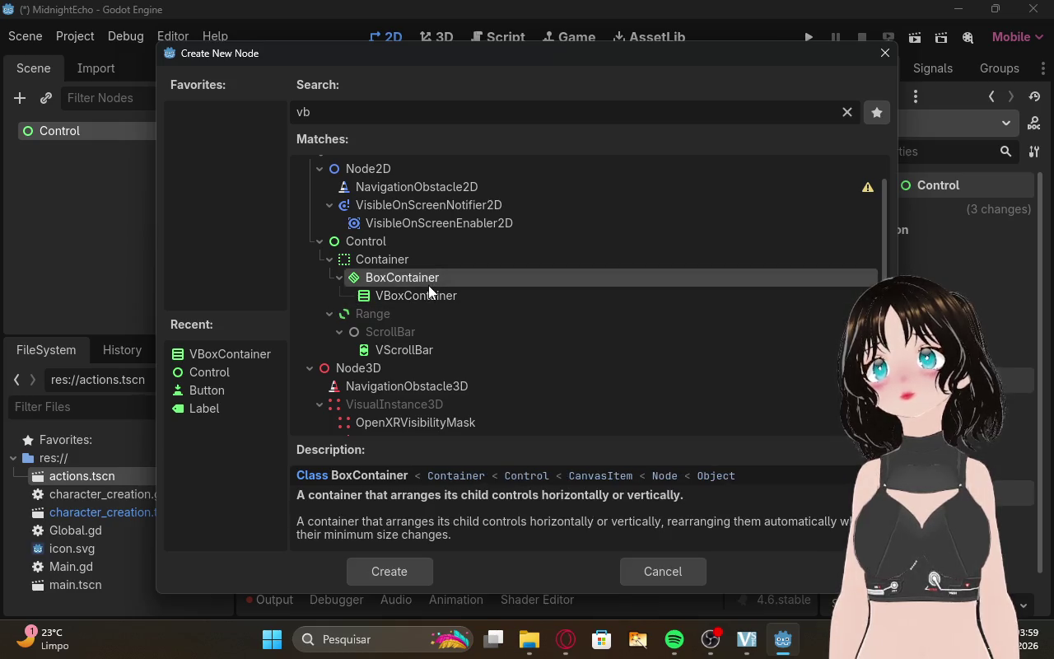
left_click(428, 293)
left_click(426, 278)
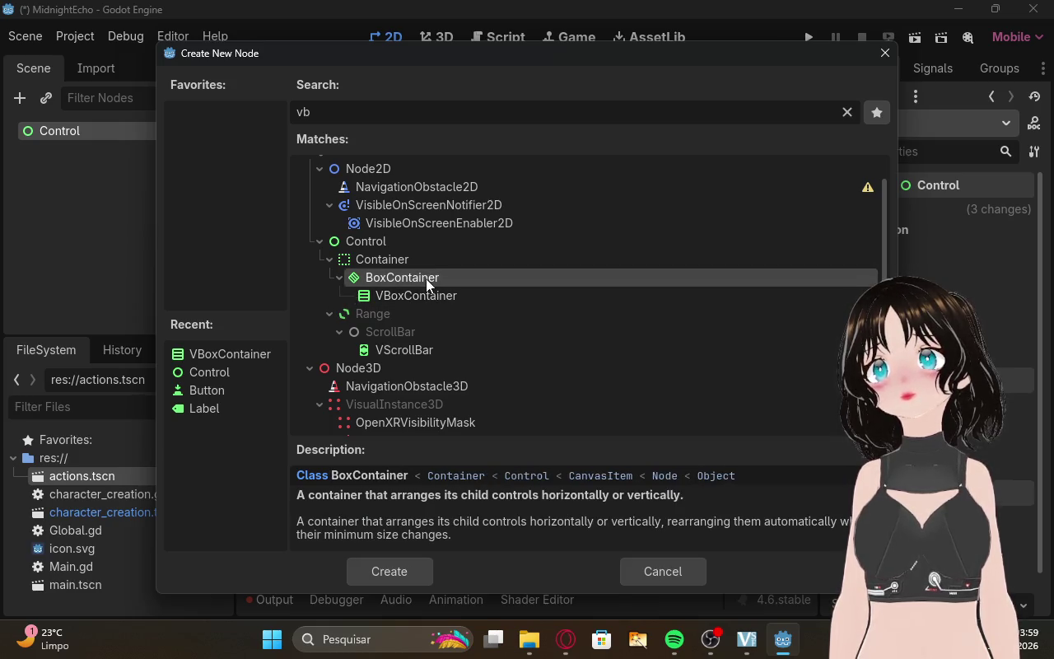
left_click(433, 294)
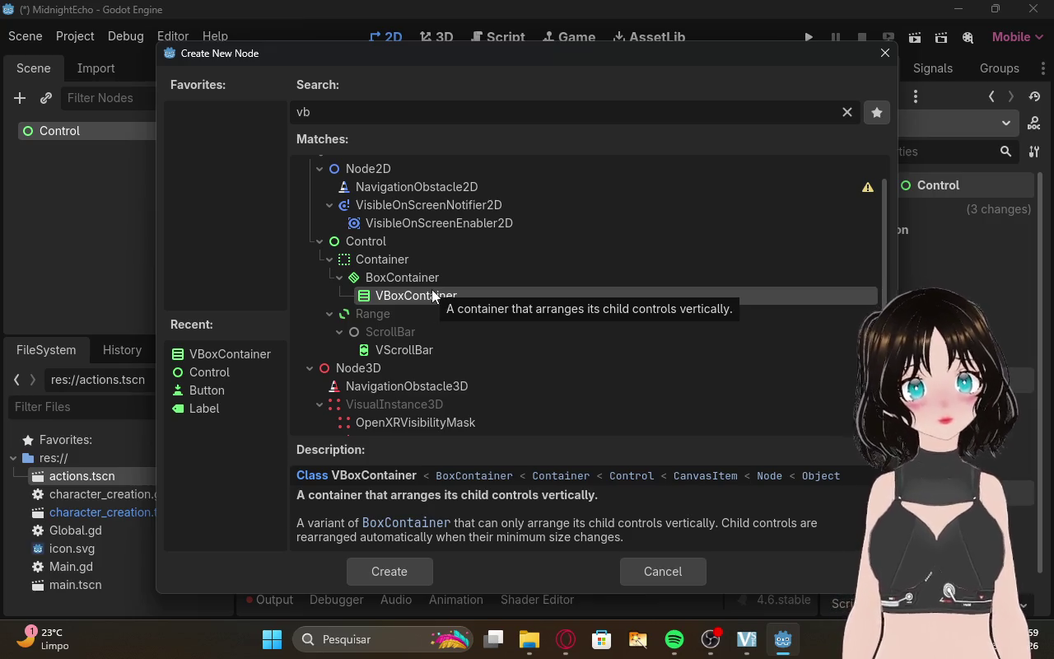
left_click(565, 639)
scroll(609, 403, "up", 10)
Read ChatGPT's 'ESTRUTURA DA CENA actions.tscn' layout and button list, then return to Godot.
scroll(623, 389, "up", 15)
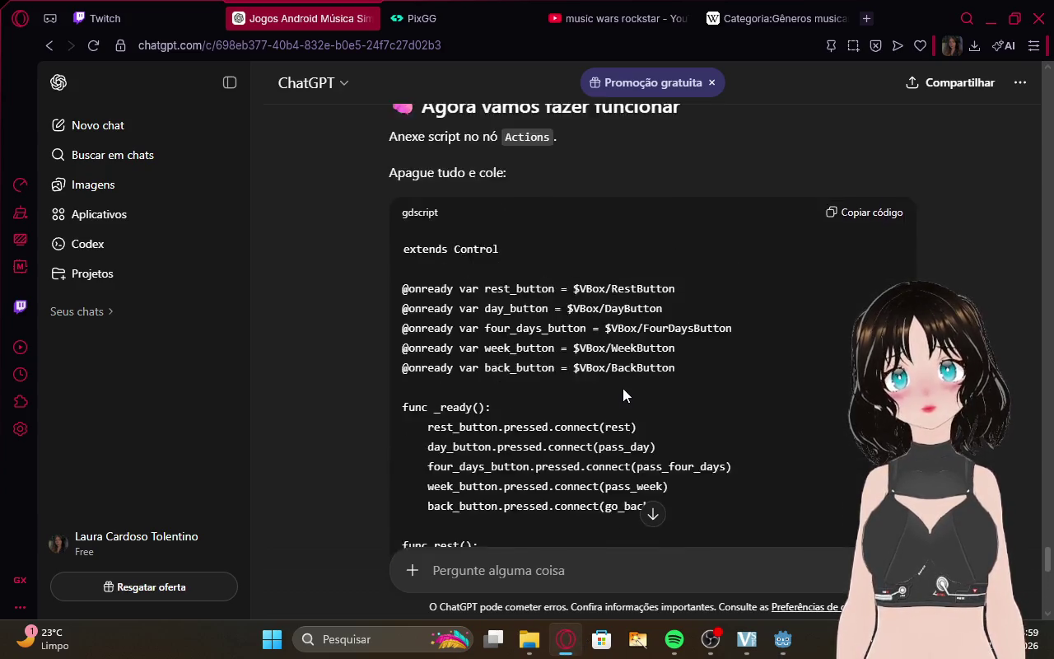
scroll(622, 388, "down", 10)
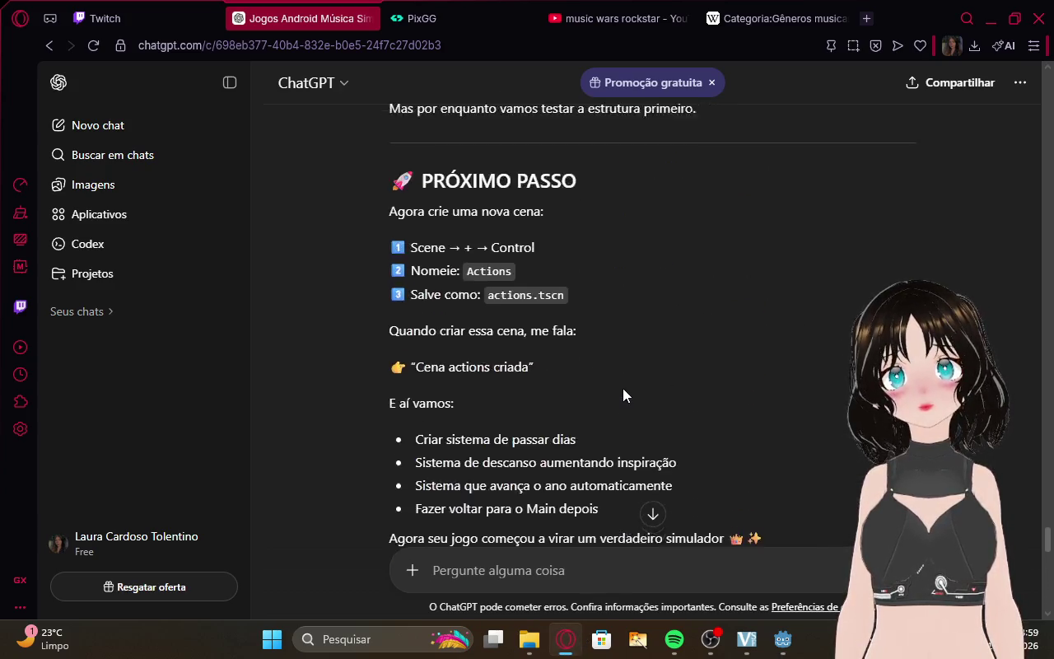
scroll(623, 388, "up", 2)
scroll(623, 388, "down", 4)
scroll(622, 388, "down", 5)
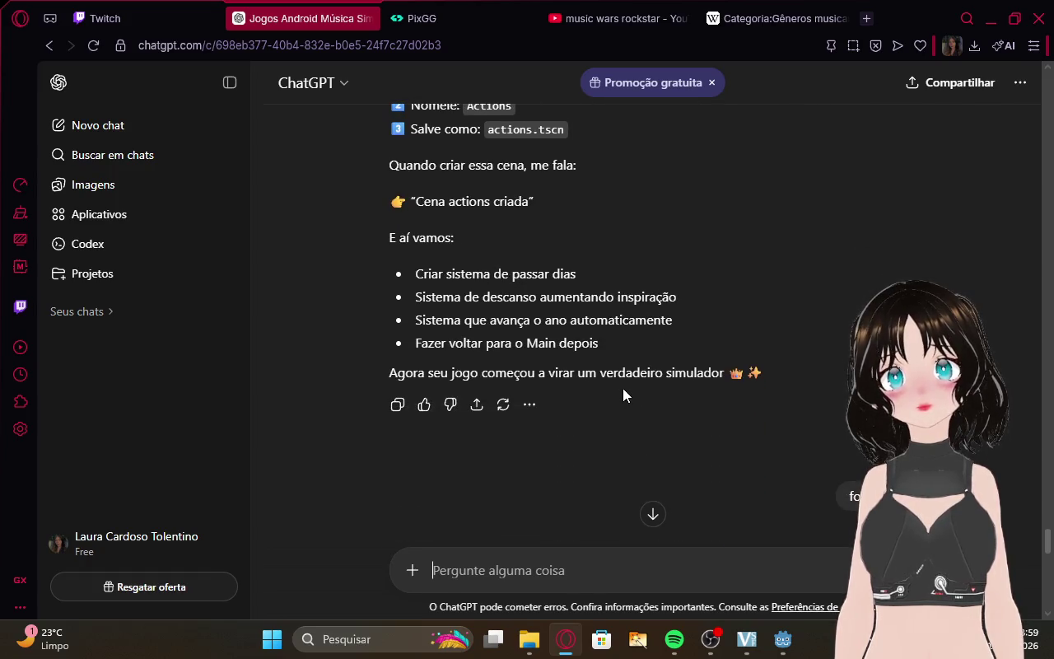
scroll(623, 388, "down", 2)
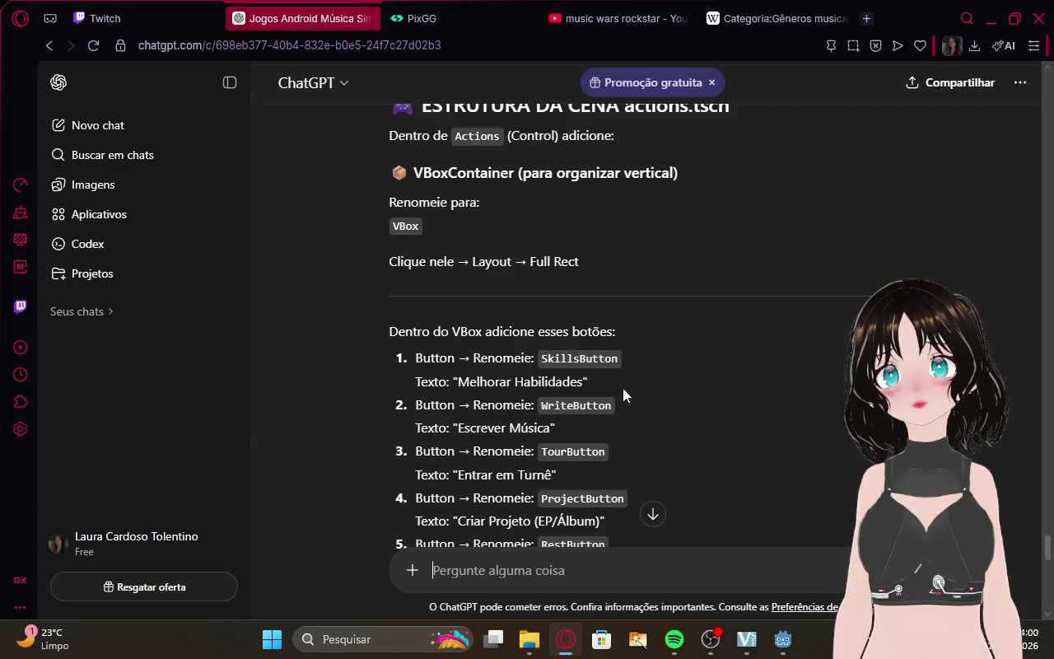
scroll(622, 388, "down", 2)
scroll(623, 388, "up", 4)
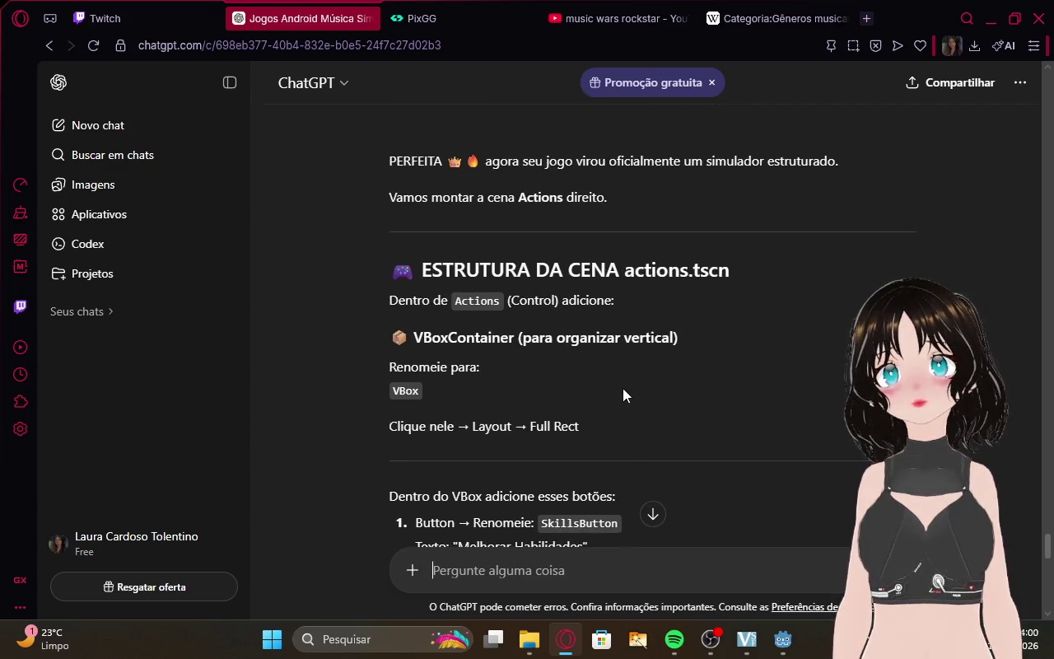
key("alt+Tab")
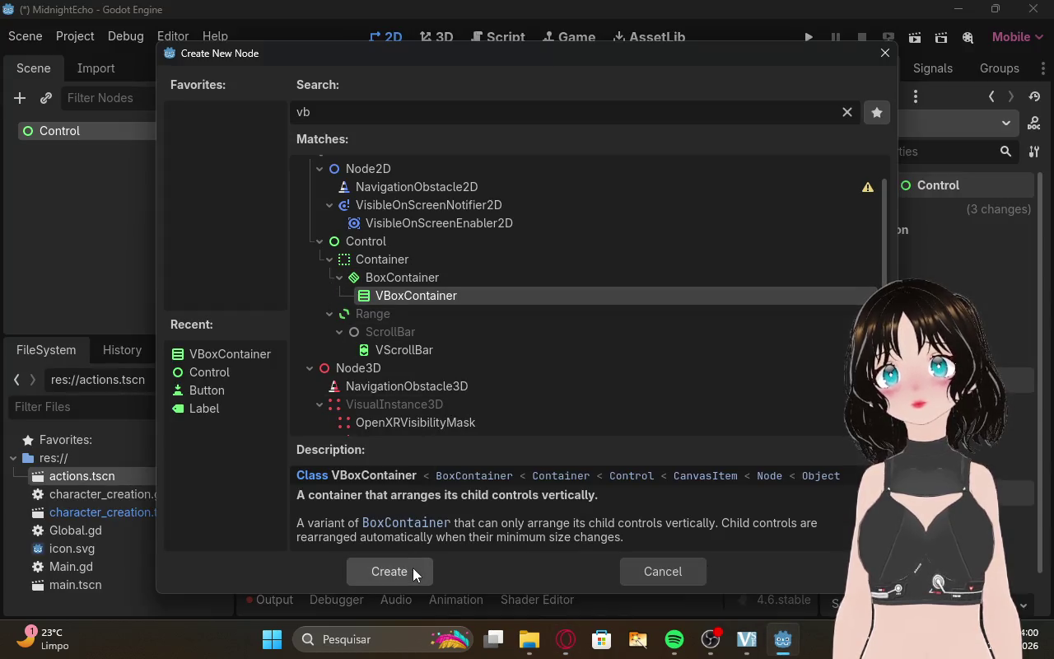
Create the VBoxContainer under Control, rename it VBox, and reselect the Control root.
left_click(411, 569)
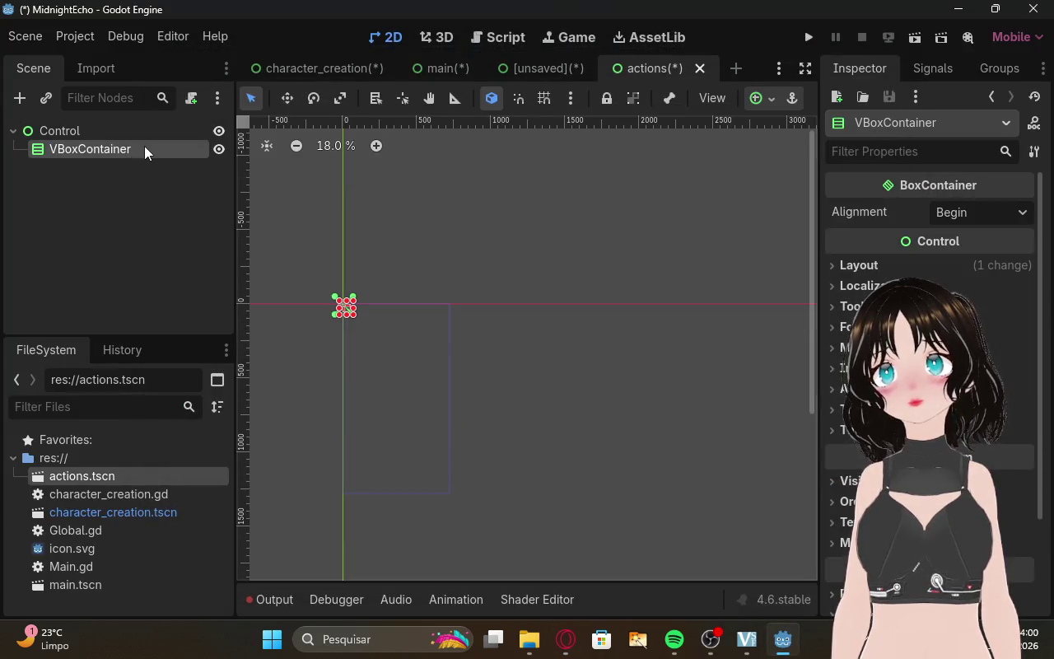
double_click(145, 148)
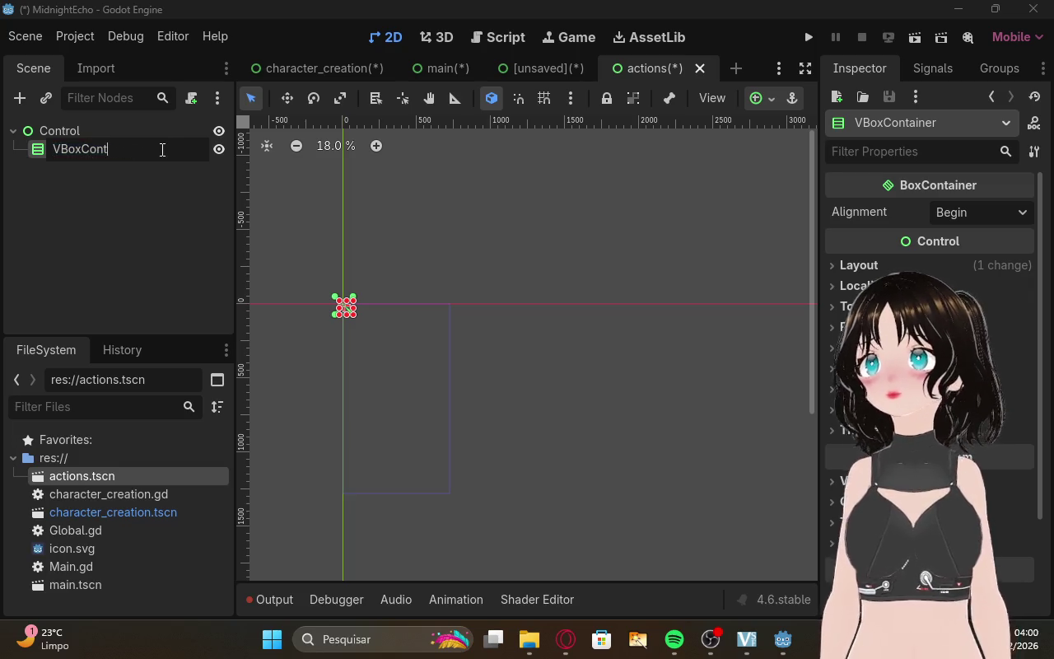
key("Return")
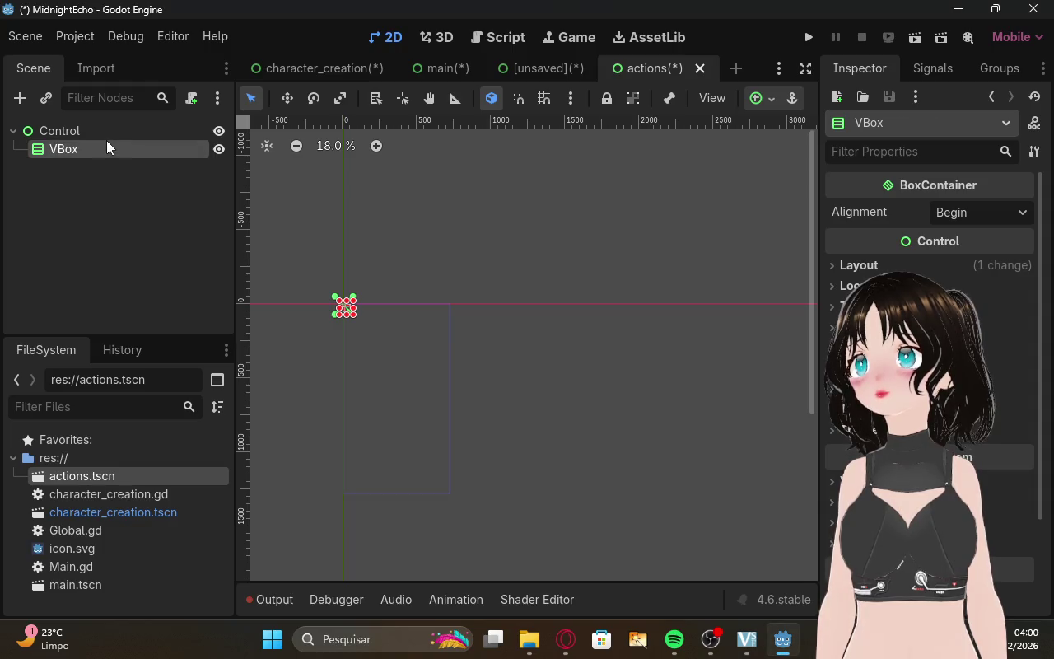
left_click(112, 132)
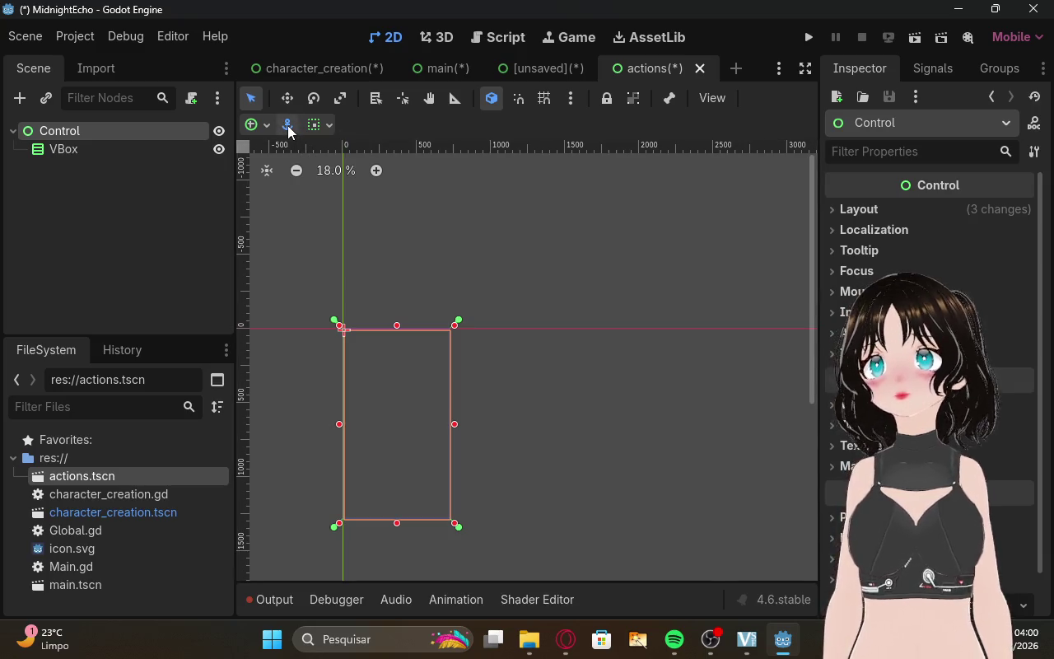
double_click(136, 155)
right_click(140, 155)
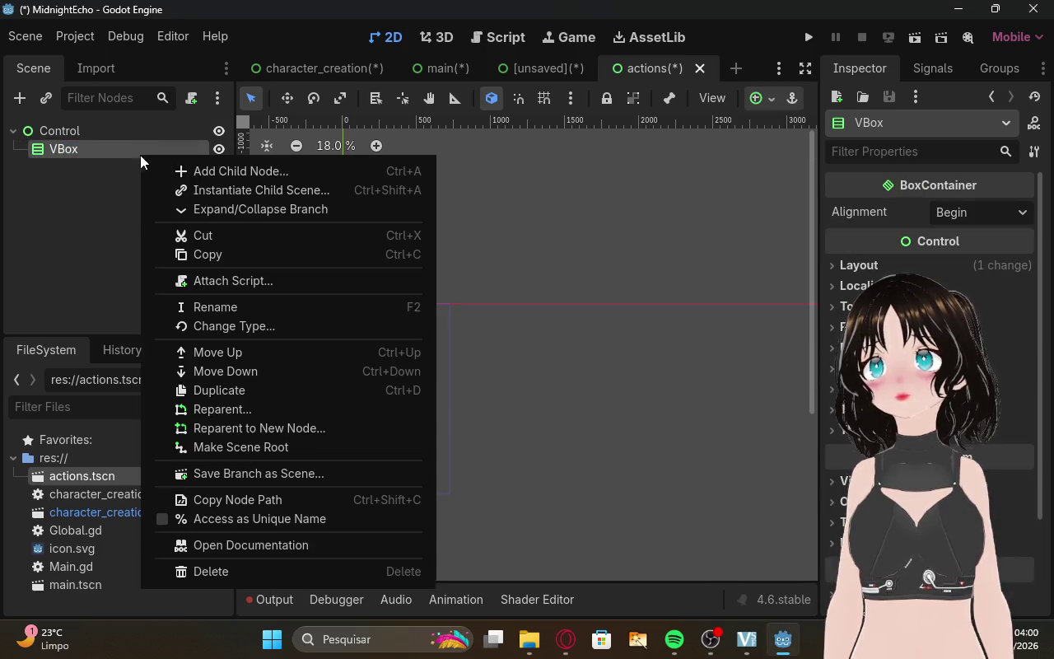
left_click(114, 183)
left_click(114, 136)
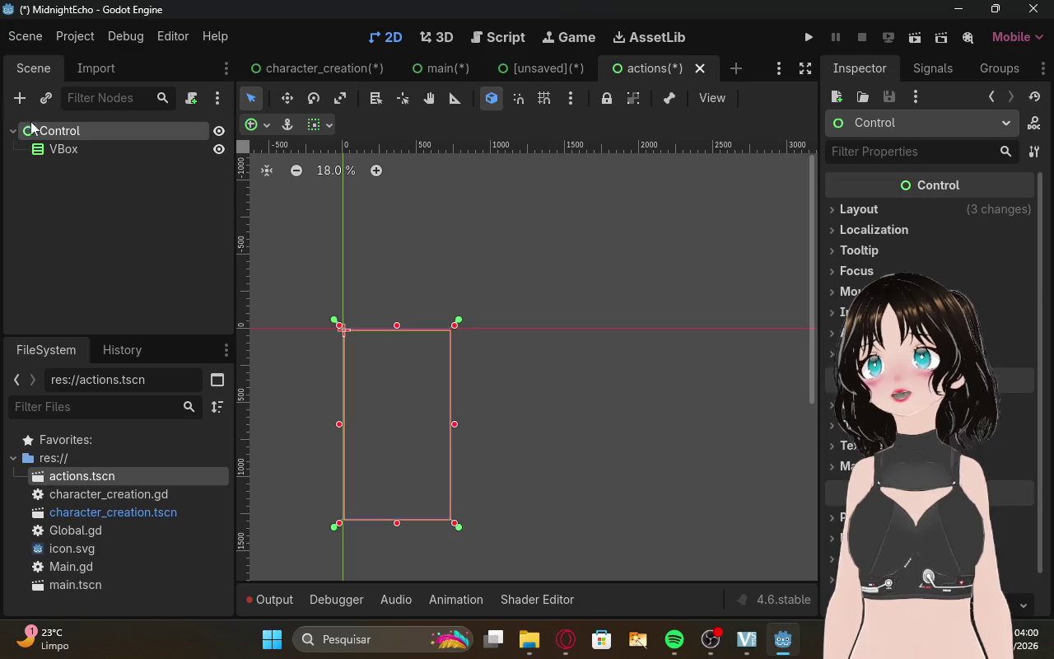
right_click(47, 154)
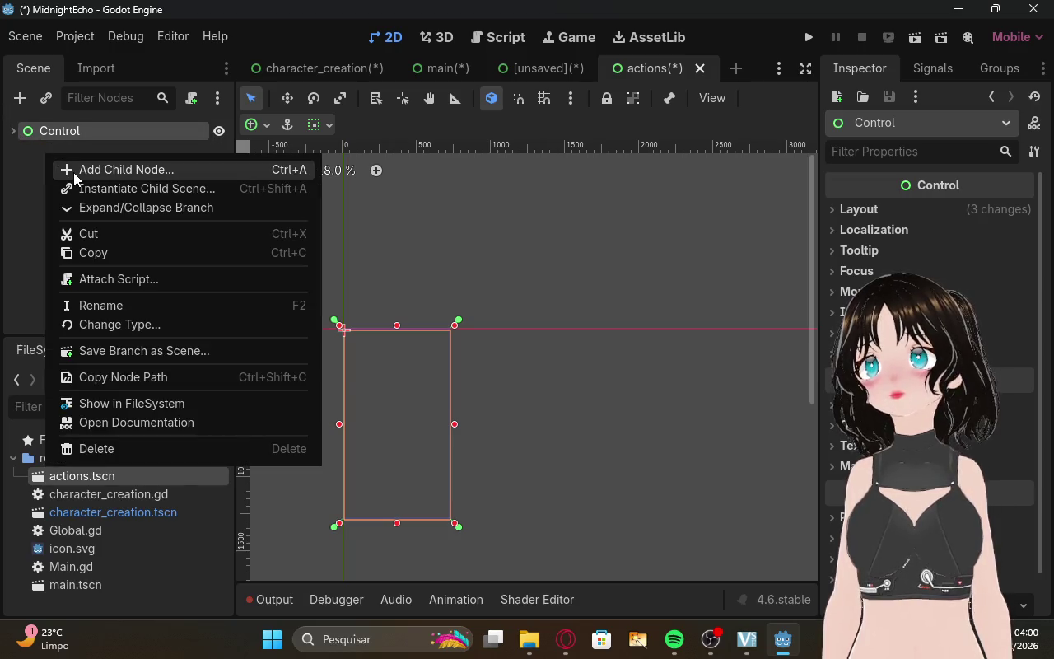
left_click(74, 175)
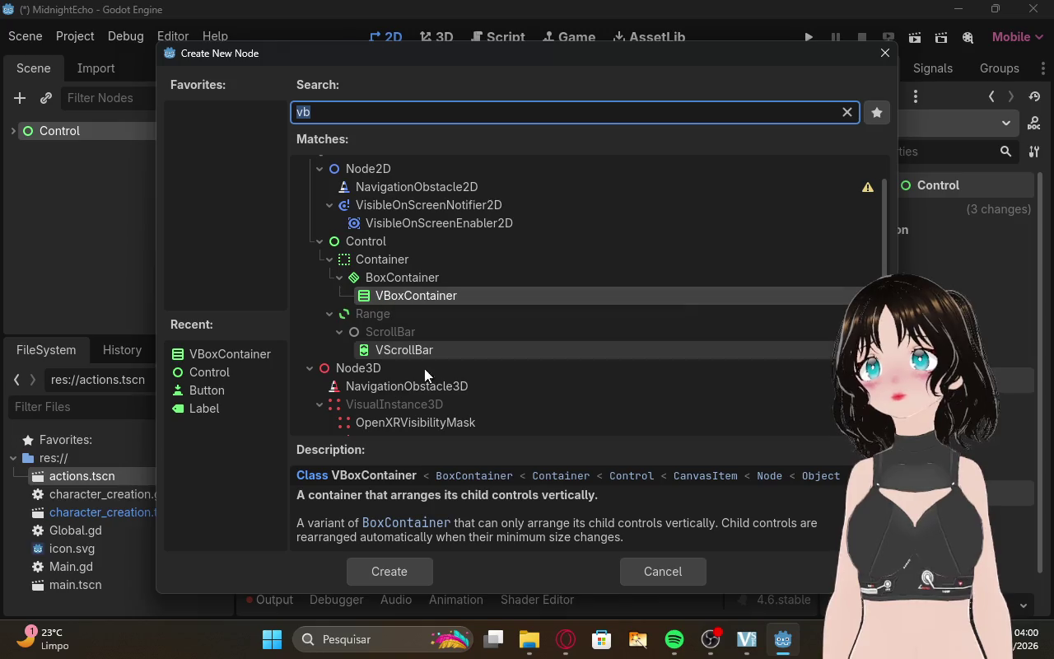
left_click(632, 572)
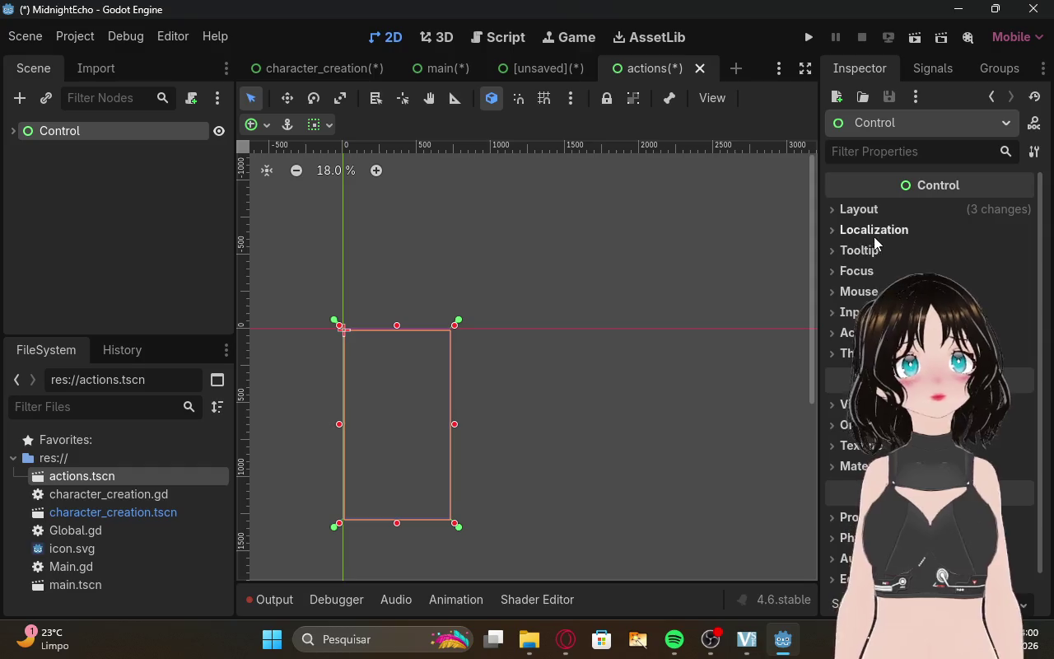
left_click(840, 208)
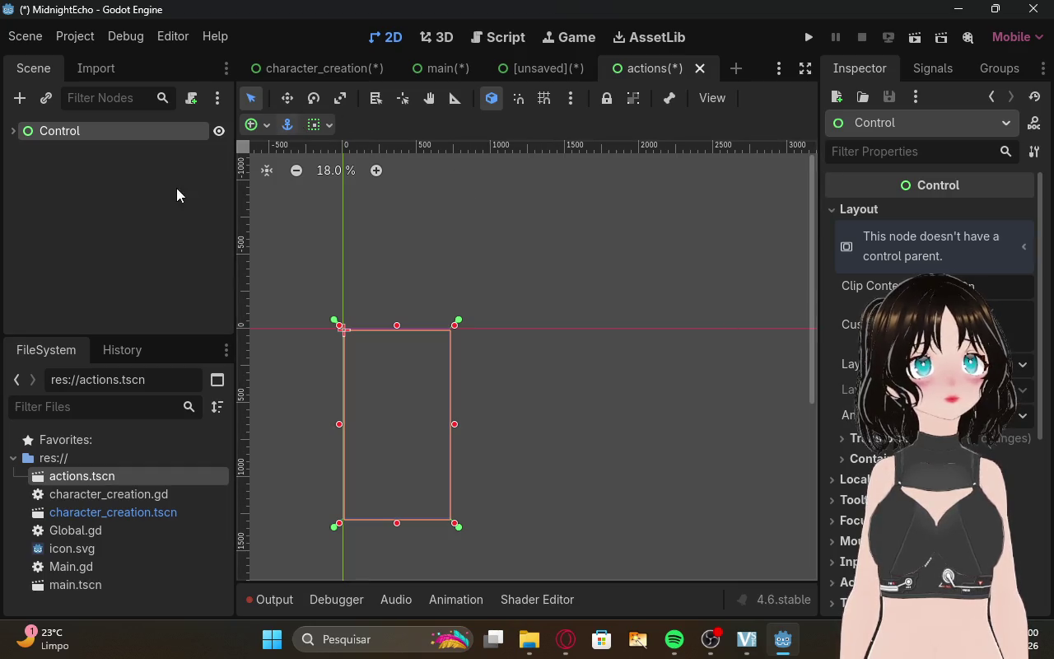
left_click(73, 150)
left_click(13, 131)
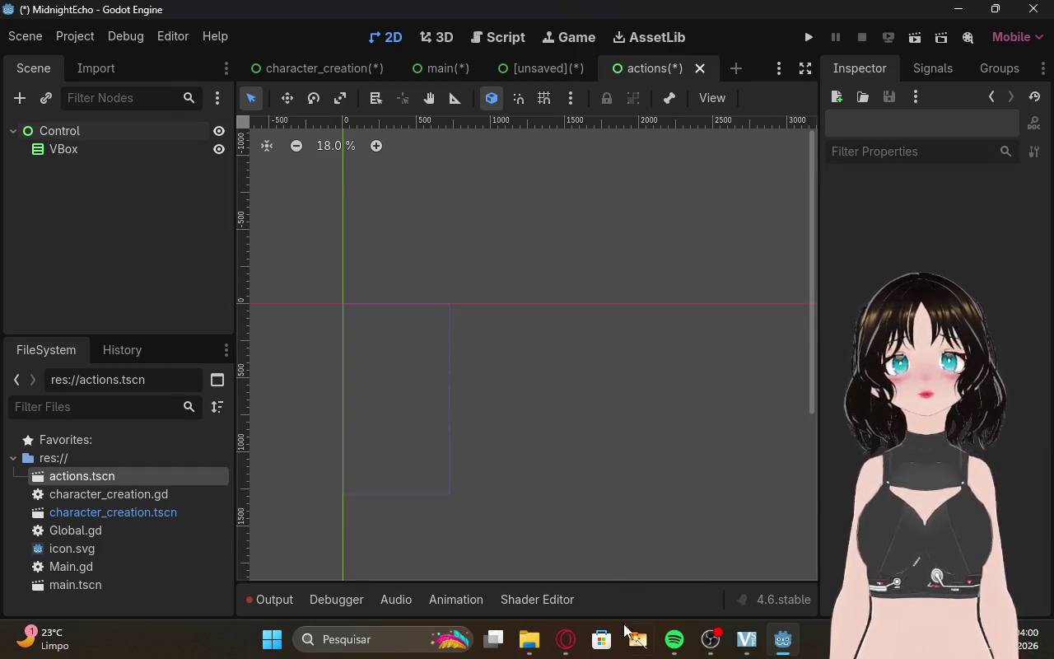
left_click(566, 639)
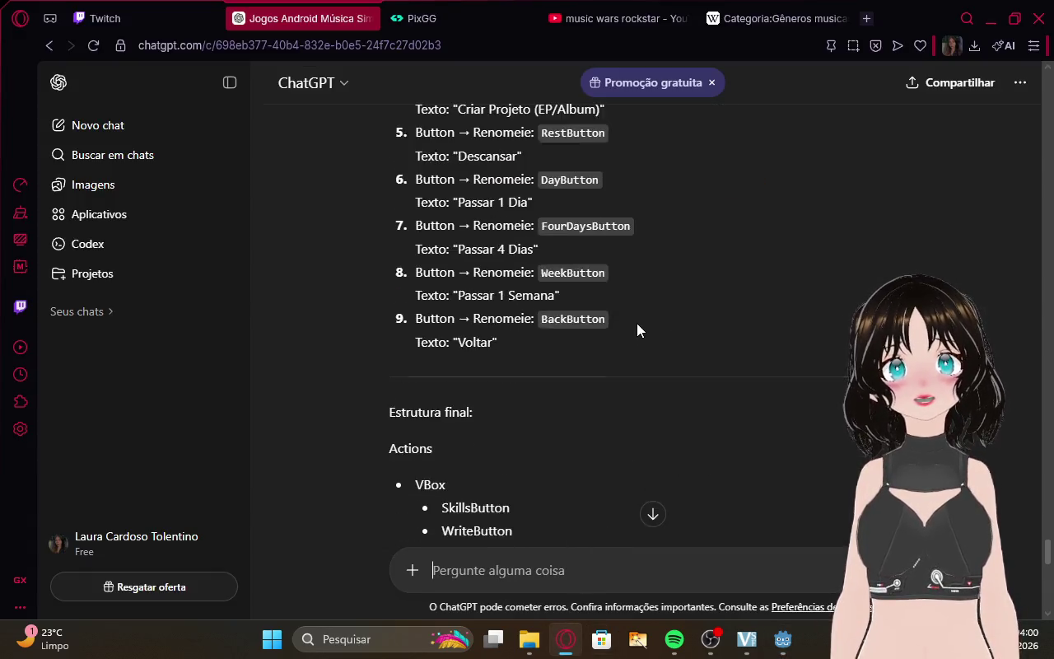
scroll(637, 326, "up", 5)
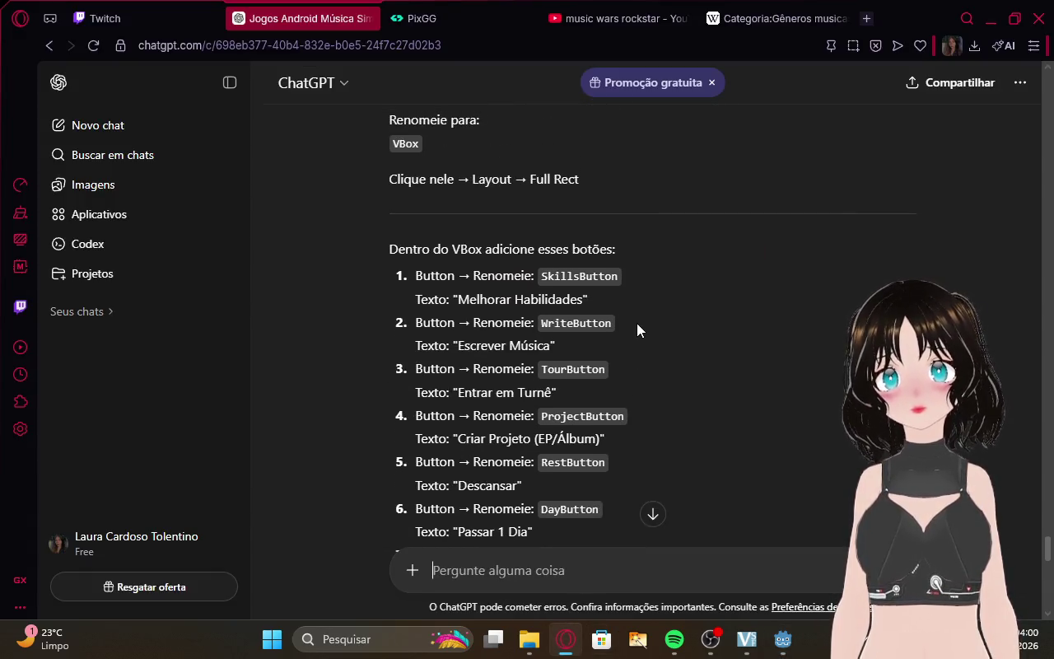
left_click(105, 18)
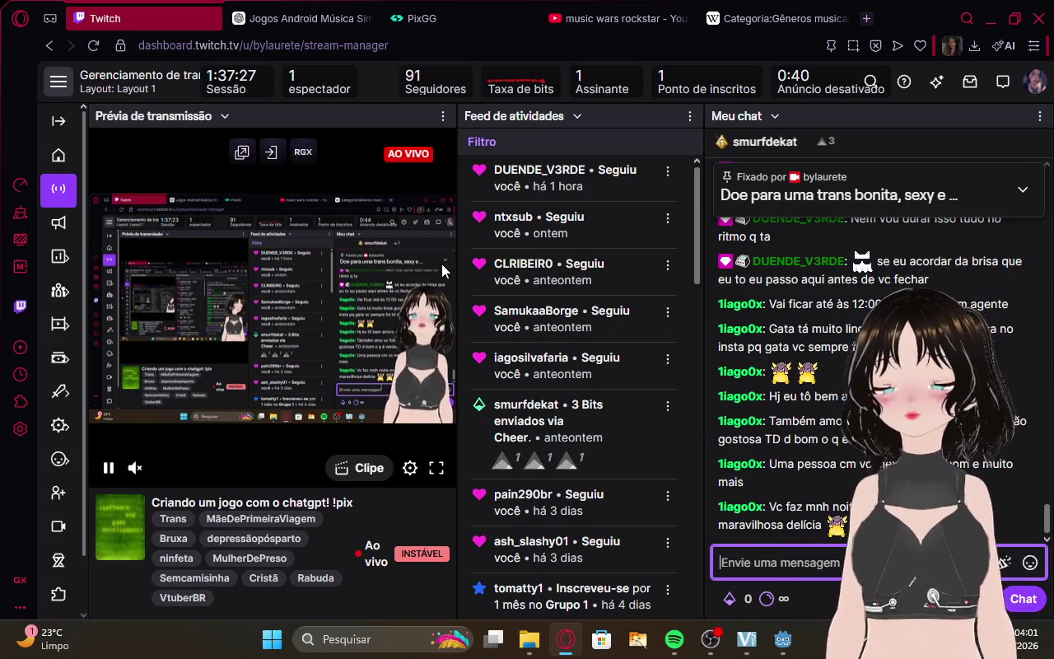
left_click(322, 13)
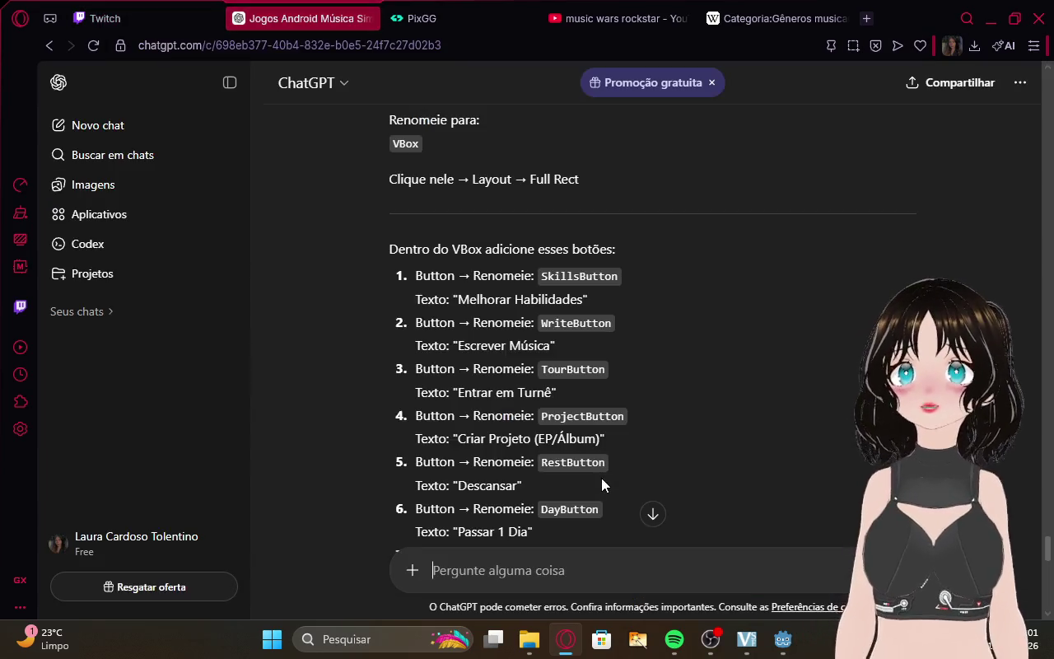
scroll(691, 401, "up", 3)
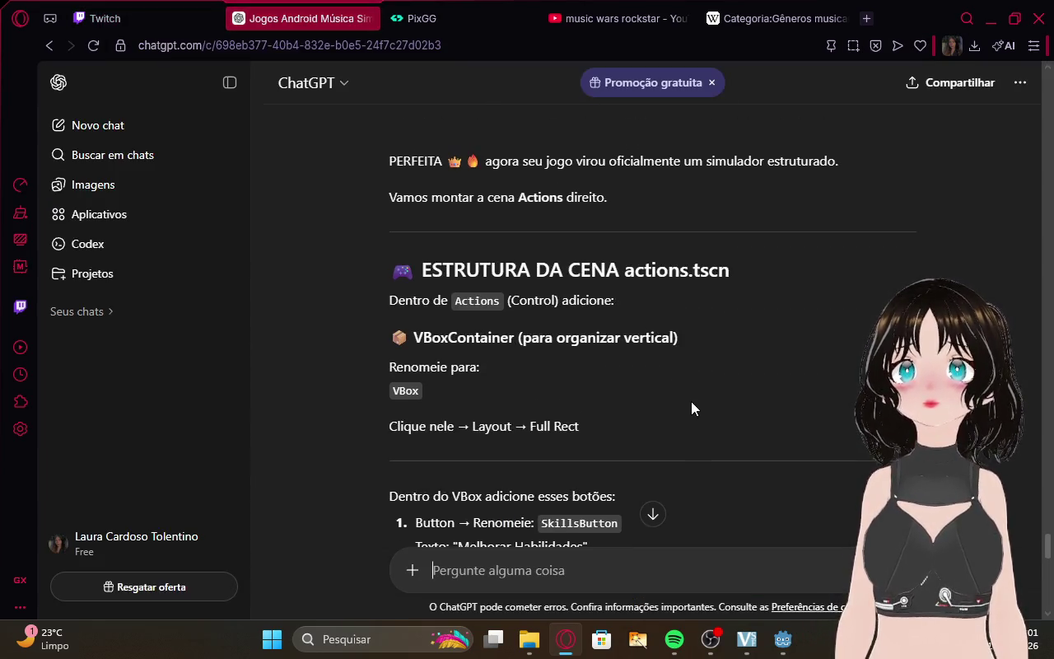
scroll(691, 401, "down", 10)
scroll(690, 400, "down", 15)
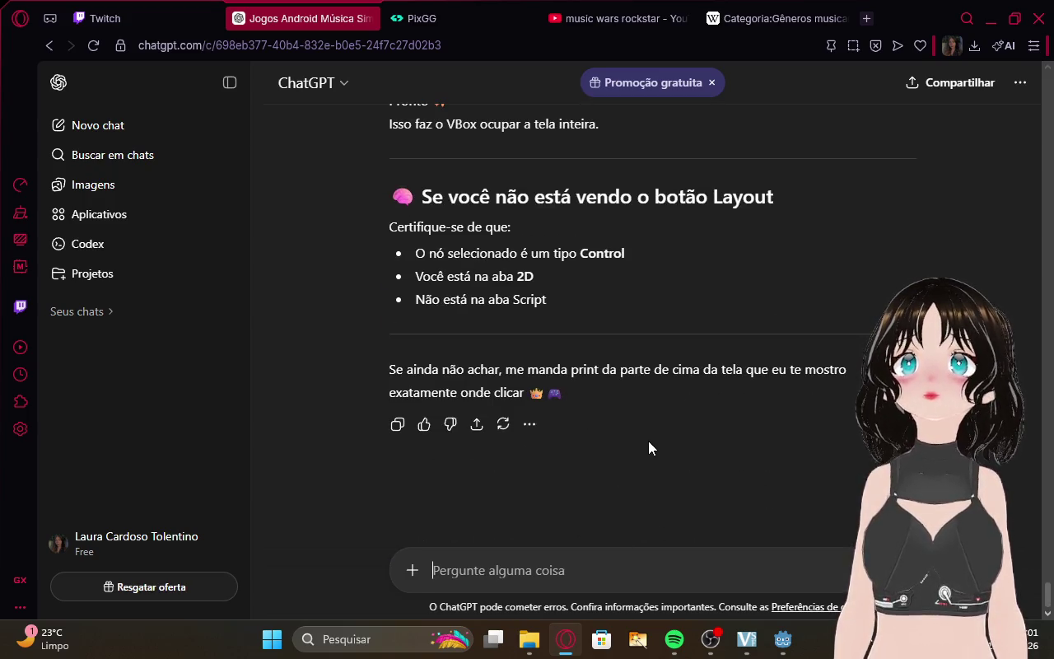
scroll(649, 442, "up", 1)
scroll(648, 445, "up", 15)
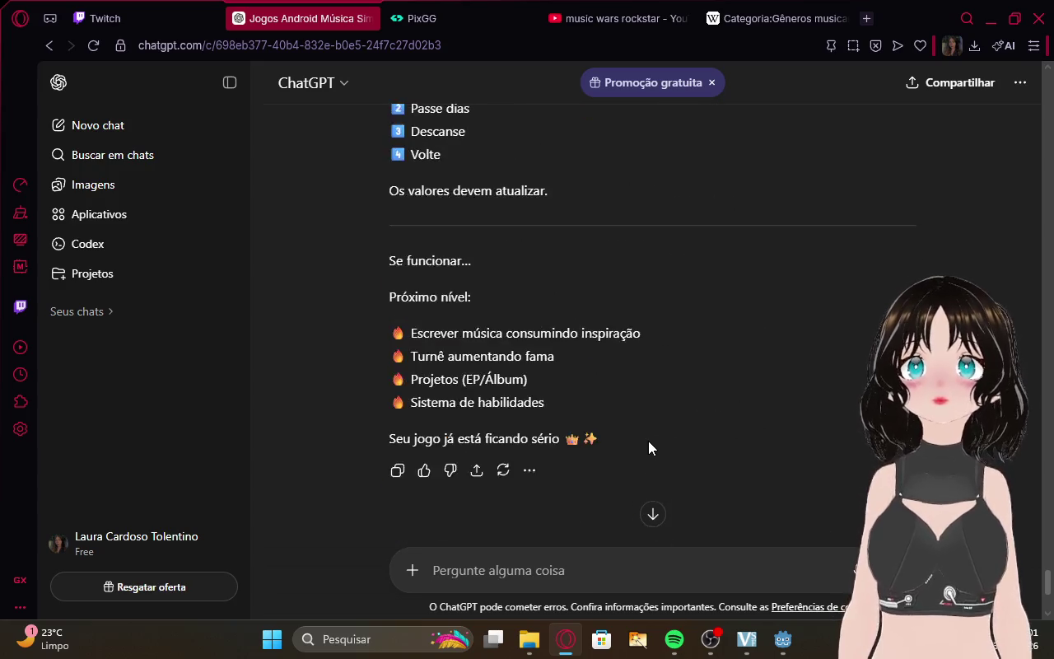
key("alt+Tab")
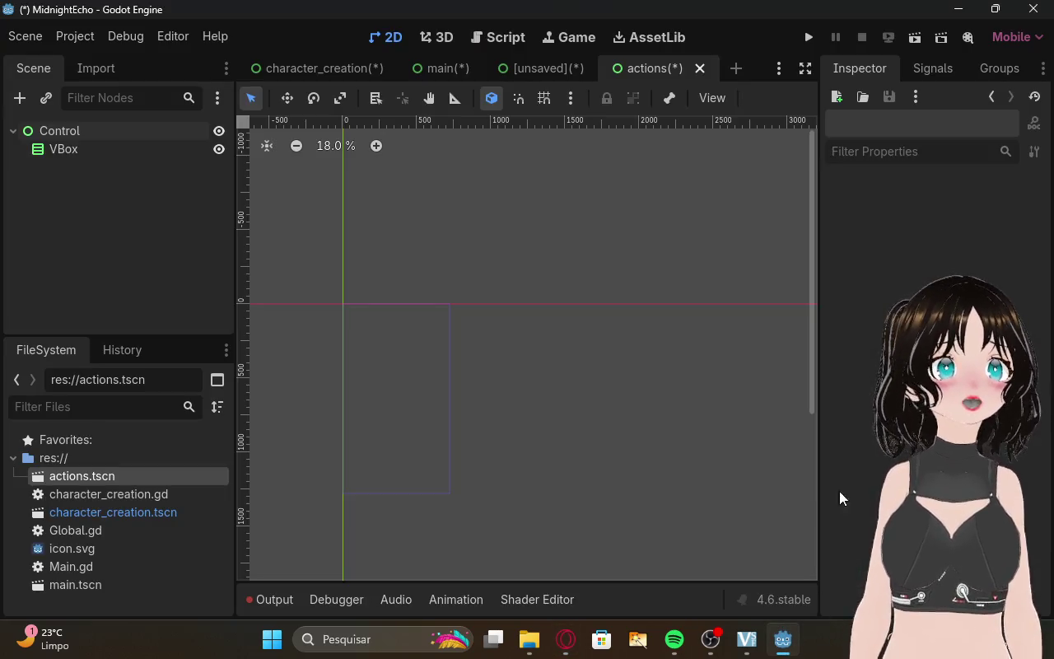
Inspect the Control root's anchor presets and the VBox node, then clear the selection.
left_click(78, 134)
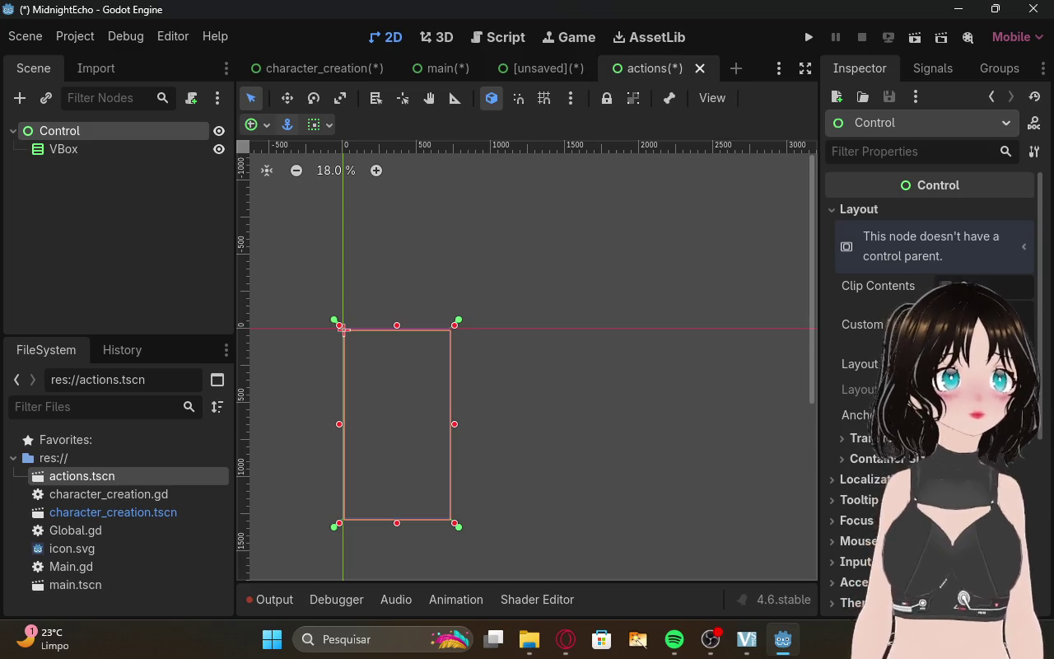
left_click(972, 415)
left_click(705, 312)
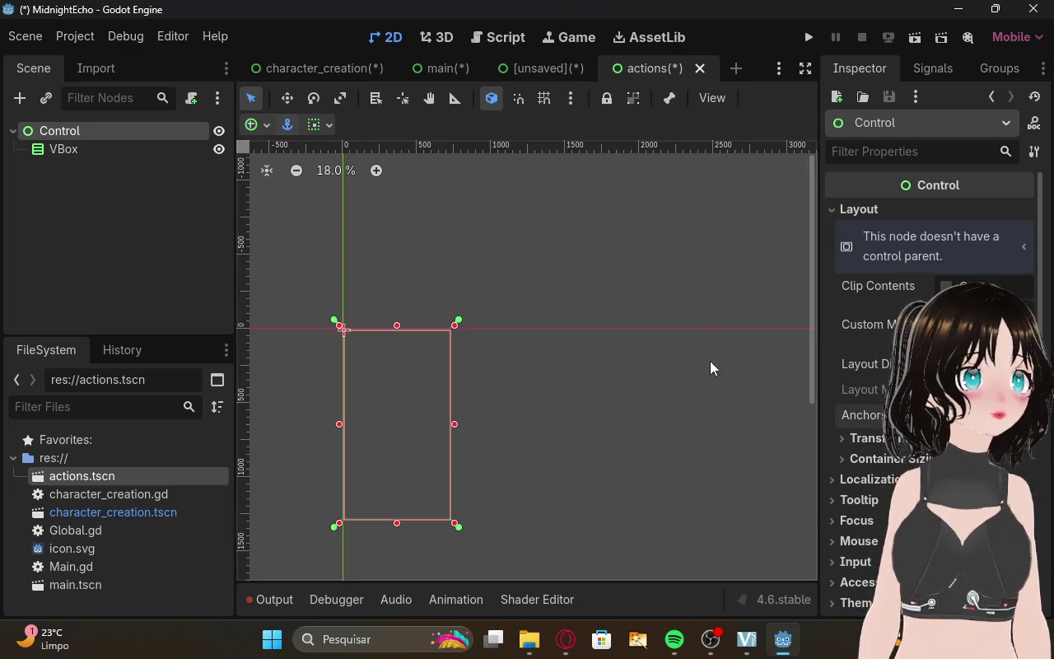
left_click(99, 149)
left_click(263, 248)
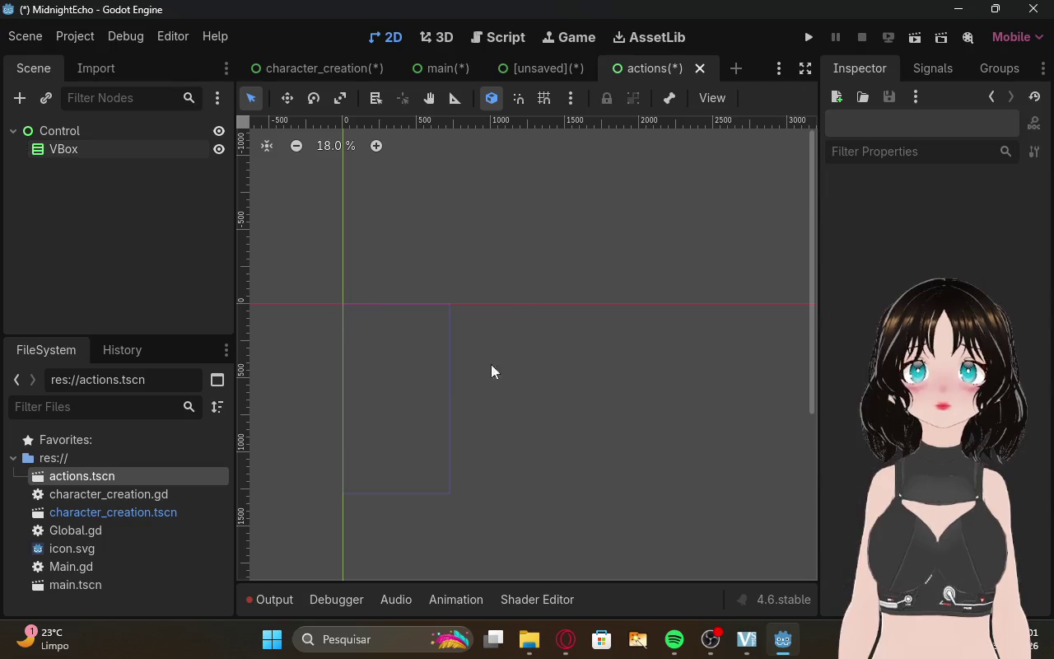
Recheck ChatGPT's instructions for the actions scene, then return to Godot's new-node dialog.
left_click(568, 639)
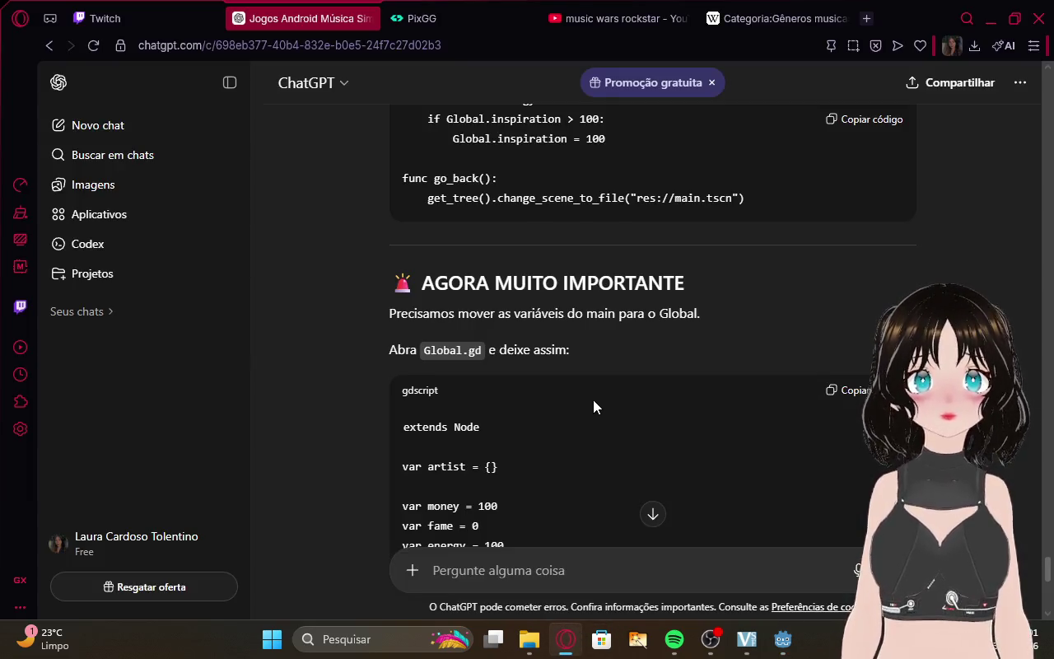
scroll(589, 401, "down", 3)
scroll(589, 401, "up", 8)
scroll(584, 395, "up", 10)
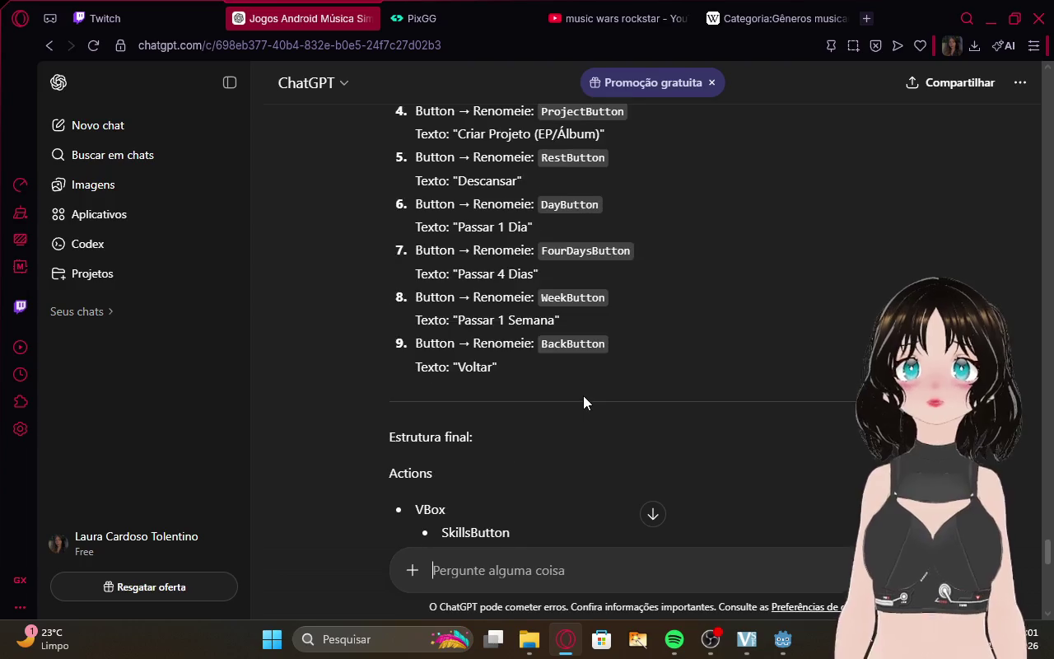
key("alt+Tab")
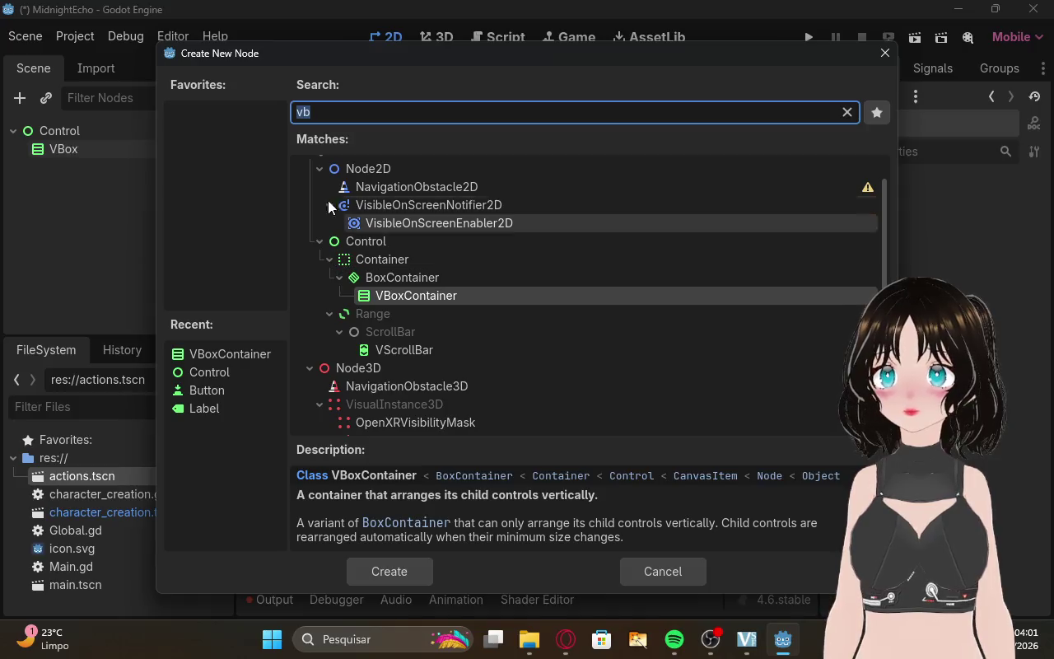
Create a Button node, found under Control > BaseButton, as a child of Control.
key("BackSpace")
key("BackSpace")
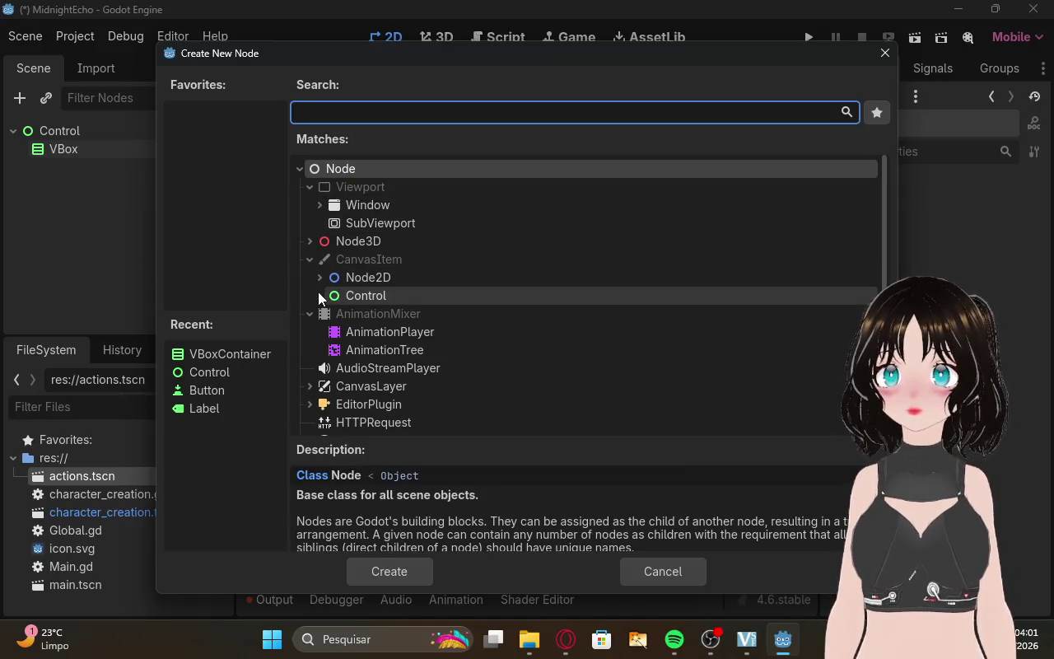
left_click(320, 295)
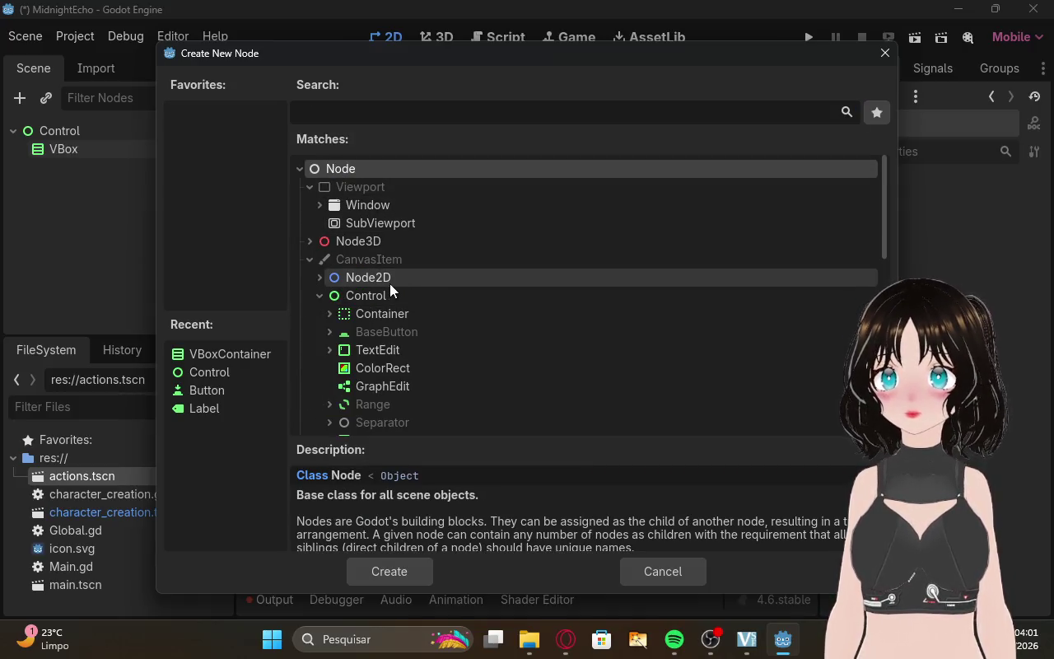
left_click(331, 329)
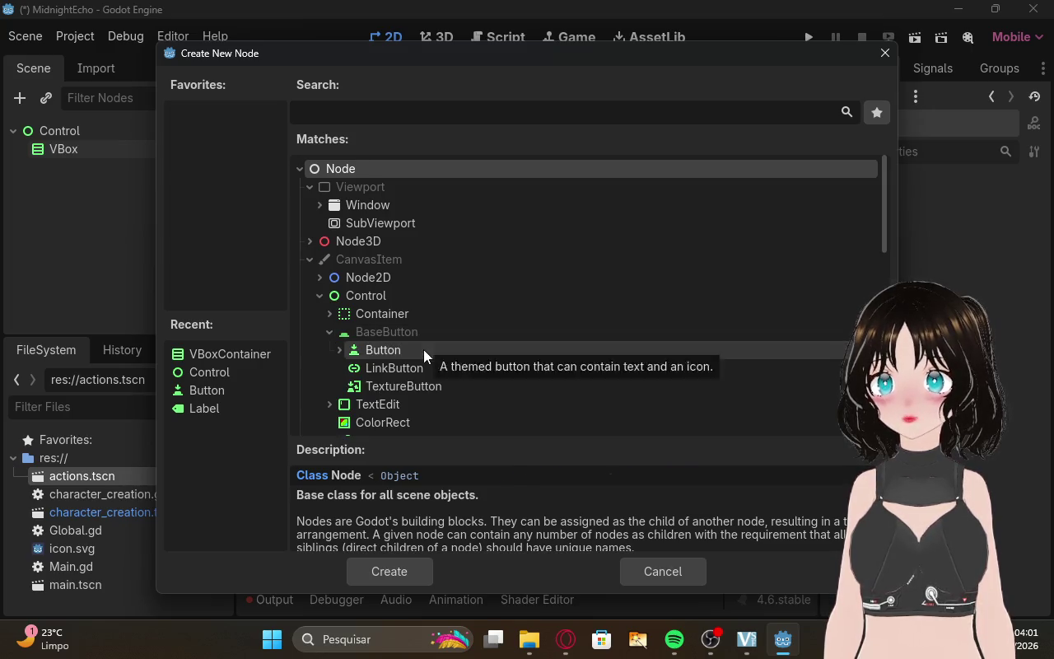
left_click(424, 350)
left_click(403, 574)
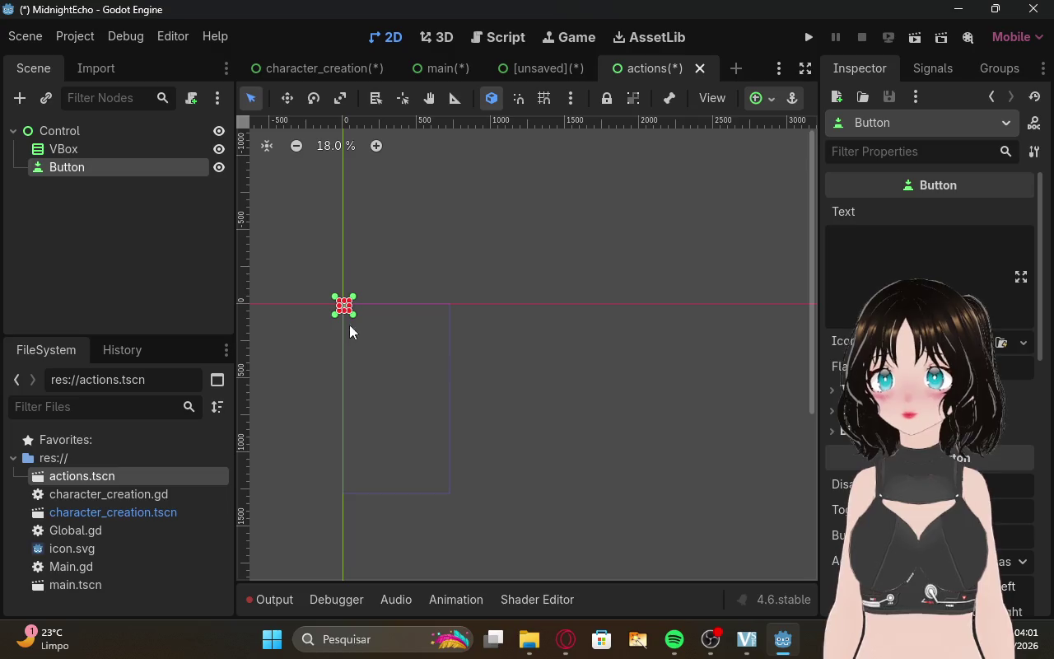
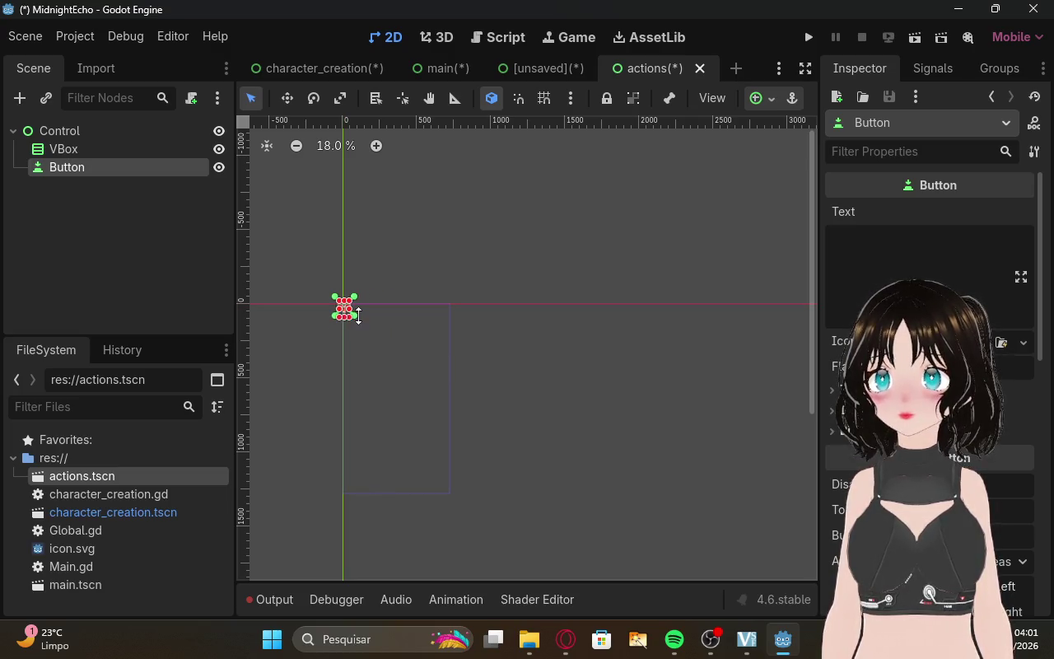
Widen the first button and duplicate it as Button2, placed just below the original.
mouse_move(350, 310)
left_mouse_down()
mouse_move(376, 322)
mouse_move(398, 389)
mouse_move(402, 326)
left_mouse_up()
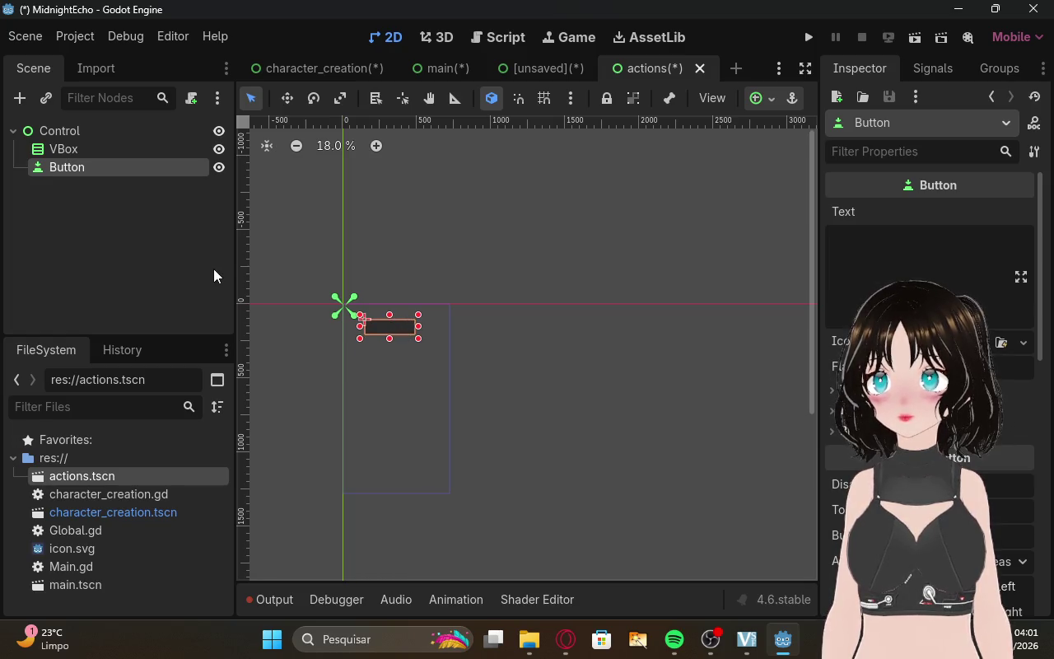
right_click(214, 272)
left_click(100, 168)
right_click(99, 167)
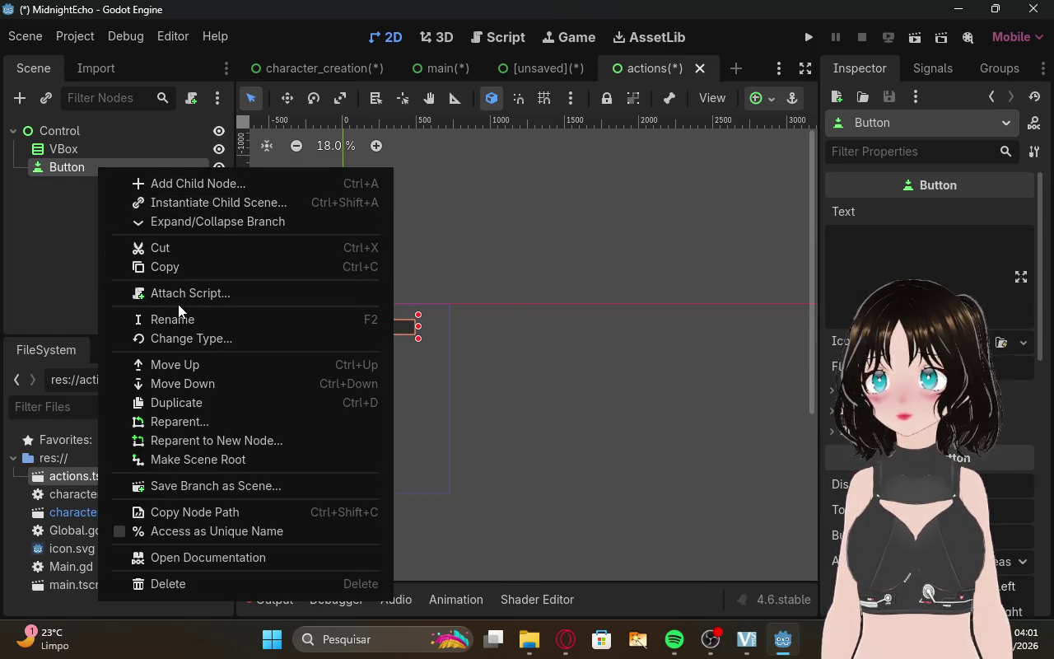
left_click(170, 401)
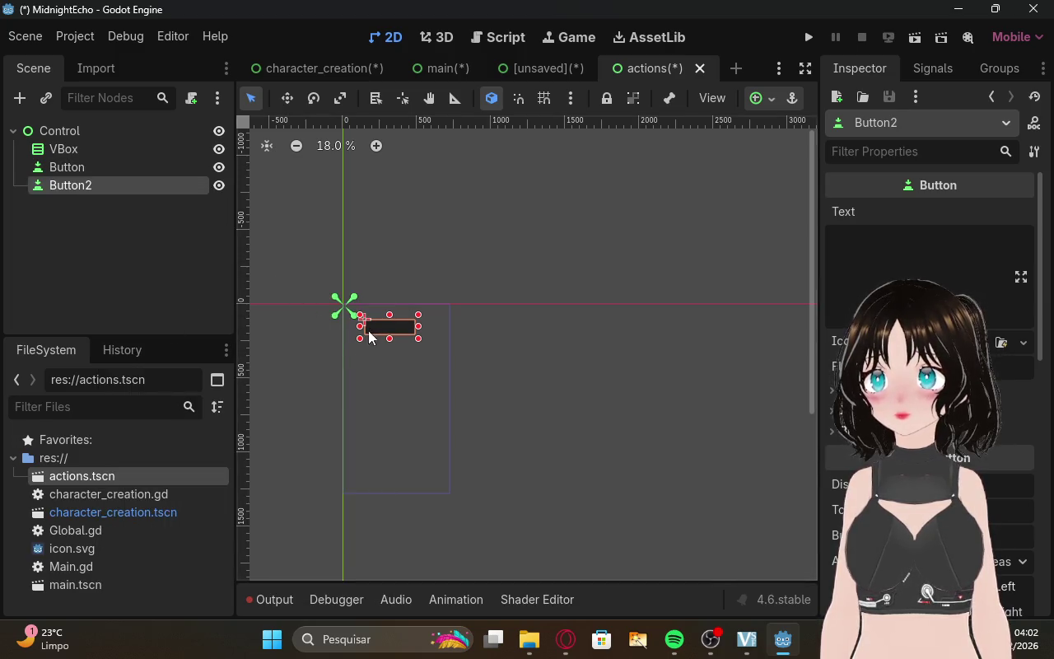
left_click_drag(373, 336, 370, 342)
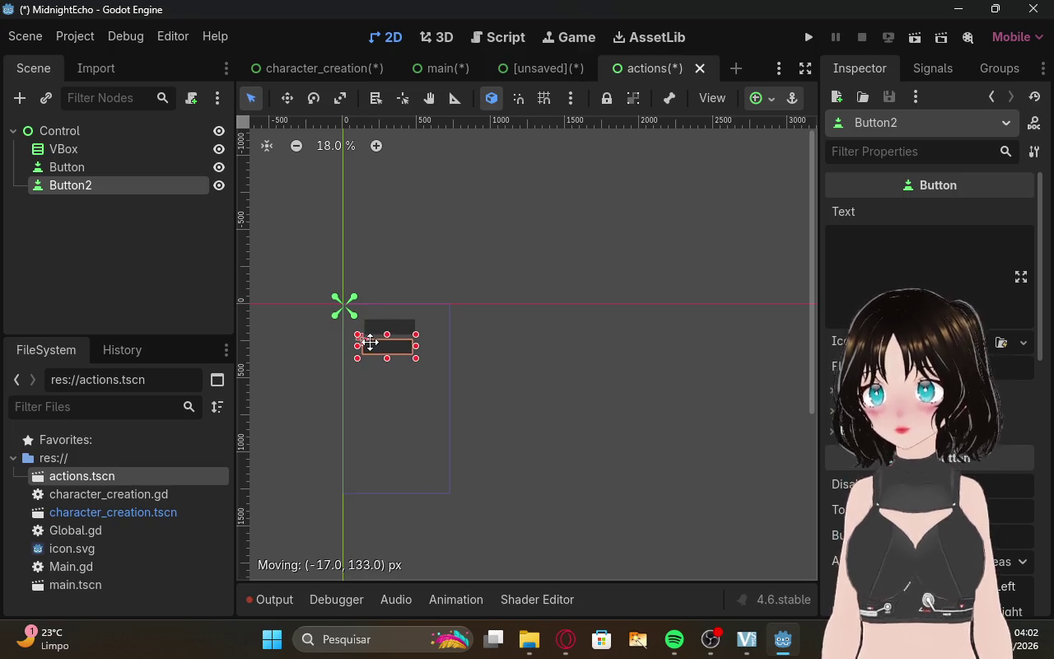
left_click(161, 283)
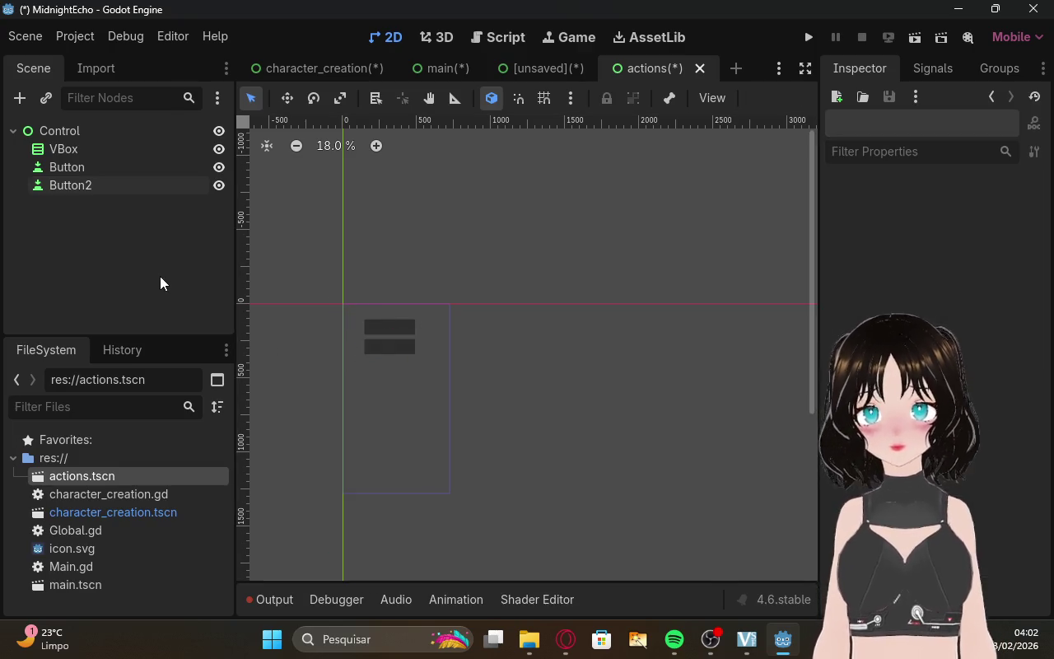
Duplicate Button2 as Button3 and position it directly below Button2.
left_click(74, 186)
right_click(74, 187)
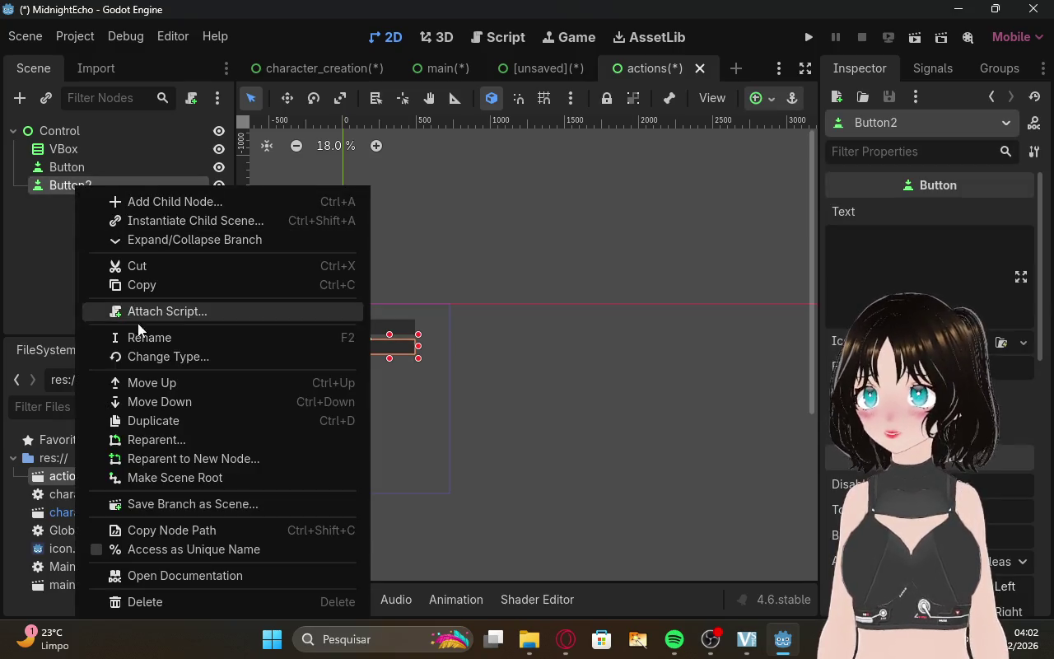
left_click(161, 421)
left_click_drag(362, 363, 381, 359)
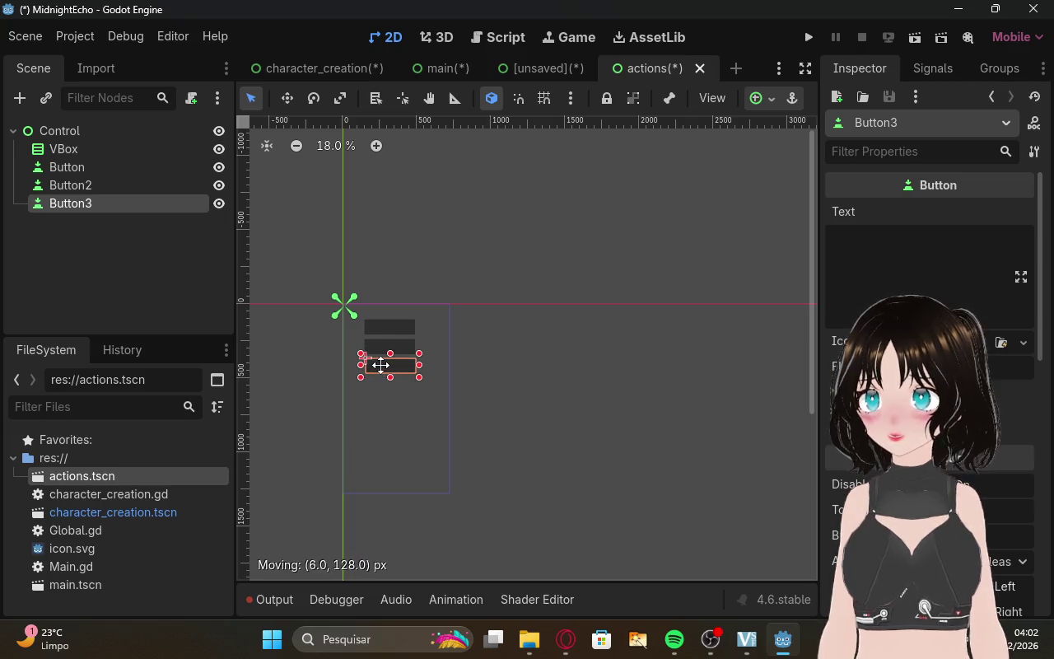
left_click(122, 282)
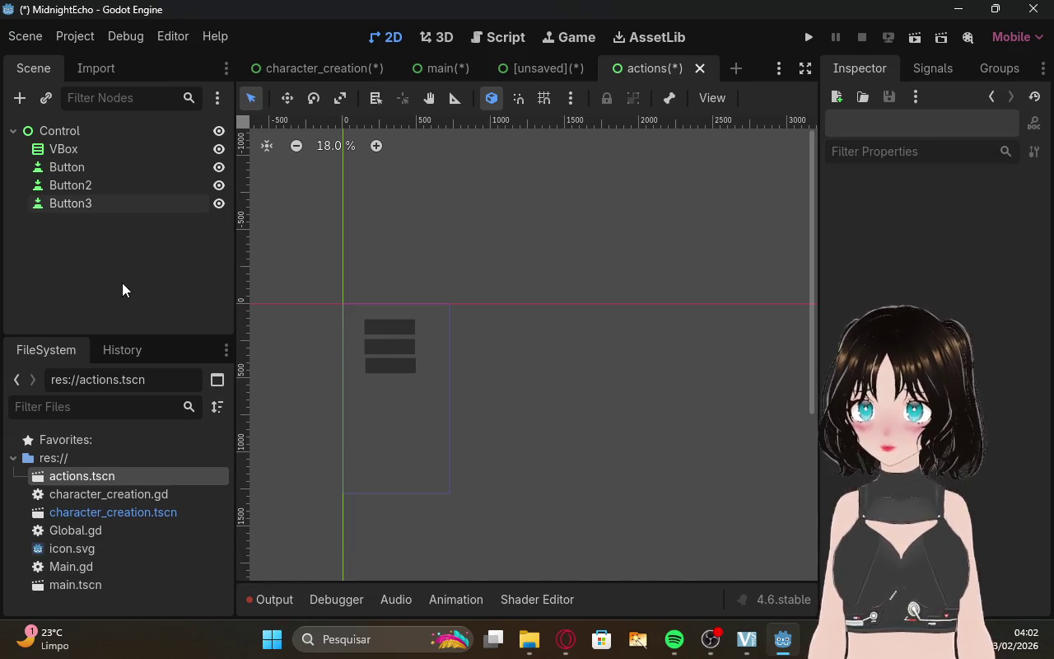
left_click(387, 366)
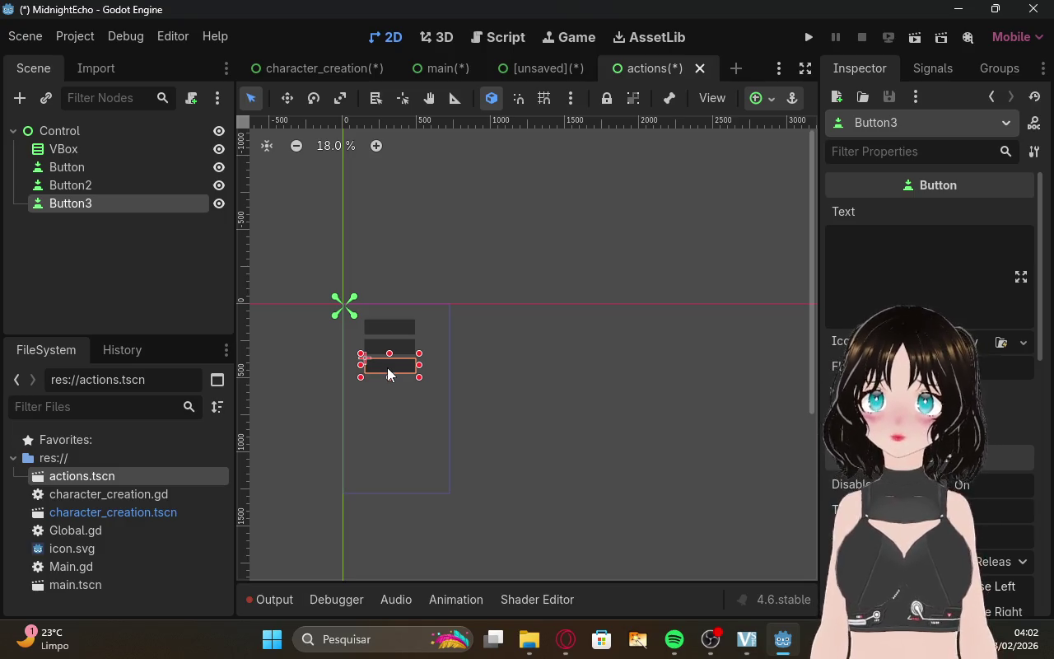
left_click(491, 428)
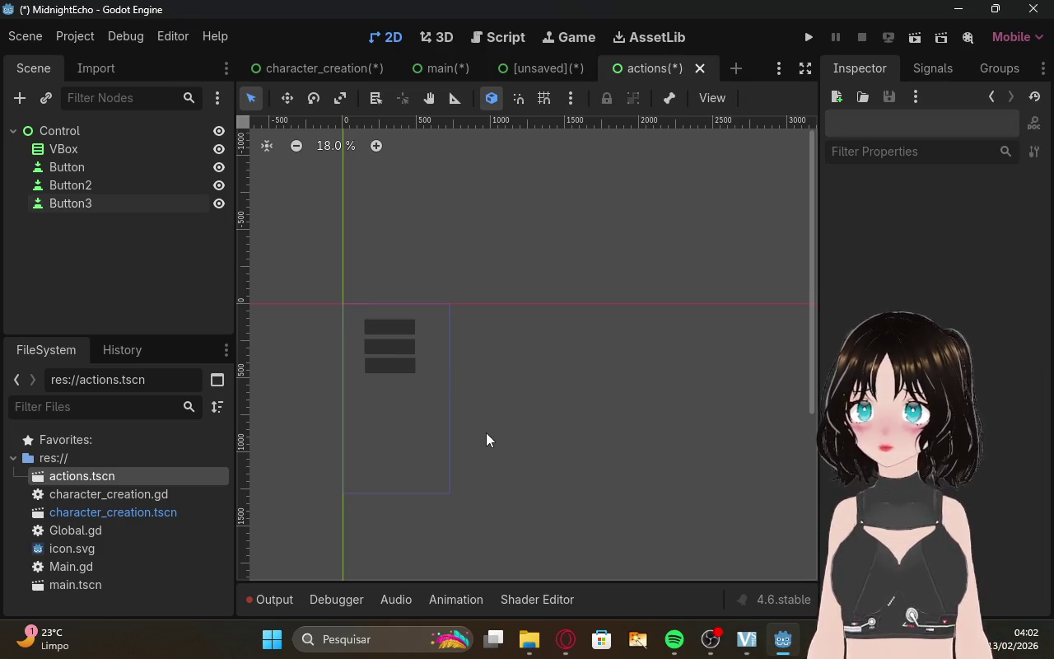
left_click(395, 372)
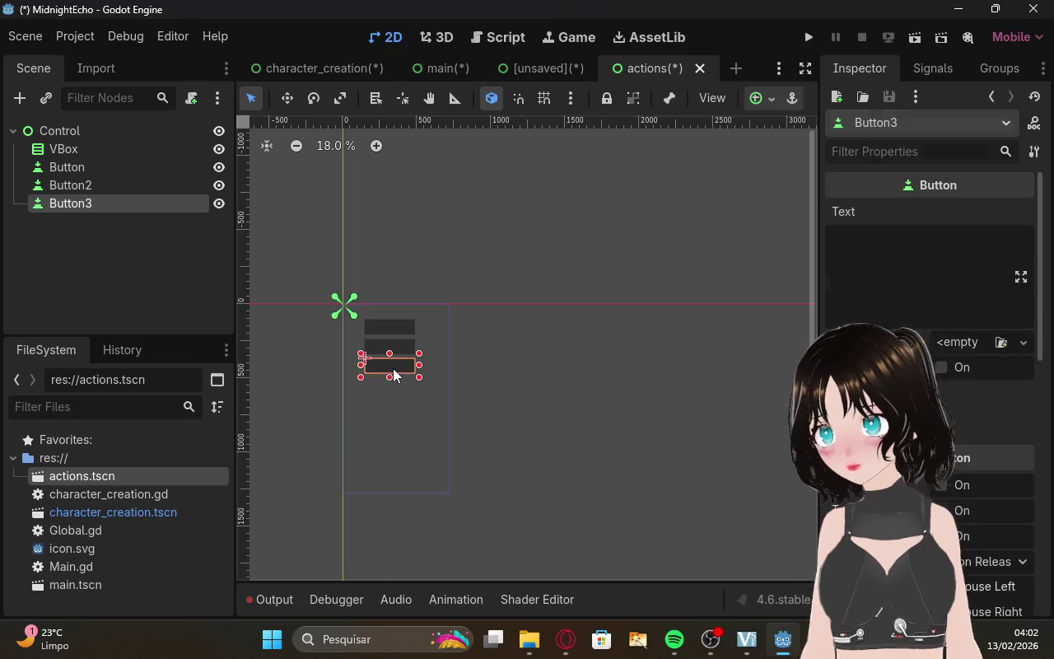
Review ChatGPT's instructions in the browser, then return to Godot and bring up Button3's actions.
left_click(565, 639)
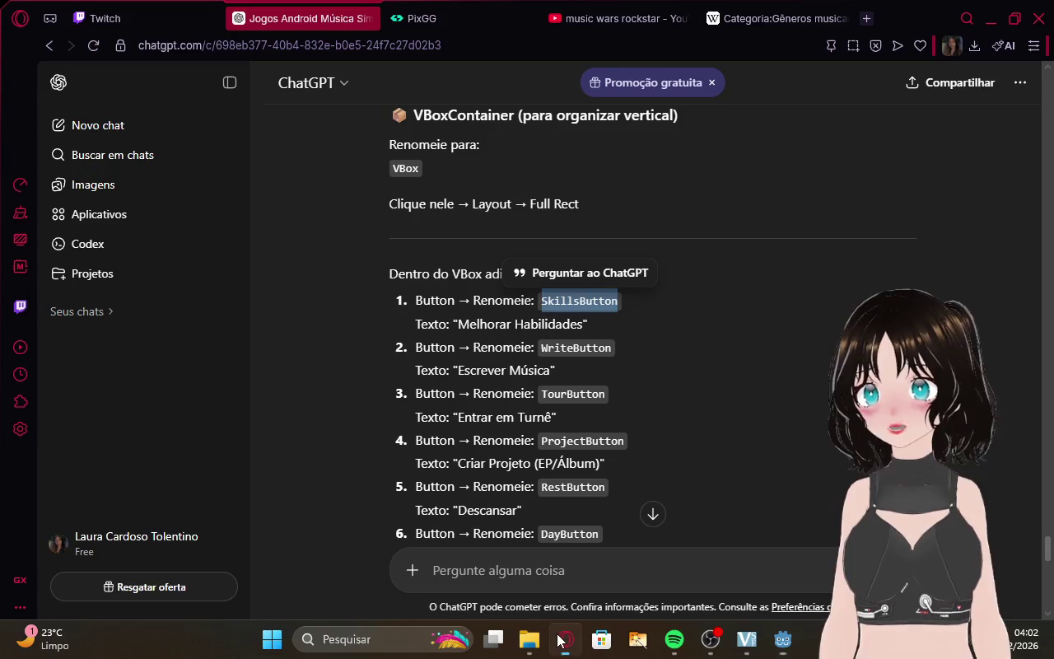
scroll(496, 434, "down", 5)
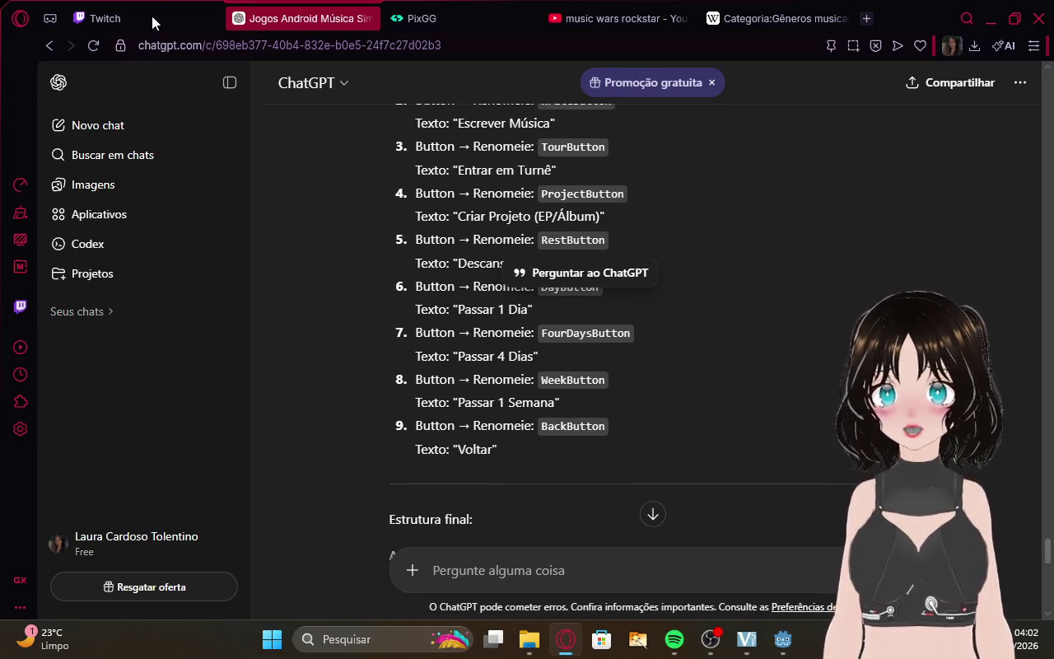
left_click(152, 19)
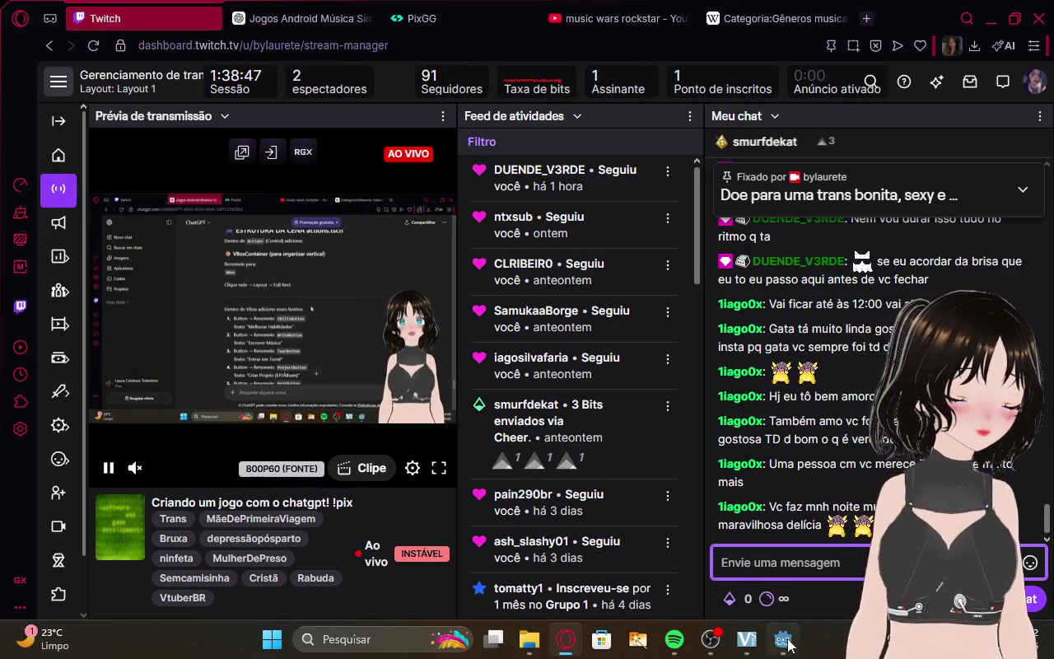
left_click(782, 639)
right_click(91, 203)
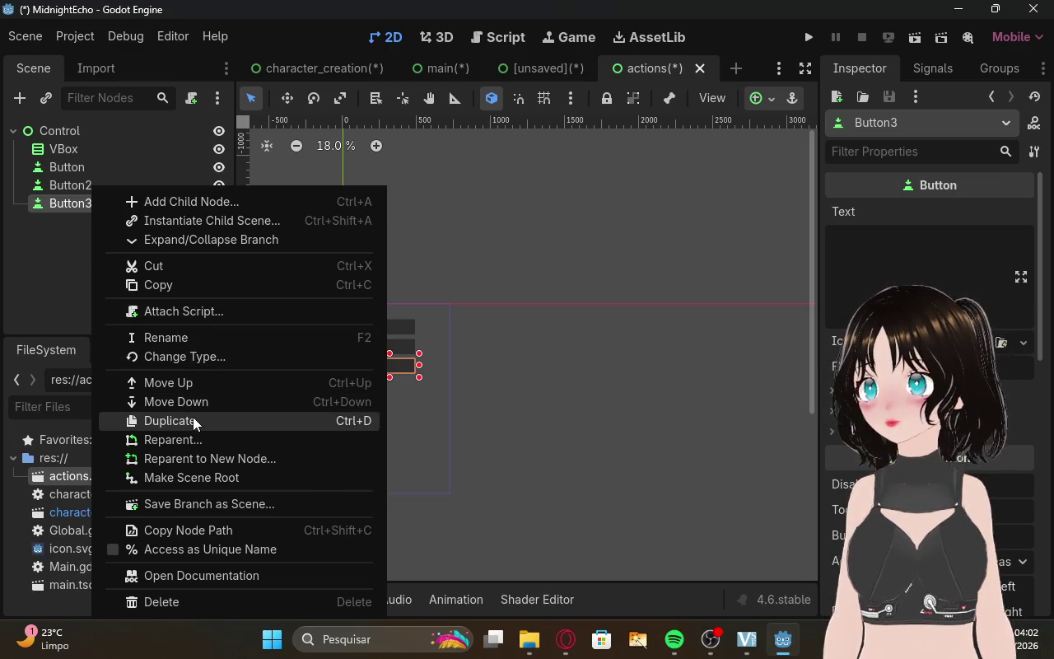
Paste a copy of Button3, then delete the copy that ended up nested under Button3.
left_click(191, 278)
key("ctrl+v")
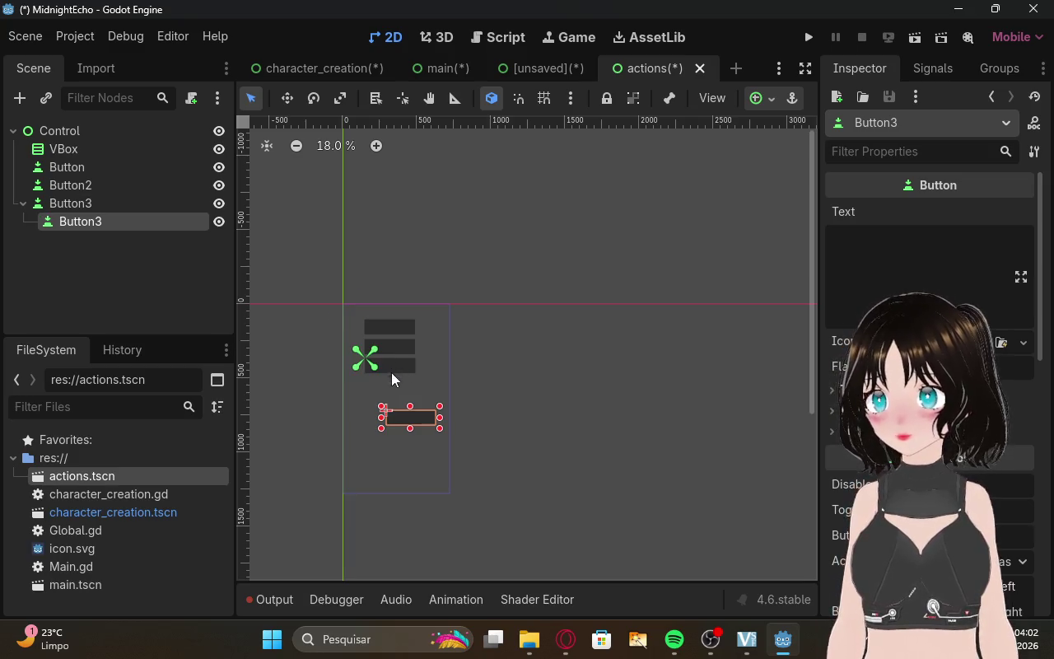
left_click_drag(416, 421, 396, 386)
left_click(205, 263)
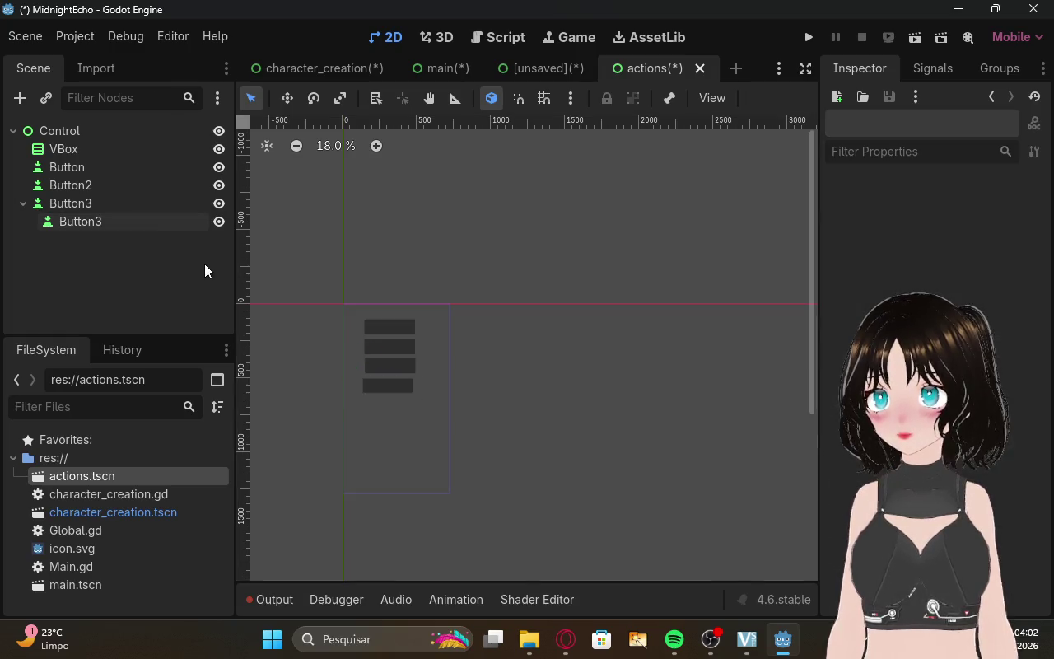
right_click(163, 224)
left_click(78, 253)
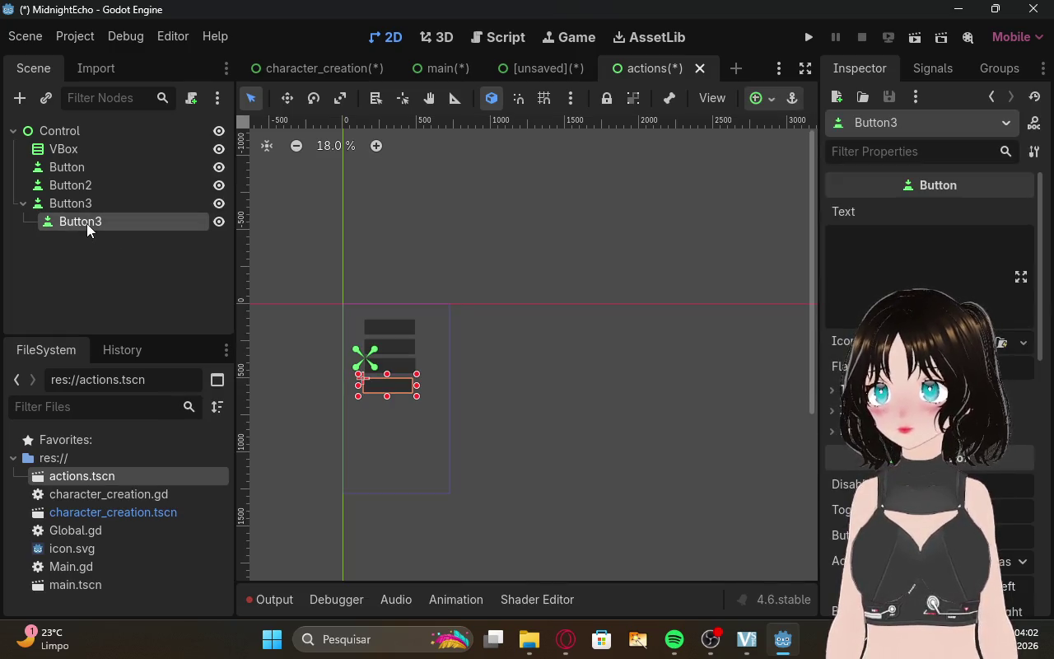
right_click(86, 223)
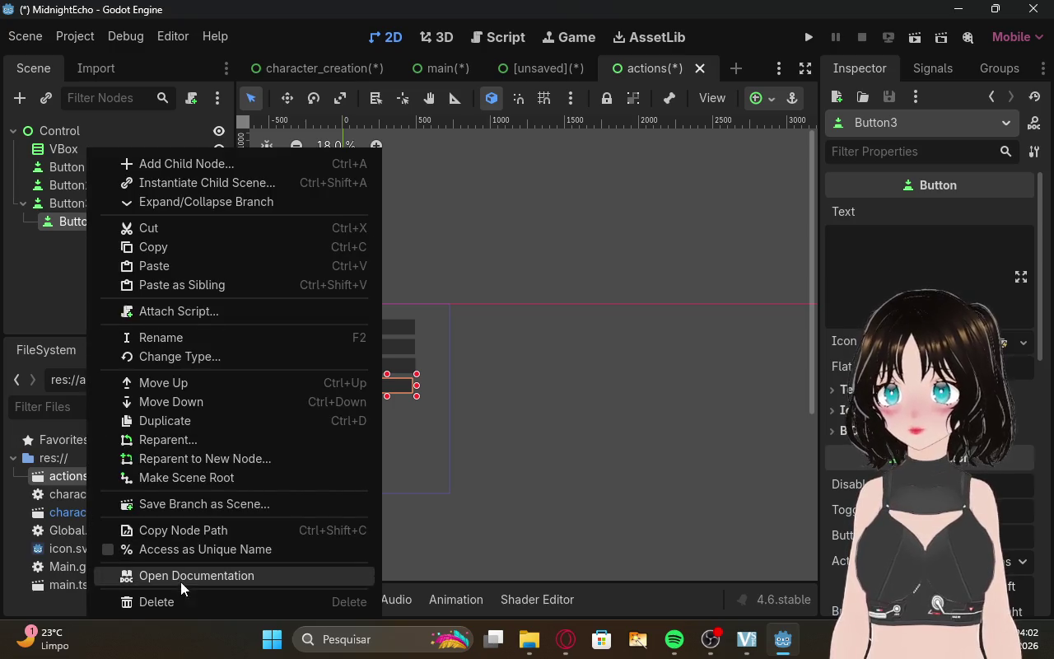
left_click(202, 602)
key("Return")
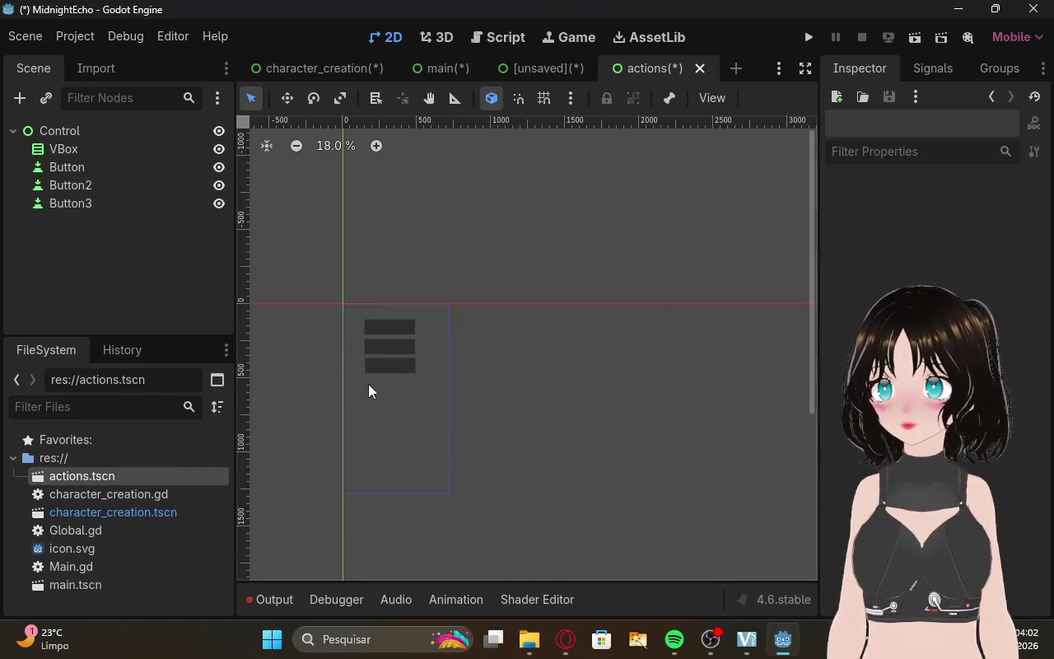
Create Button4 and Button5 below Button3, nudging Button4 down five steps with the arrow key.
key("ctrl+z")
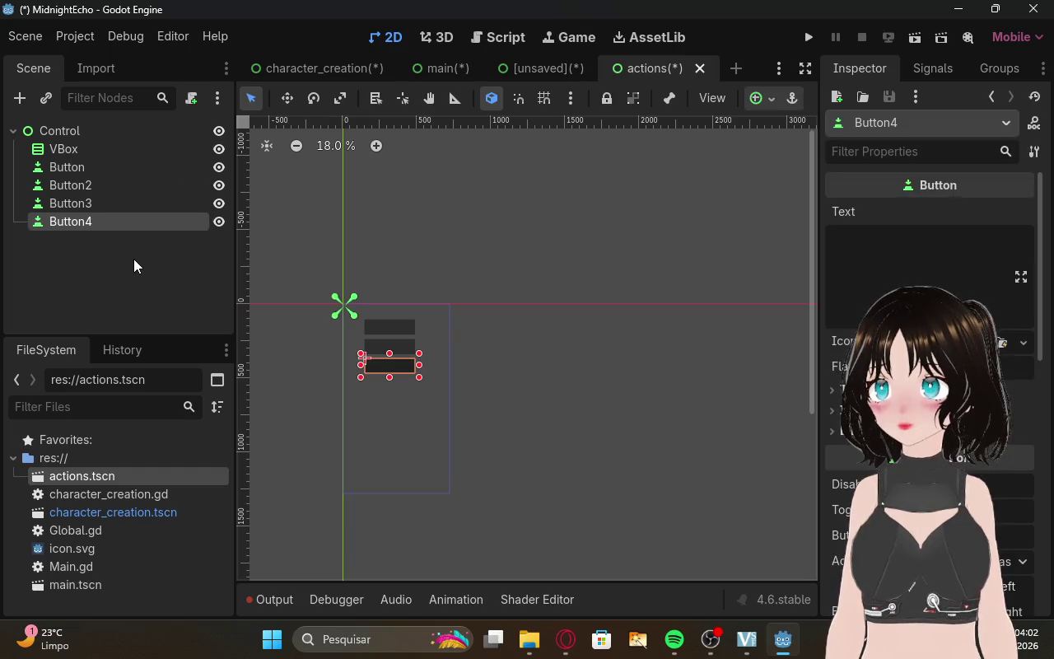
key("ctrl+d")
left_click_drag(362, 366, 362, 388)
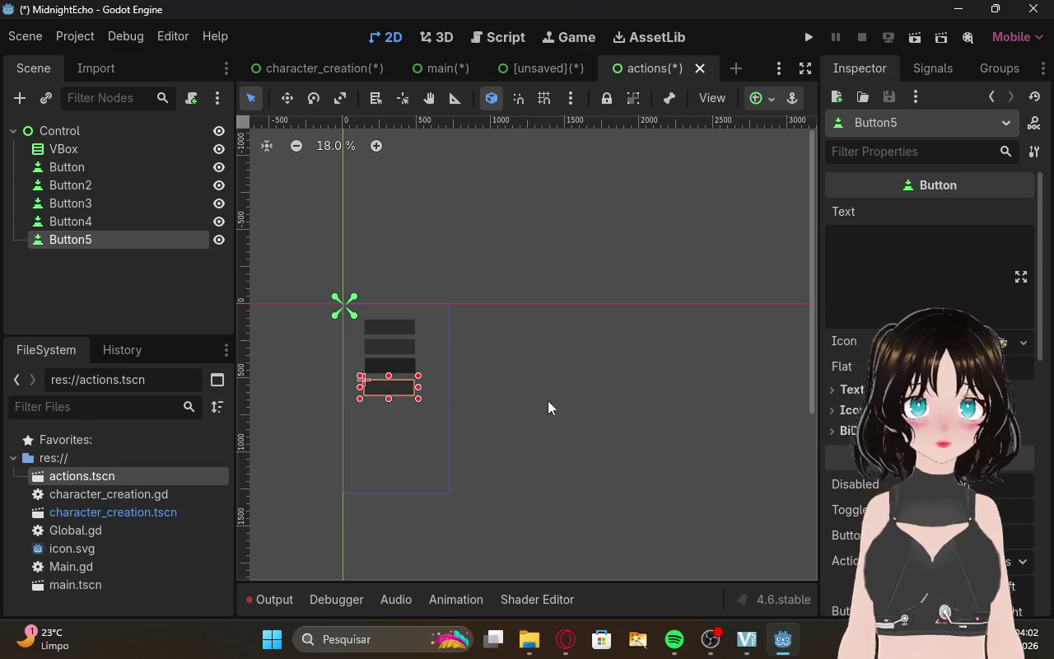
left_click(400, 368)
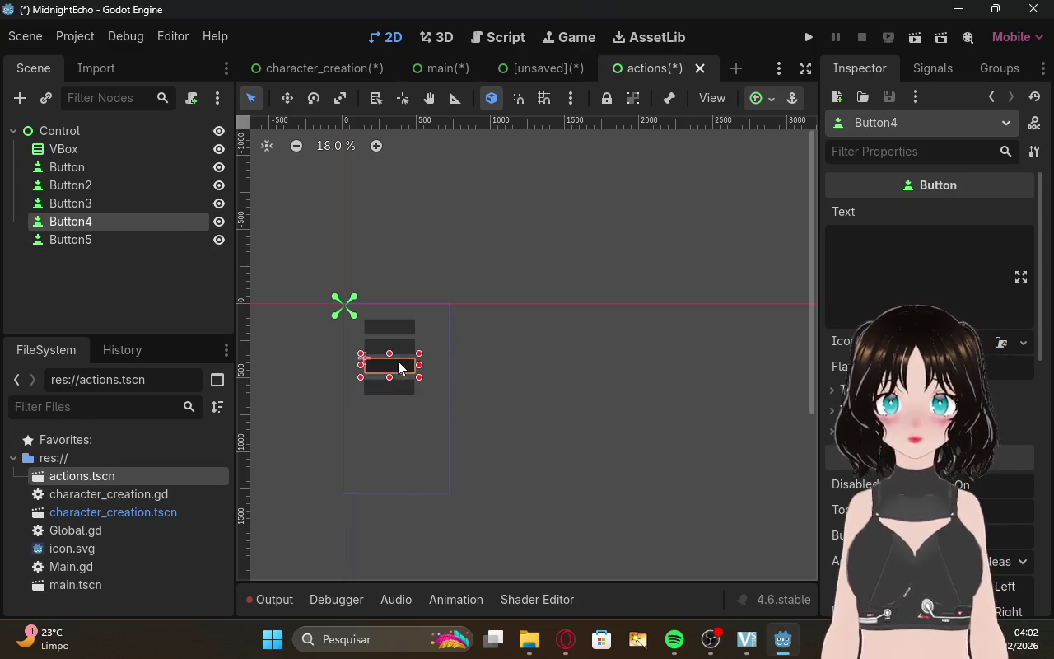
key("Down")
key("Down")
key("Down")
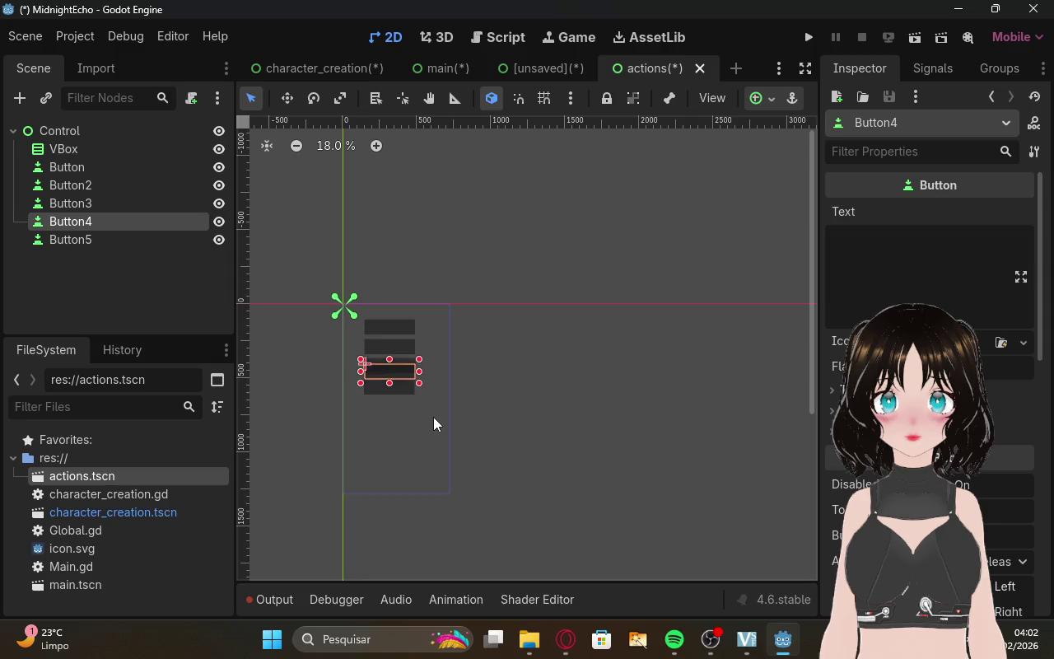
key("Down")
key("Down")
key("Down")
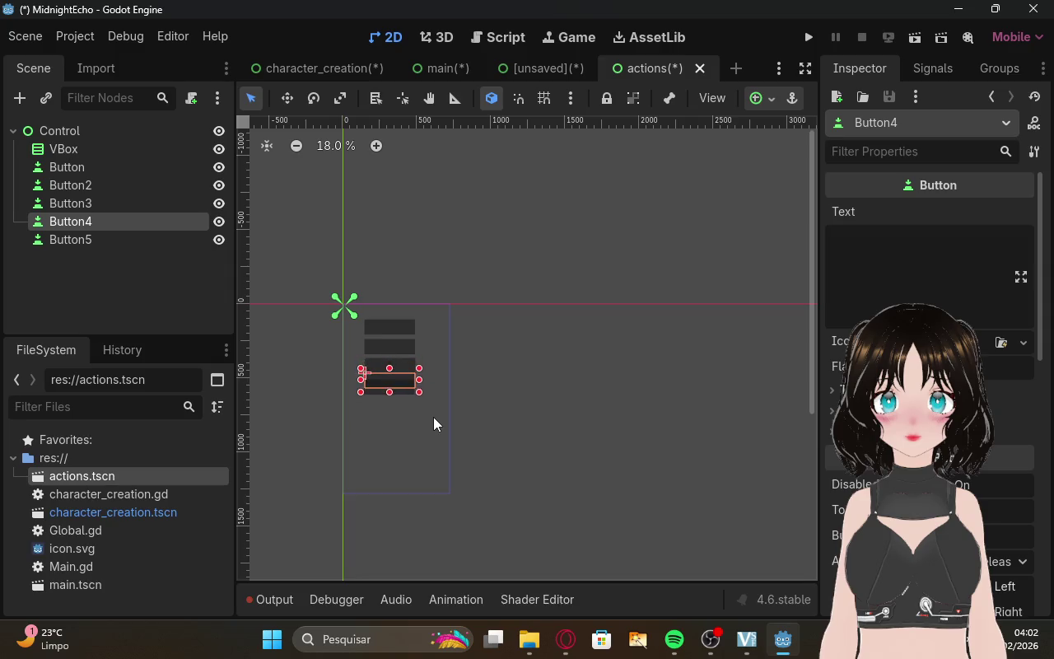
key("Down")
key("Down")
key("Down")
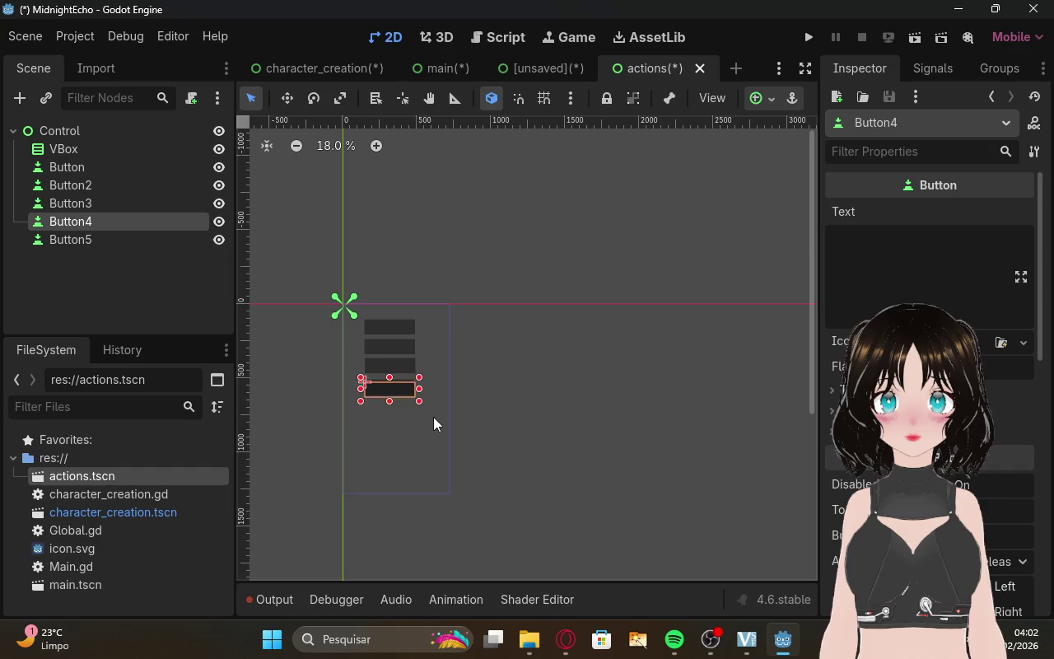
key("Down")
key("Down")
key("Down")
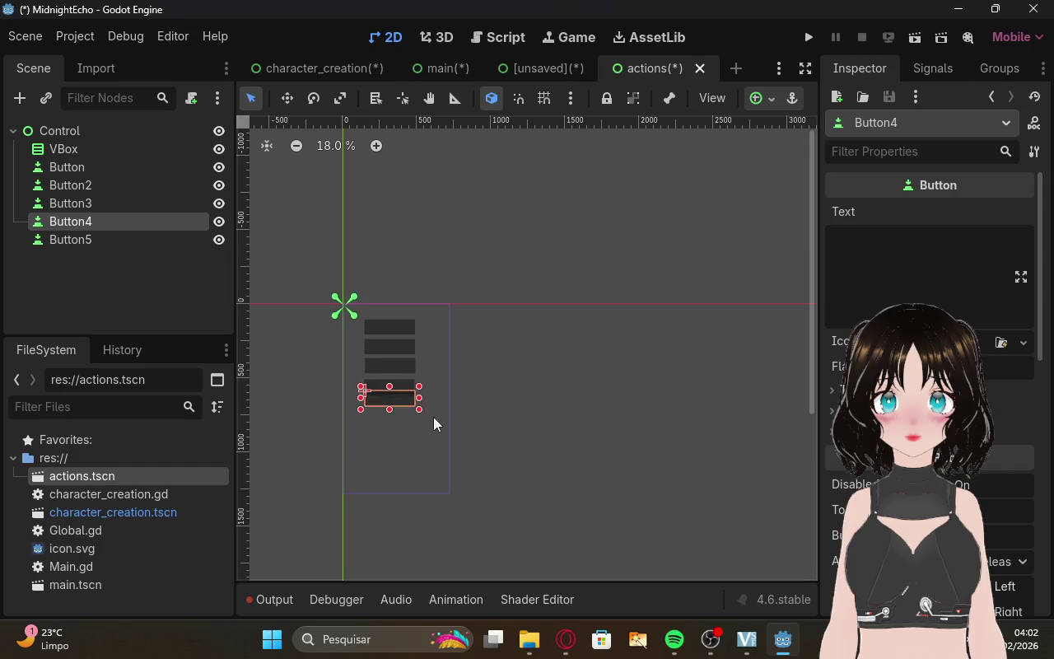
key("Down")
key("Down")
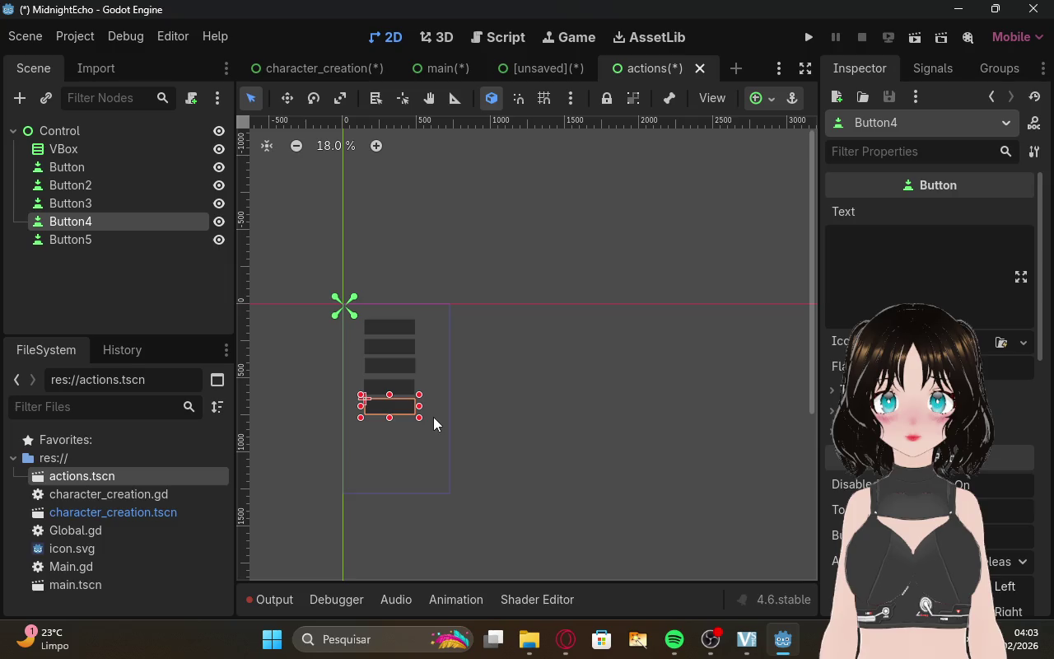
Check the placement of Button3, Button4 and Button5, then select the root Control node.
left_click(454, 413)
left_click(401, 380)
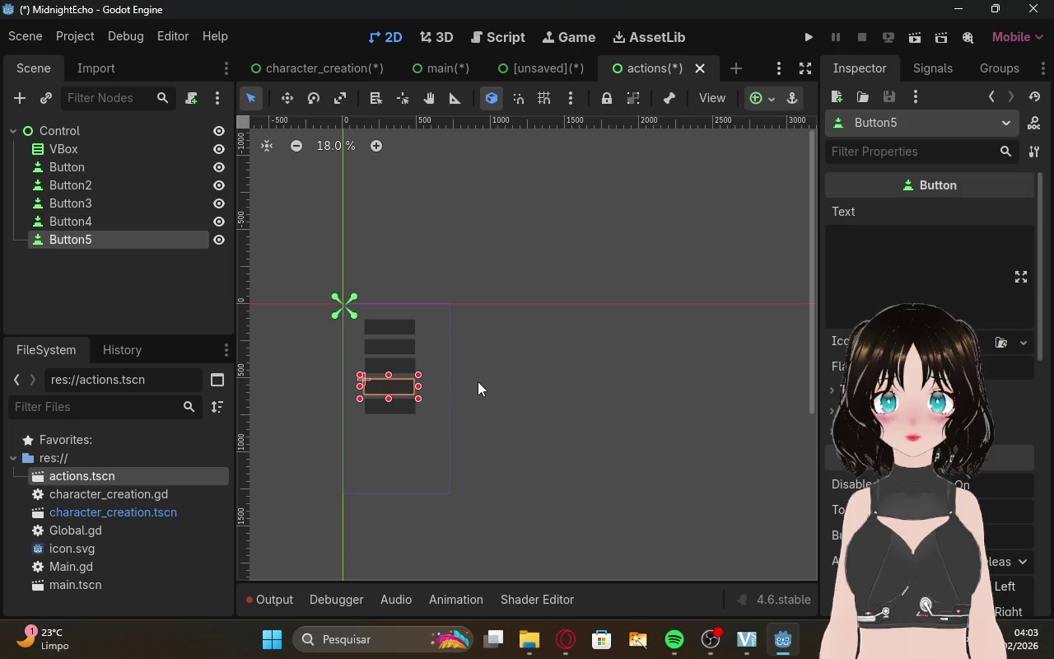
left_click(482, 380)
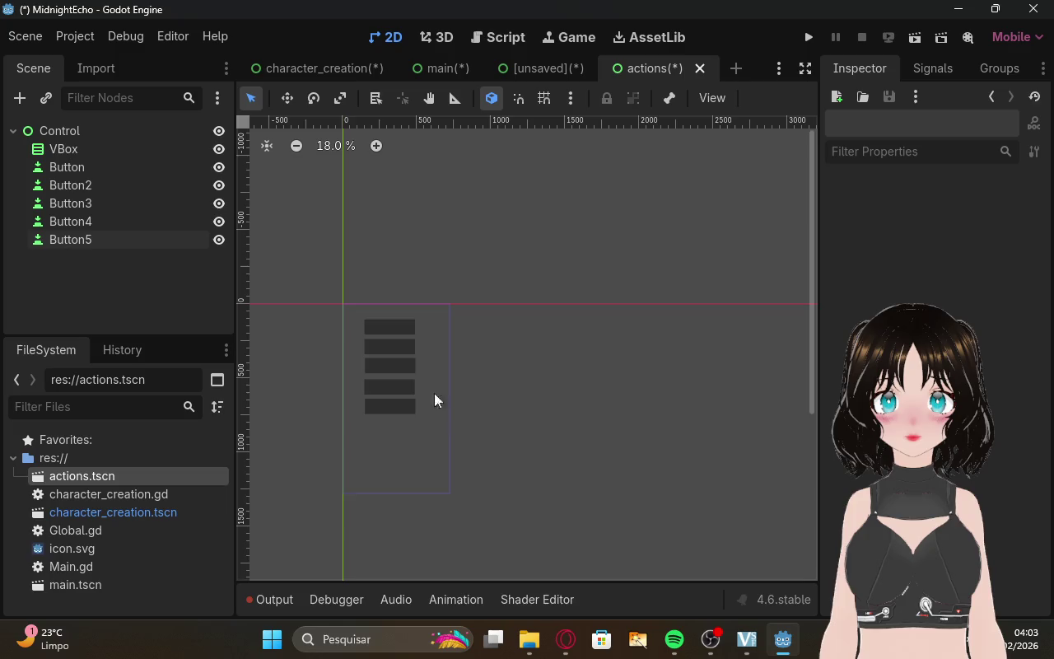
left_click(399, 366)
left_click(487, 373)
left_click(408, 407)
left_click(395, 455)
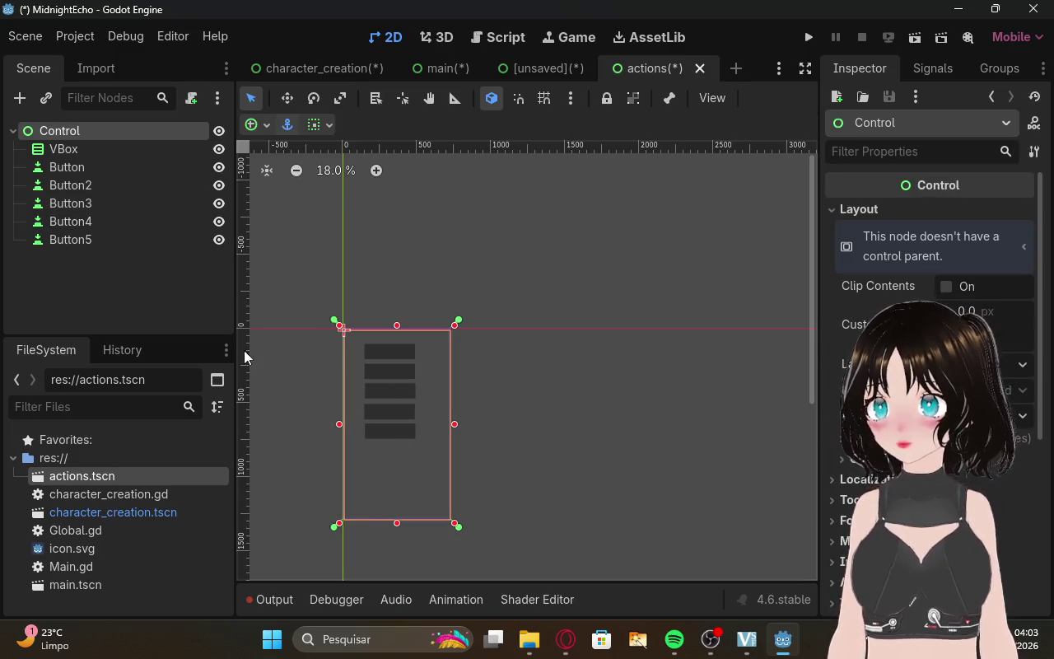
Paste copies as Button6 and Button7 and move them to the bottom of the column.
left_click(156, 281)
key("ctrl+v")
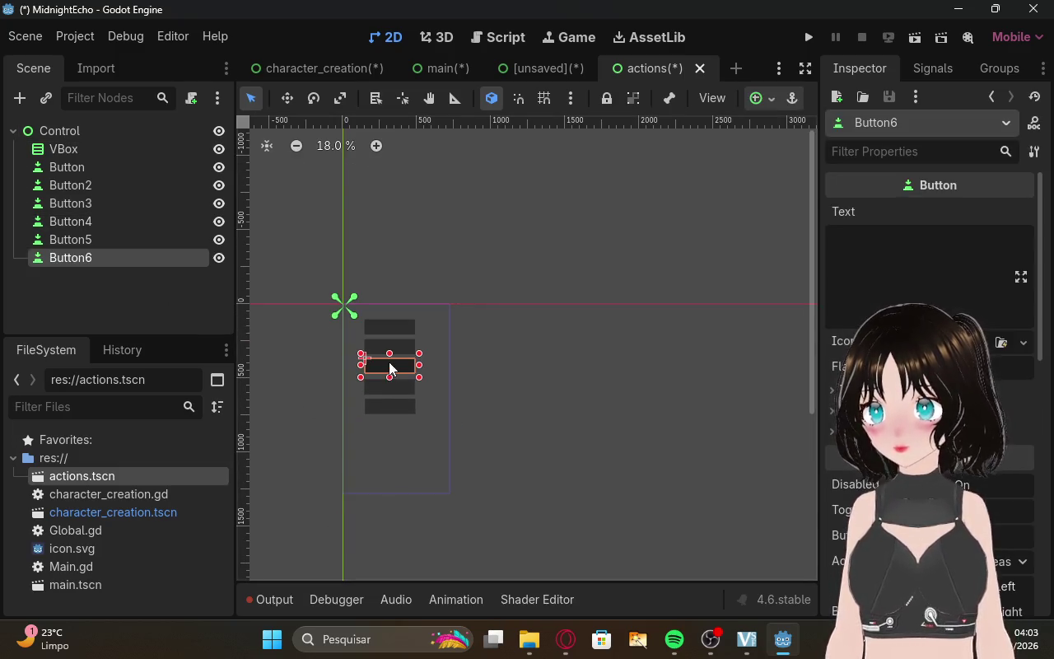
left_click_drag(391, 369, 391, 423)
left_click(192, 295)
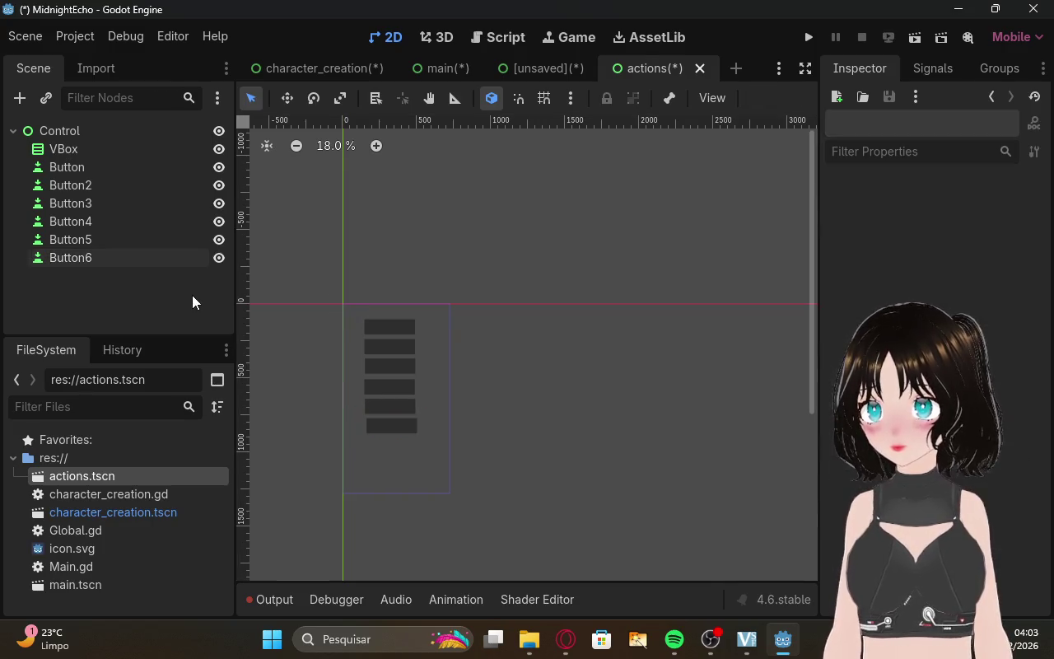
key("ctrl+v")
mouse_move(402, 366)
left_mouse_down()
mouse_move(388, 442)
mouse_move(403, 446)
left_mouse_up()
Paste copies as Button8 and Button9 and stack them beneath Button7.
left_click(168, 294)
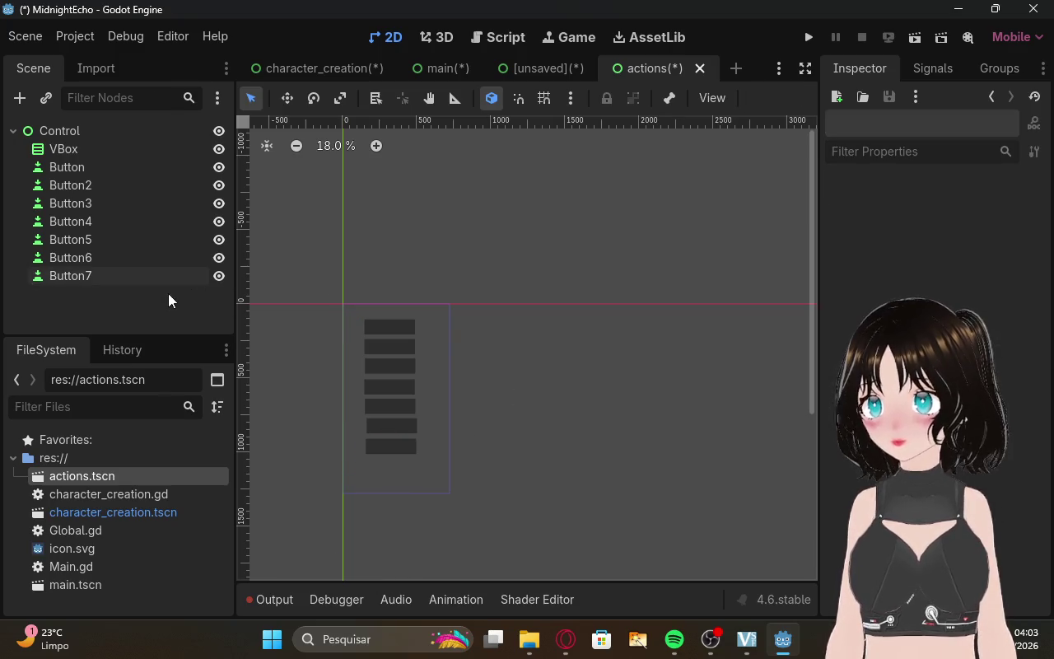
key("ctrl+v")
left_click_drag(408, 372, 409, 472)
left_click(198, 321)
key("ctrl+v")
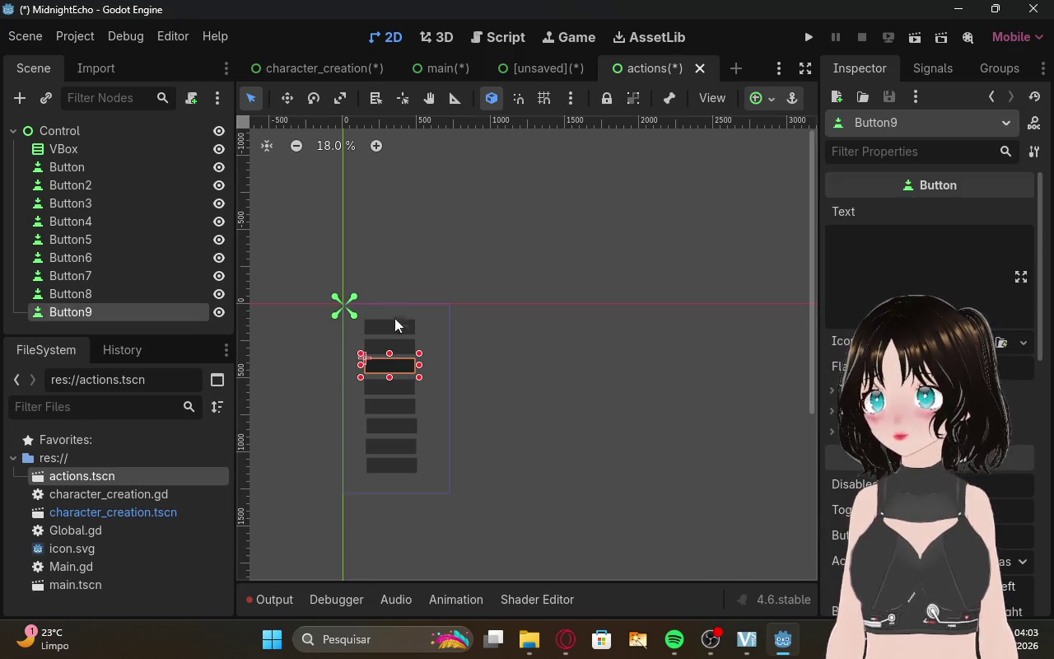
mouse_move(396, 382)
left_mouse_down()
mouse_move(393, 490)
mouse_move(397, 481)
left_mouse_up()
Check the placement of Button6 through Button9, then select the root Control node.
left_click(540, 418)
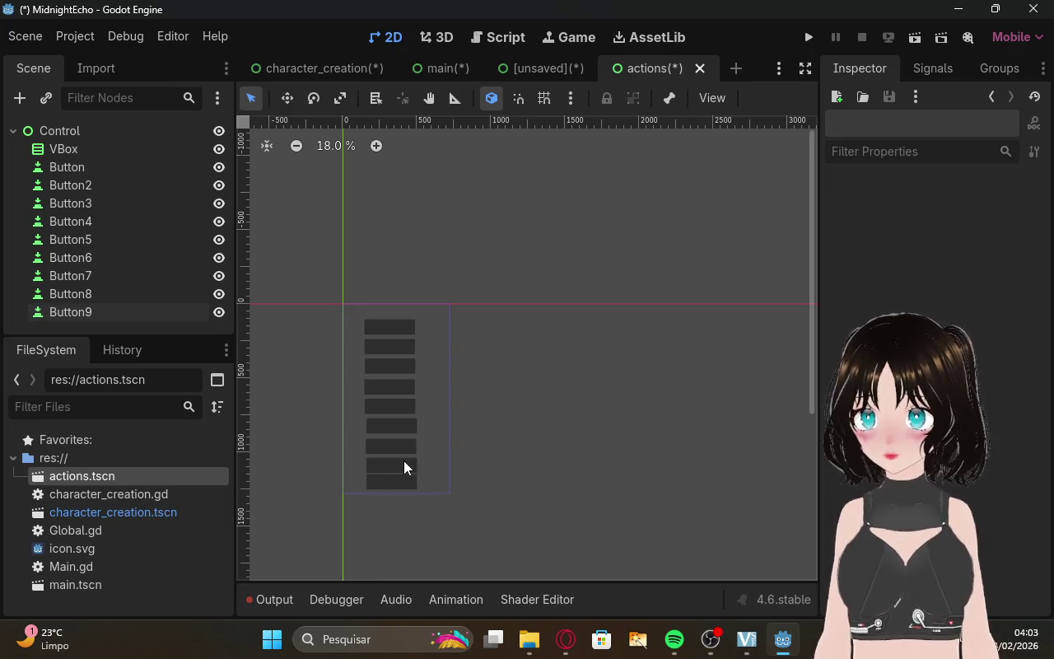
left_click(403, 460)
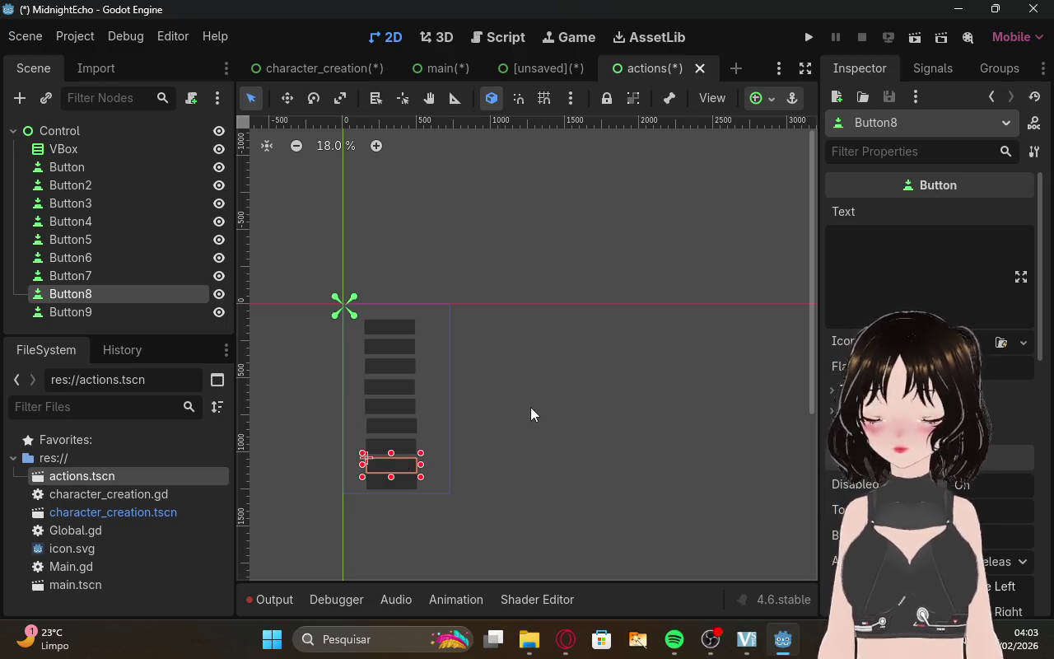
left_click(536, 437)
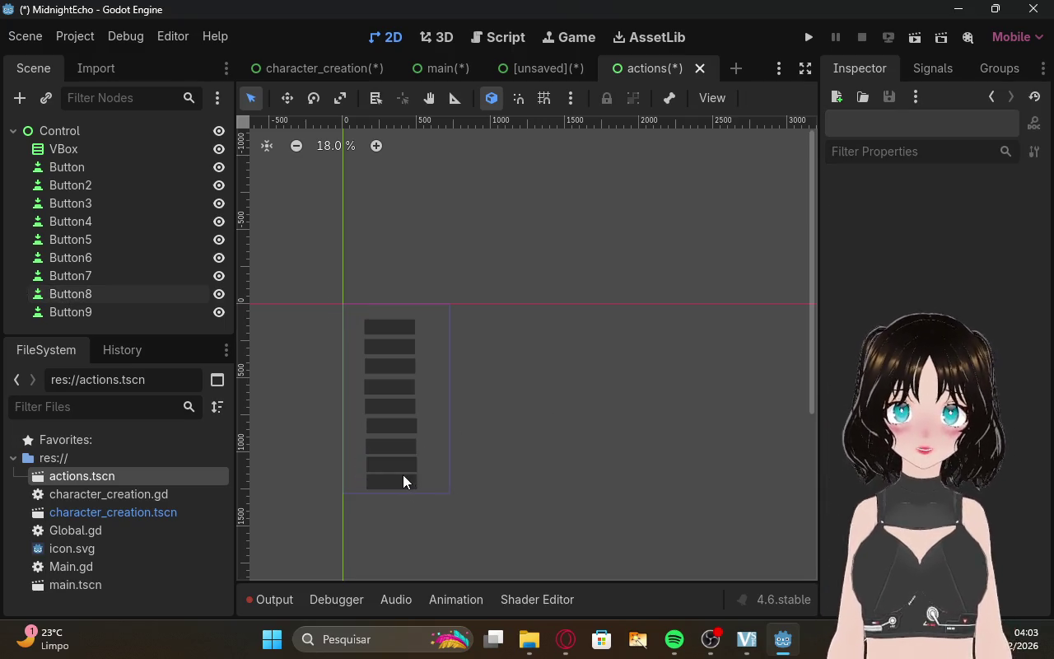
left_click(403, 482)
left_click(470, 484)
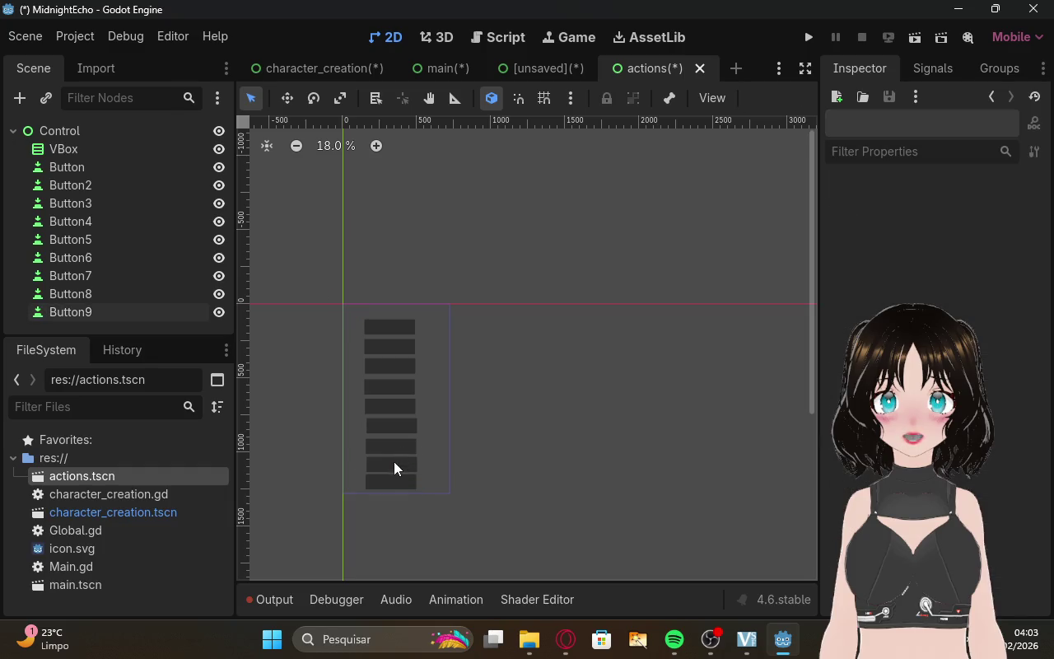
left_click(395, 448)
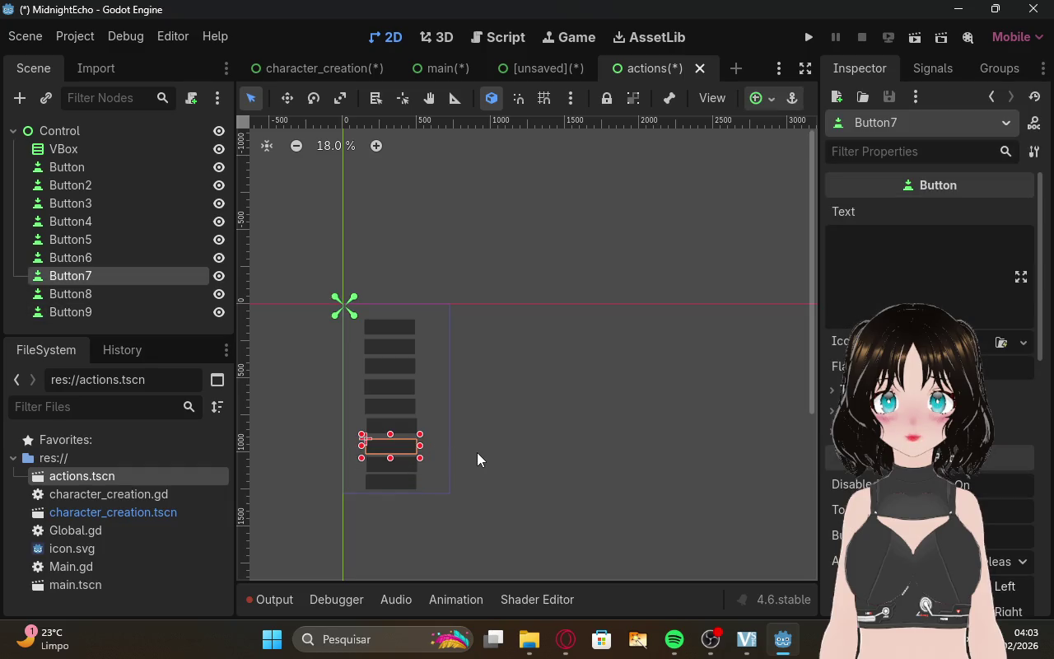
left_click(473, 446)
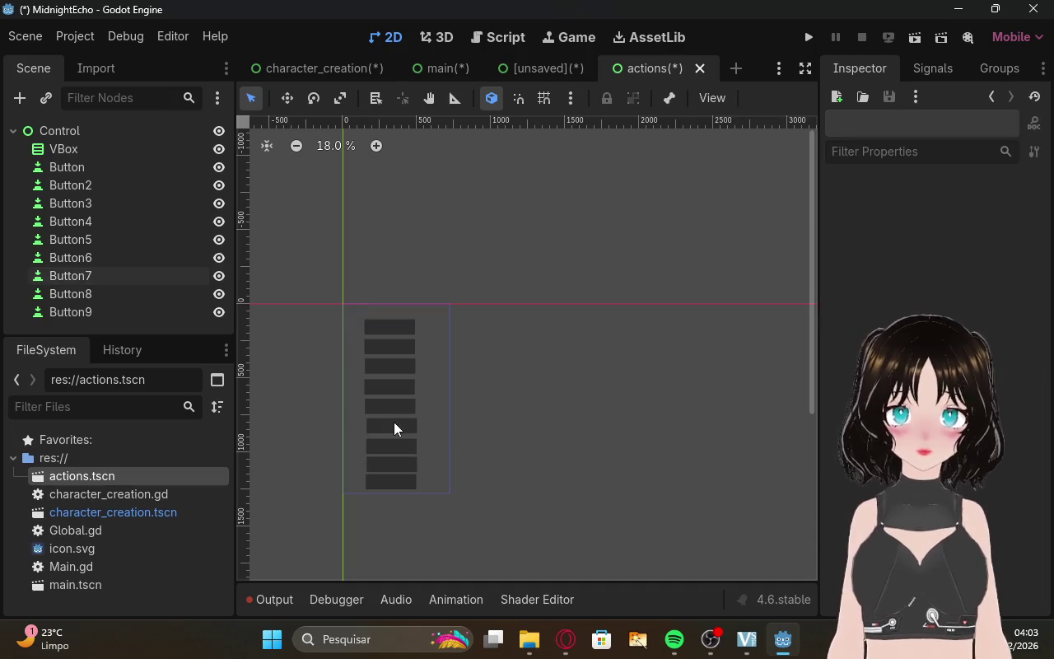
left_click(394, 427)
left_click(407, 475)
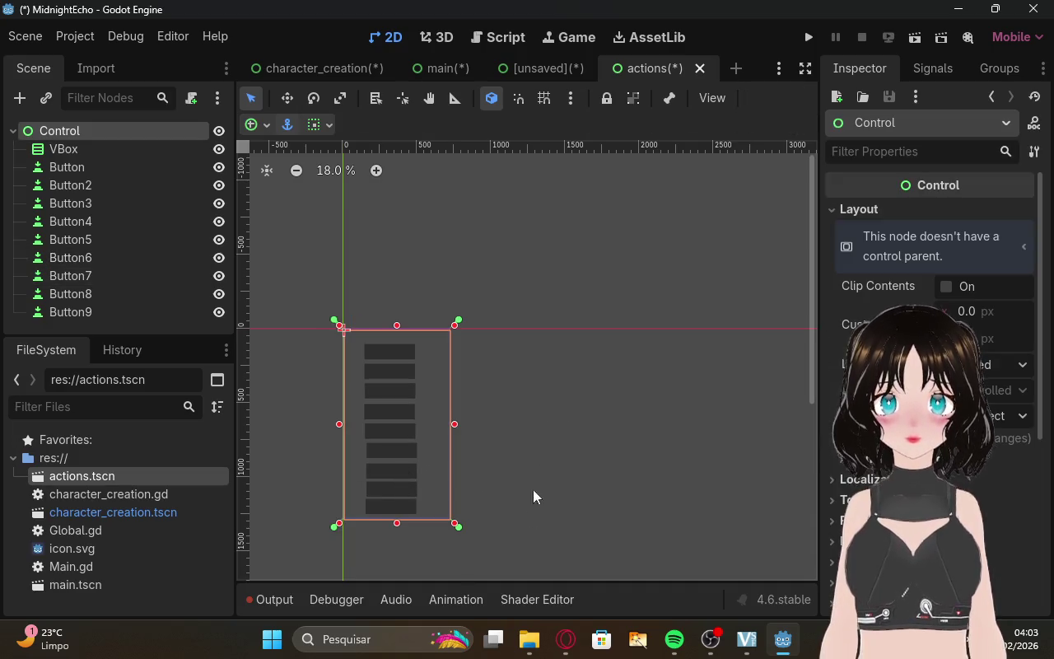
left_click(565, 639)
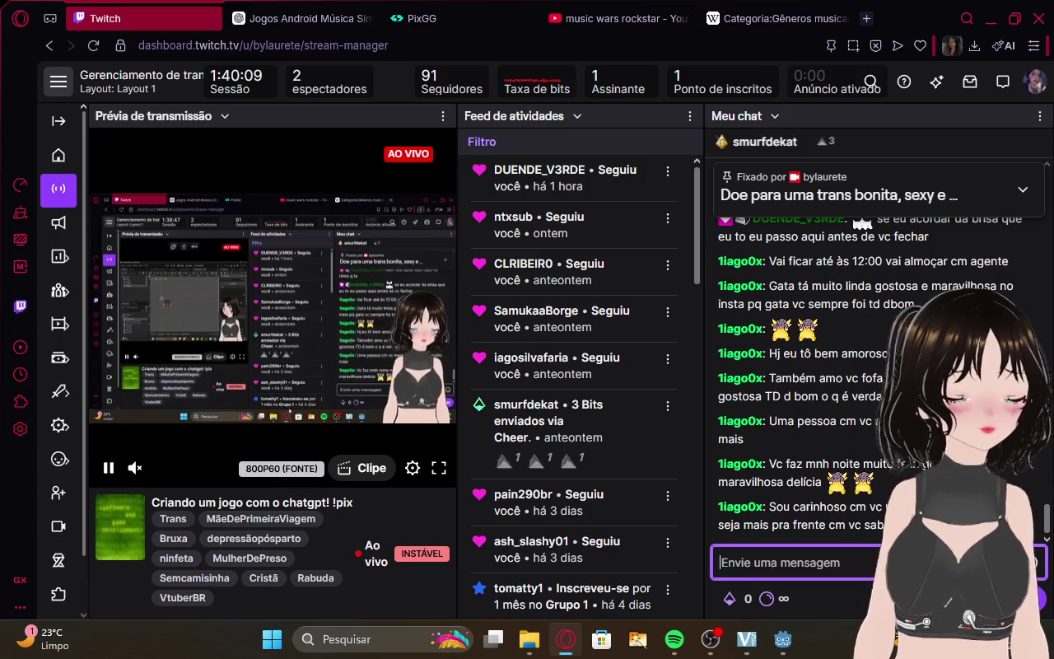
Scroll the ChatGPT conversation back up to the button-name list and select SkillsButton.
left_click(270, 7)
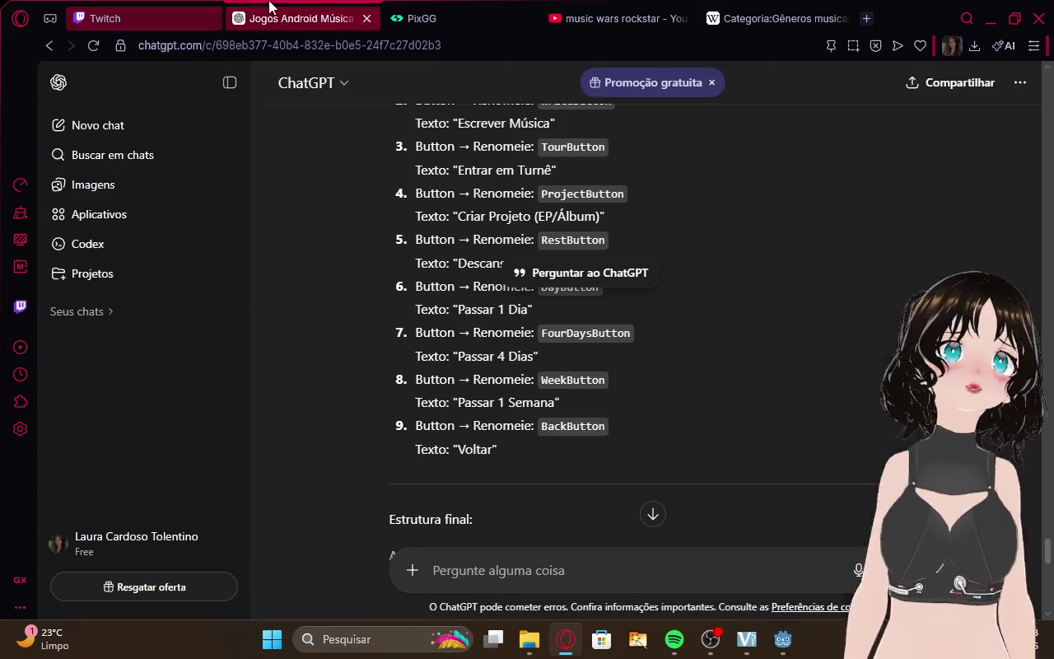
scroll(659, 202, "up", 2)
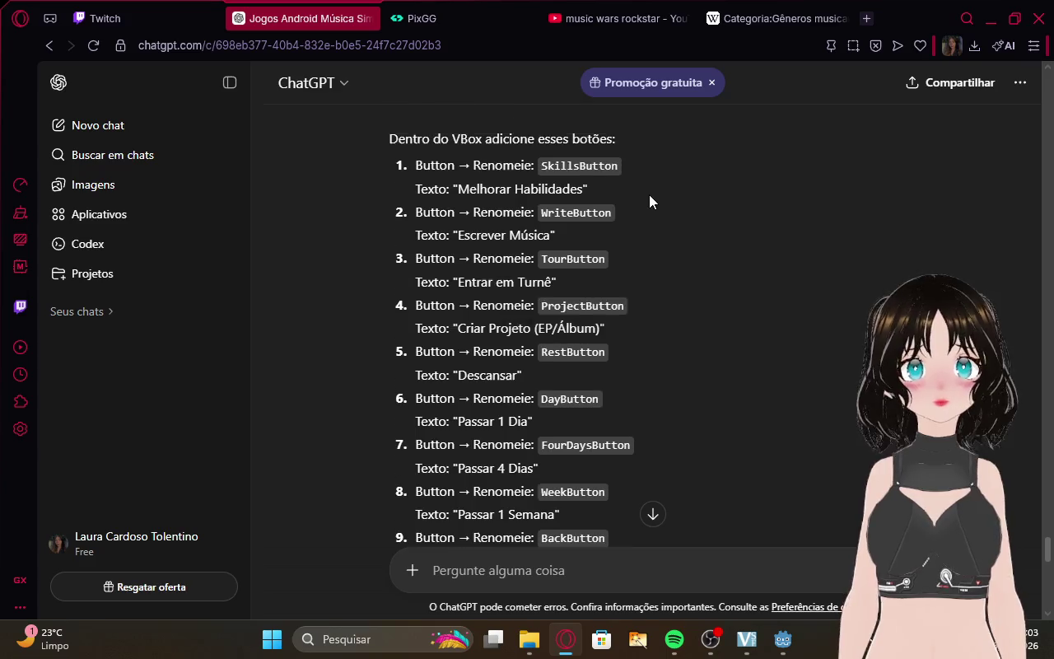
scroll(557, 295, "up", 2)
double_click(548, 298)
key("ctrl+c")
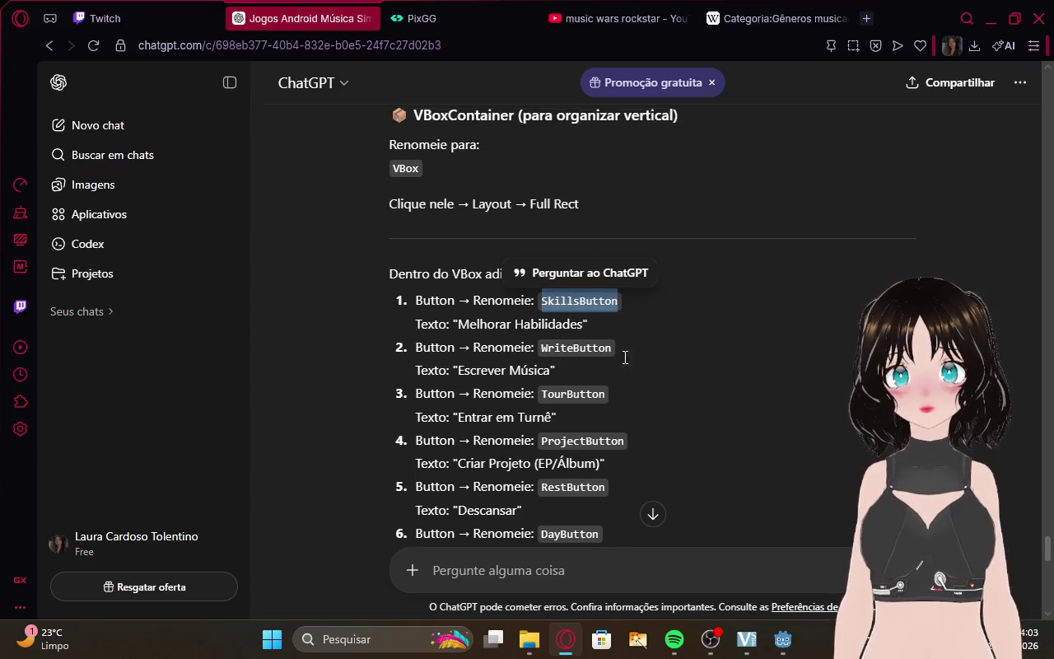
Rename the first Button node to SkillsButton.
left_click(782, 639)
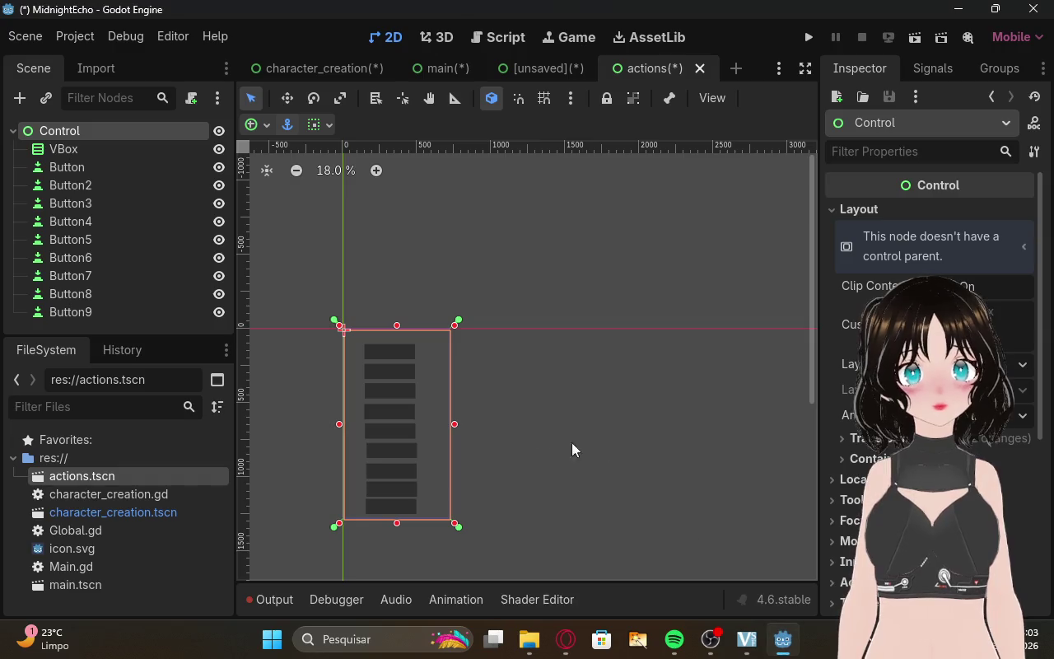
double_click(84, 168)
key("ctrl+v")
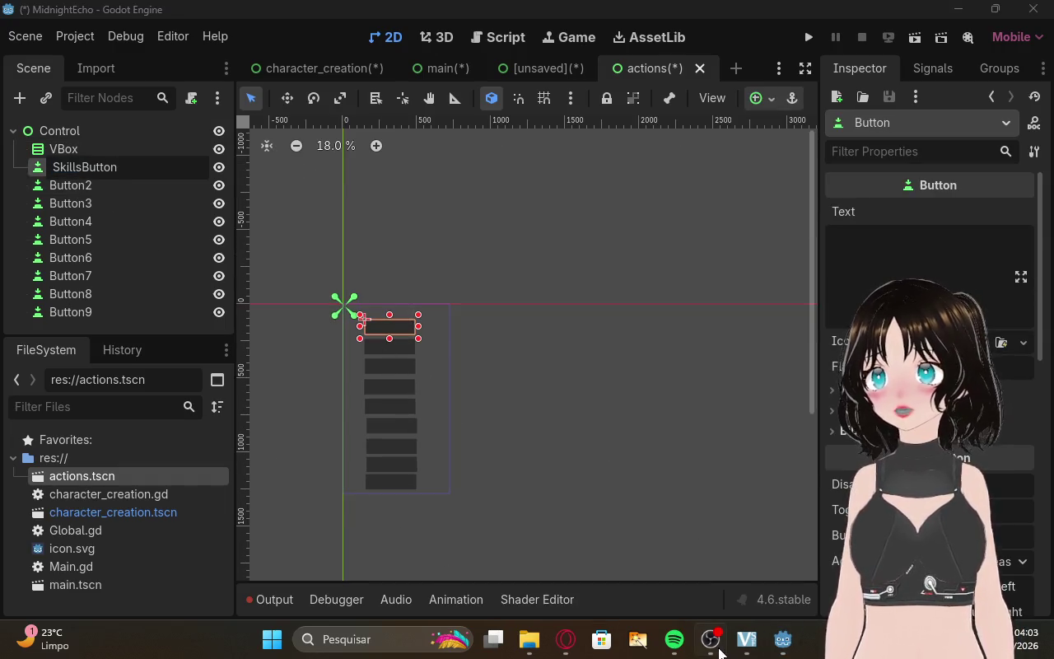
key("Return")
Copy WriteButton from ChatGPT's answer and rename Button2 to WriteButton.
mouse_move(674, 647)
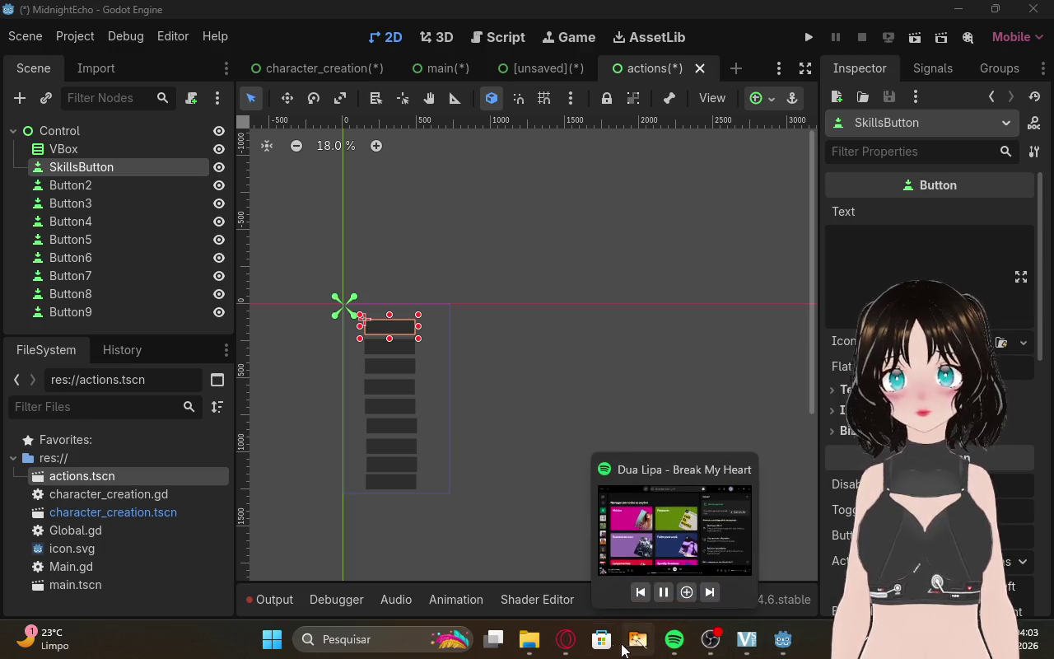
left_click(565, 639)
double_click(574, 348)
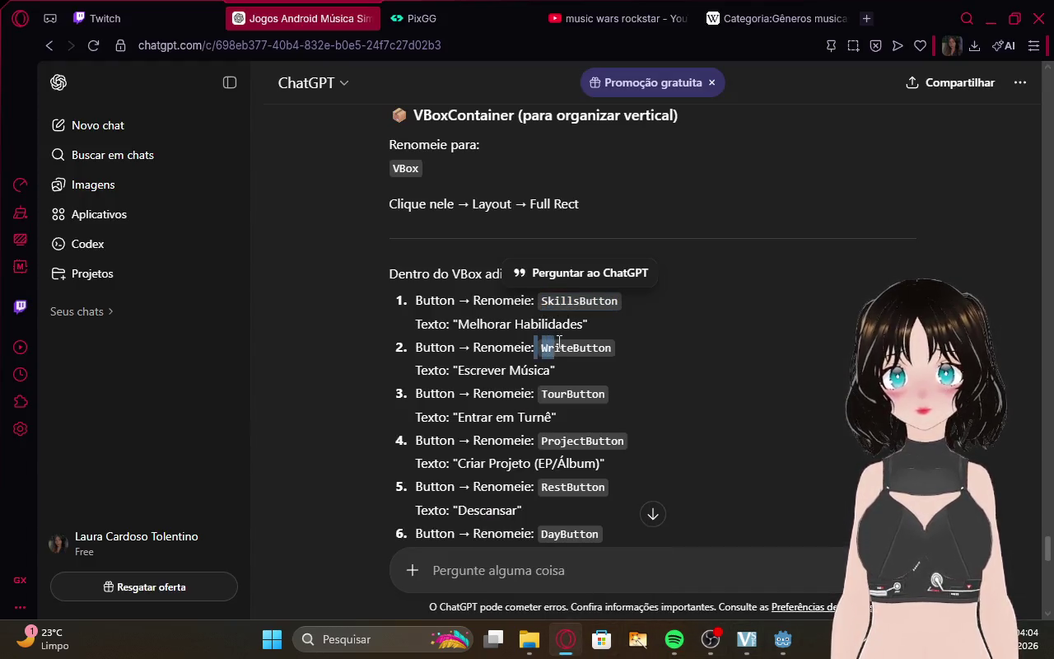
left_click_drag(609, 348, 542, 350)
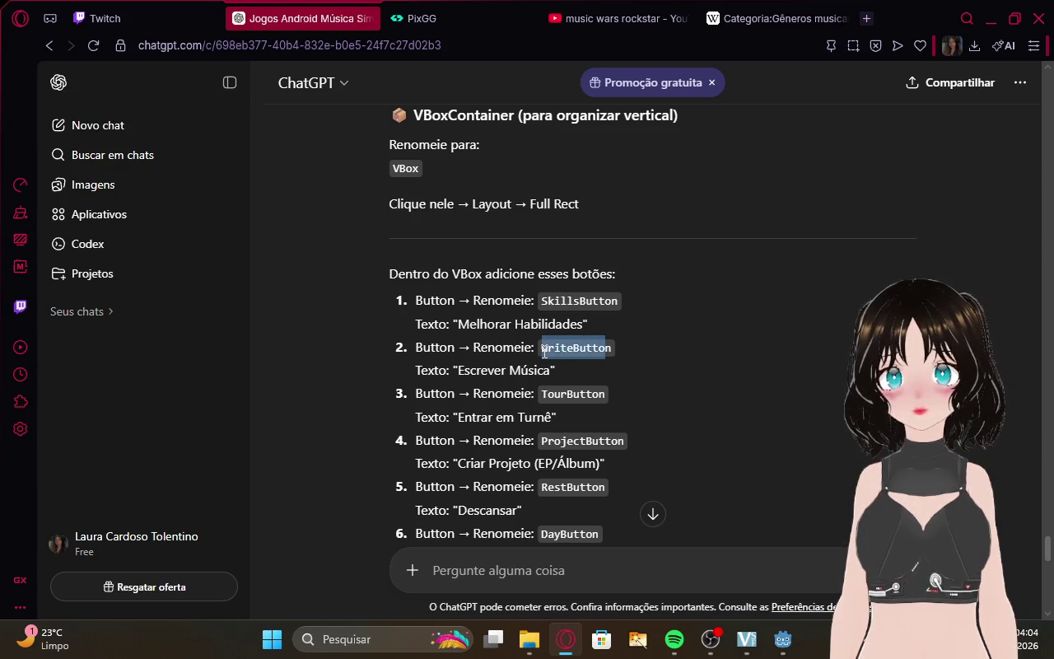
left_click(611, 350)
left_click_drag(611, 348, 543, 347)
key("ctrl+c")
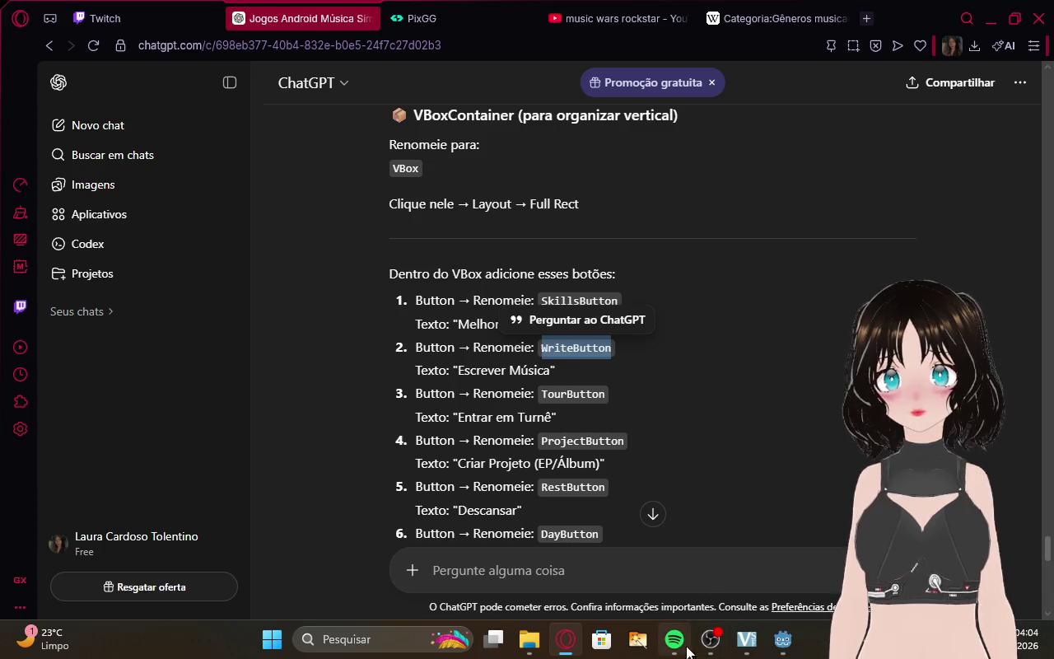
left_click(775, 645)
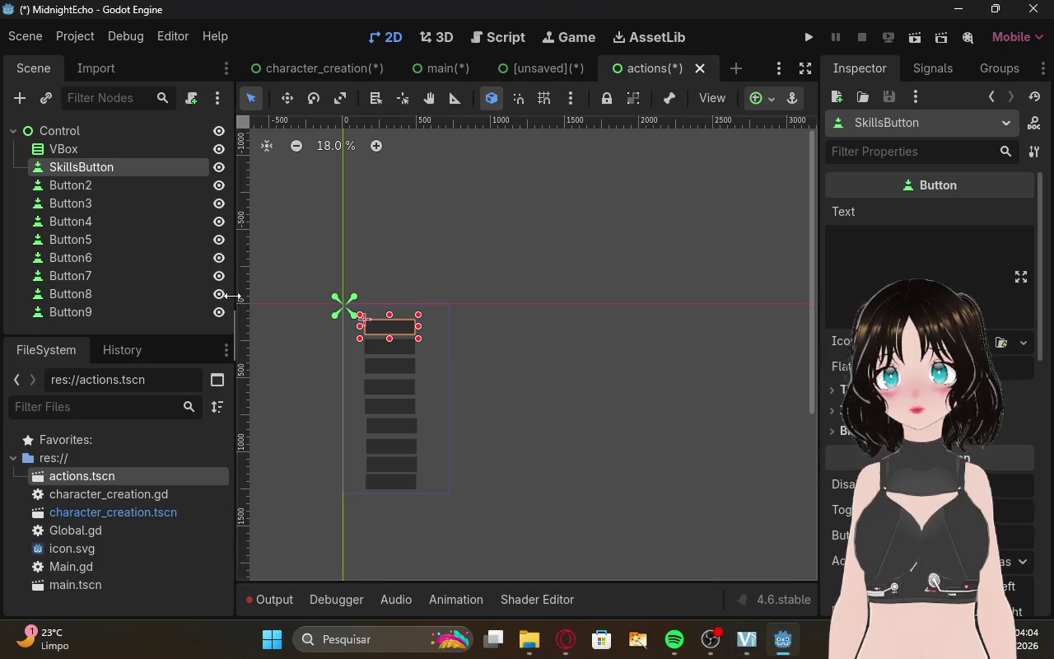
double_click(111, 185)
key("ctrl+v")
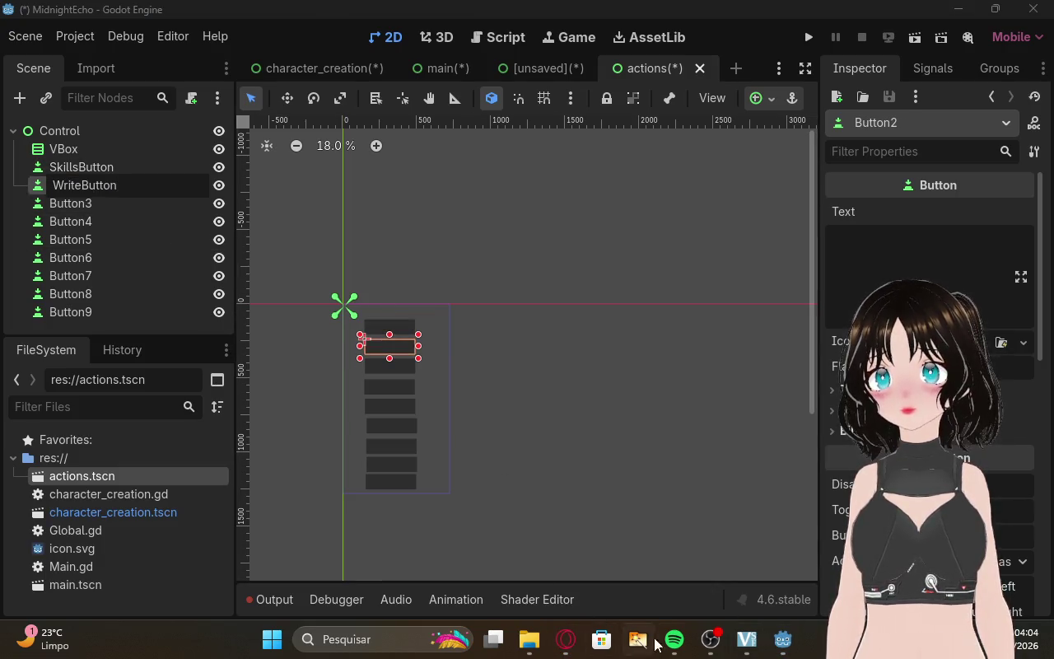
Rename Button3 to TourButton and Button4 to ProjectButton using names from ChatGPT.
left_click(565, 639)
double_click(553, 395)
key("ctrl+c")
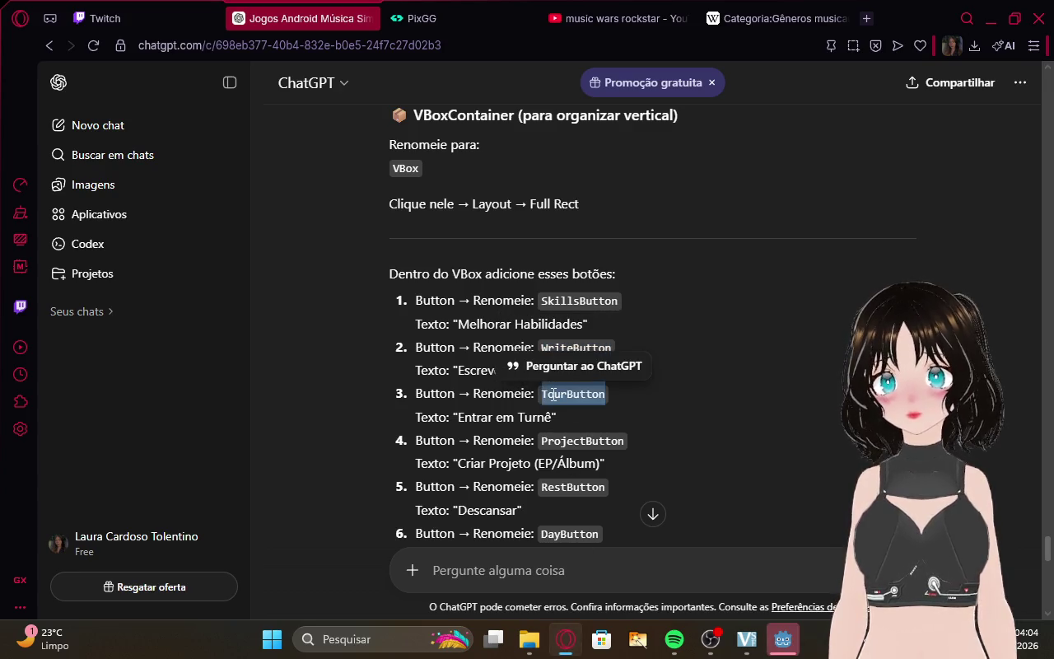
left_click(780, 646)
double_click(134, 203)
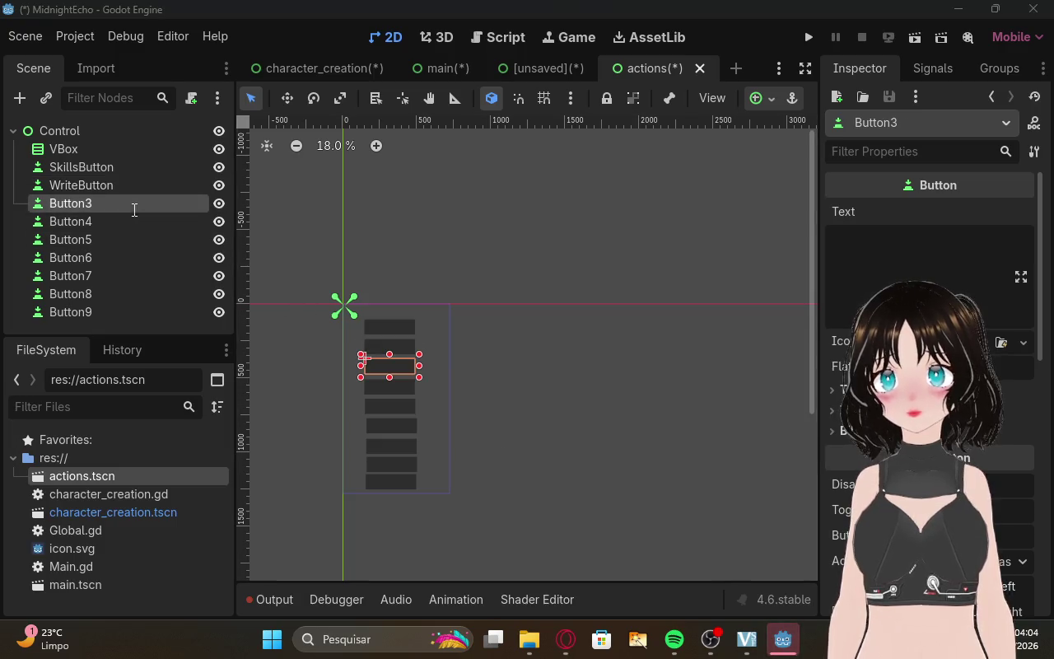
key("ctrl+v")
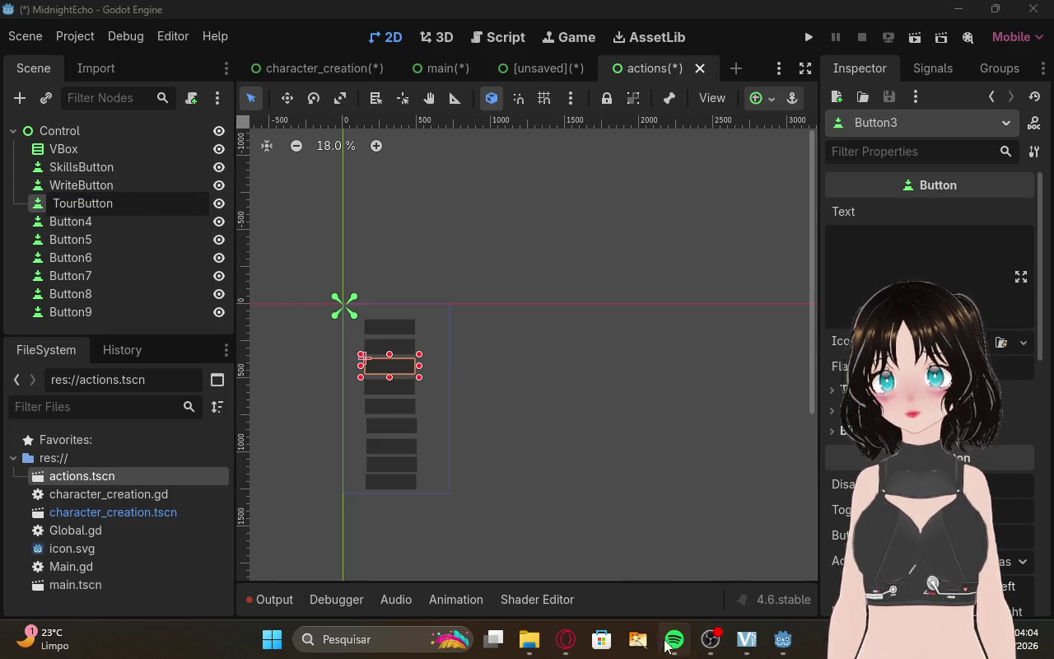
left_click(570, 641)
scroll(616, 402, "down", 2)
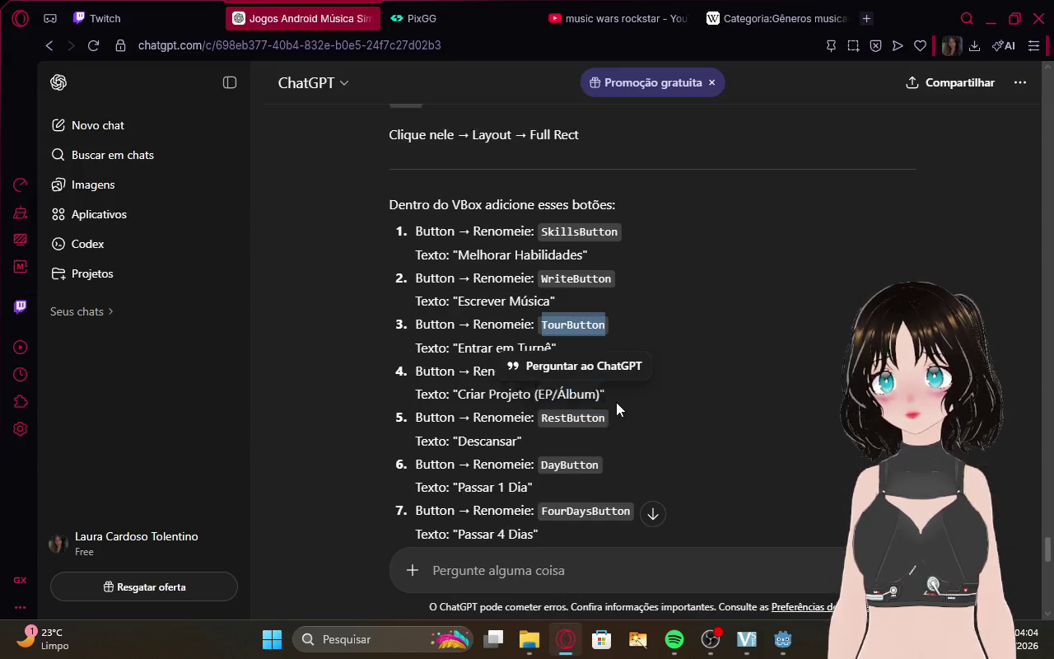
double_click(582, 358)
key("ctrl+c")
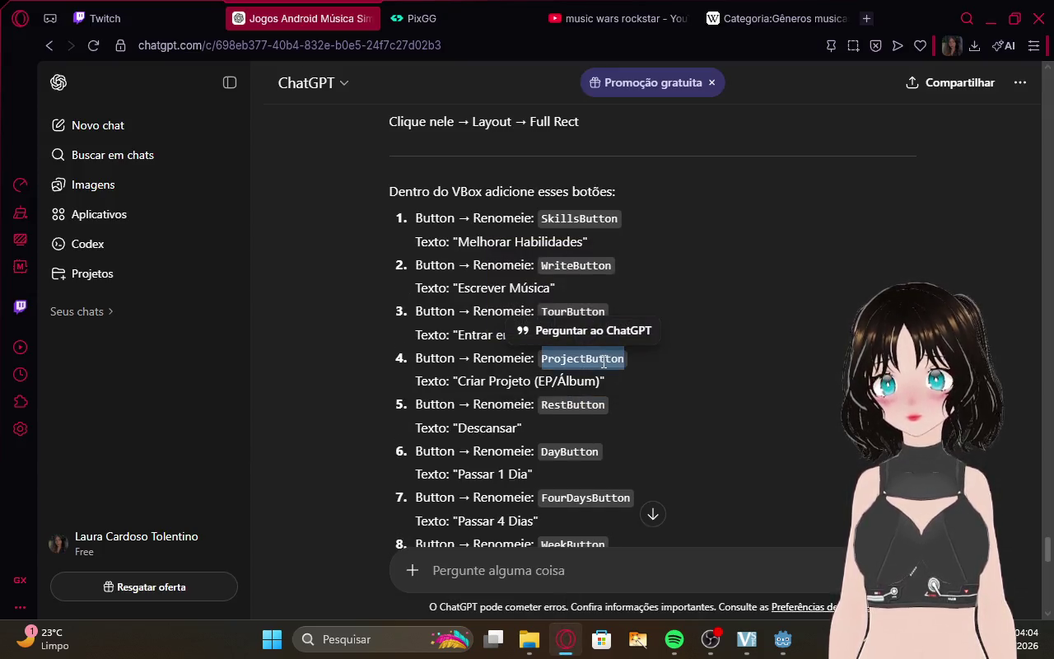
left_click(784, 641)
left_click(87, 221)
left_click(87, 220)
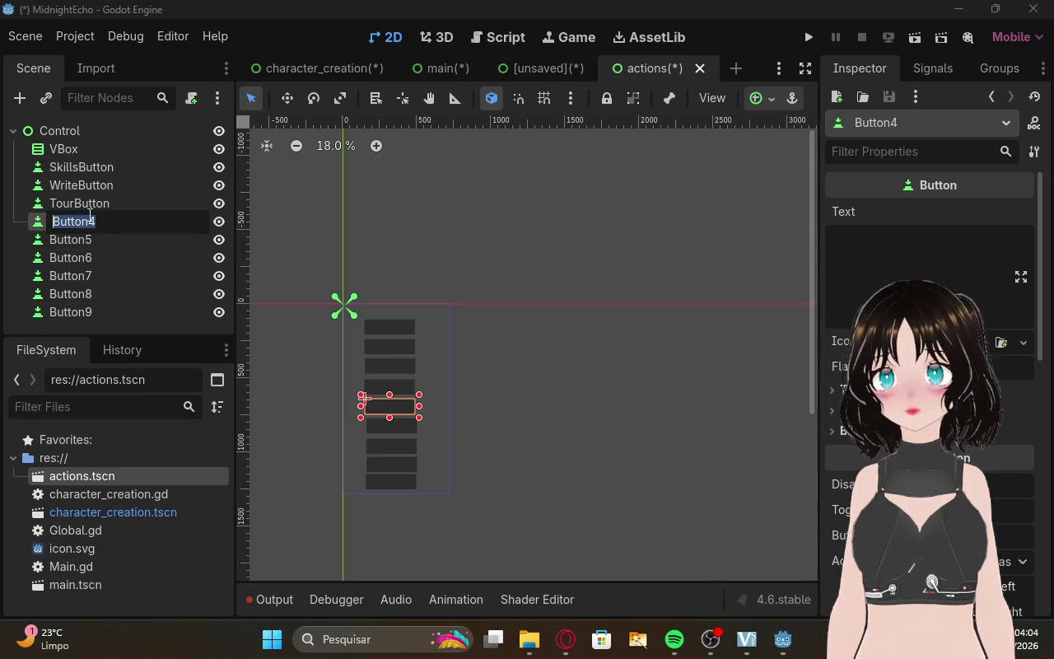
key("ctrl+v")
Copy RestButton from ChatGPT's answer and rename Button5 to RestButton.
left_click(566, 641)
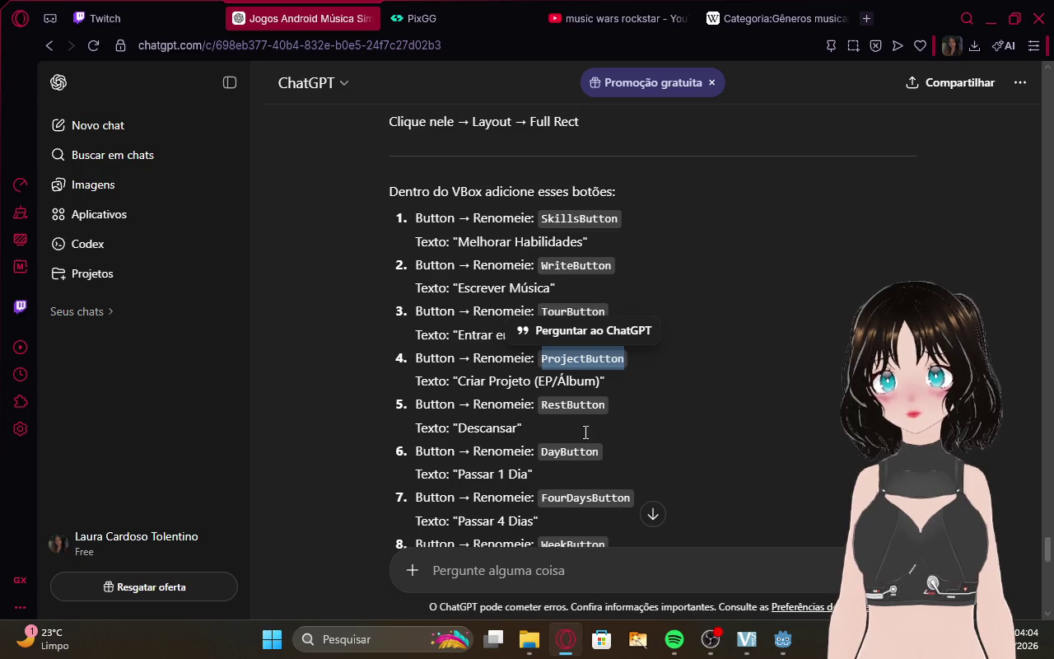
double_click(577, 405)
key("ctrl+c")
left_click(784, 640)
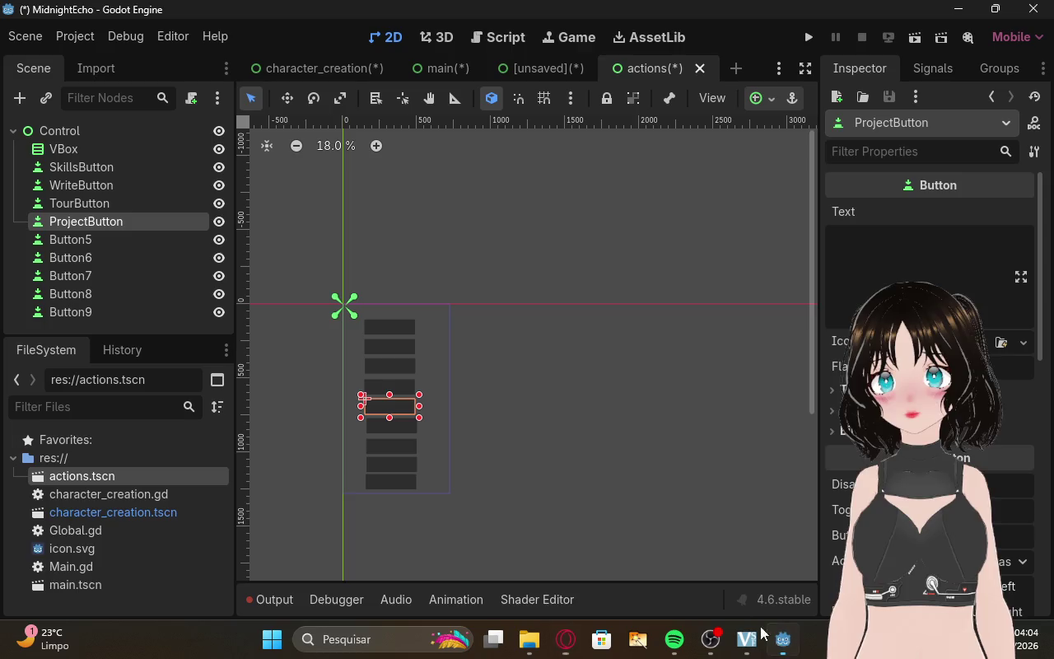
left_click(101, 239)
left_click(100, 239)
key("ctrl+v")
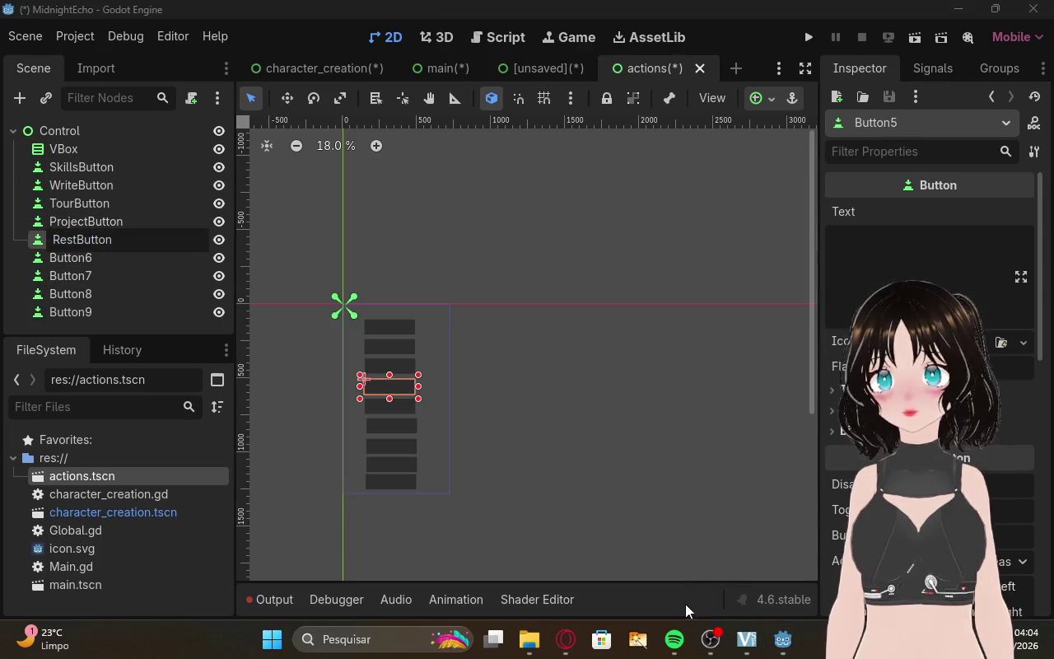
left_click(567, 640)
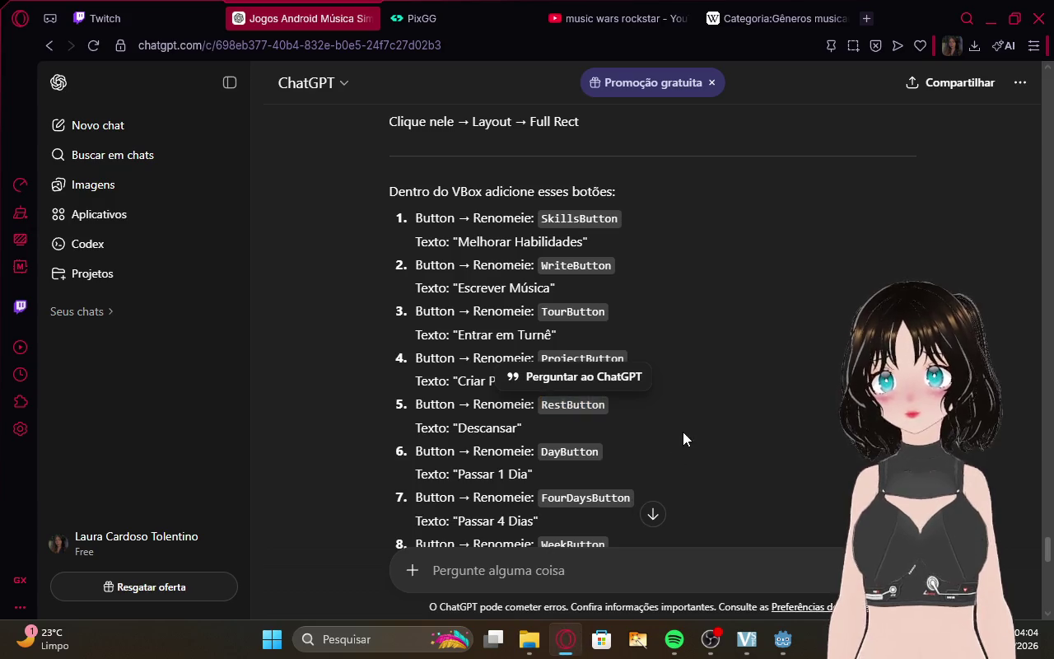
Rename Button6 to DayButton using the name from ChatGPT.
double_click(573, 451)
key("ctrl+c")
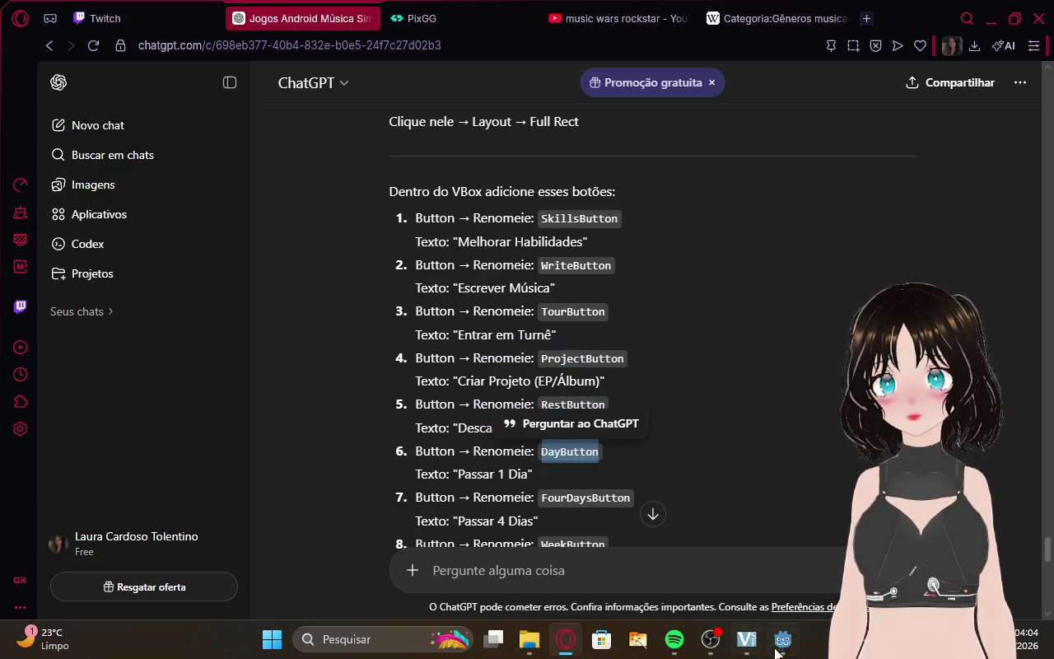
left_click(775, 650)
left_click(74, 258)
left_click(76, 260)
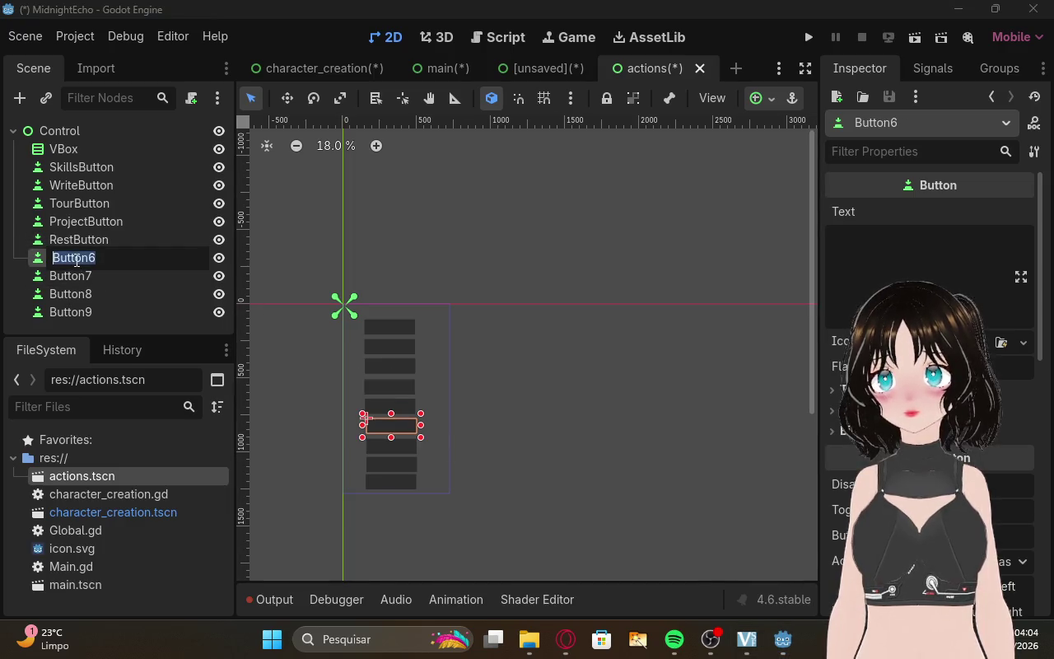
key("ctrl+v")
key("Return")
Rename Button7 to FourDaysButton using the name from ChatGPT.
left_click(566, 639)
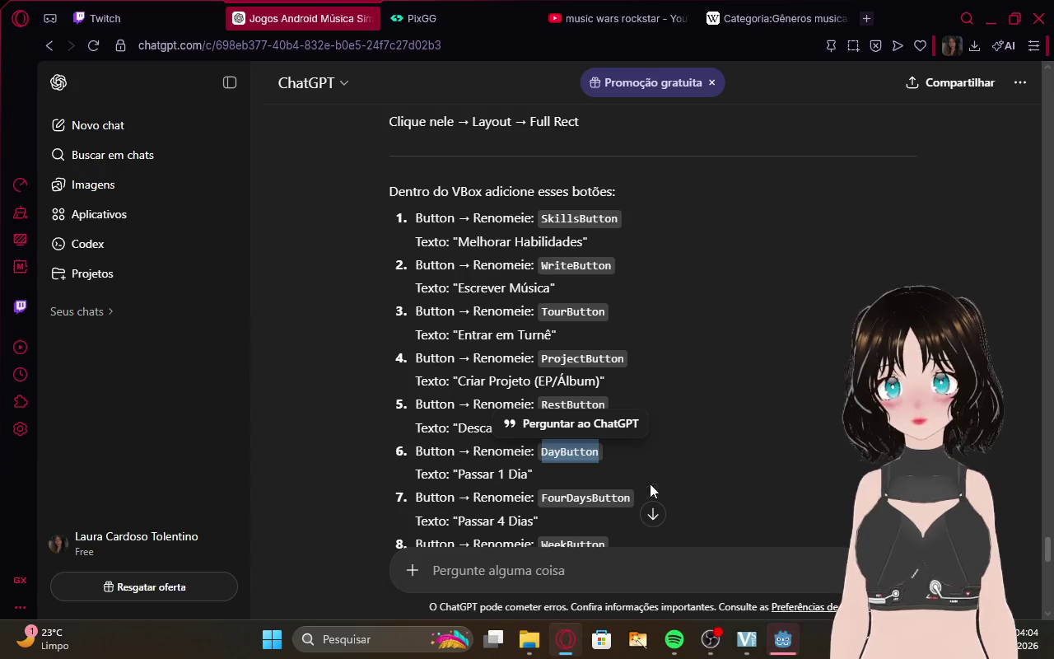
double_click(586, 498)
key("ctrl+c")
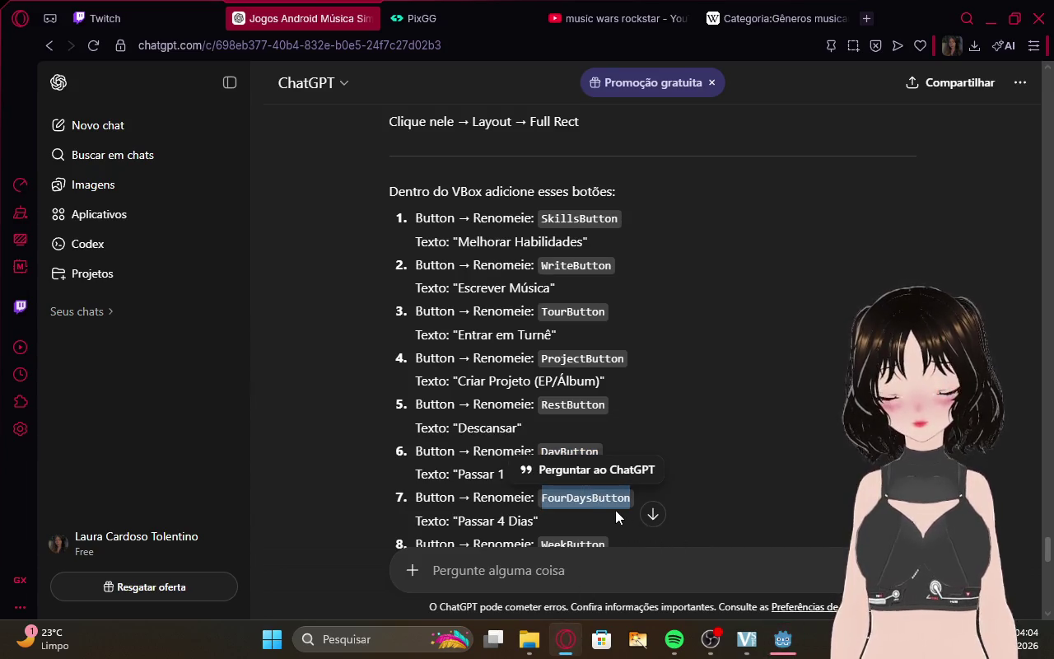
left_click(781, 641)
left_click(133, 277)
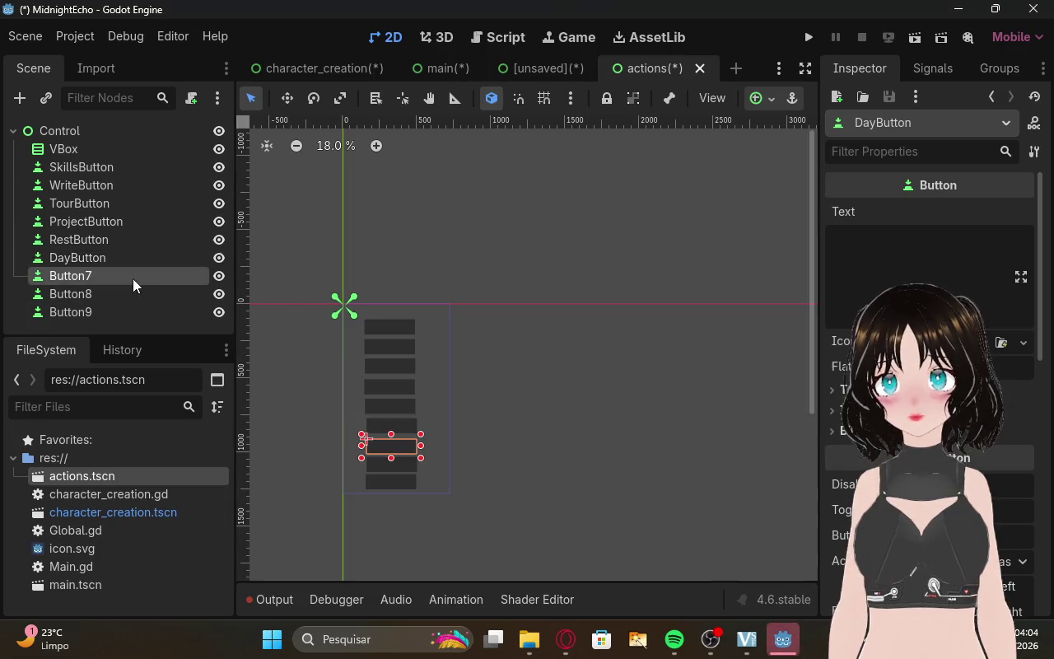
double_click(134, 276)
key("ctrl+v")
key("Return")
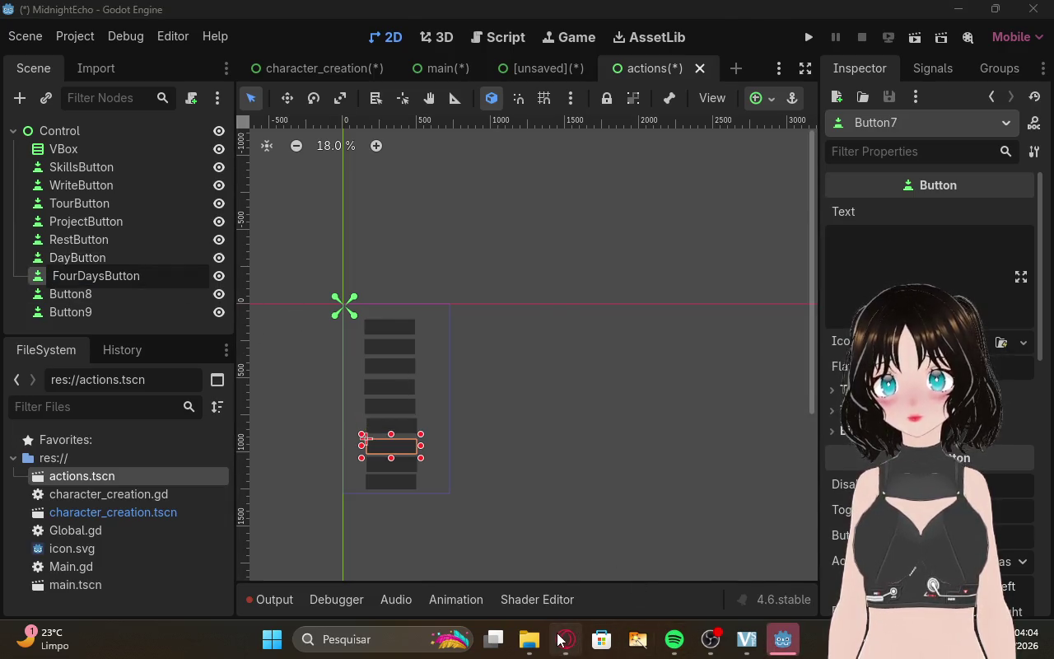
Copy WeekButton from ChatGPT's answer and rename Button8 to WeekButton.
left_click(559, 639)
scroll(715, 485, "down", 1)
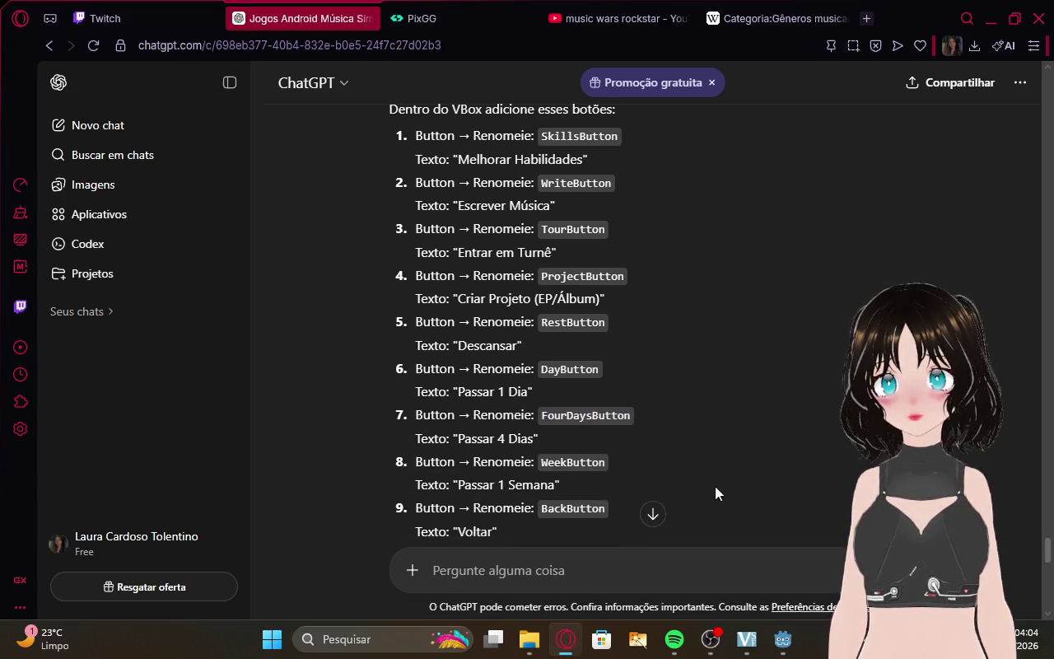
double_click(599, 467)
key("ctrl+c")
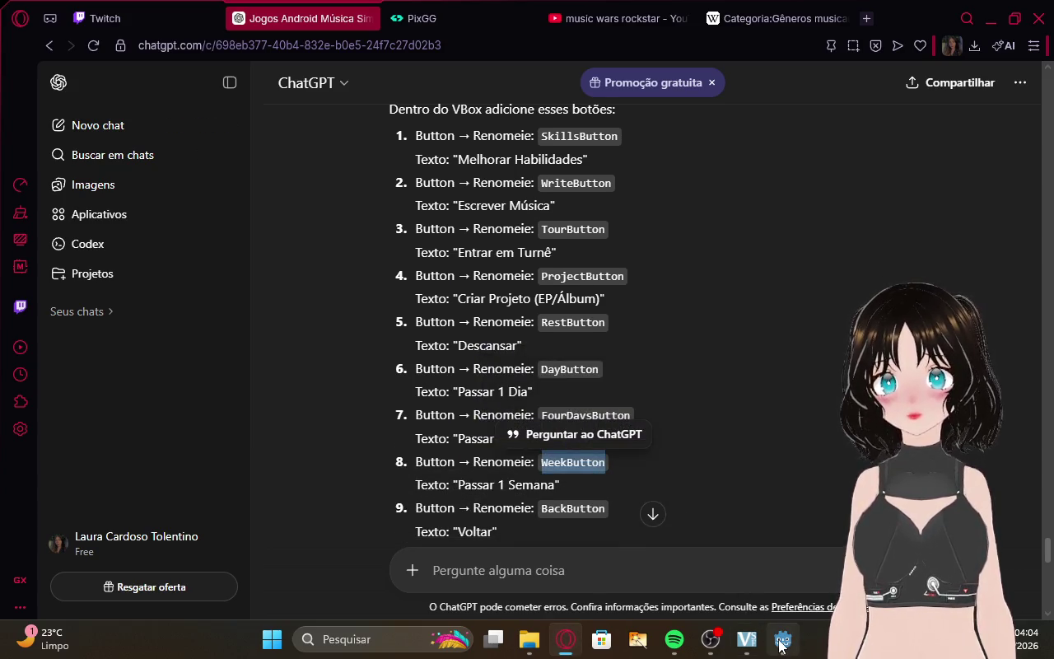
left_click(779, 640)
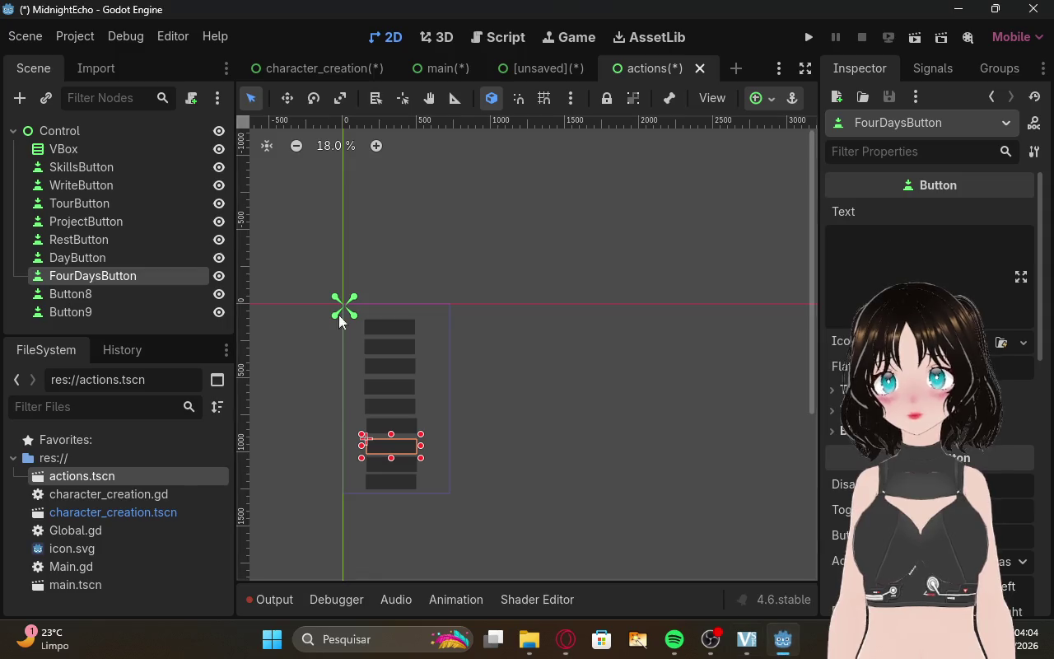
double_click(90, 289)
key("ctrl+v")
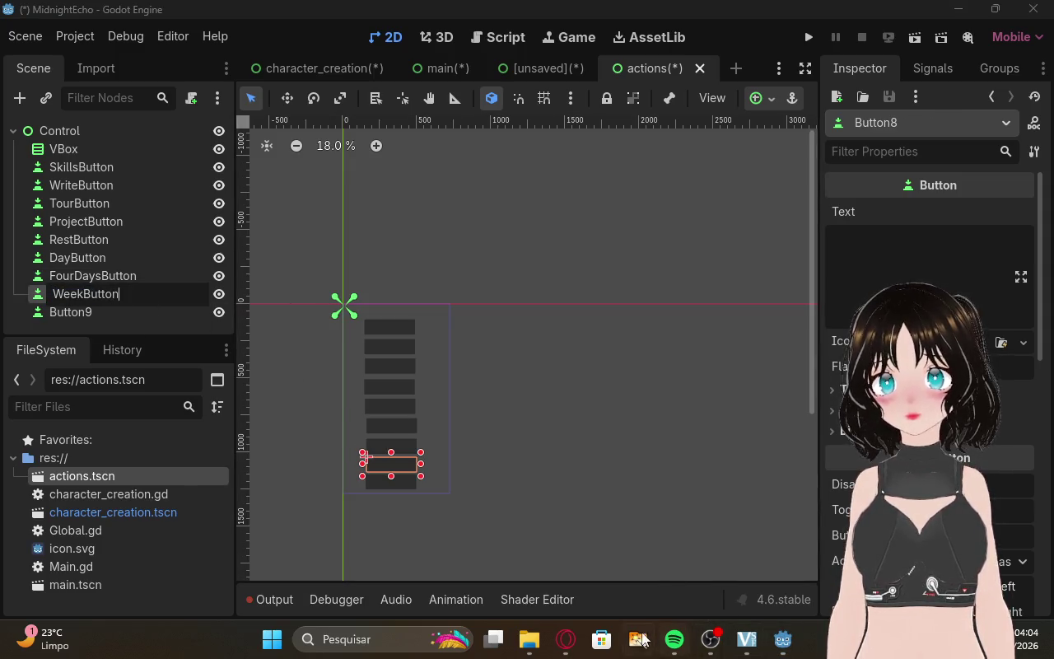
key("Return")
Copy BackButton from item 9 of ChatGPT's answer and rename Button9 to BackButton.
left_click(565, 639)
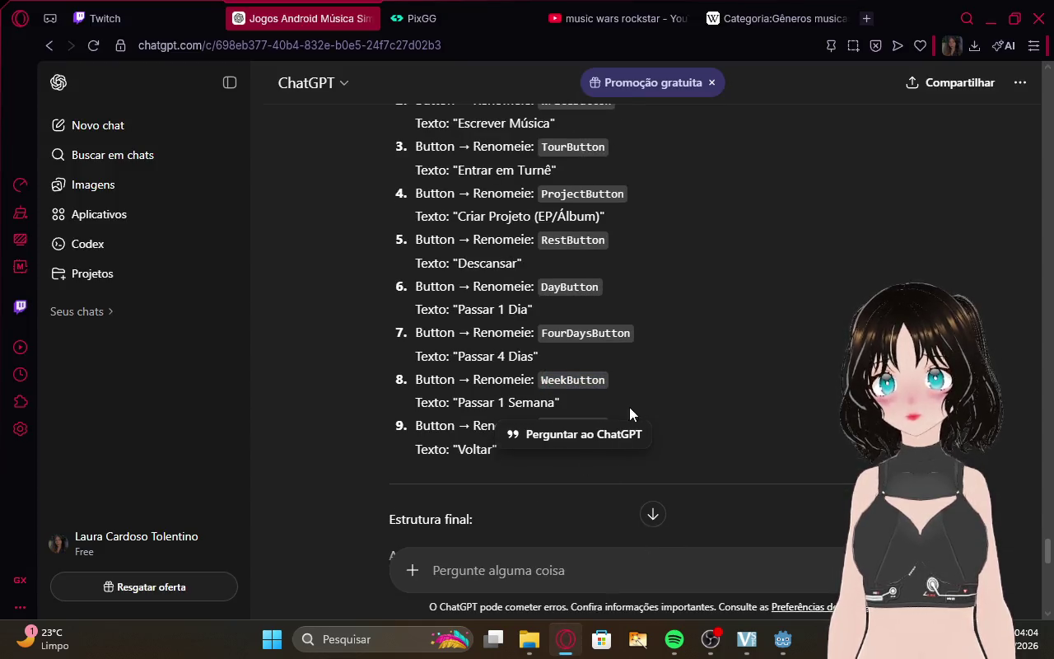
double_click(593, 425)
key("ctrl+c")
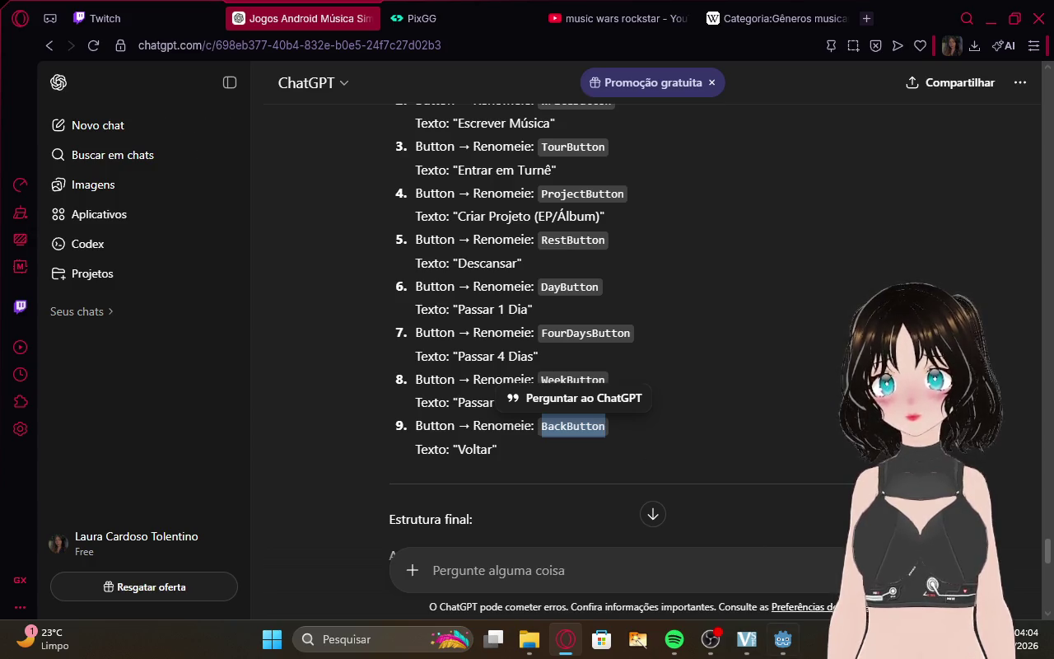
left_click(780, 650)
double_click(91, 313)
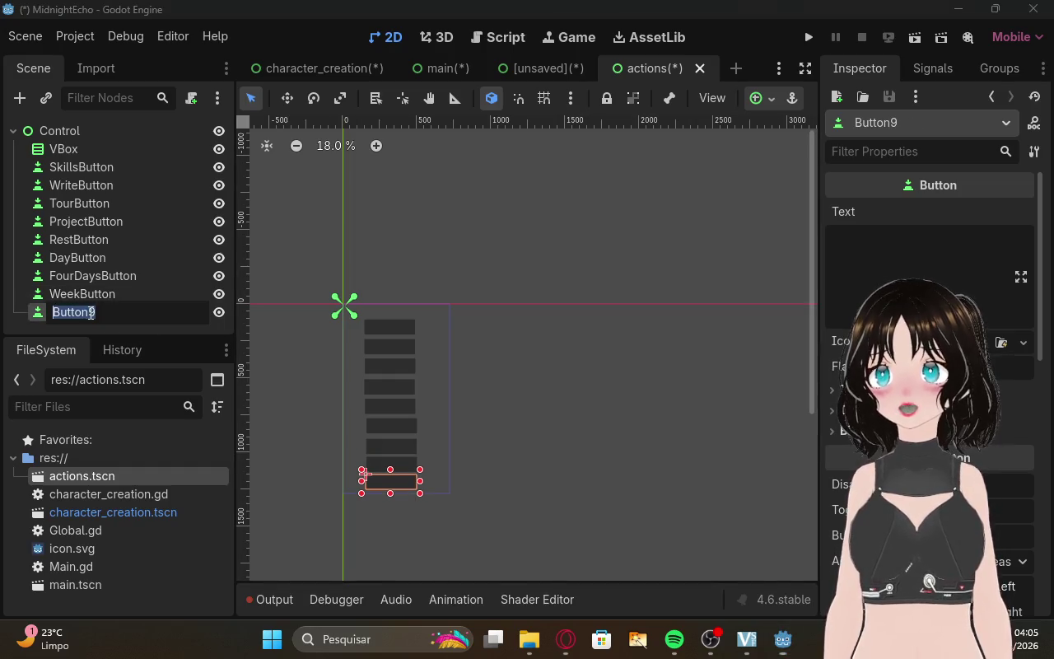
key("ctrl+v")
key("Return")
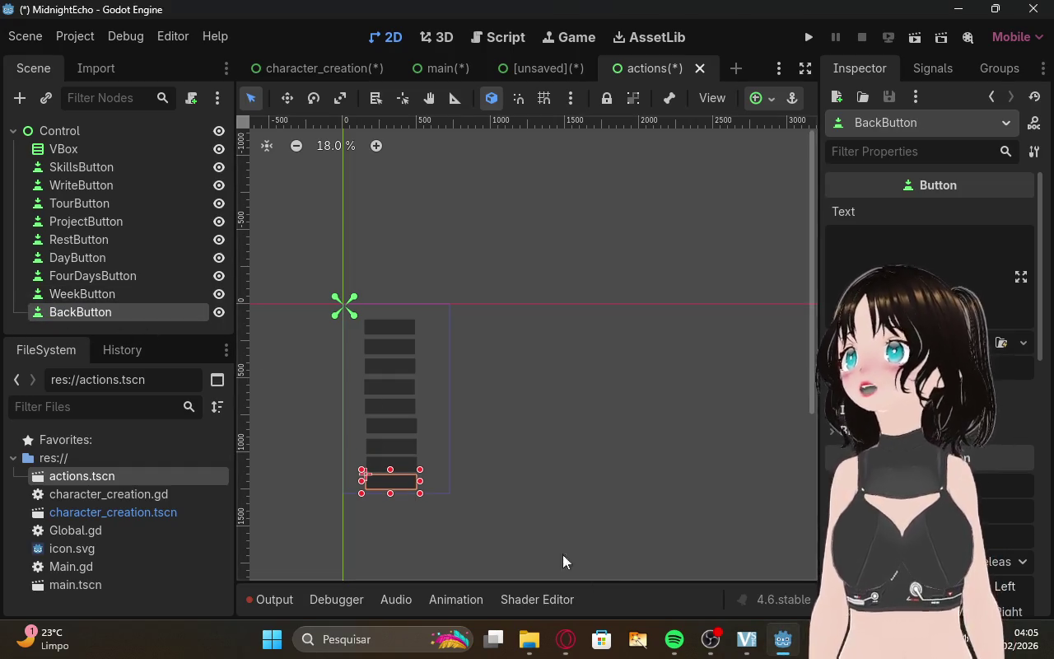
left_click(566, 639)
Scroll ChatGPT's reply down to the actions gdscript block and copy the code.
left_click(76, 17)
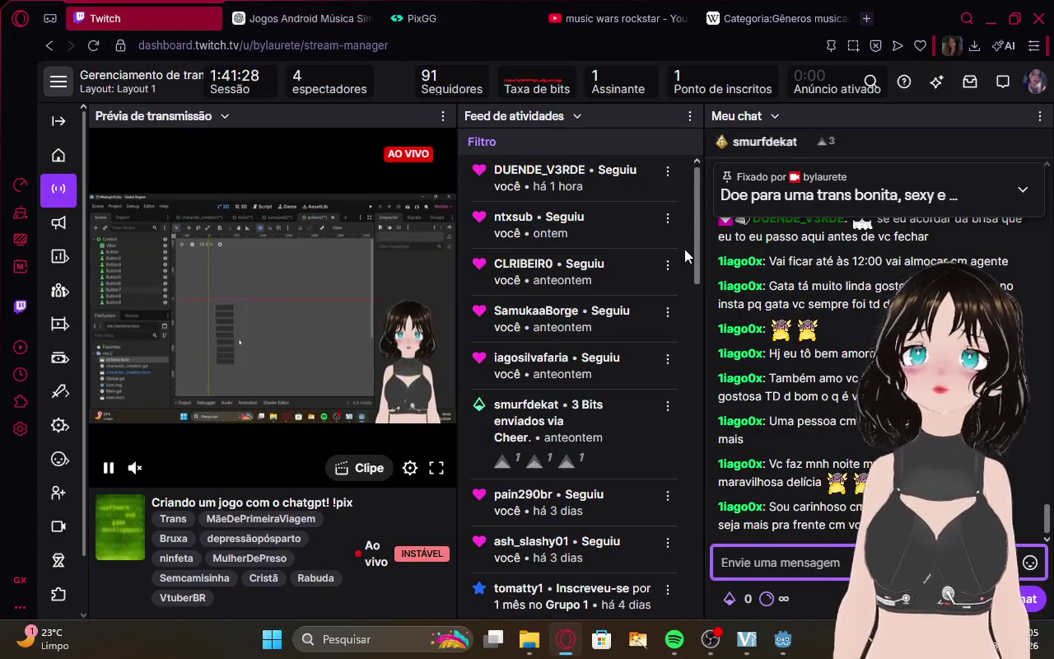
left_click(303, 19)
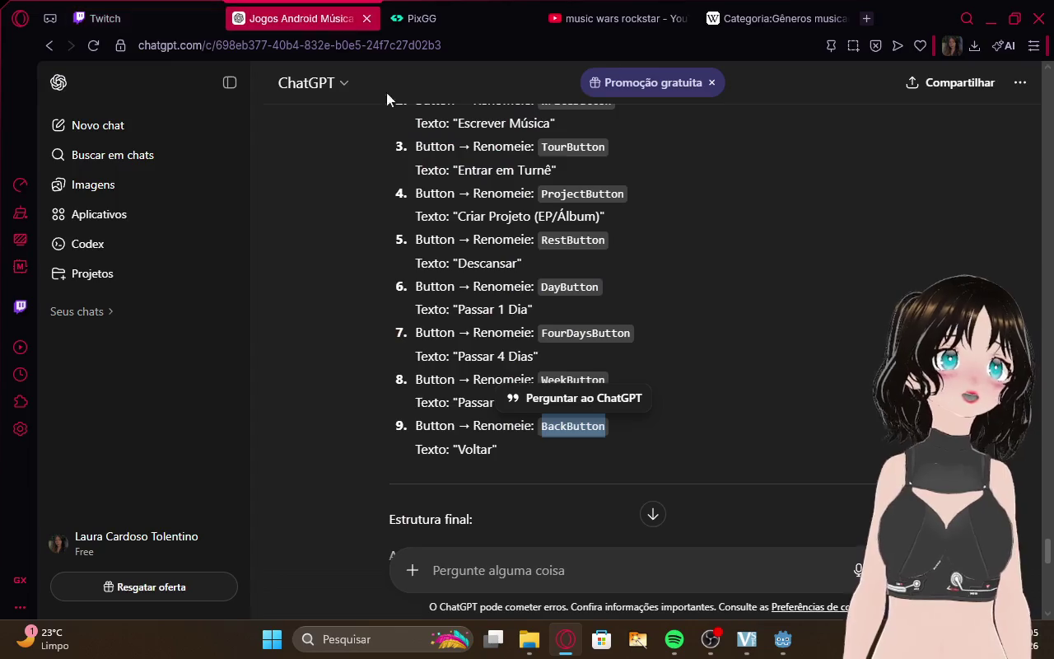
scroll(645, 364, "down", 3)
left_click(666, 242)
scroll(634, 251, "down", 1)
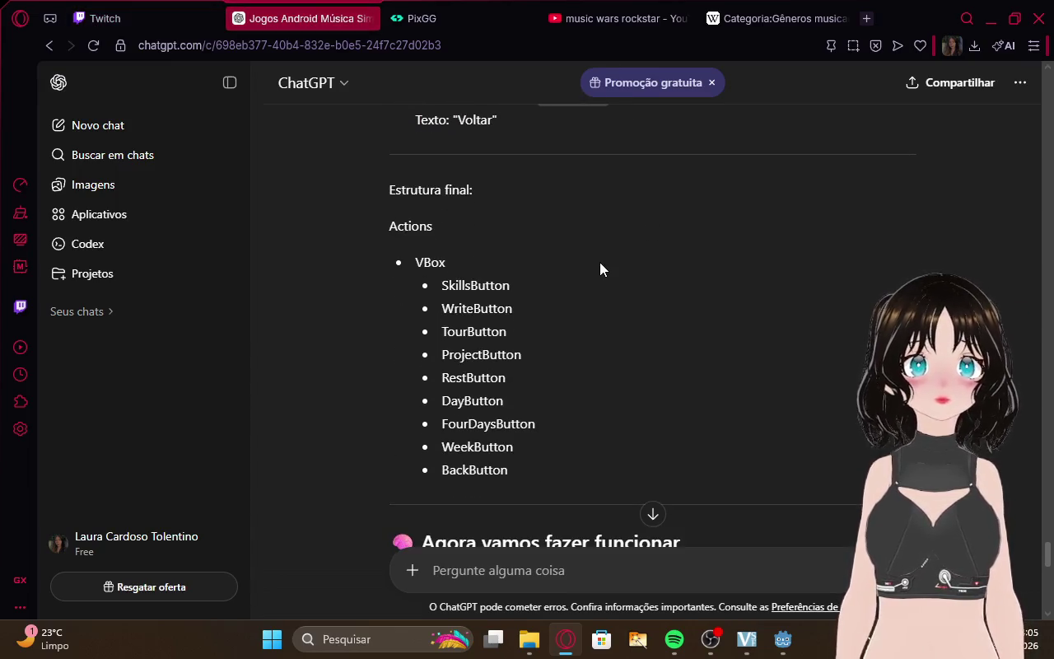
scroll(599, 253, "down", 3)
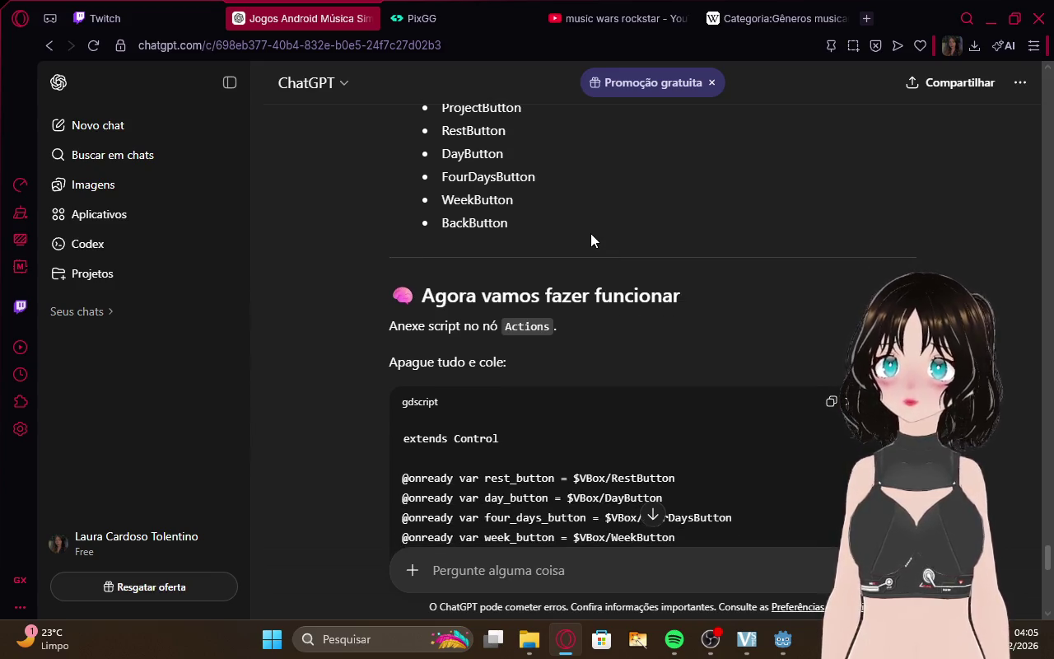
scroll(591, 233, "down", 1)
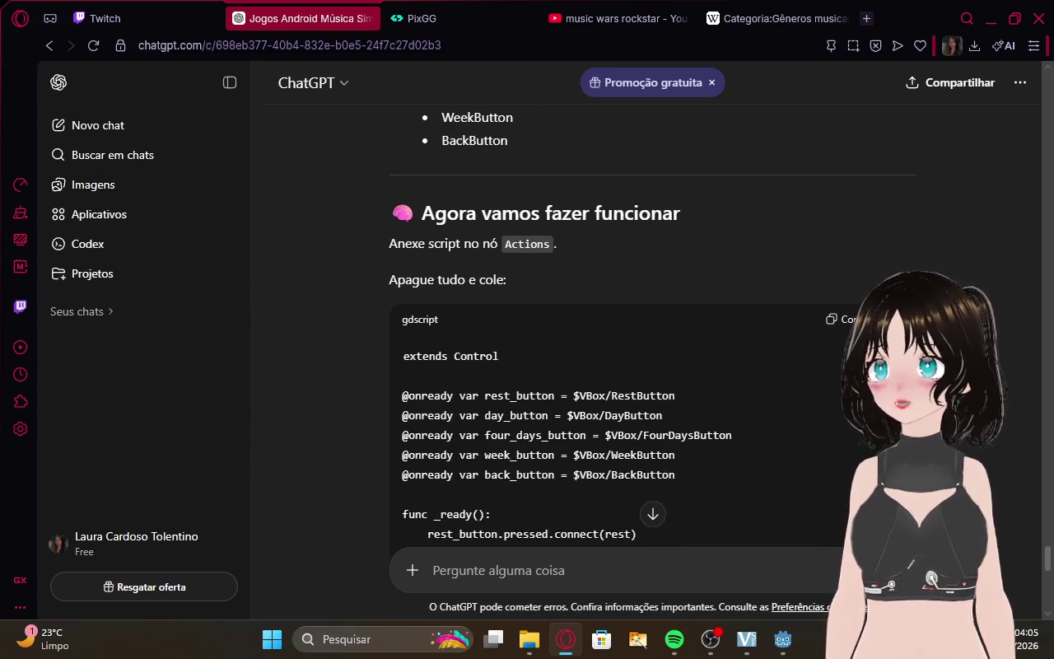
left_click(844, 319)
Copy the Actions script again and switch back to the Godot editor.
scroll(767, 272, "down", 10)
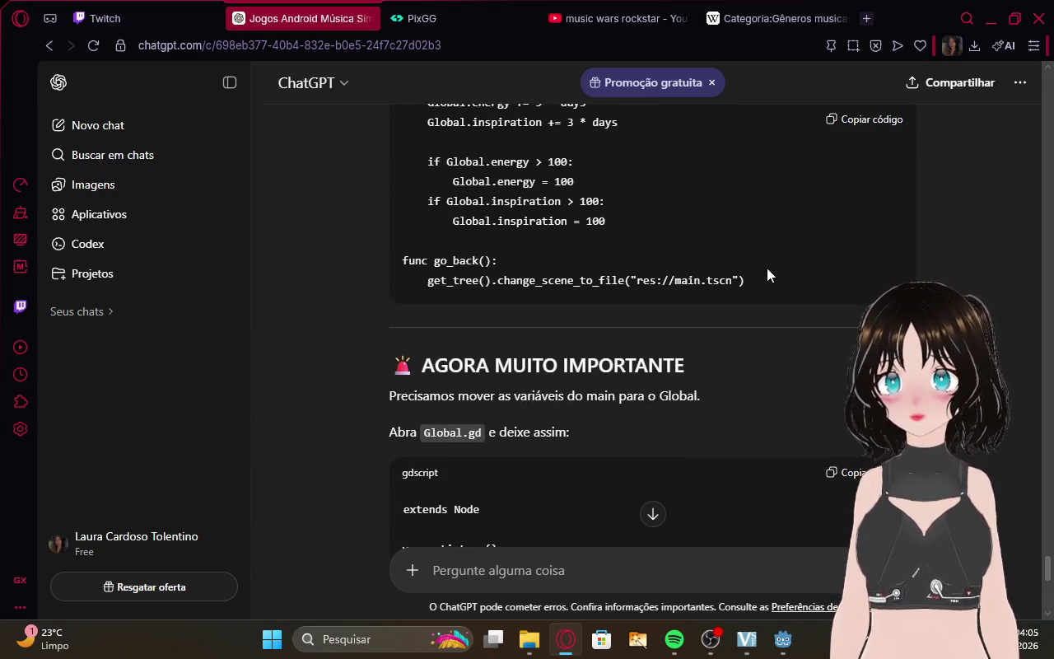
scroll(767, 267, "up", 4)
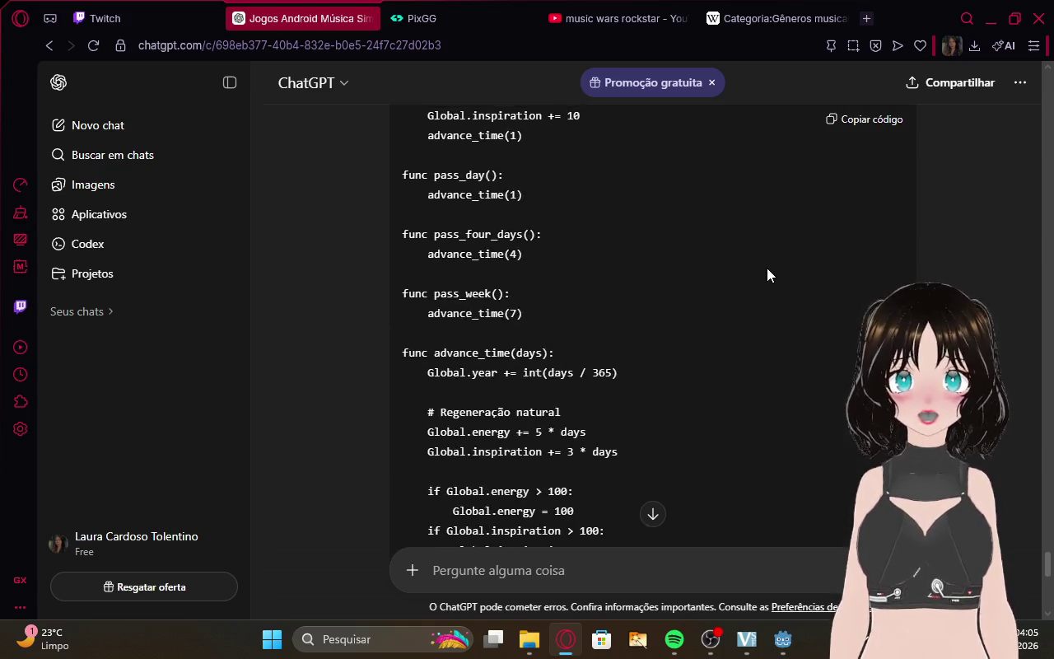
scroll(767, 268, "down", 4)
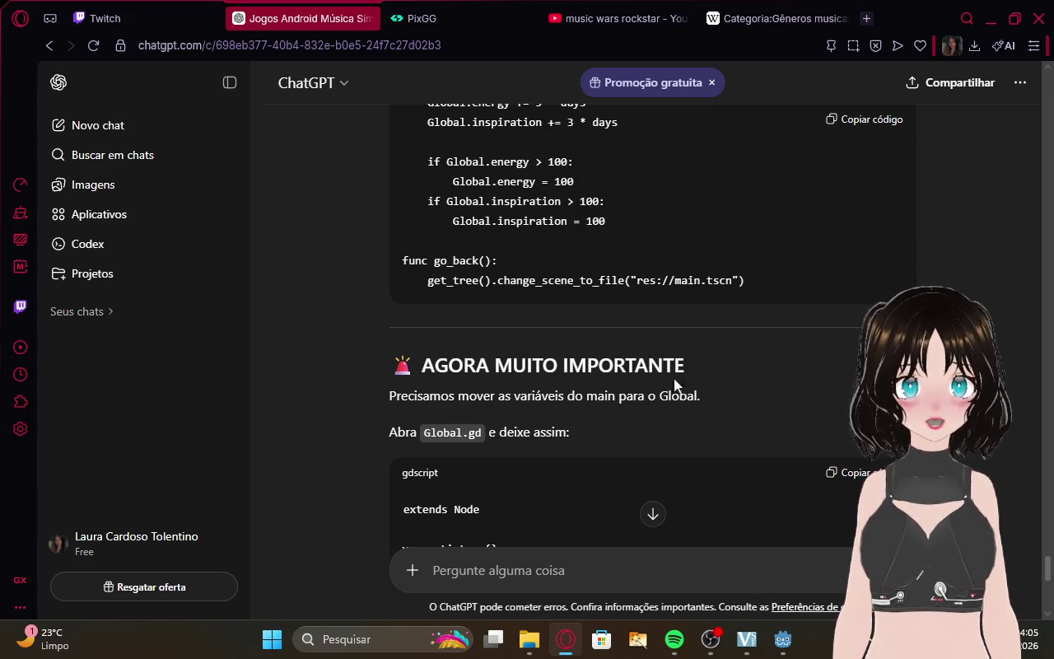
scroll(769, 361, "up", 8)
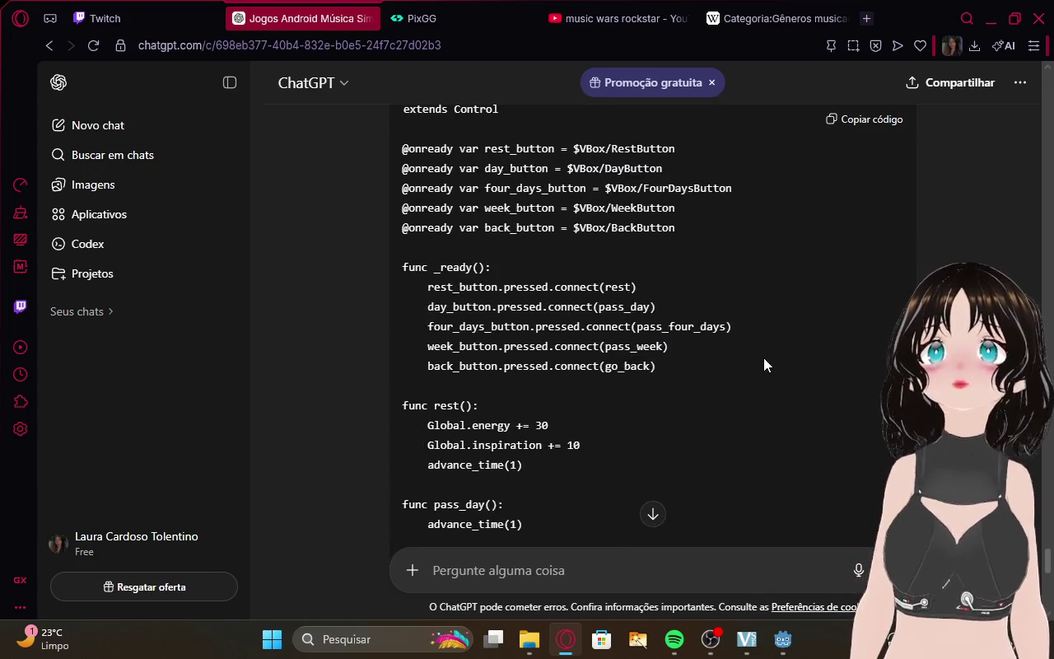
scroll(762, 357, "up", 1)
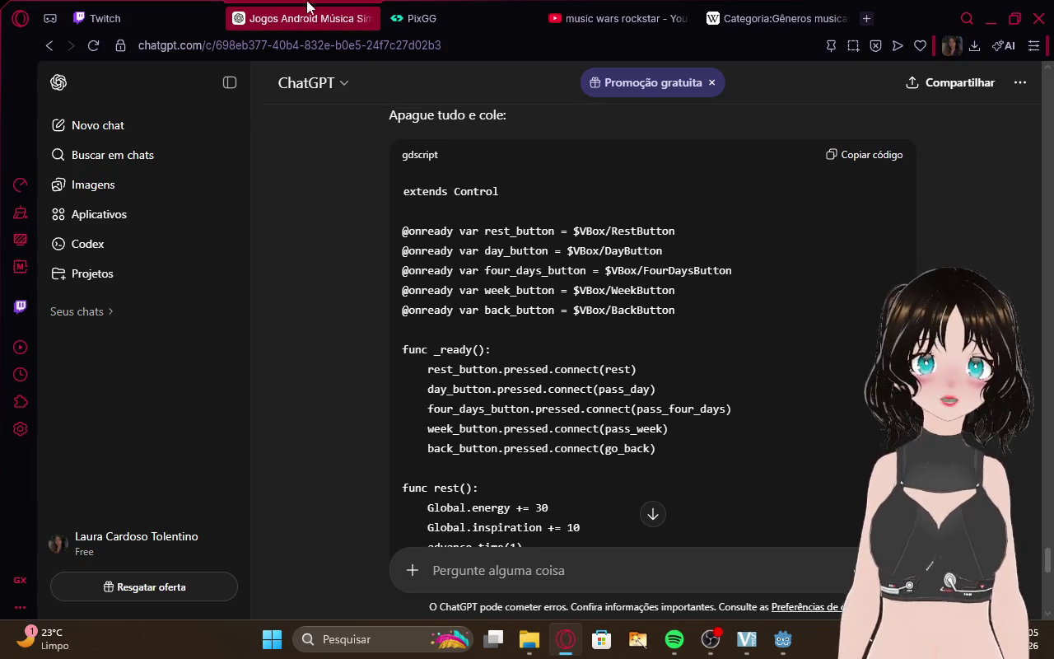
key("ctrl+Tab")
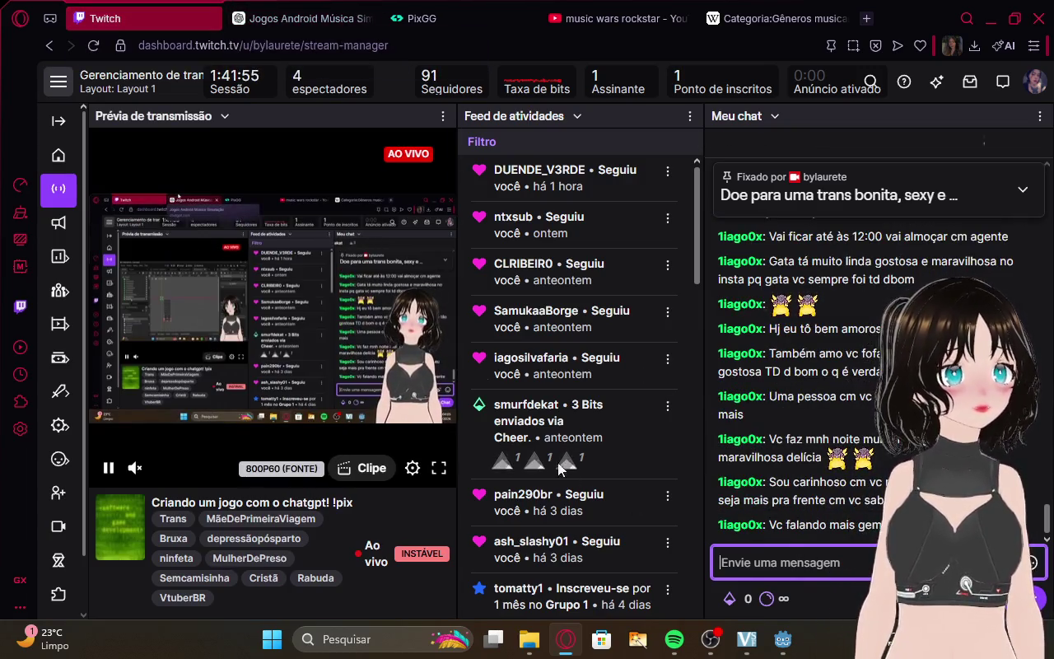
left_click(328, 10)
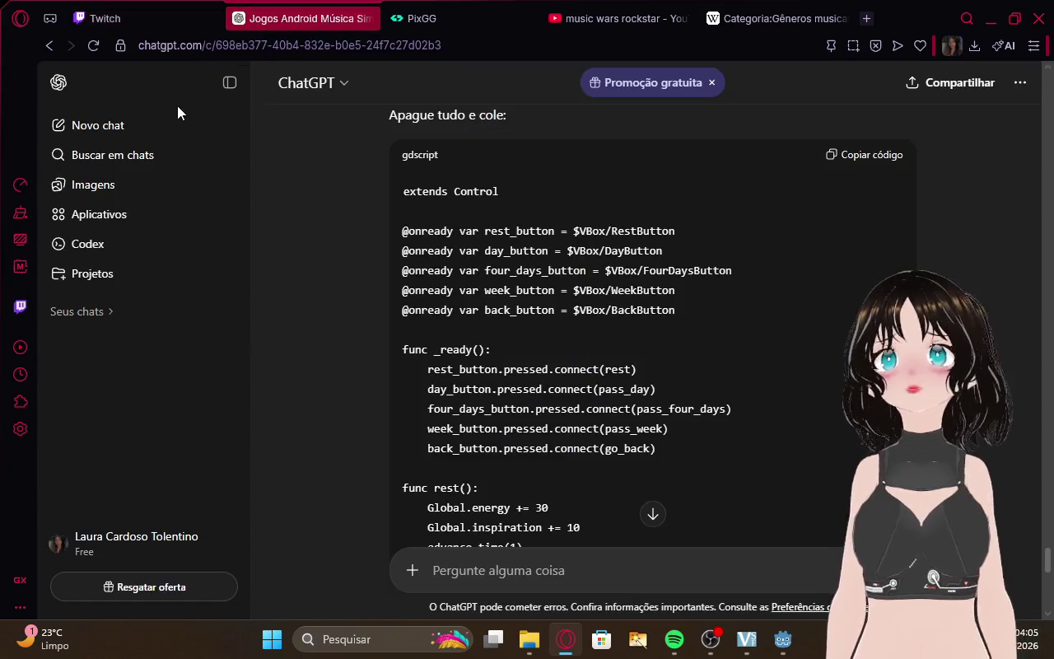
left_click(866, 156)
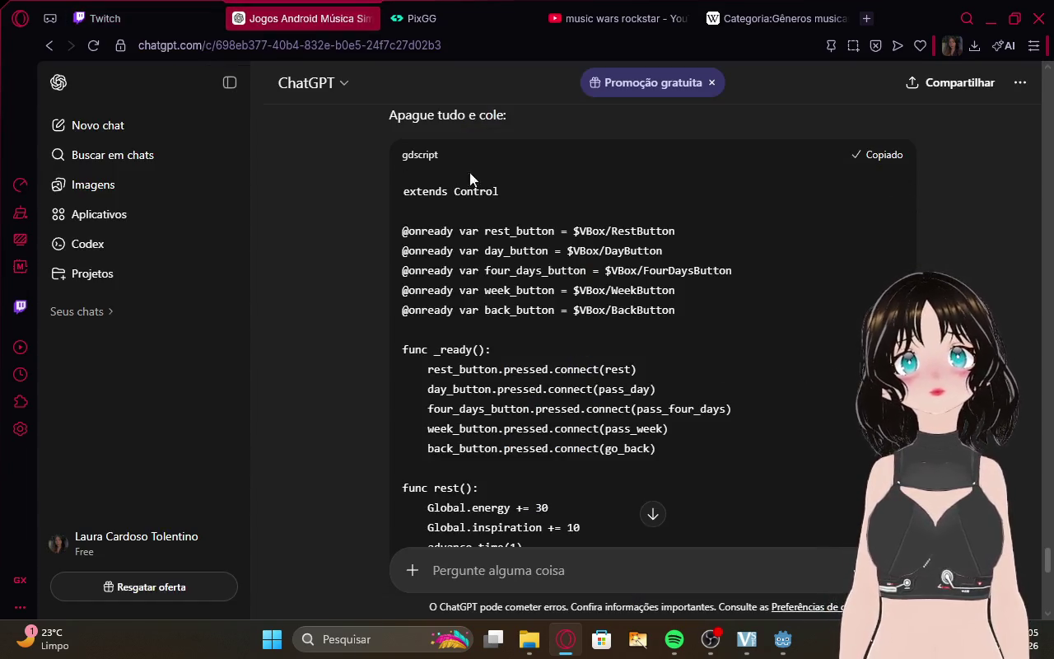
scroll(697, 240, "up", 2)
left_click(782, 639)
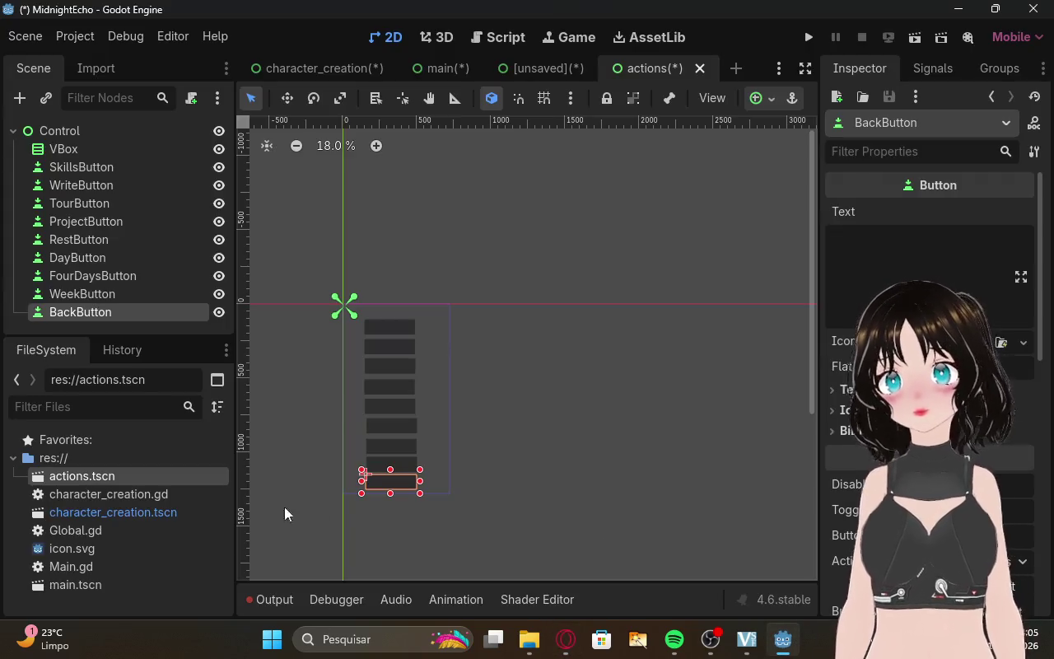
Start a new script from the FileSystem dock's context menu.
left_click(119, 607)
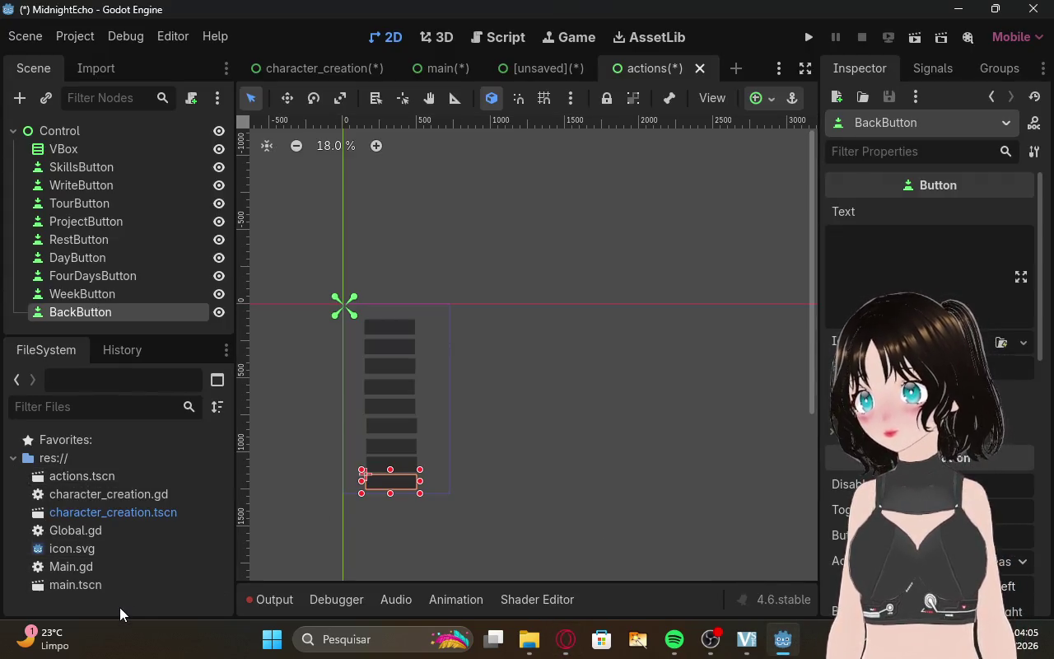
right_click(102, 601)
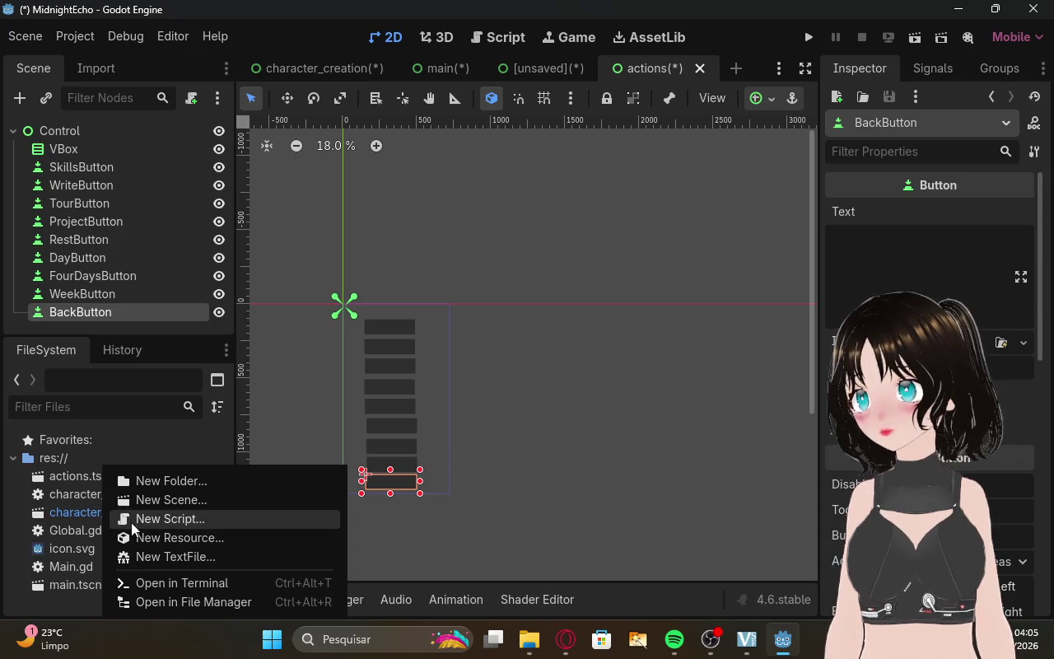
left_click(20, 497)
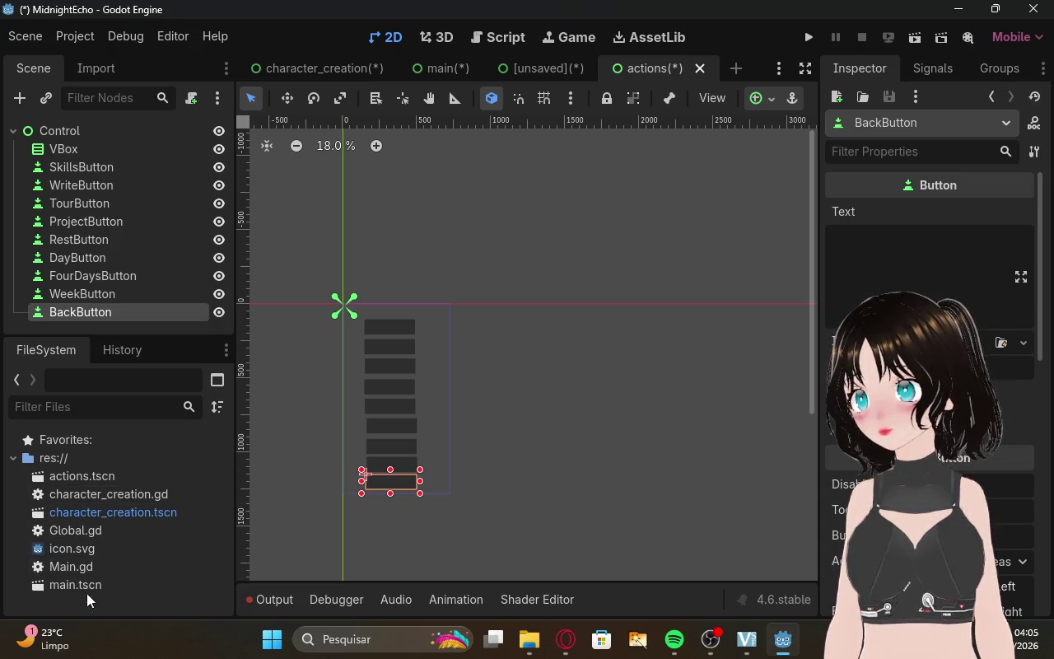
right_click(106, 478)
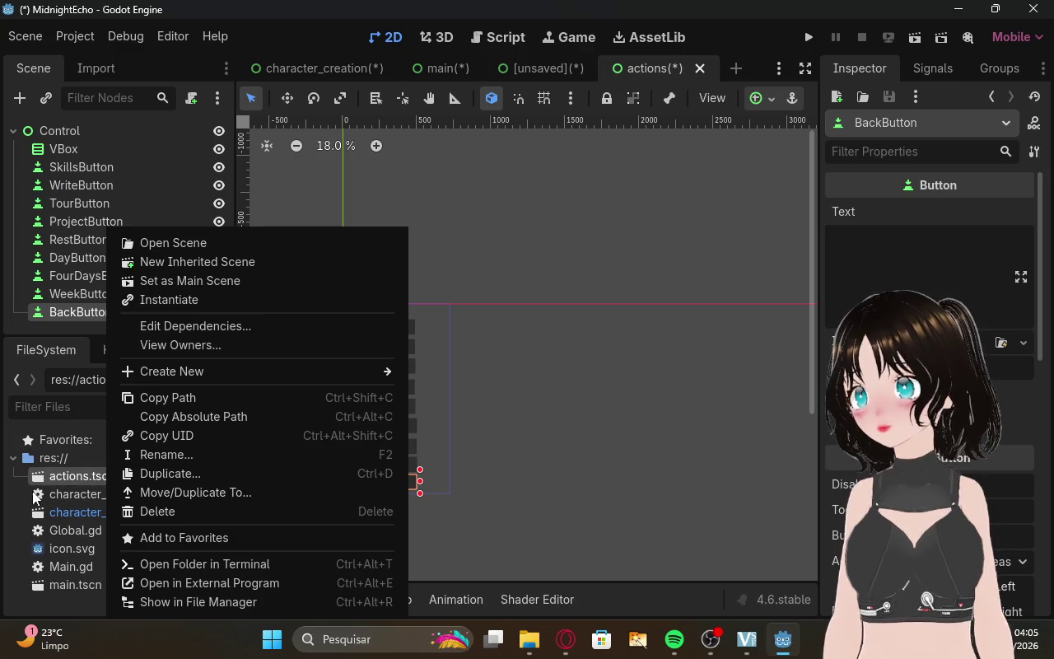
left_click(62, 610)
right_click(62, 610)
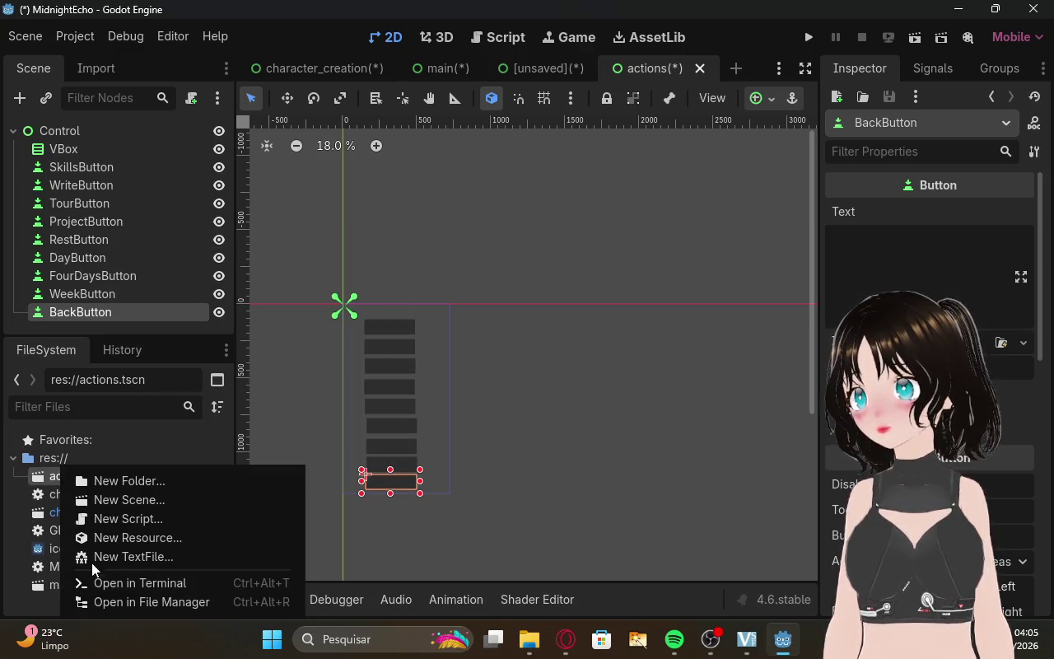
left_click(113, 519)
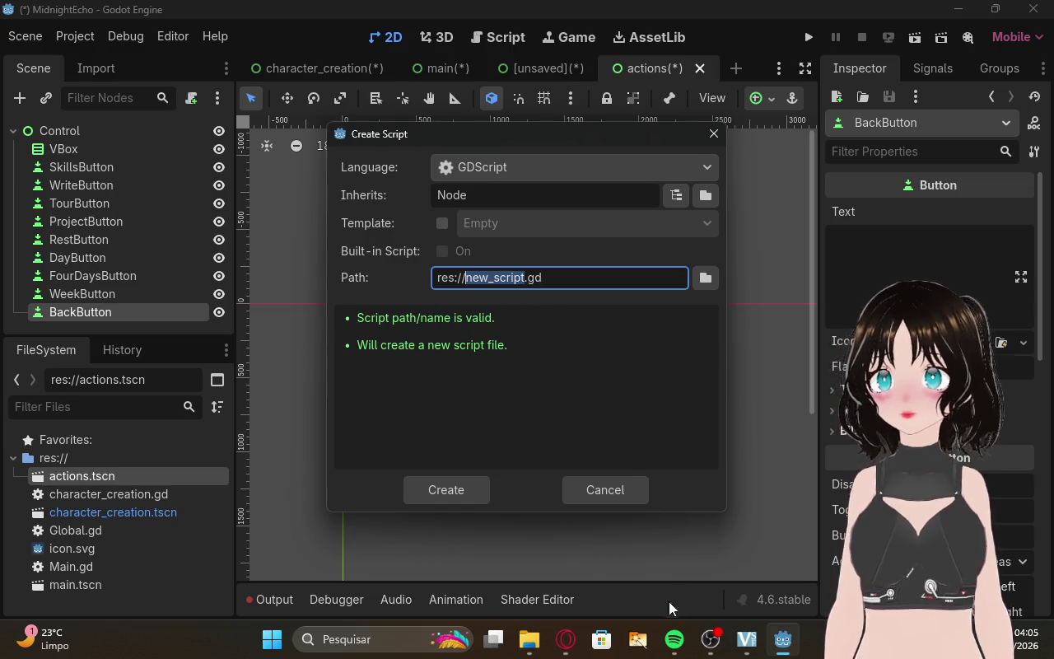
Name the script actions.gd, taking the Actions node name from ChatGPT, and create it.
left_click(564, 639)
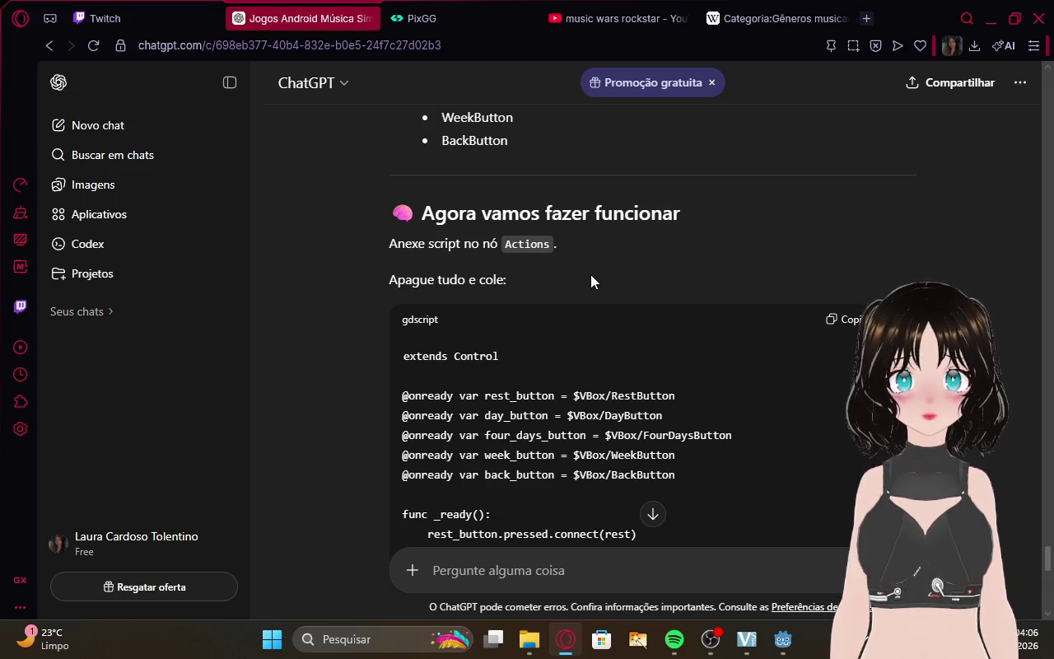
scroll(577, 270, "down", 7)
scroll(572, 269, "up", 5)
scroll(566, 265, "down", 10)
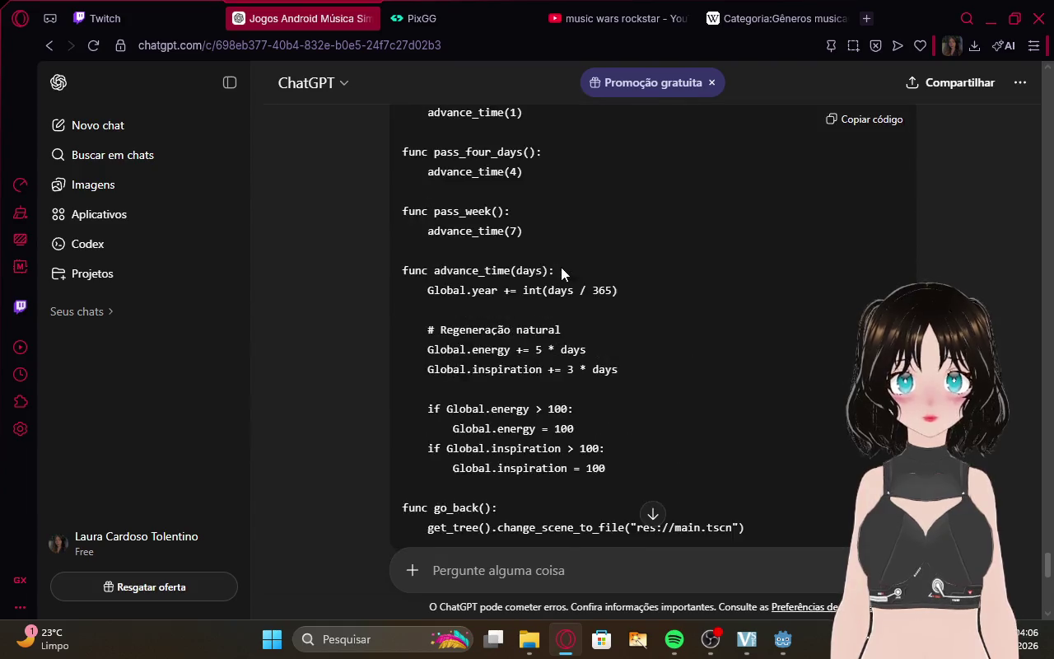
scroll(562, 267, "up", 14)
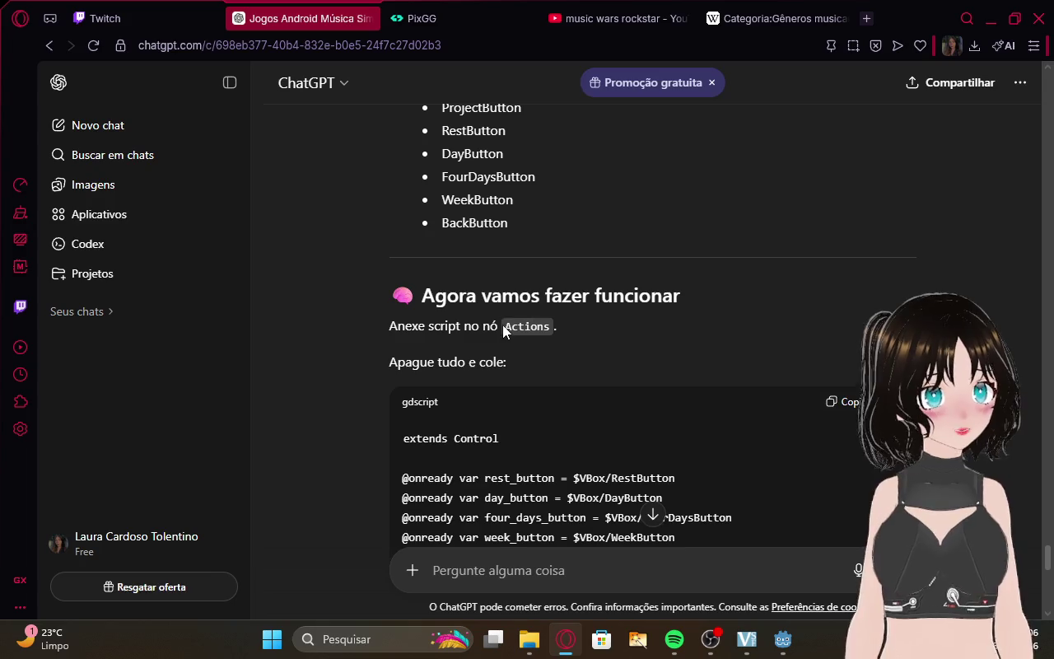
left_click_drag(532, 323, 550, 321)
key("ctrl+c")
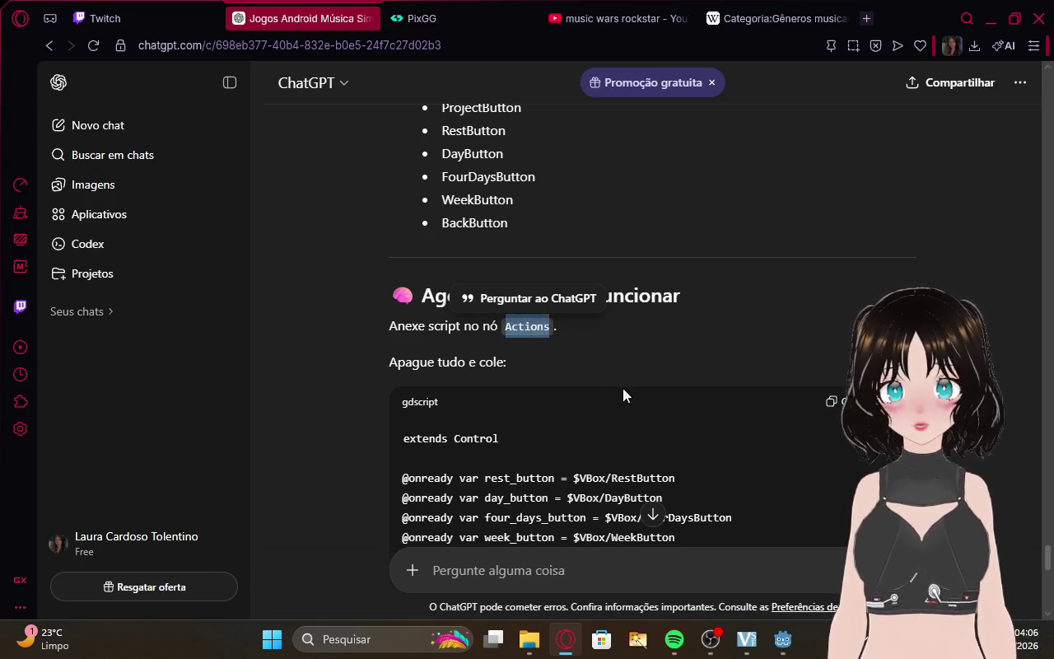
left_click(782, 639)
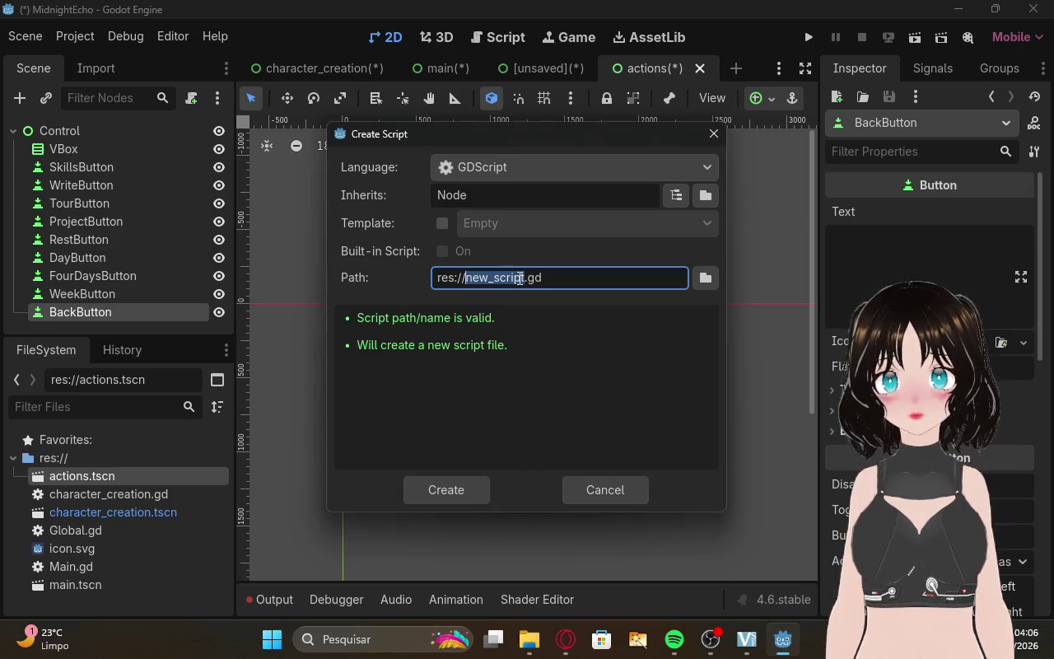
key("ctrl+v")
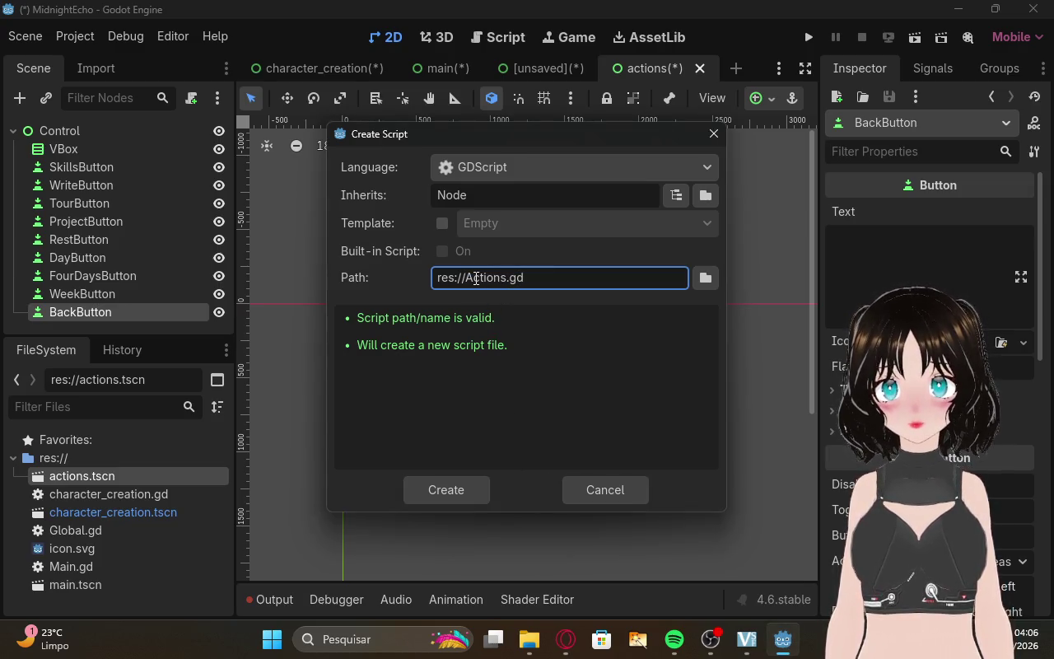
key("BackSpace")
type("a")
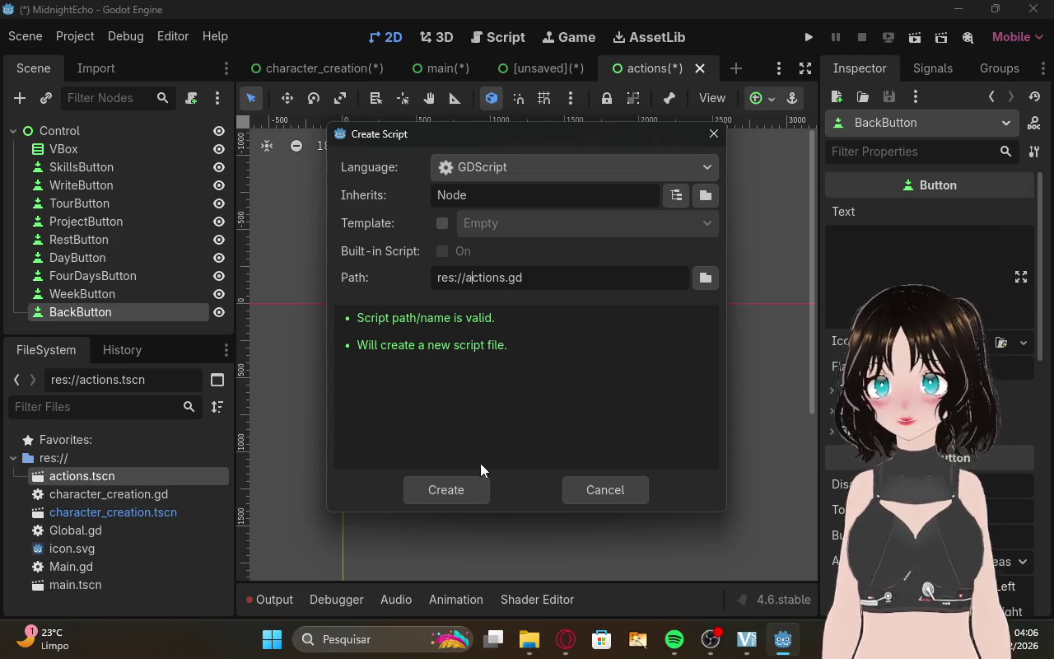
left_click(466, 491)
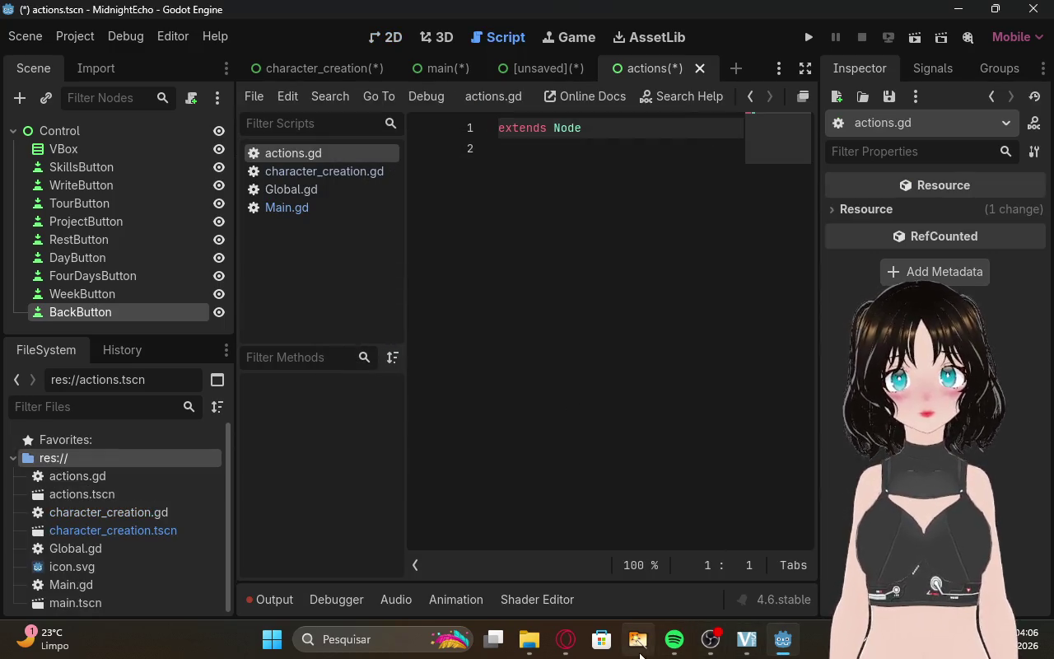
Overwrite 'extends Node' in actions.gd with the copied Control script, then return to the 2D view.
left_click(566, 639)
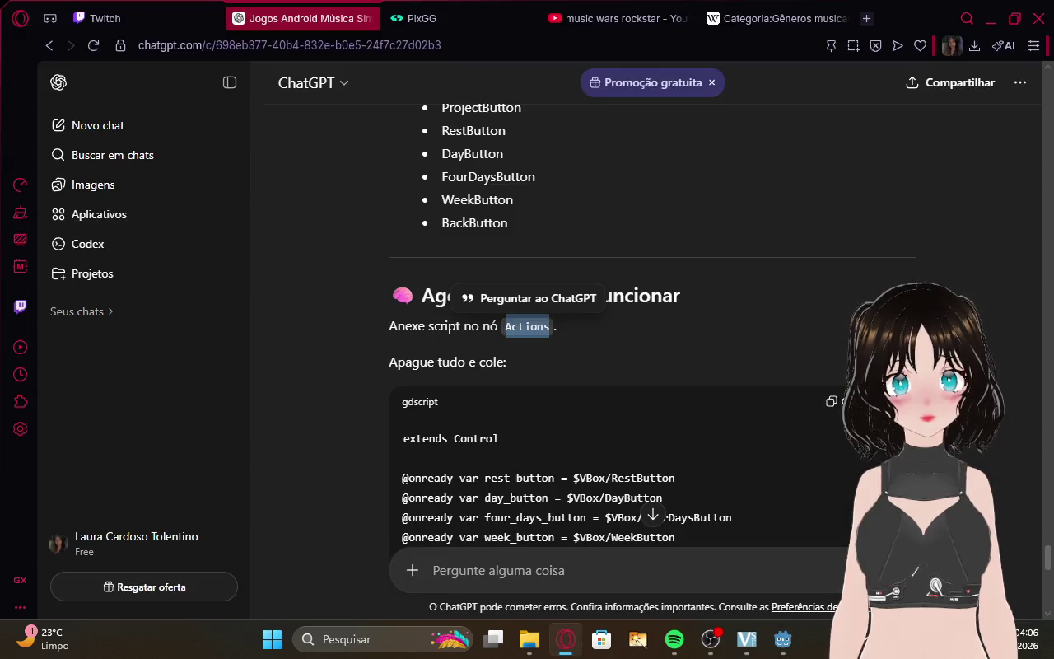
left_click(783, 639)
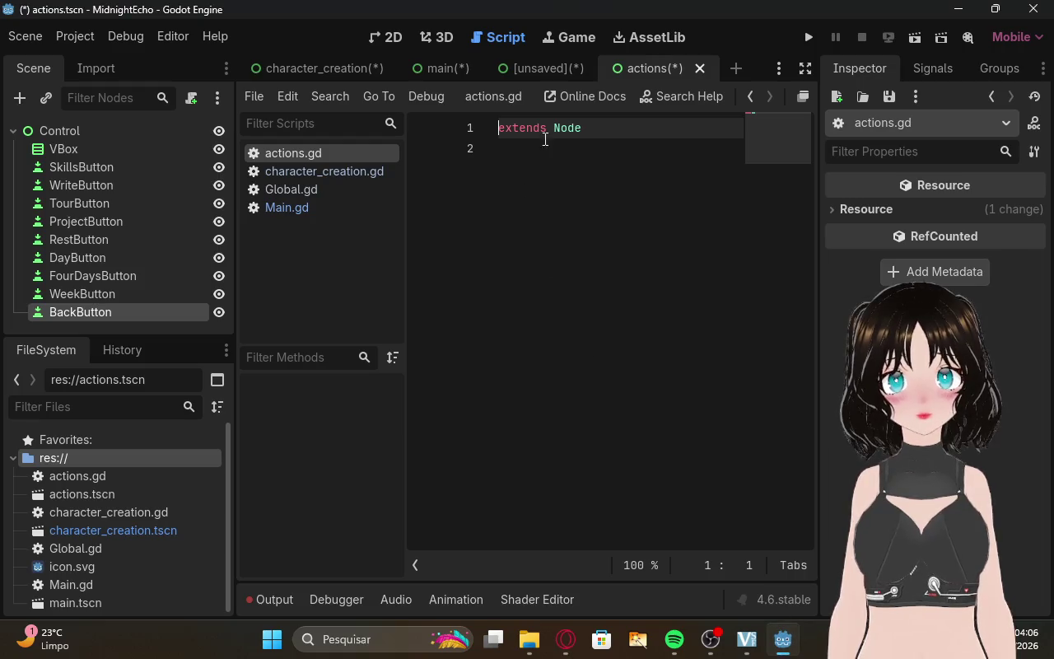
left_click_drag(503, 132, 540, 181)
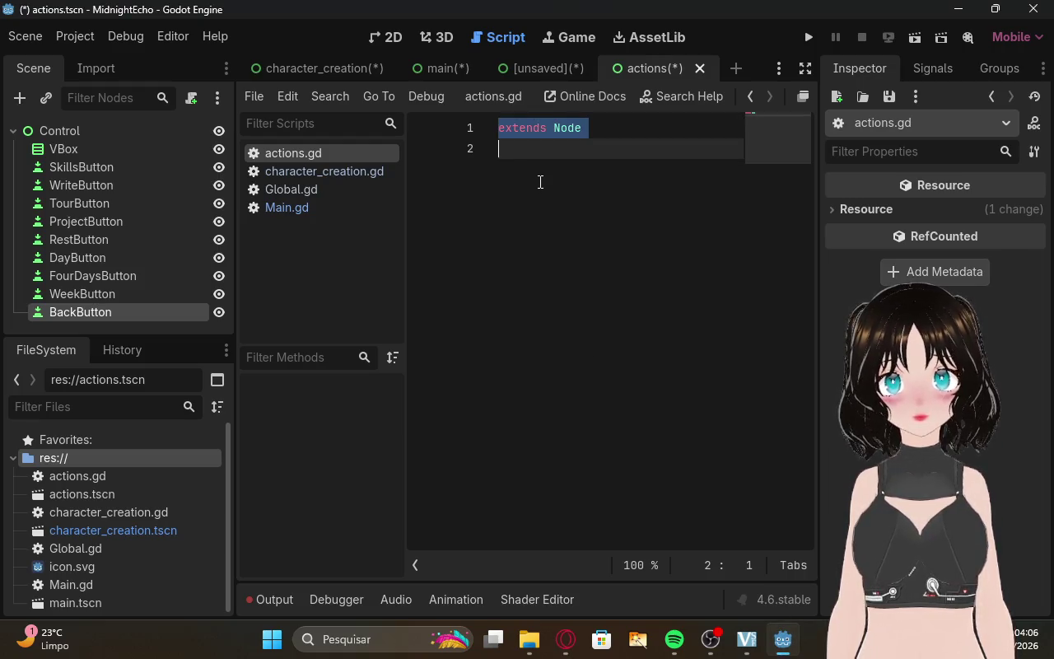
key("ctrl+v")
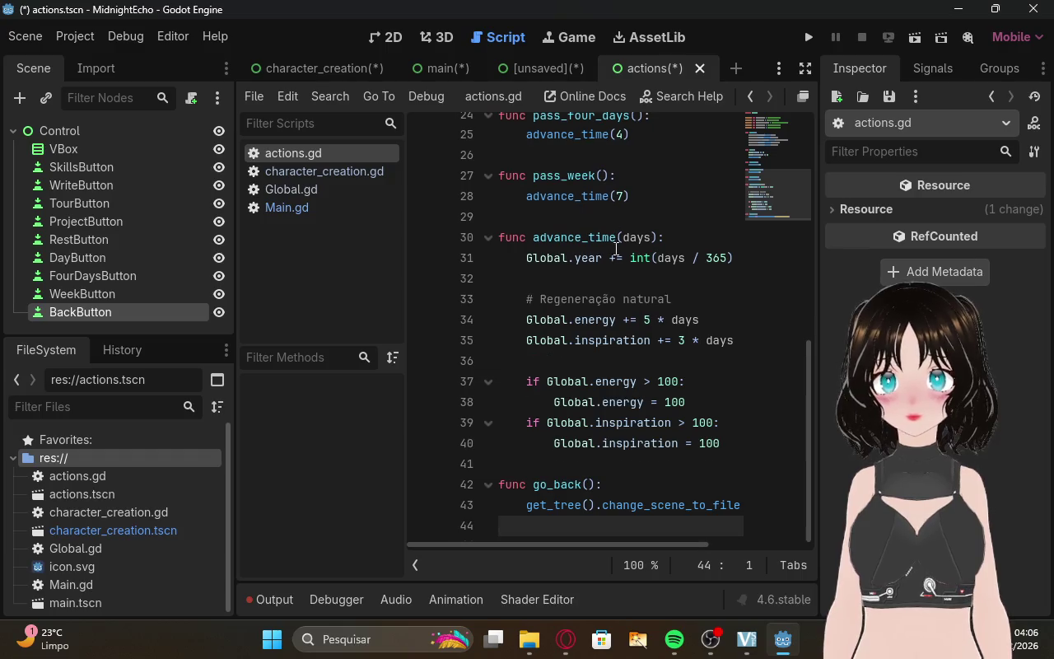
scroll(673, 370, "up", 8)
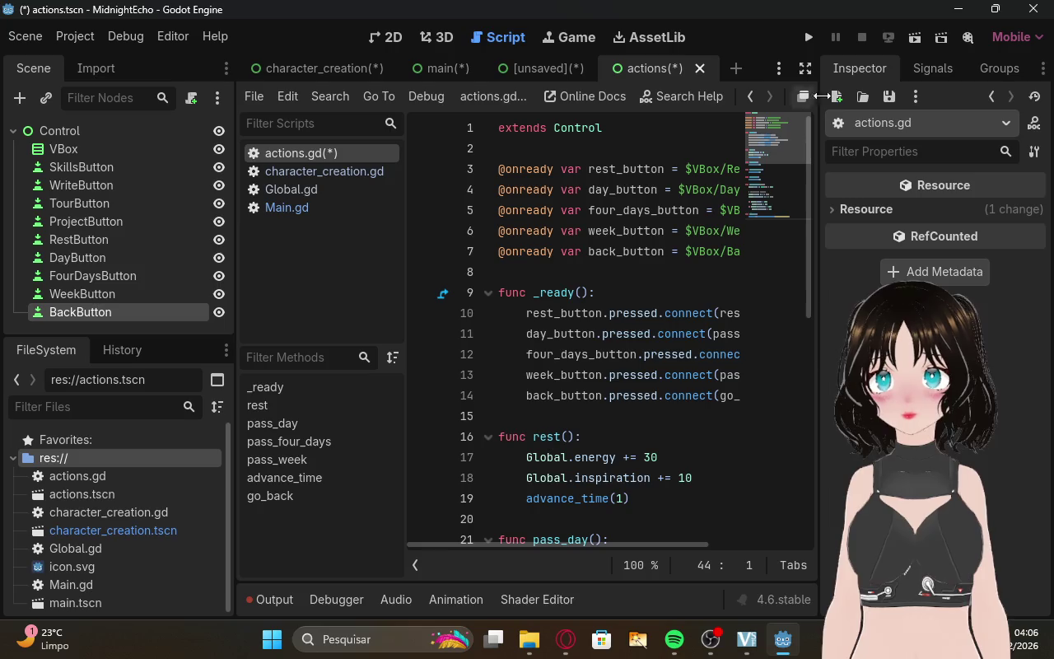
left_click(806, 68)
left_click(1038, 72)
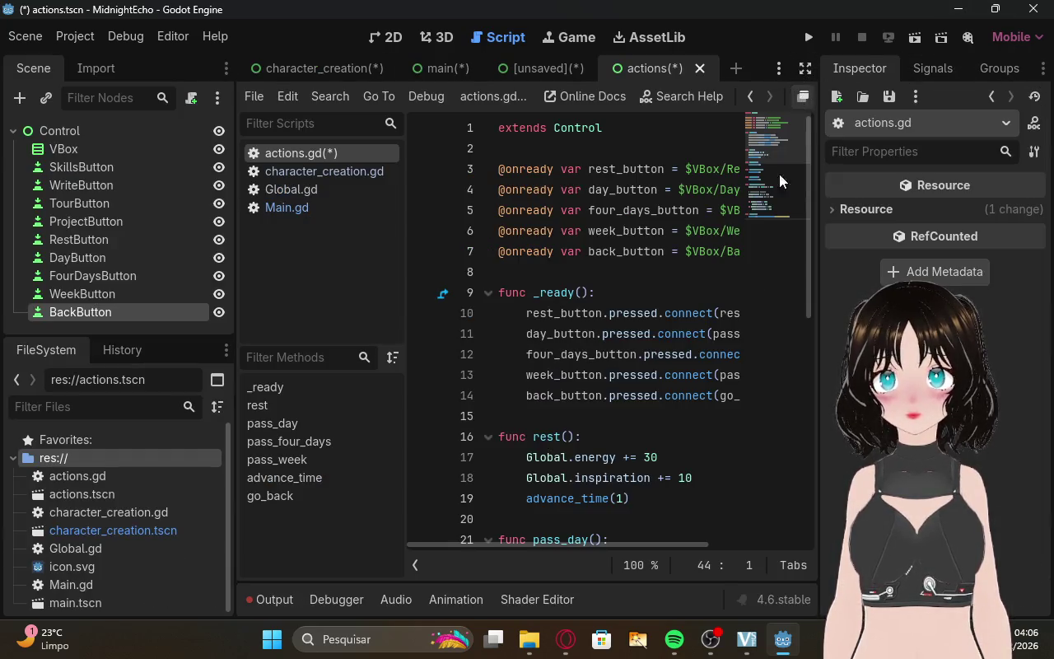
left_click(803, 96)
left_click(703, 120)
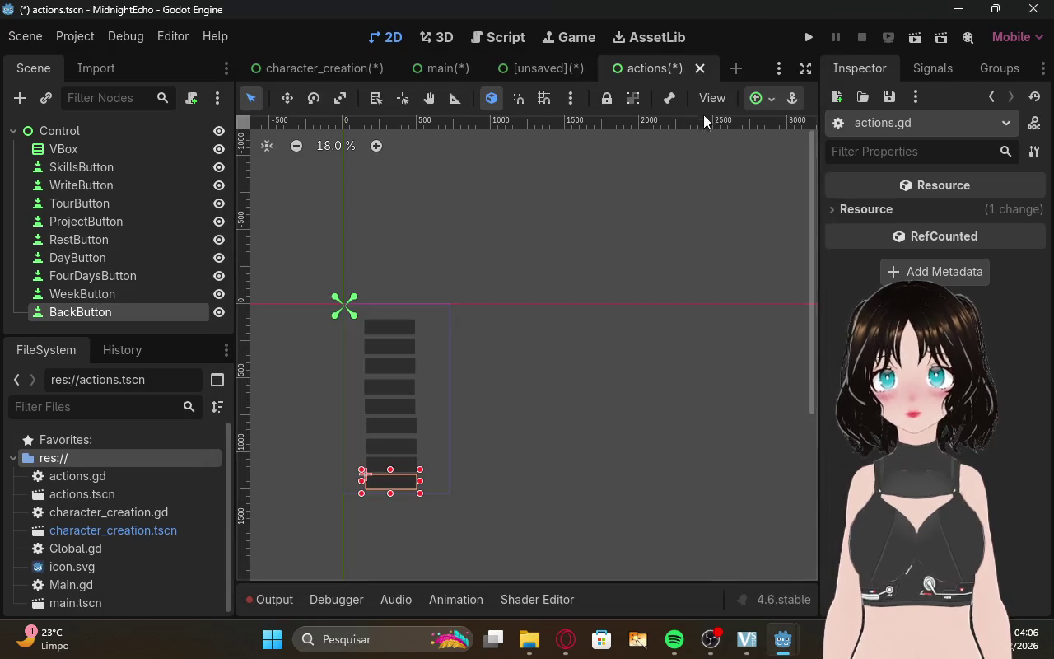
Scroll ChatGPT's reply to the suggested Global.gd code.
left_click(556, 437)
left_click(576, 642)
scroll(591, 358, "down", 10)
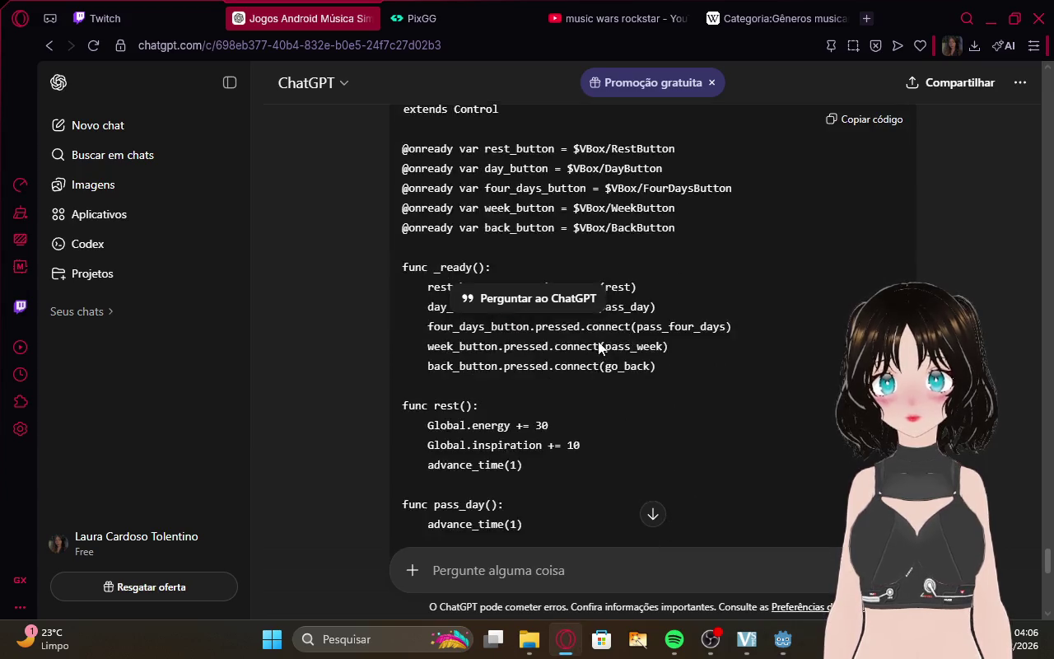
scroll(689, 308, "down", 15)
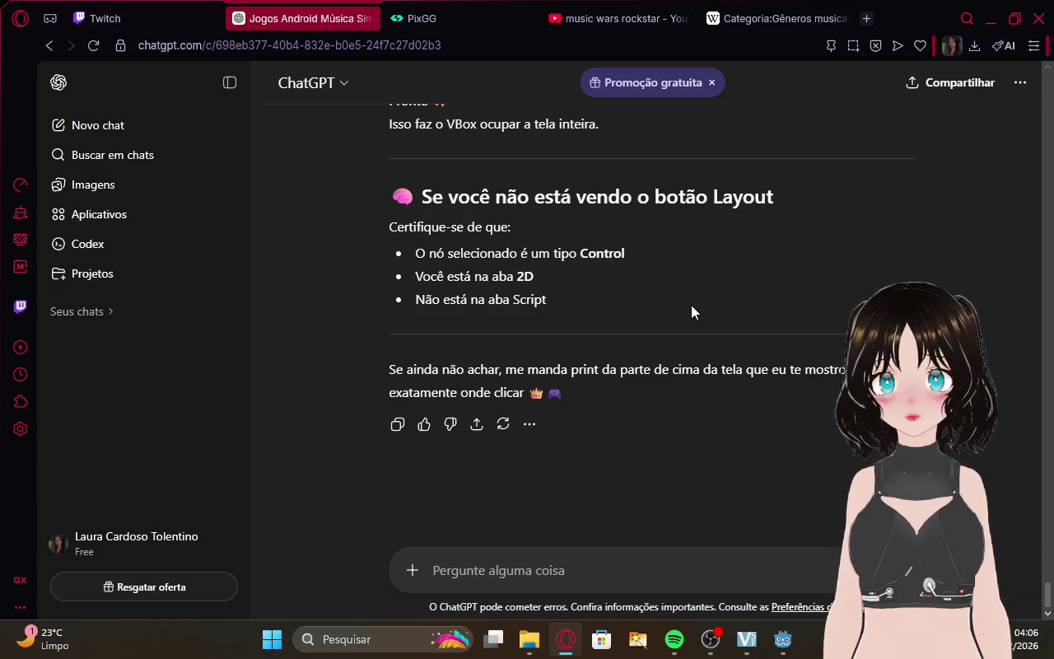
scroll(690, 310, "up", 10)
scroll(692, 311, "up", 15)
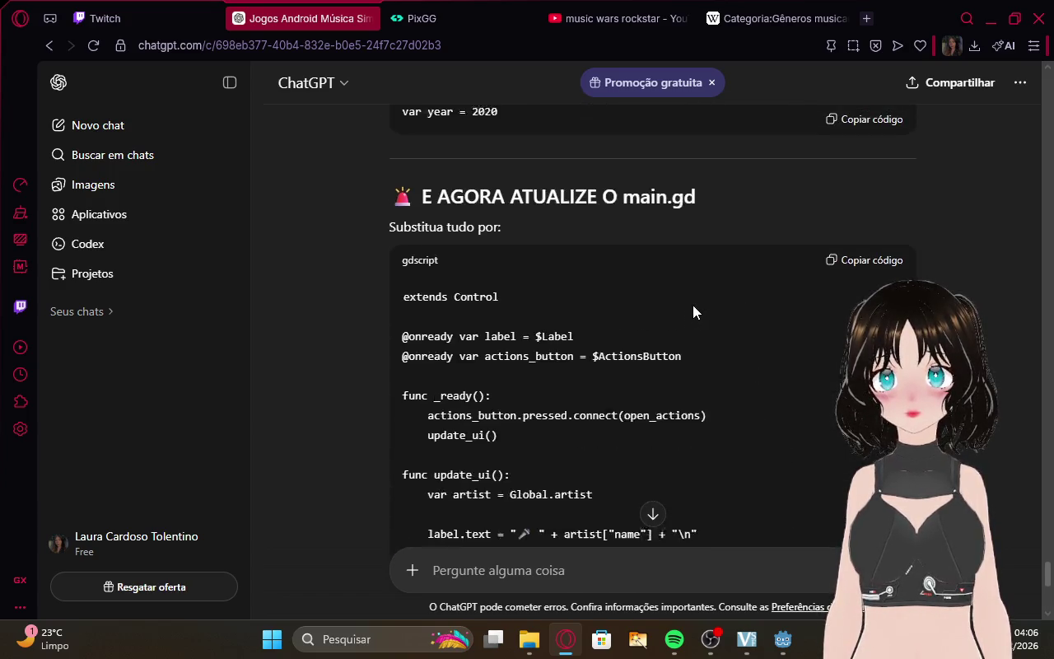
scroll(693, 308, "up", 5)
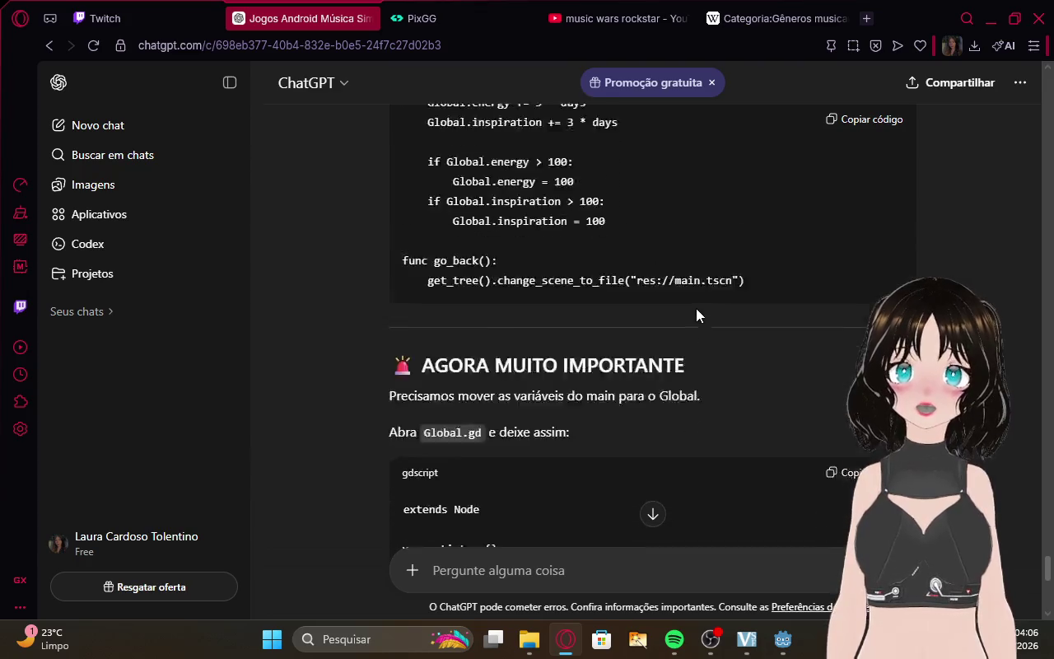
scroll(643, 280, "down", 3)
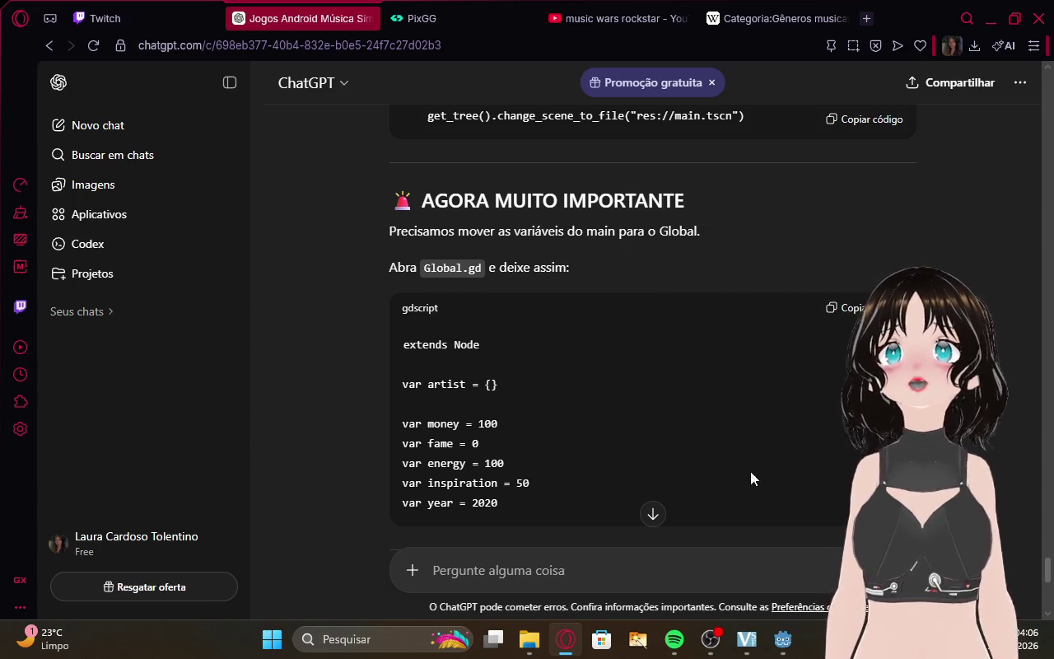
Open Global.gd, holding extends Node and var artist = {}, in Godot's script editor.
mouse_move(785, 641)
left_click(774, 556)
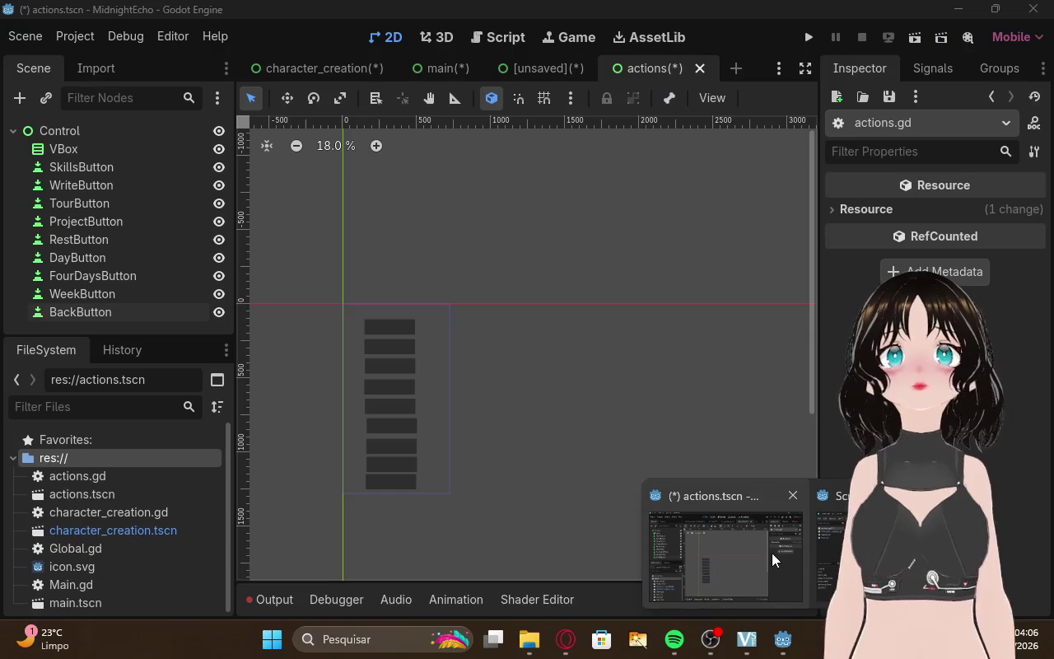
double_click(159, 549)
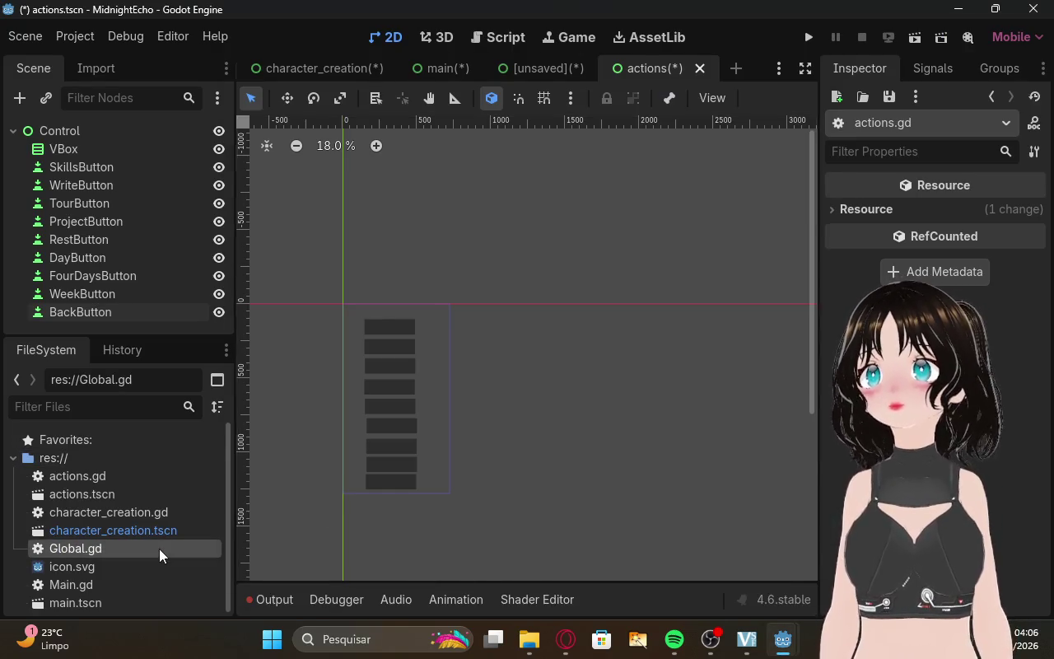
left_click(567, 639)
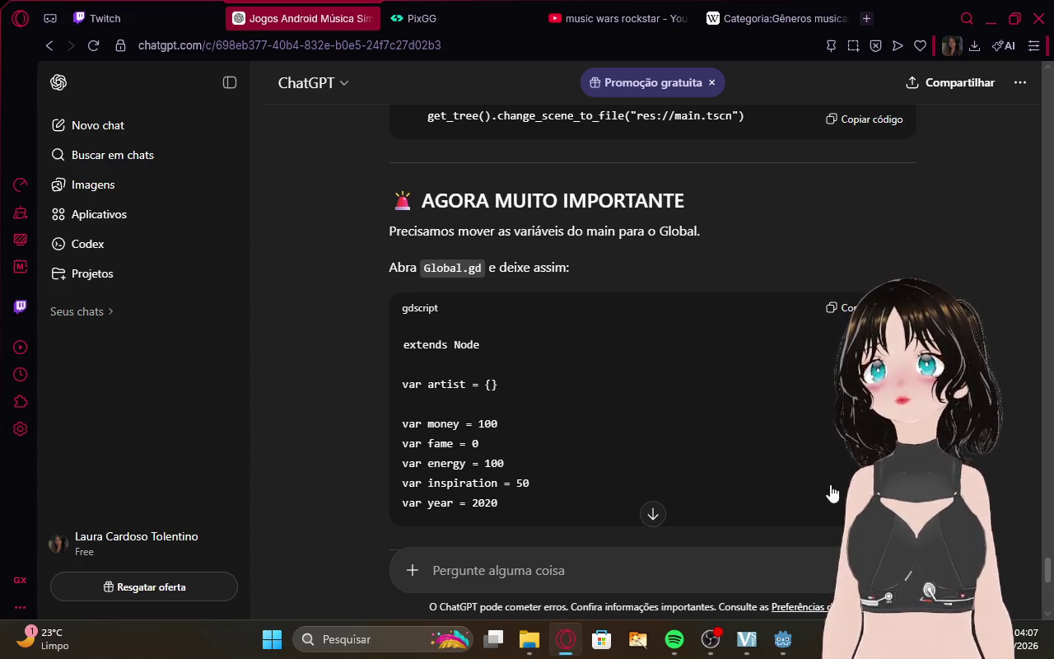
mouse_move(782, 639)
left_click(774, 580)
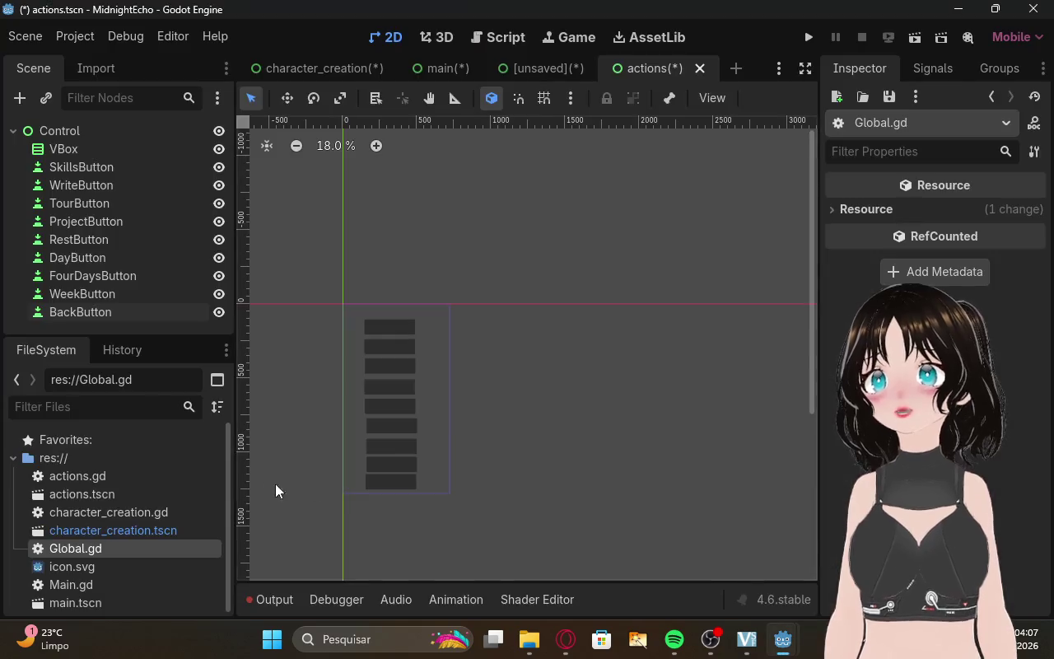
double_click(117, 548)
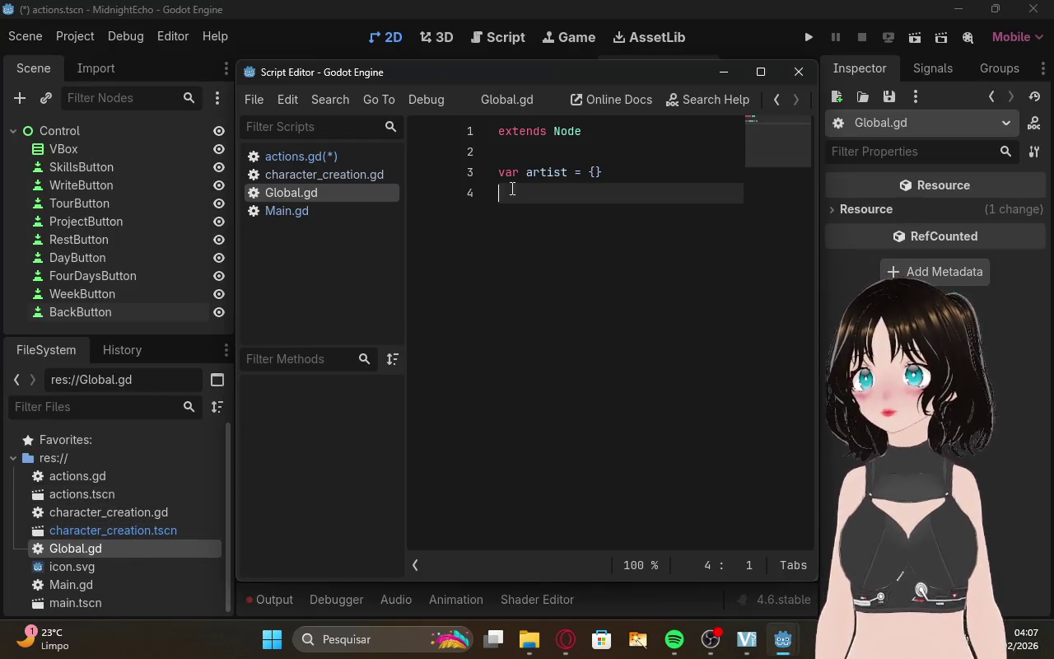
Replace Global.gd's contents with the artist, money, fame, energy, inspiration and year variables.
key("ctrl+a")
type("extends Node  var artist = {}  var money = 100 var fame = 0 var energy = 100 var inspiration = 50 var year = 2020")
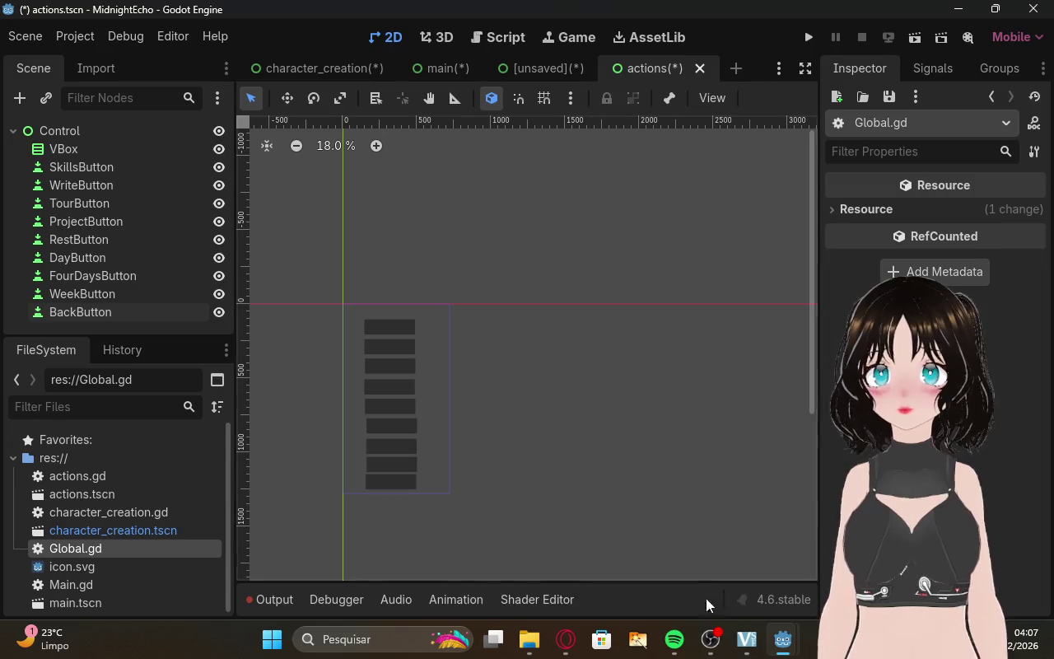
left_click(572, 645)
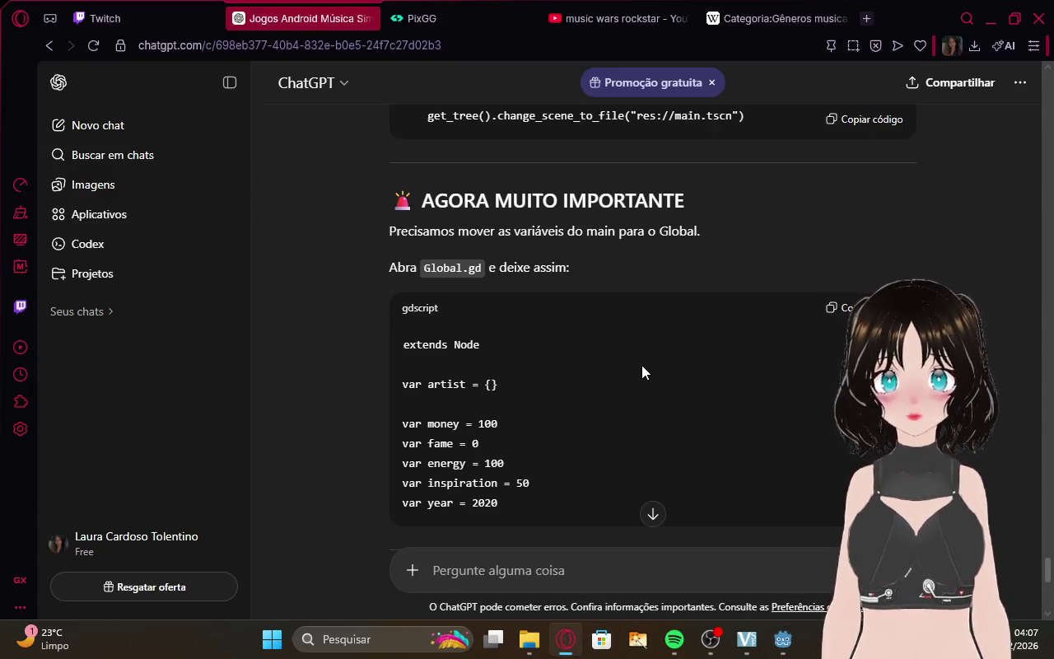
Scroll ChatGPT's reply to the new main.gd code and return to Godot.
scroll(643, 366, "down", 2)
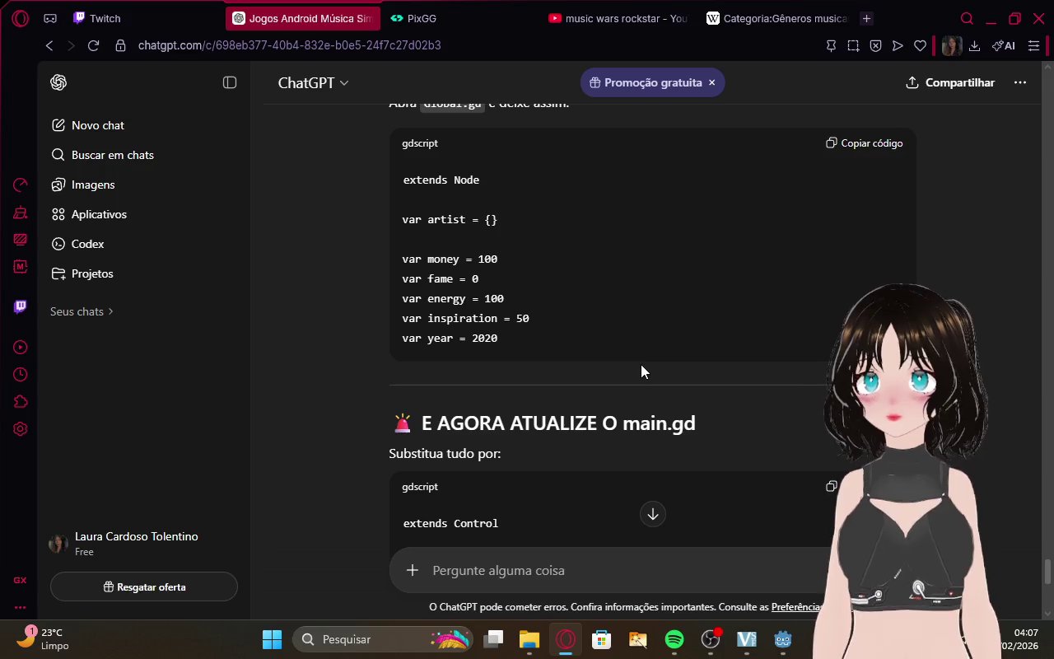
scroll(641, 371, "down", 2)
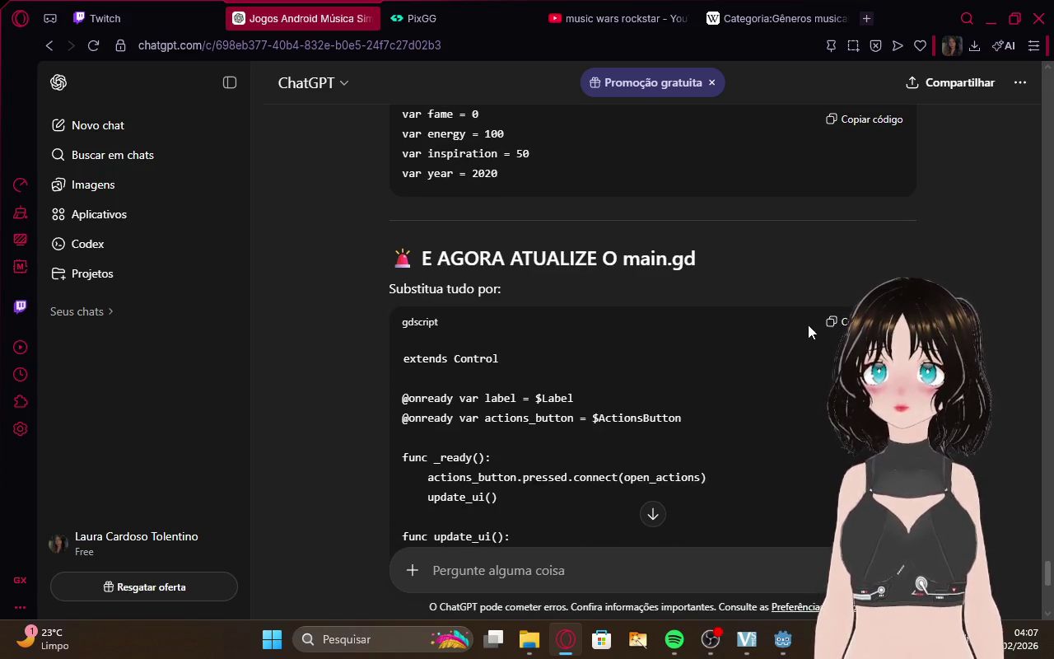
scroll(778, 317, "down", 5)
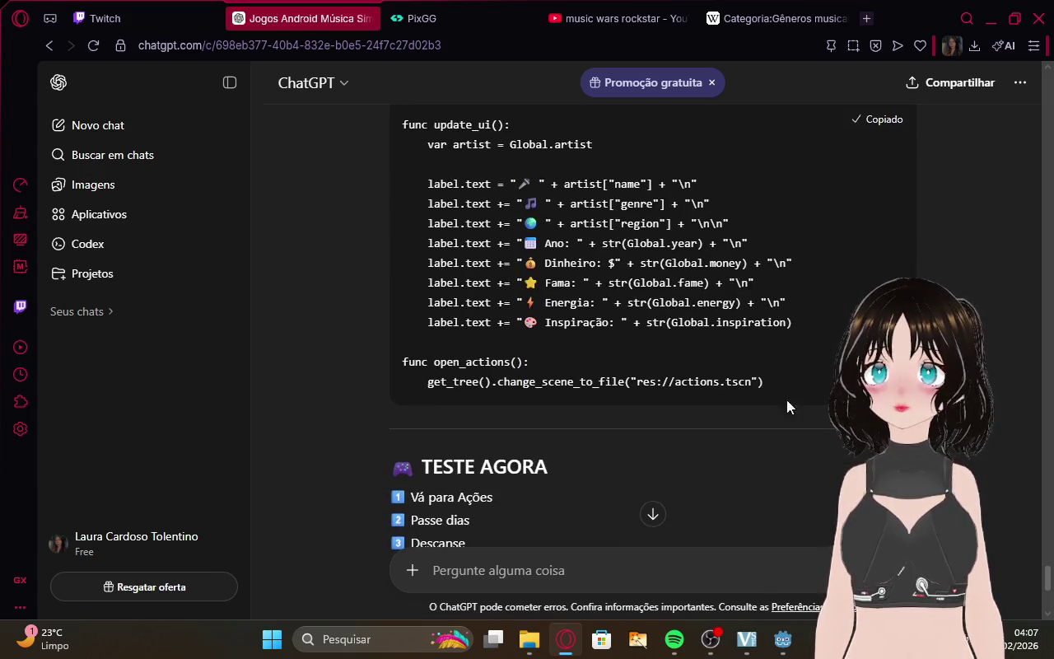
mouse_move(782, 640)
left_click(796, 595)
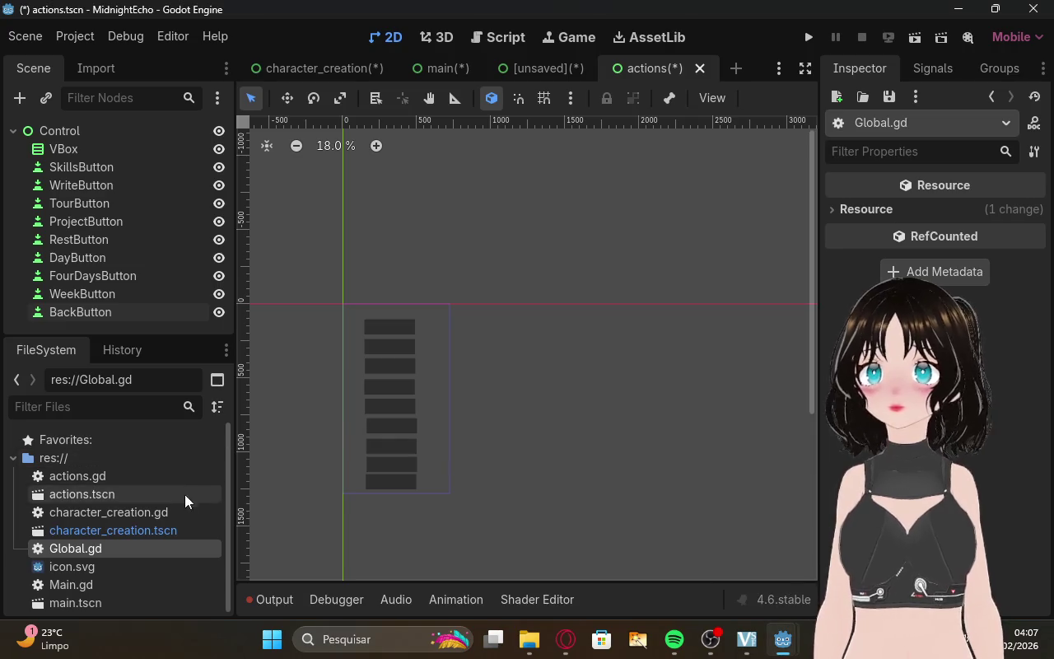
Replace all of Main.gd's code with the new version that reads stats from Global.
double_click(116, 583)
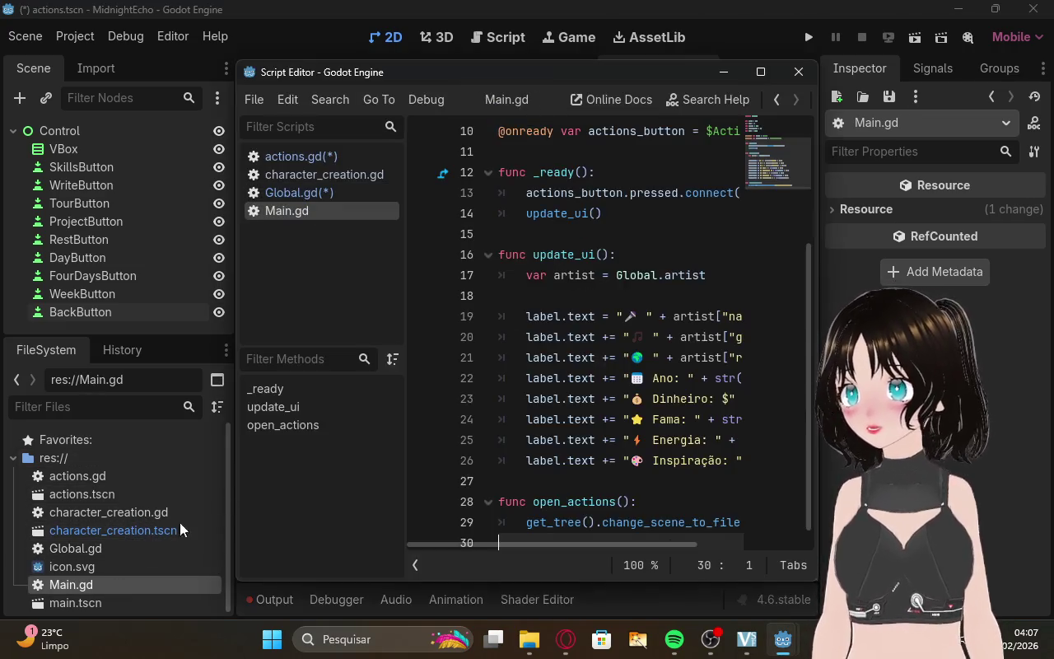
scroll(477, 177, "up", 3)
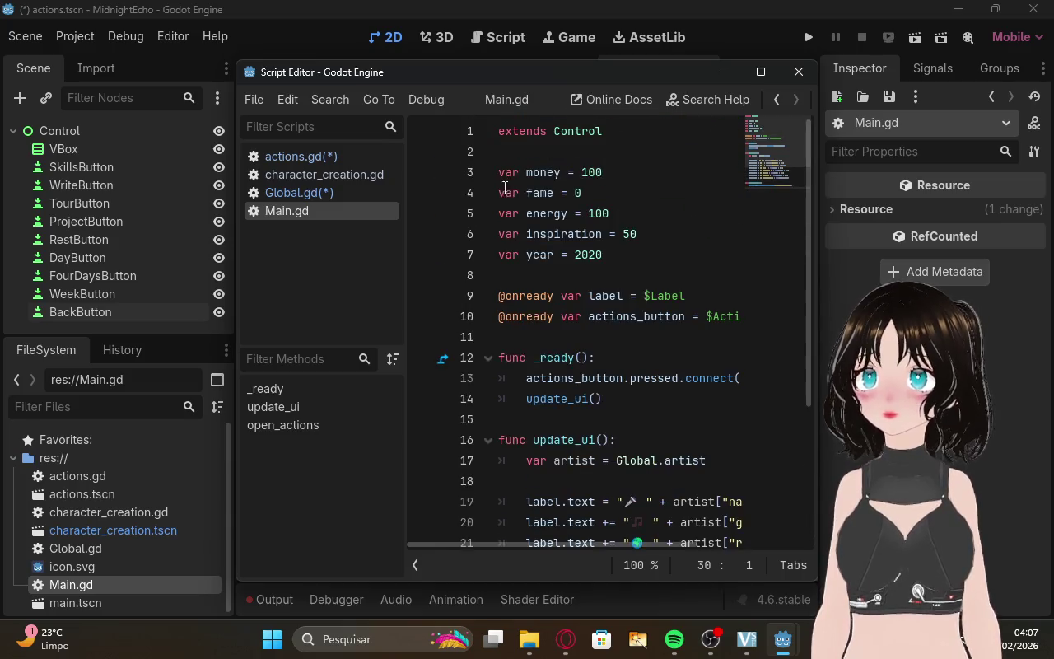
left_click(650, 427)
key("shift+Down")
scroll(711, 494, "down", 3)
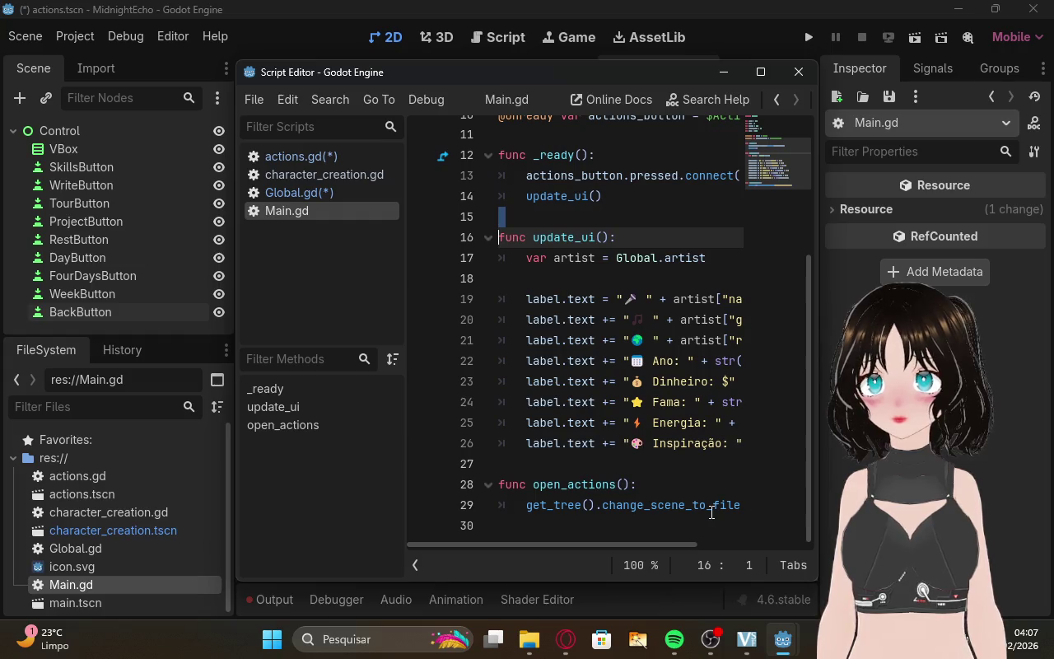
left_click_drag(742, 511, 750, 509)
left_click(739, 506)
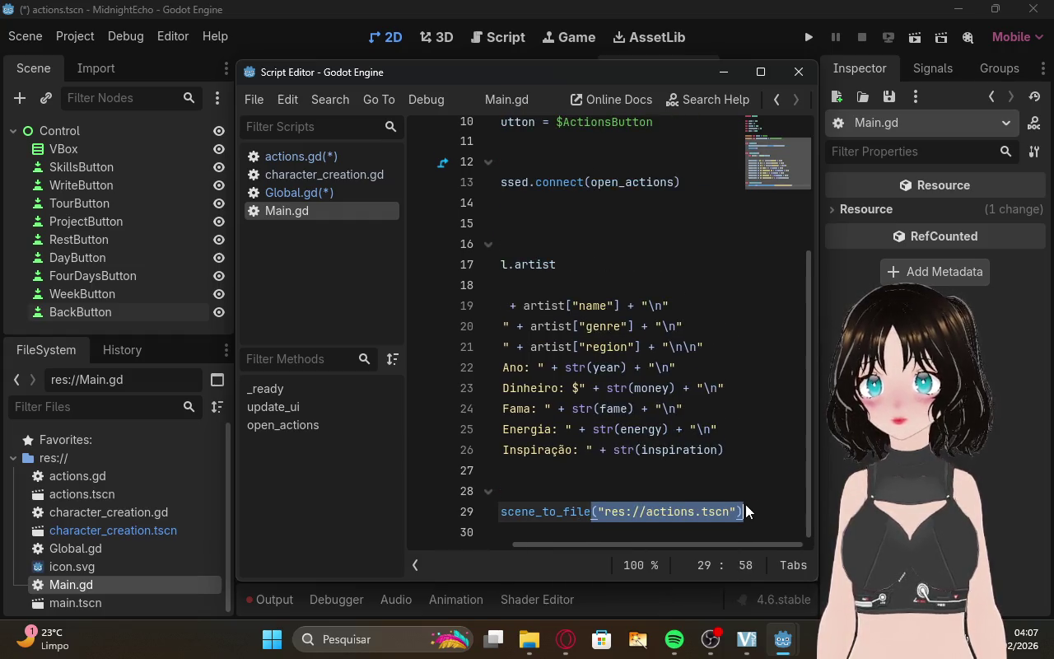
mouse_move(741, 511)
left_mouse_down()
mouse_move(396, 74)
mouse_move(378, 25)
left_mouse_up()
key("BackSpace")
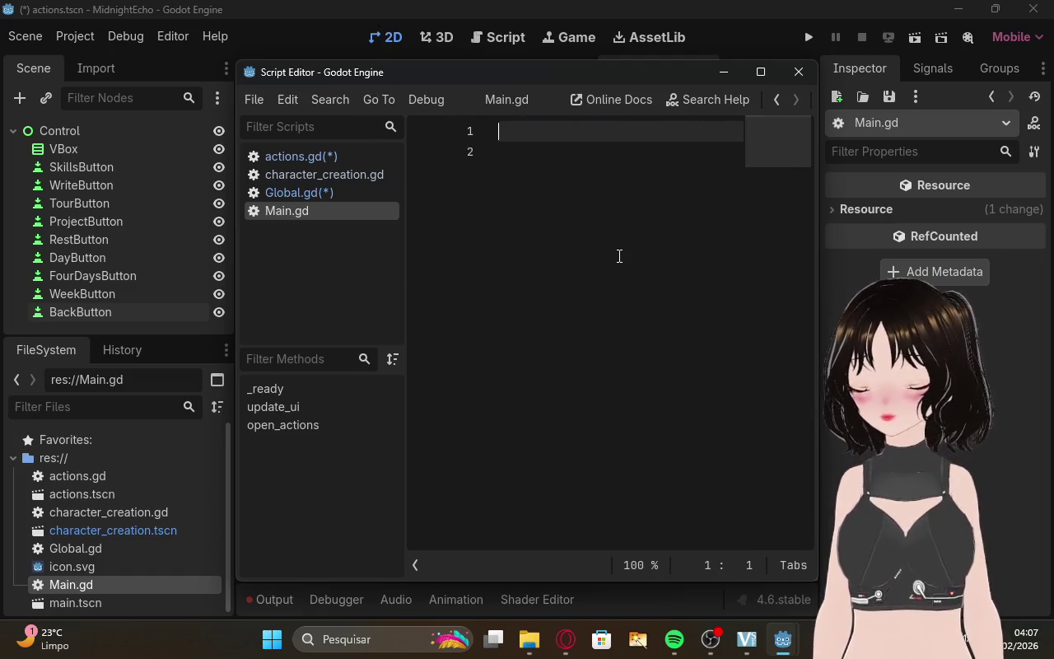
key("ctrl+v")
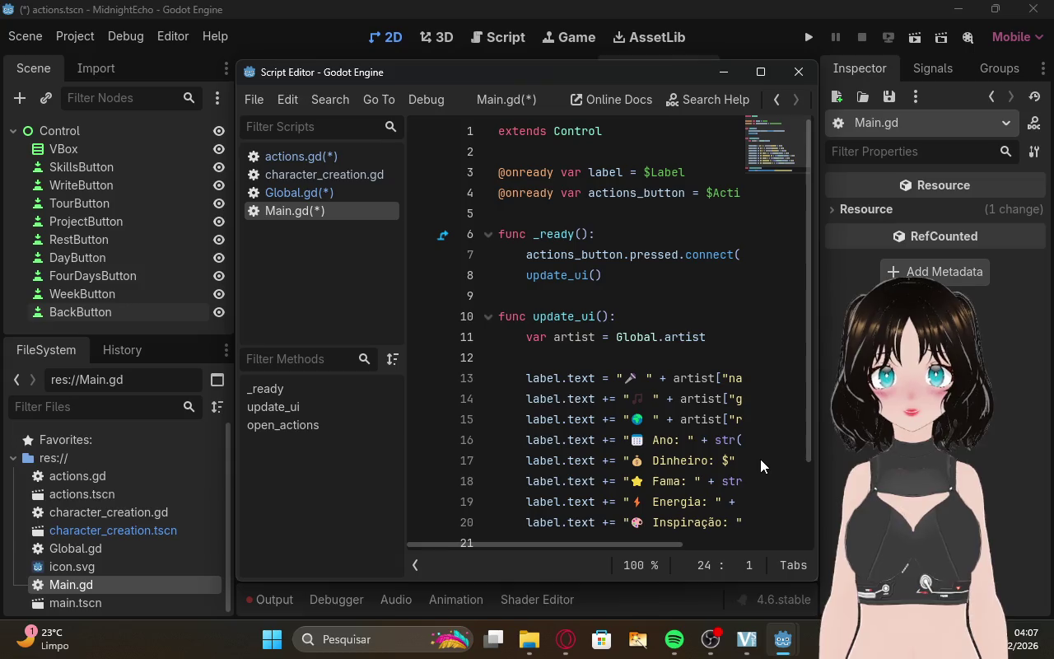
Go back to the 2D view and scroll to the end of ChatGPT's reply.
left_click(684, 593)
left_click(566, 653)
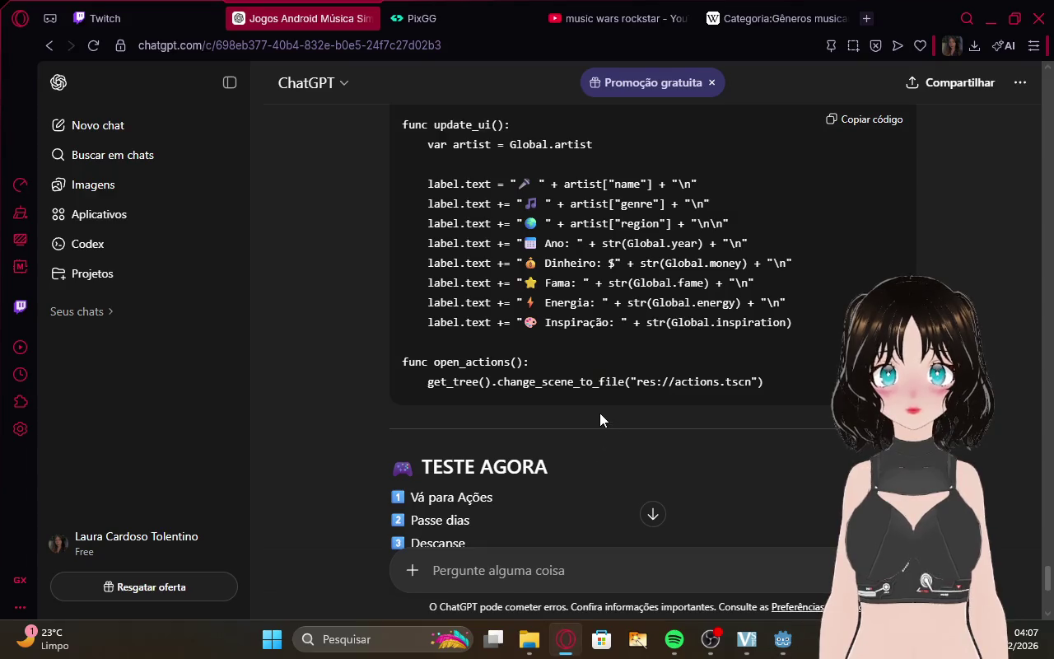
scroll(599, 416, "down", 5)
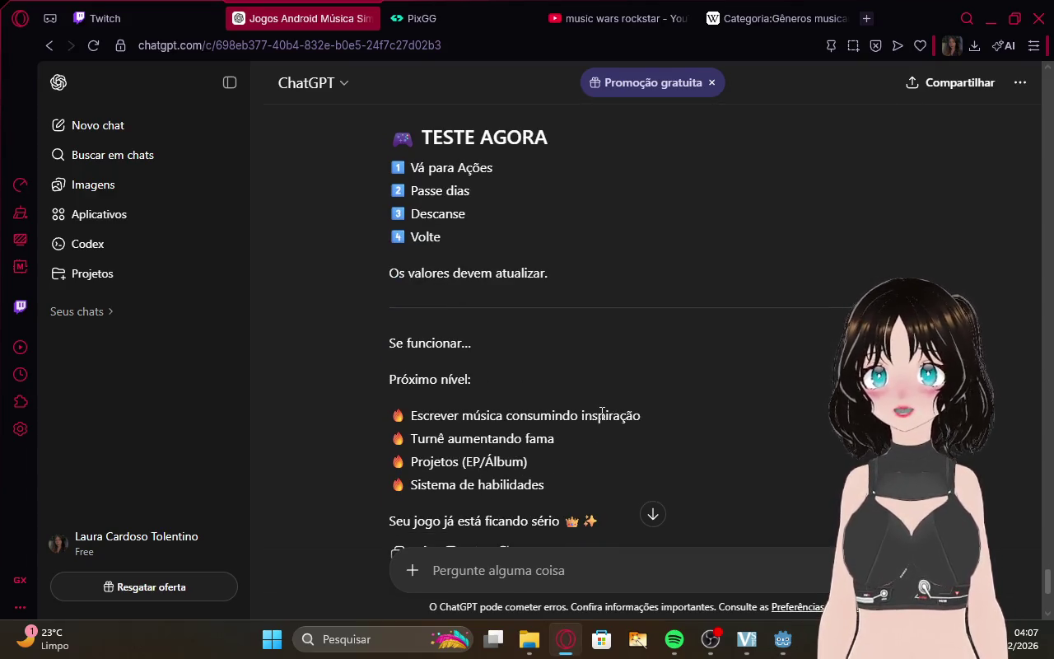
scroll(602, 416, "down", 15)
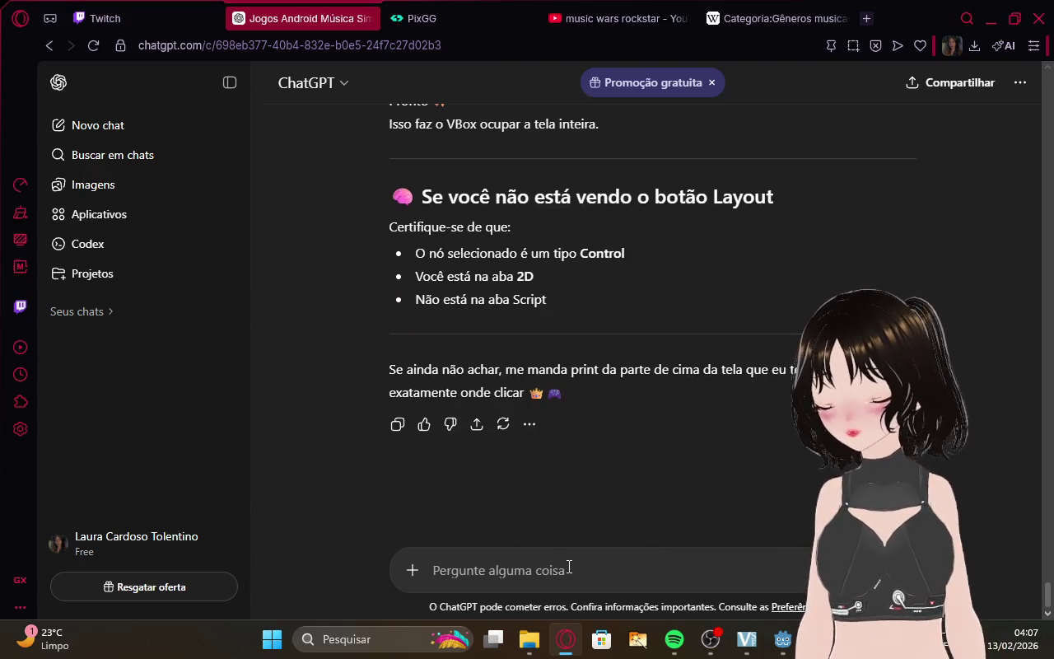
Send ChatGPT 'fiz o passo anterior e vou testar', then return to Godot.
type("fiz o passo")
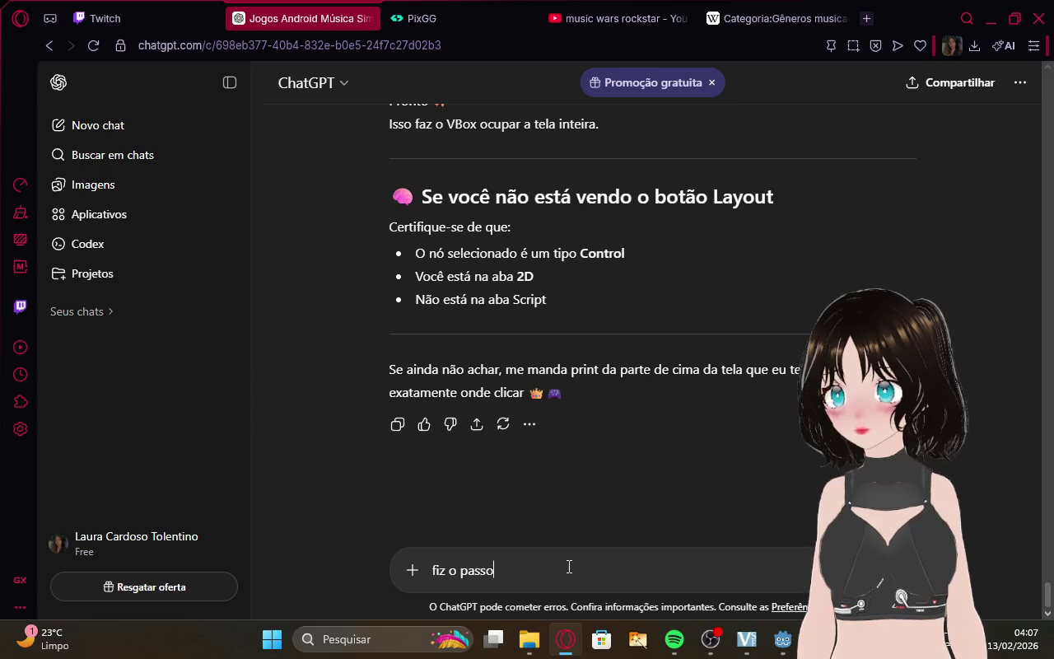
type(" anterior")
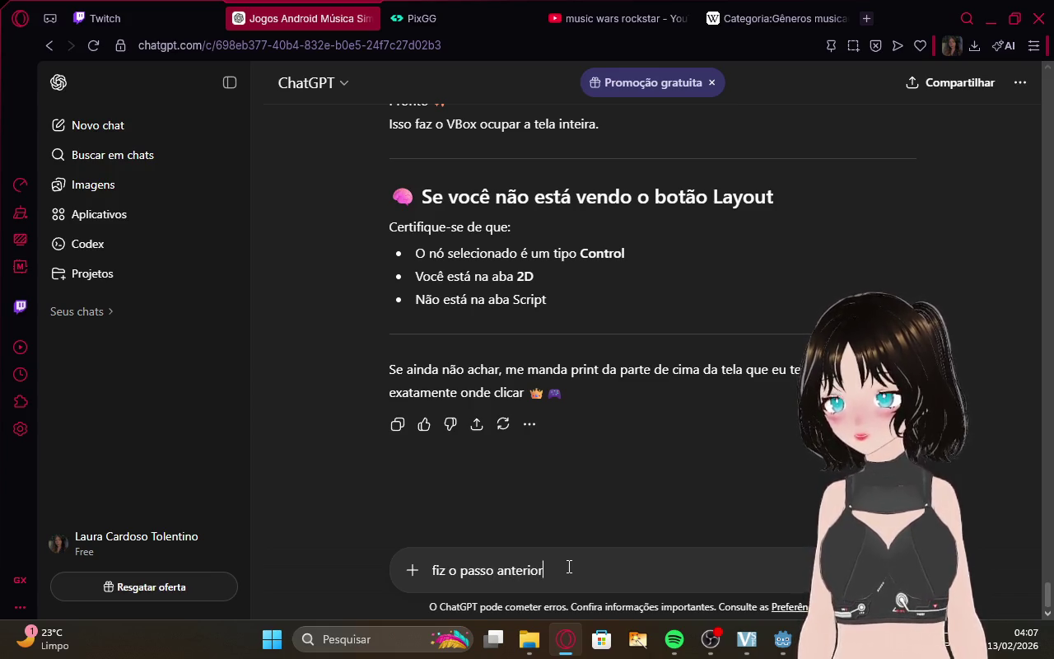
type(" e vou testar")
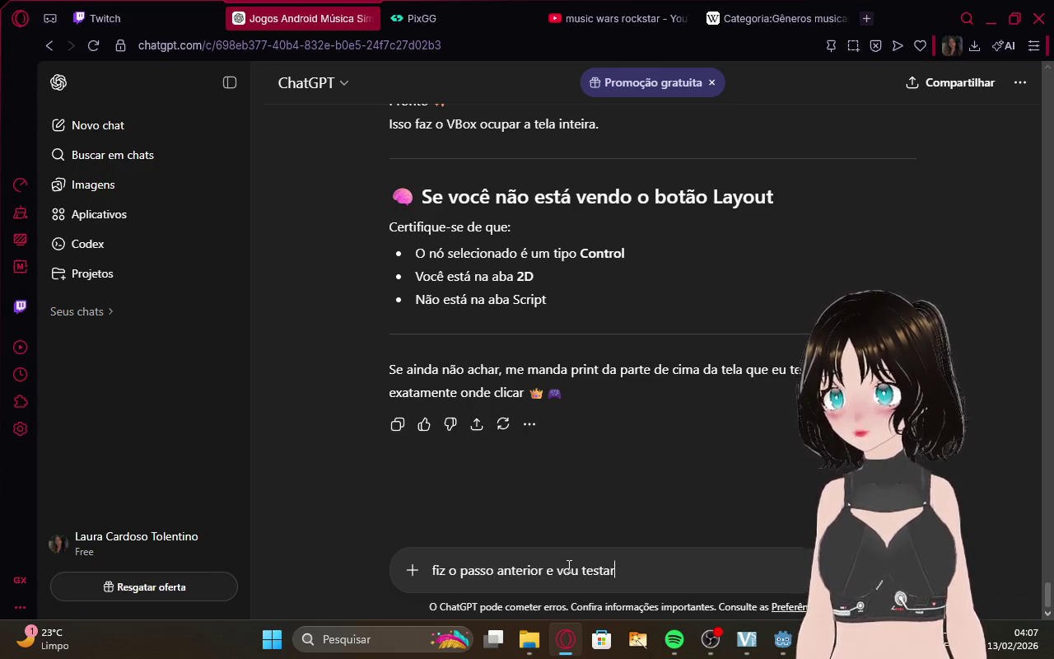
key("Return")
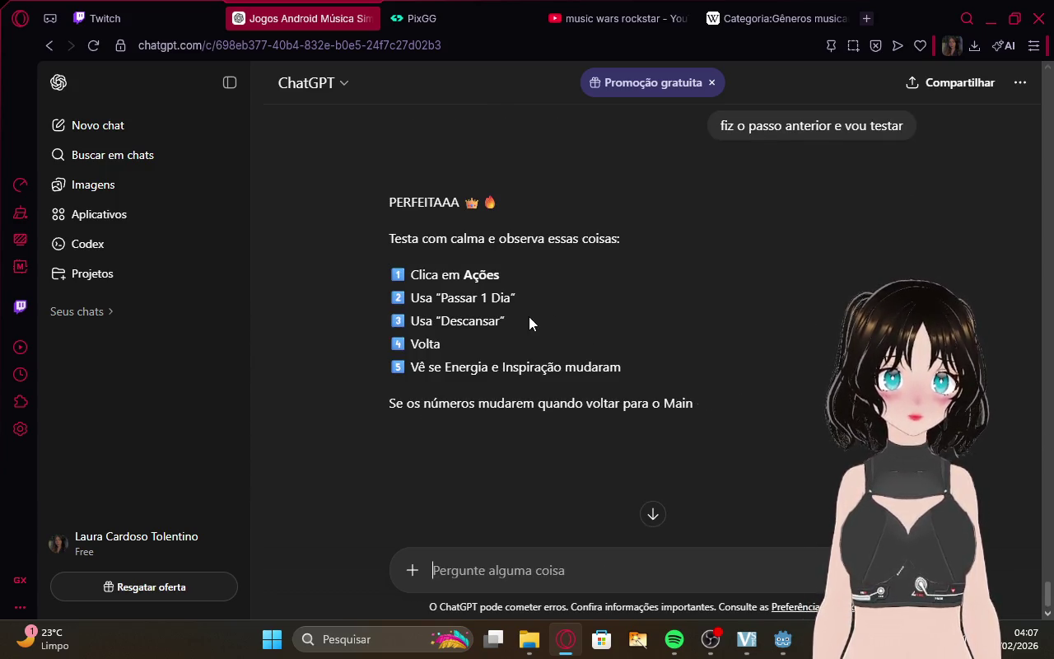
mouse_move(783, 639)
left_click(779, 578)
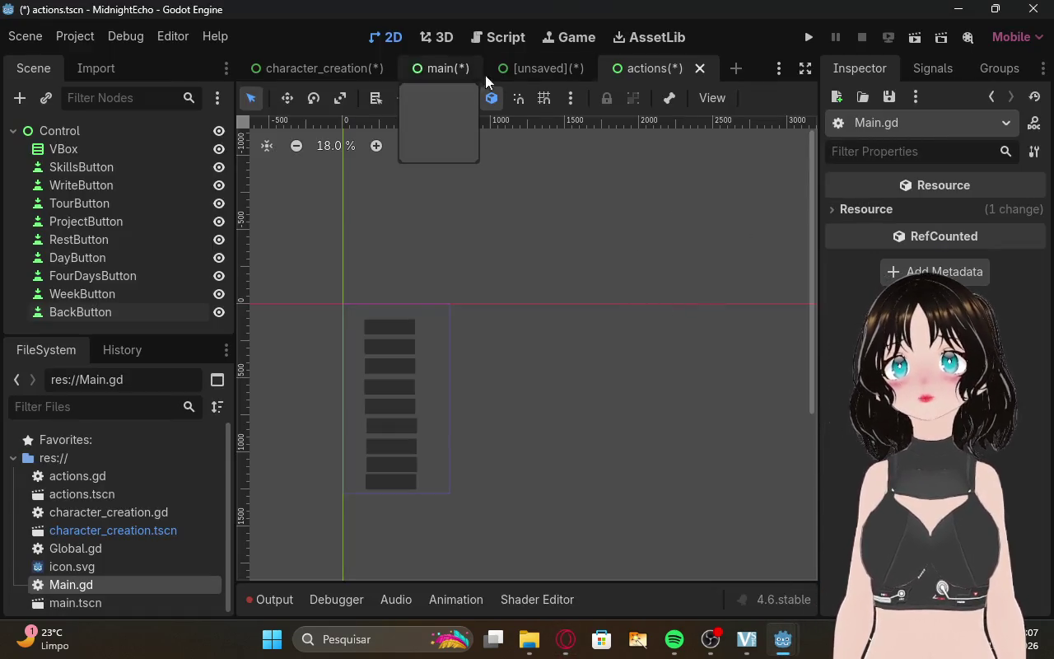
Close the [unsaved] scene tab without saving it.
left_click(544, 64)
left_click(661, 62)
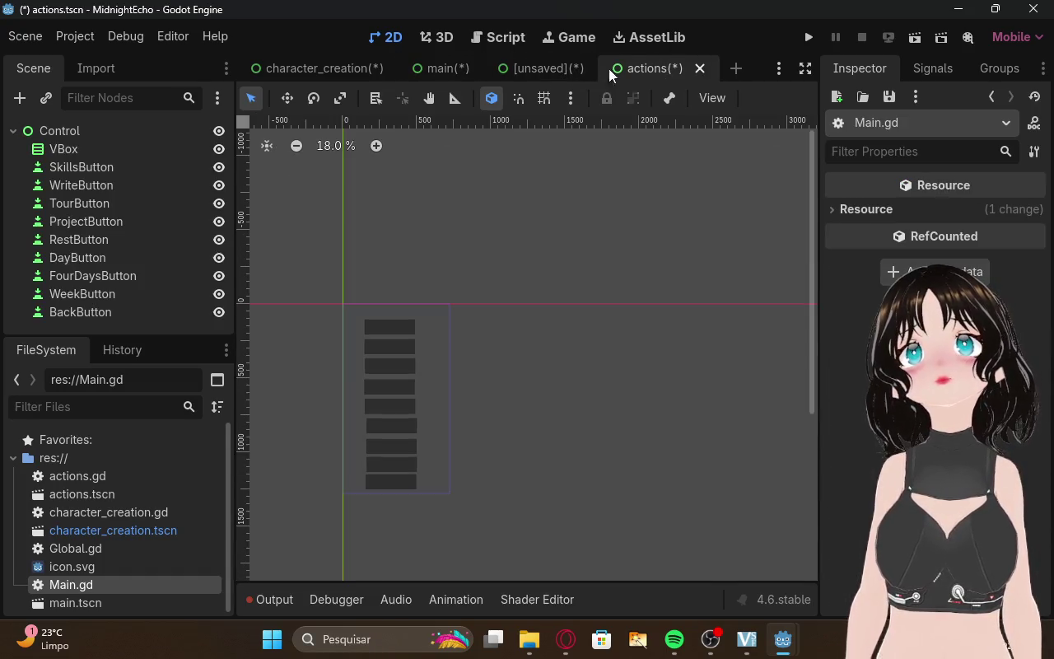
left_click(551, 64)
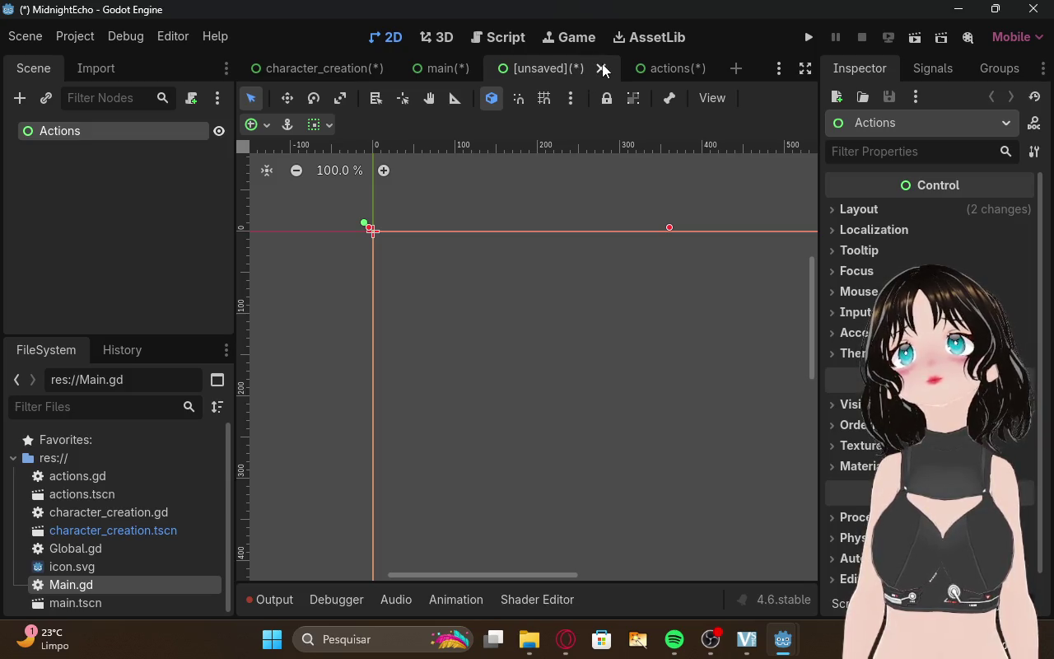
left_click(602, 68)
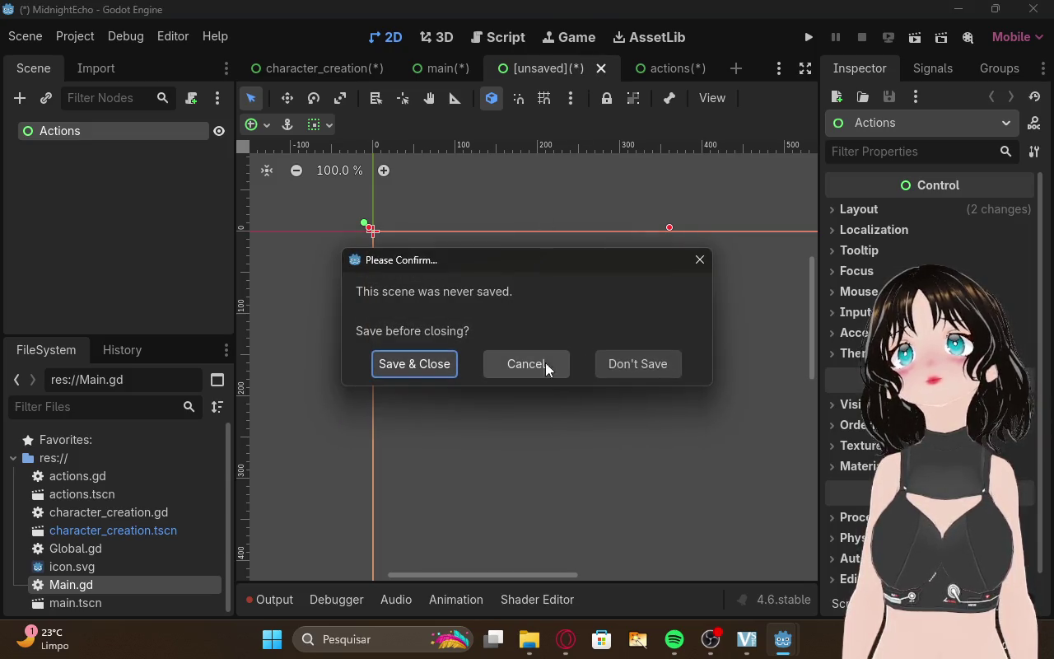
left_click(612, 364)
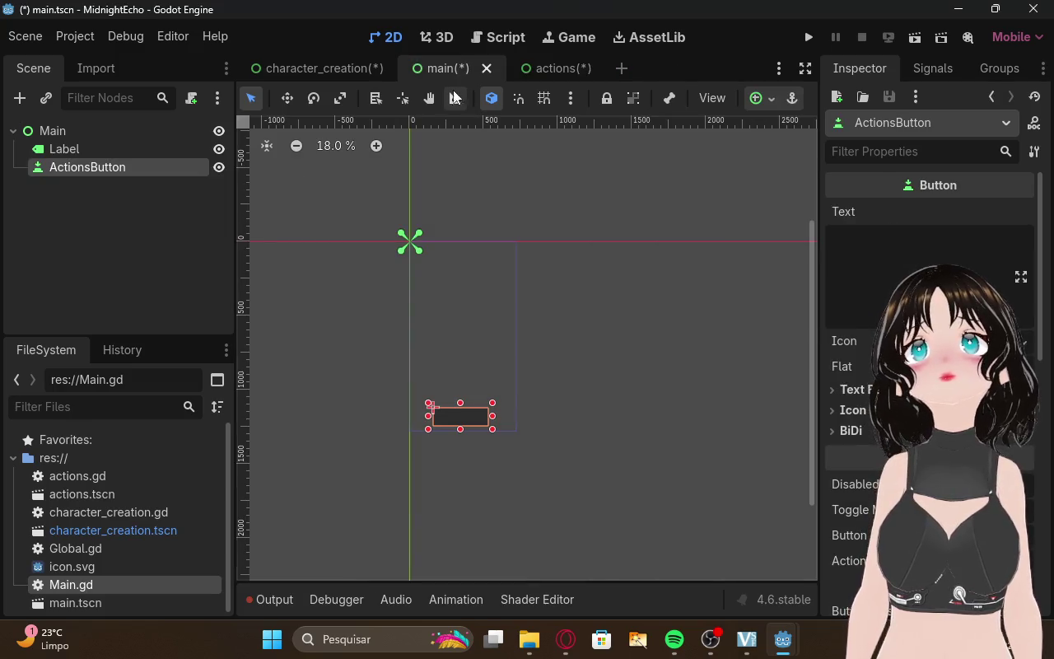
Switch to the main scene and run the game, which errors at character_creation.gd line 32.
left_click(341, 63)
left_click(554, 64)
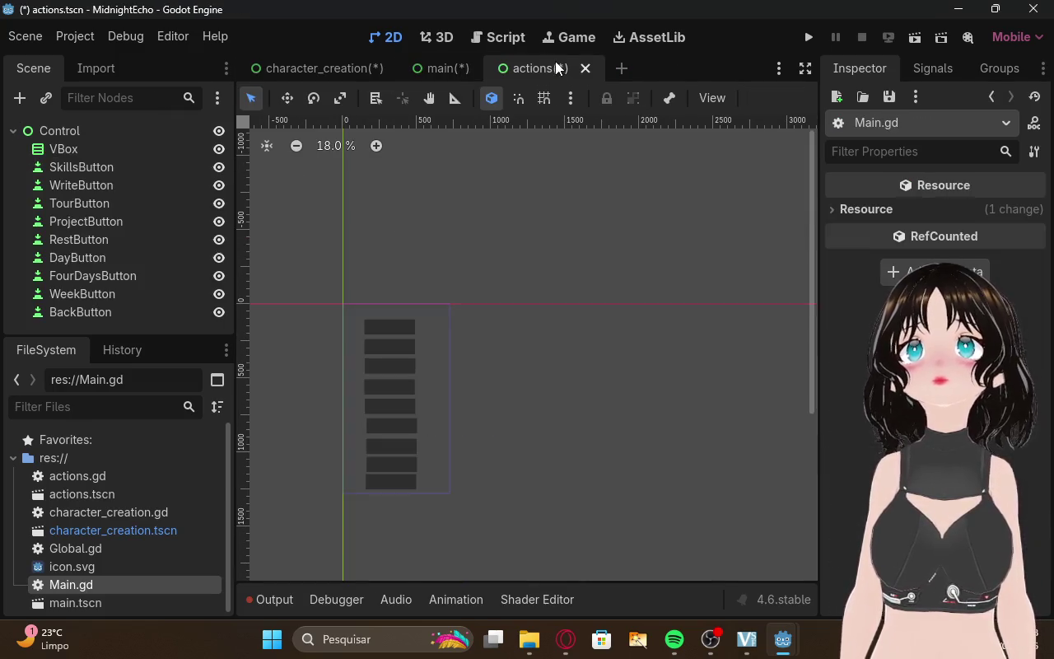
left_click(443, 66)
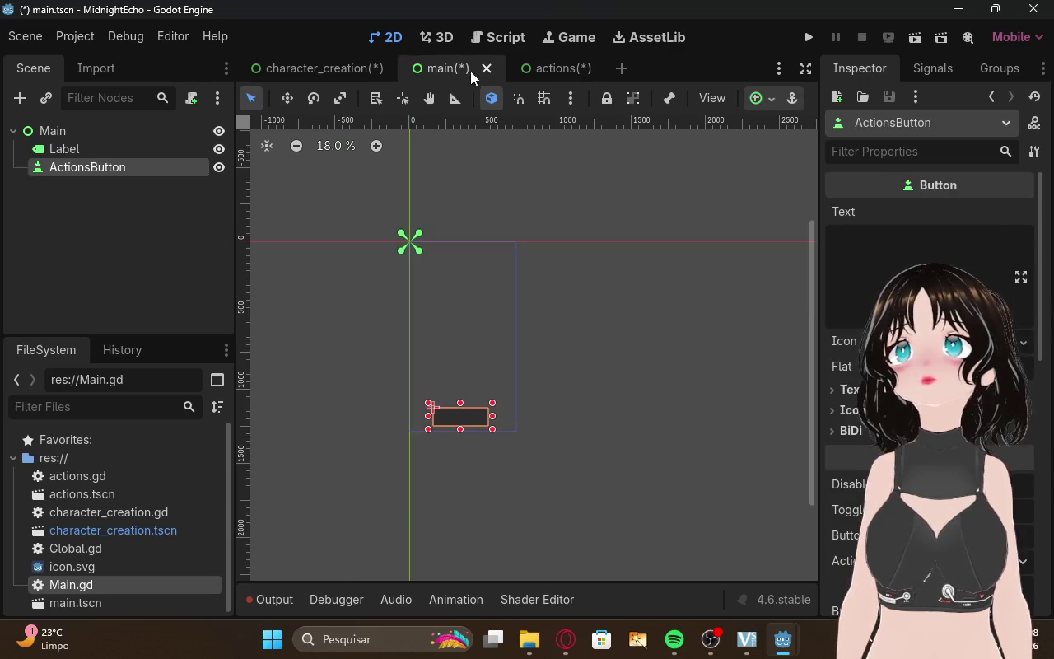
left_click(558, 406)
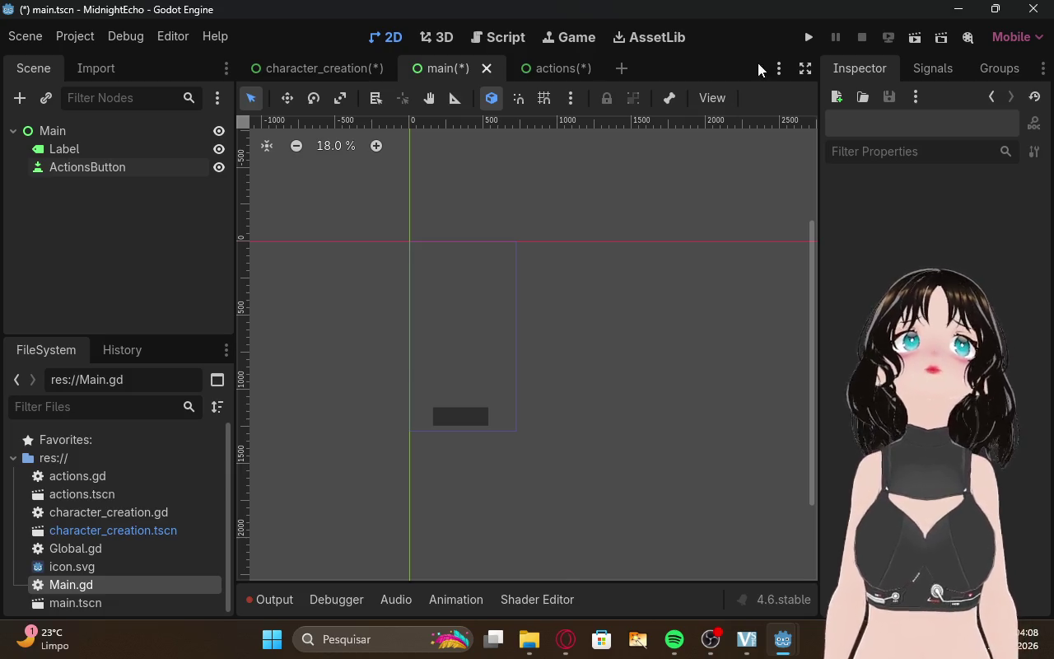
left_click(808, 38)
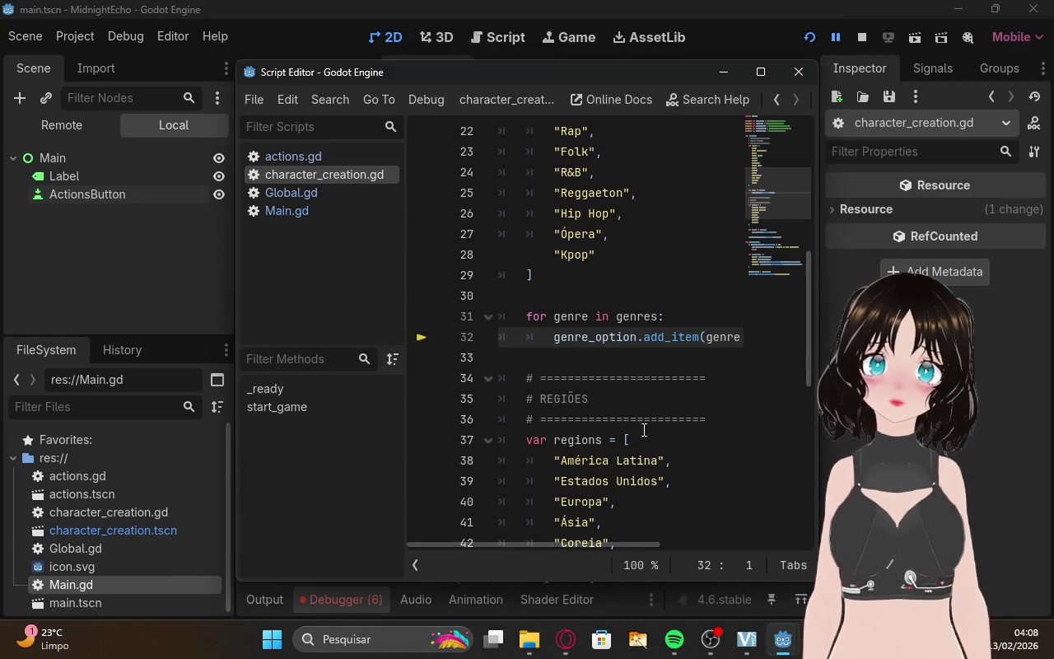
Look through character_creation.gd in the script editor.
scroll(626, 412, "up", 7)
scroll(580, 377, "down", 7)
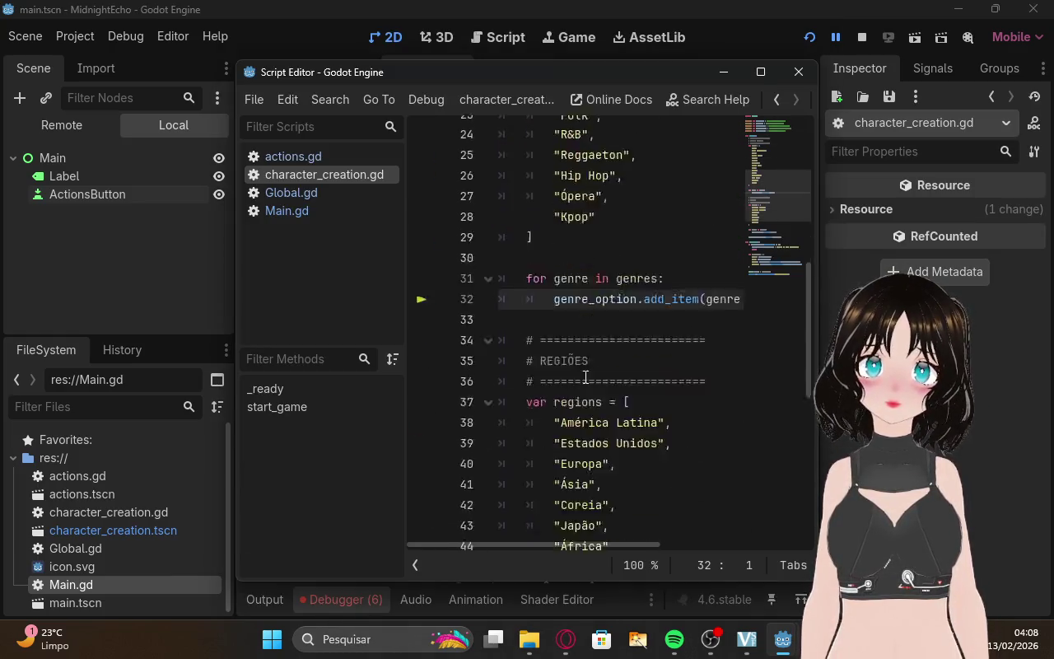
scroll(586, 378, "down", 8)
scroll(586, 377, "up", 15)
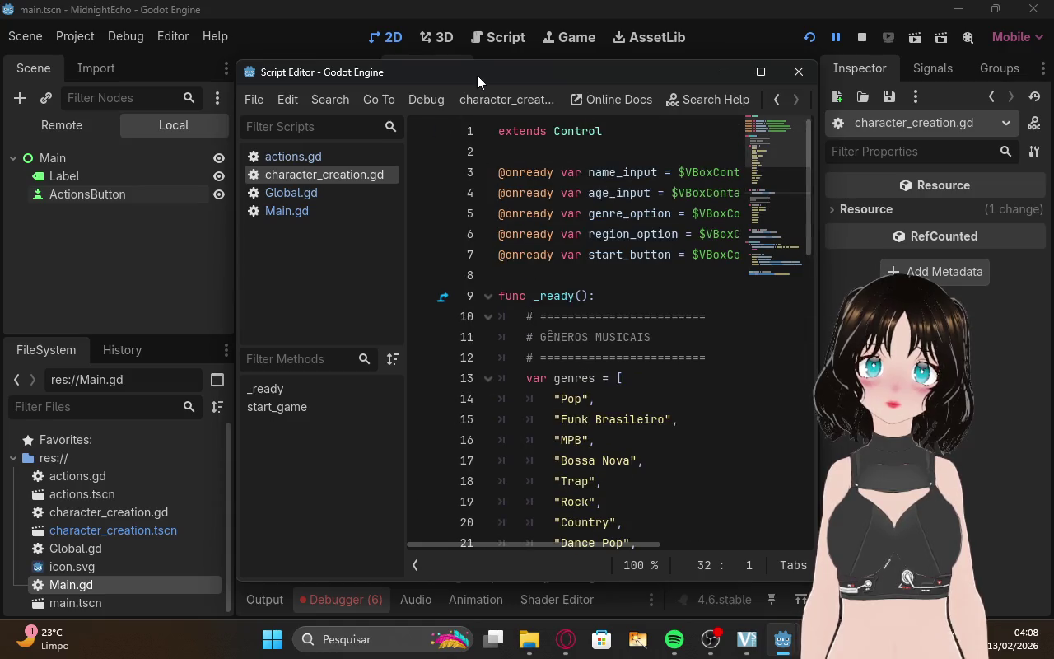
mouse_move(477, 75)
left_mouse_down()
mouse_move(761, 81)
mouse_move(490, 87)
left_mouse_up()
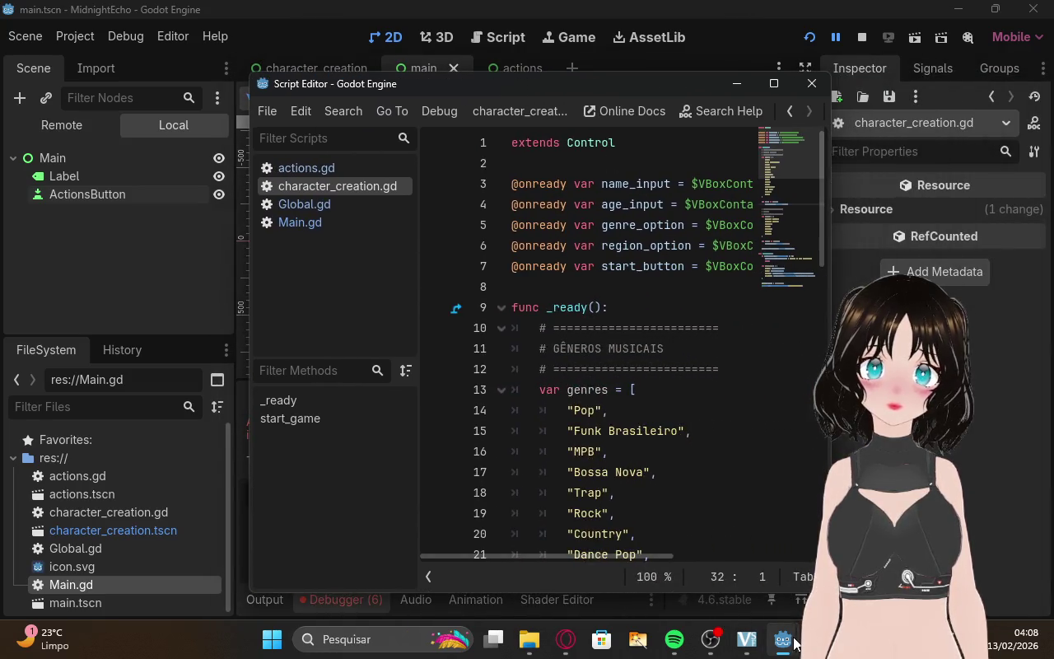
Bring the grey, empty game window forward and try its toolbar options.
mouse_move(794, 643)
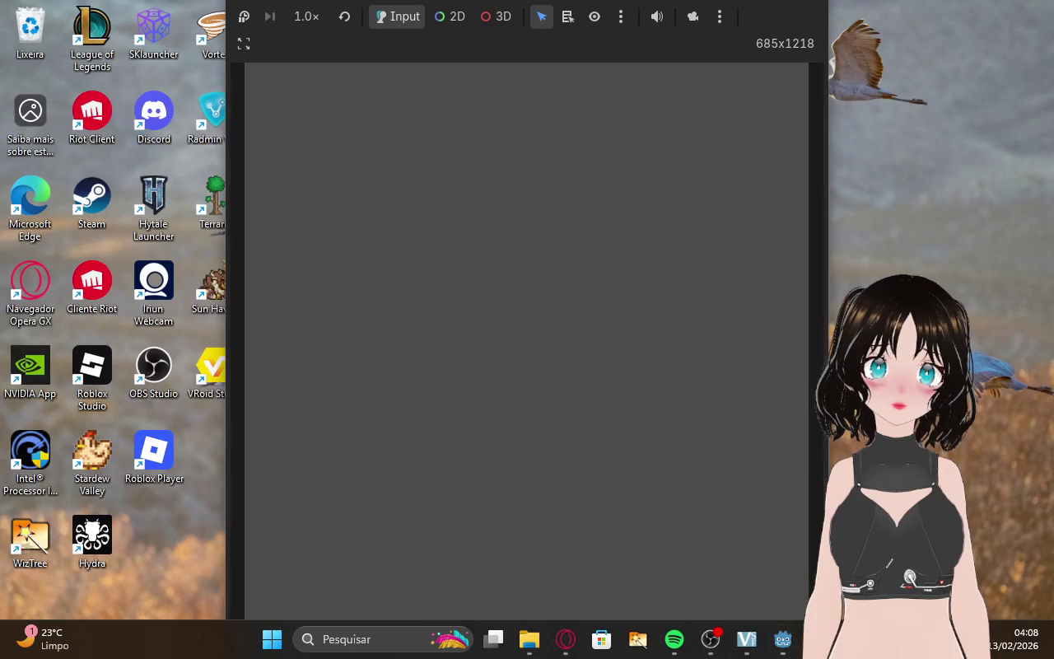
left_click(872, 568)
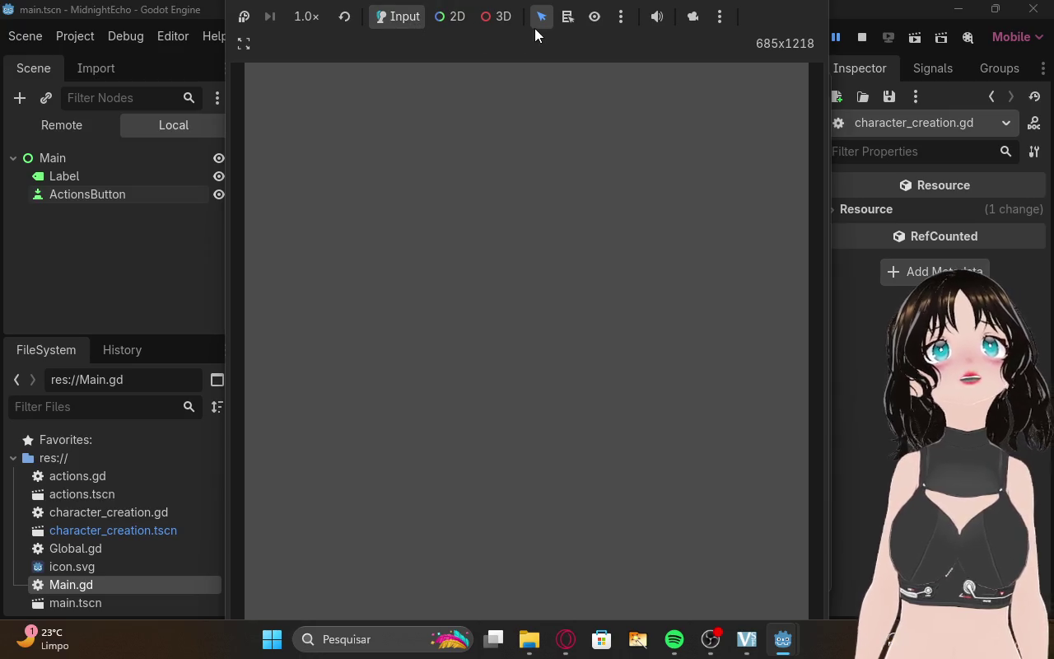
left_click(597, 22)
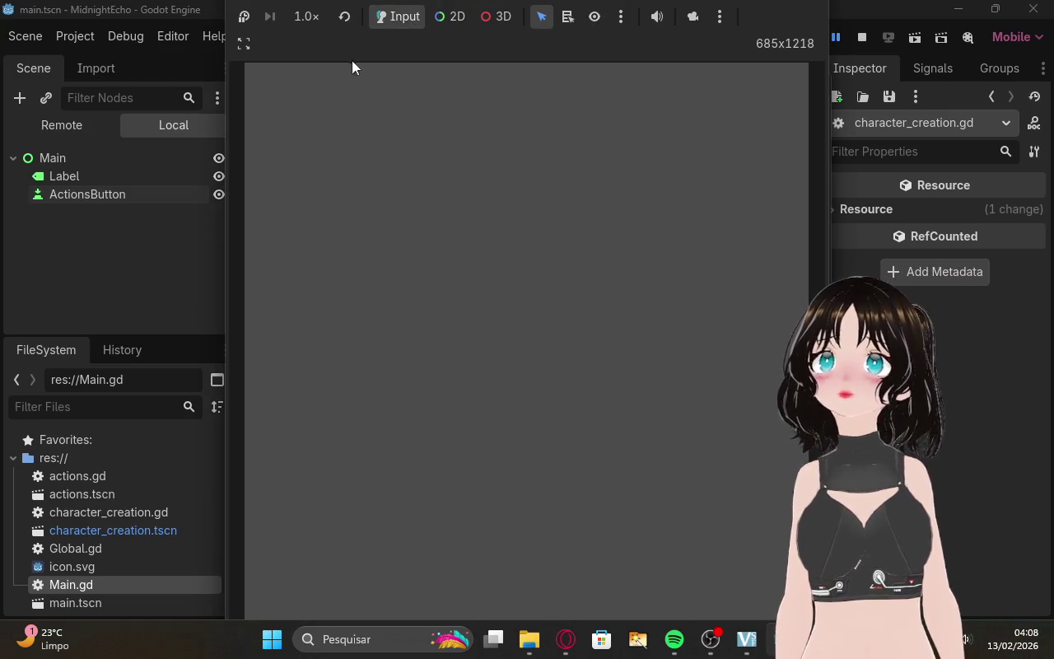
left_click(243, 43)
left_click(305, 51)
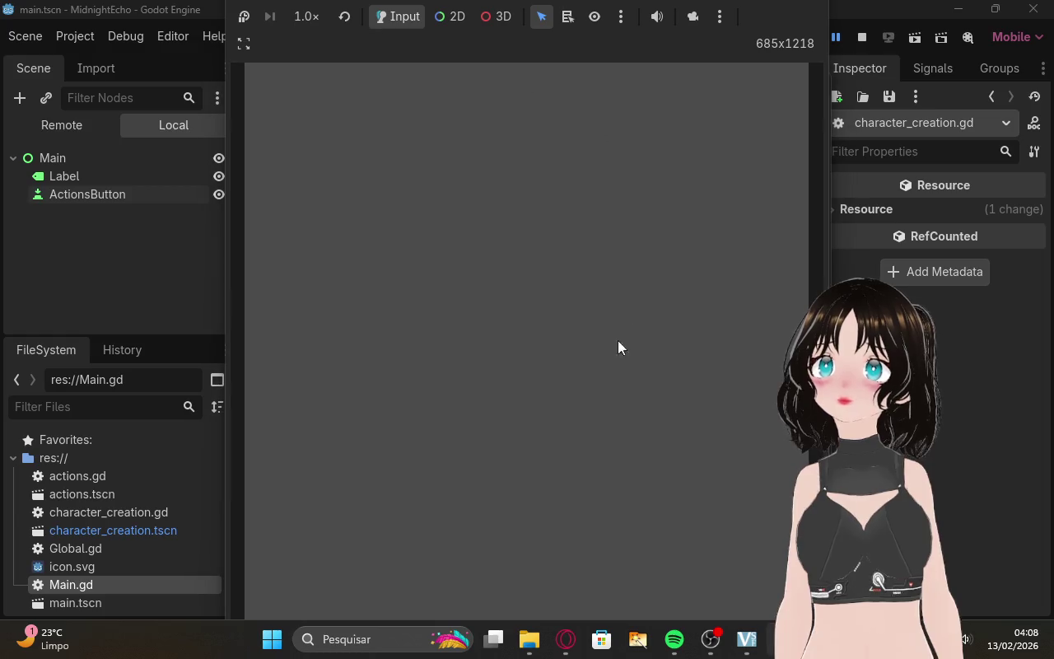
mouse_move(779, 639)
mouse_move(861, 544)
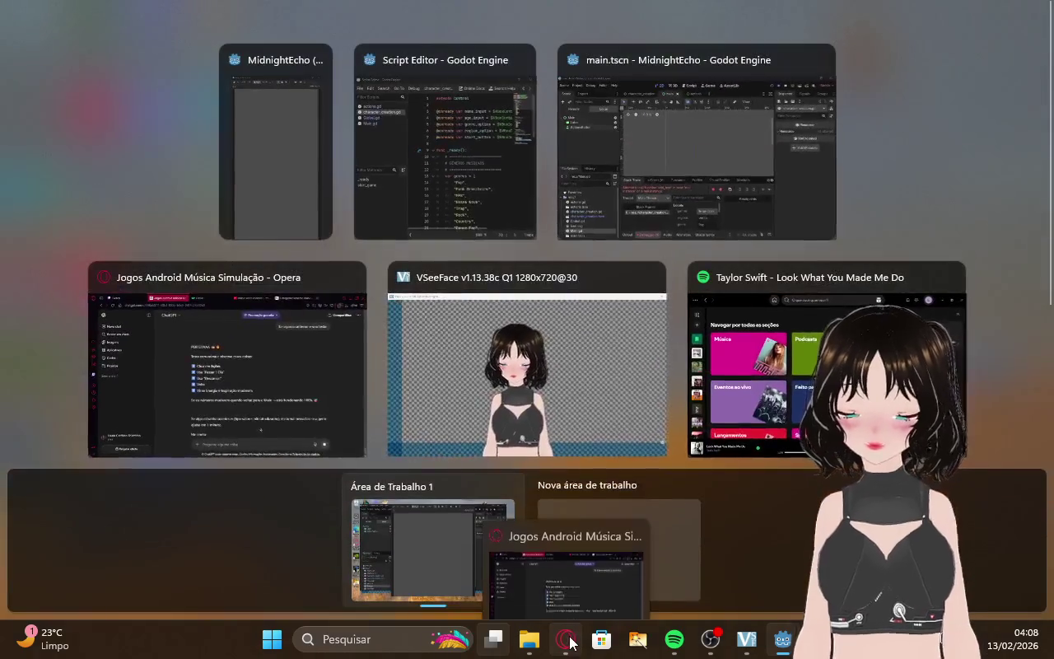
Open the ChatGPT conversation in Opera, glancing at the Twitch dashboard, and scroll its testing checklist.
left_click(567, 639)
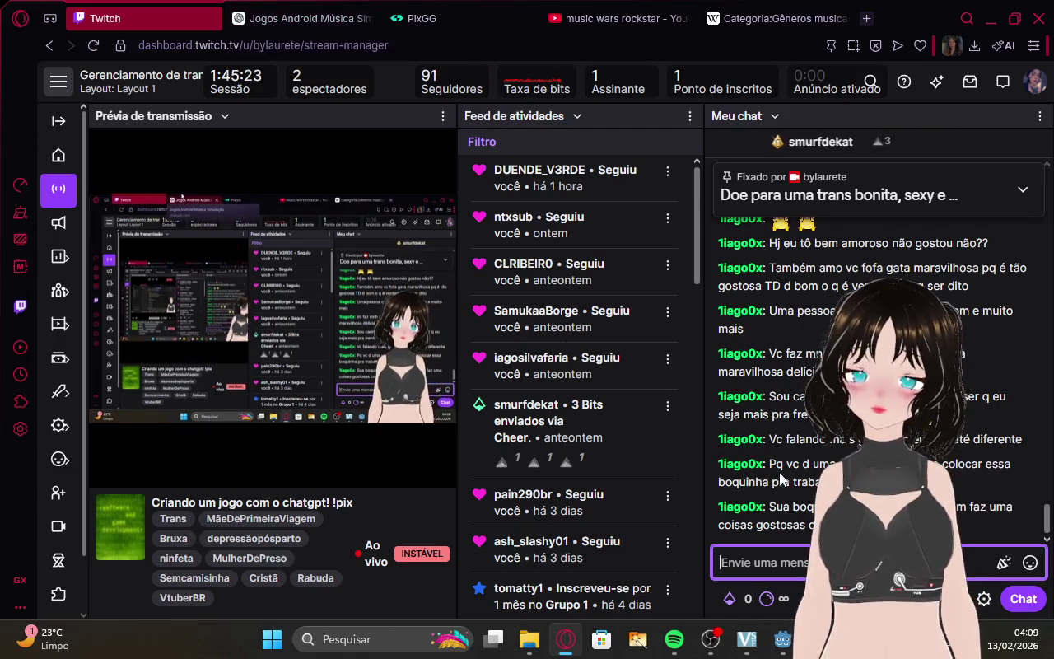
left_click(314, 25)
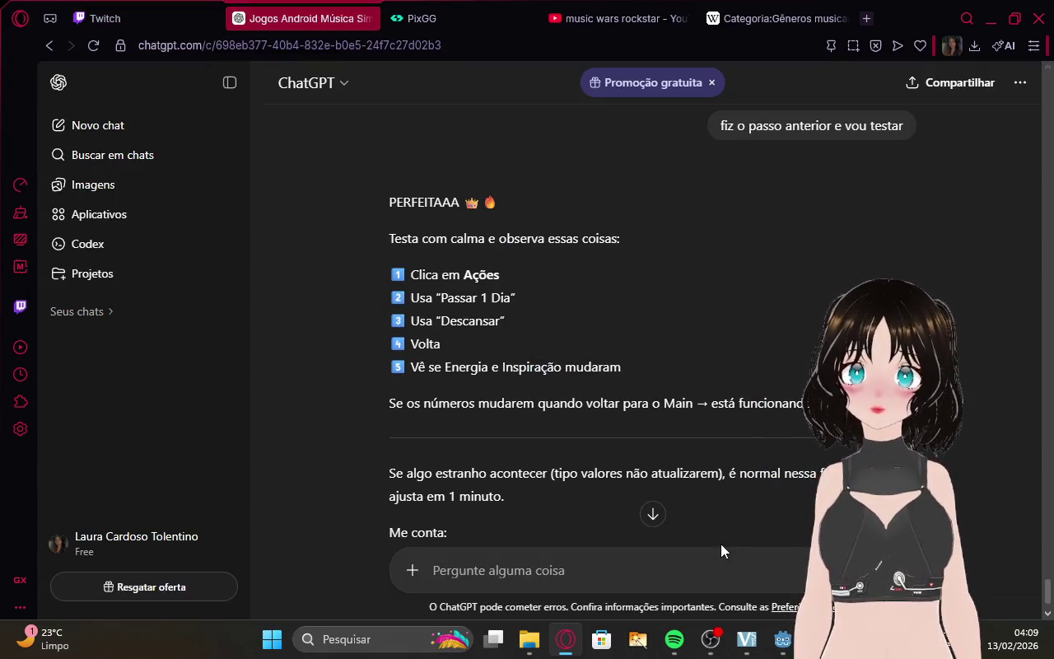
left_click(144, 7)
left_click(301, 9)
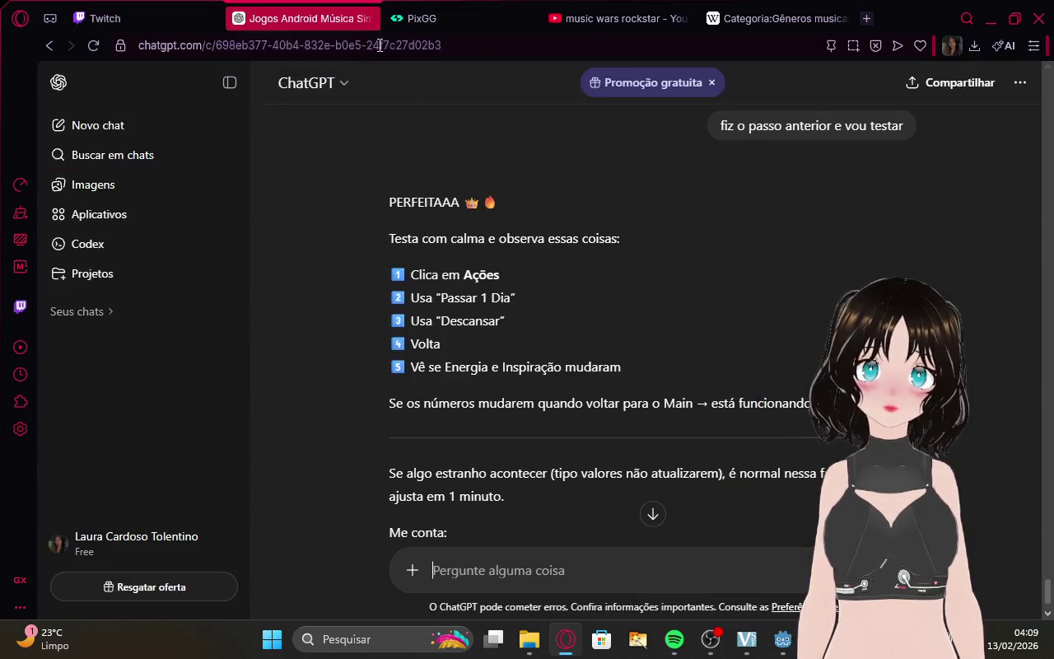
left_click(179, 8)
left_click(253, 10)
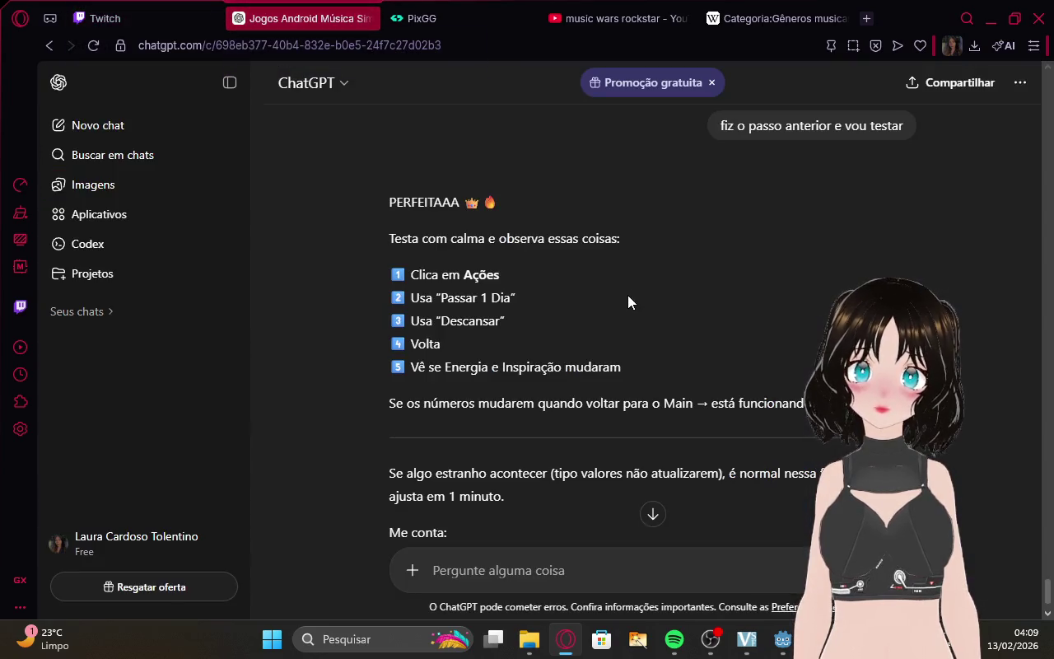
left_click(164, 8)
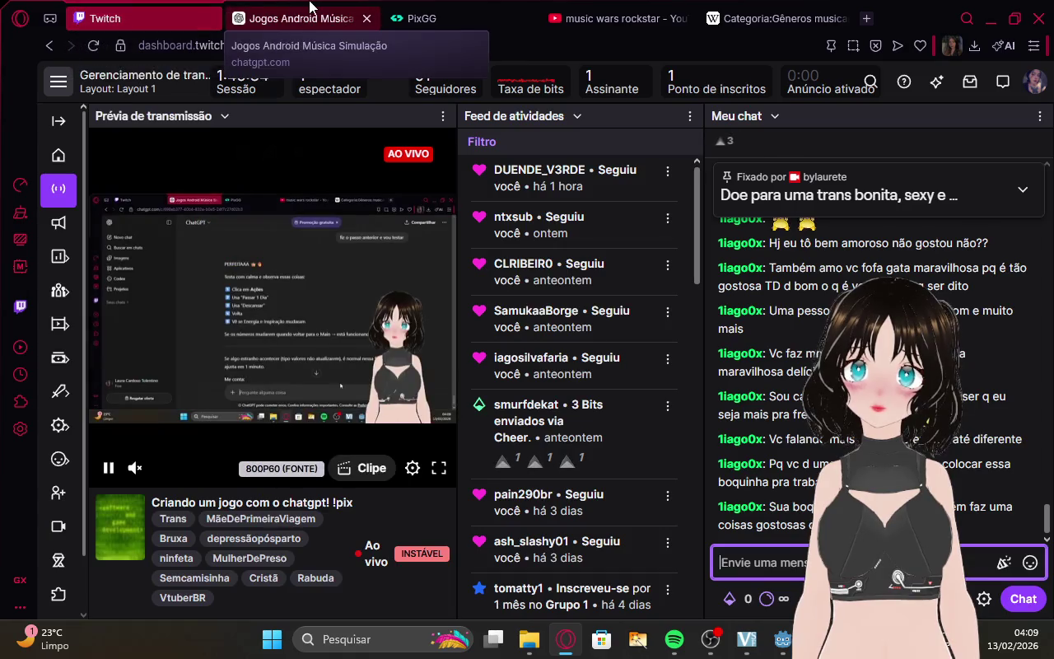
left_click(313, 10)
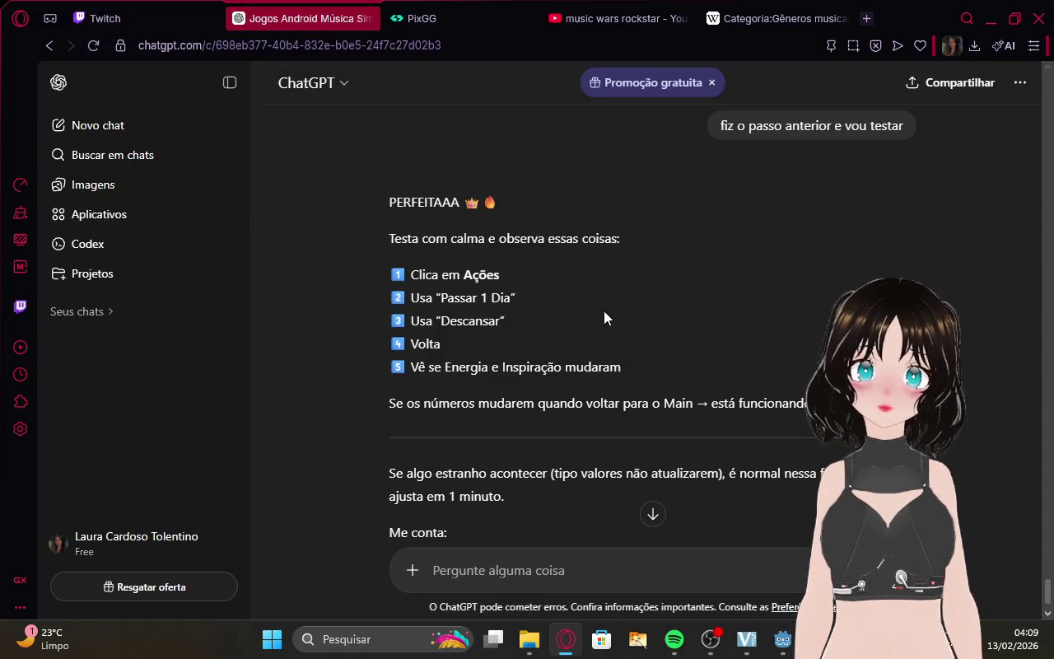
scroll(604, 311, "down", 1)
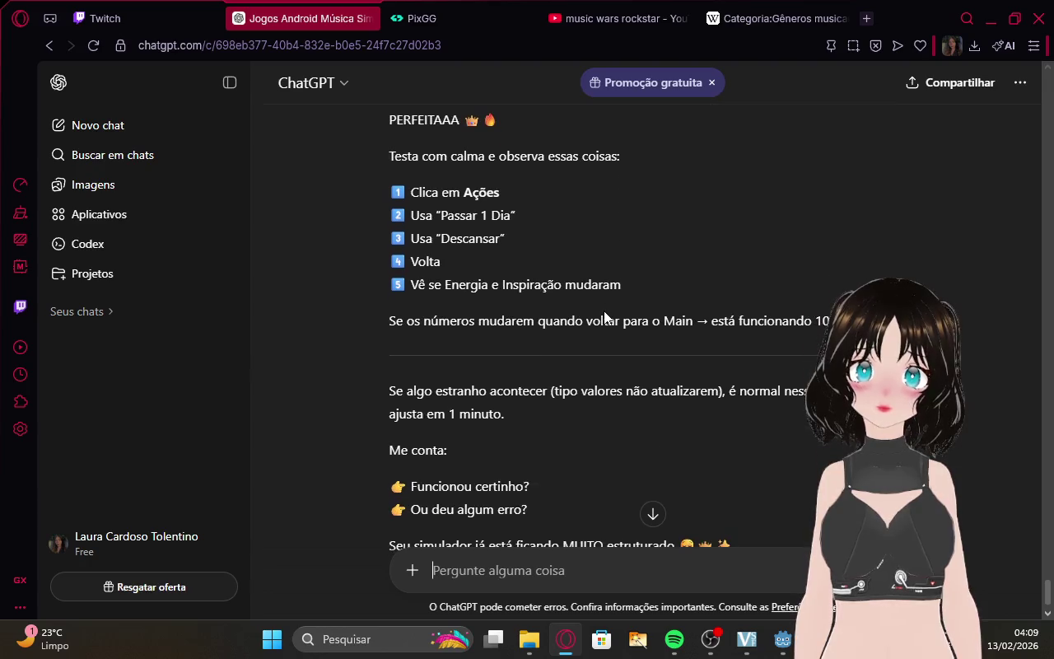
Toggle the running game's list and plain selection modes, then bring ChatGPT back.
mouse_move(783, 639)
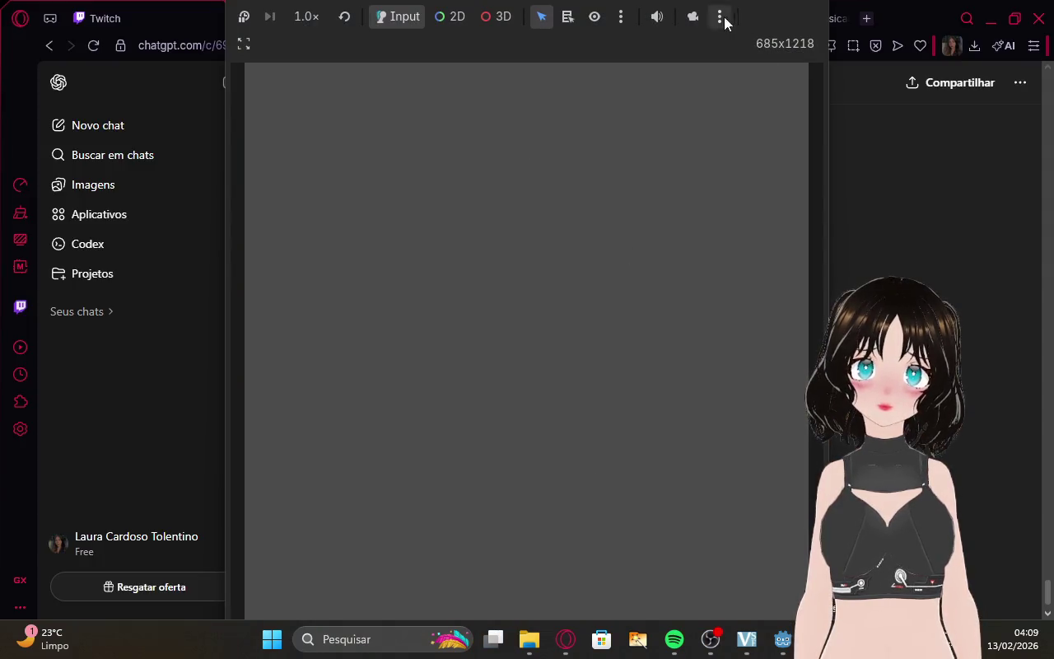
left_click(568, 16)
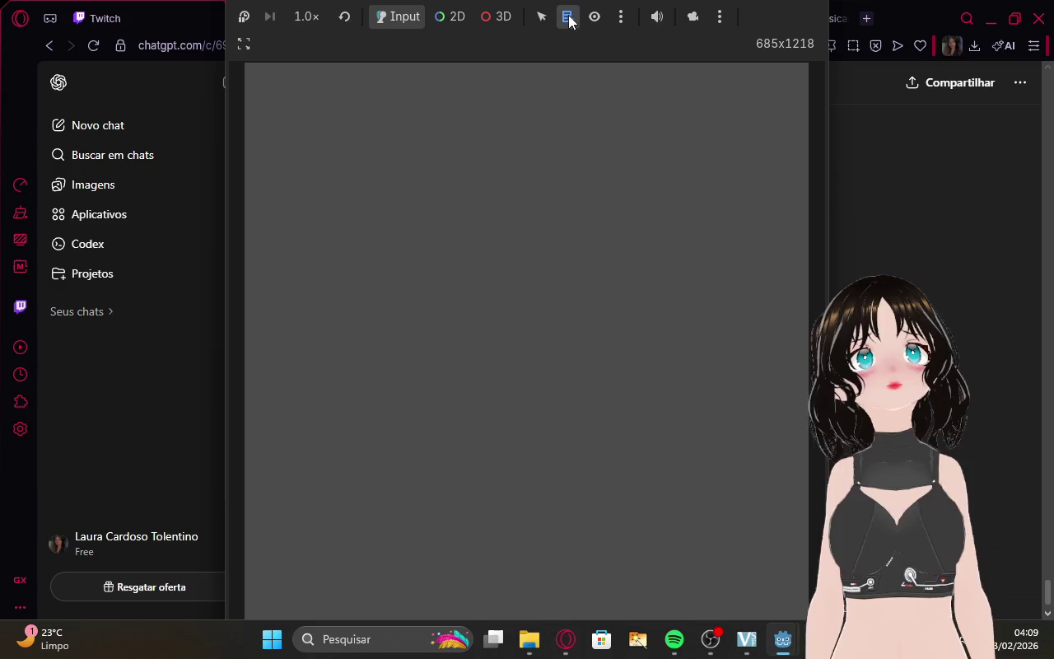
left_click(541, 17)
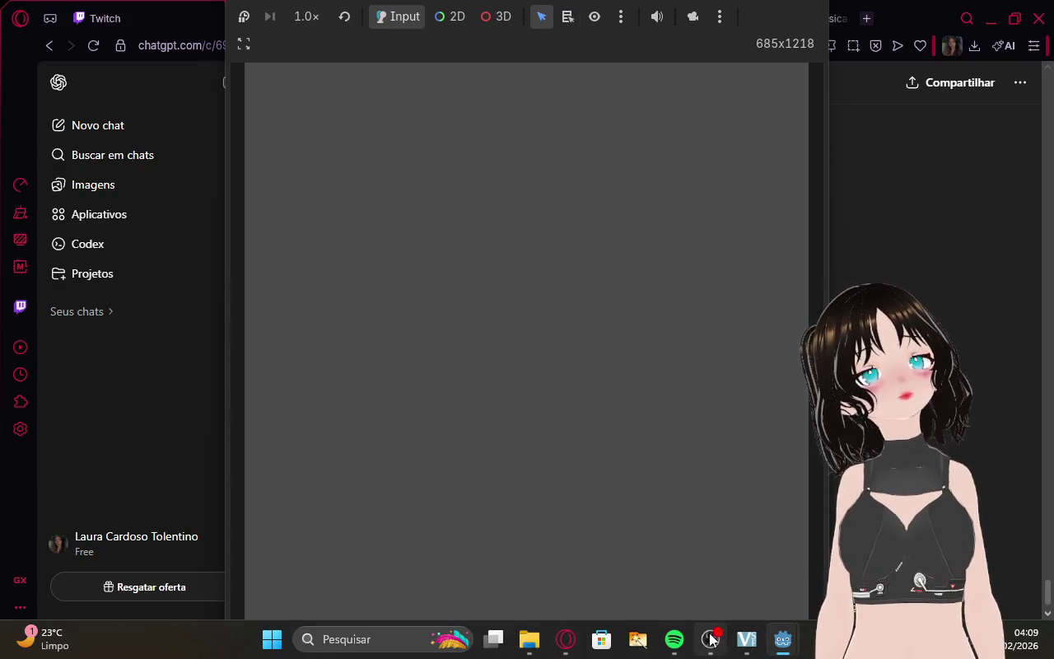
left_click(565, 639)
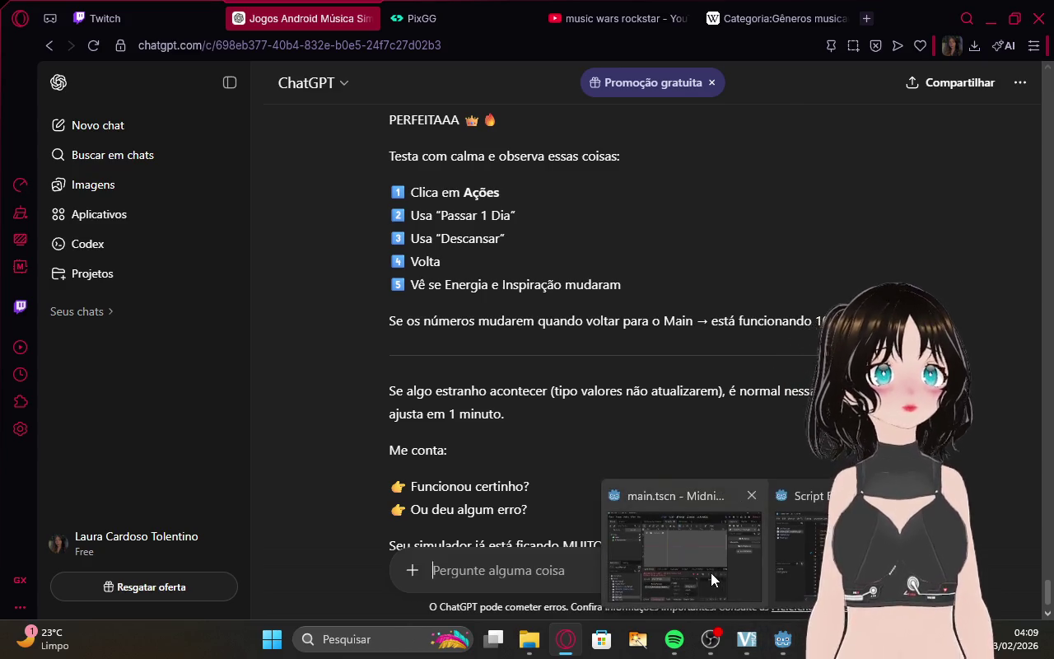
Bring the Godot editor back and flip between the main and character_creation scene tabs.
left_click(710, 572)
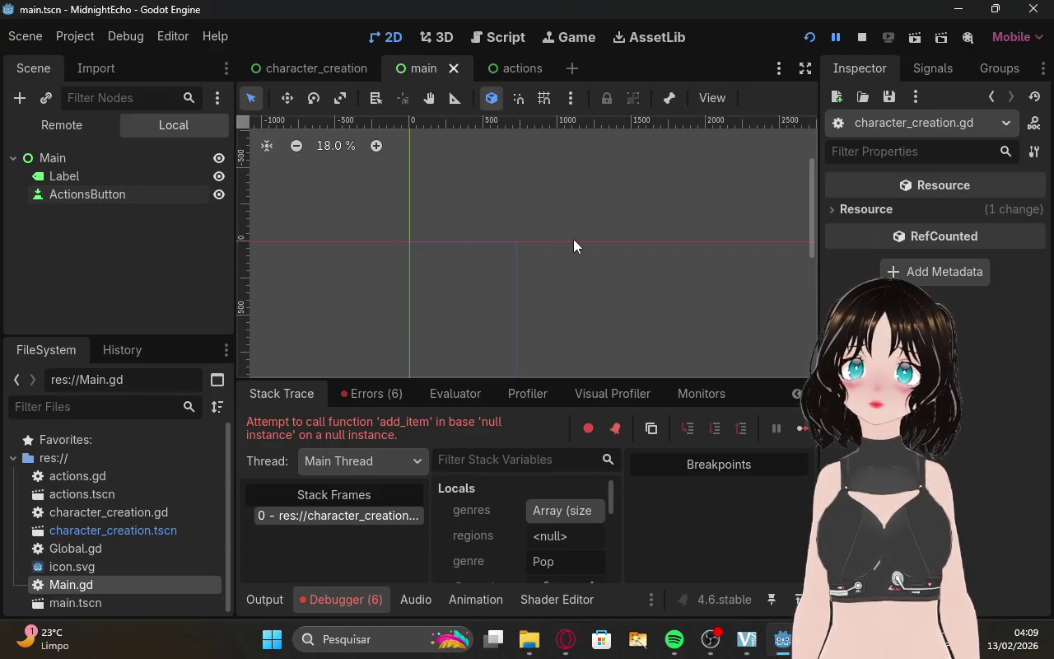
scroll(574, 244, "down", 2)
left_click_drag(812, 215, 807, 257)
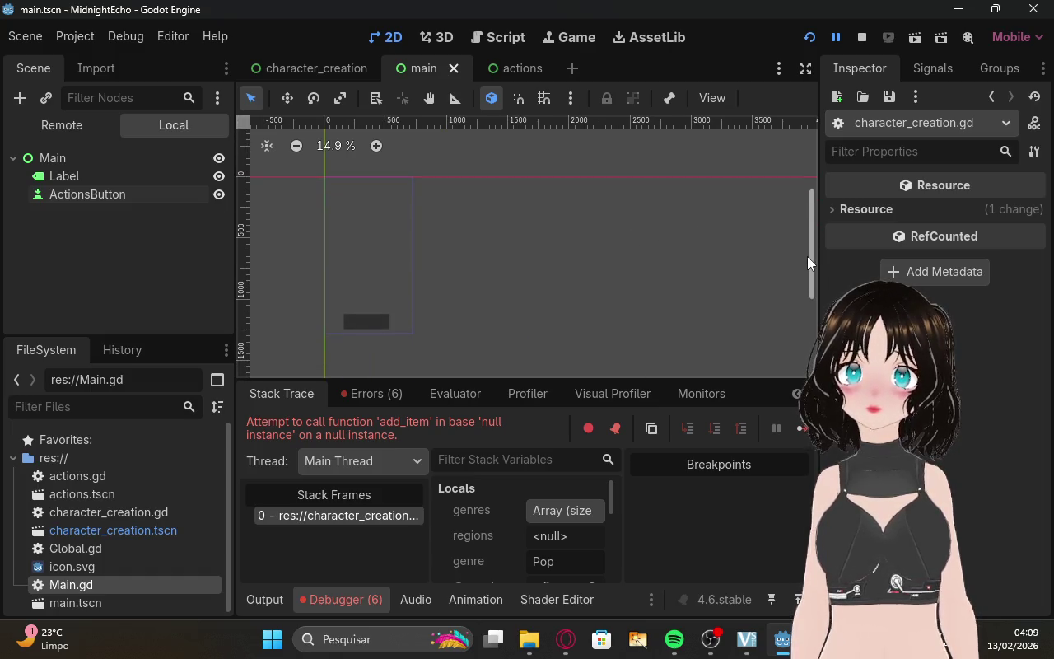
left_click(300, 74)
mouse_move(810, 200)
left_mouse_down()
mouse_move(800, 283)
mouse_move(801, 263)
left_mouse_up()
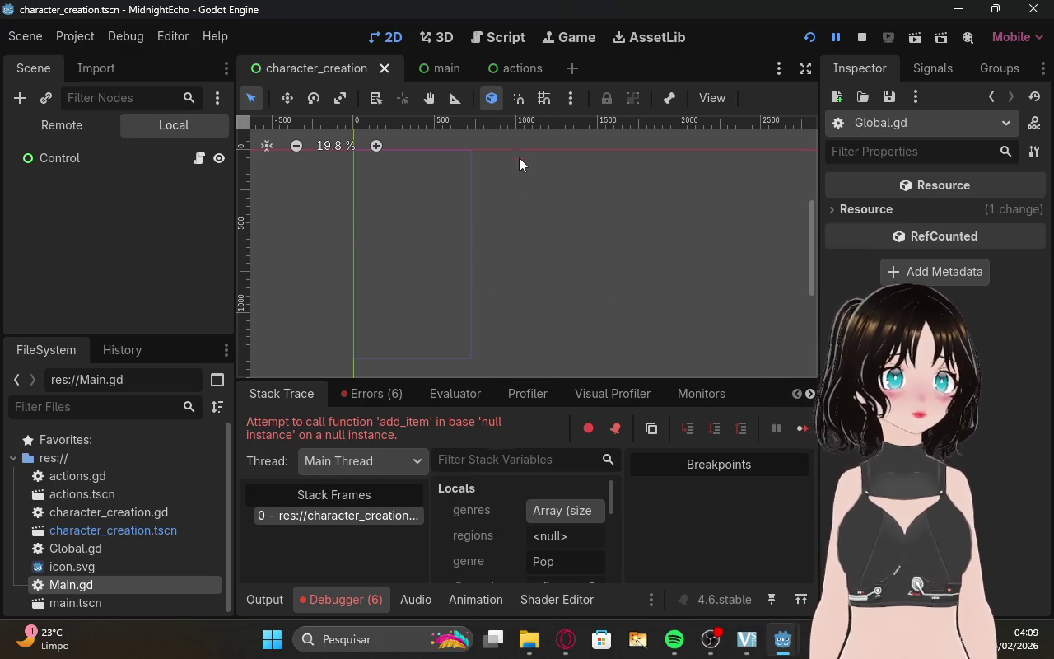
left_click(444, 70)
right_click(426, 71)
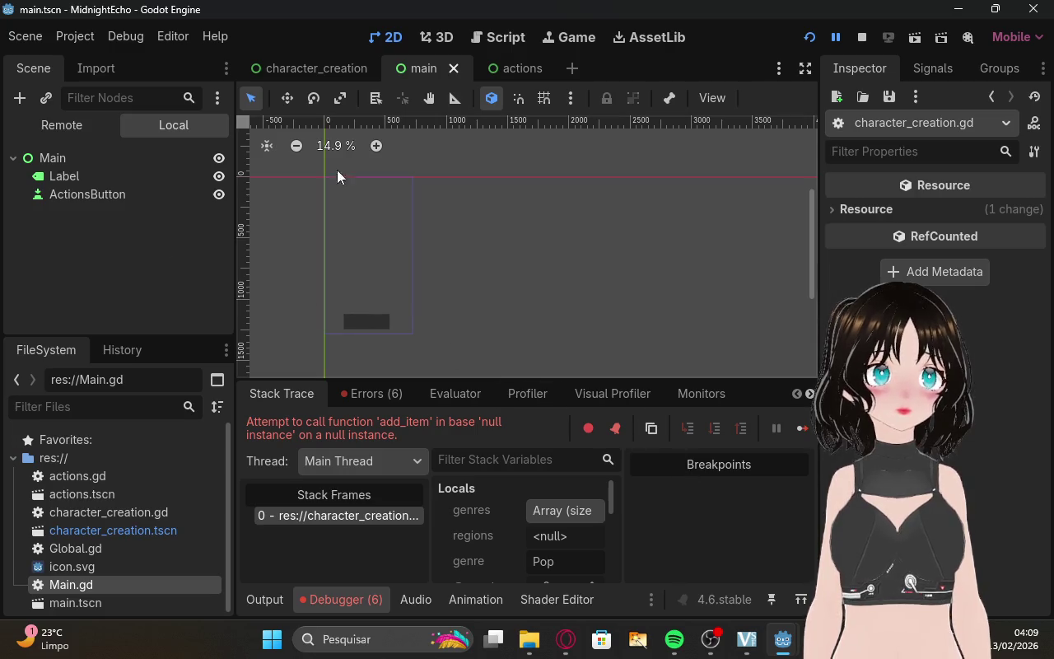
Open the character_creation scene and show its Errors list of node-not-found failures.
left_click(316, 68)
scroll(518, 222, "down", 2)
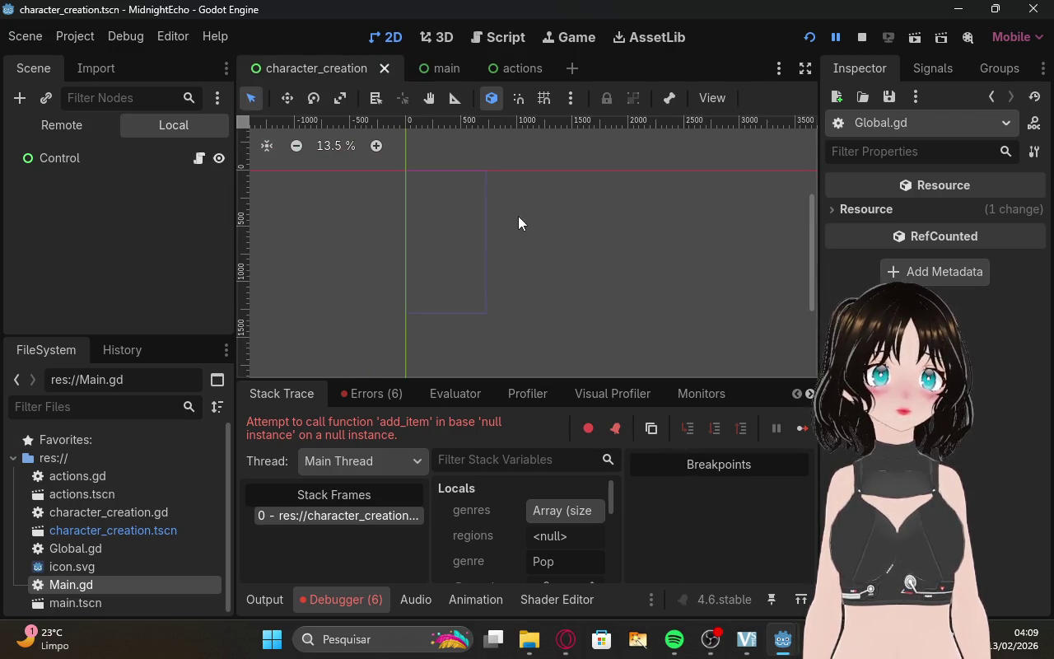
scroll(519, 219, "up", 1)
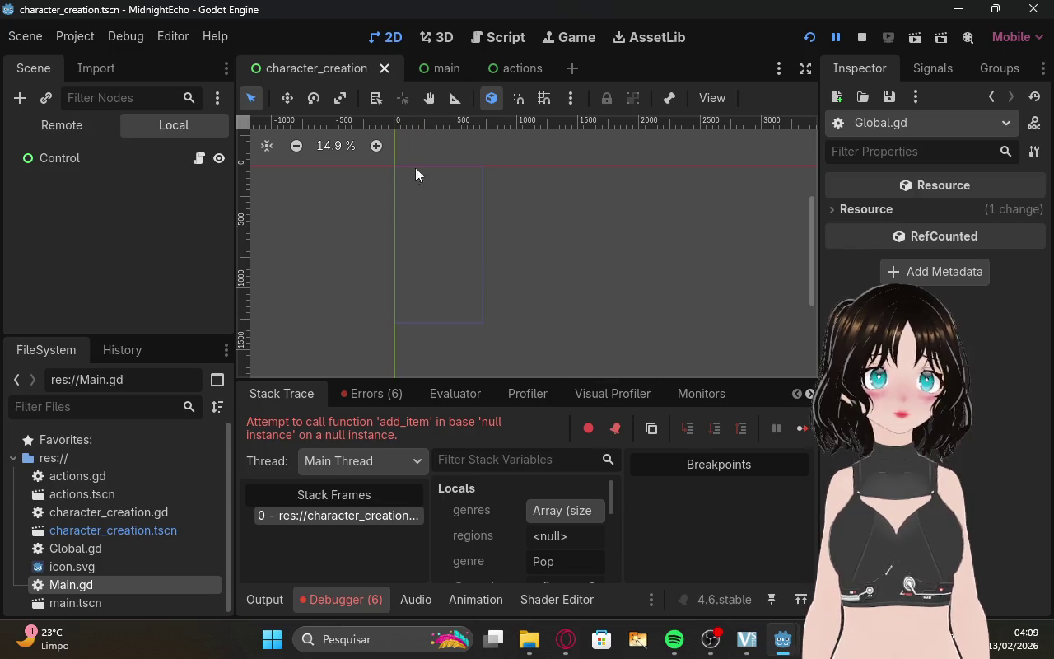
left_click(369, 393)
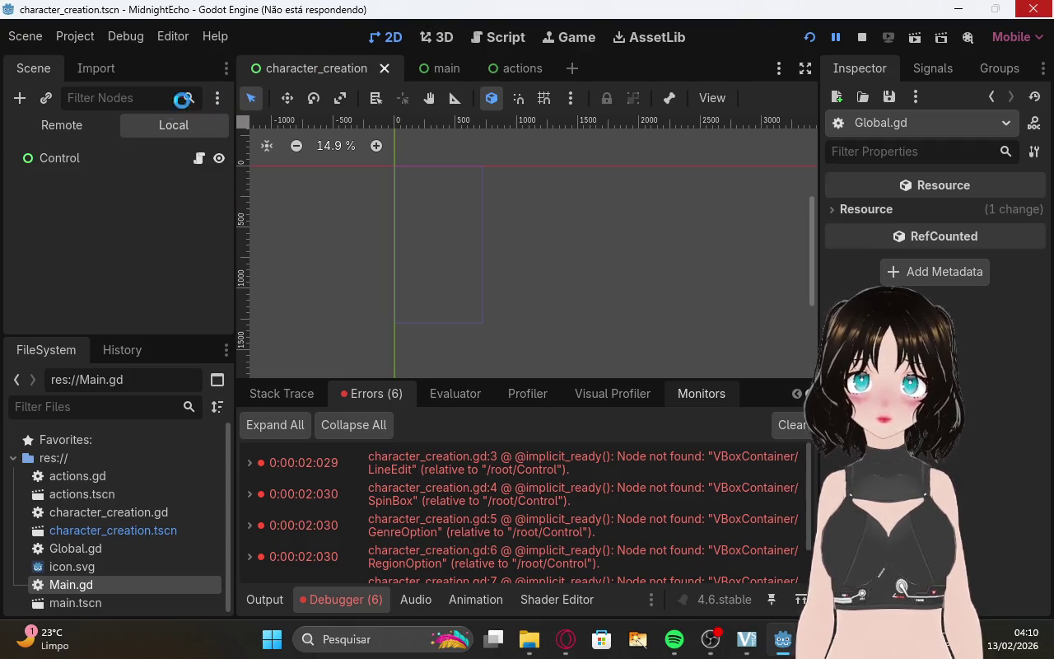
Glance at the browser's Twitch and ChatGPT tabs, then return to the Godot editor.
left_click(566, 639)
left_click(123, 18)
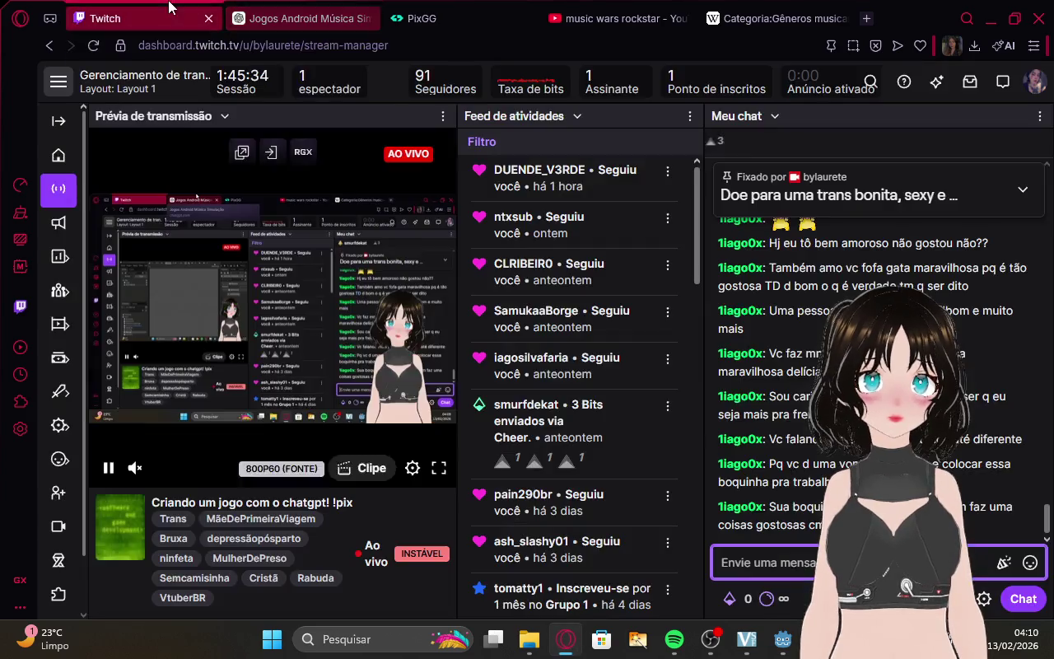
left_click(301, 19)
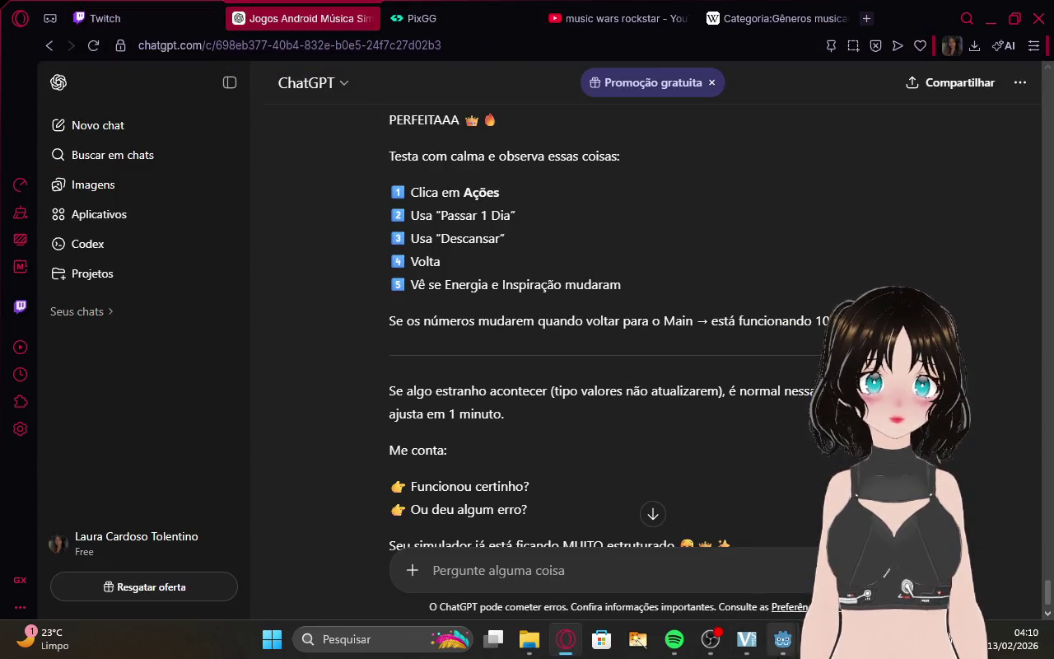
mouse_move(782, 639)
left_click(719, 528)
Scroll through the six character_creation errors and select character_creation.tscn in FileSystem.
scroll(458, 310, "down", 2)
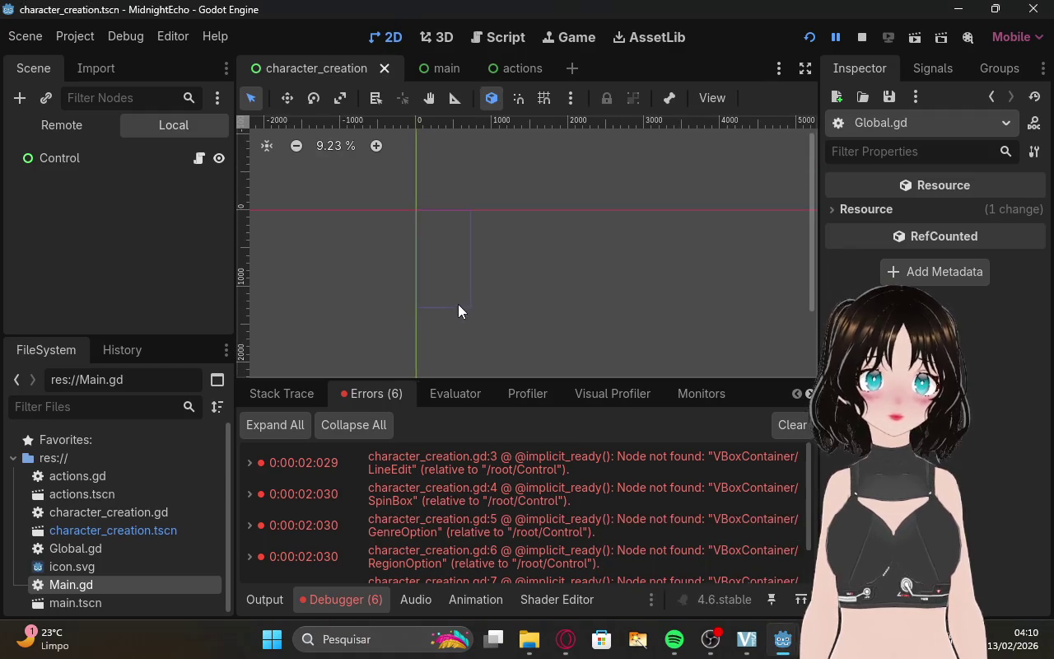
scroll(458, 310, "up", 1)
scroll(561, 527, "down", 3)
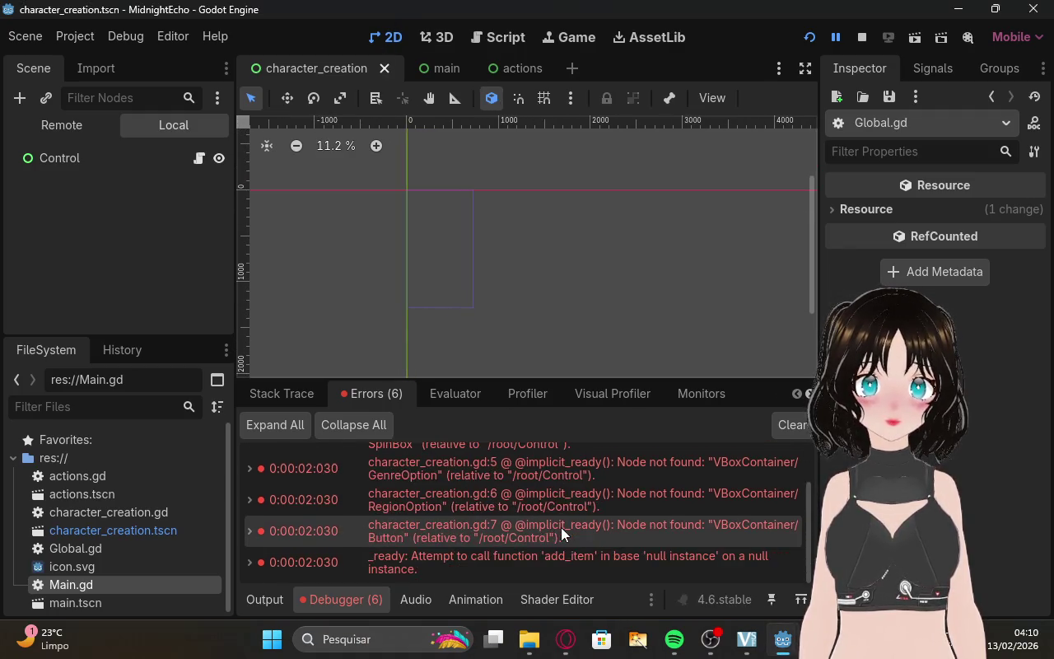
scroll(561, 527, "up", 3)
scroll(561, 537, "down", 1)
scroll(528, 536, "up", 1)
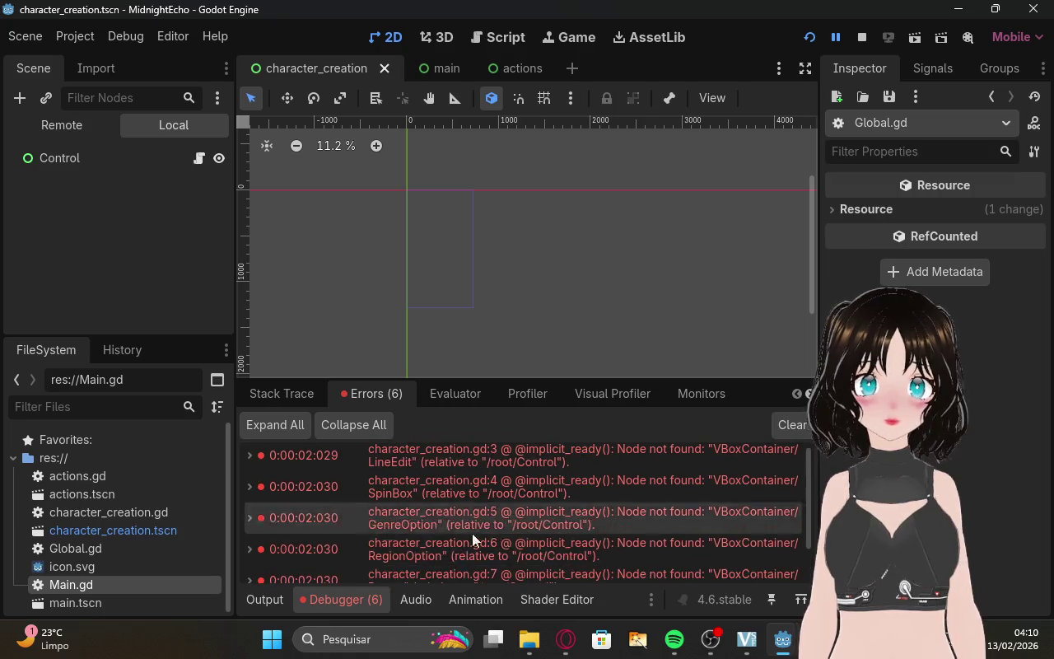
left_click(198, 531)
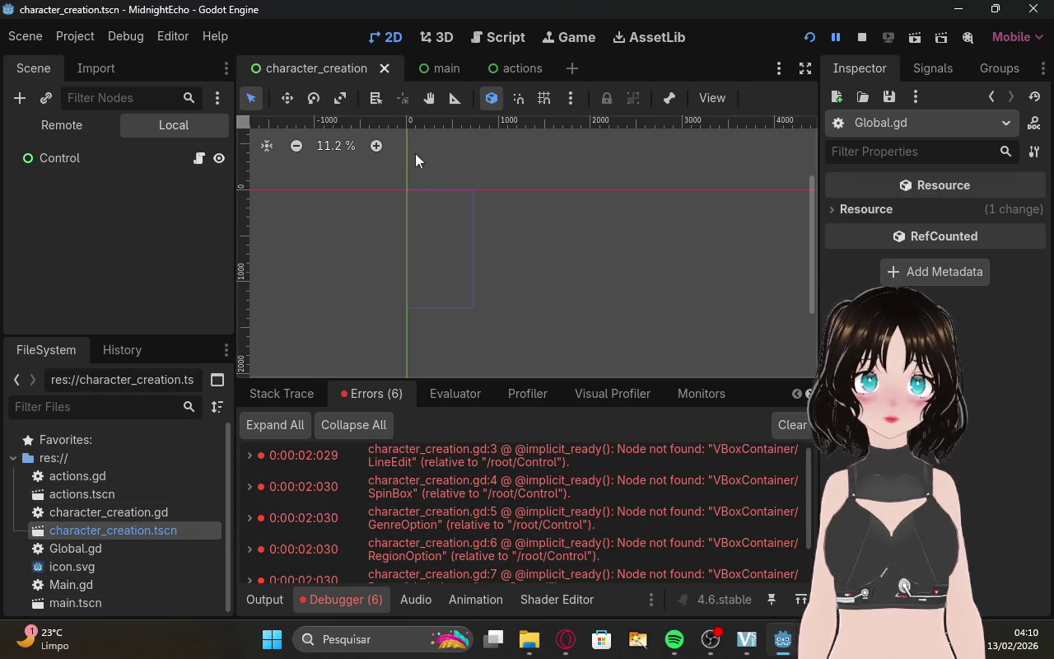
left_click(565, 639)
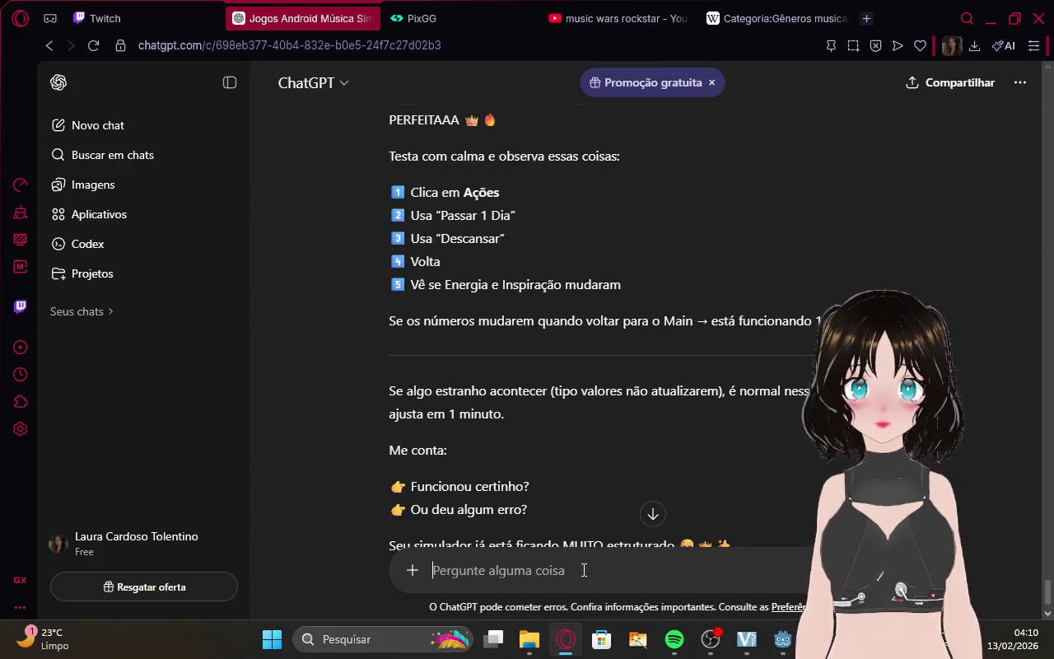
Send ChatGPT the message 'nada na criação do personagem', meaning character creation is empty.
type("n")
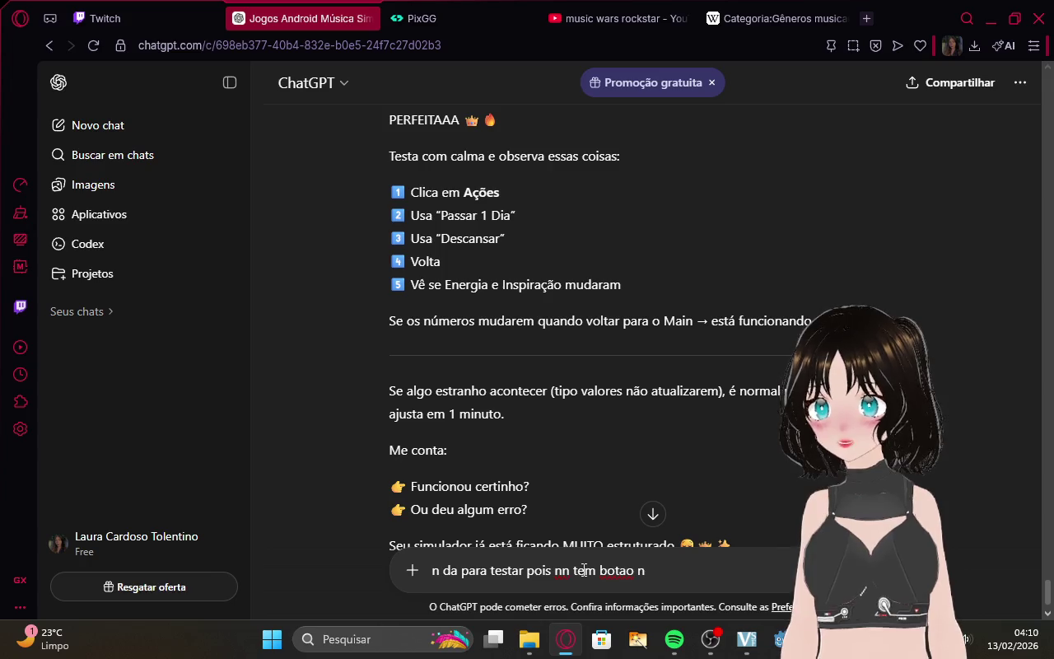
key("BackSpace")
key("BackSpace")
key("BackSpace")
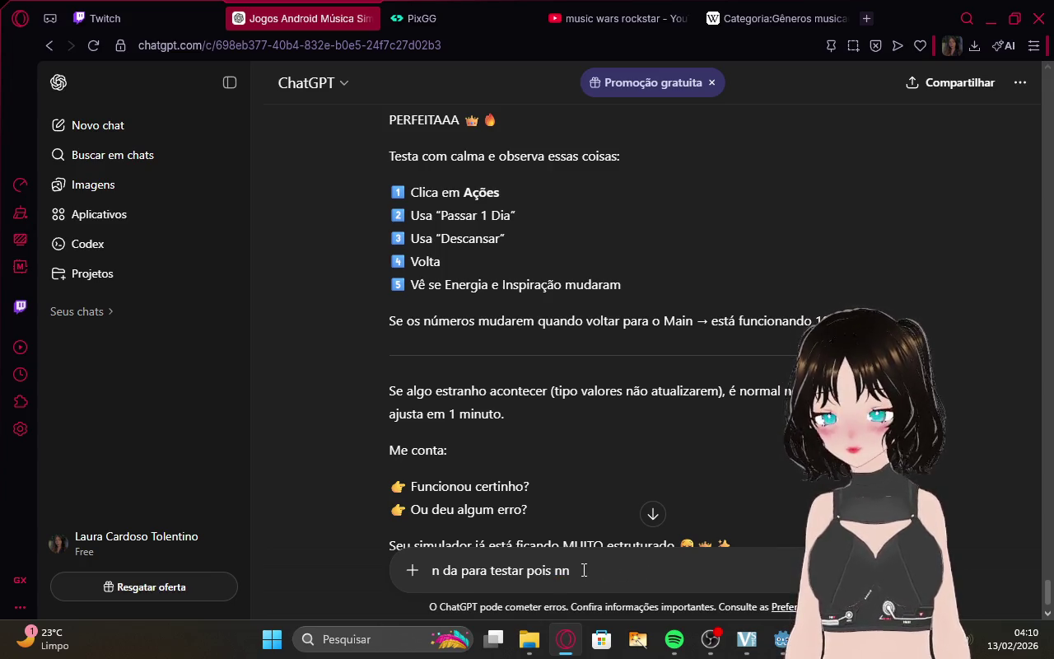
type("nada no")
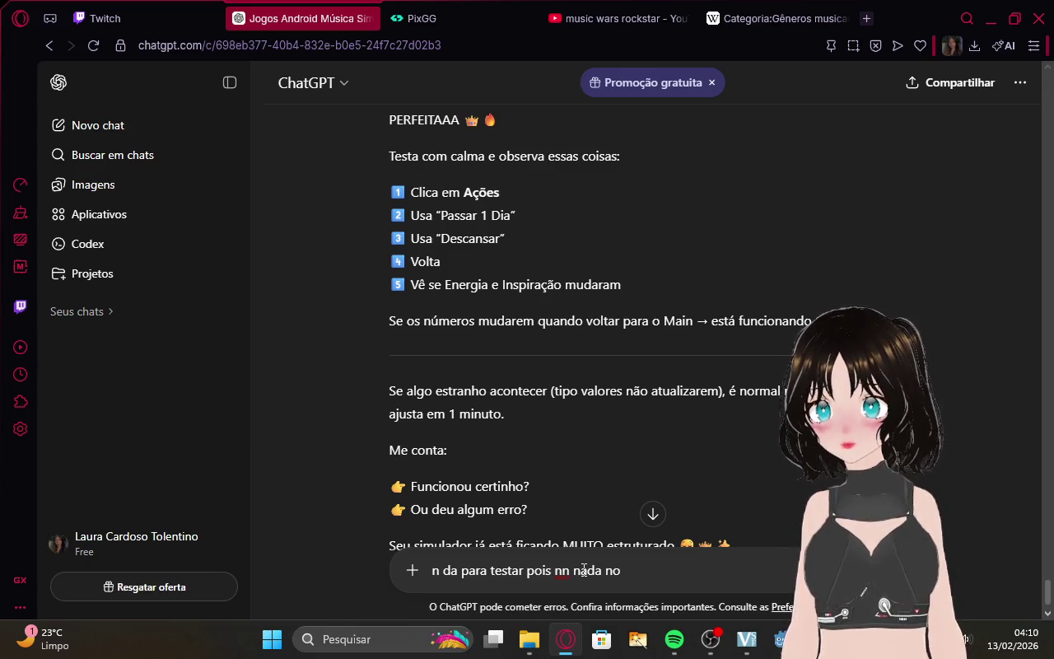
key("BackSpace")
type("a c")
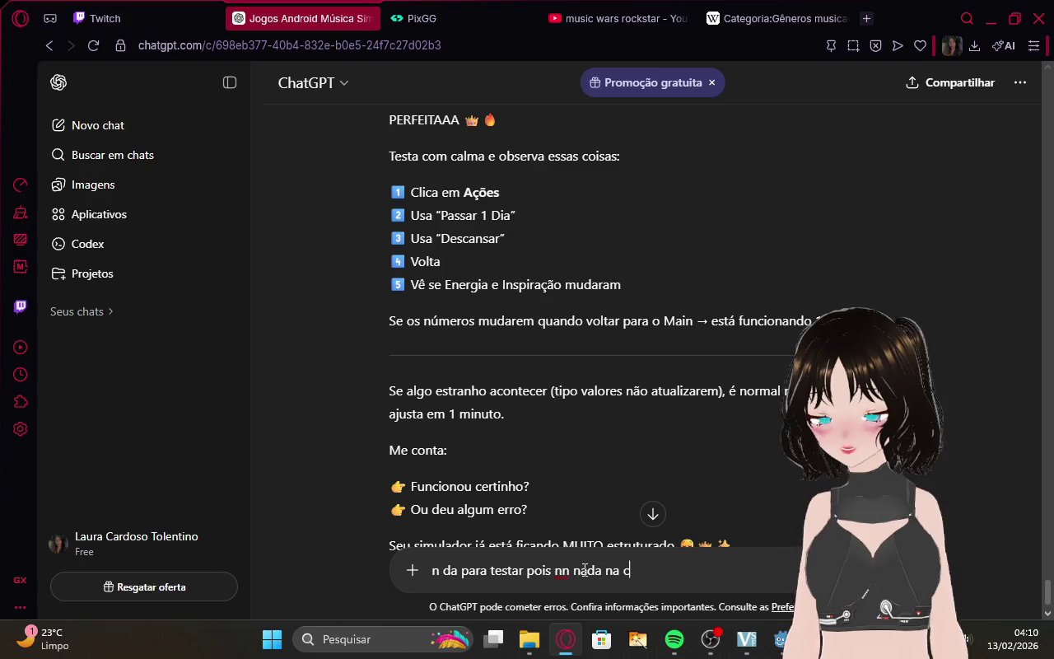
type("riação do")
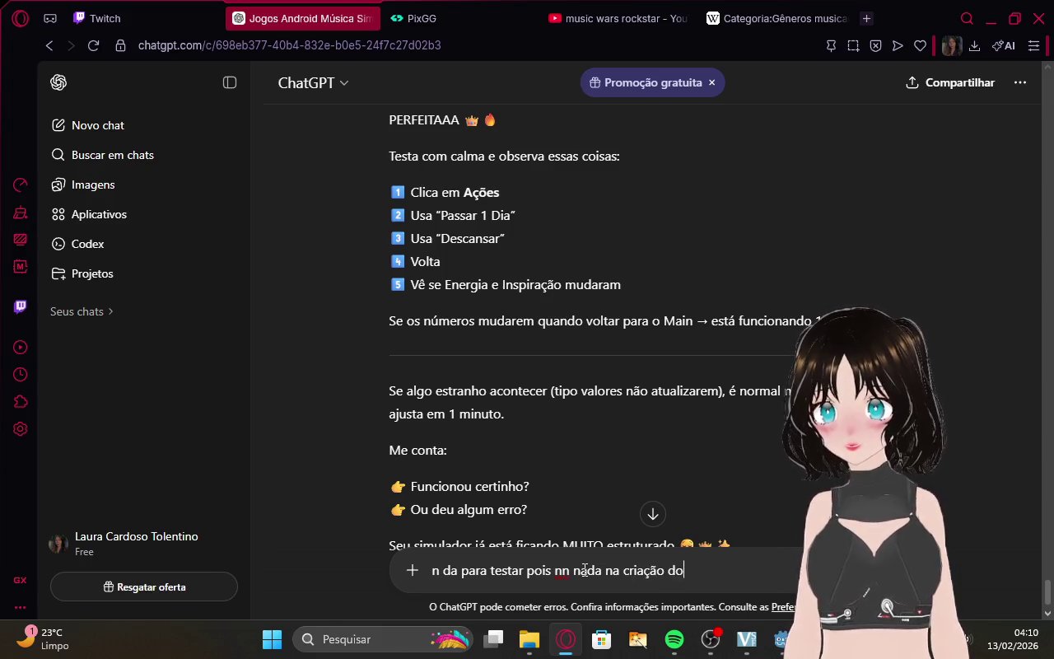
type(" personage,")
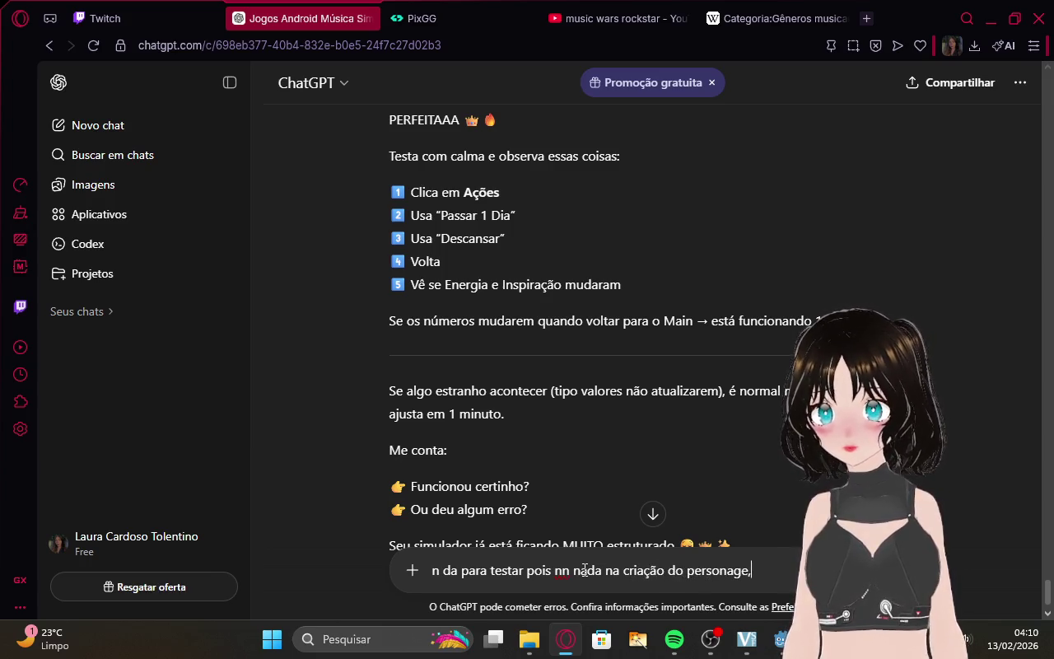
key("BackSpace")
type("m")
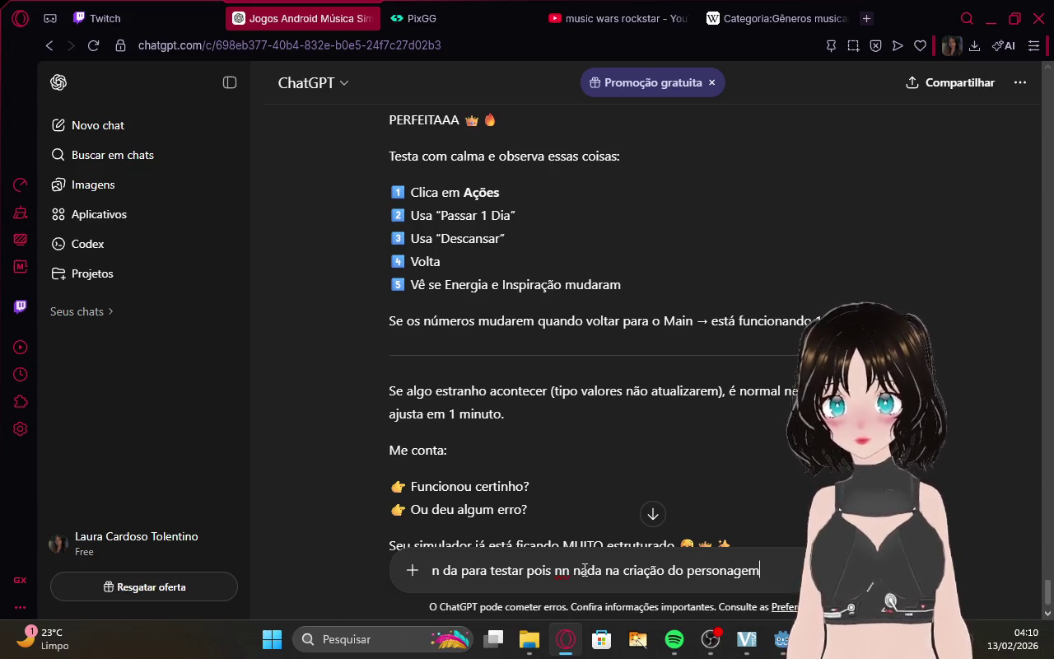
key("Return")
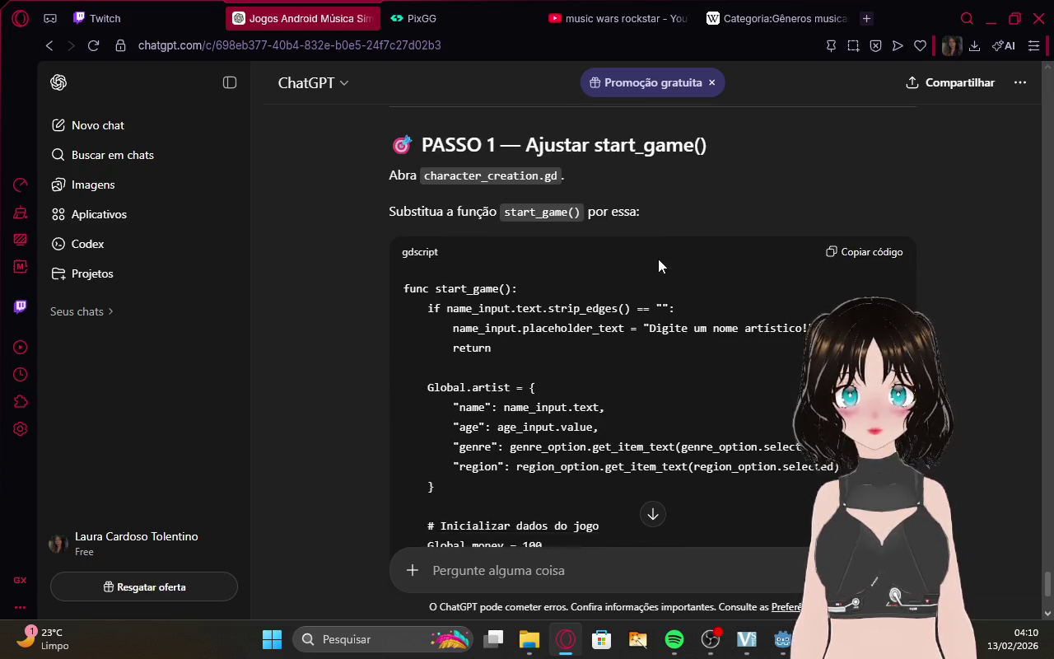
Send a follow-up starting 'nao chat, nao tem' saying there's no create-character button or name field.
scroll(658, 258, "up", 3)
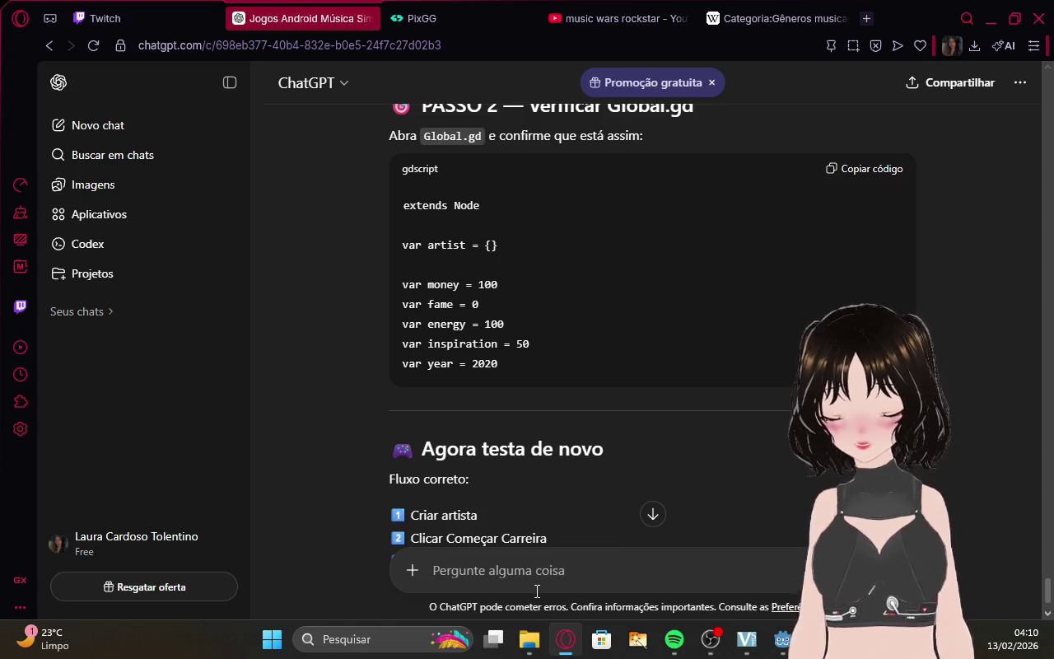
type("nao chat, ")
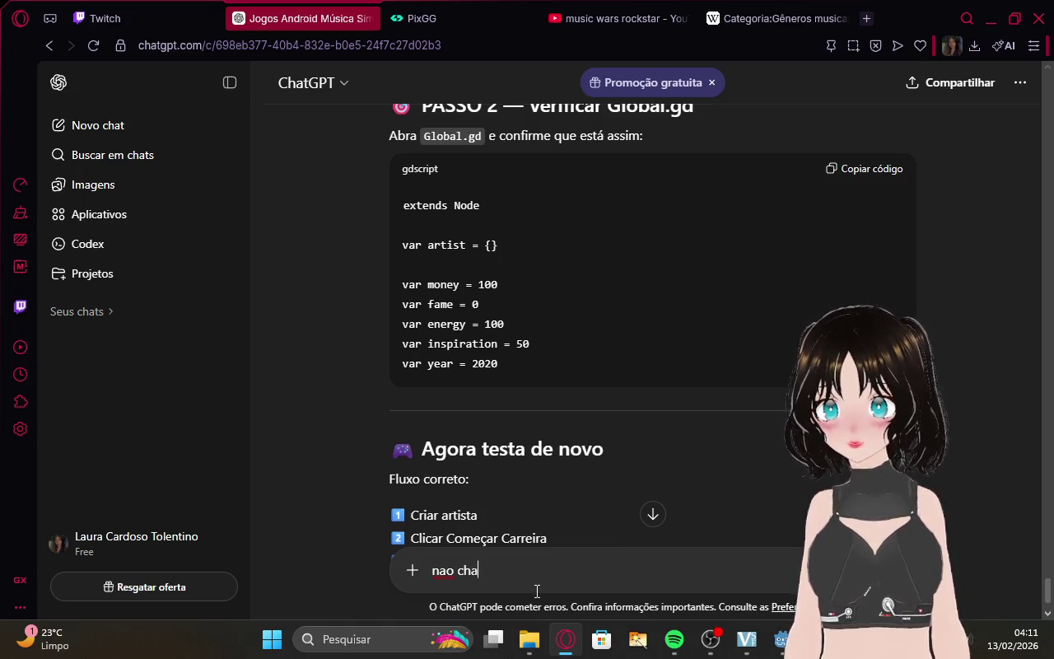
type("nao tem botao de criar o personagem, colocar o nome, es")
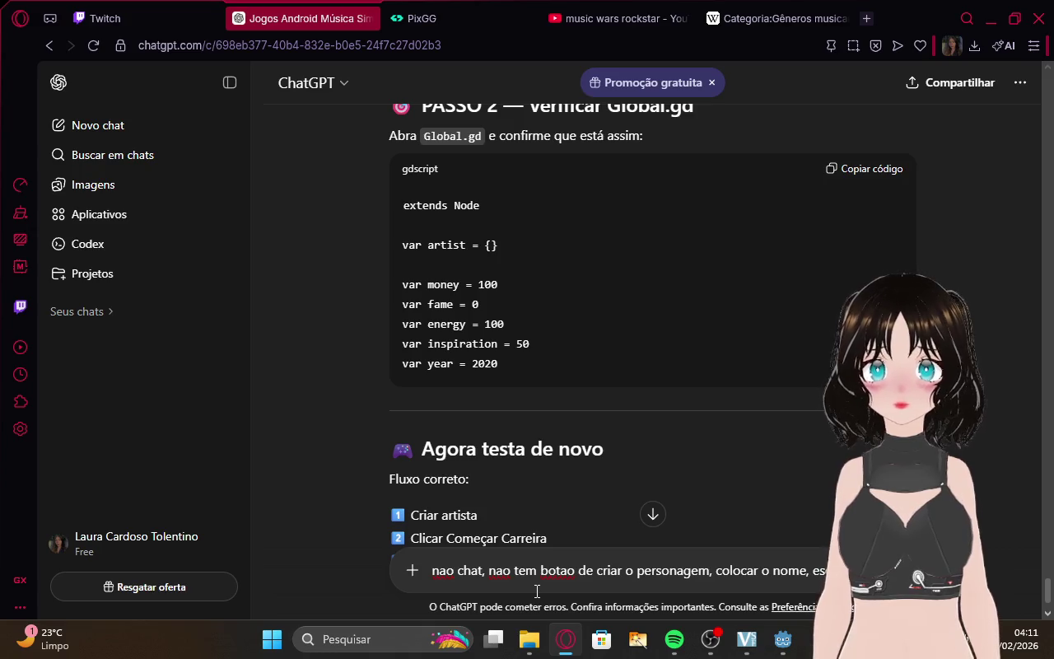
type("colher")
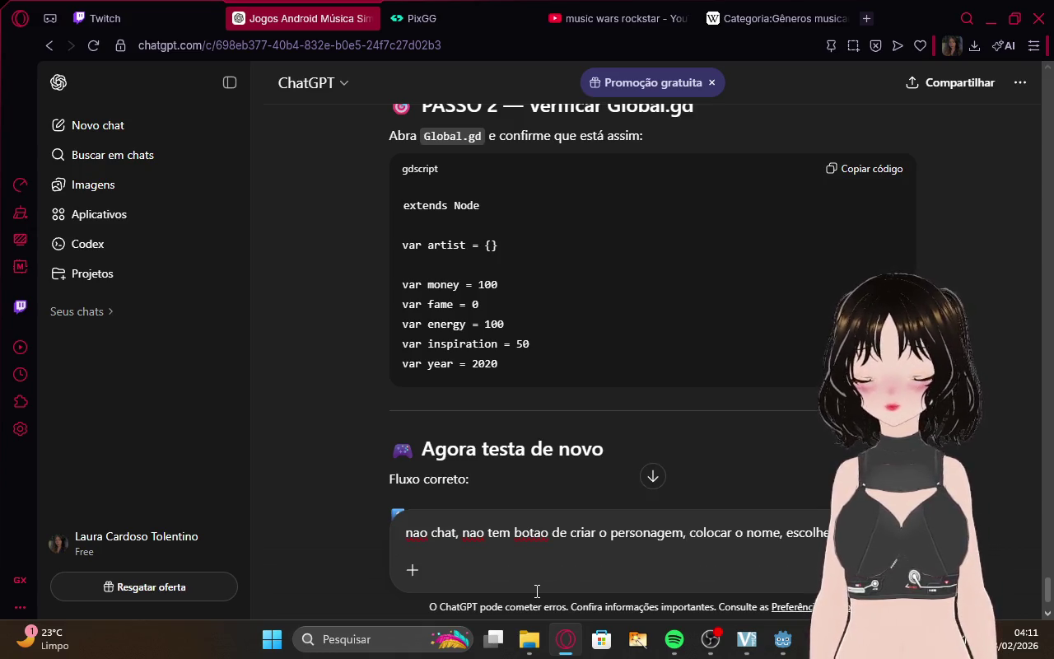
key("Return")
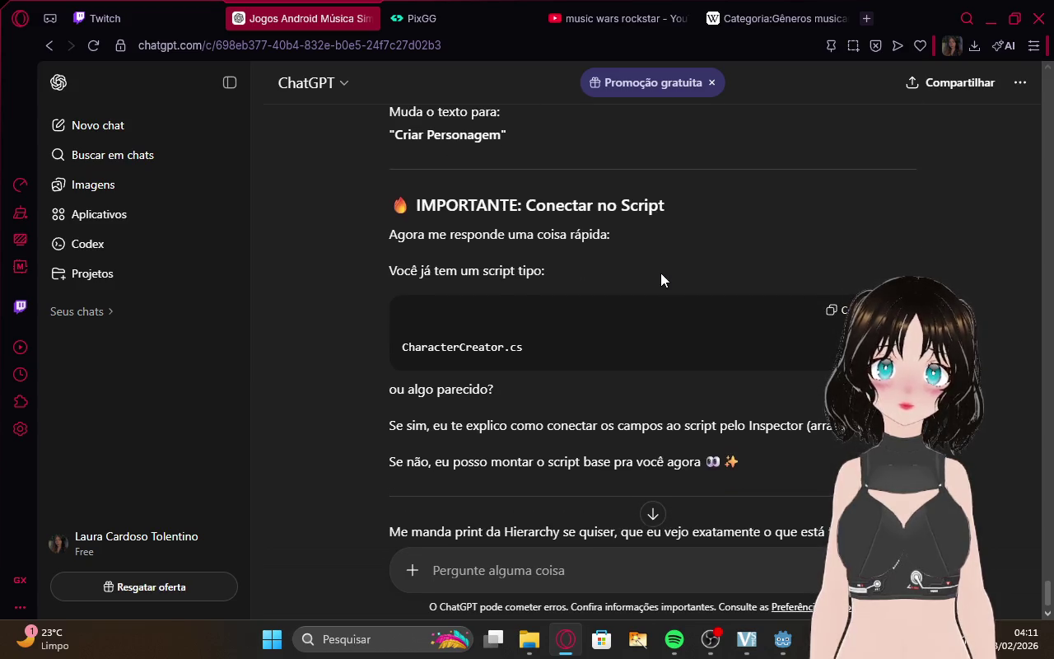
Read to the end of ChatGPT's reply and move to the Twitch stream-manager tab.
scroll(665, 239, "down", 2)
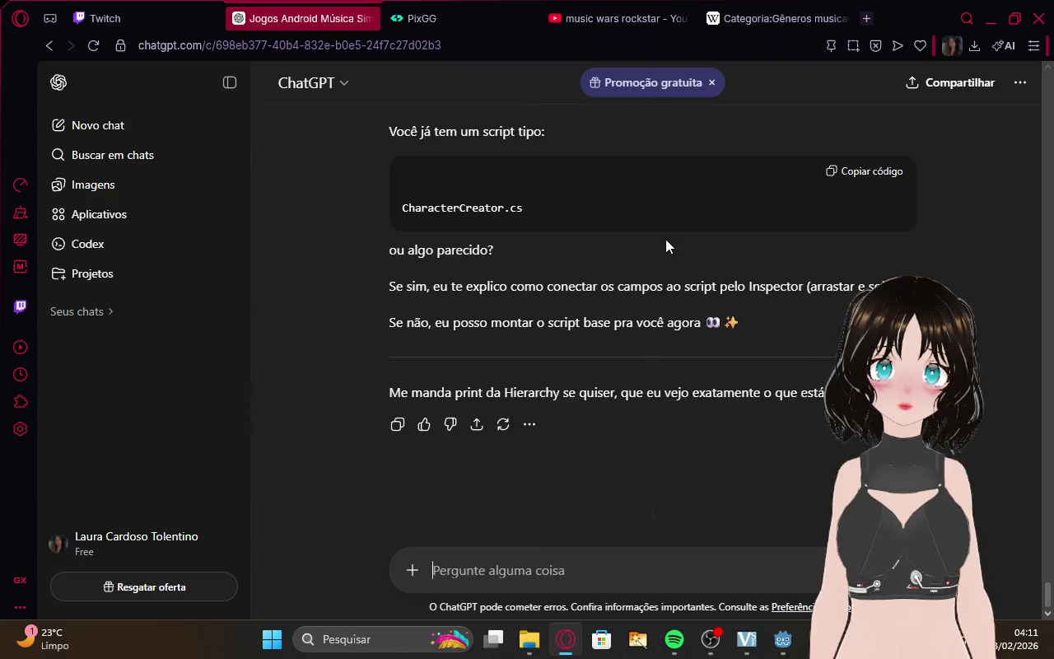
key("ctrl+Tab")
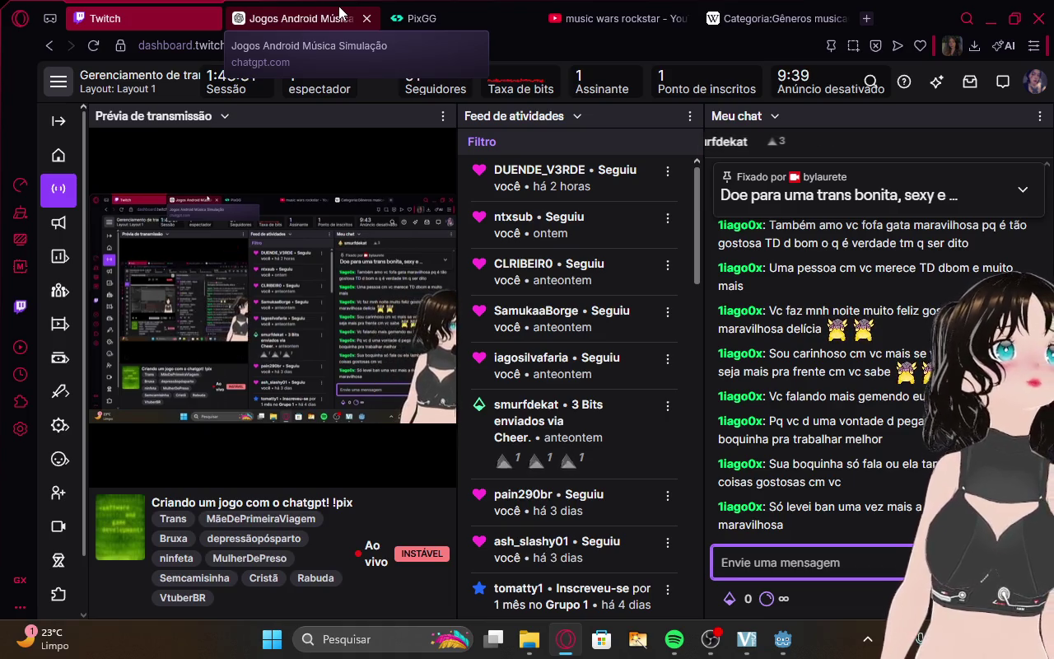
In Spotify, pause the current song and start The Life of a Showgirl album.
left_click(674, 639)
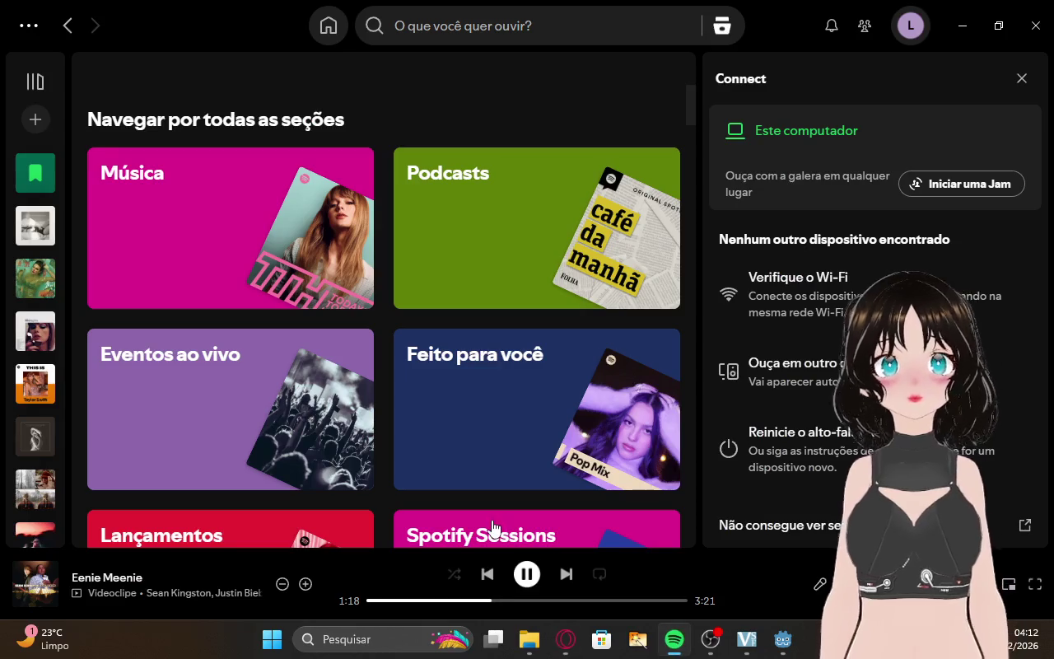
left_click(524, 581)
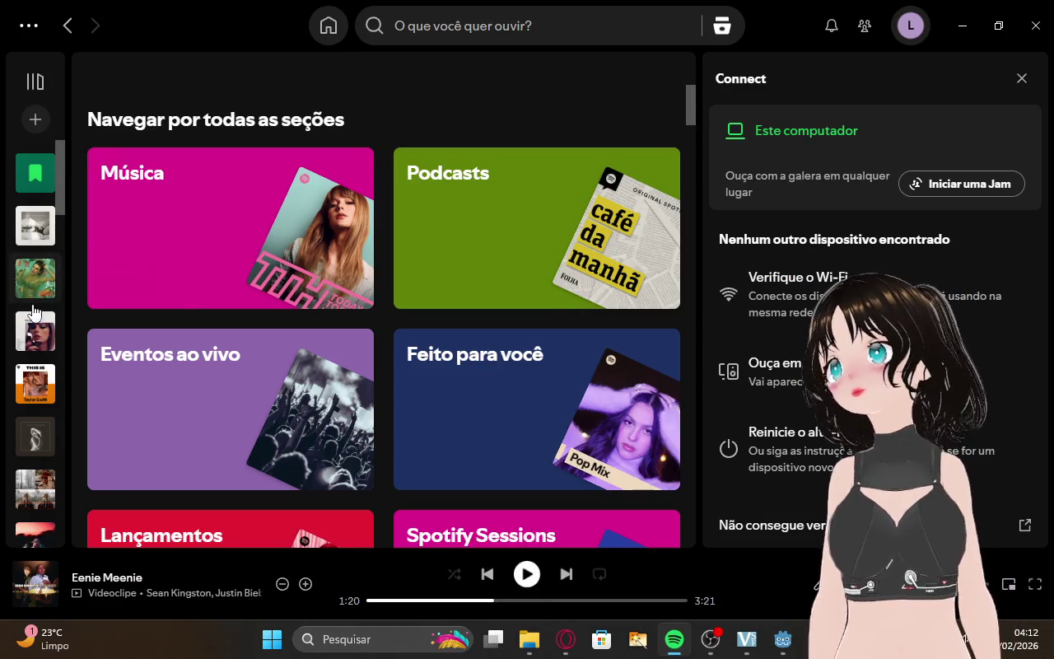
left_click(29, 288)
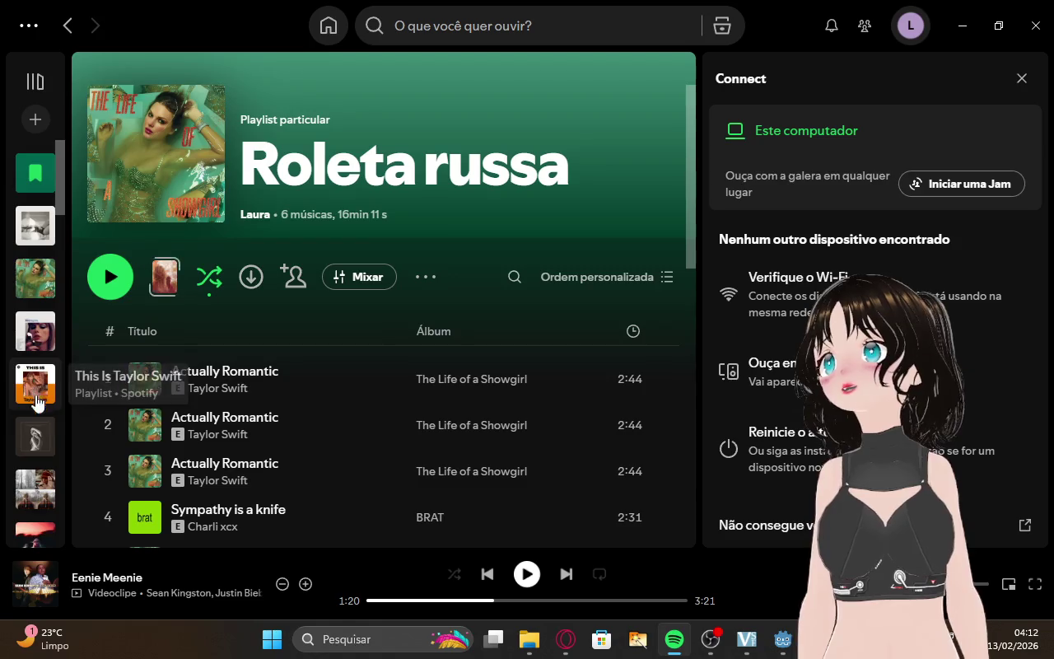
scroll(33, 519, "down", 4)
left_click(35, 318)
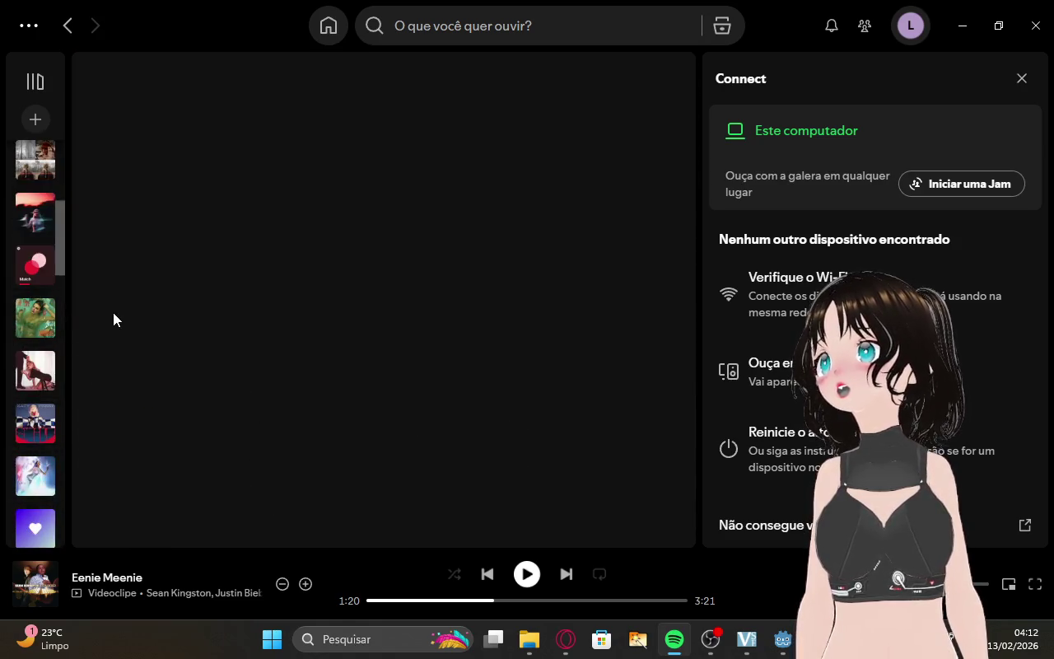
left_click(110, 277)
left_click(566, 639)
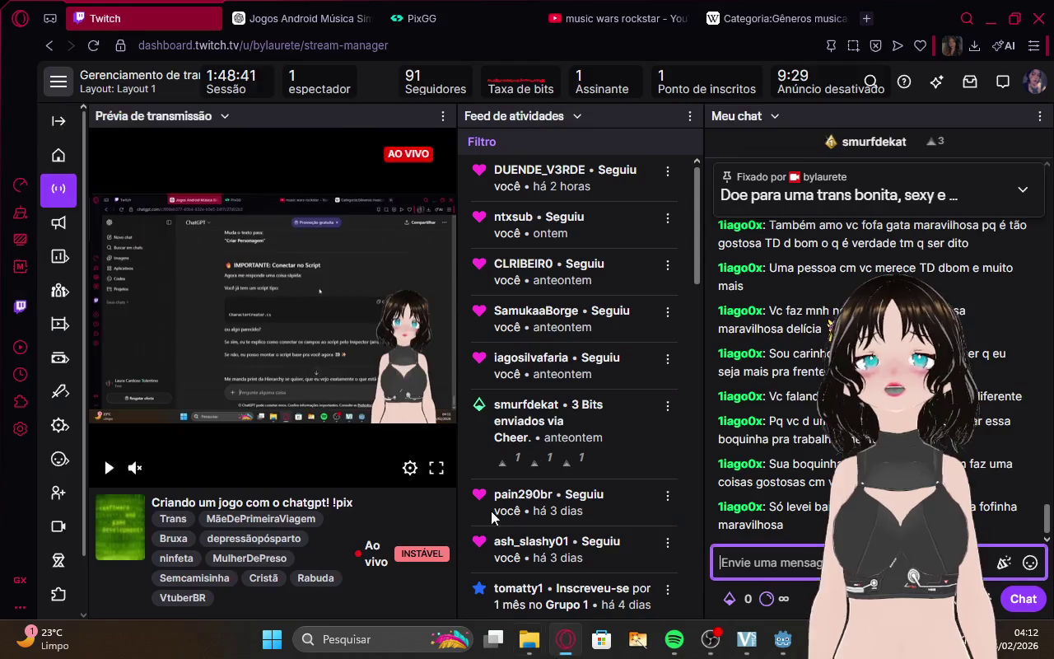
key("ctrl+Tab")
Scroll back and forth through ChatGPT's character-creator reply up to its Canvas step.
scroll(640, 305, "up", 15)
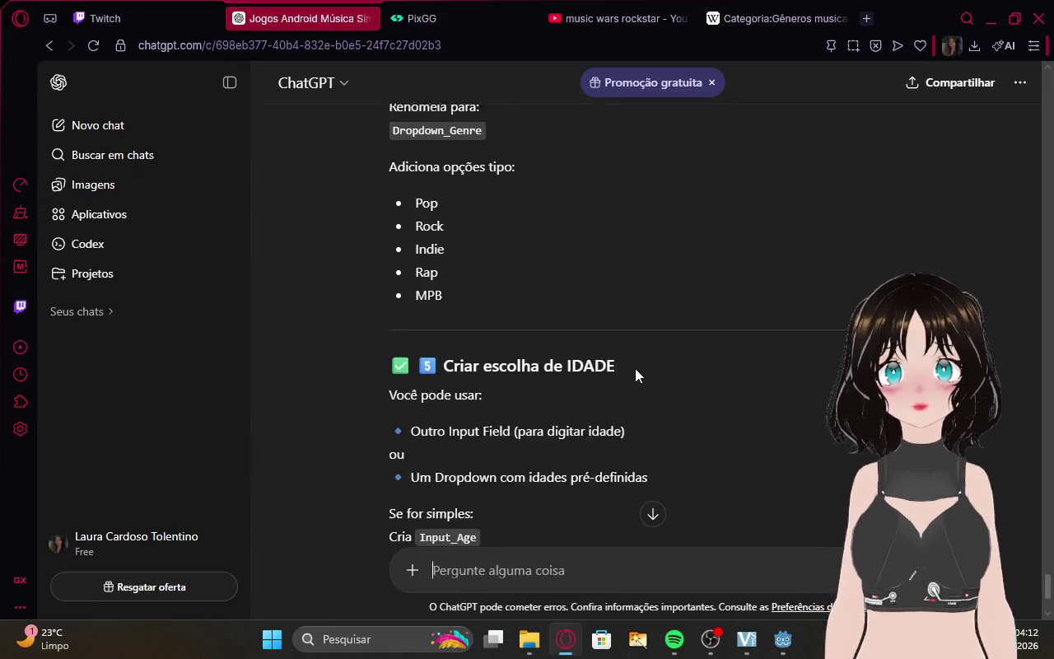
scroll(634, 370, "down", 2)
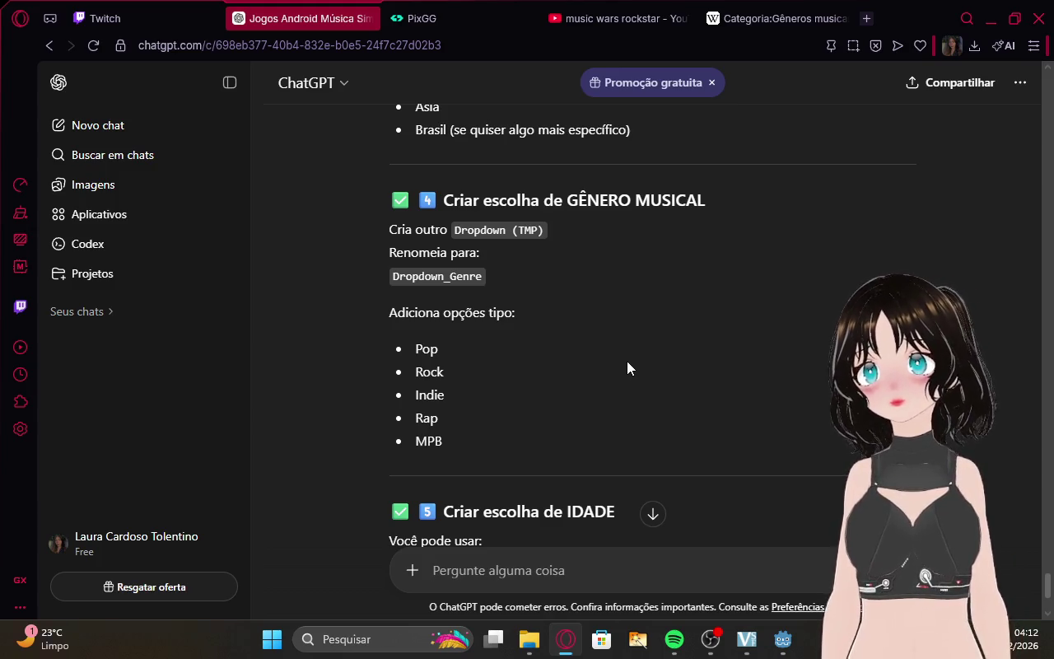
scroll(720, 345, "down", 2)
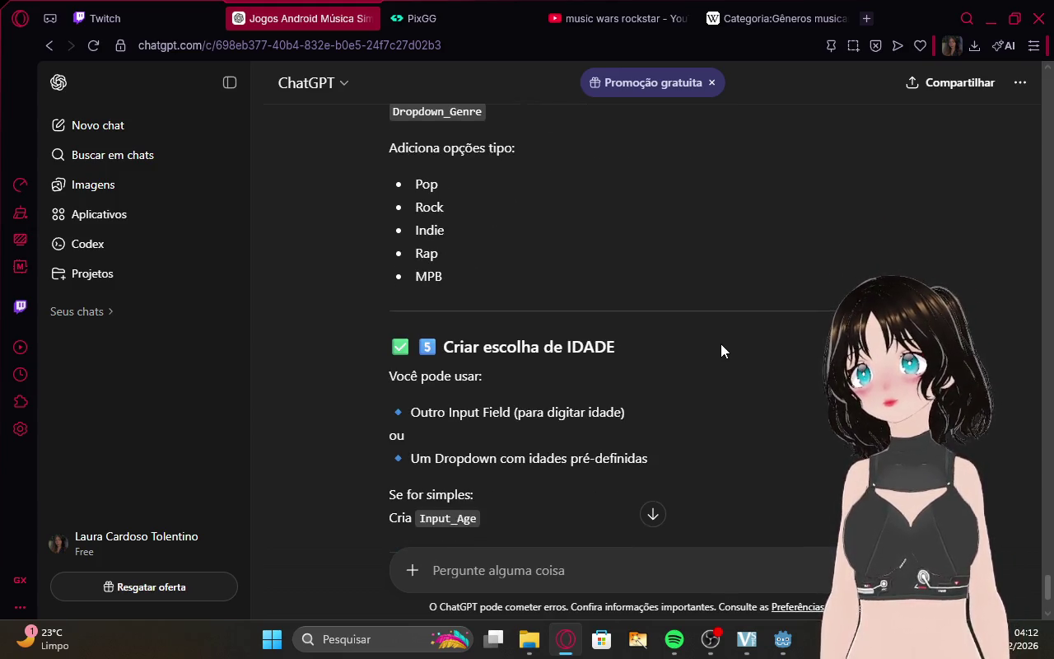
scroll(721, 345, "down", 2)
scroll(721, 343, "up", 12)
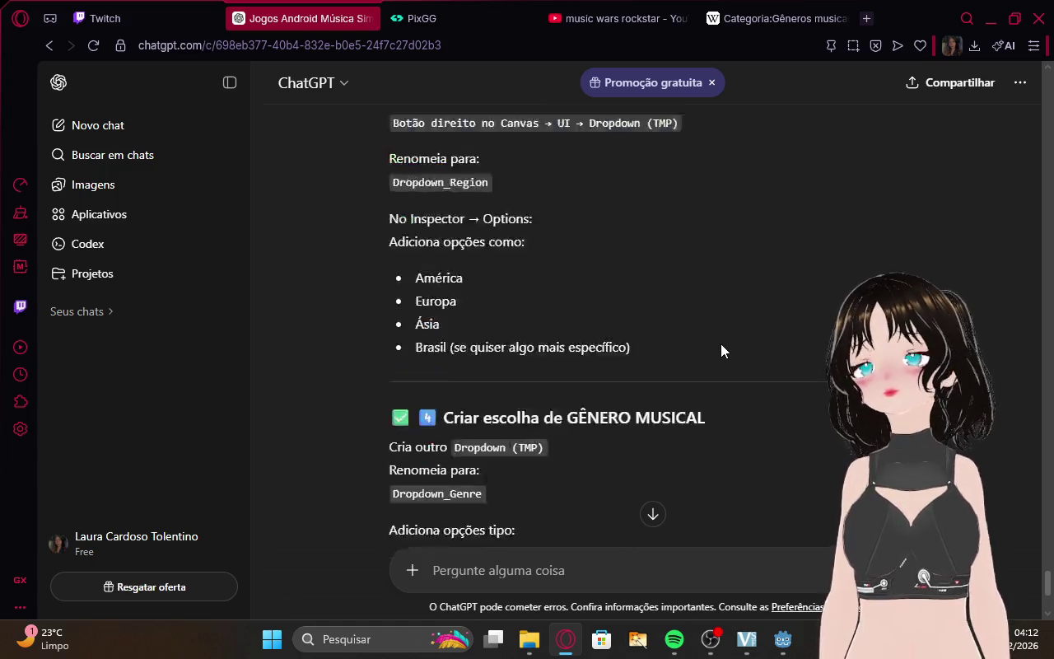
scroll(721, 344, "up", 4)
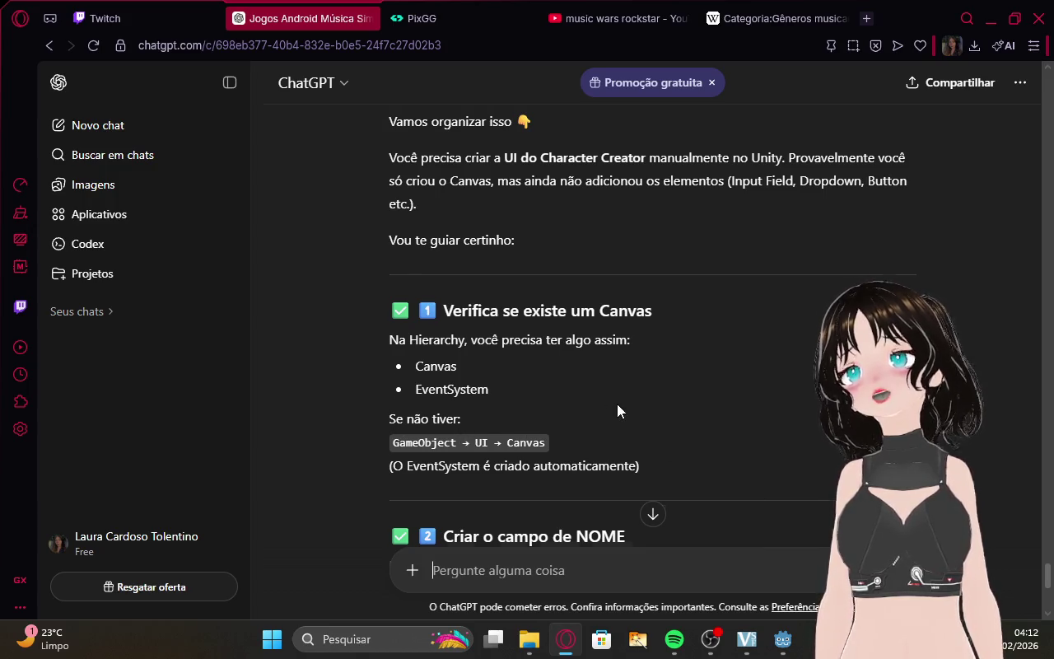
scroll(616, 403, "up", 3)
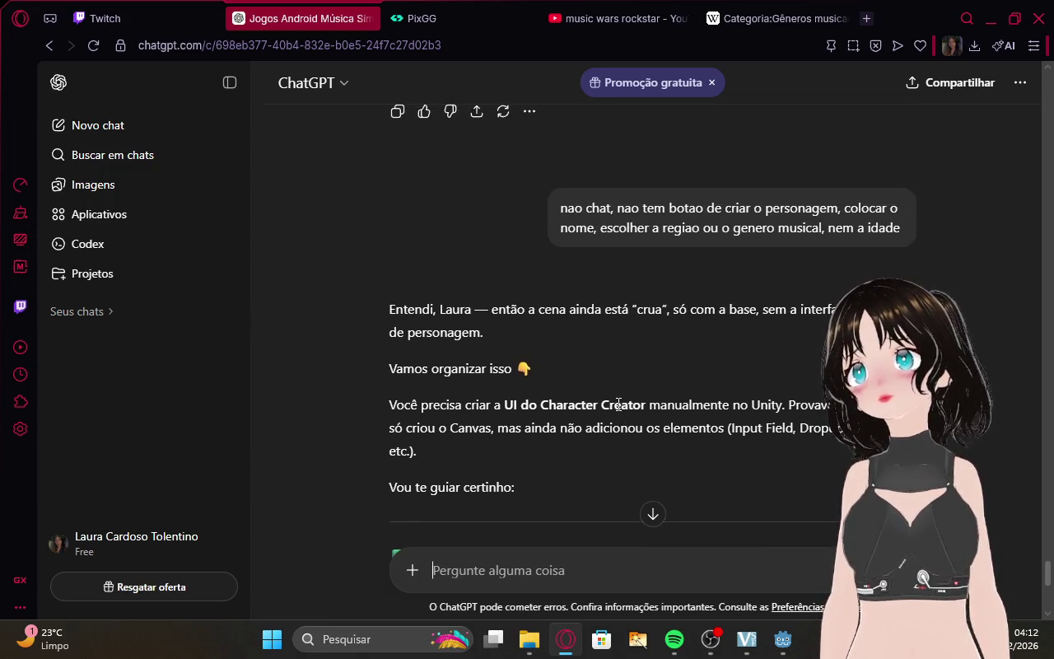
scroll(619, 404, "down", 2)
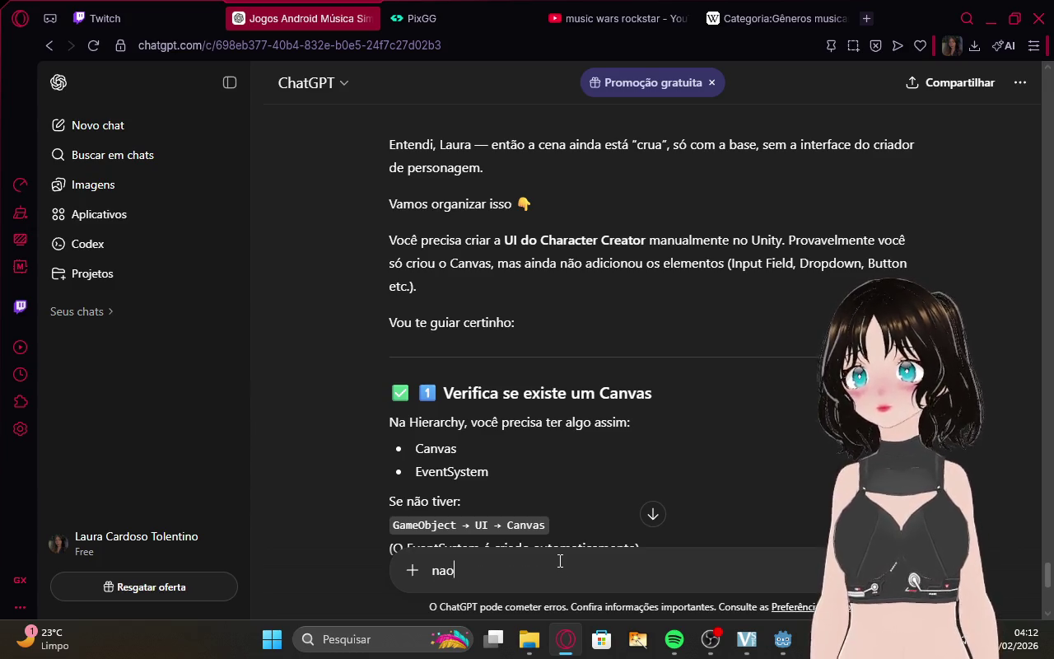
Snip a screenshot of the Godot editor showing character_creation and its six node errors.
mouse_move(783, 639)
left_click(651, 560)
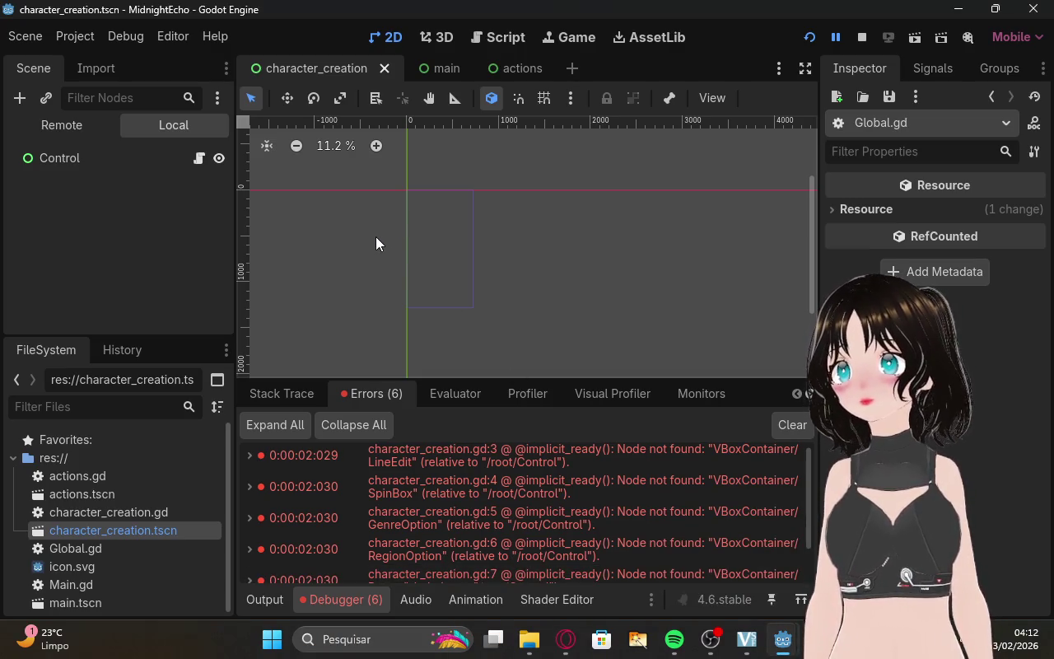
key("super+shift+s")
left_click_drag(0, 0, 664, 618)
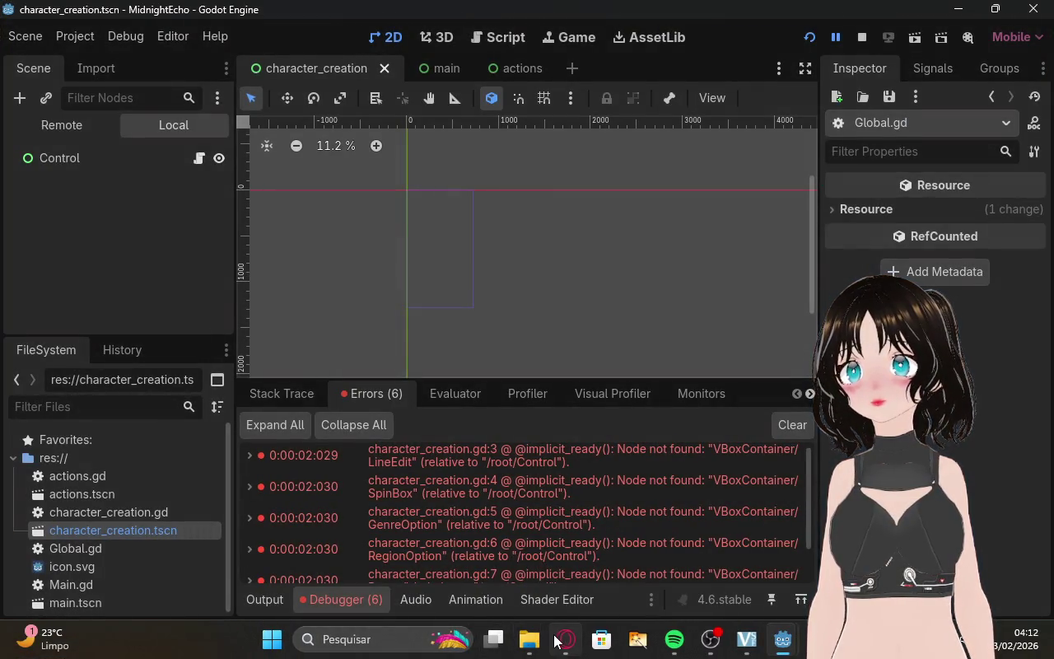
left_click(556, 640)
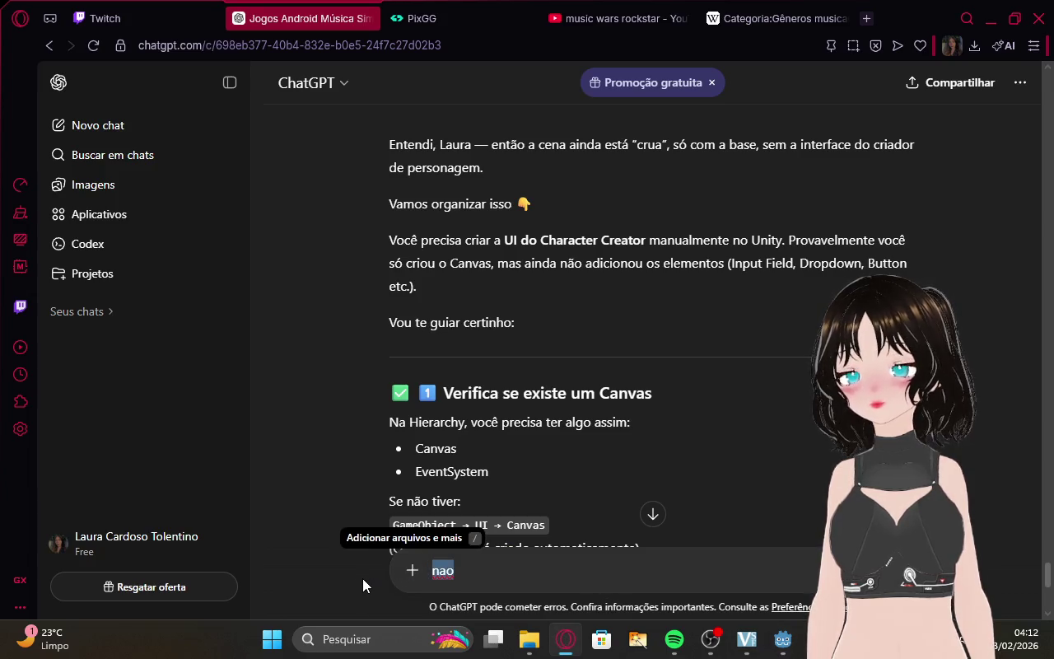
Send 'esta assim a tela de criação do personagem' with the pasted screenshot attached.
type("esta ass")
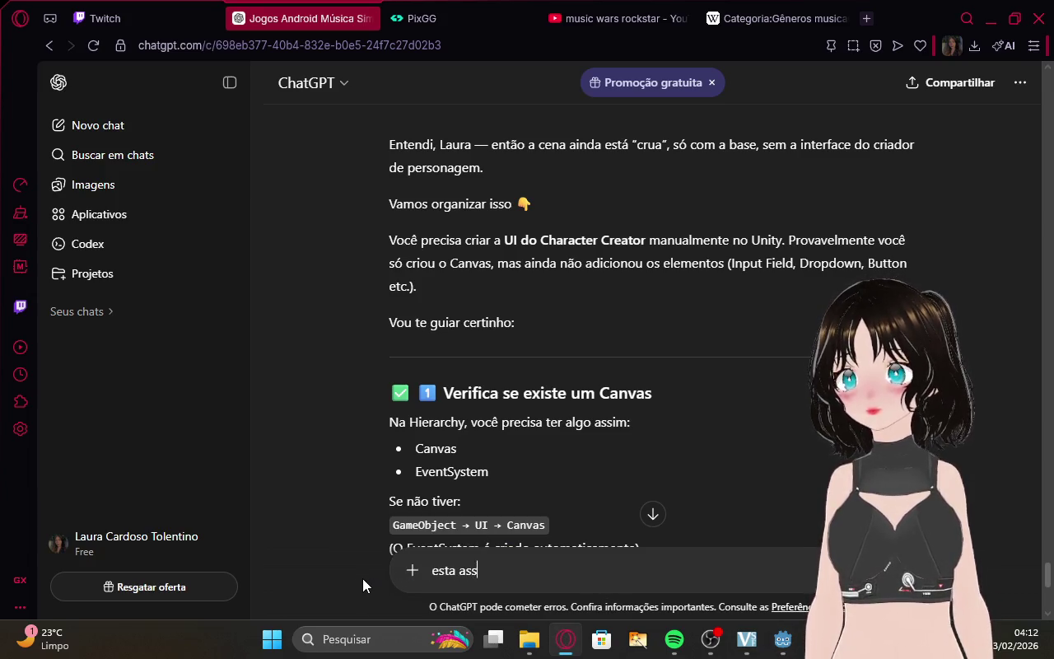
type("im a tela de ci")
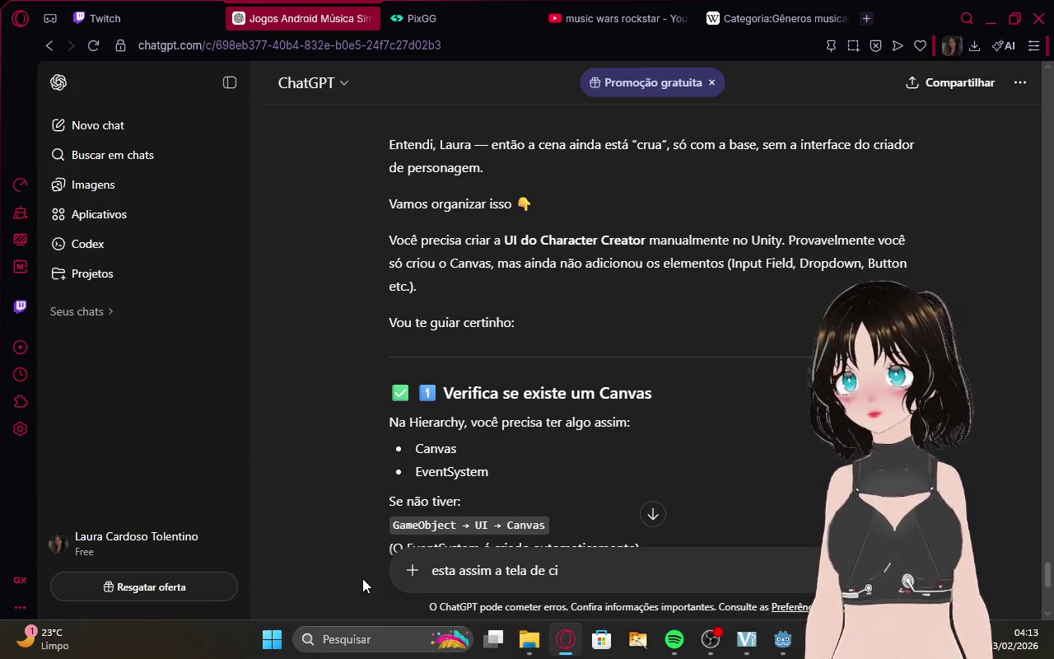
key("BackSpace")
type("riação")
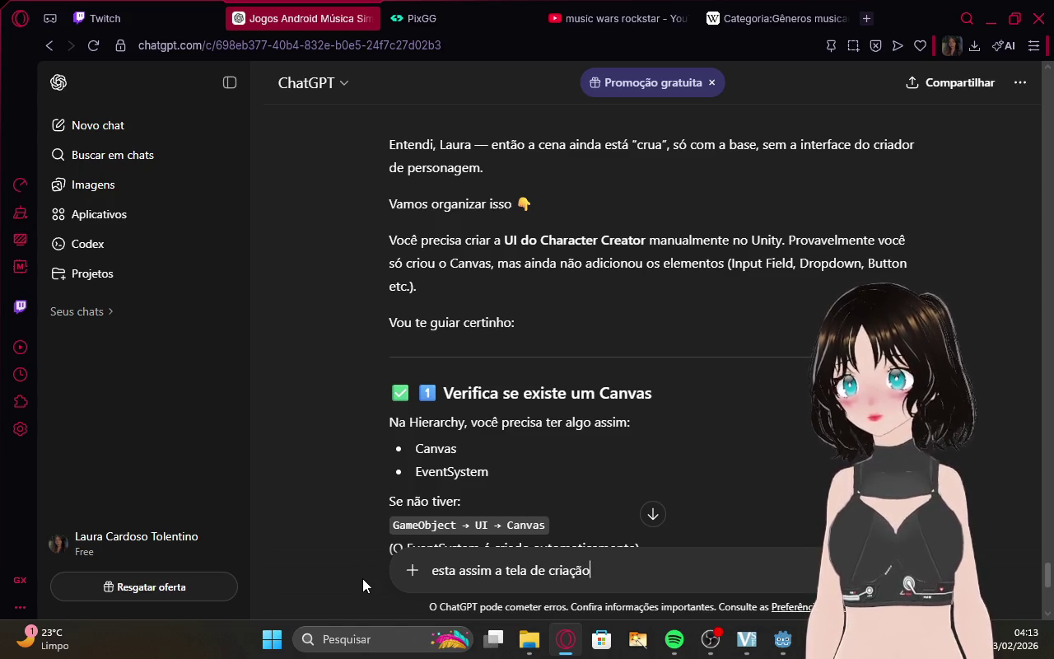
type(" do personagem")
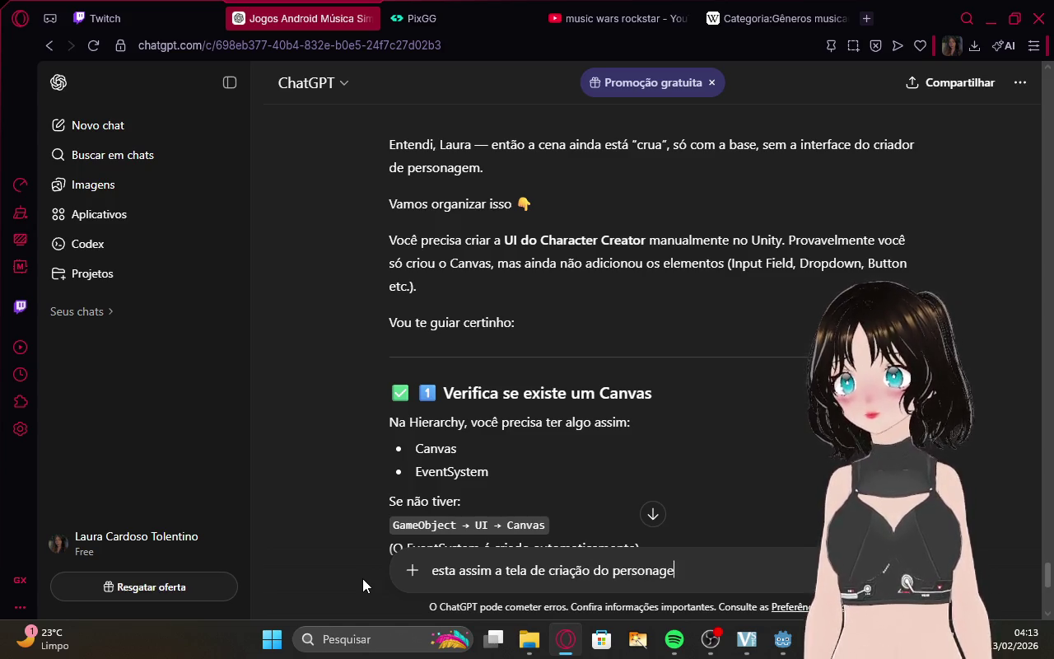
key("ctrl+v")
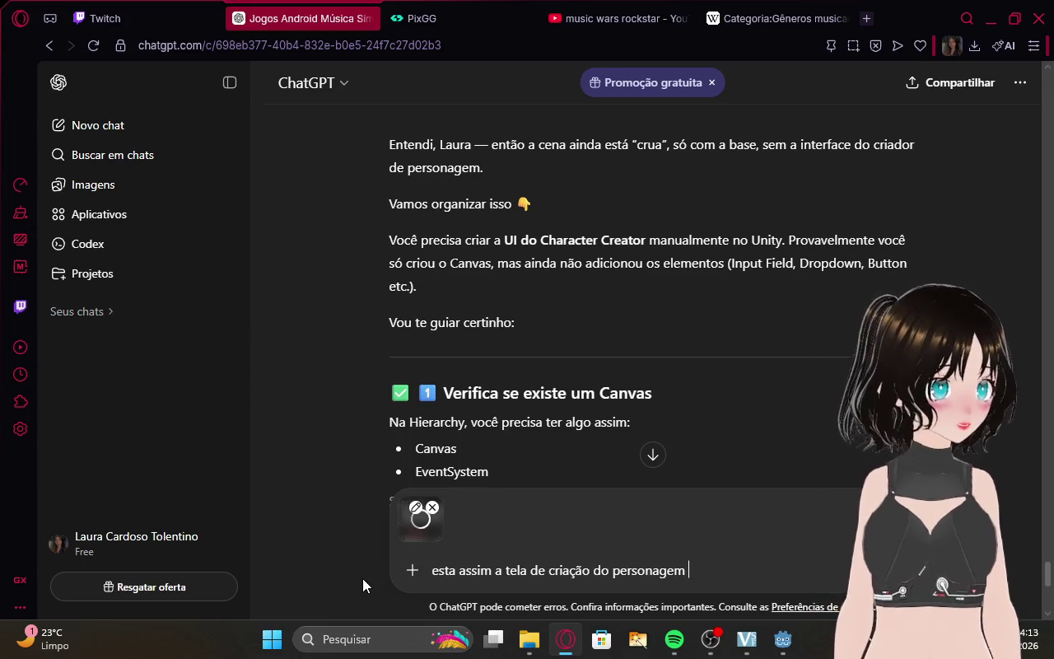
key("Return")
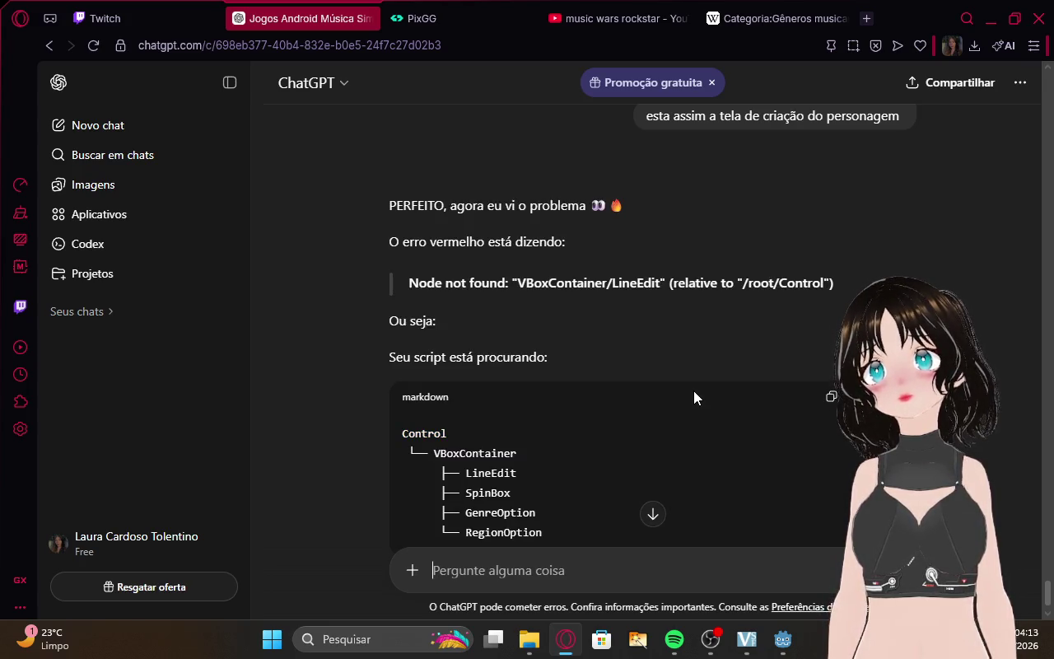
Scroll ChatGPT's reply down to the 'AGORA VAMOS CRIAR A ESTRUTURA CERTA' steps.
scroll(693, 391, "down", 2)
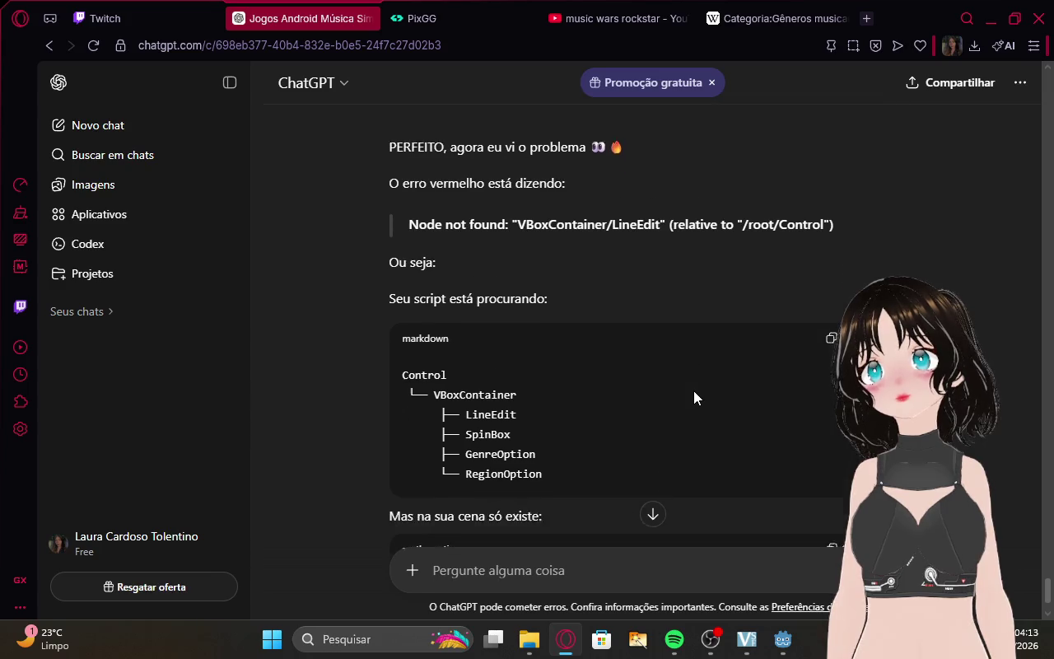
scroll(693, 390, "down", 3)
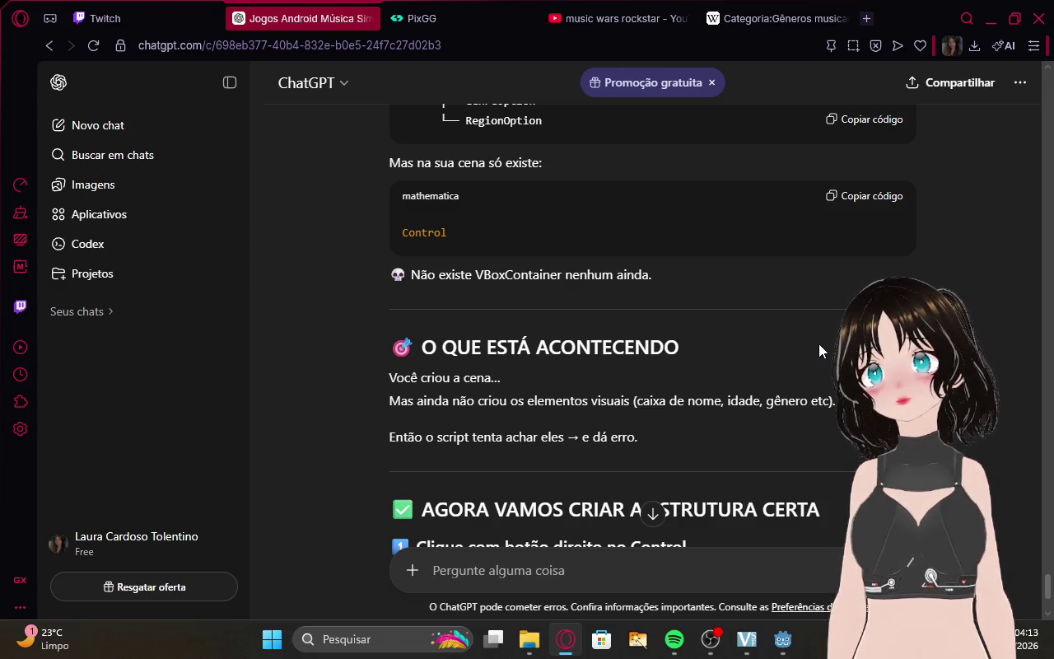
scroll(818, 343, "down", 4)
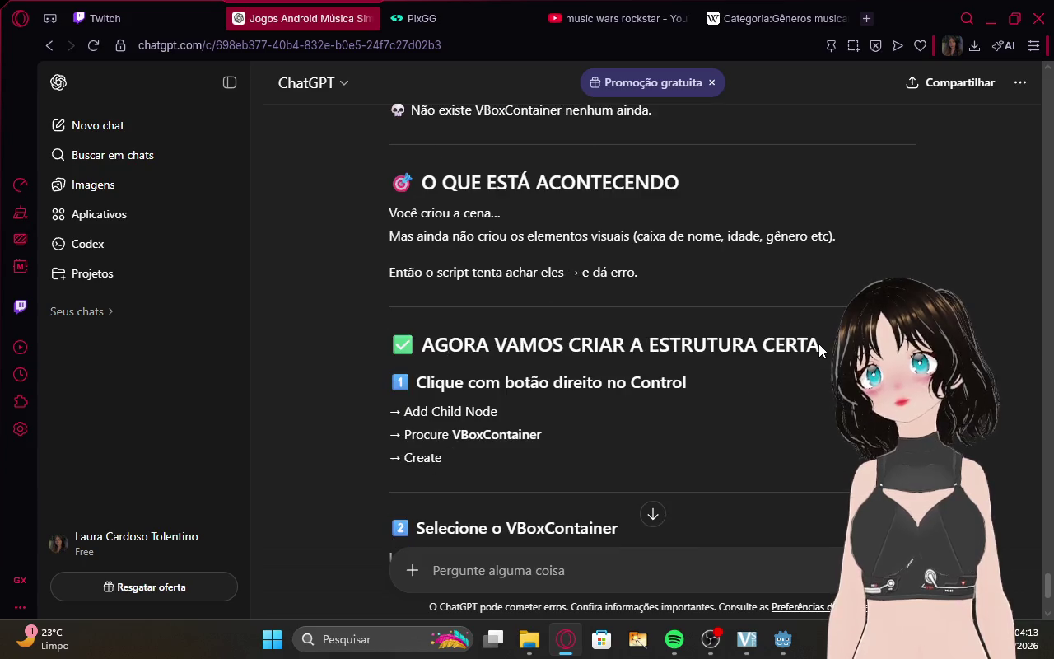
Glance at the blank running game and the editor's errors, then show the Twitch live dashboard in Opera.
mouse_move(782, 639)
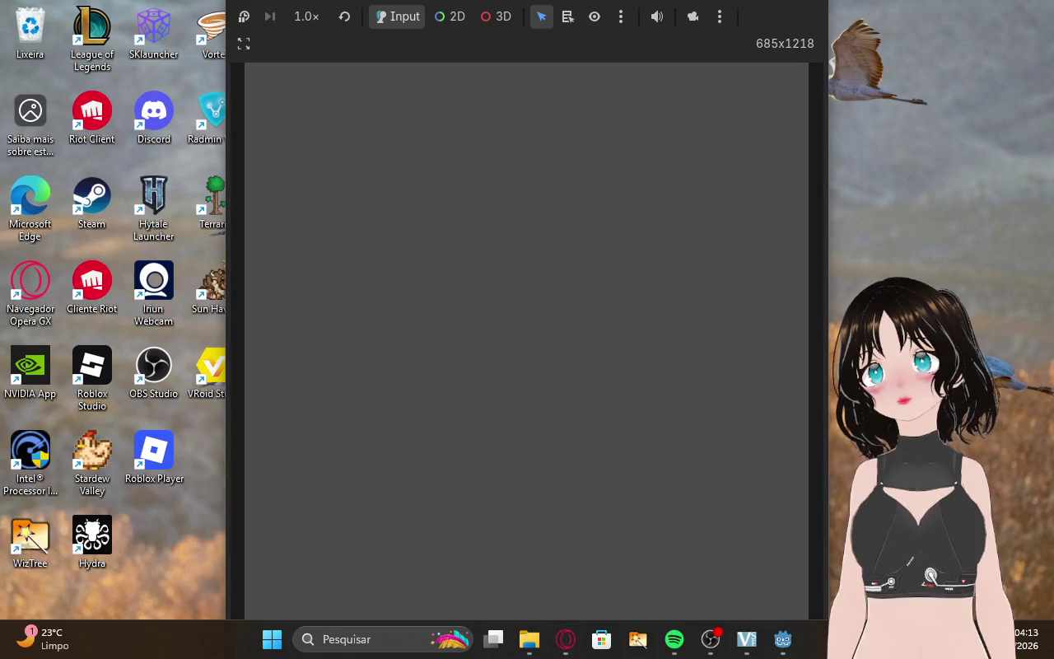
left_click(873, 536)
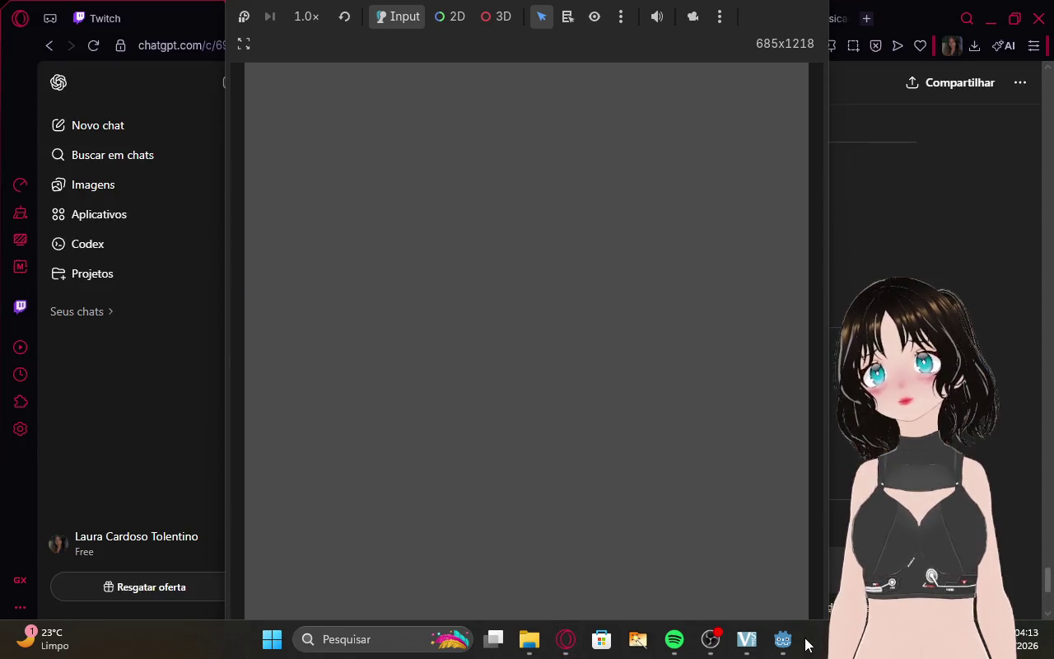
mouse_move(791, 640)
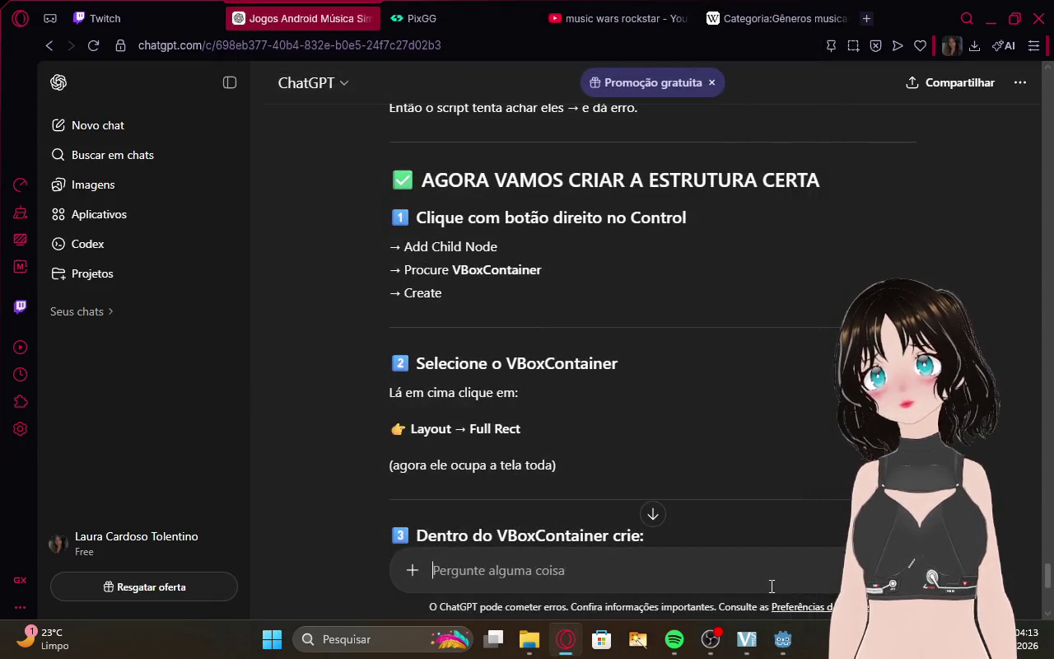
left_click(760, 586)
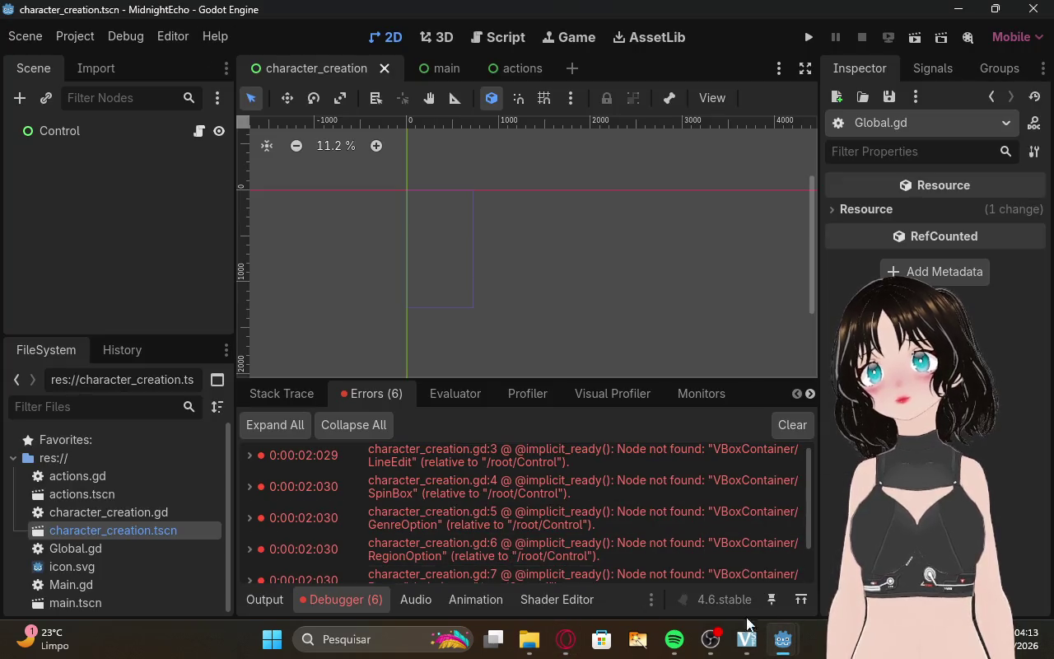
left_click(566, 639)
left_click(105, 12)
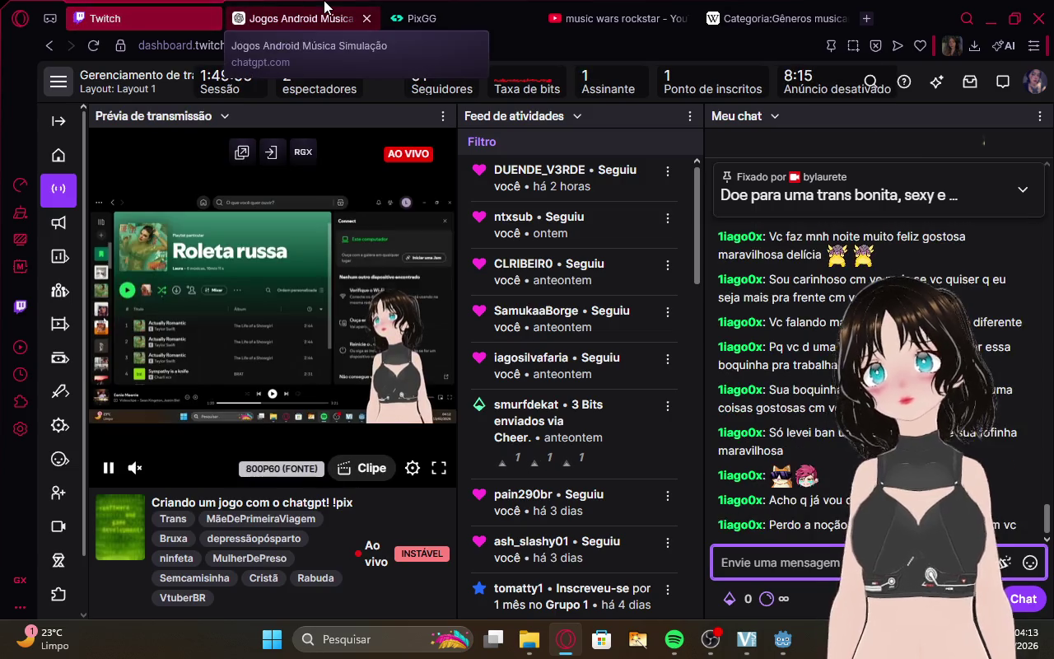
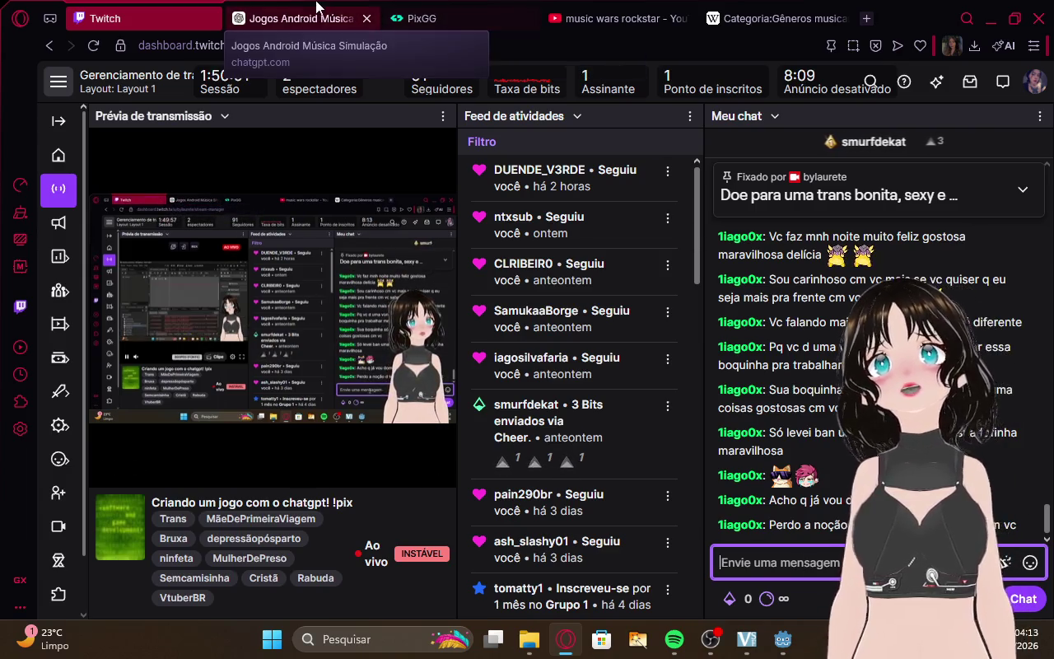
Pull up the ChatGPT node-structure steps, then return to Godot's character_creation scene.
left_click(296, 19)
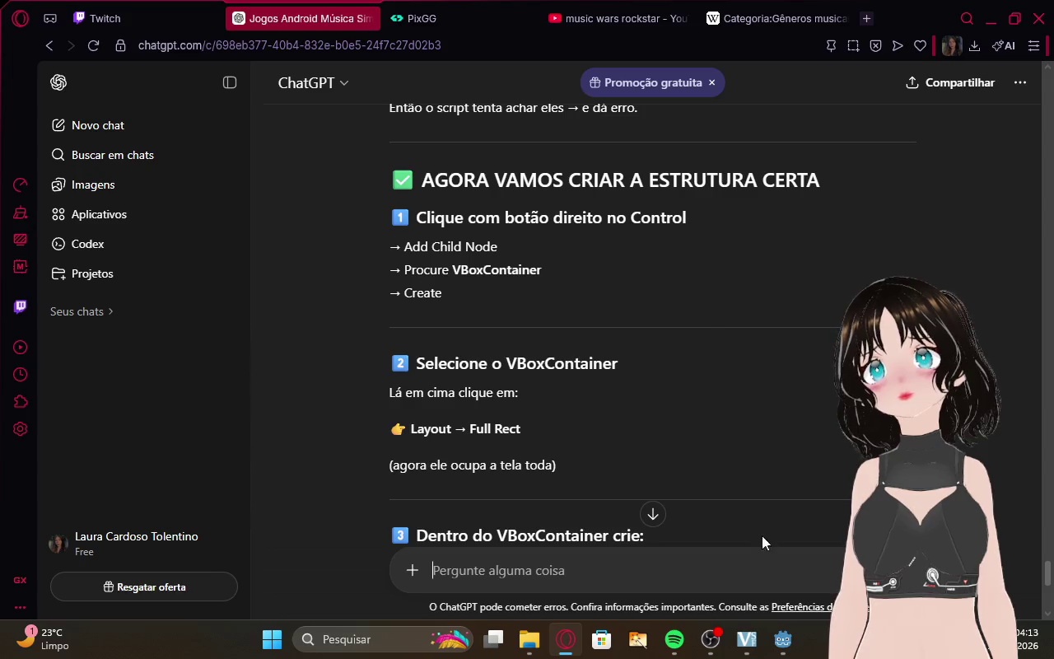
mouse_move(782, 640)
left_click(748, 578)
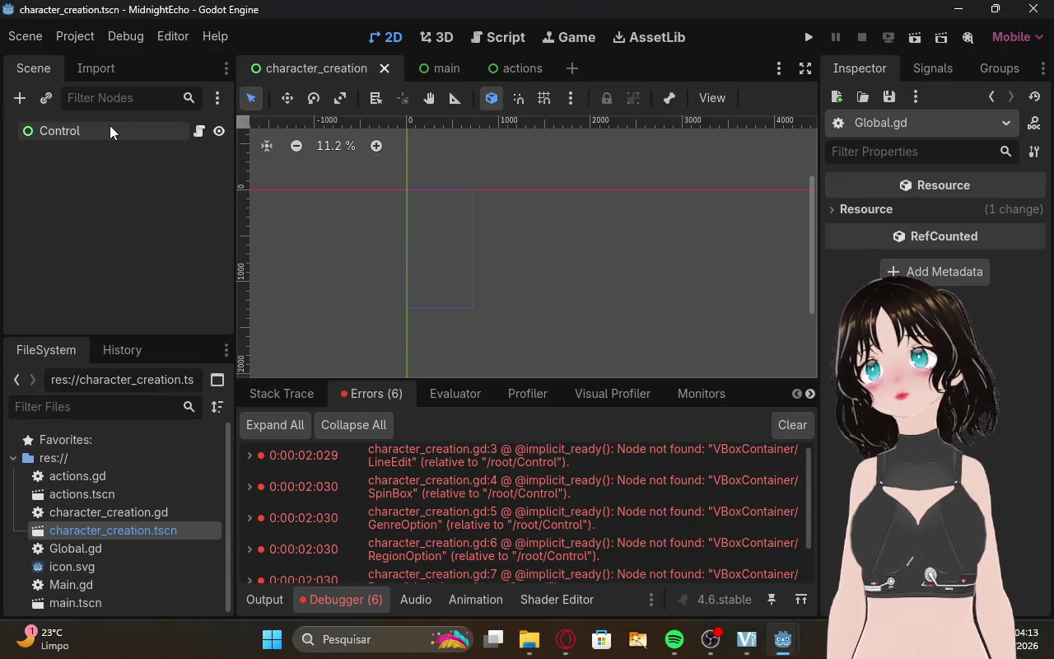
Browse Control > Container > BoxContainer to VBoxContainer in Add Child Node, then cancel.
right_click(112, 130)
left_click(168, 168)
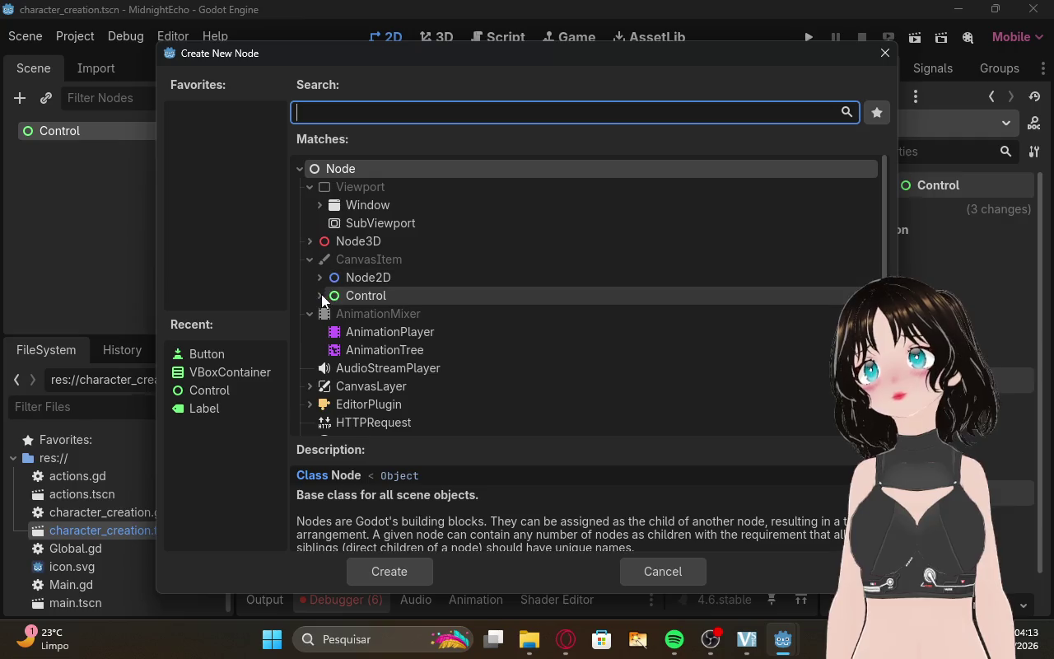
left_click(321, 295)
left_click(324, 312)
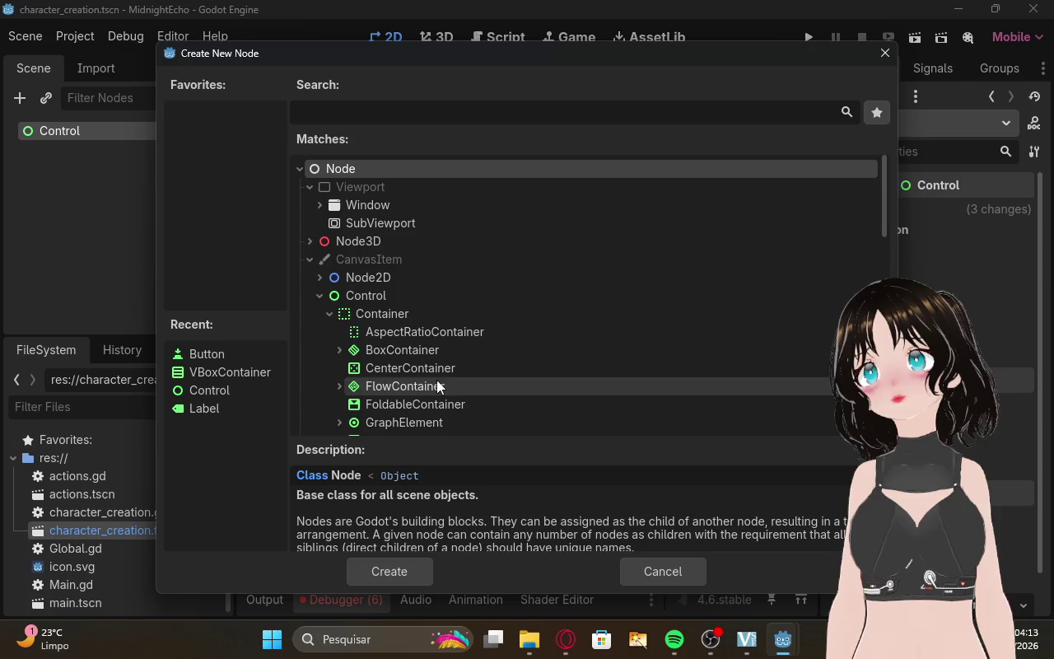
scroll(436, 379, "down", 2)
scroll(436, 380, "down", 4)
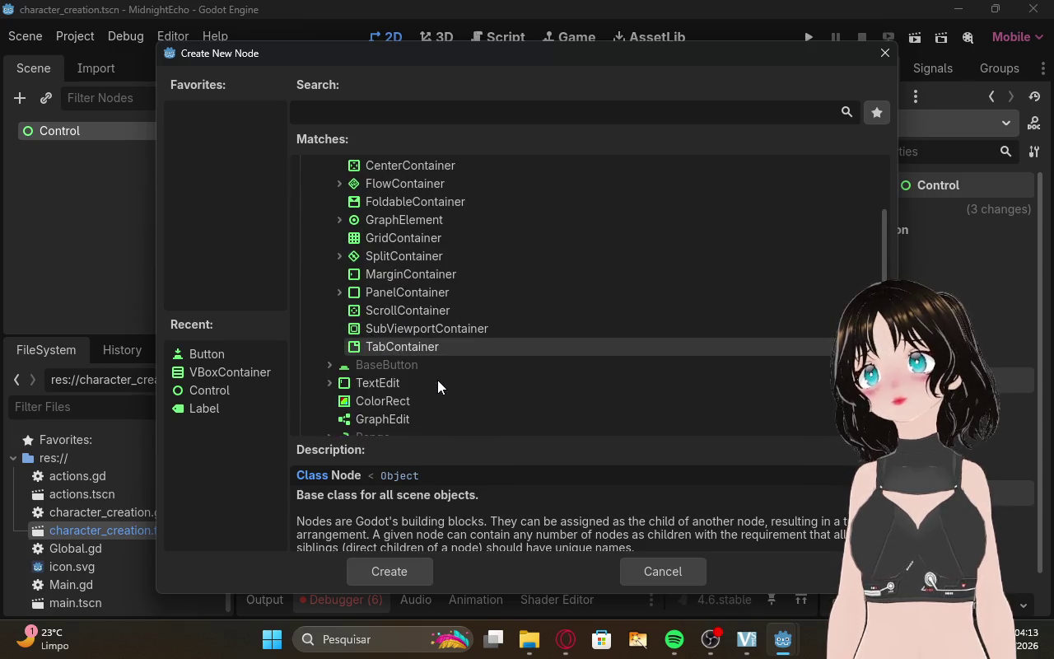
scroll(437, 373, "up", 2)
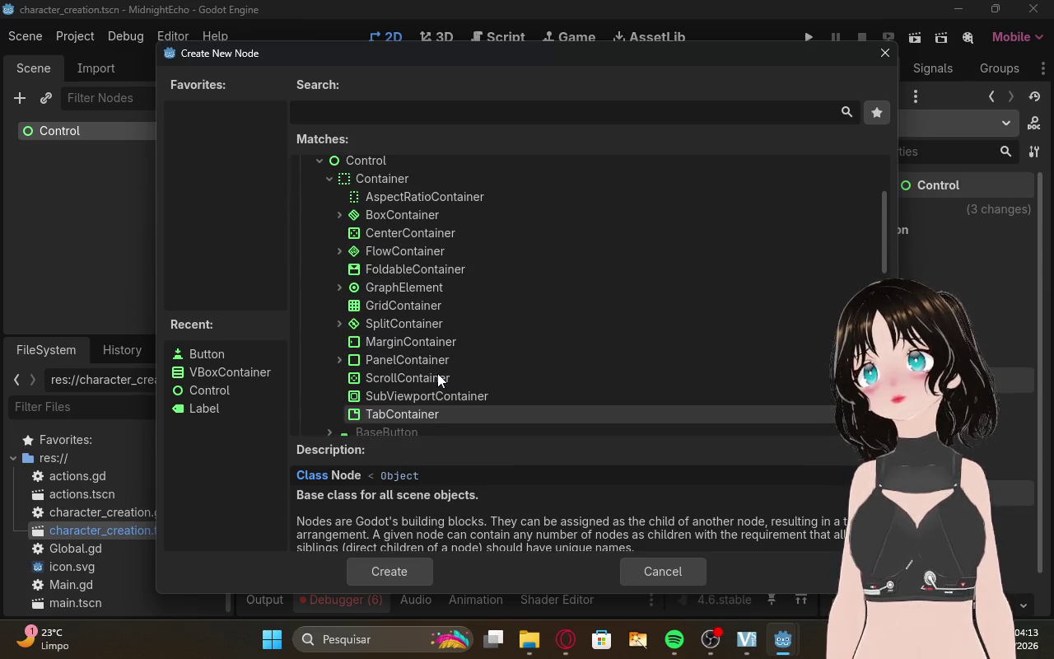
left_click(338, 215)
left_click(387, 233)
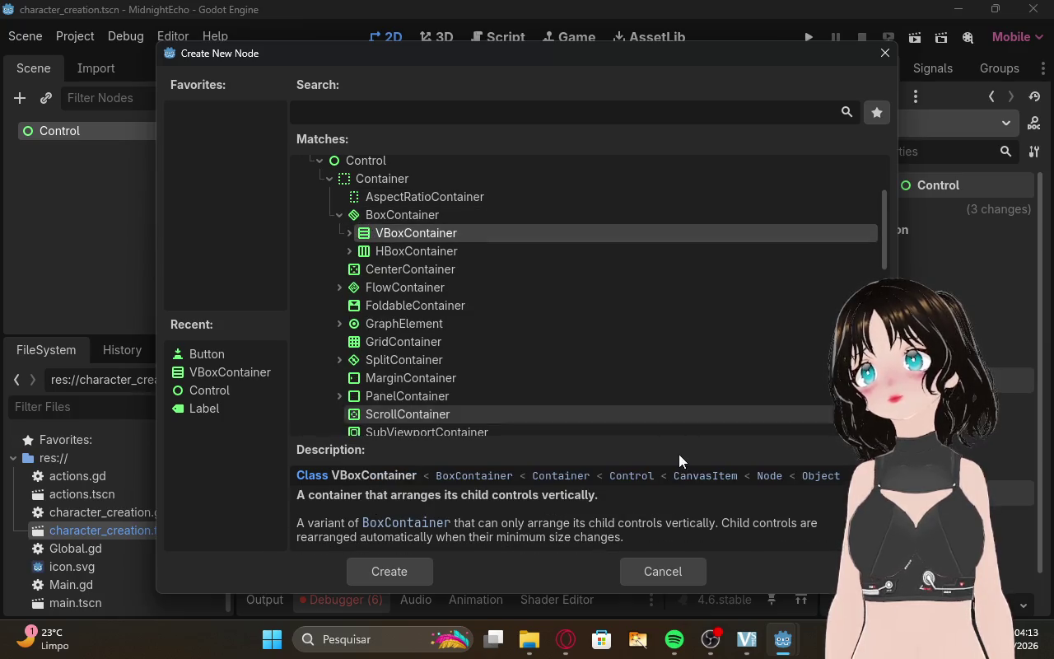
left_click(659, 569)
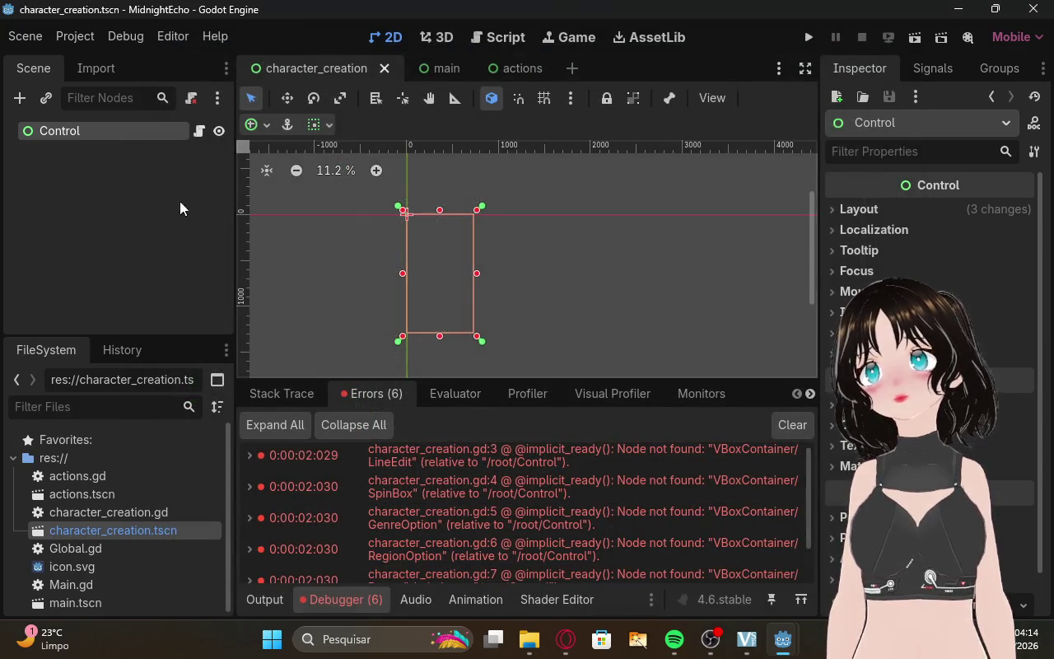
Create a VBoxContainer as a child of the Control node.
left_click(79, 159)
left_click(83, 130)
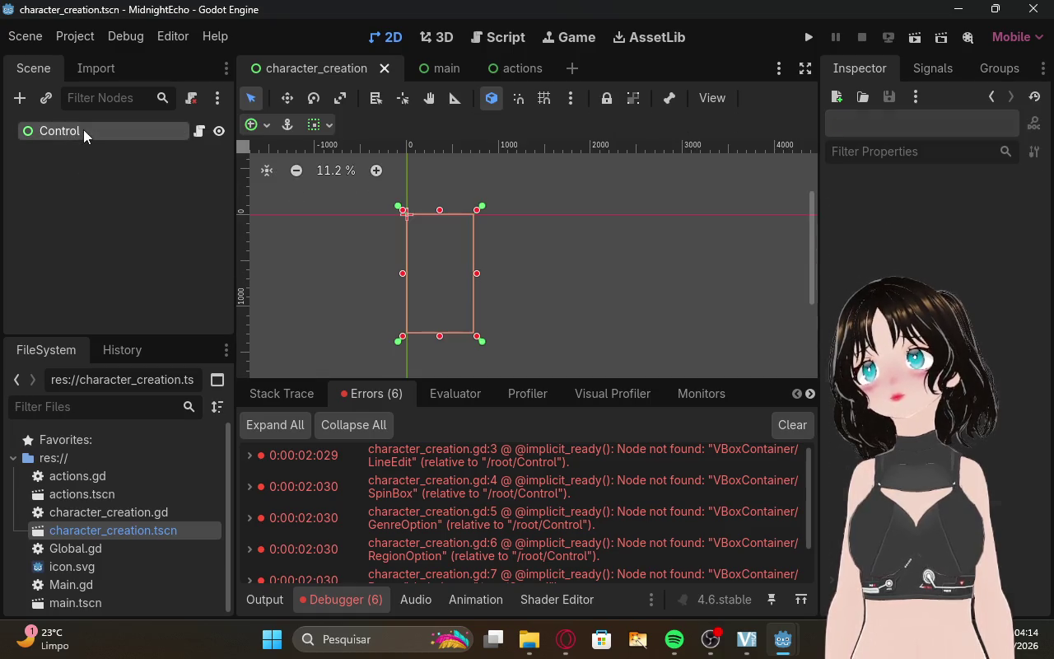
left_click(86, 150)
right_click(83, 133)
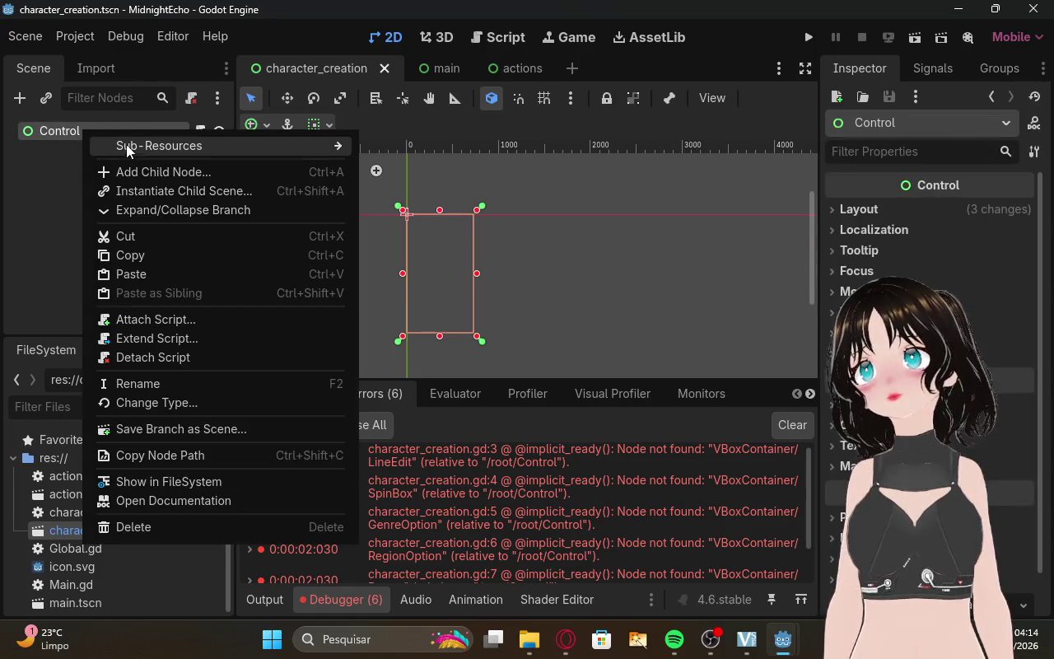
left_click(140, 172)
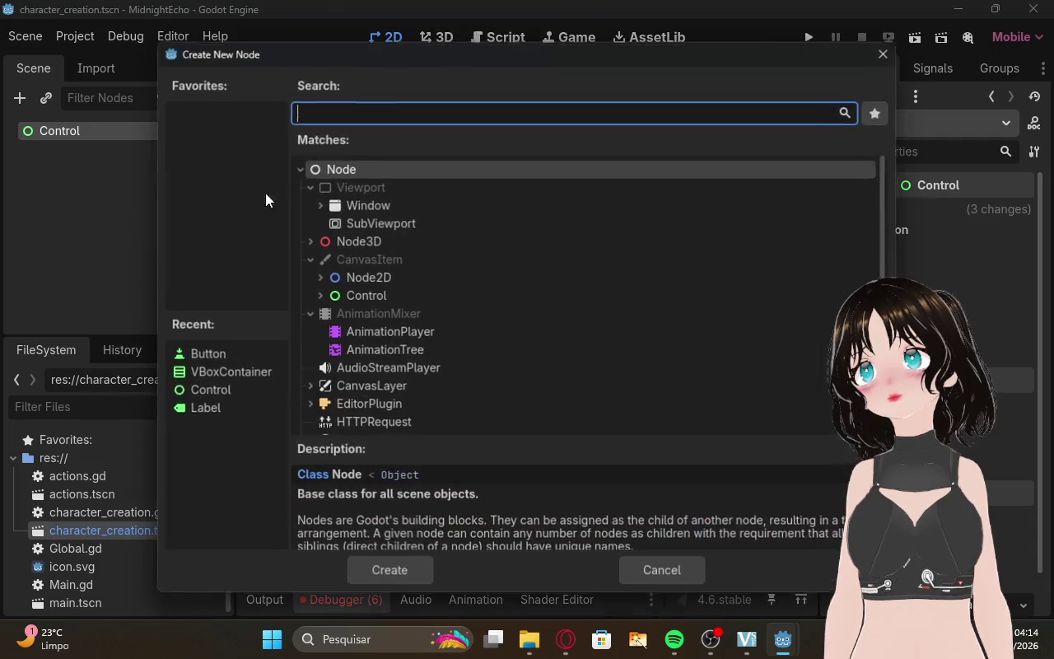
left_click(319, 296)
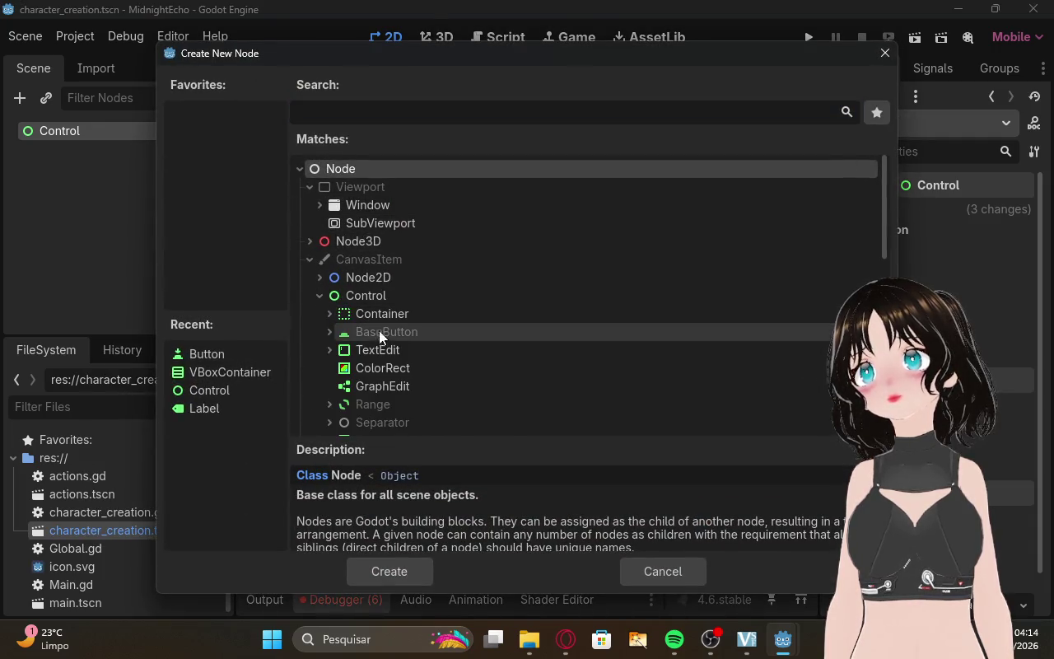
left_click(328, 313)
left_click(339, 350)
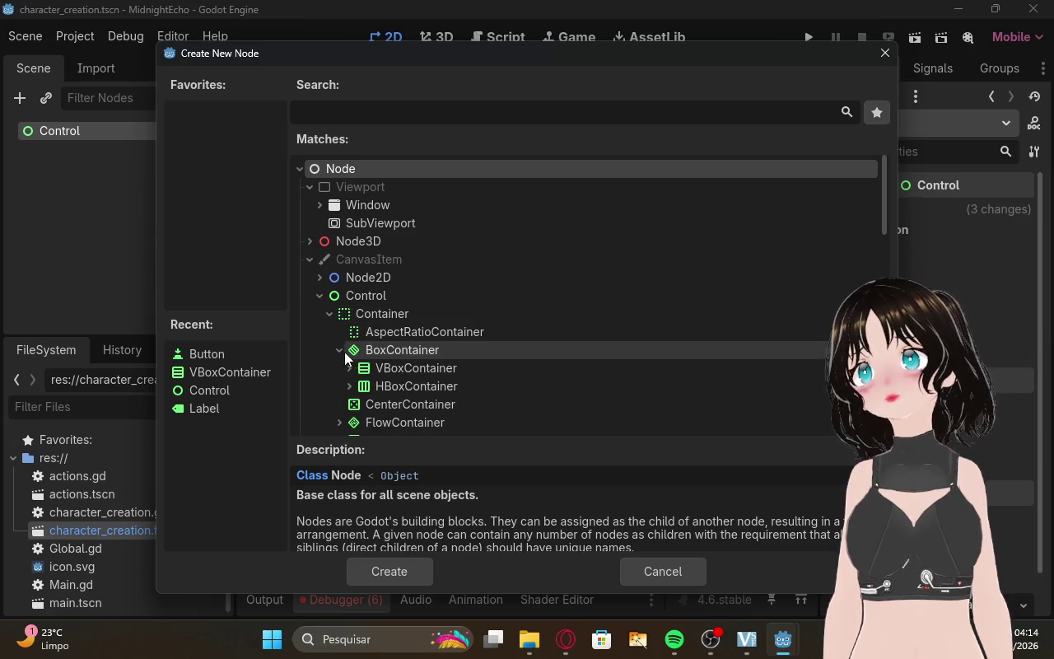
left_click(373, 368)
left_click(396, 568)
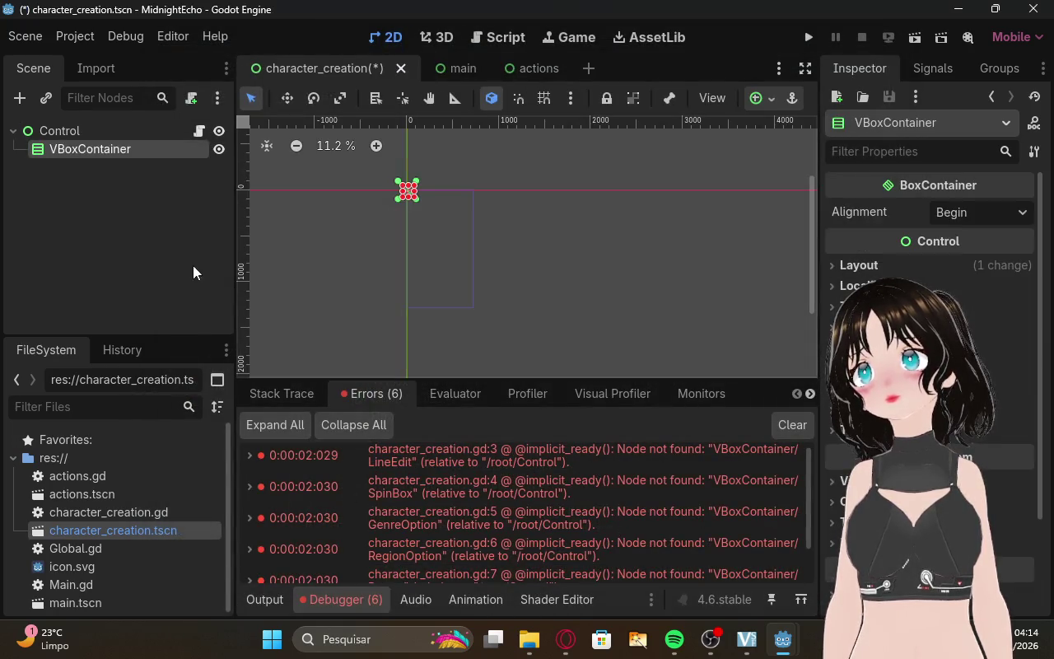
Drag the VBoxContainer's handles to make it taller and wider.
mouse_move(414, 196)
left_mouse_down()
mouse_move(441, 235)
mouse_move(412, 246)
left_mouse_up()
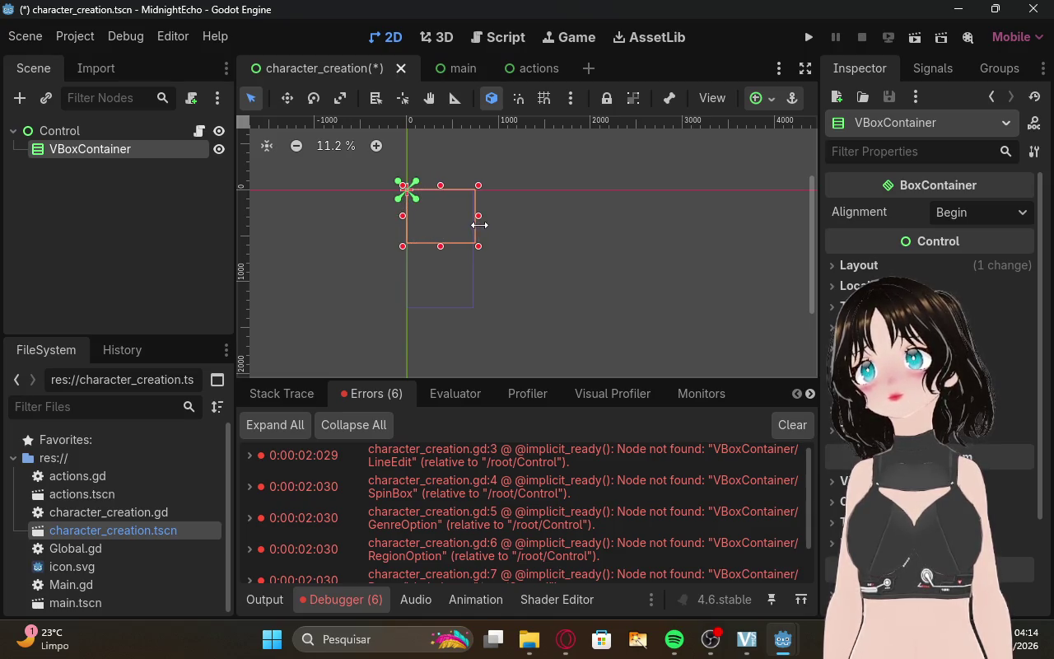
left_click_drag(478, 245, 474, 308)
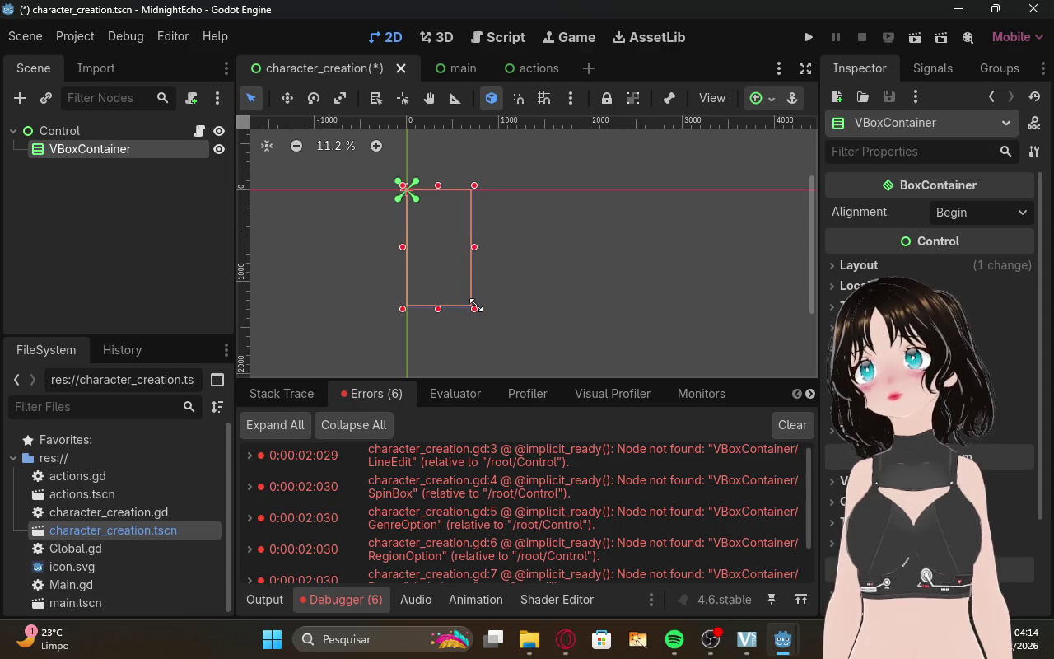
left_click(567, 640)
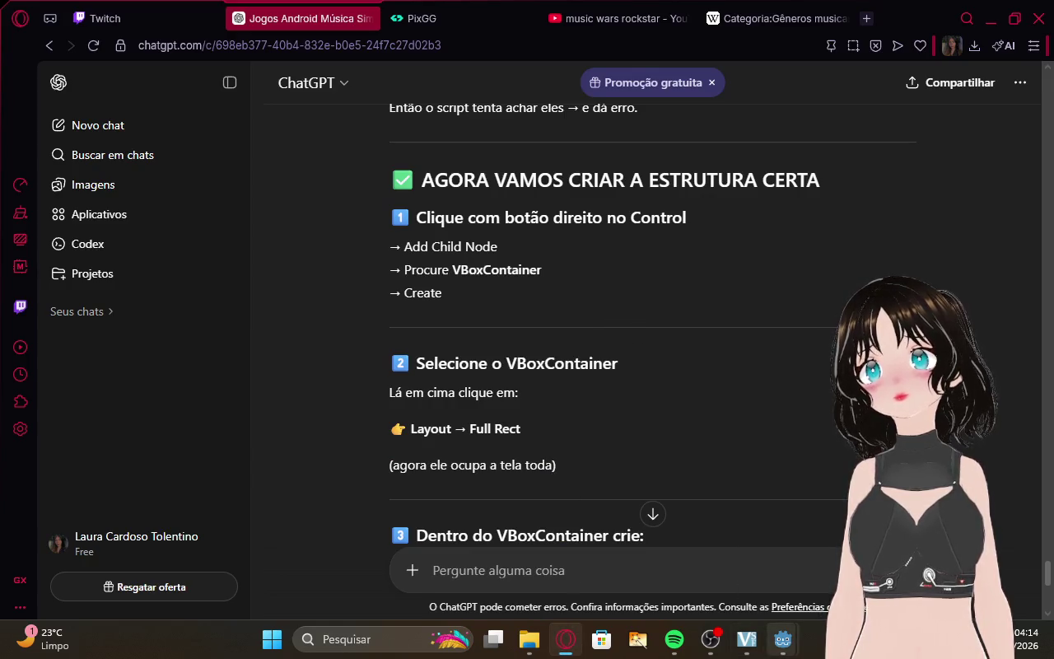
Bring the main Godot editor forward and select the VBoxContainer node.
mouse_move(783, 639)
left_click(829, 536)
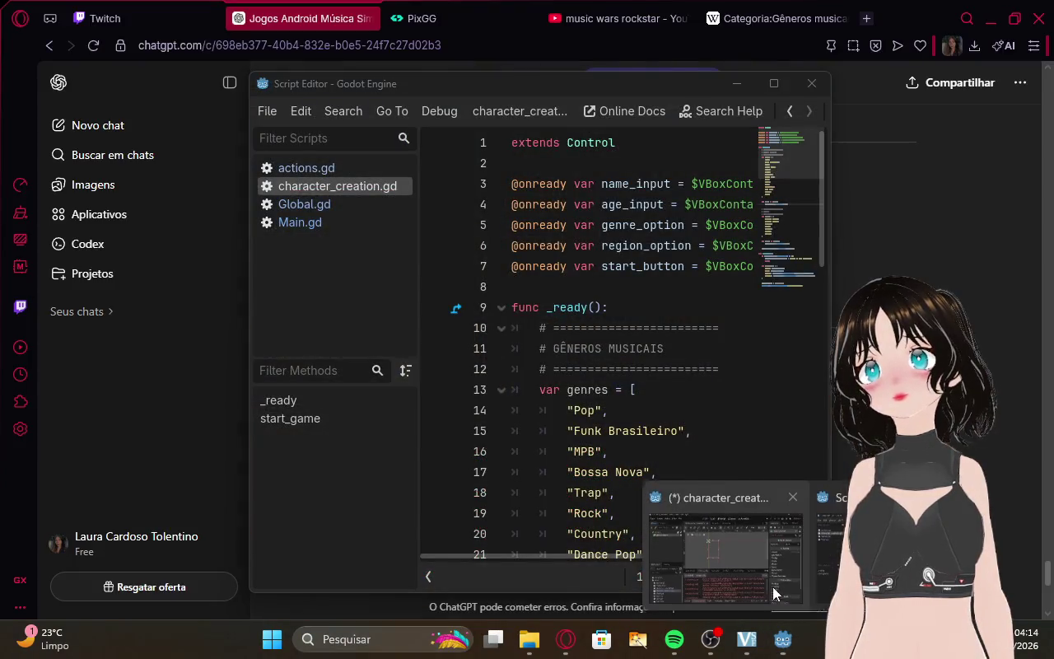
left_click(773, 587)
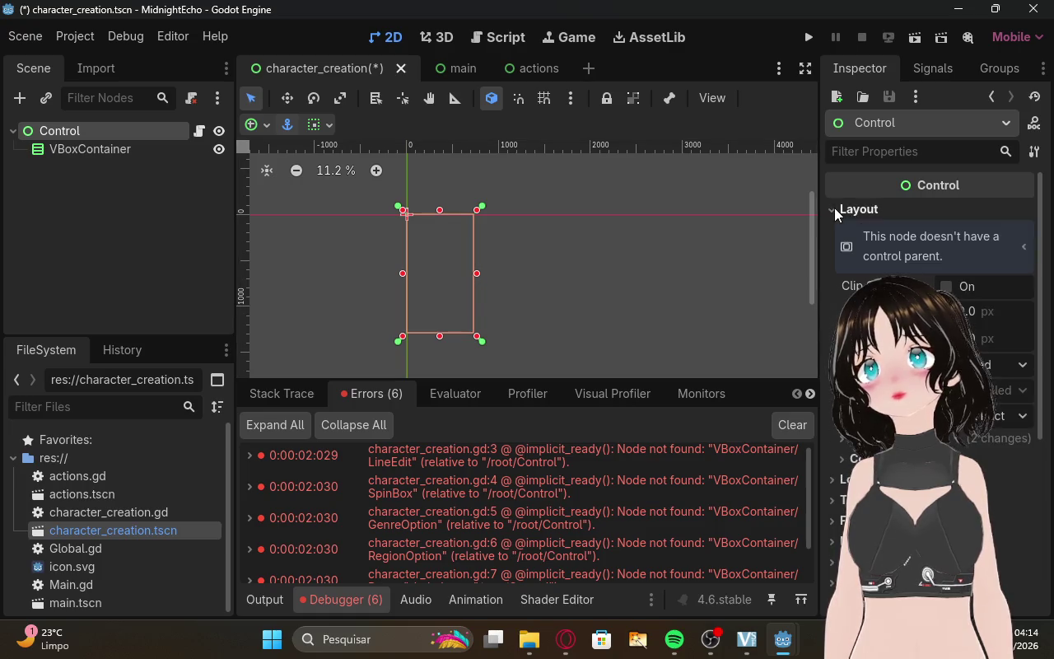
left_click(141, 173)
left_click(140, 155)
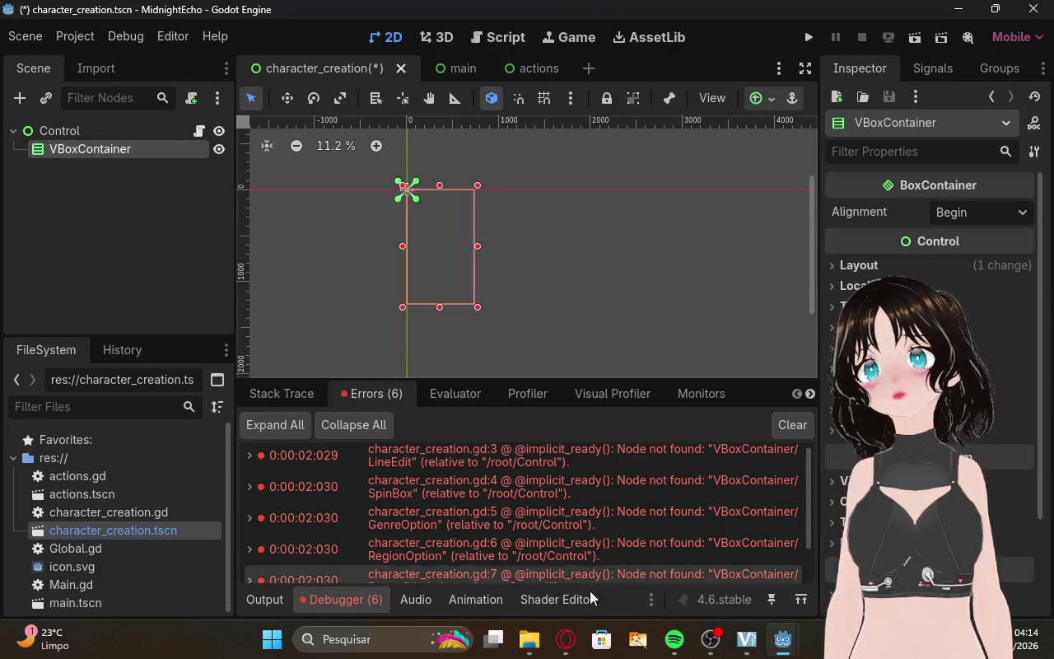
Read ChatGPT's step 3 on adding a LineEdit, then close Godot's separate script editor window.
left_click(565, 639)
scroll(564, 407, "down", 2)
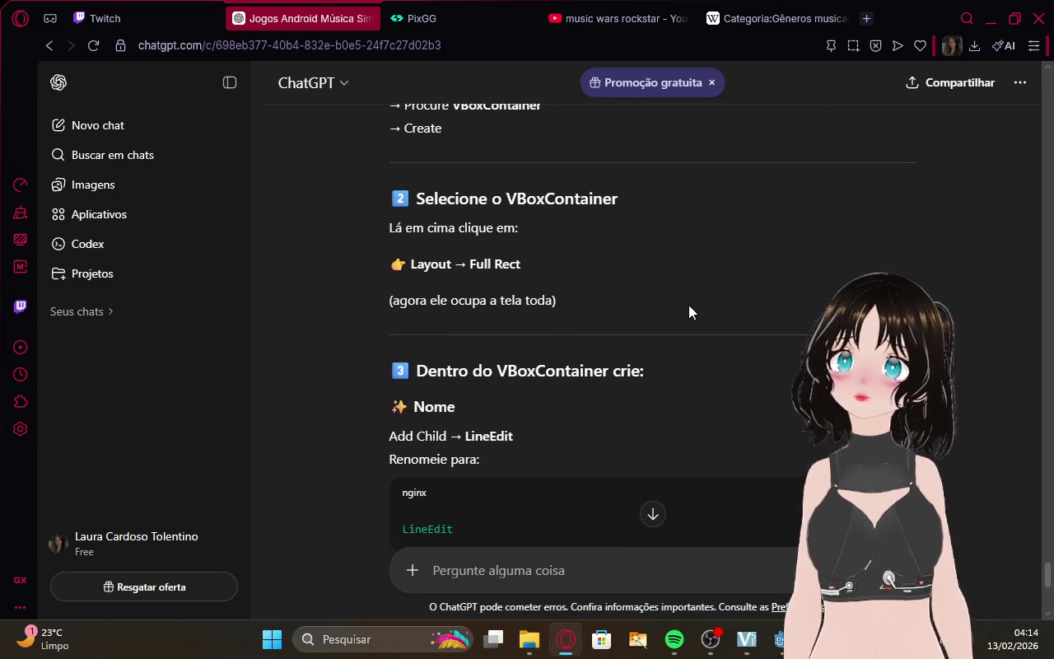
scroll(688, 305, "down", 1)
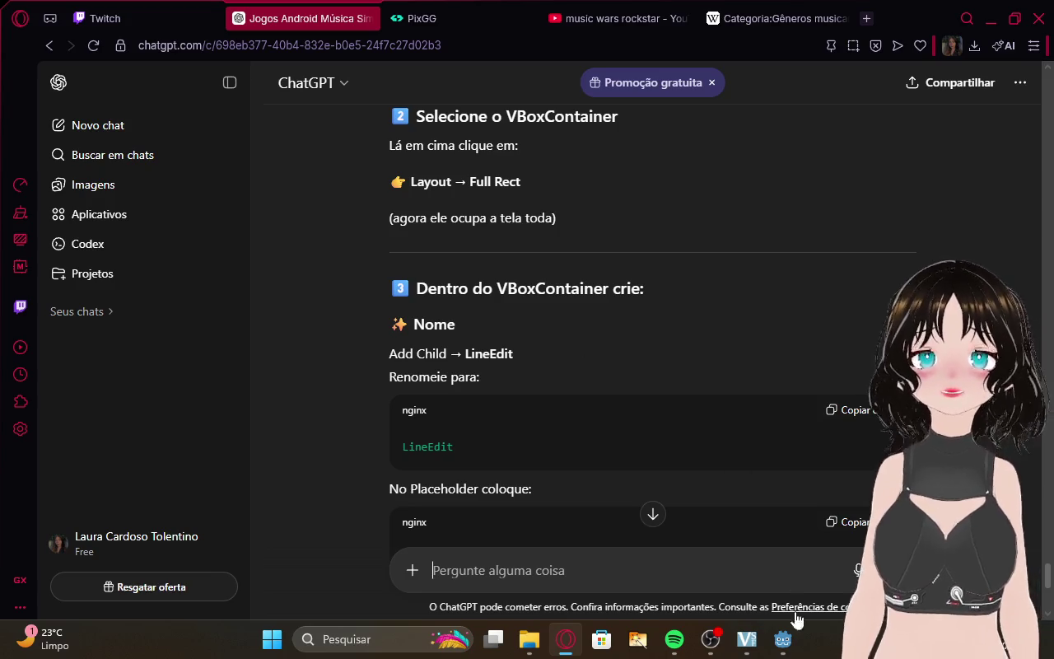
mouse_move(783, 639)
left_click(800, 560)
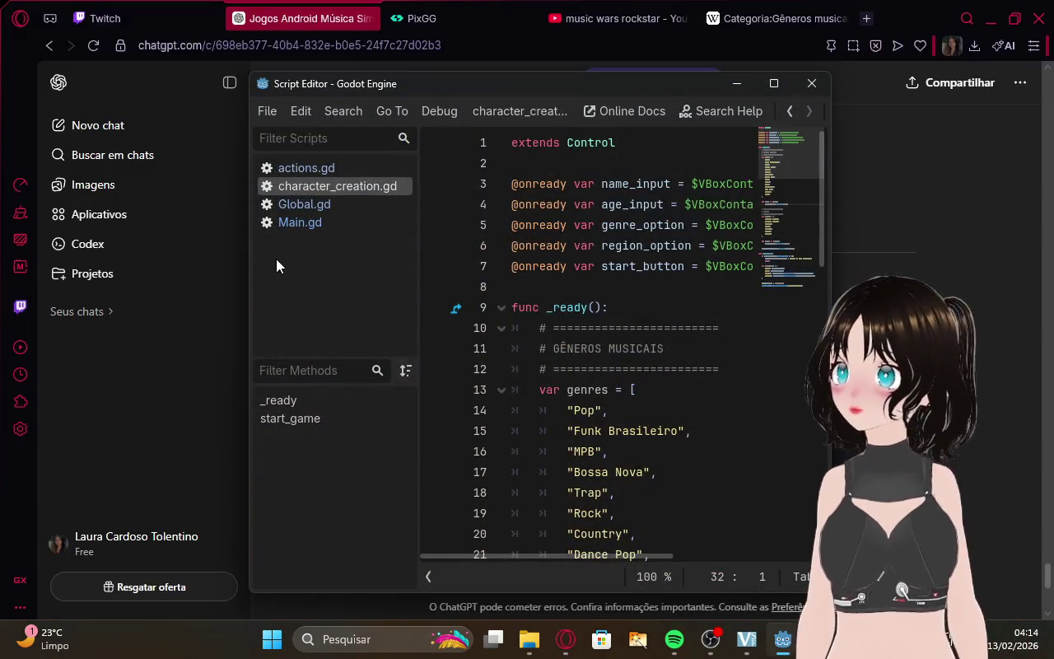
left_click(815, 88)
left_click(782, 639)
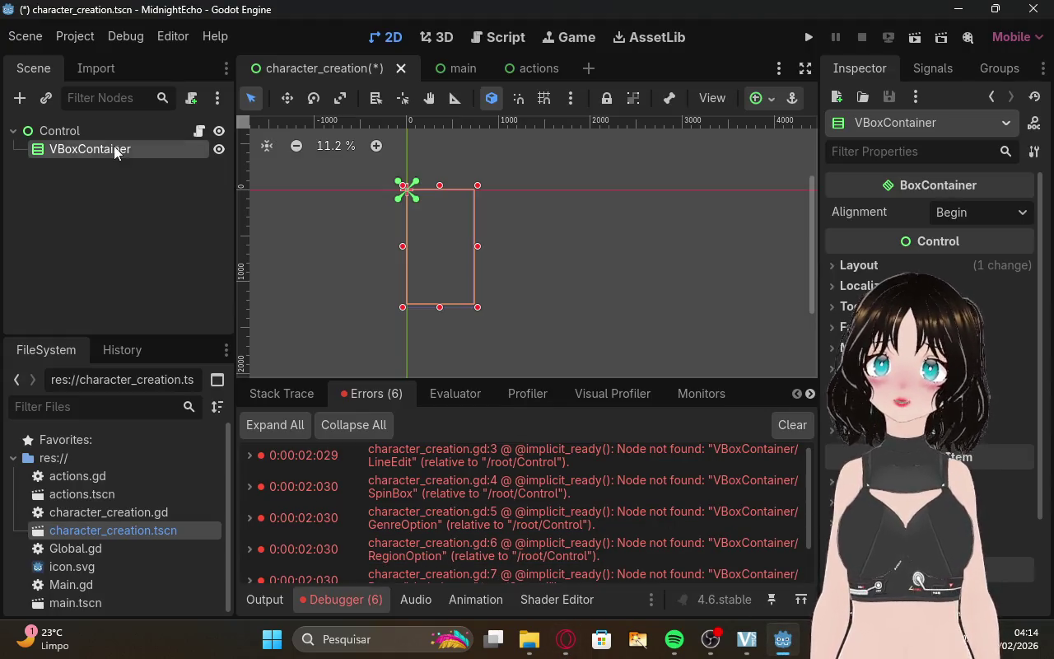
Add a LineEdit node inside the VBoxContainer using the 'linee' search.
right_click(110, 142)
left_click(93, 152)
right_click(85, 150)
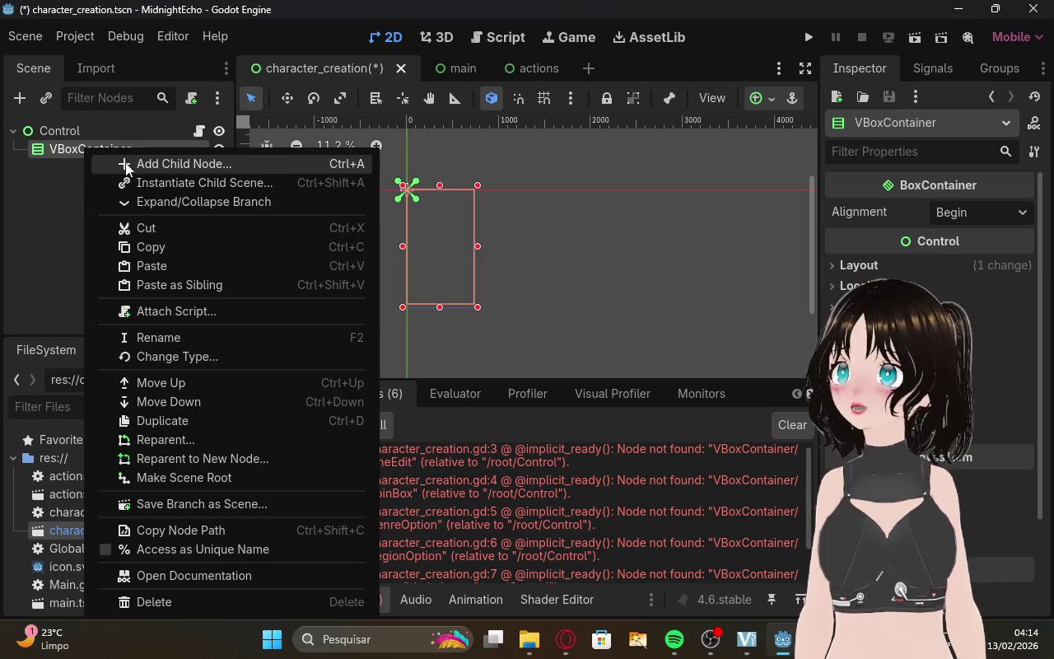
left_click(126, 164)
left_click(566, 639)
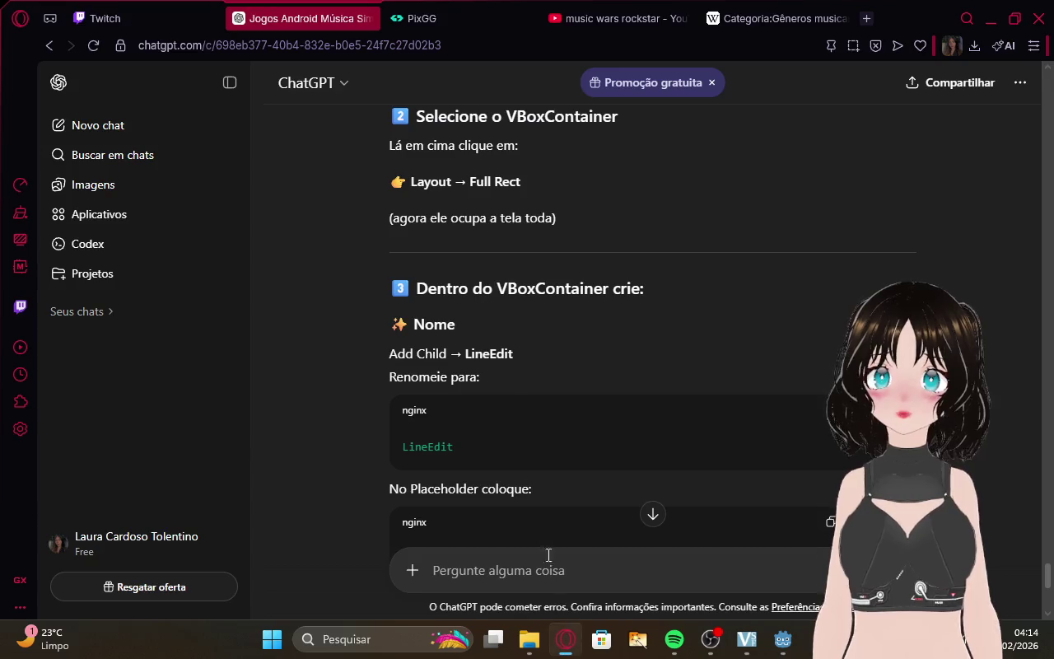
left_click(784, 640)
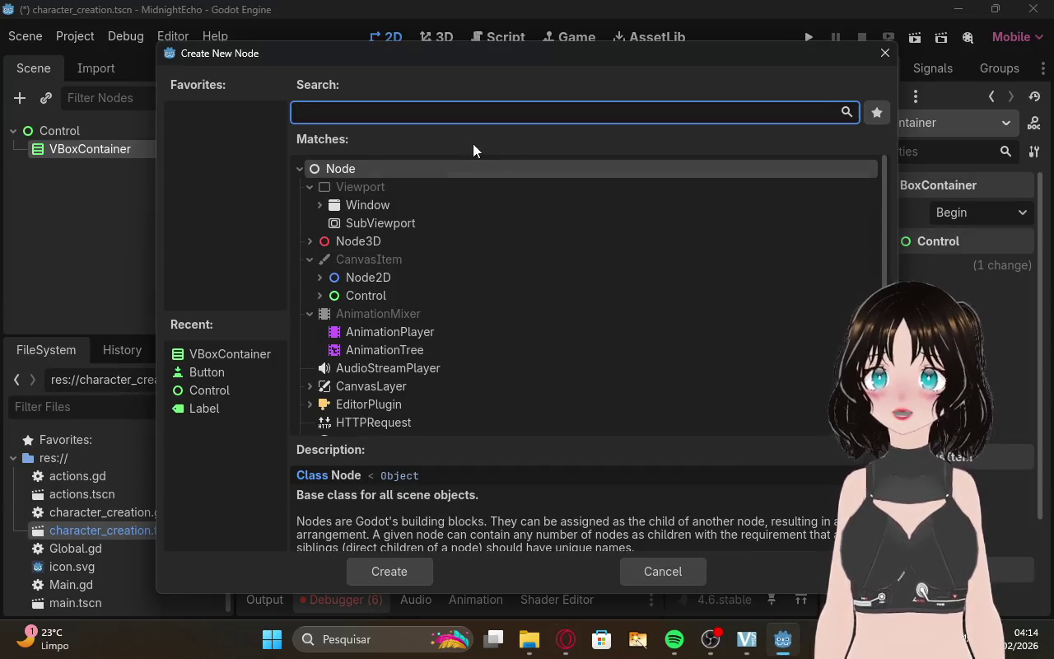
type("line")
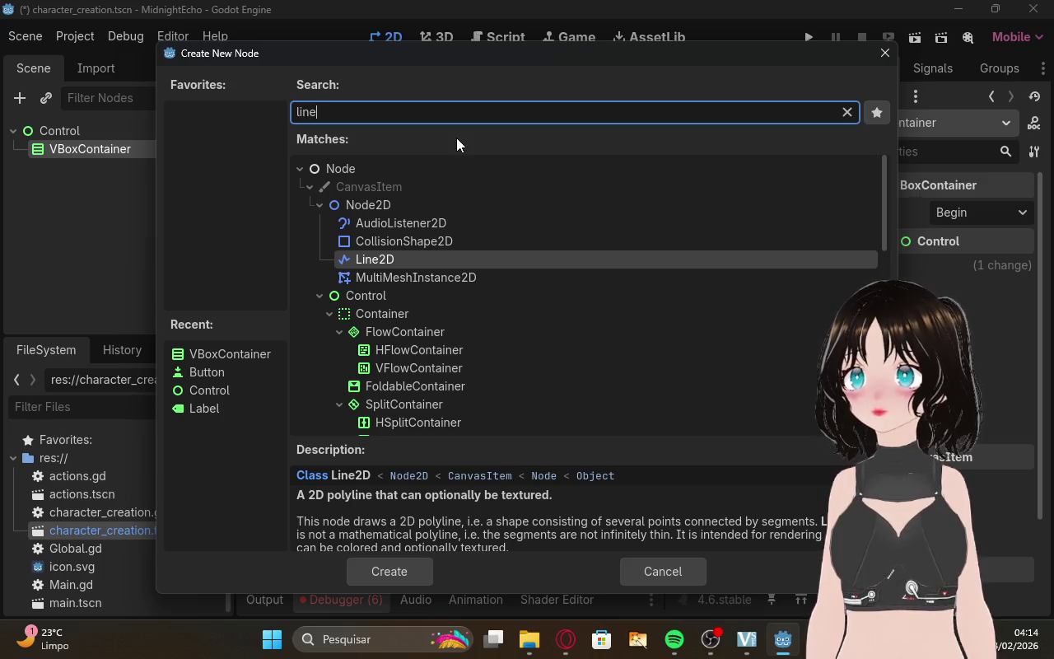
type("e")
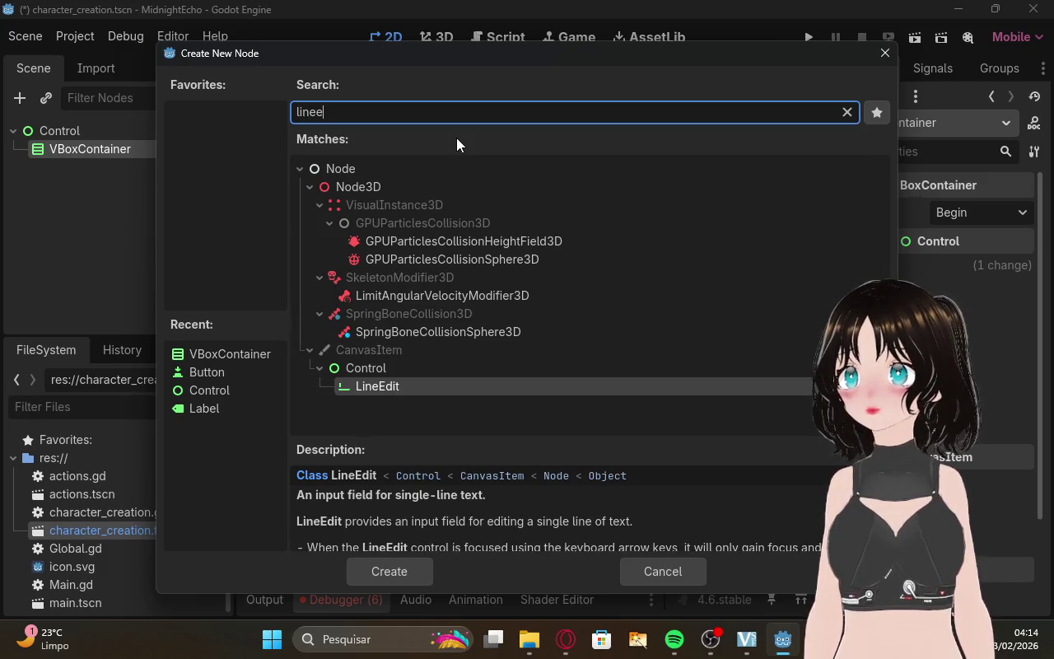
left_click(384, 386)
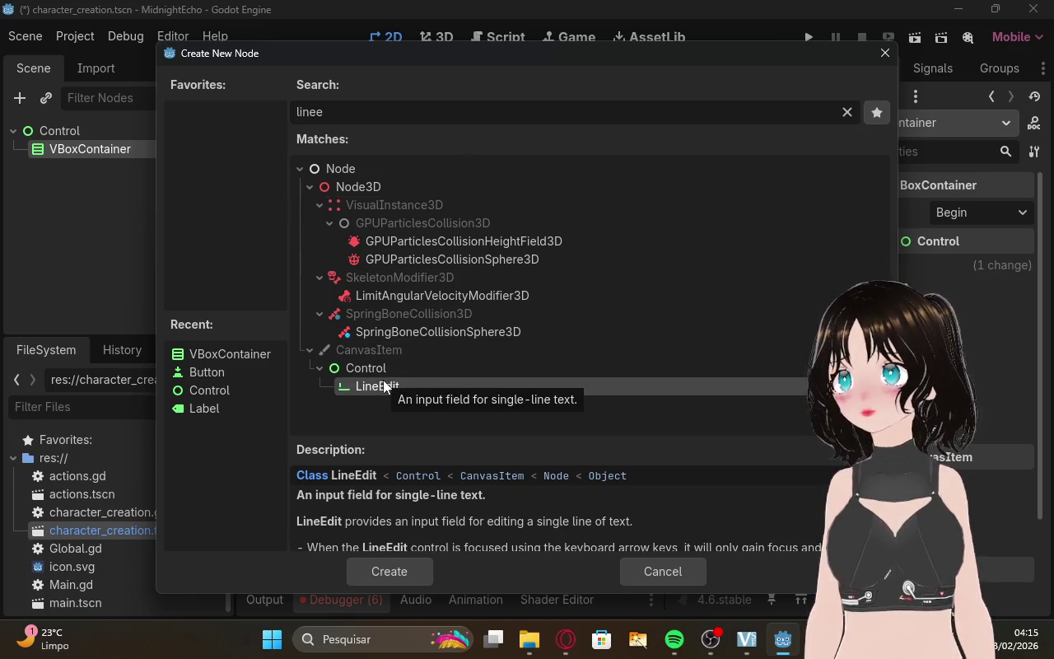
left_click(402, 574)
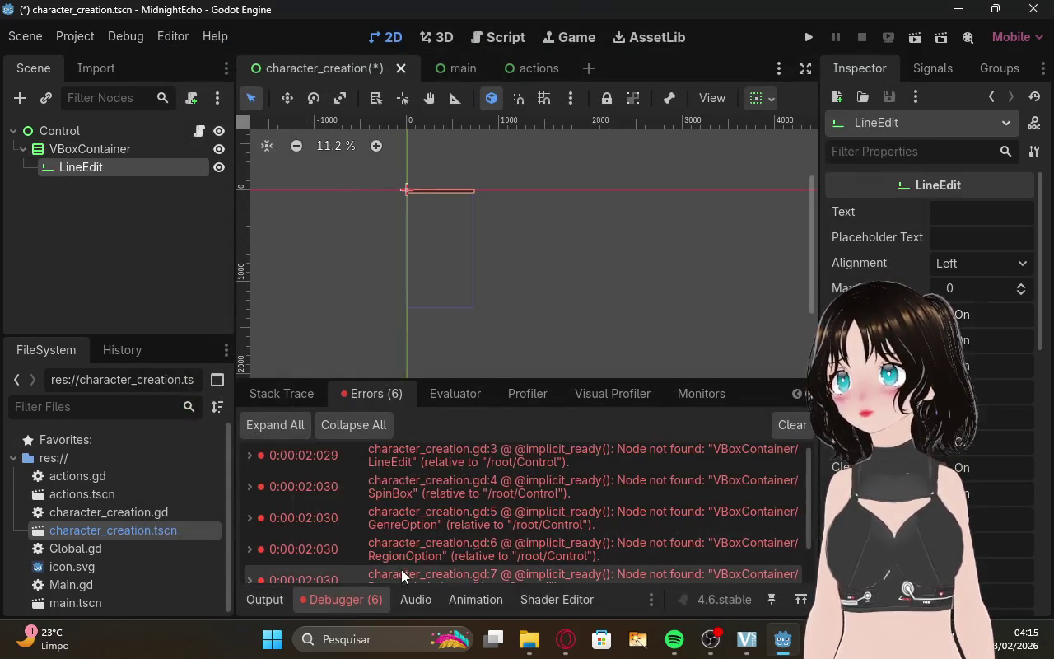
left_click(566, 639)
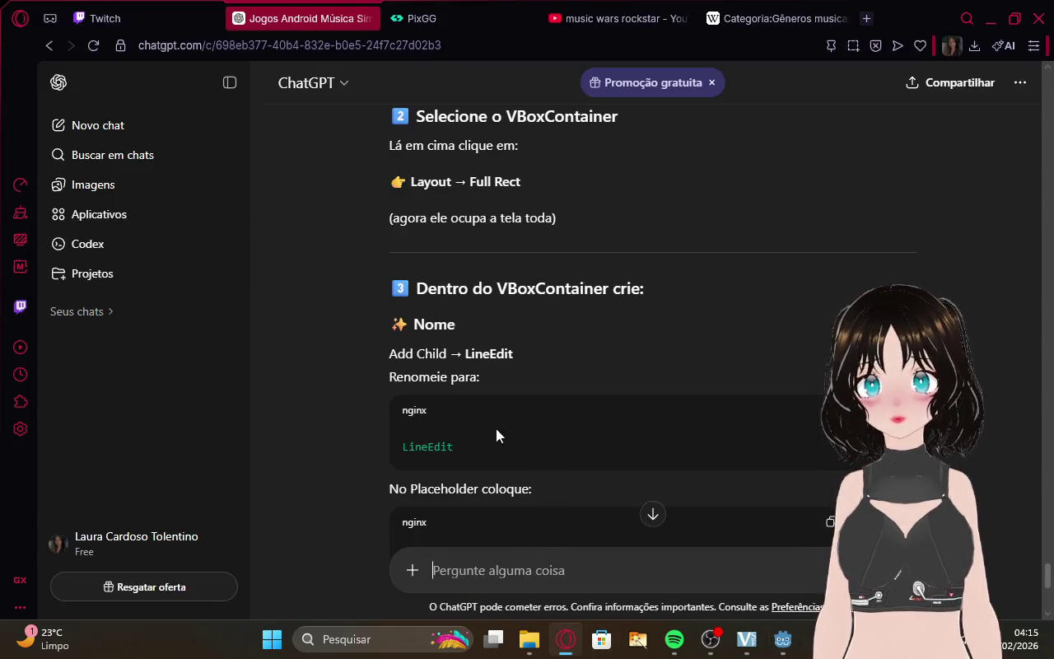
Scroll ChatGPT to the 'Nome artístico' placeholder and SpinBox age steps, then return to Godot.
scroll(654, 366, "down", 3)
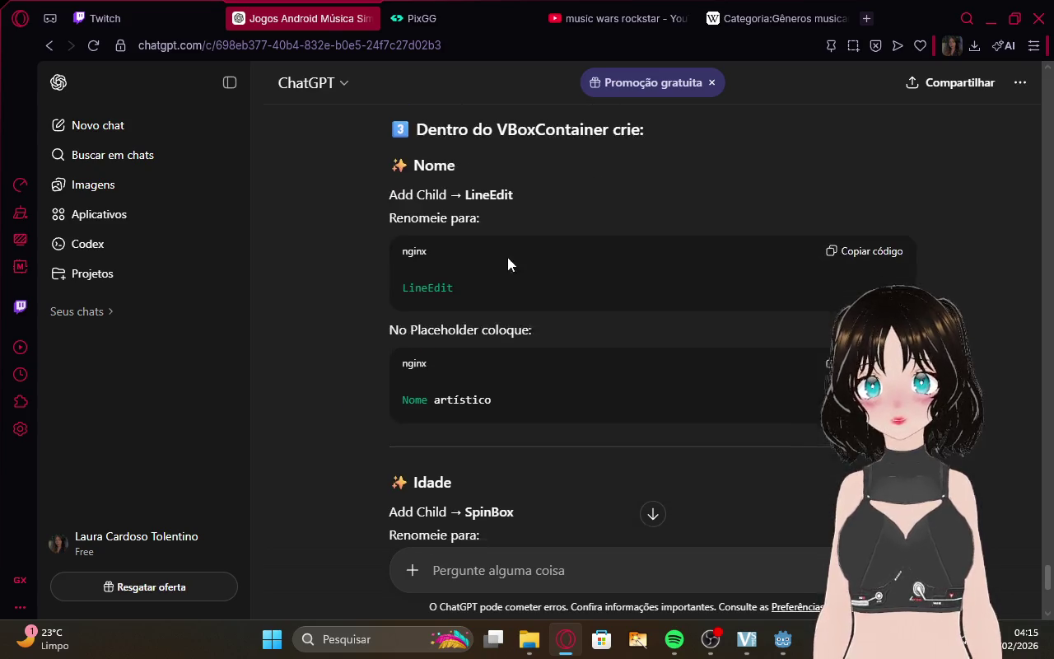
left_click(144, 18)
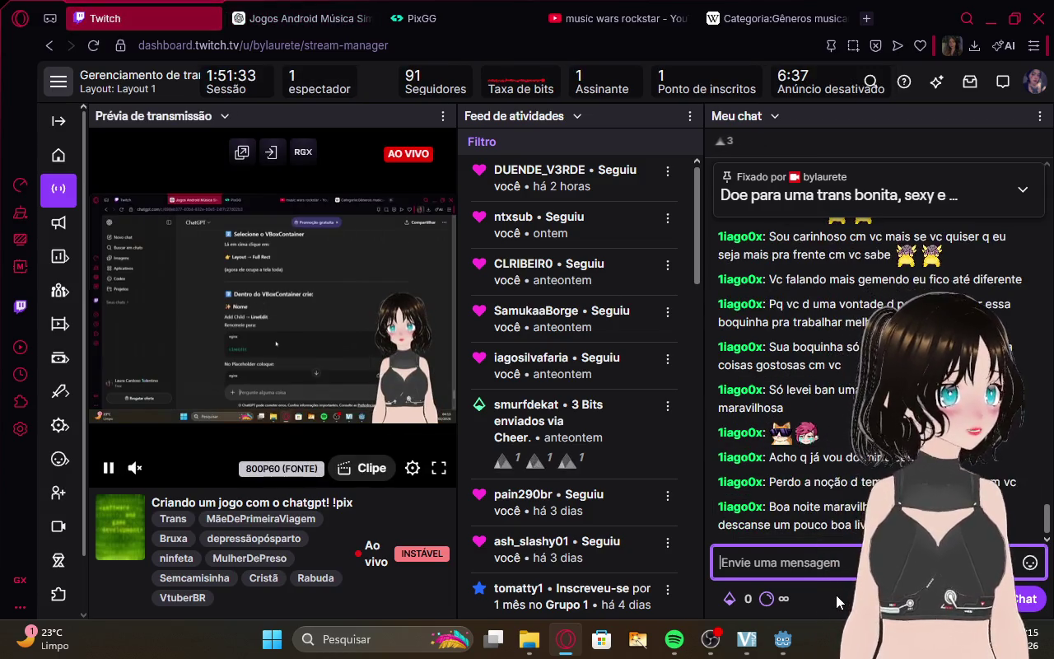
left_click(336, 8)
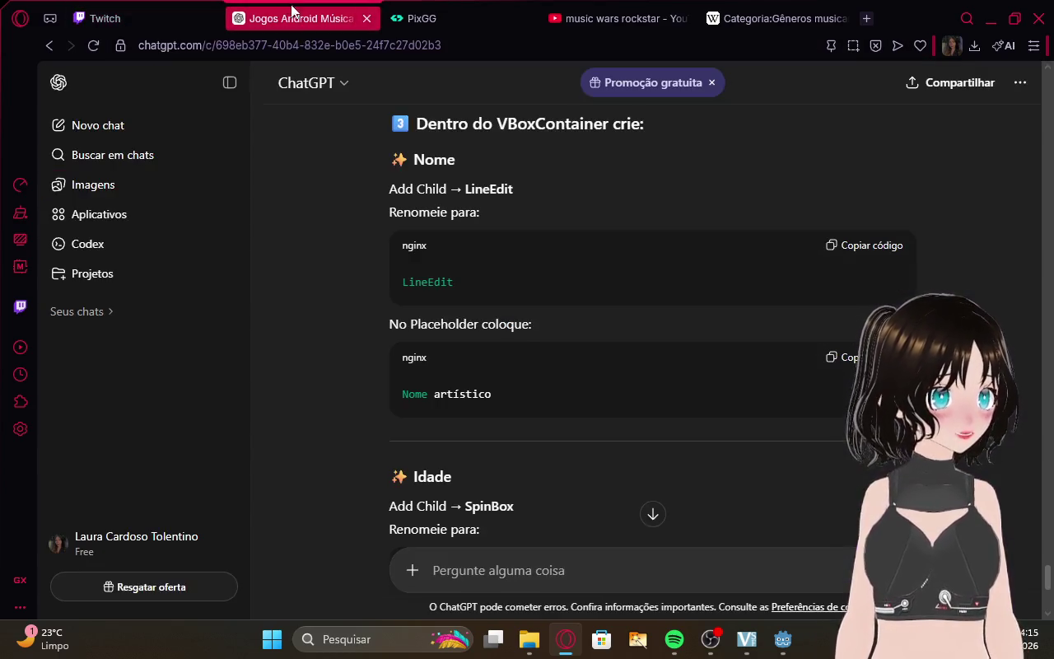
scroll(522, 221, "down", 2)
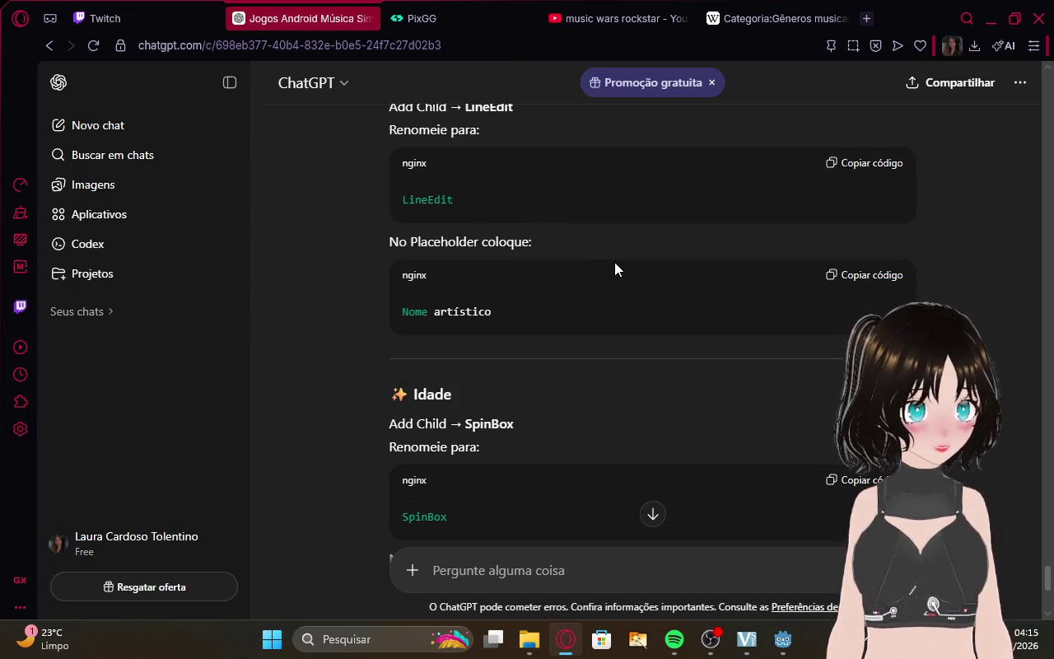
left_click(782, 639)
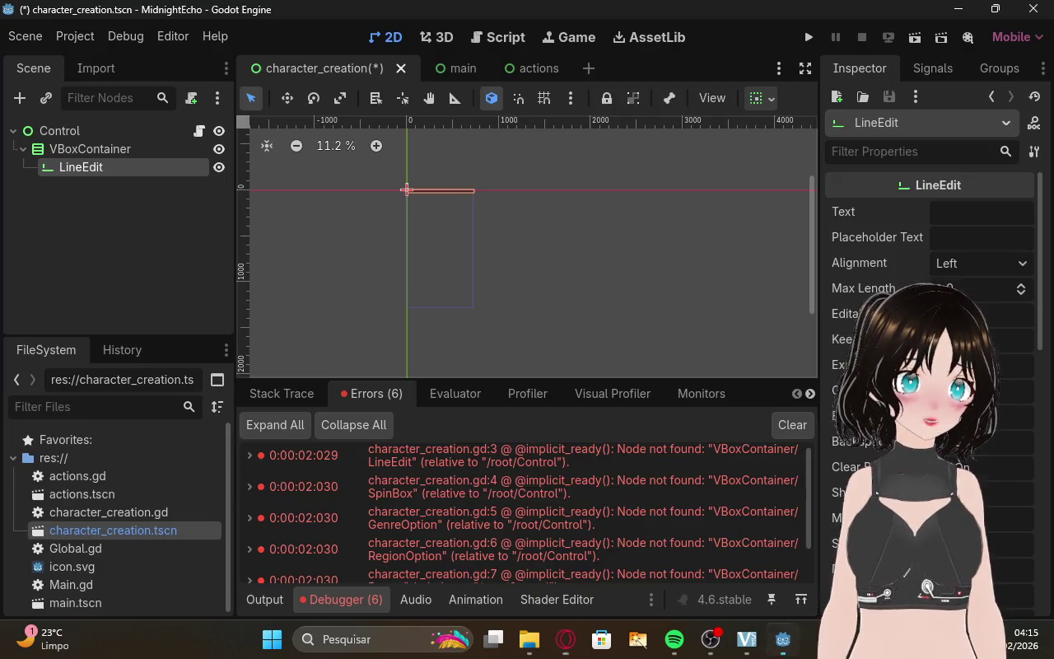
left_click(405, 192)
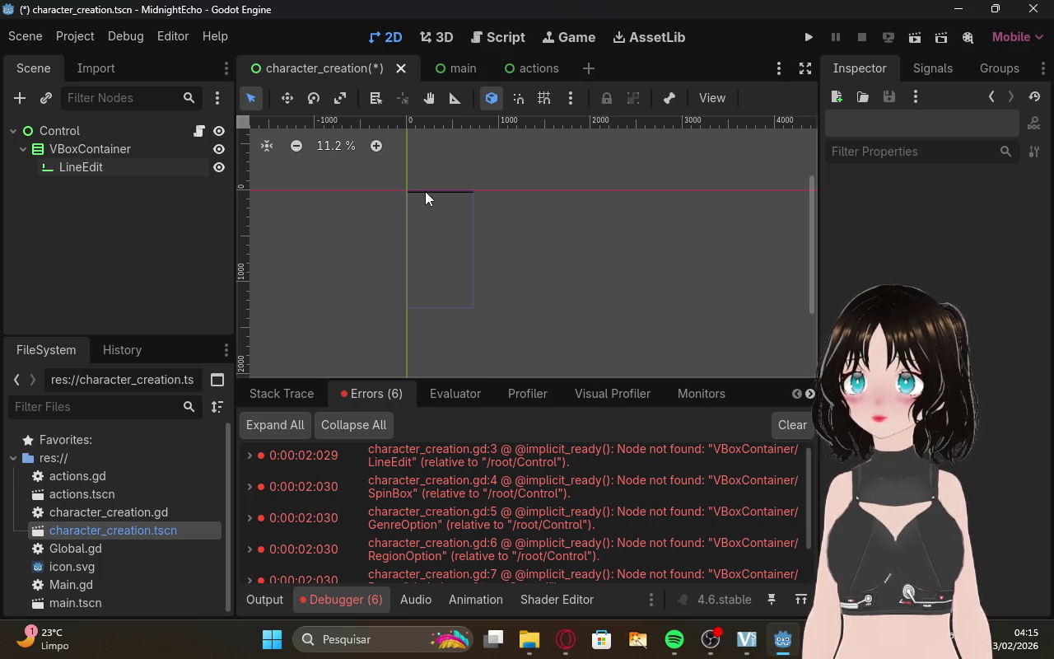
left_click(425, 191)
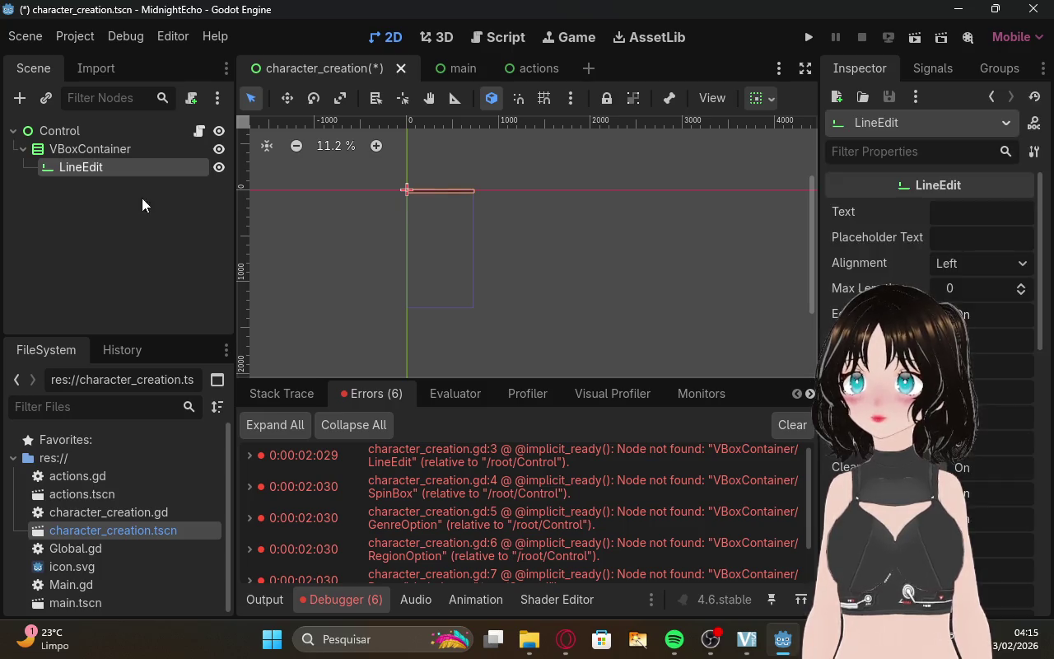
left_click(406, 192)
left_click(432, 191)
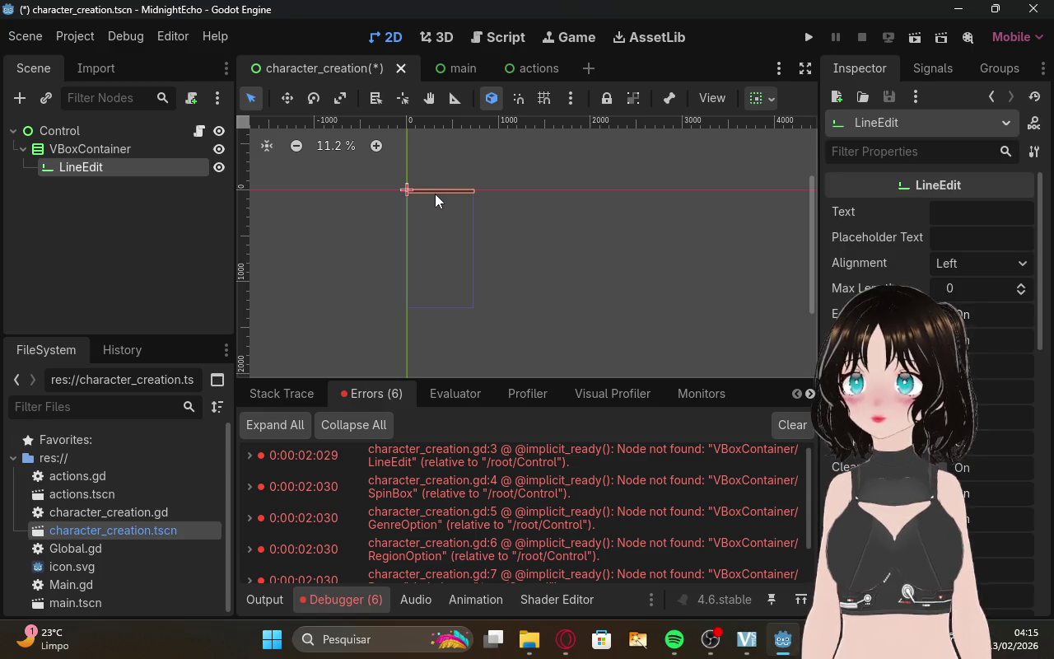
left_click_drag(436, 195, 436, 199)
left_click(436, 189)
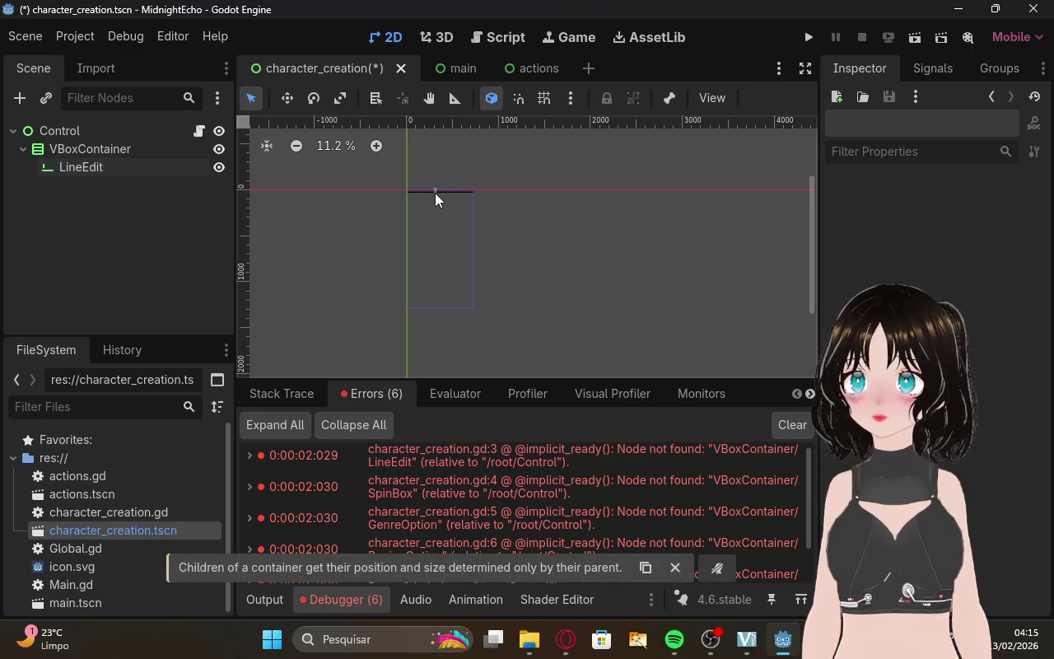
left_click(434, 190)
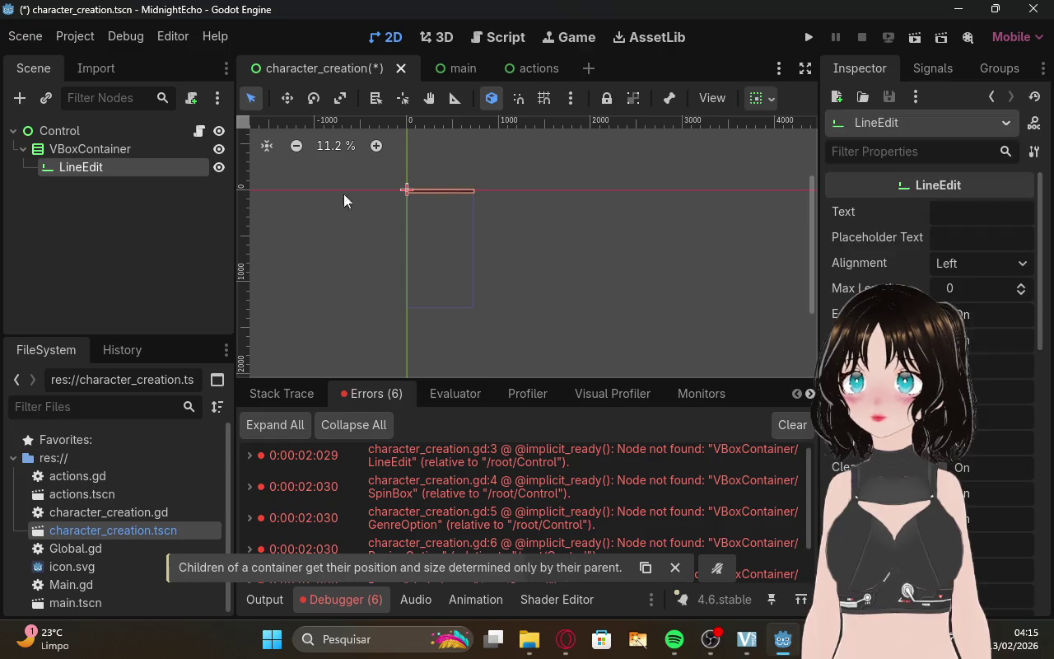
left_click(145, 171)
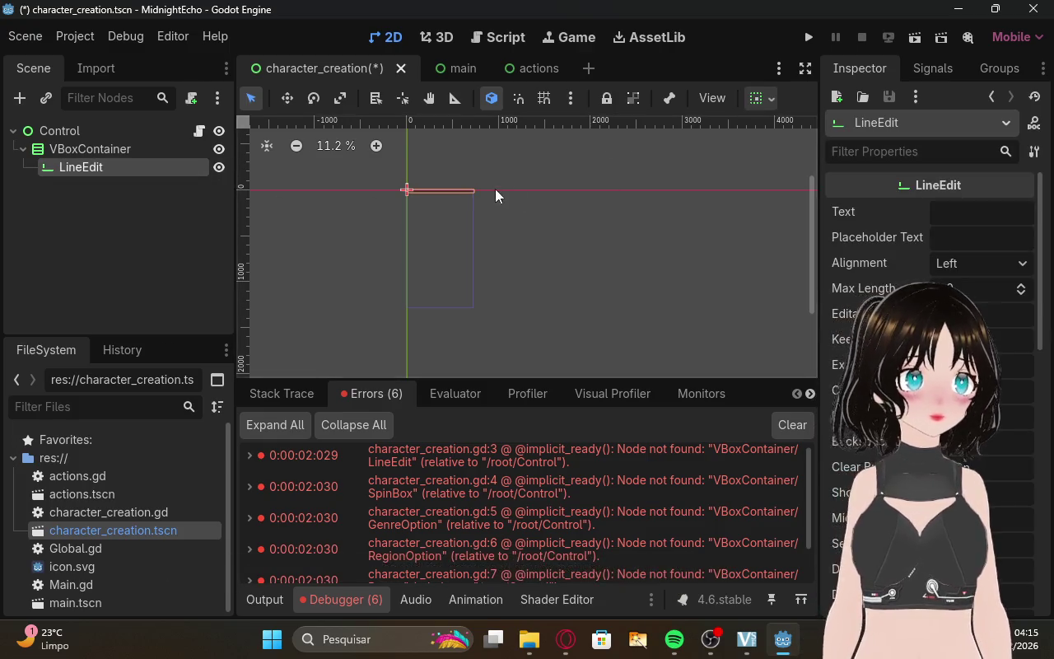
left_click(446, 190)
scroll(448, 197, "up", 5)
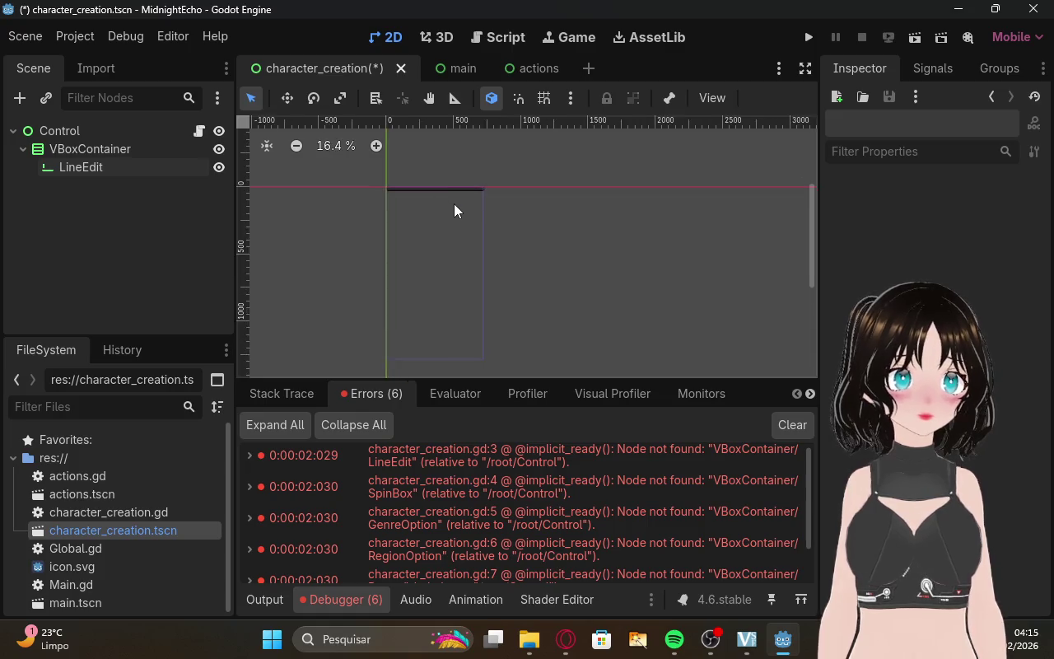
left_click(433, 177)
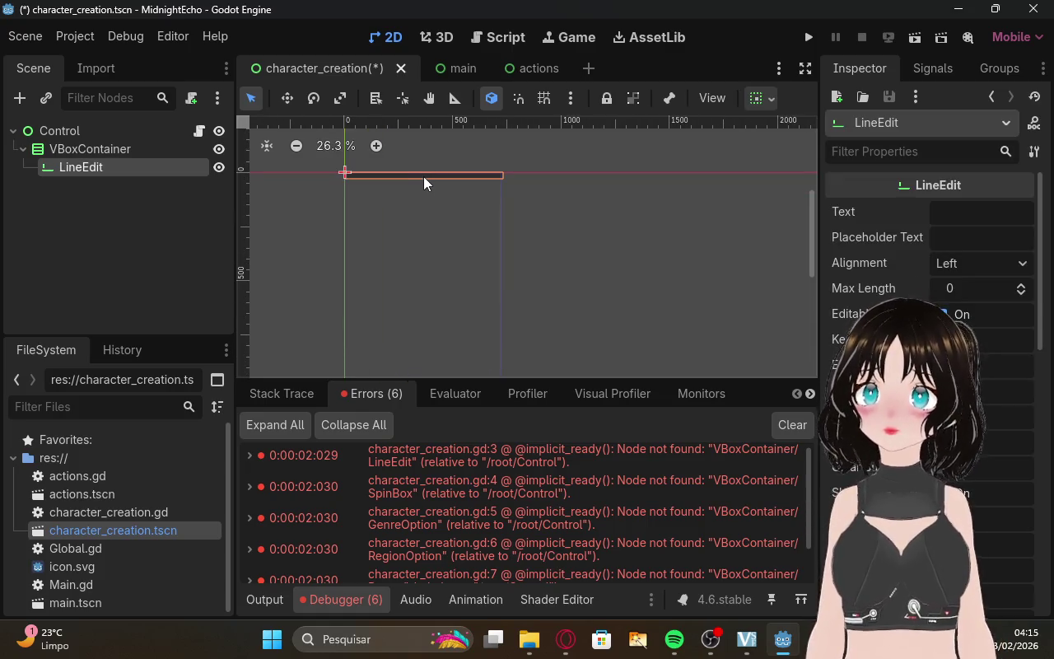
left_click_drag(420, 174, 420, 230)
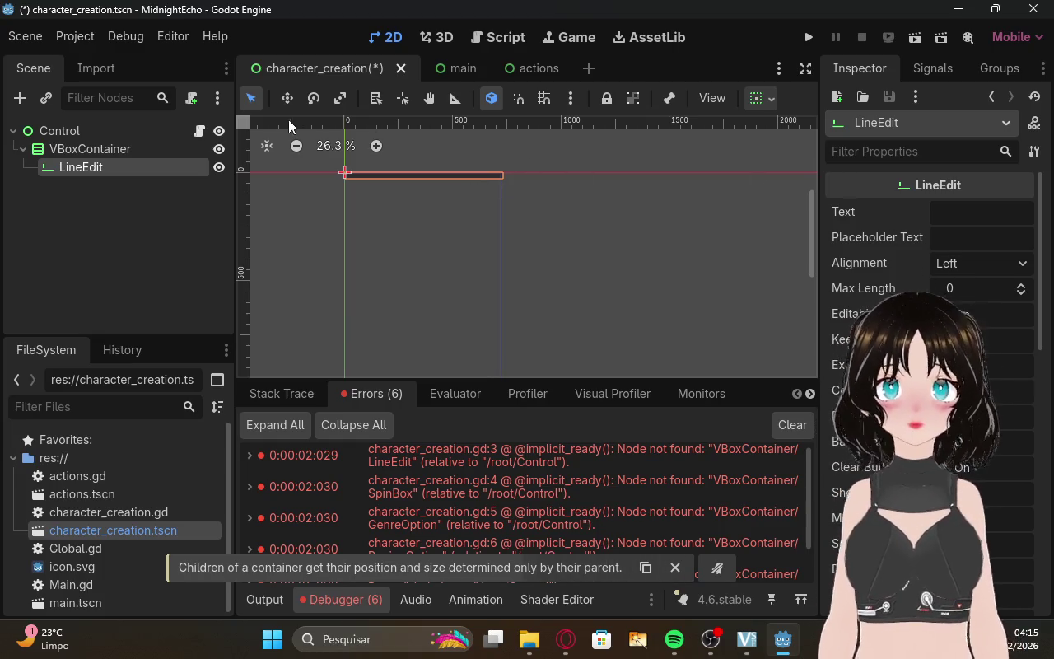
key("f")
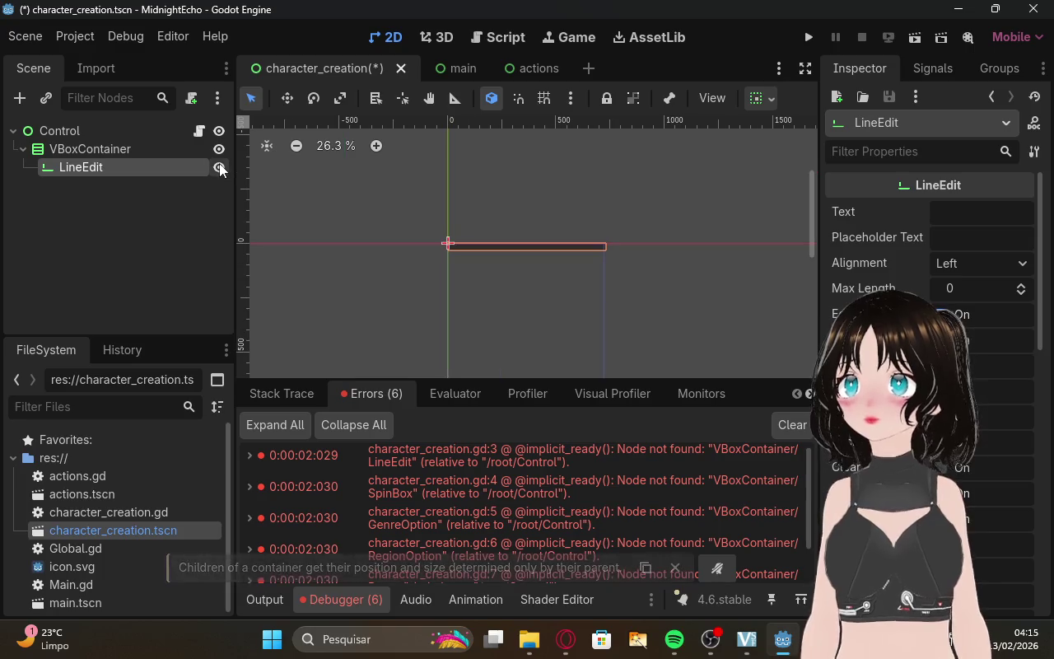
right_click(497, 248)
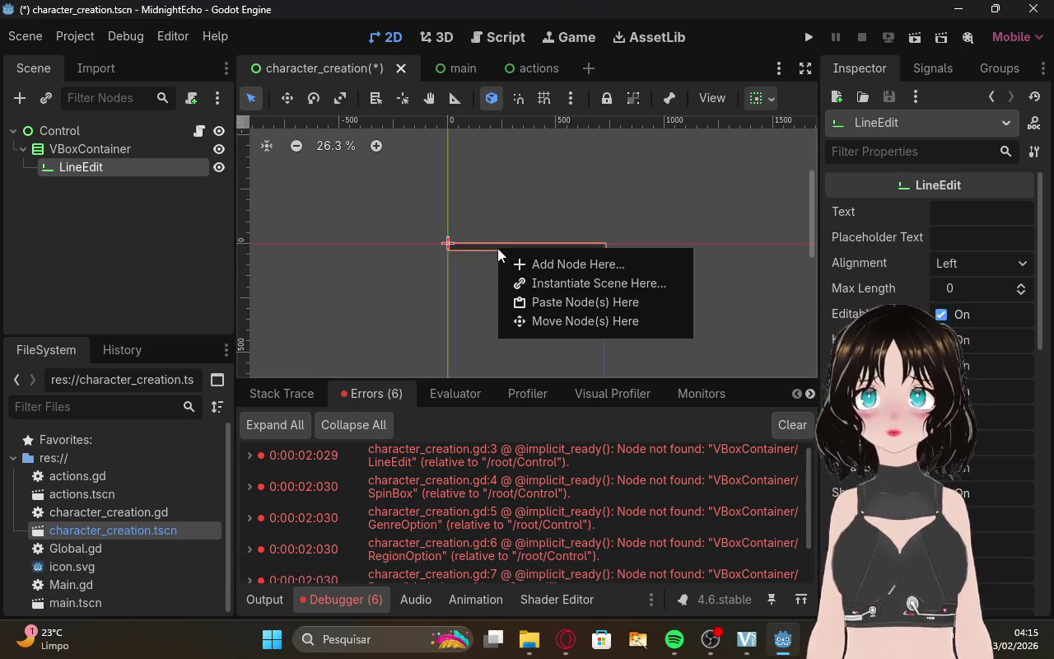
left_click(491, 244)
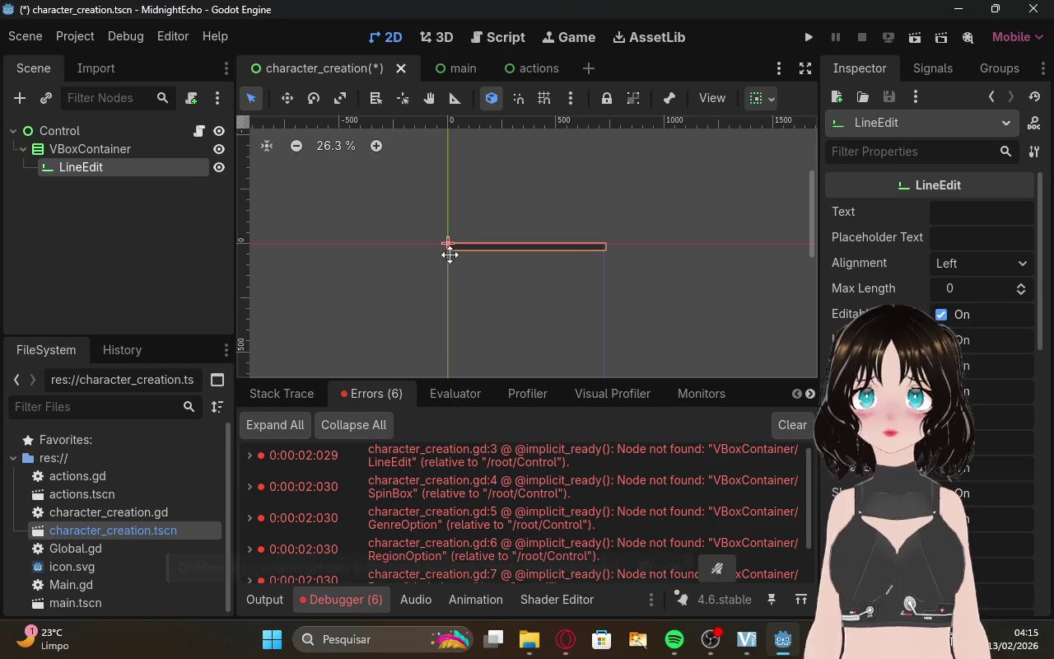
left_click_drag(451, 249, 467, 266)
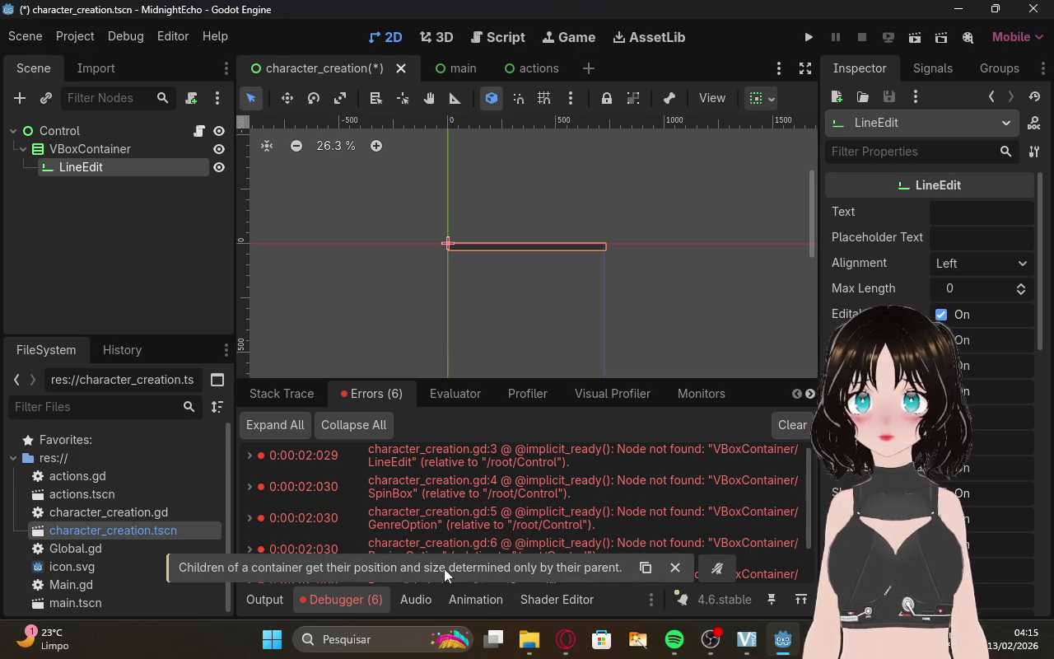
left_click(677, 565)
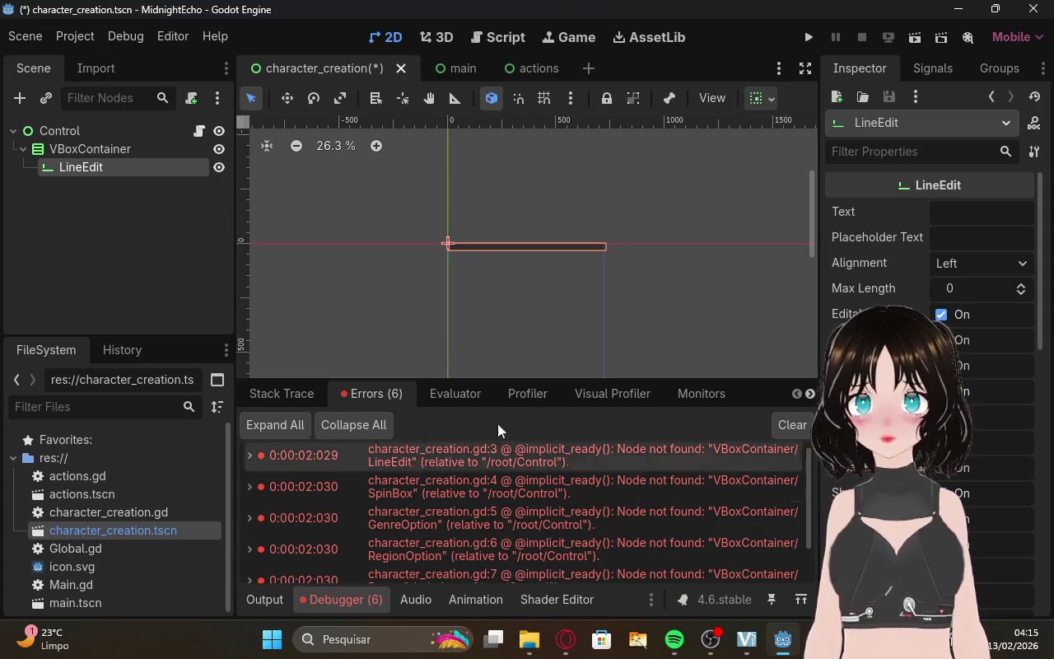
left_click(85, 151)
scroll(555, 264, "down", 1)
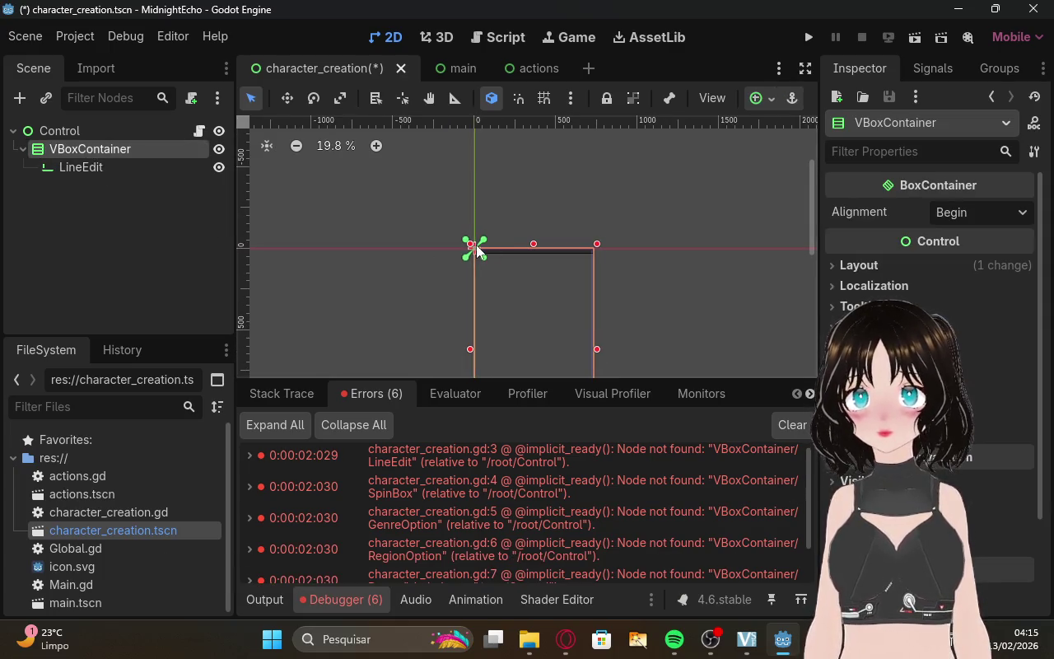
left_click_drag(475, 248, 492, 255)
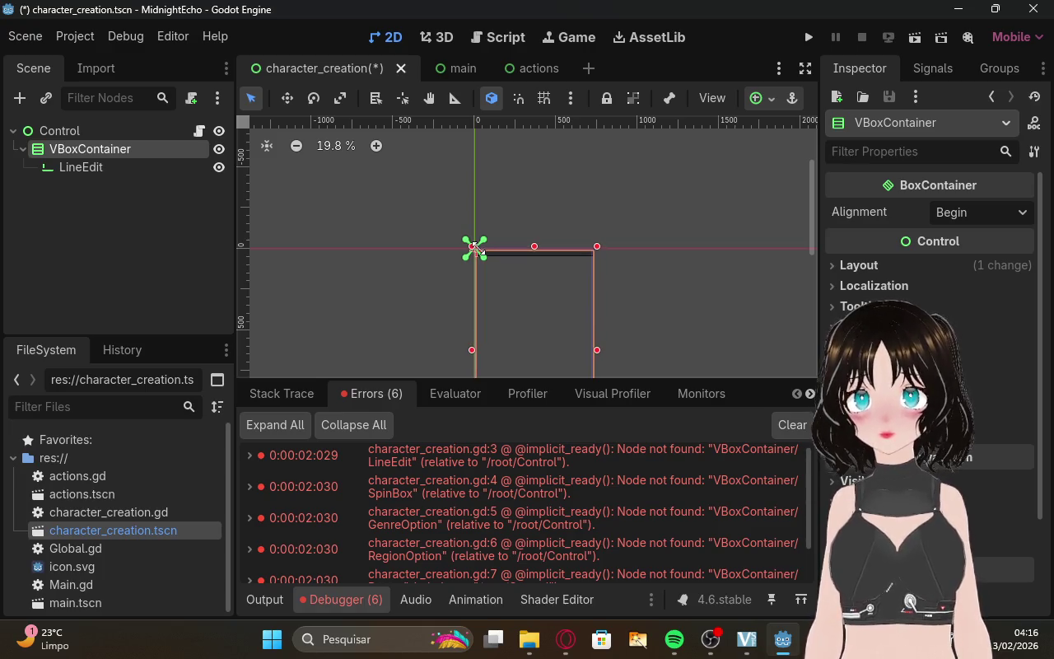
left_click(153, 167)
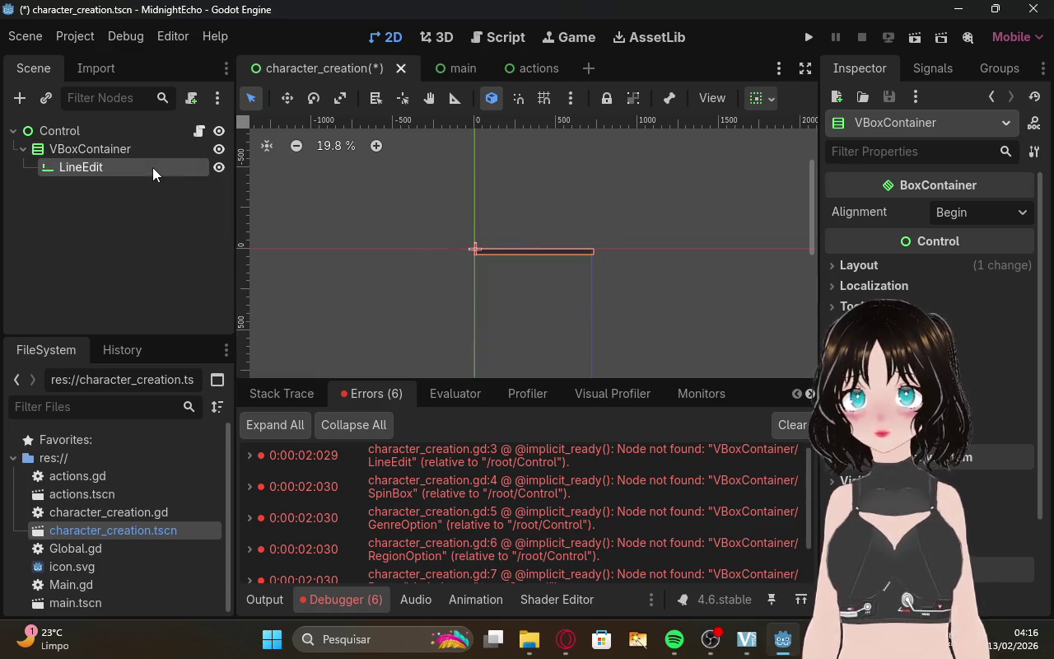
left_click(152, 167)
left_click(520, 250)
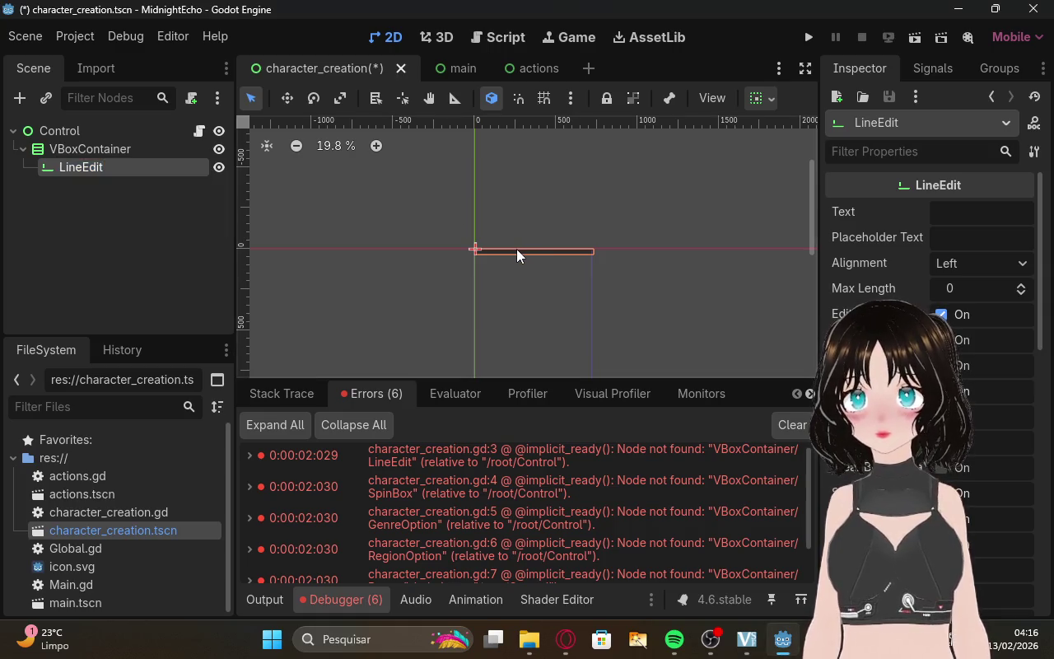
scroll(517, 249, "up", 10)
left_click(565, 247)
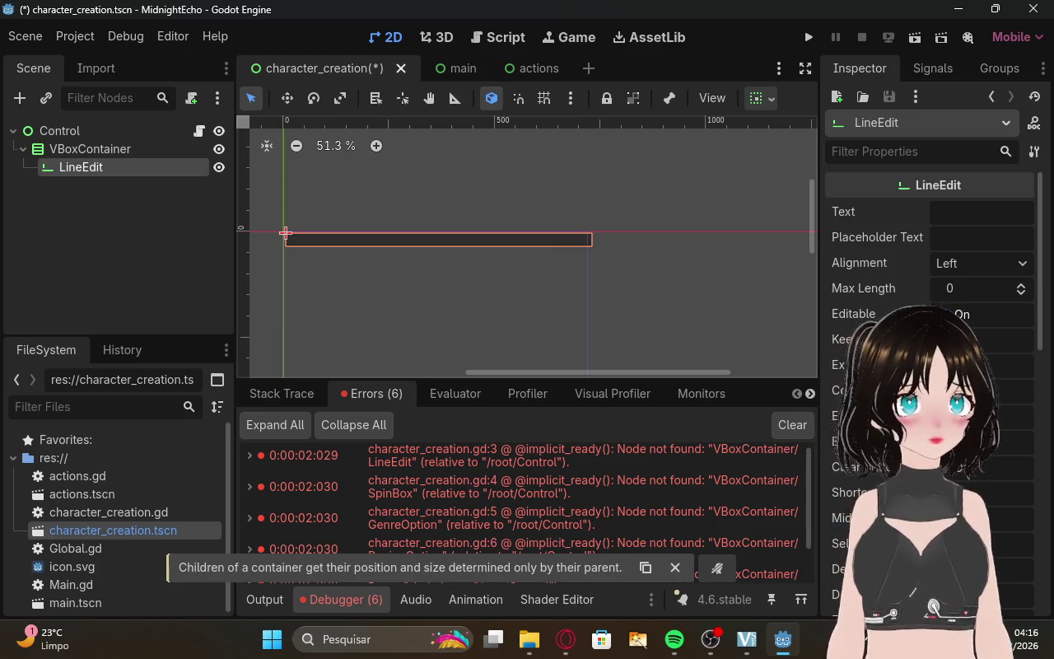
left_click_drag(529, 240, 529, 257)
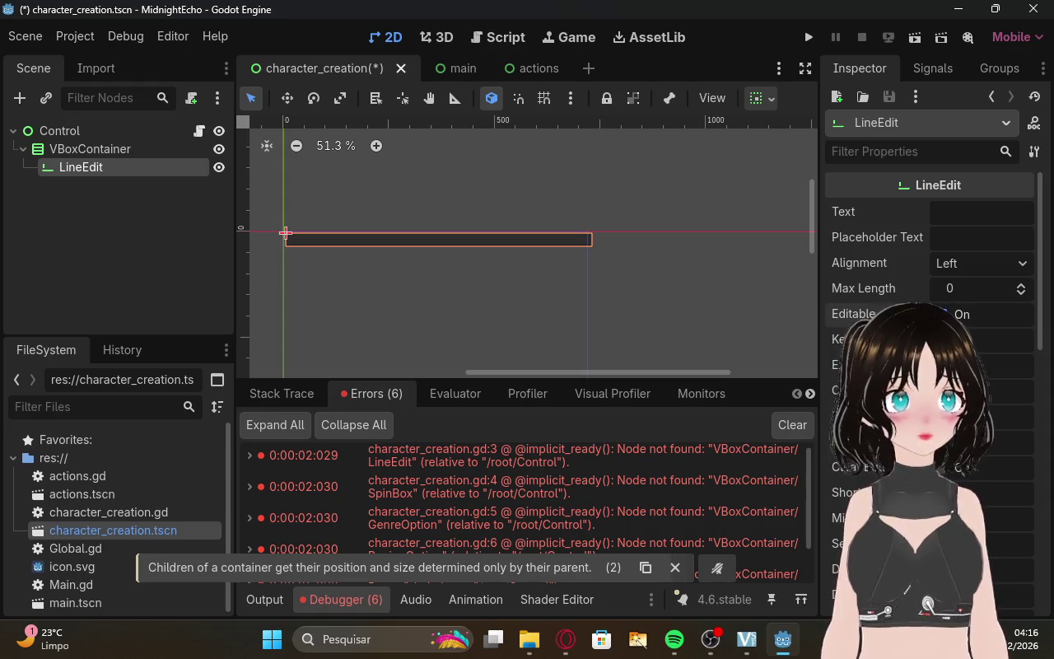
scroll(877, 247, "down", 5)
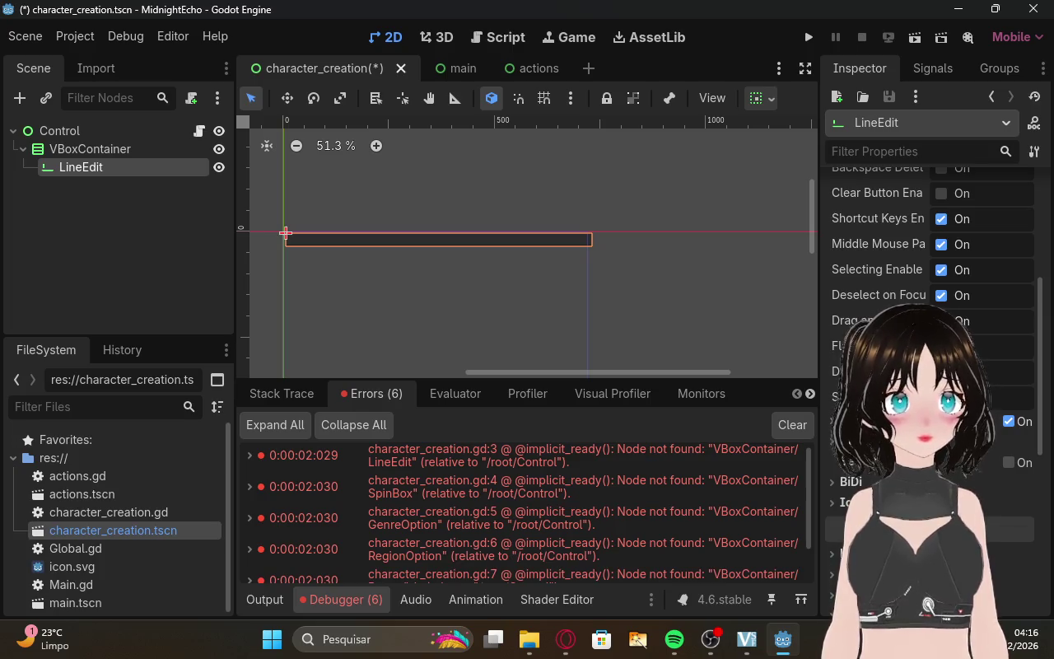
scroll(931, 329, "up", 5)
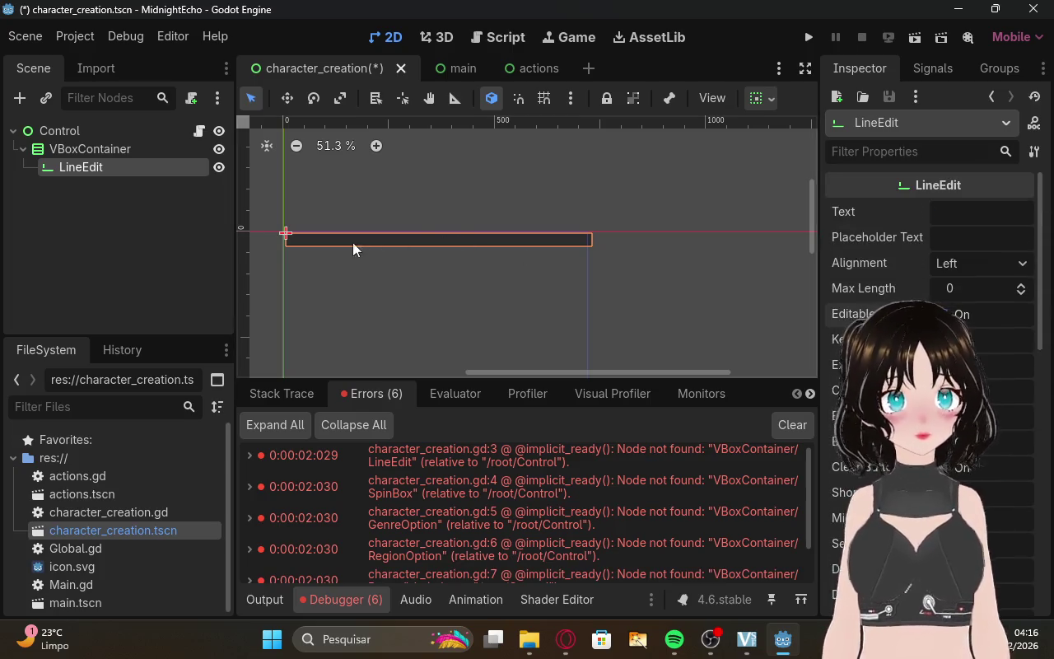
left_click(289, 248)
left_click(304, 240)
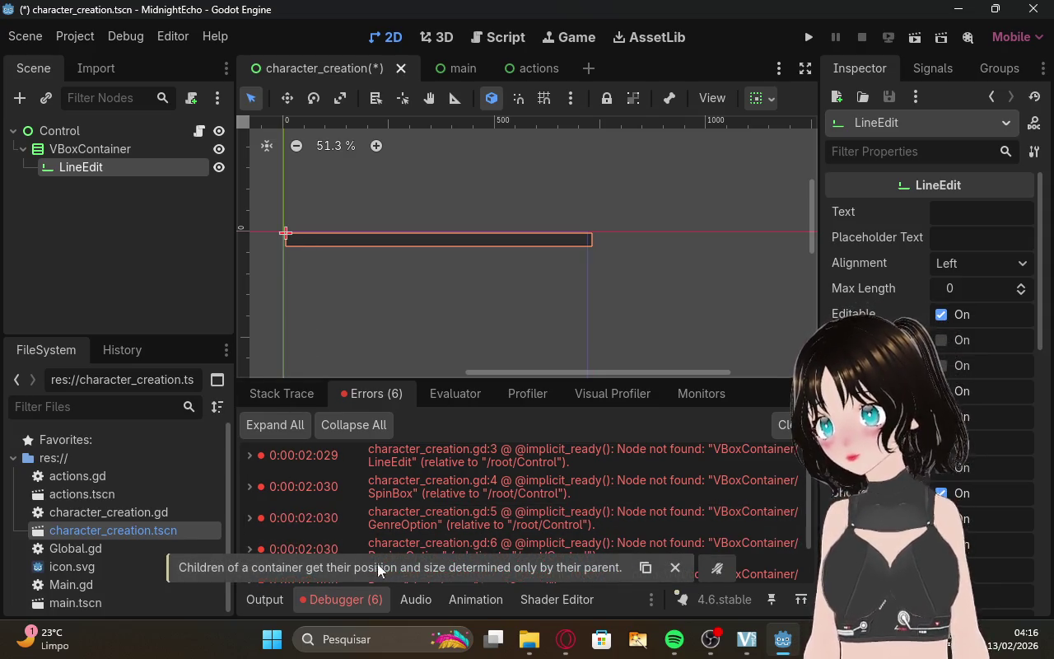
scroll(968, 368, "down", 5)
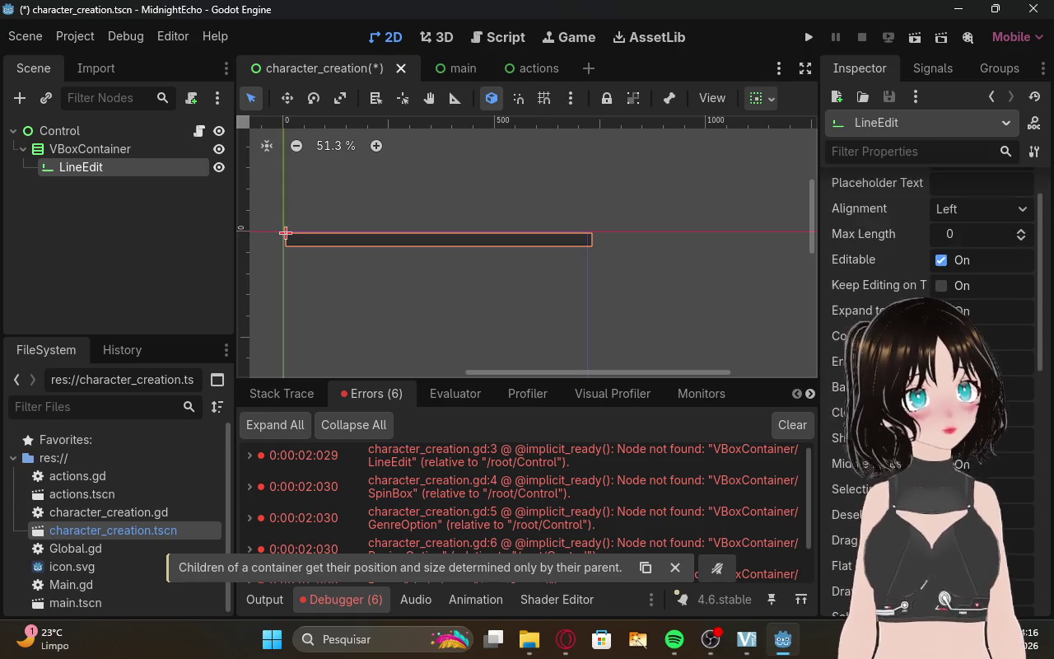
scroll(845, 434, "down", 4)
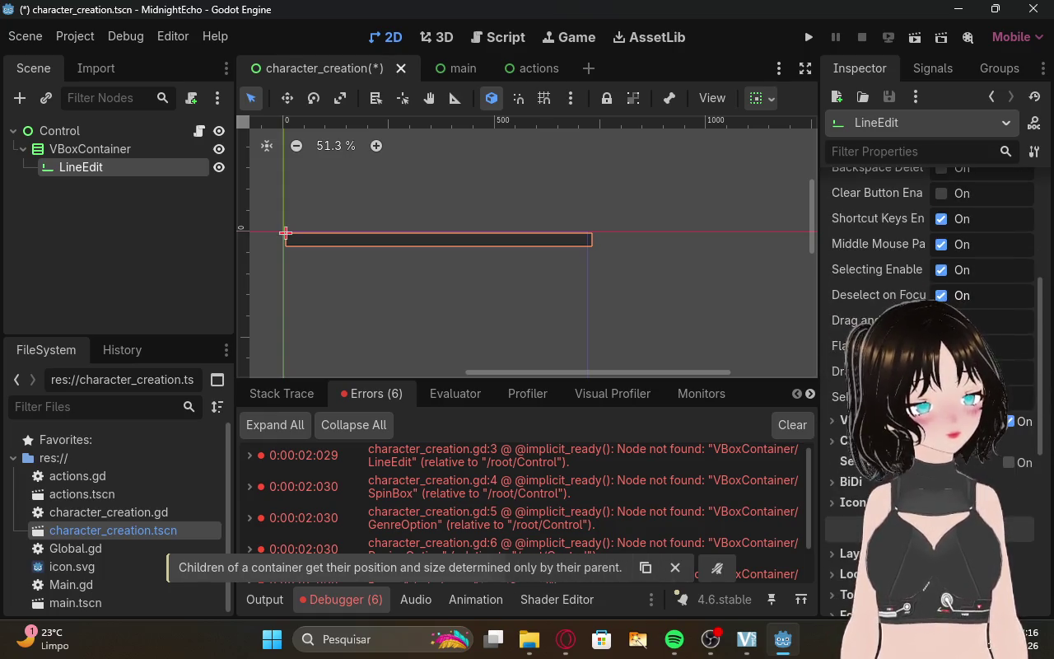
left_click(835, 436)
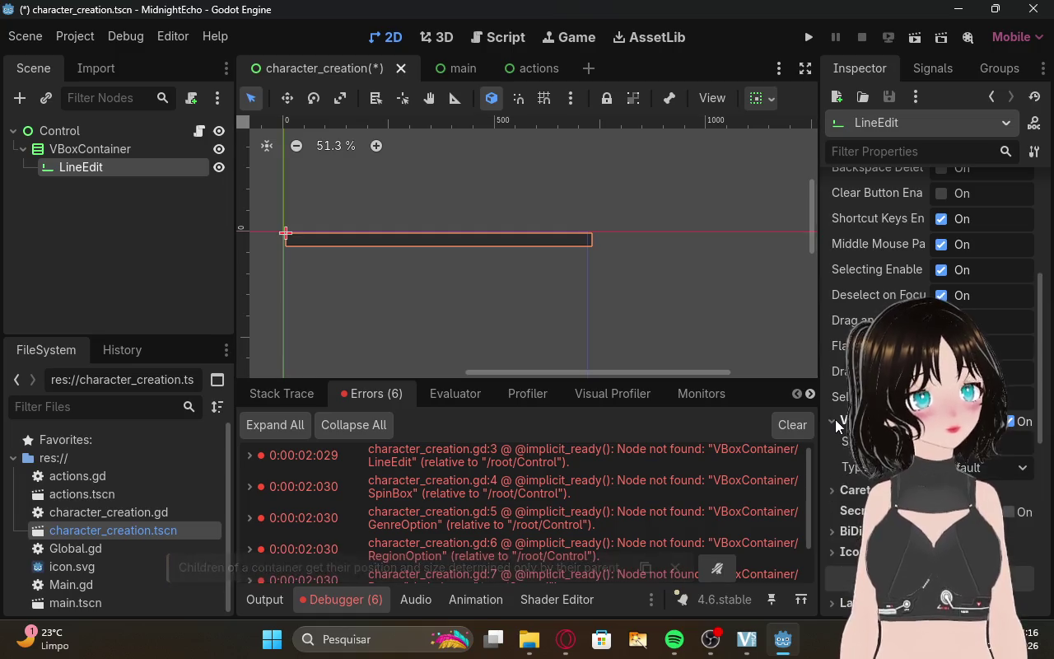
left_click(830, 436)
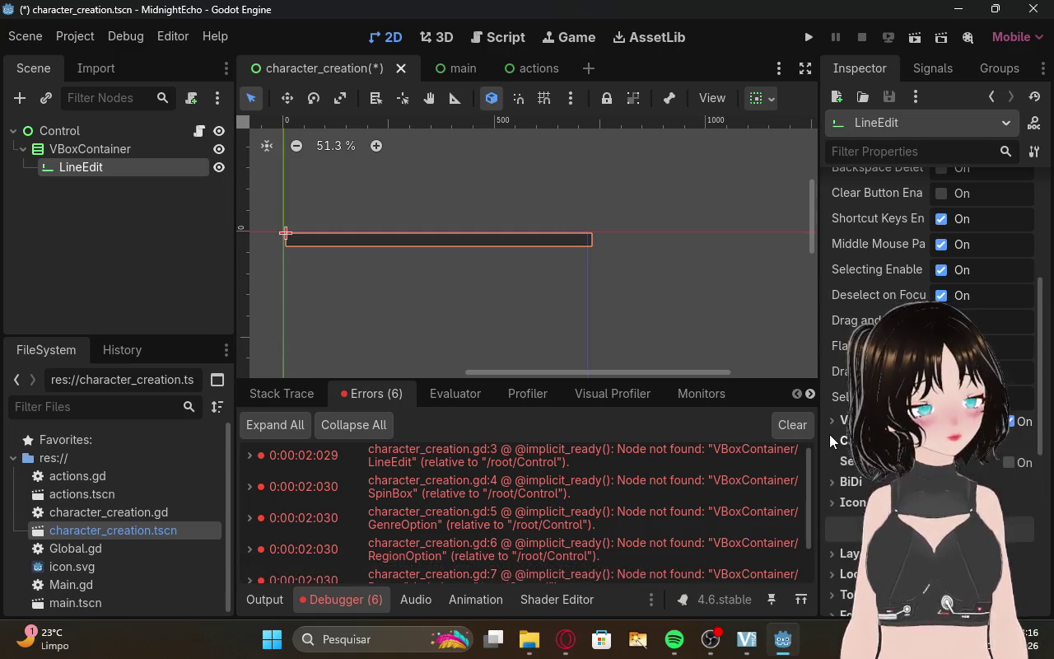
left_click(837, 479)
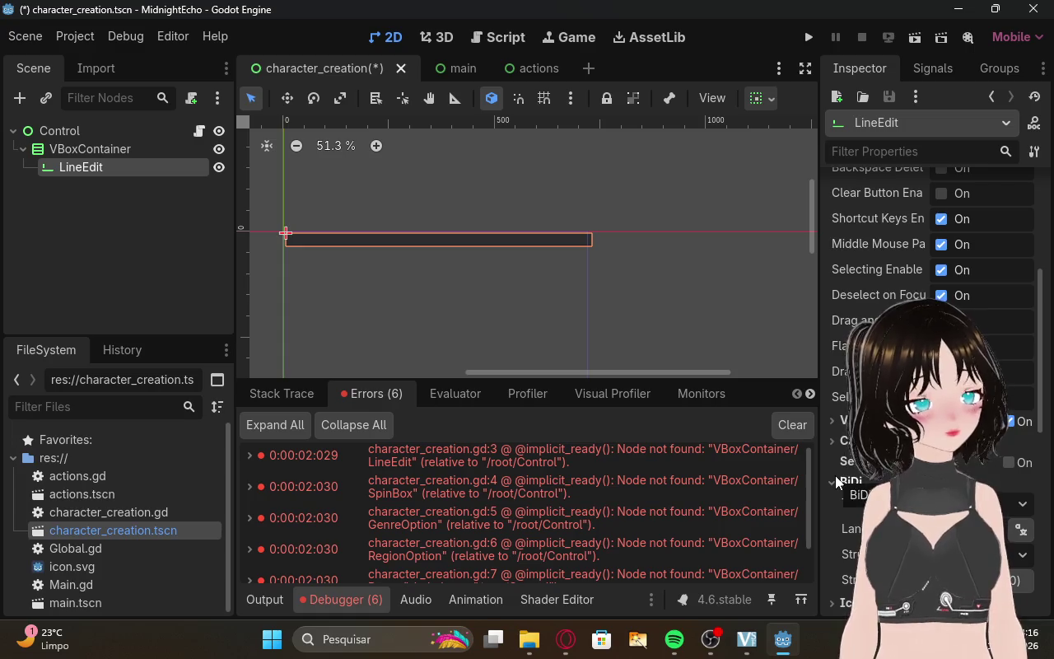
scroll(849, 476, "down", 3)
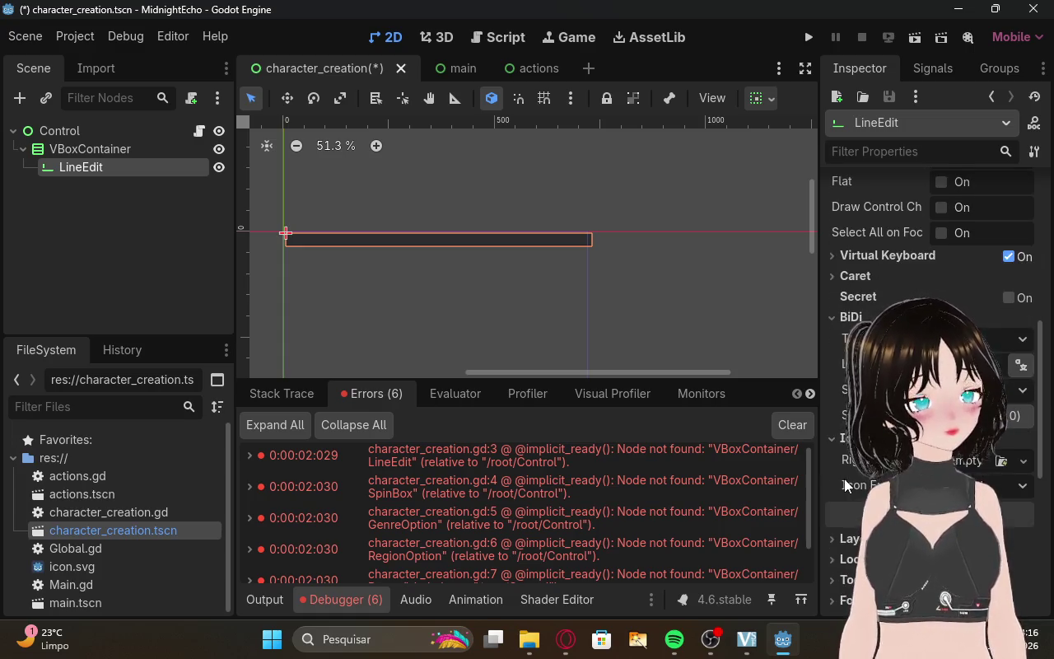
scroll(844, 479, "up", 5)
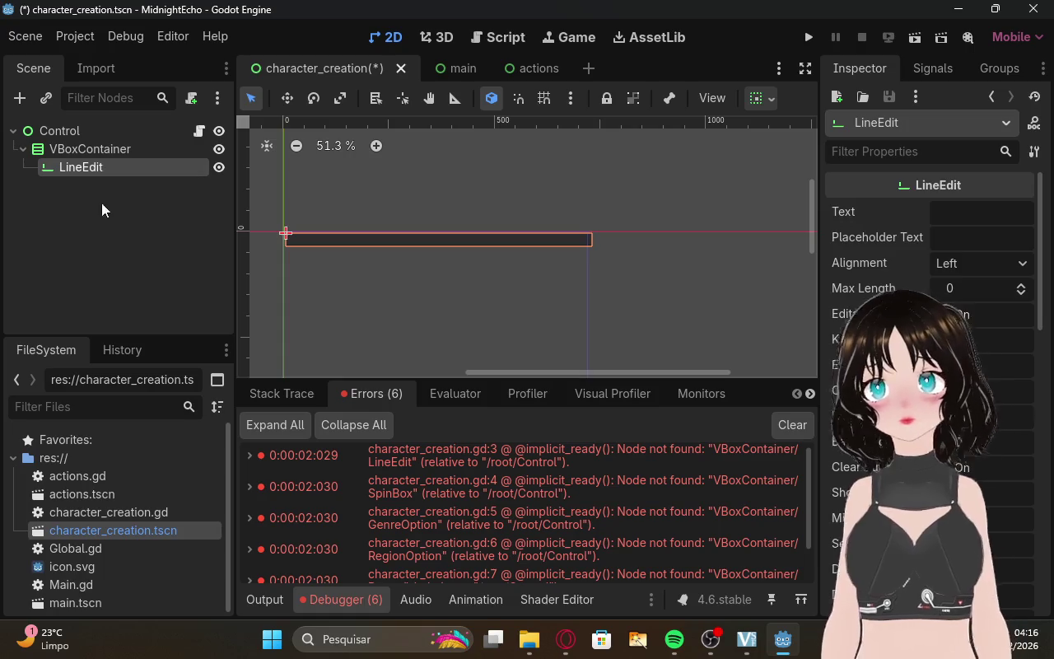
left_click(101, 202)
left_click(348, 238)
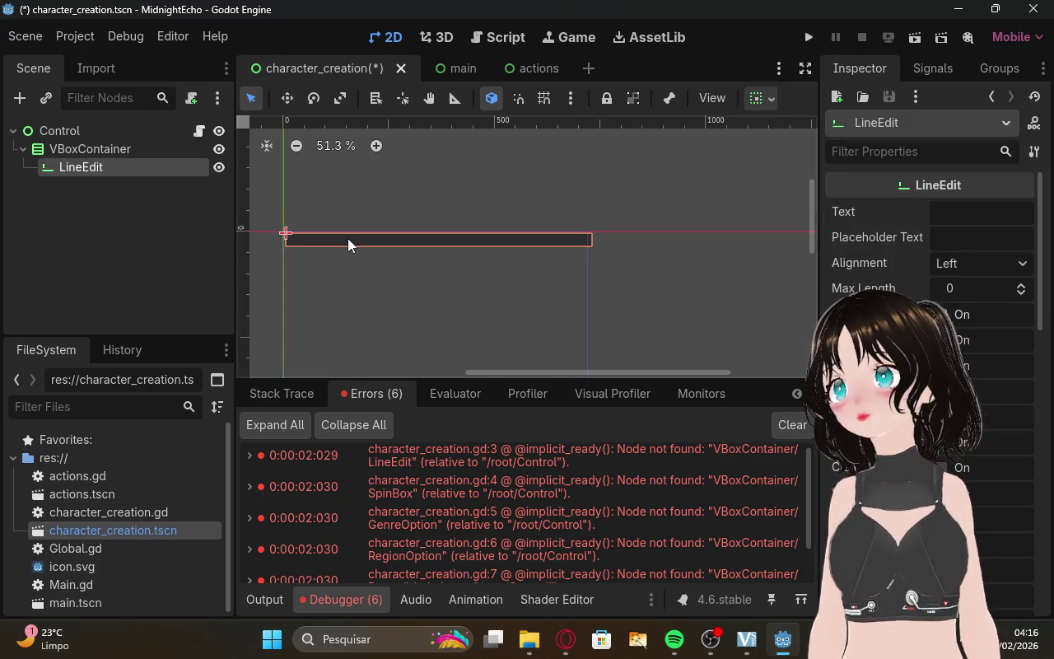
right_click(348, 238)
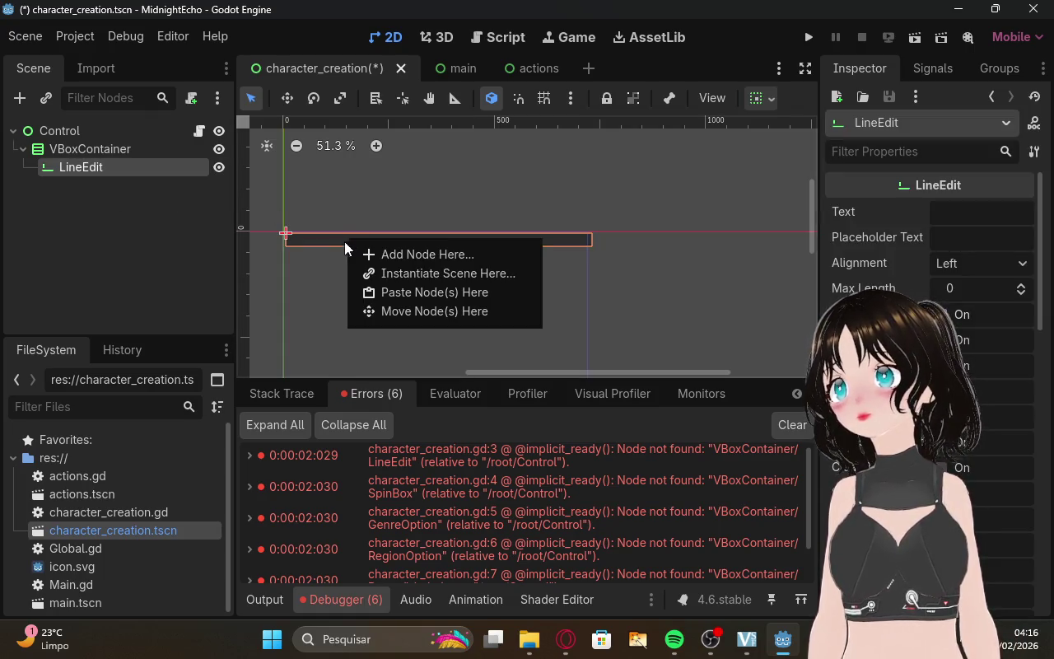
left_click(941, 221)
left_click(945, 257)
left_click(944, 240)
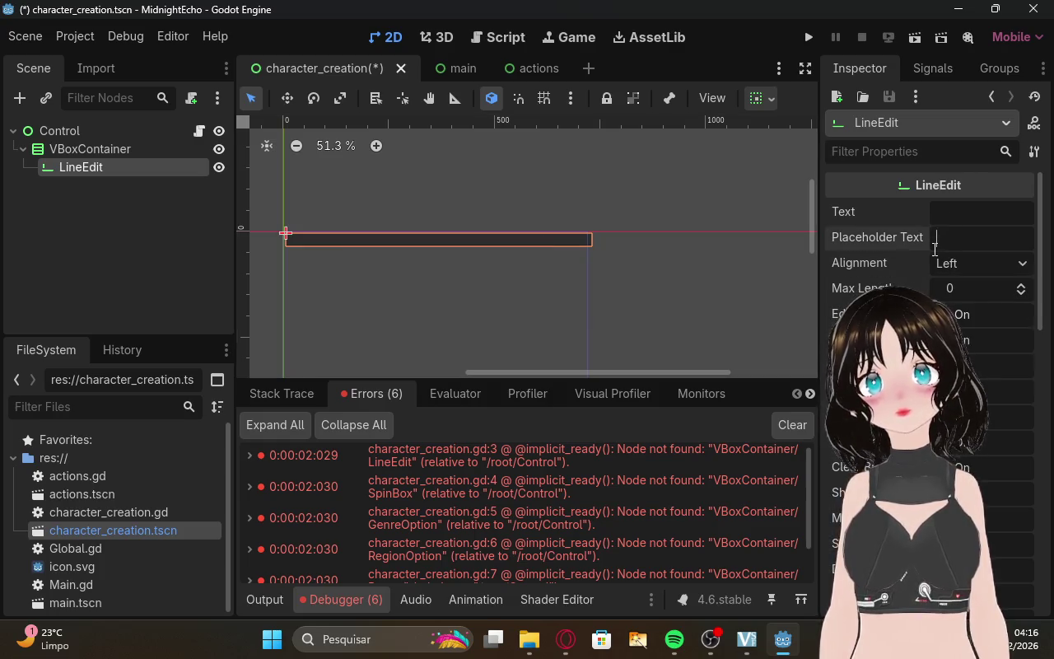
Copy 'Nome artístico' from ChatGPT and paste it as the LineEdit's Placeholder Text.
left_click(574, 647)
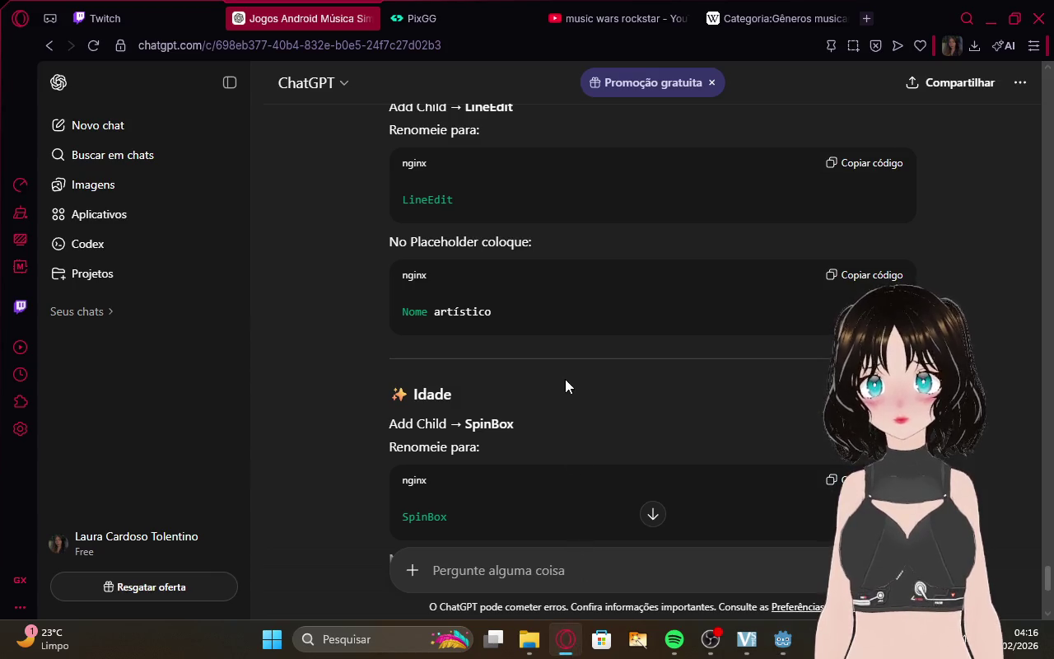
left_click_drag(500, 312, 409, 311)
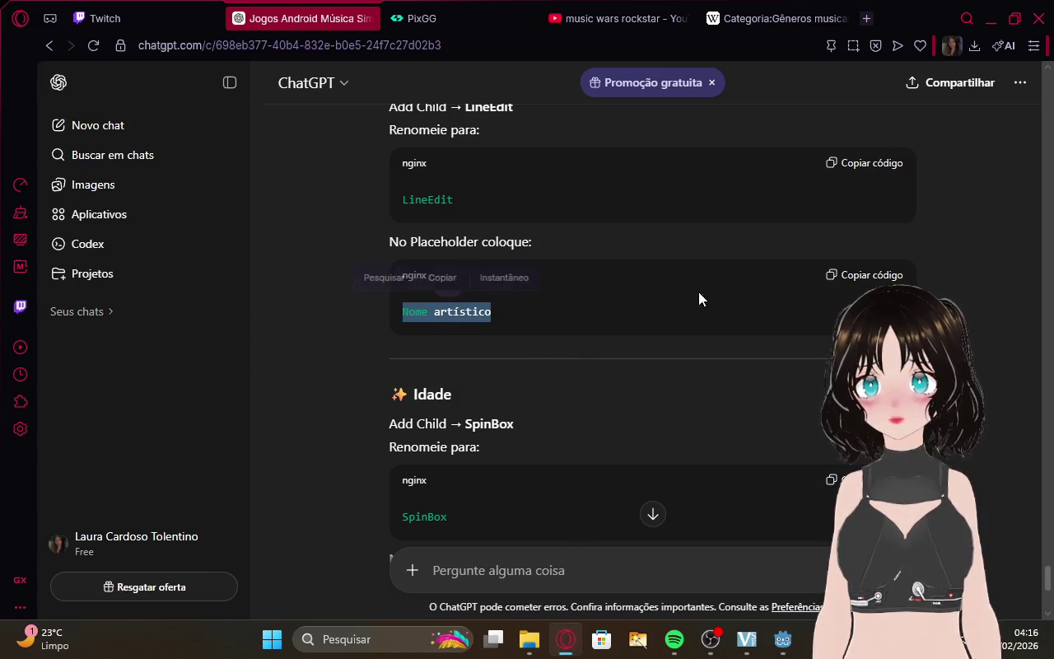
left_click(872, 275)
key("alt+Tab")
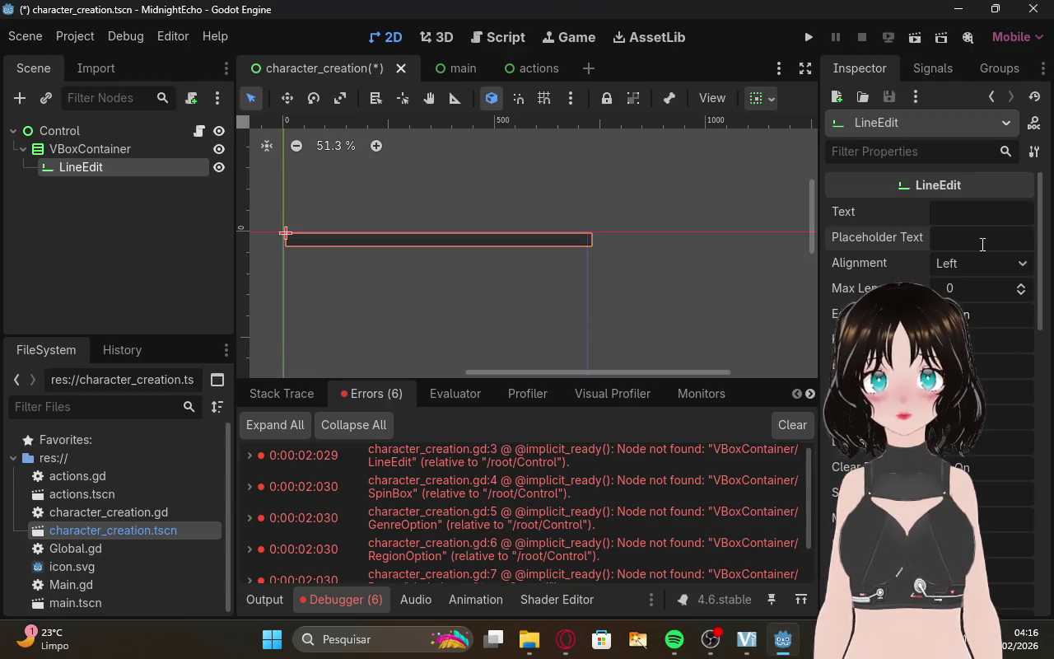
left_click(981, 237)
key("ctrl+v")
left_click(654, 206)
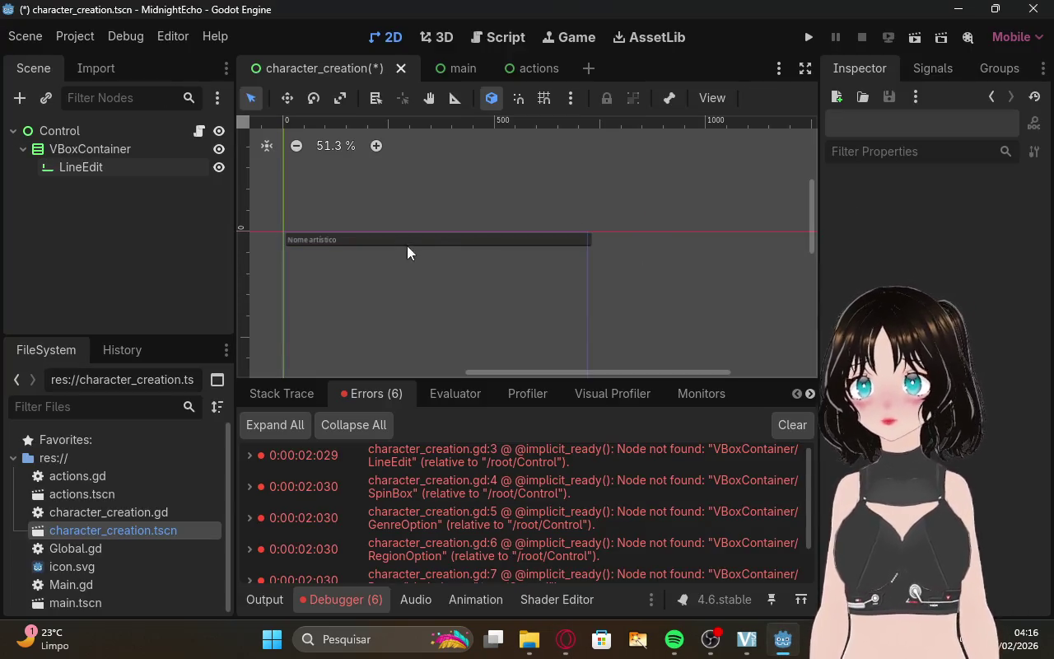
left_click(393, 241)
Recheck ChatGPT, then deselect the LineEdit and open the VBoxContainer's node options.
left_click(566, 639)
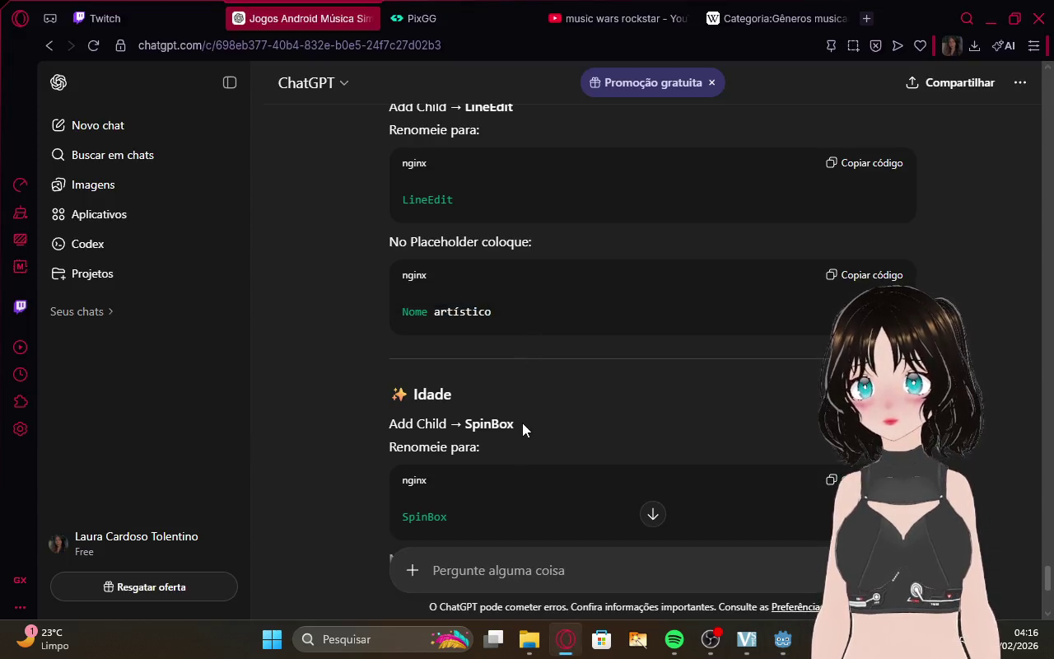
left_click(783, 639)
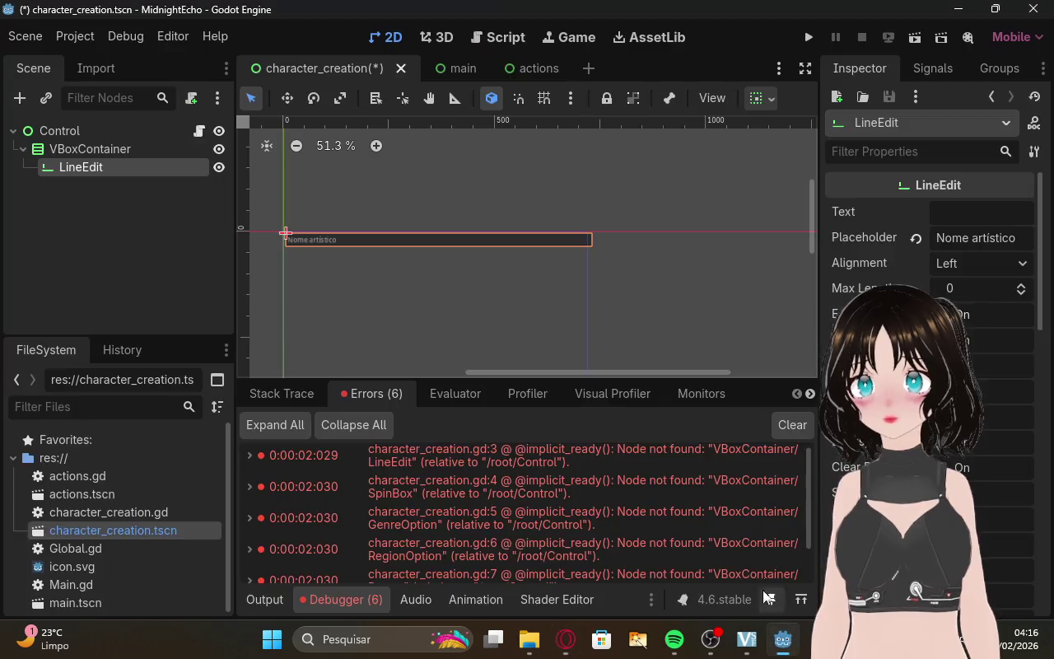
left_click(180, 256)
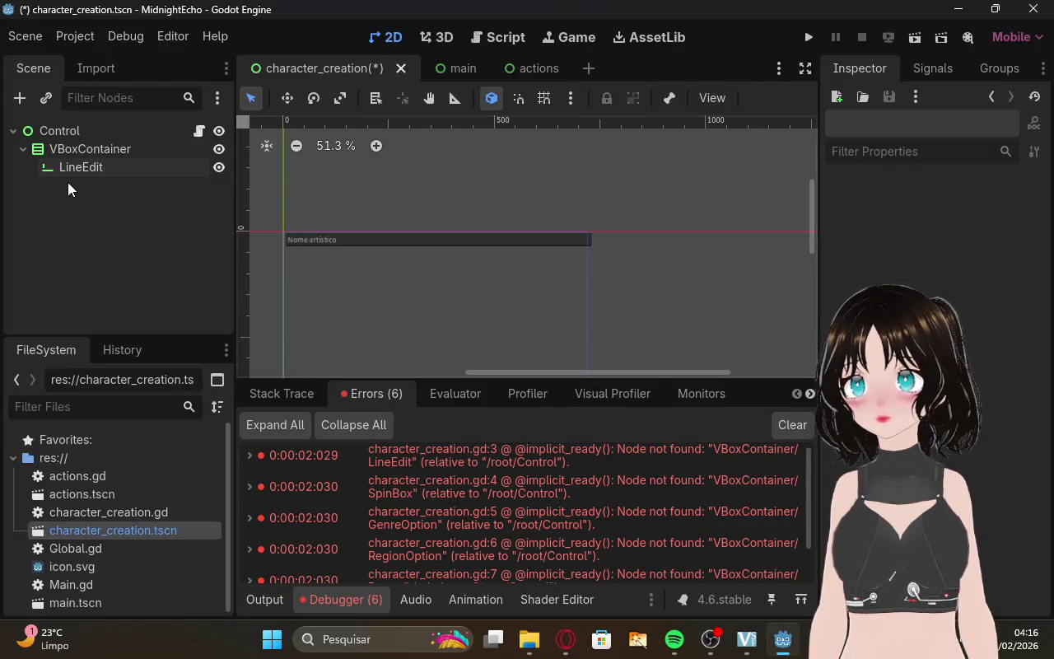
right_click(83, 151)
Start adding a child to VBoxContainer, then read ChatGPT's Idade step (SpinBox, Min 16, Max 40).
left_click(115, 171)
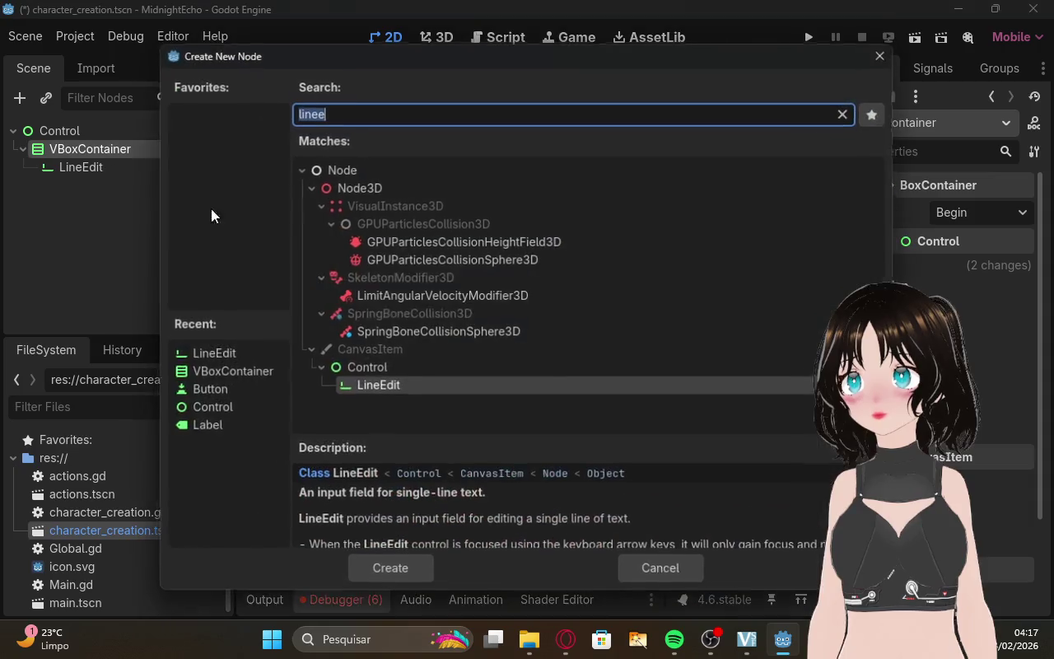
left_click(567, 639)
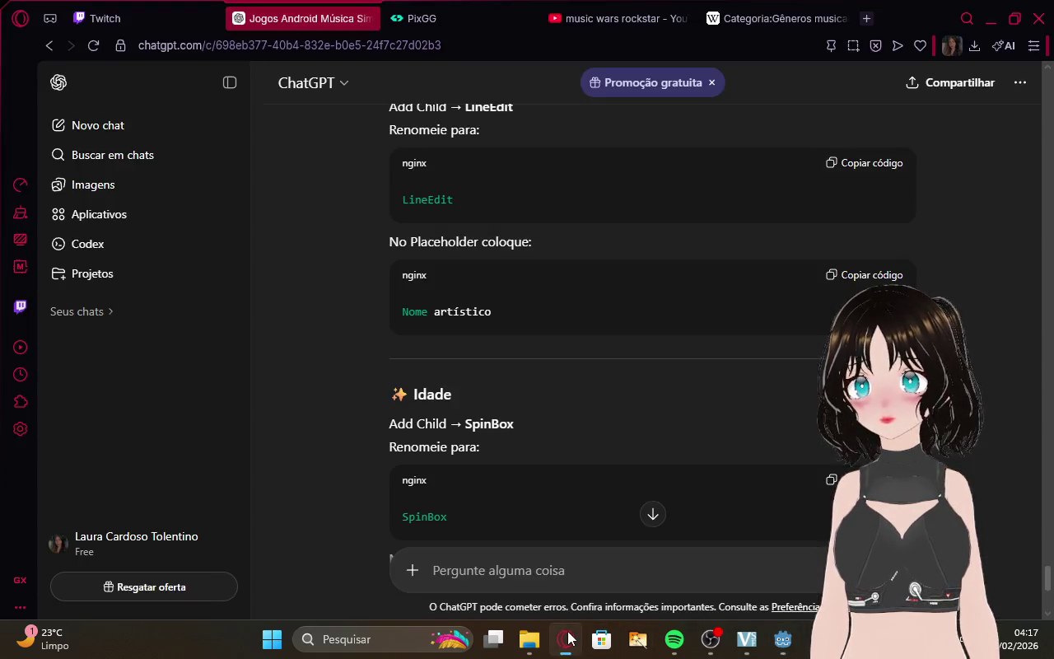
scroll(535, 375, "down", 3)
left_click(197, 11)
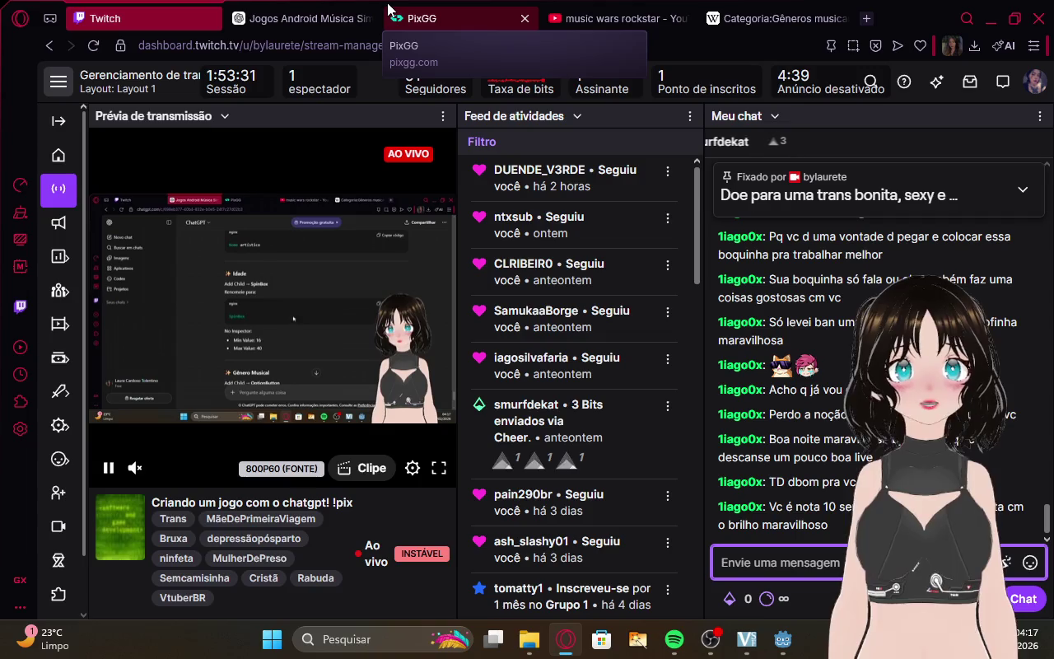
left_click(334, 13)
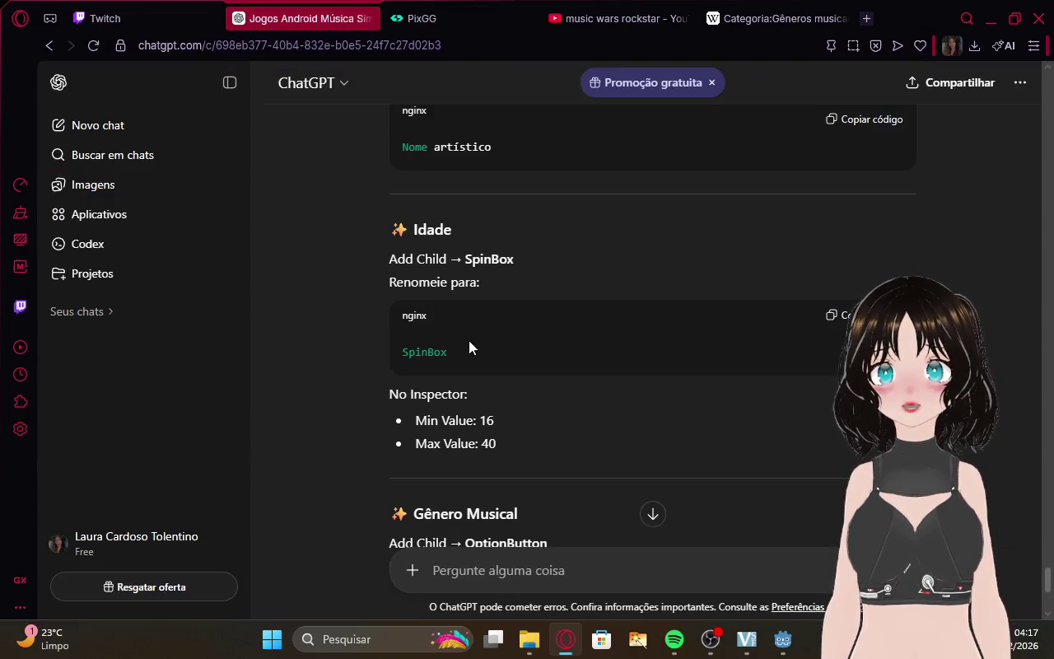
mouse_move(786, 641)
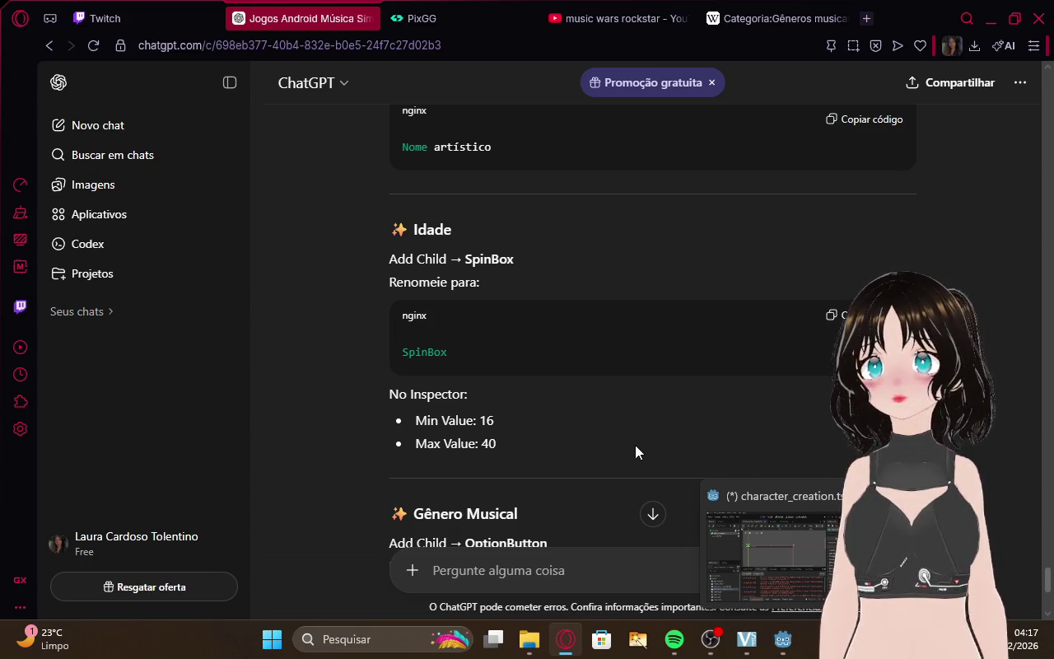
scroll(635, 445, "down", 1)
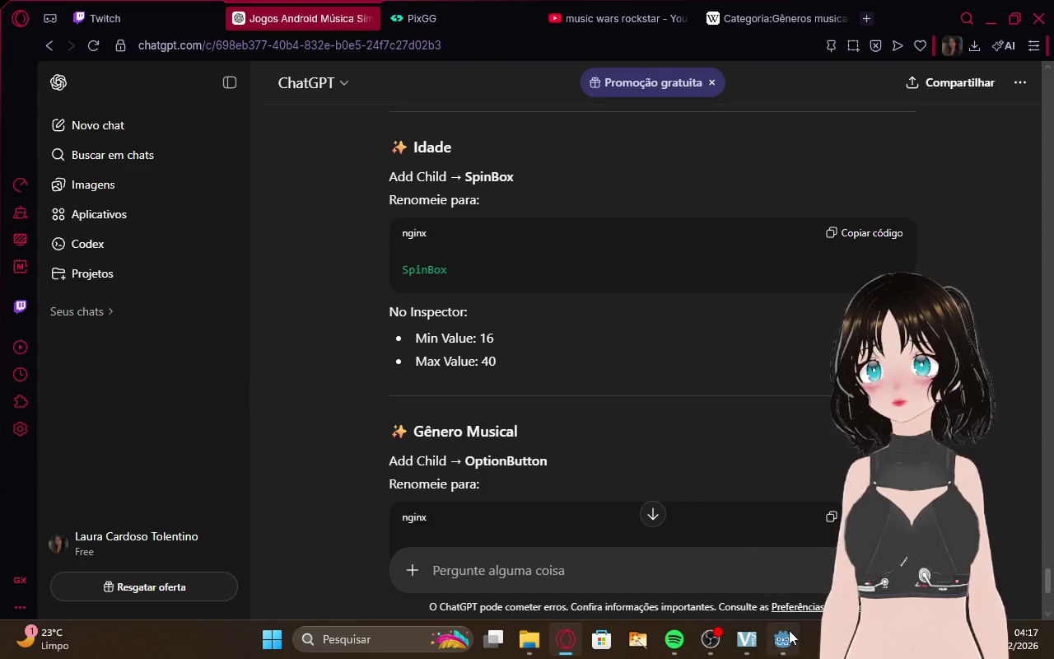
left_click(782, 638)
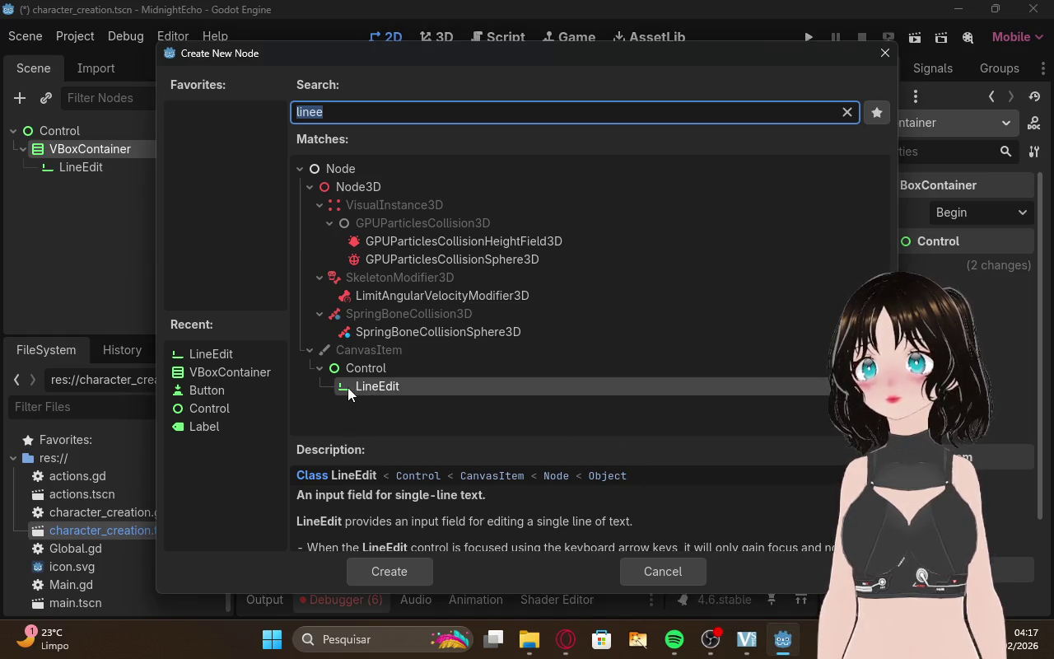
Add a SpinBox under VBoxContainer via the 'spin' search and adjust its value limits.
key("BackSpace")
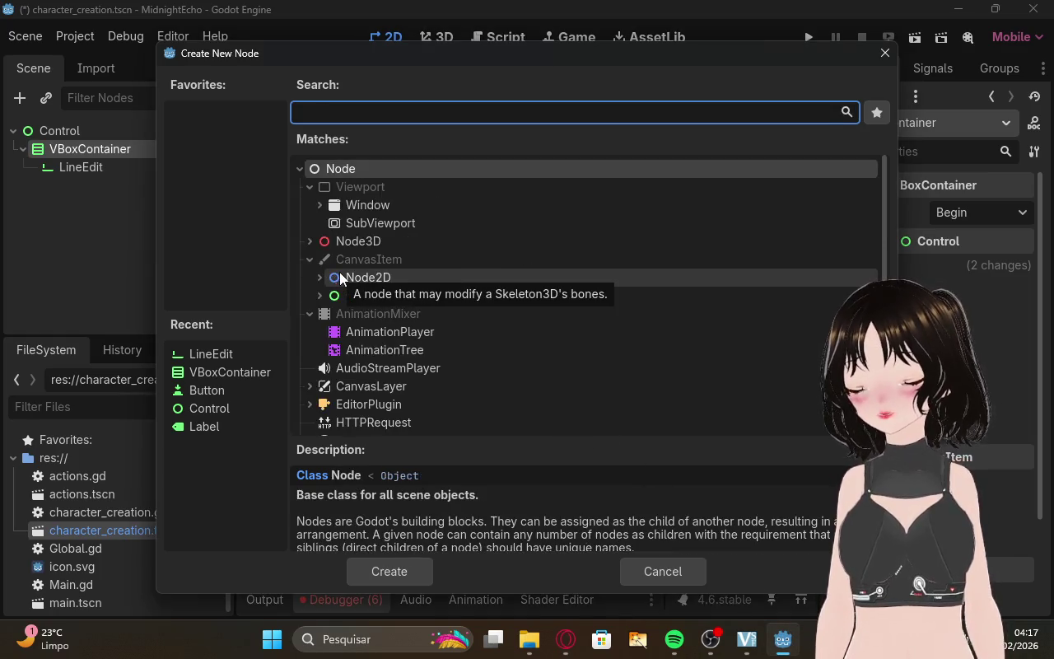
type("spin")
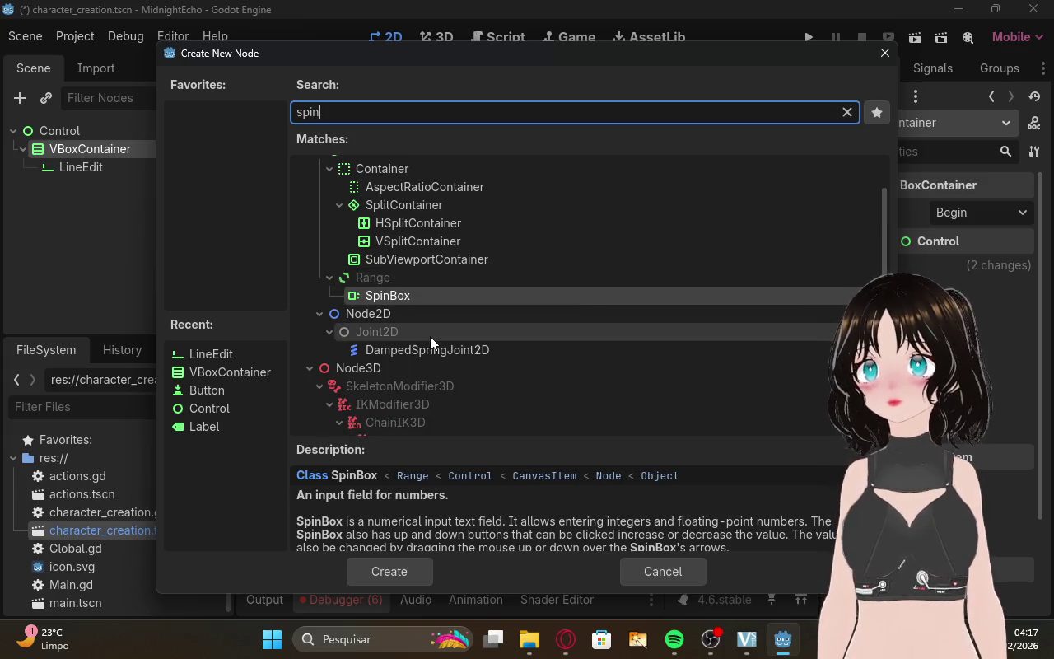
left_click(391, 296)
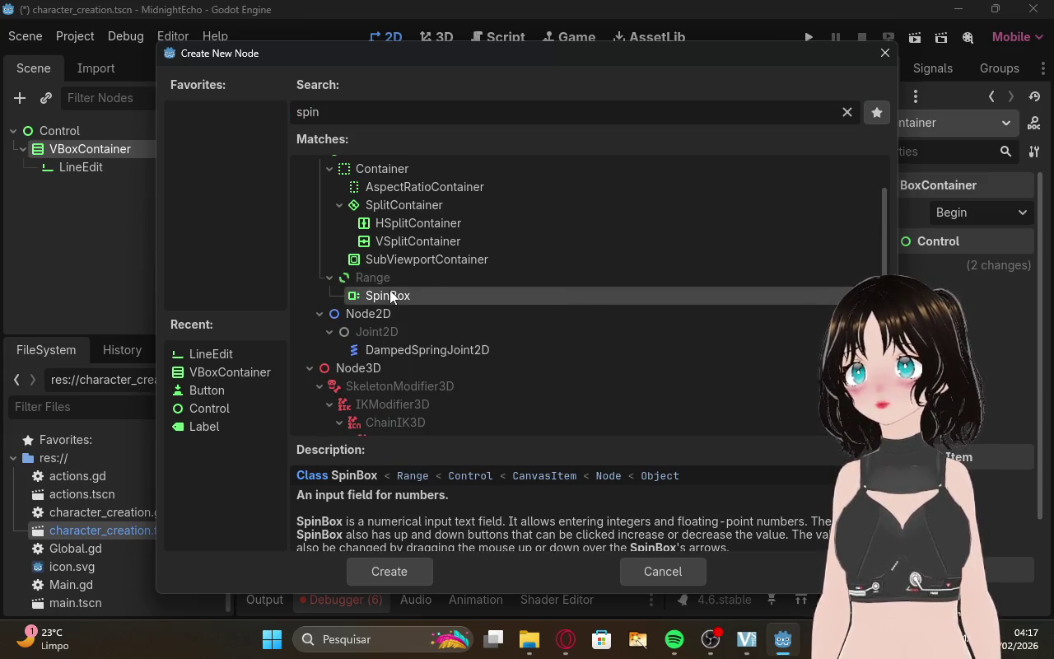
double_click(390, 297)
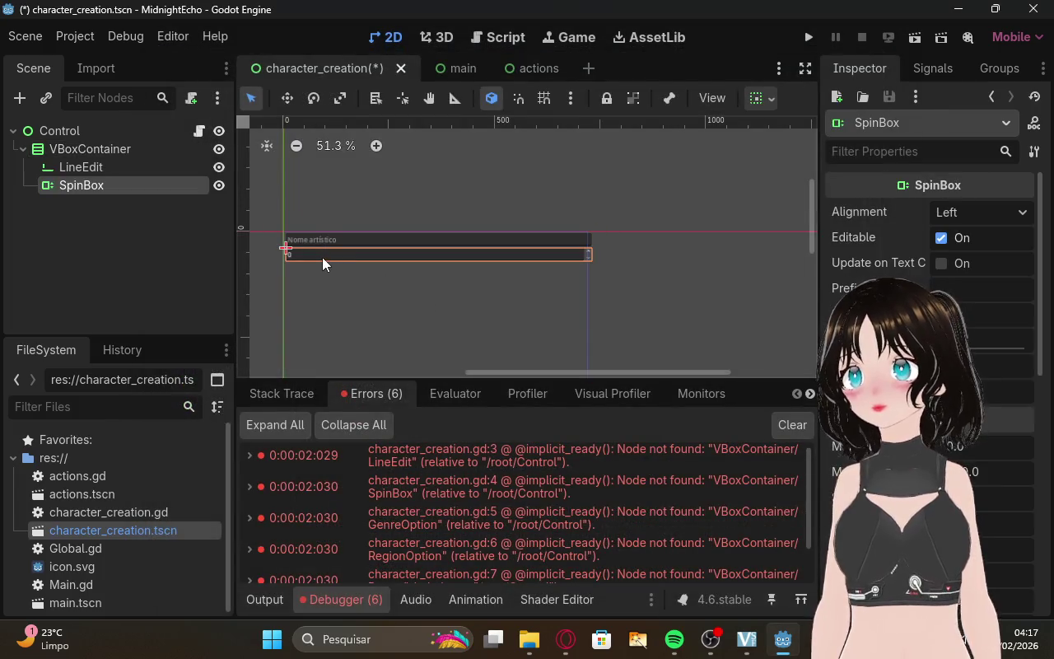
left_click(322, 263)
left_click(161, 246)
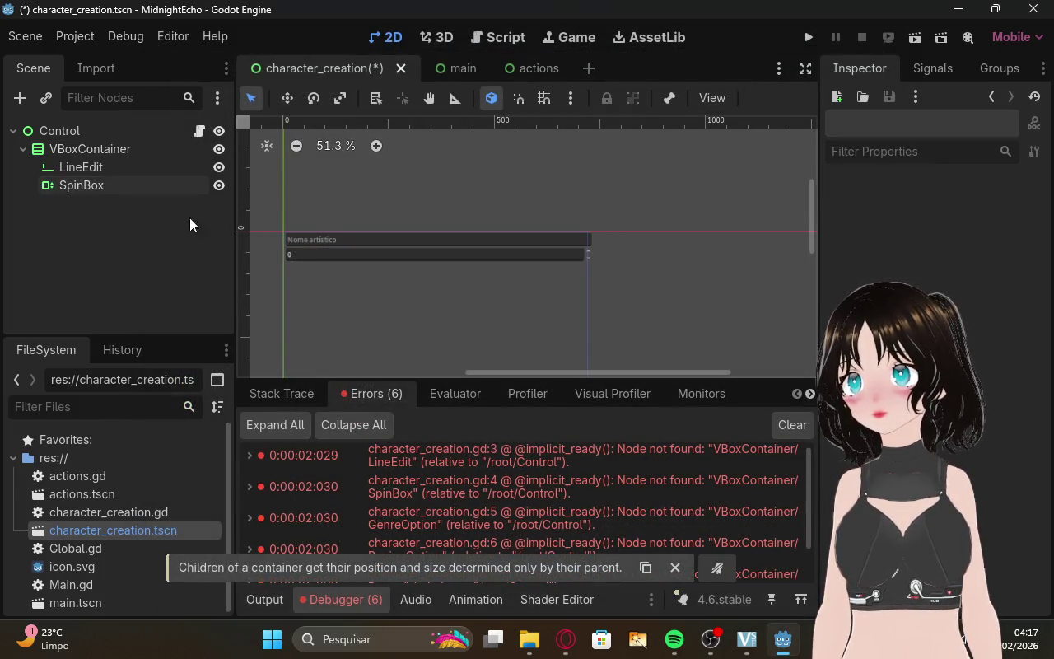
left_click(115, 186)
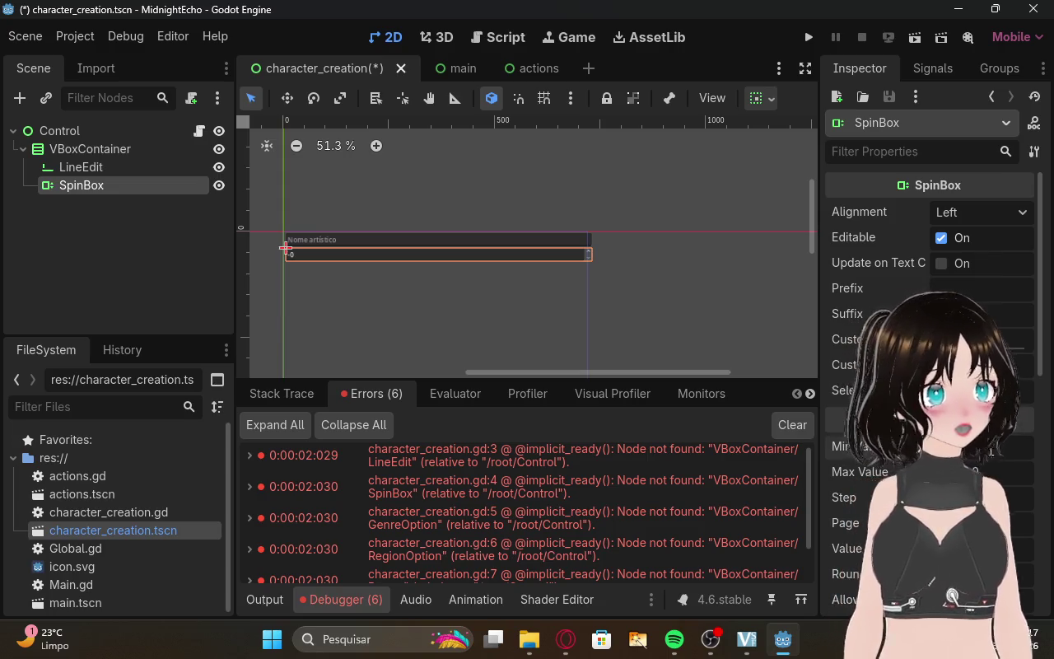
left_click(991, 470)
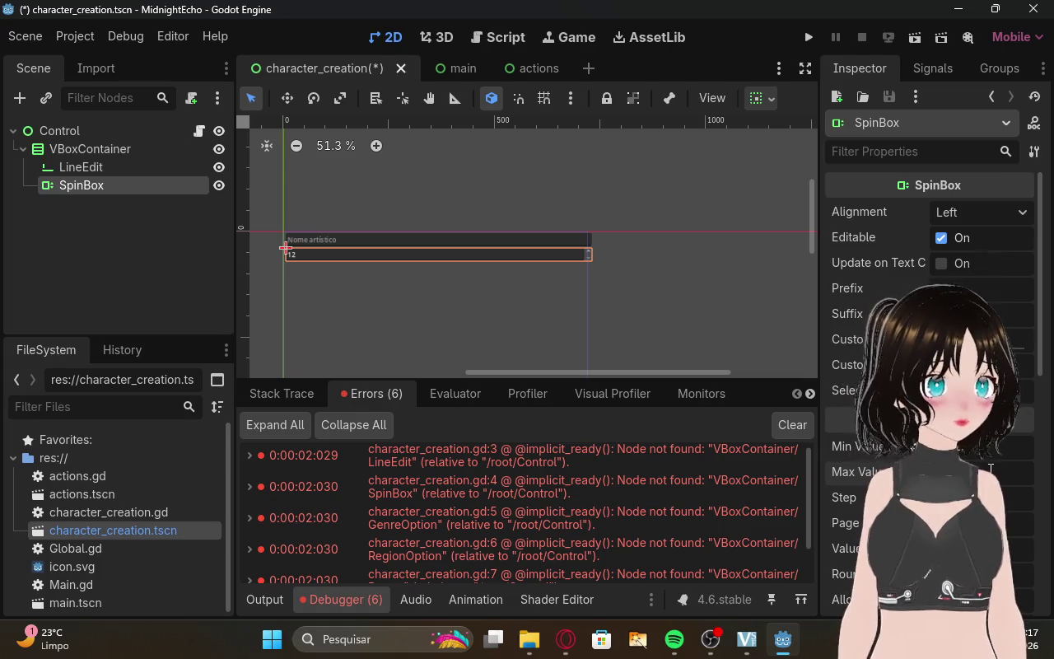
left_click(569, 639)
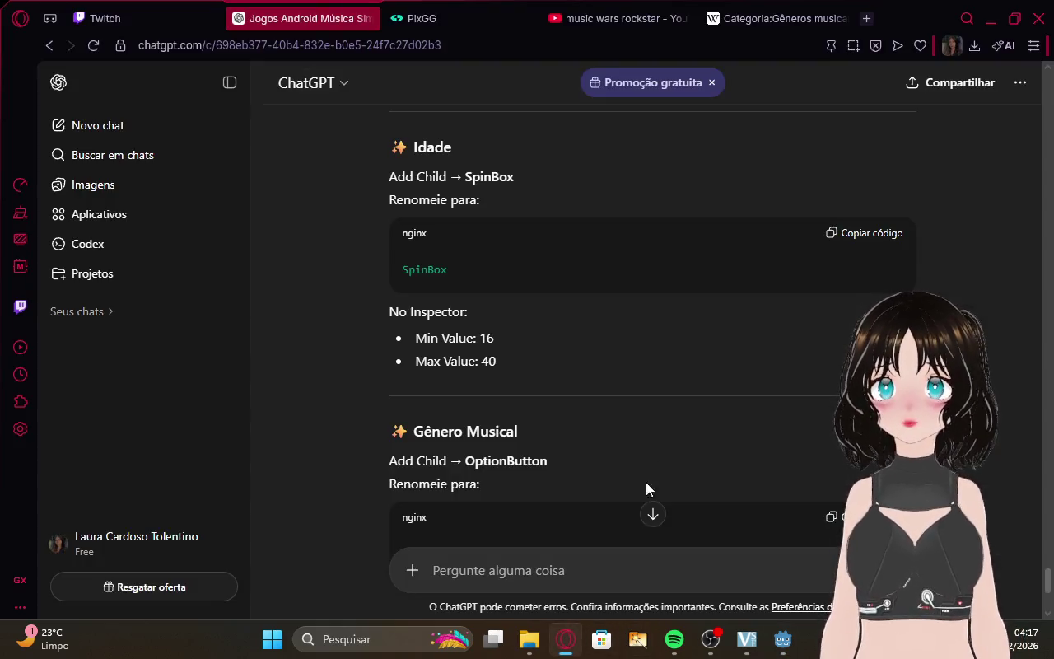
Start adding another child node to the VBoxContainer in Godot.
scroll(606, 375, "down", 2)
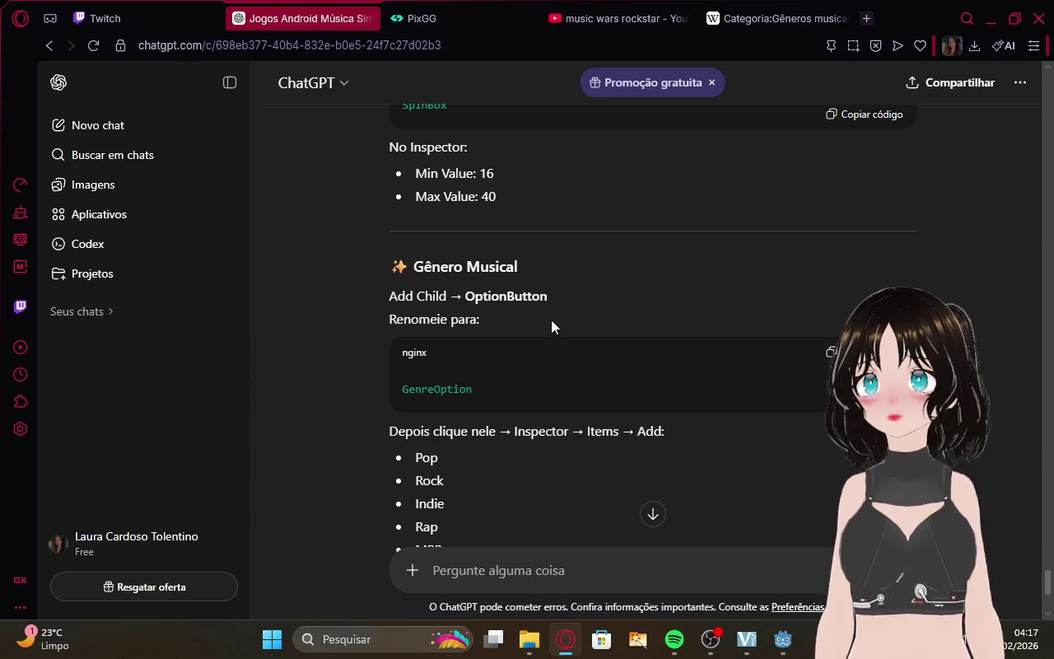
scroll(550, 318, "up", 2)
scroll(551, 317, "down", 1)
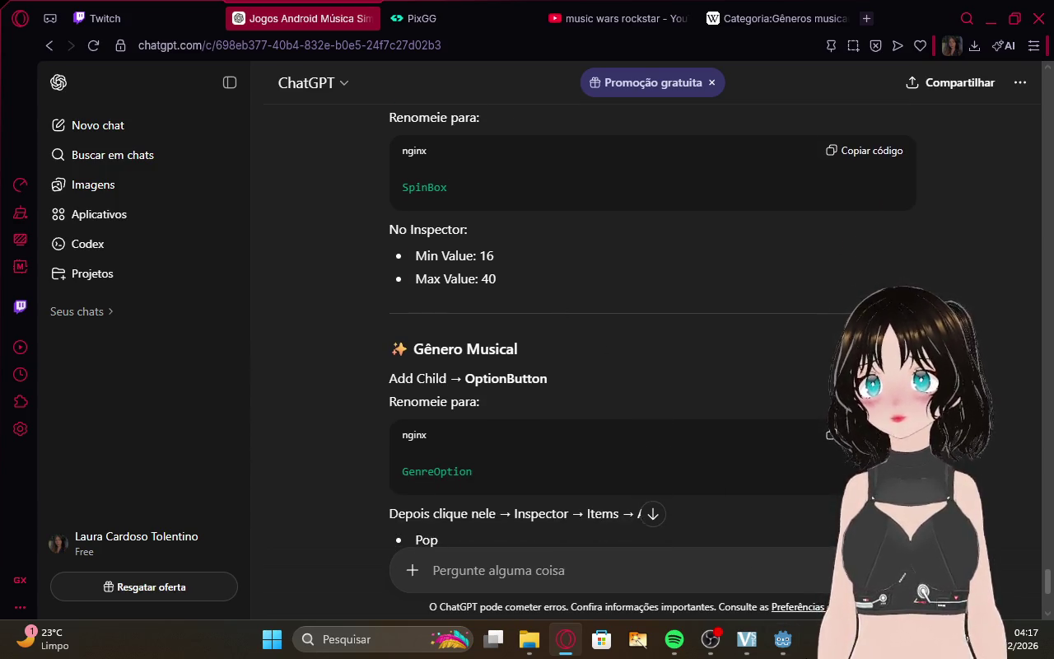
left_click(783, 638)
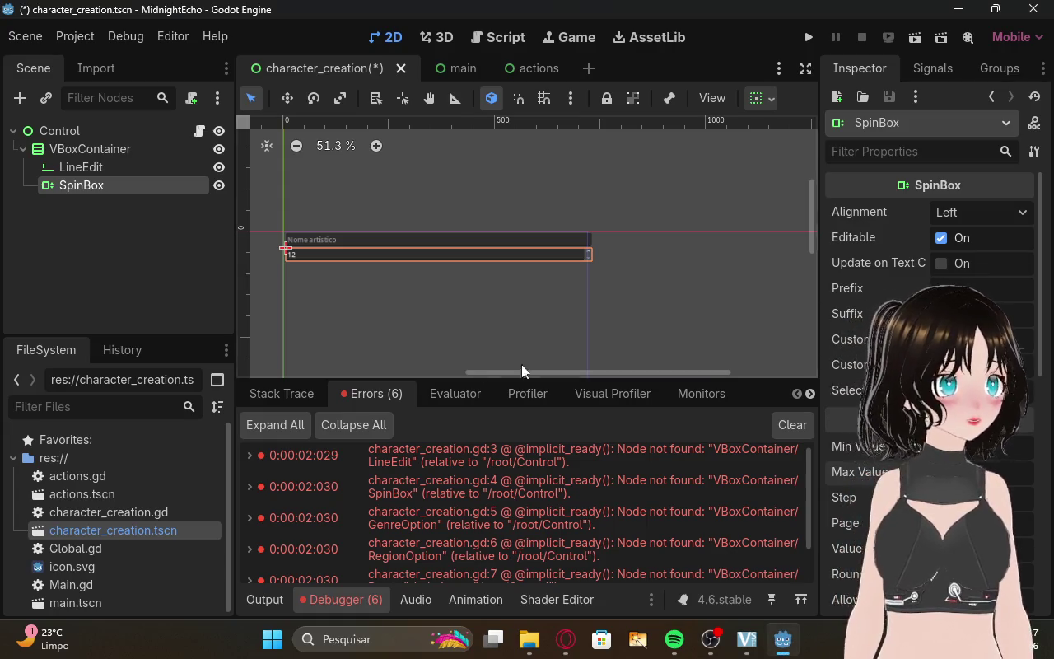
left_click(195, 256)
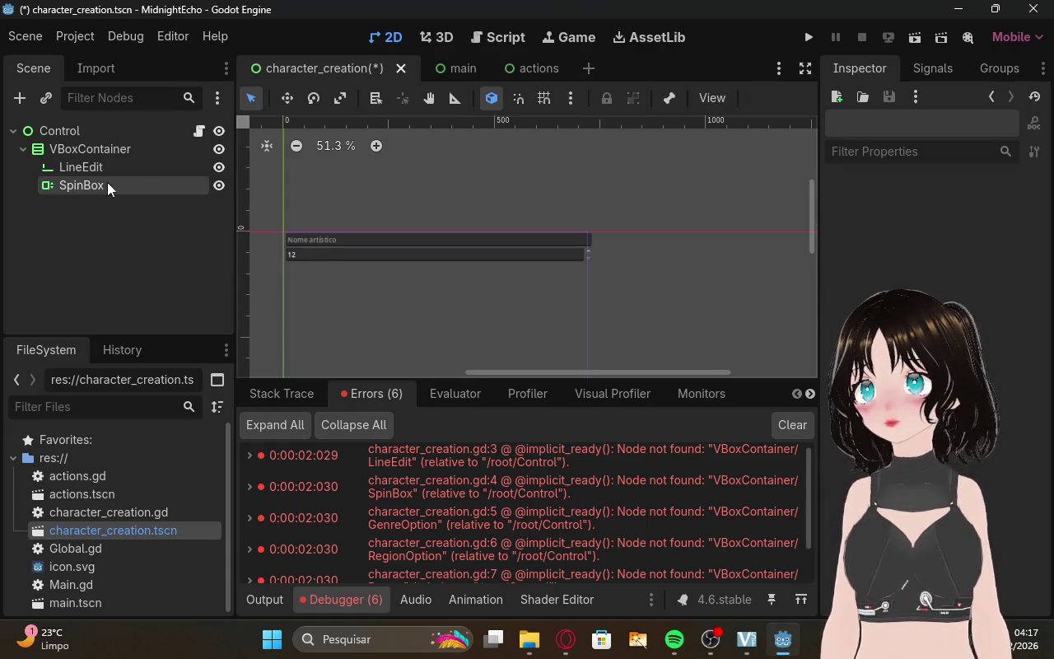
right_click(90, 151)
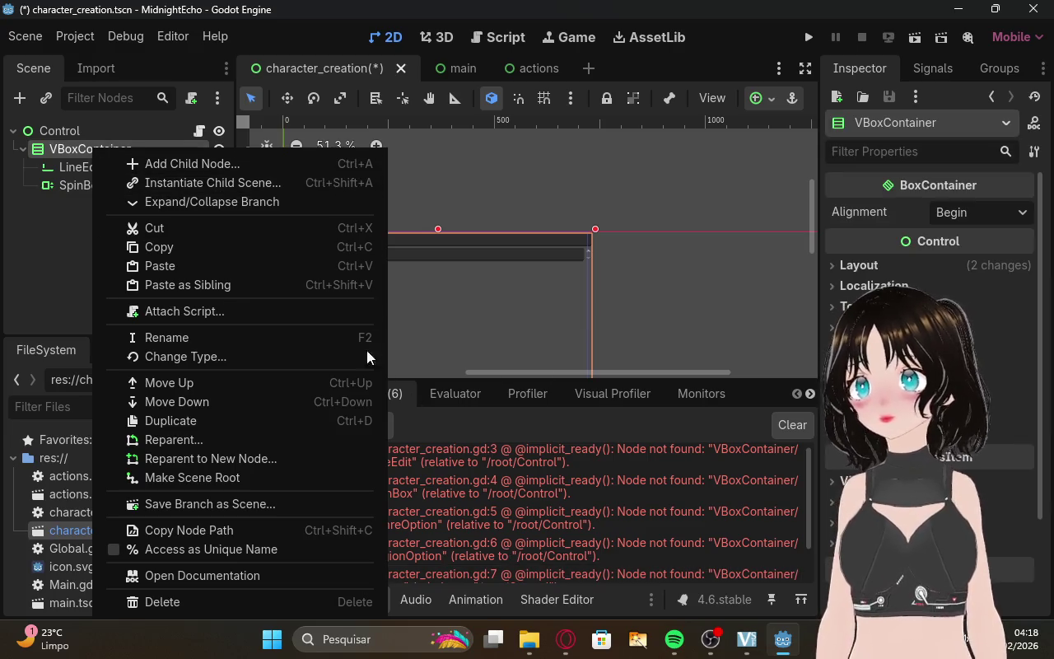
left_click(235, 163)
Close the stray Microsoft Store window and read ChatGPT's genre list: Pop, Rock, Indie, Rap, MPB.
left_click(567, 639)
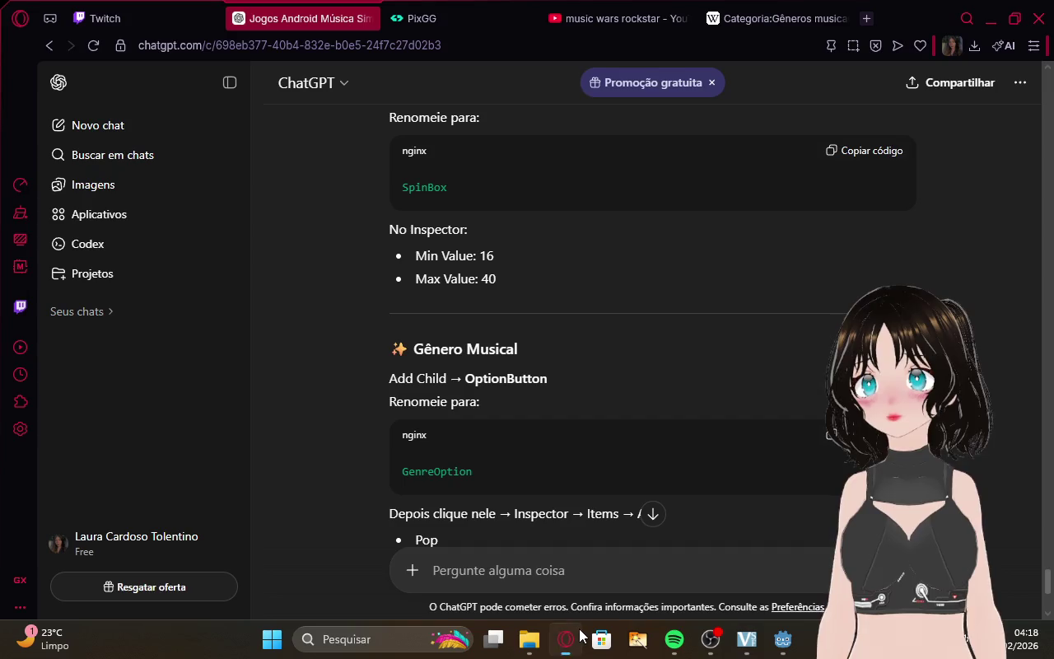
left_click(602, 639)
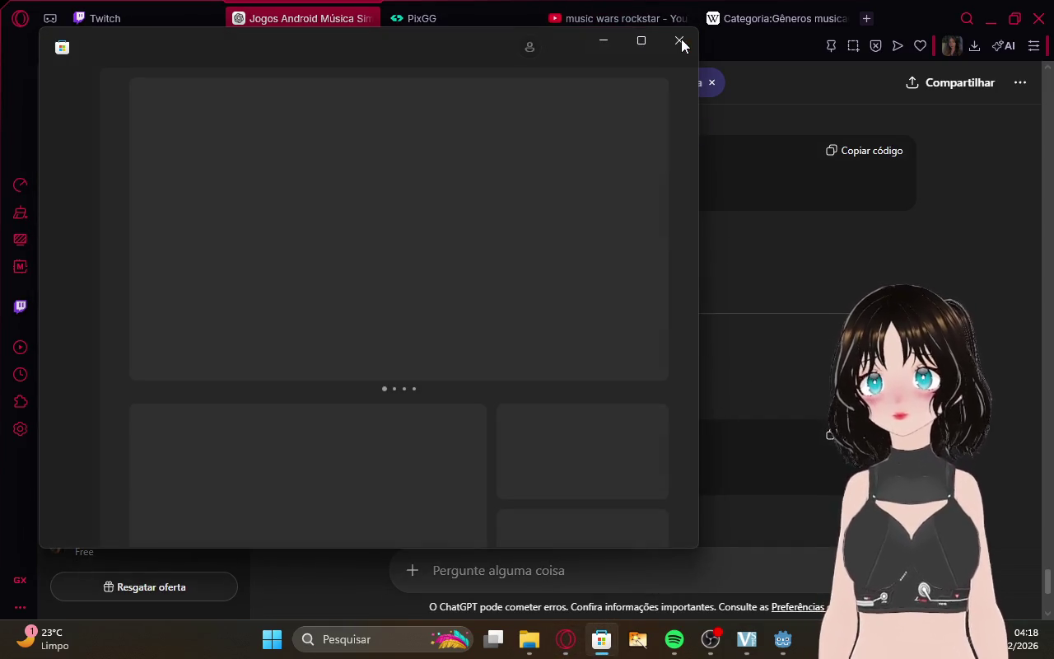
left_click(679, 41)
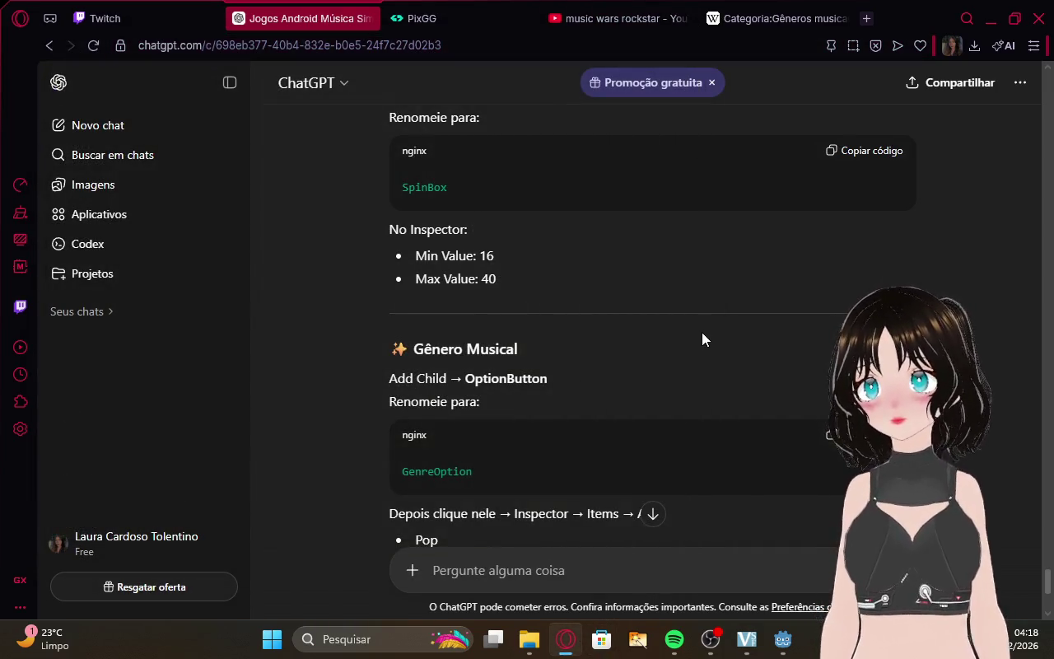
scroll(701, 332, "up", 4)
scroll(701, 330, "down", 4)
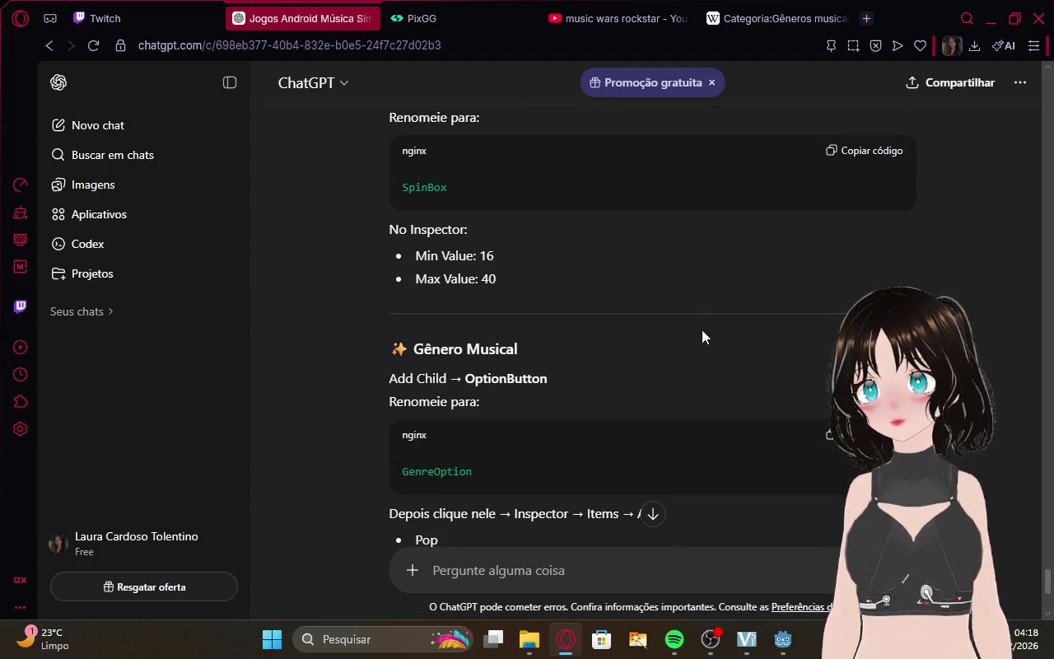
scroll(702, 330, "up", 2)
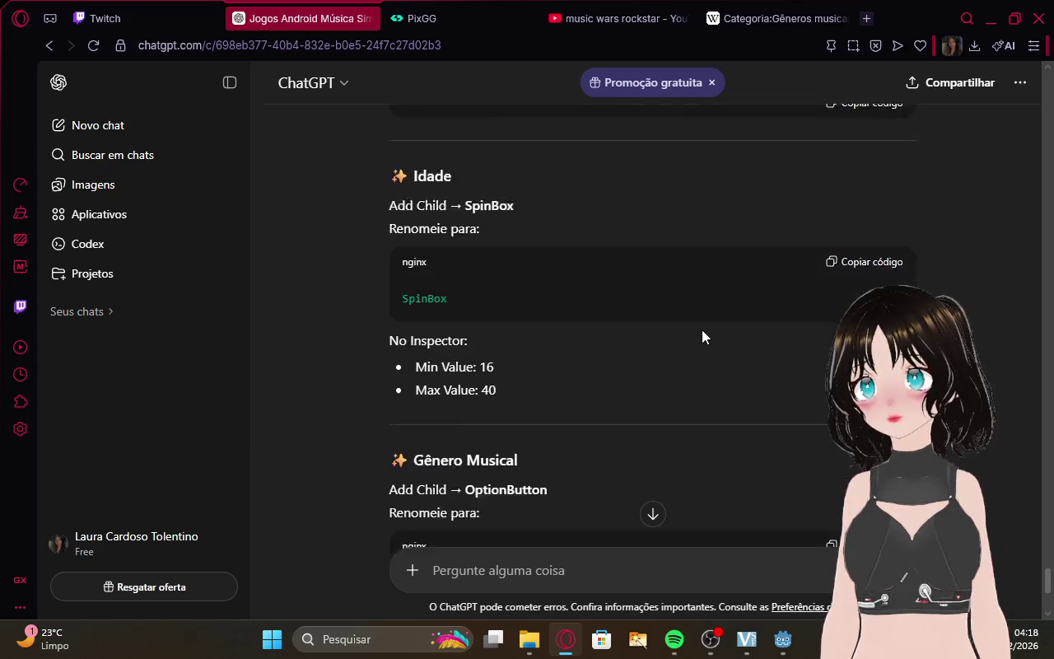
scroll(701, 330, "down", 2)
scroll(701, 336, "down", 1)
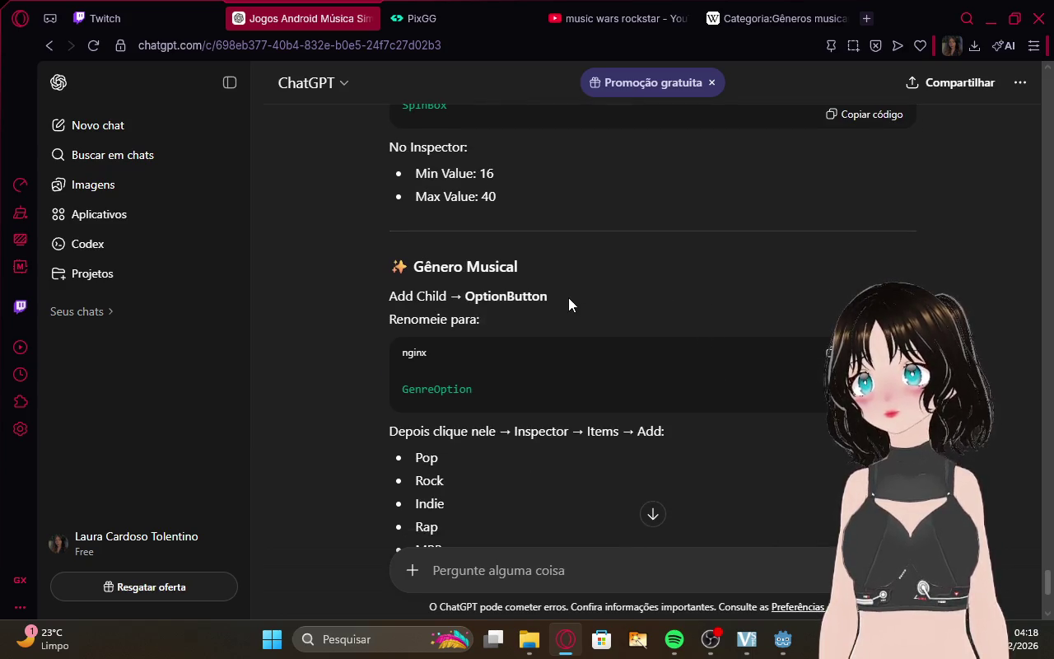
mouse_move(776, 653)
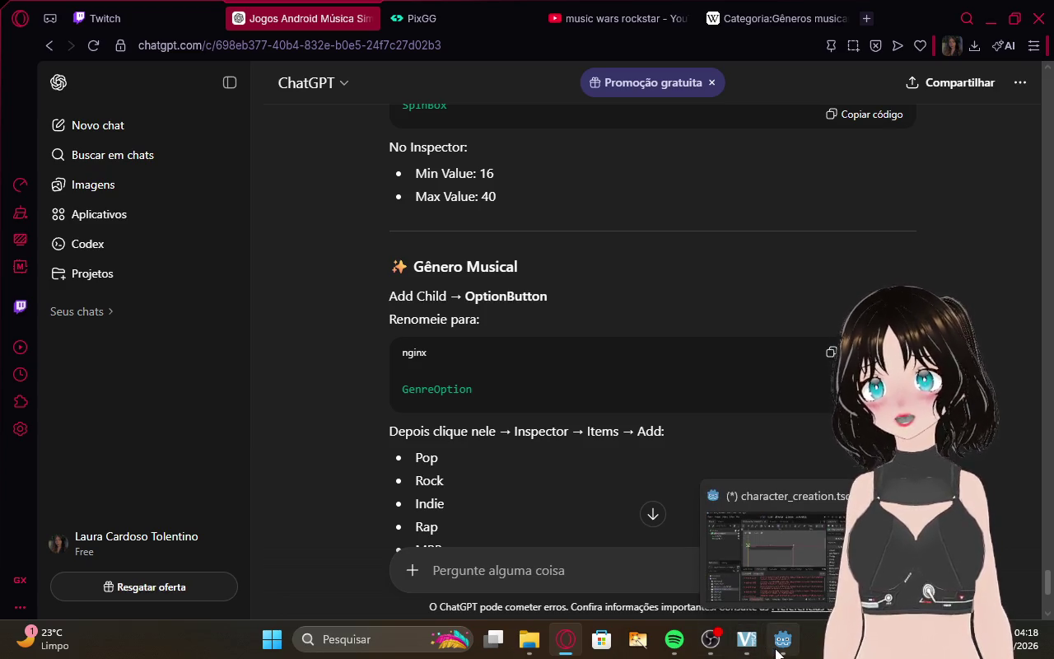
scroll(647, 467, "down", 1)
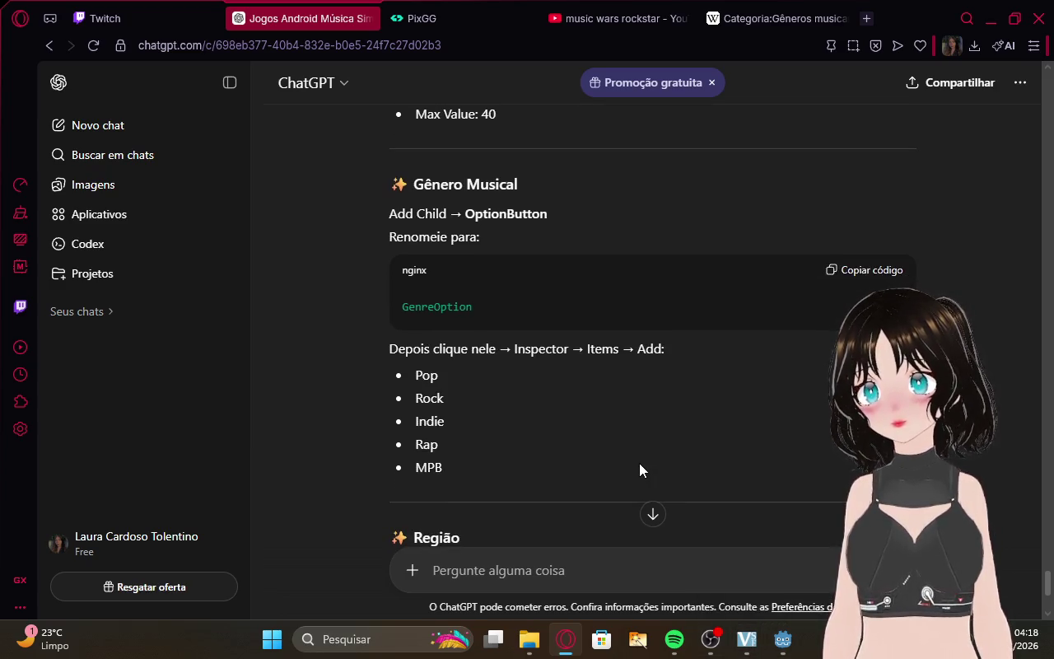
left_click(783, 640)
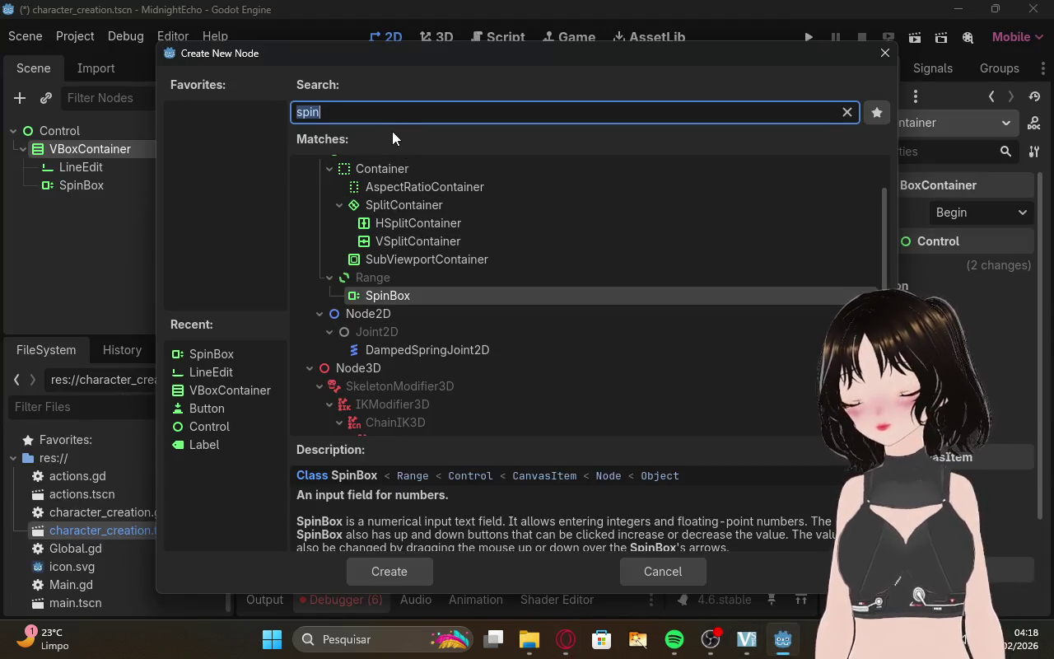
Search for OptionButton and add it under the VBoxContainer.
key("BackSpace")
type("opp")
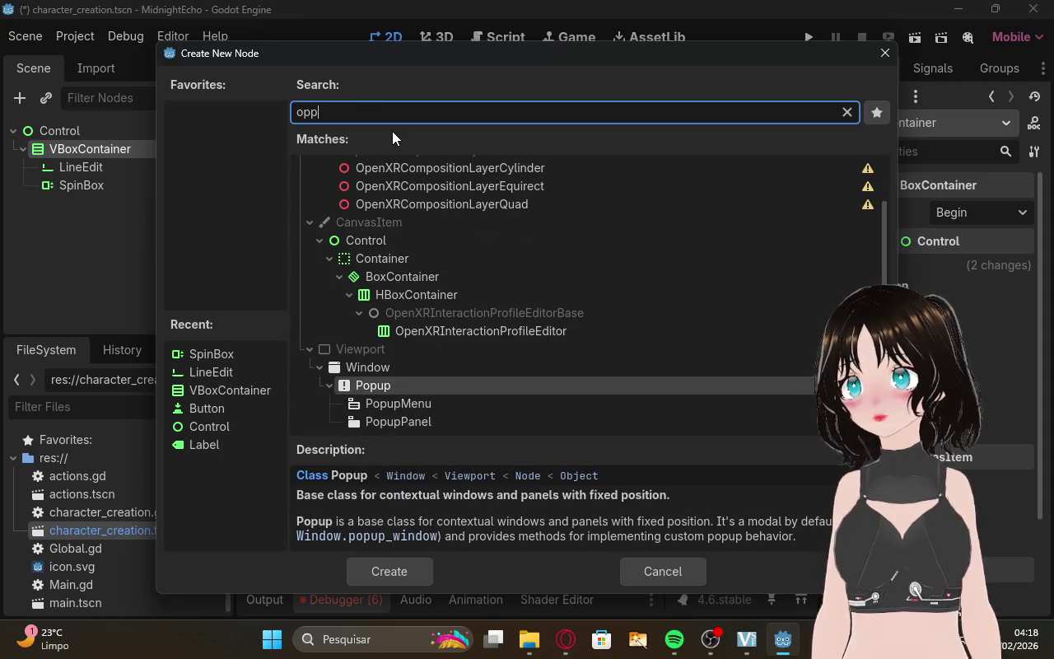
type("i")
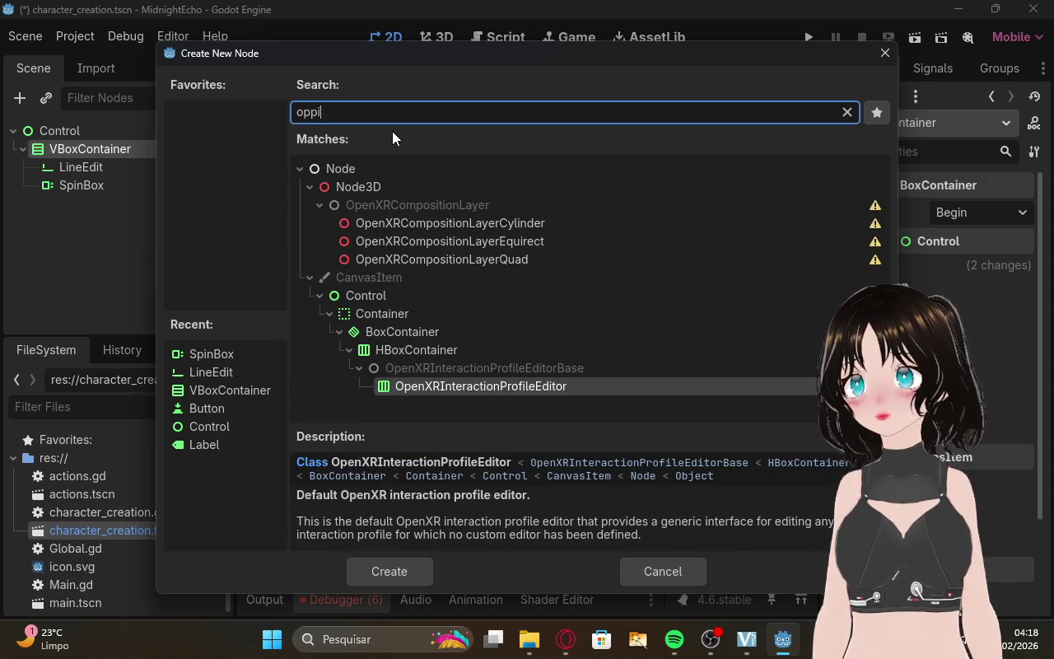
key("BackSpace")
key("BackSpace")
type("i")
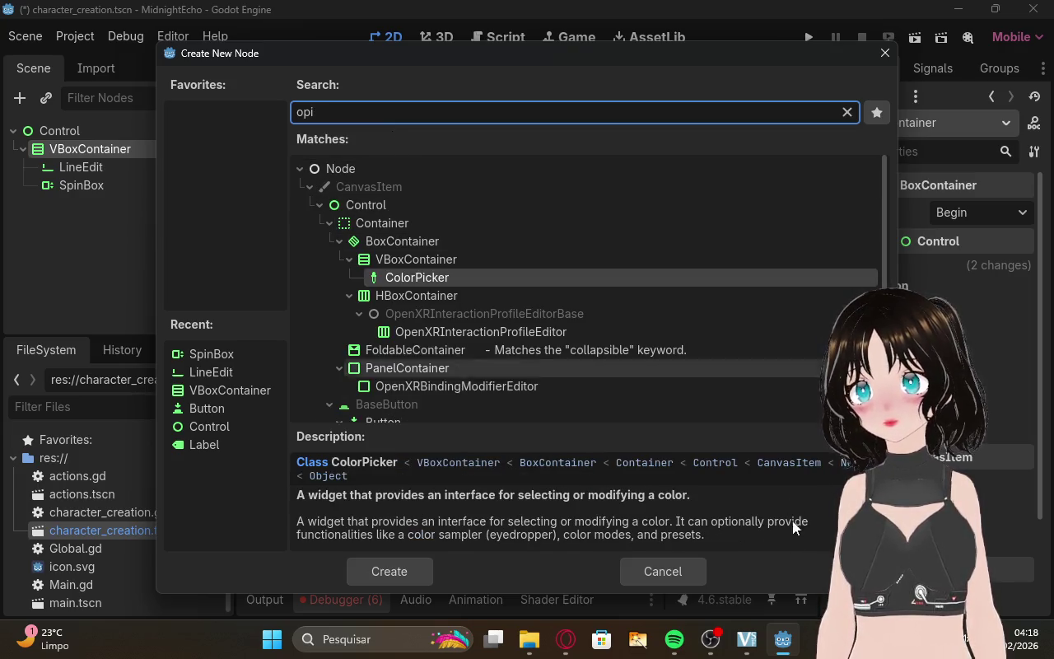
left_click(565, 640)
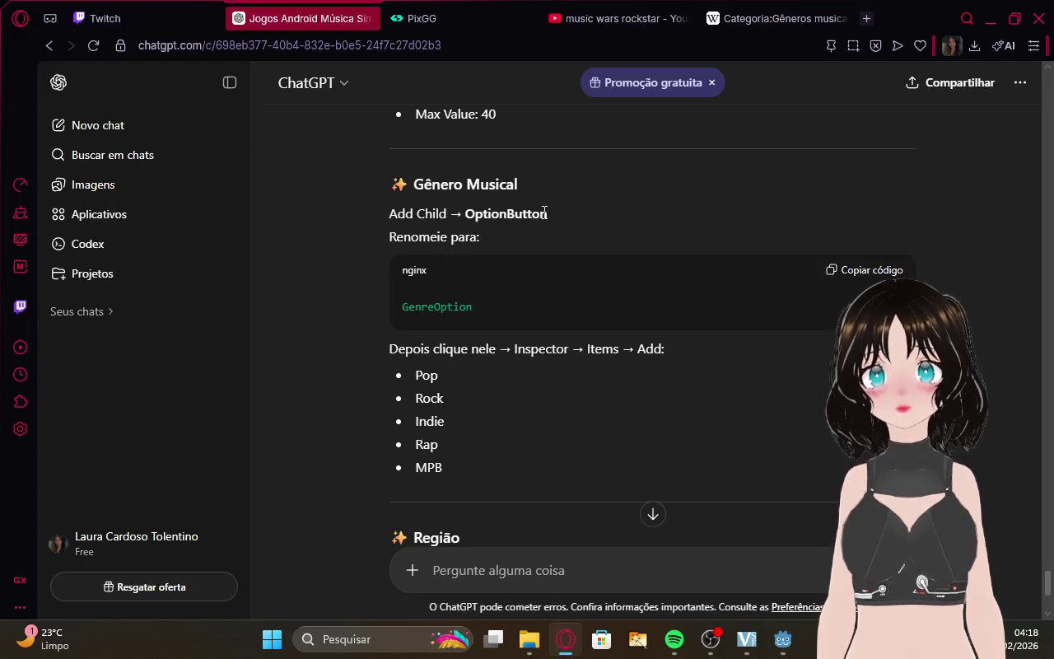
left_click_drag(466, 204, 466, 205)
key("ctrl+c")
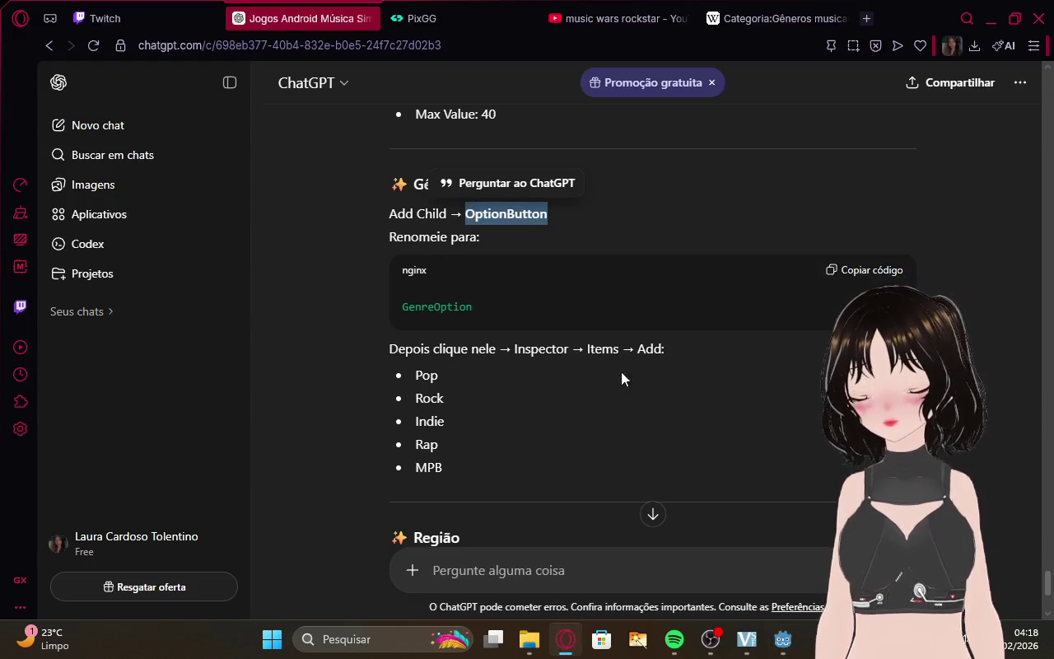
left_click(782, 641)
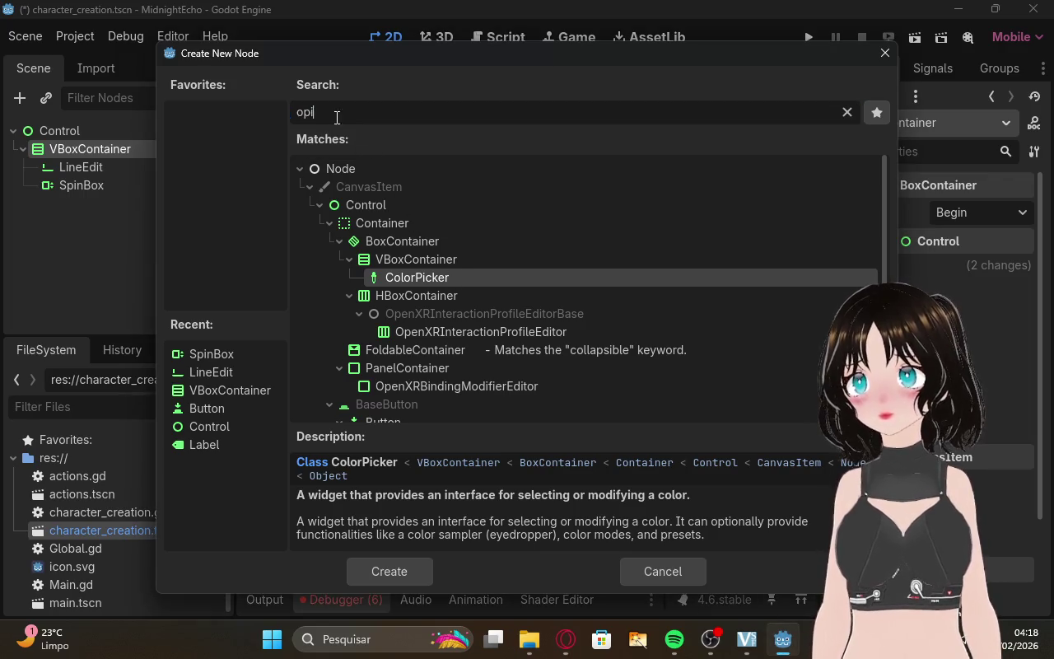
key("ctrl+v")
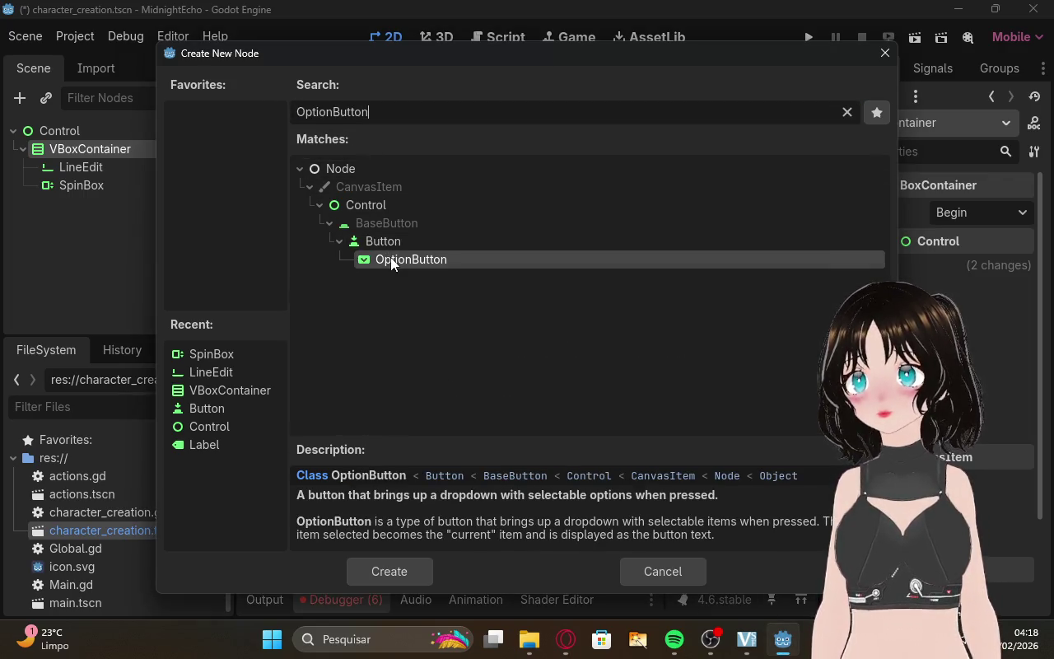
double_click(392, 259)
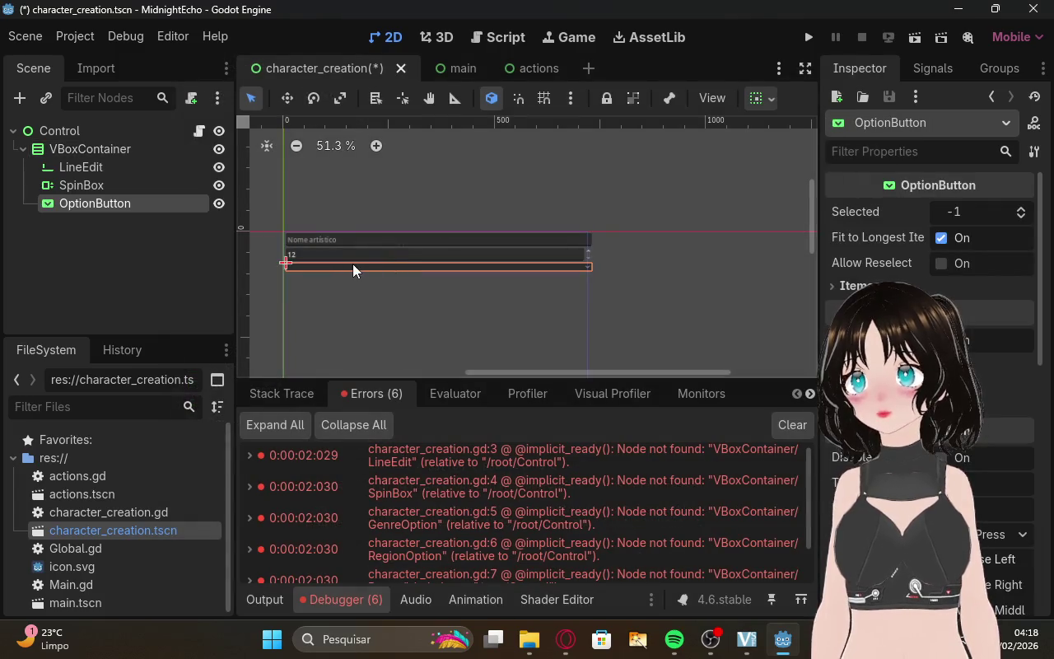
Check the new nodes and nudge the VBoxContainer's top-left corner slightly upward.
left_click(584, 258)
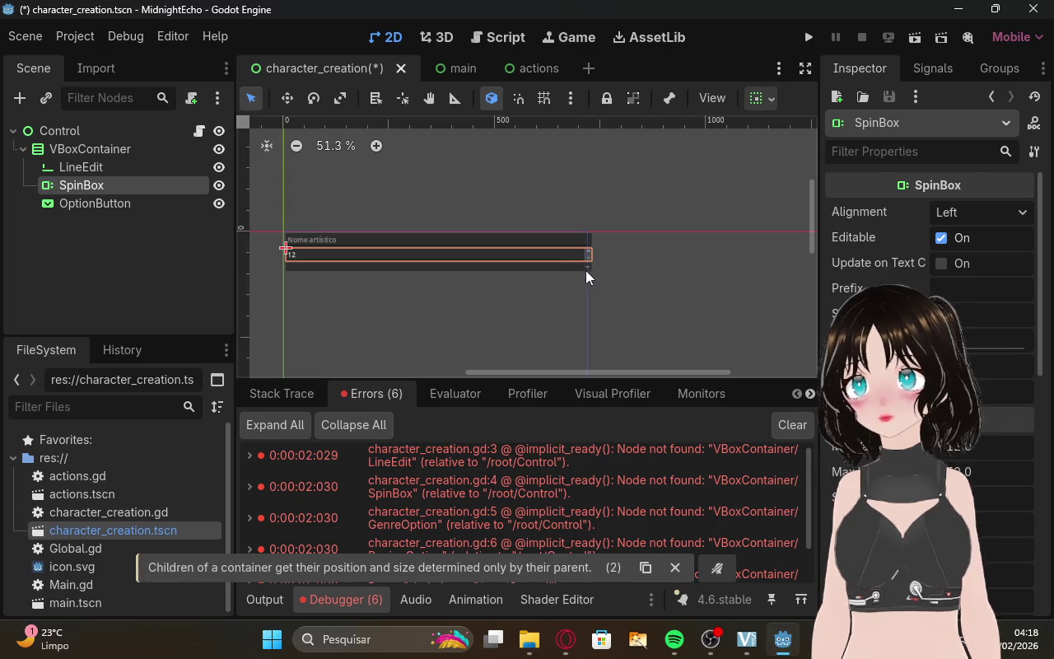
left_click(586, 270)
left_click(71, 135)
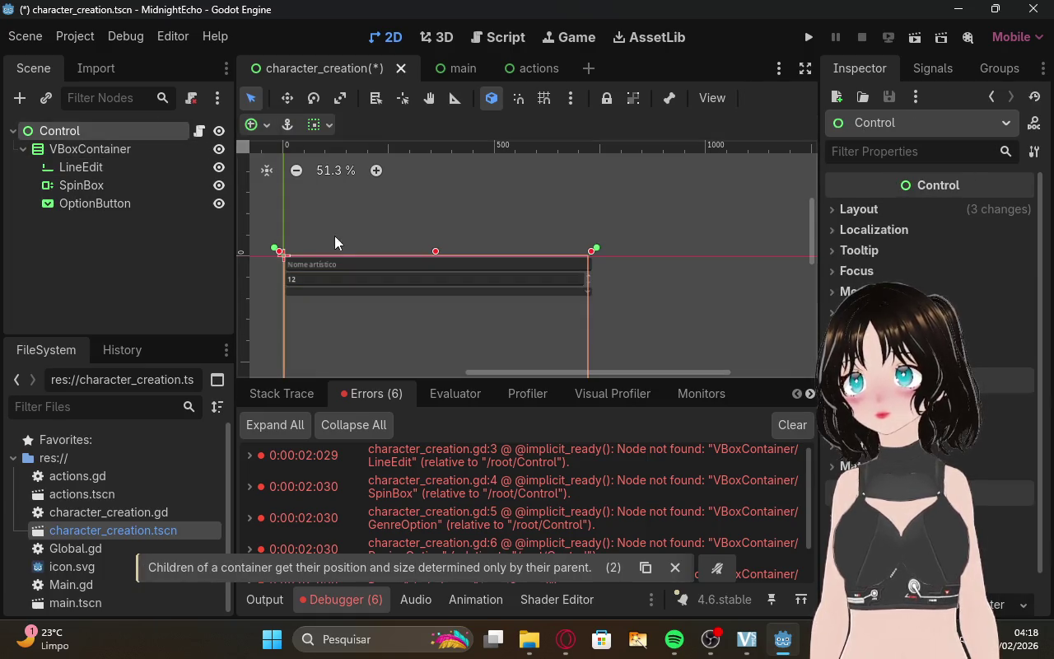
left_click(320, 288)
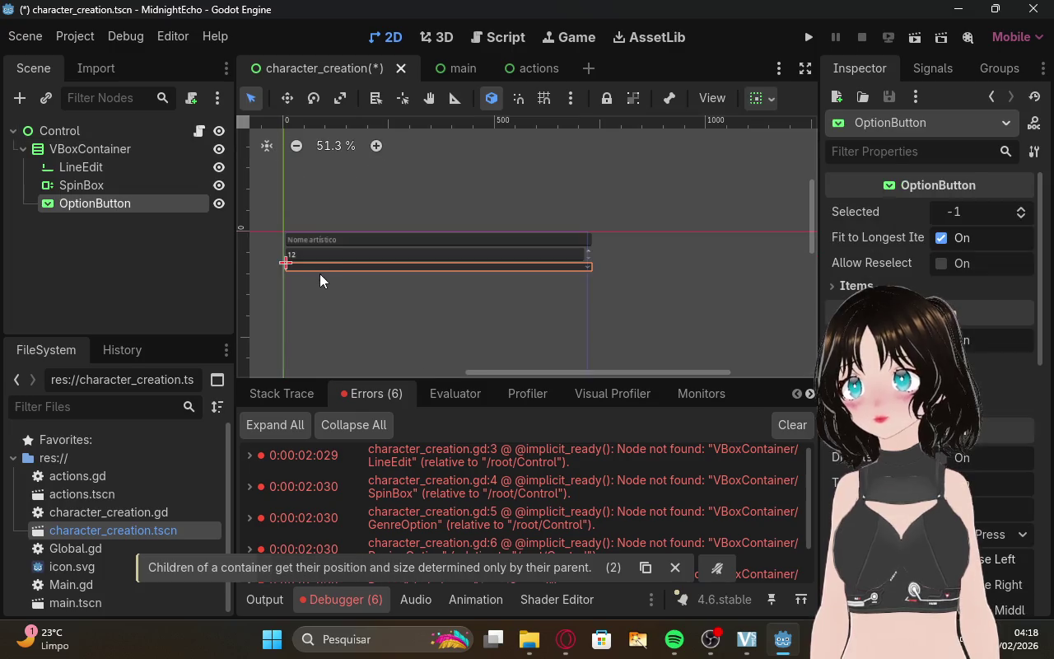
left_click(91, 131)
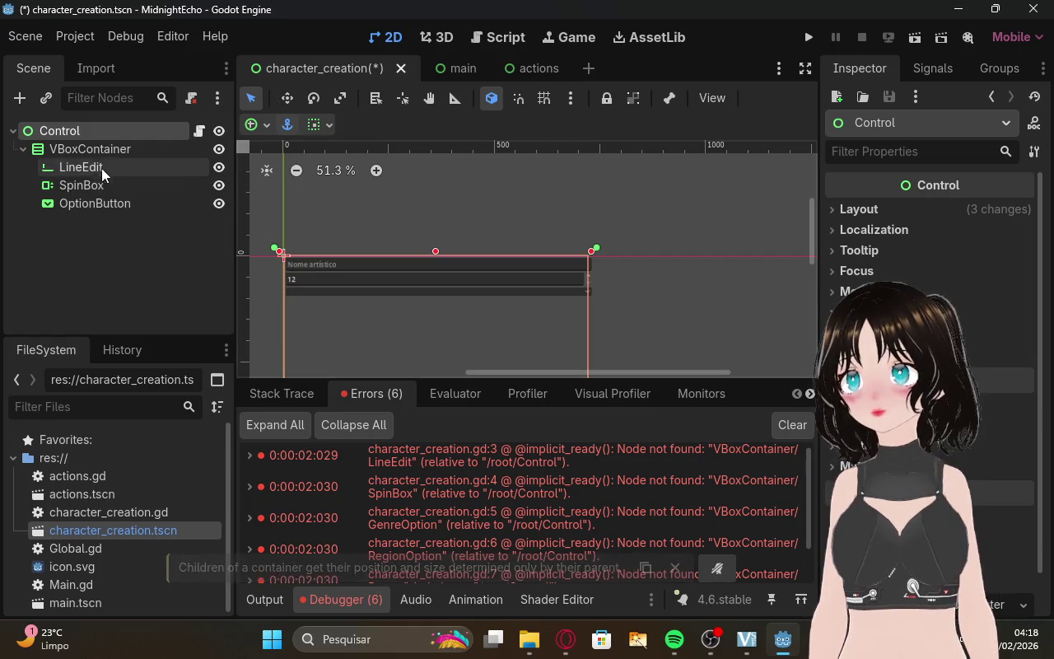
left_click(91, 150)
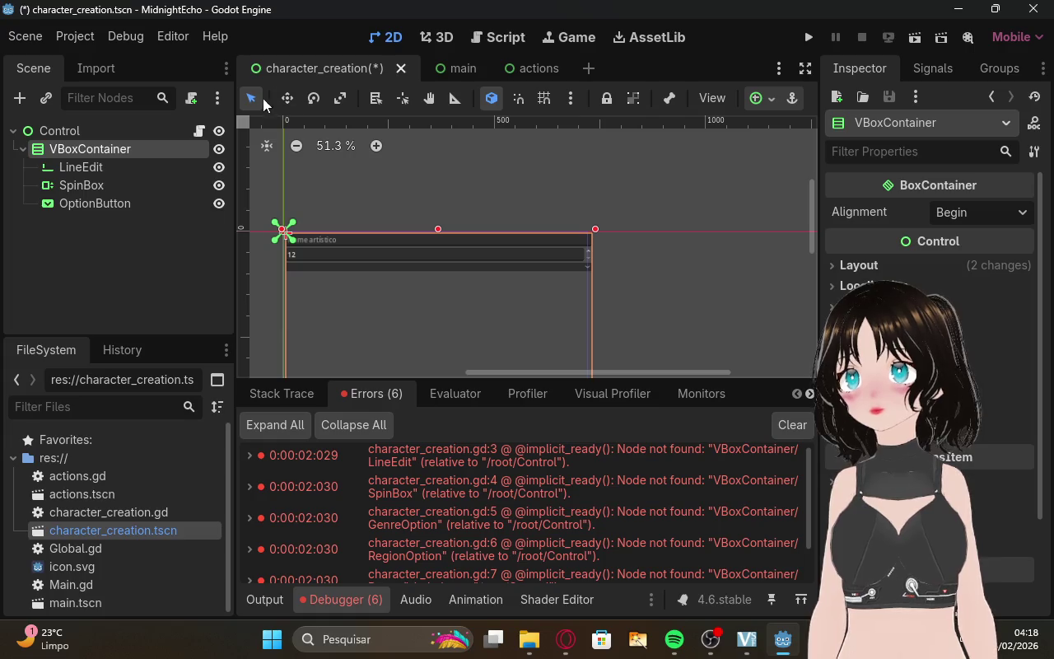
left_click_drag(288, 236, 286, 227)
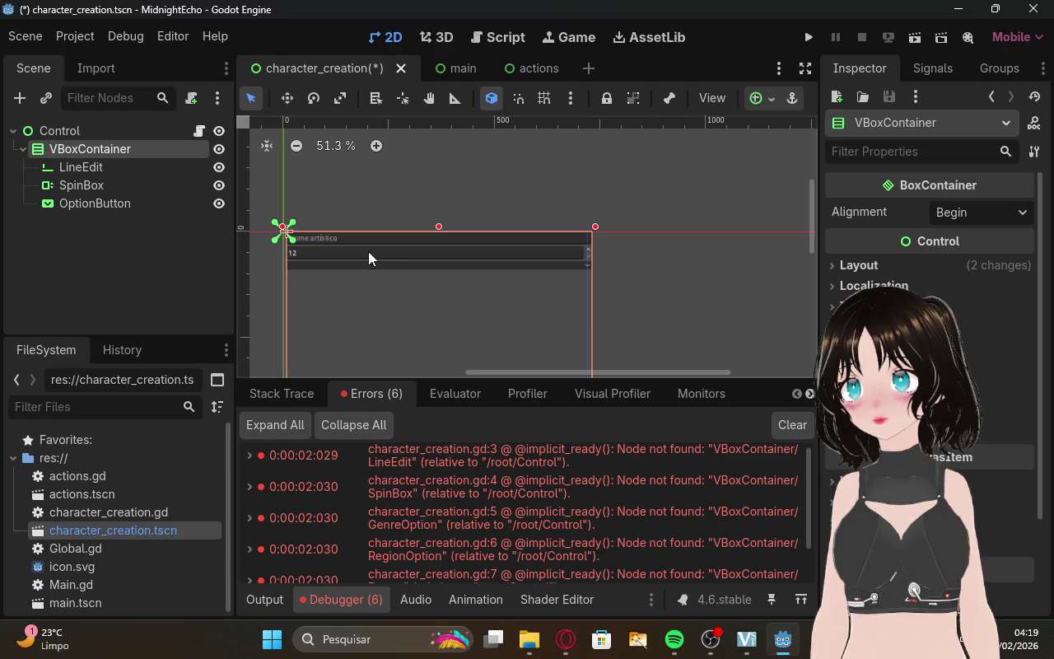
left_click(579, 250)
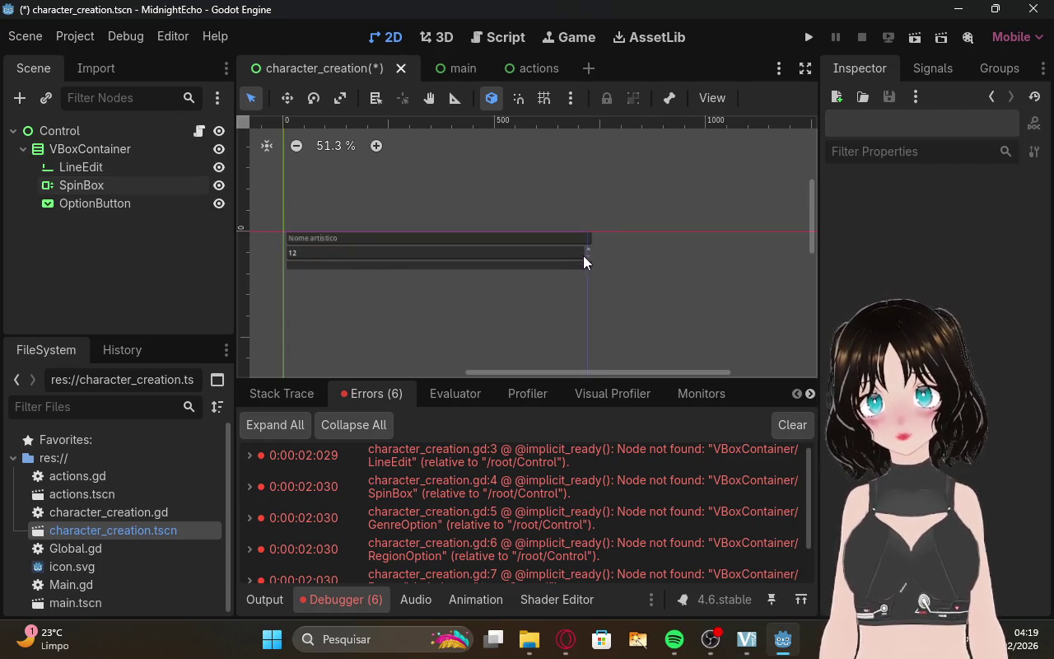
left_click(583, 255)
left_click(579, 265)
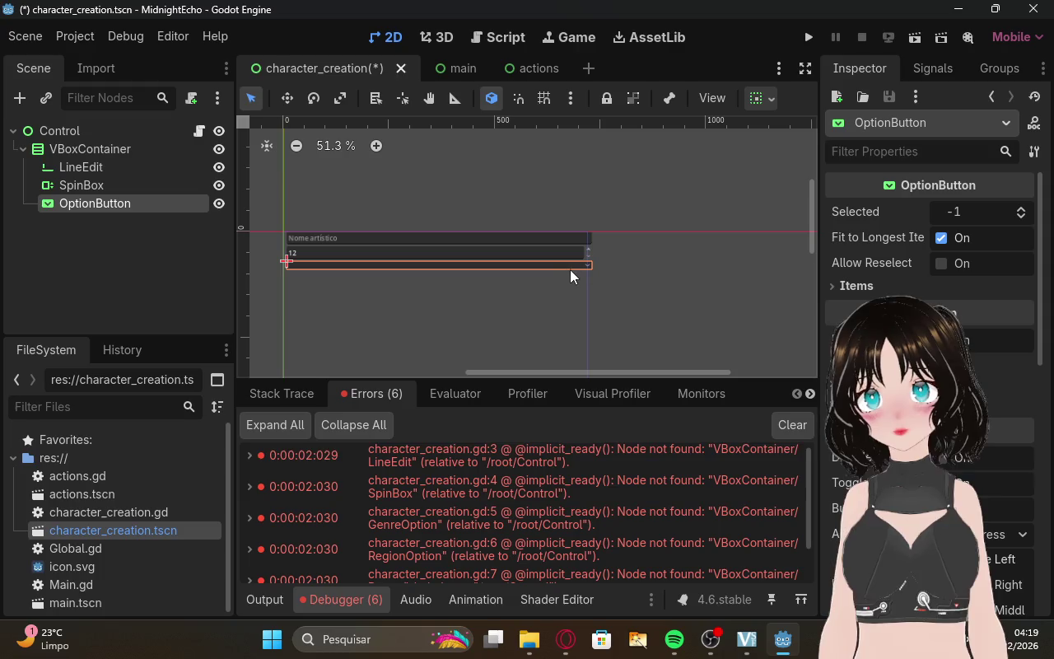
Select the name 'GenreOption' in ChatGPT for renaming the OptionButton.
left_click(565, 639)
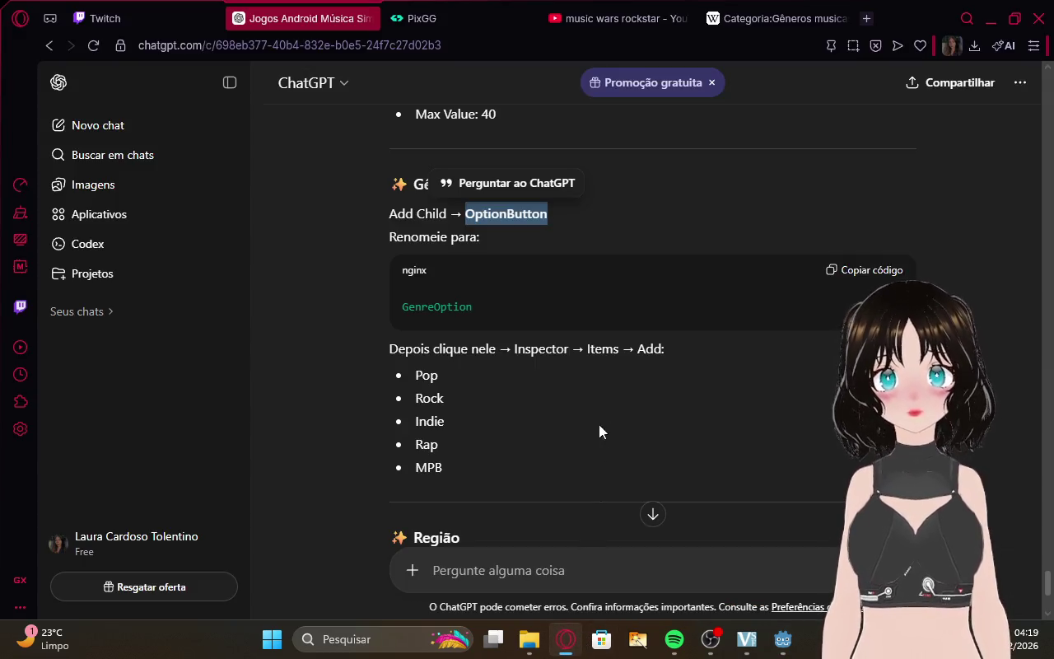
left_click_drag(476, 306, 400, 301)
key("ctrl+c")
left_click(783, 639)
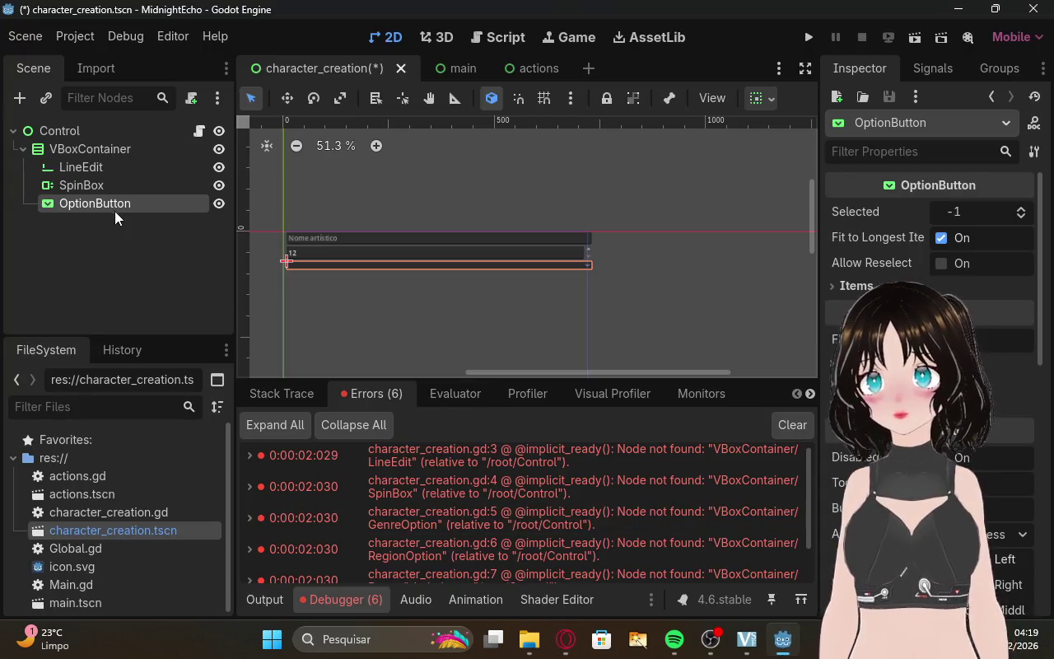
Rename the OptionButton node to GenreOption.
double_click(112, 203)
key("ctrl+v")
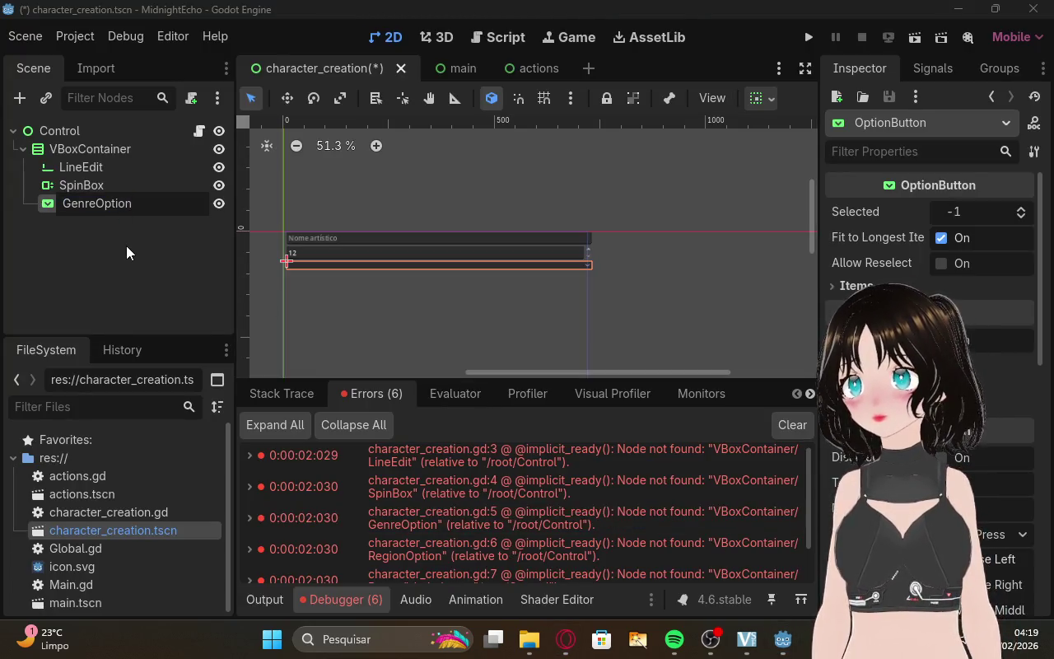
key("Return")
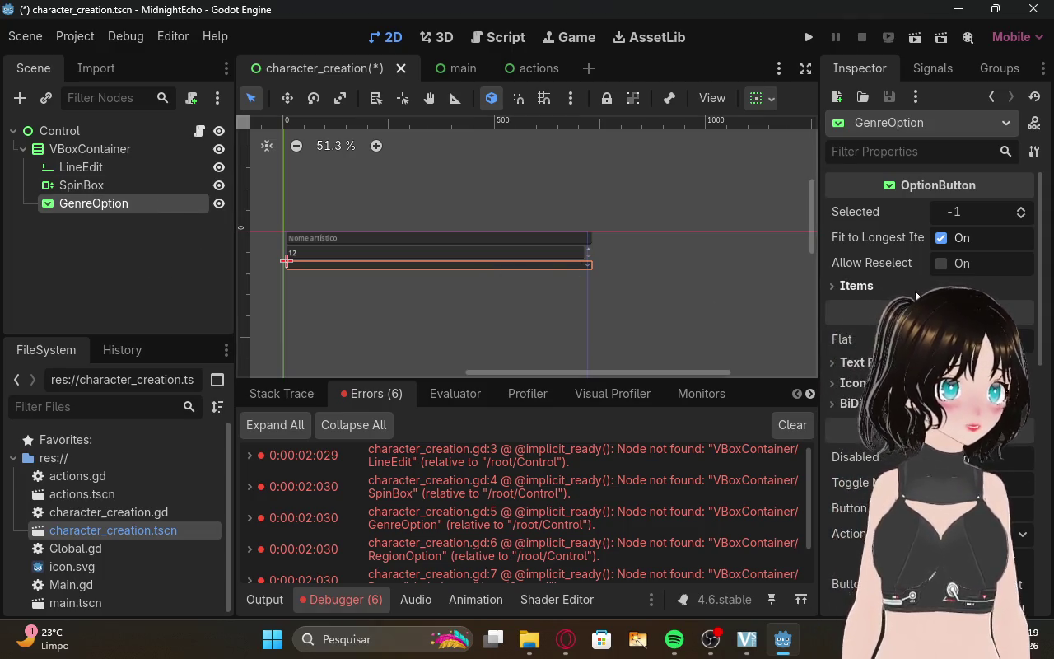
Set GenreOption's Selected value to 21 and expand its Items list in the Inspector.
scroll(917, 296, "down", 6)
scroll(917, 297, "up", 6)
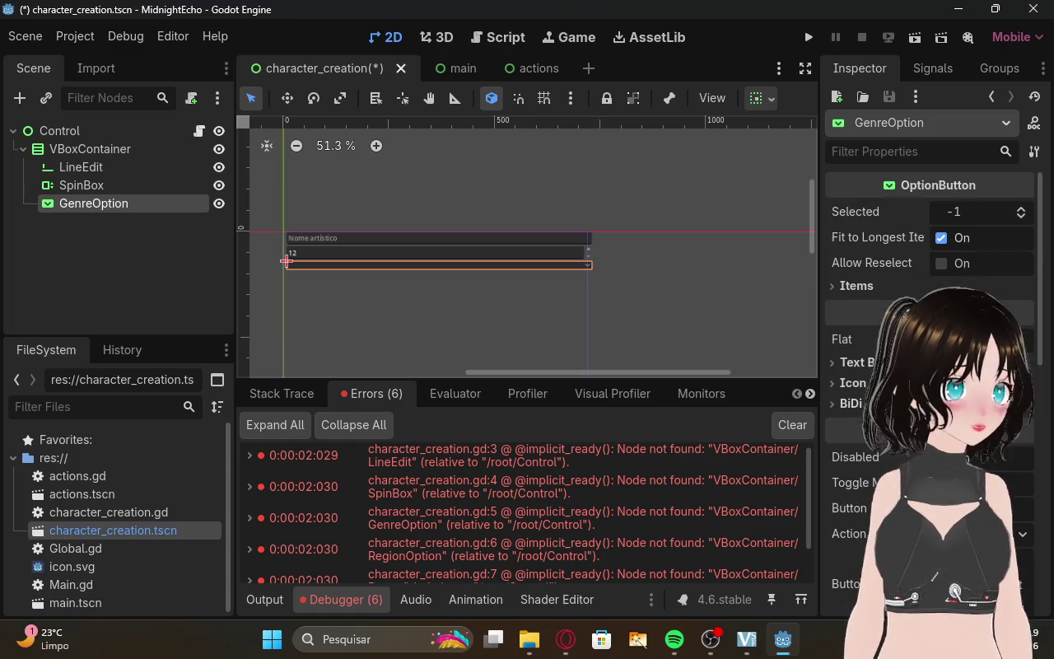
left_click(968, 215)
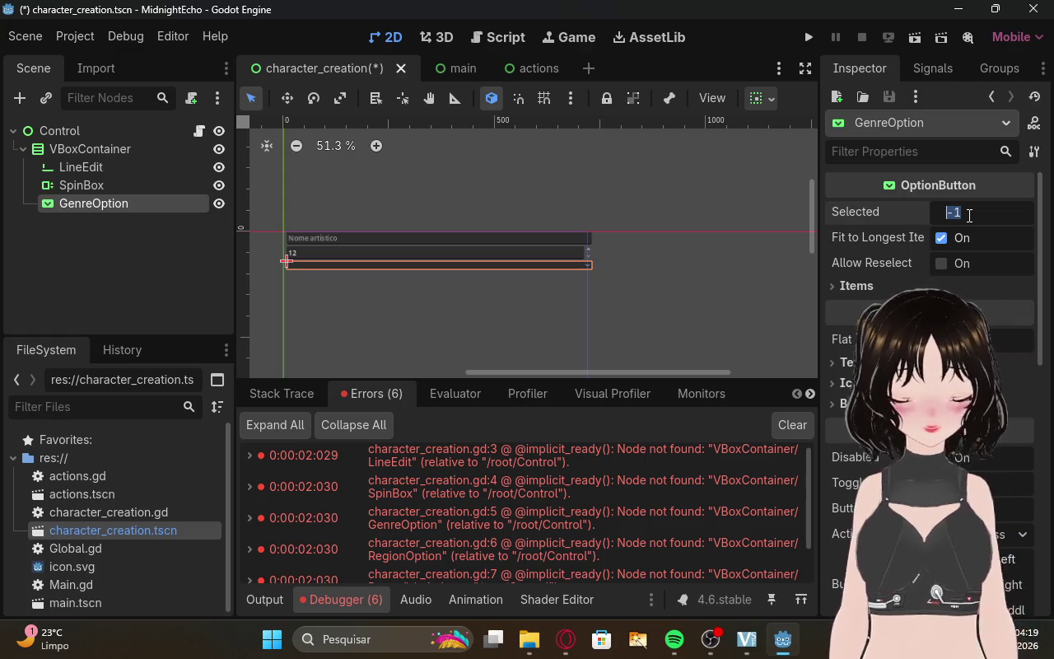
type("21")
key("Return")
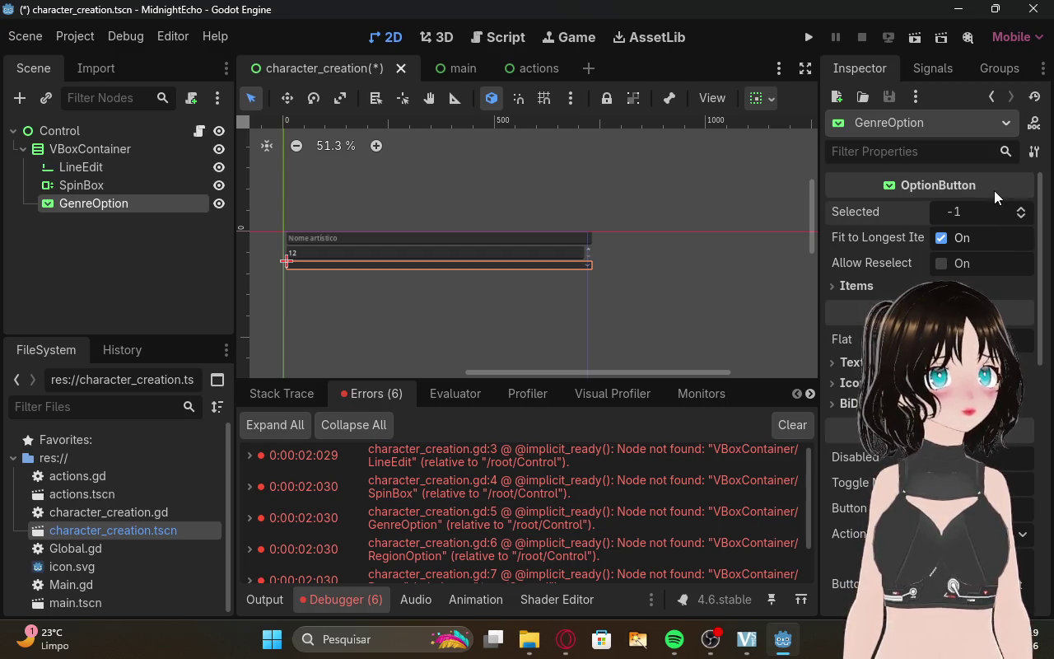
left_click(868, 287)
key("alt+Tab")
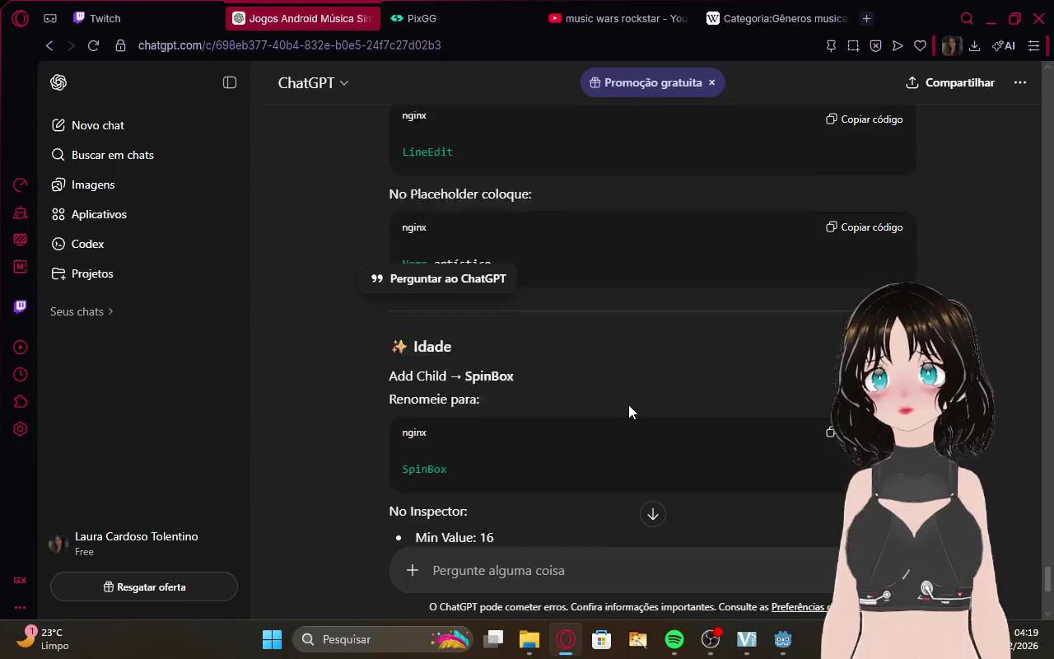
Scroll ChatGPT back to the earlier genre request and select the word 'pop'.
scroll(628, 405, "down", 5)
scroll(628, 404, "down", 2)
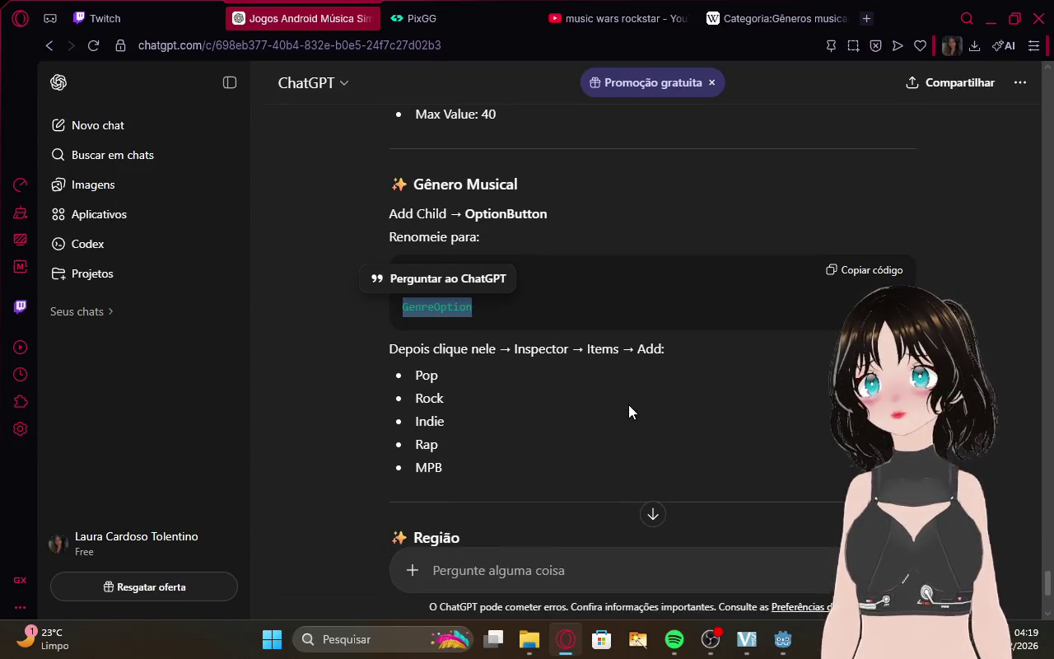
left_click(617, 399)
scroll(616, 401, "up", 1)
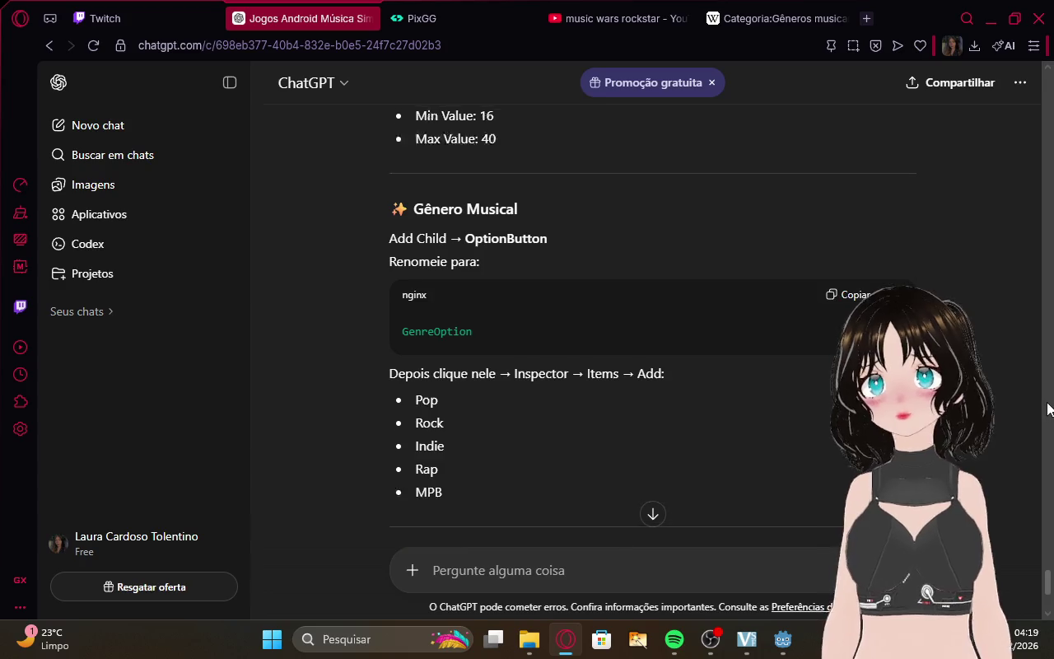
scroll(617, 400, "down", 1)
left_click(97, 18)
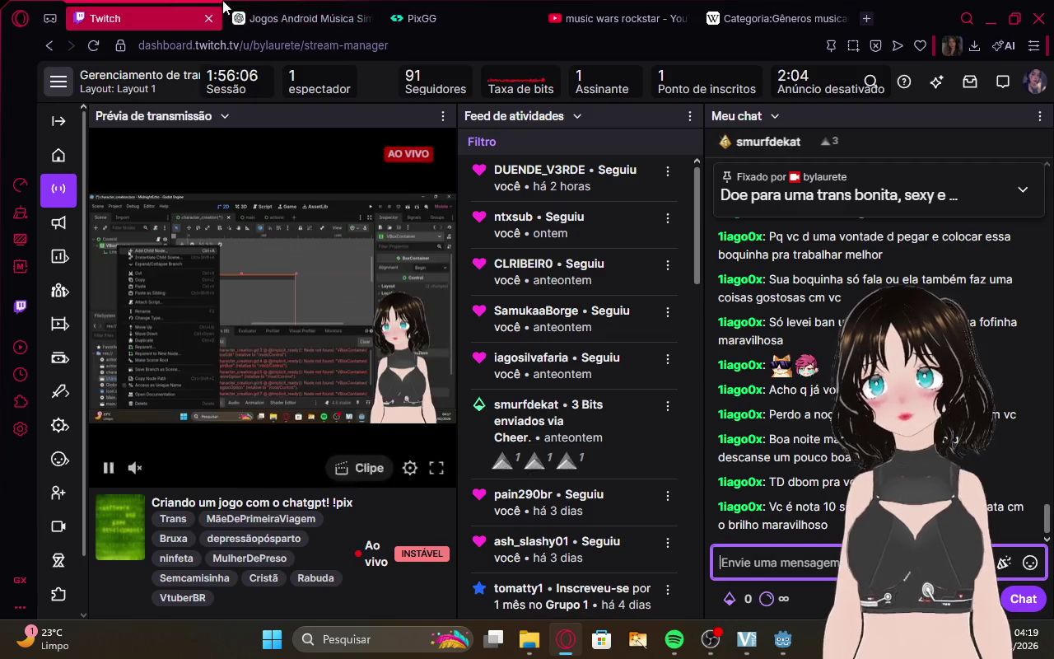
left_click(296, 18)
scroll(754, 295, "up", 1)
left_click_drag(1047, 578, 1029, 344)
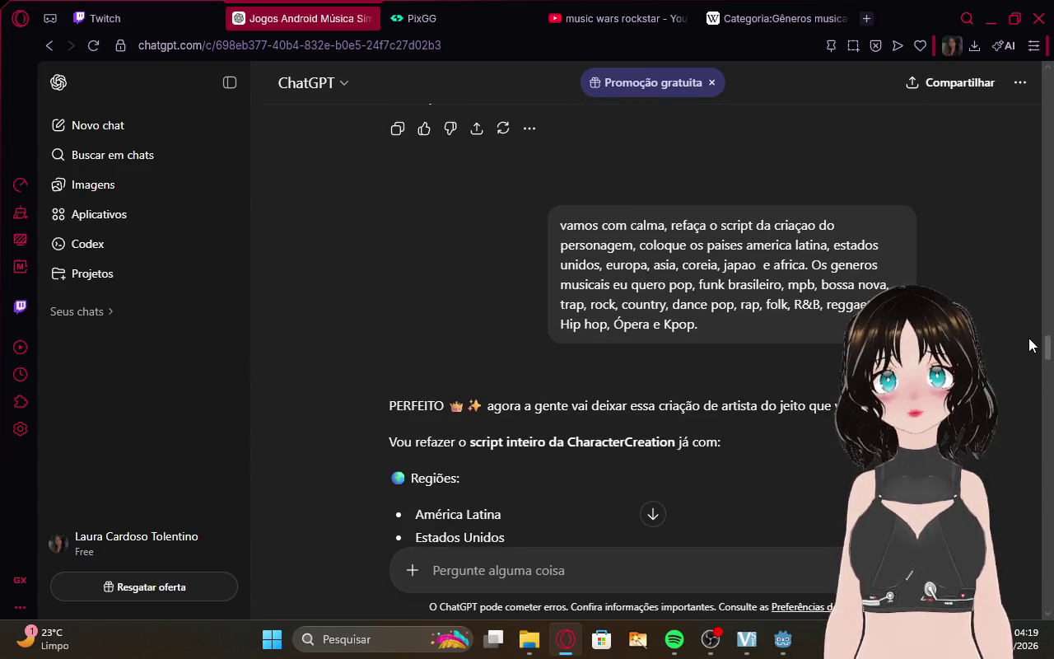
double_click(683, 286)
key("ctrl+c")
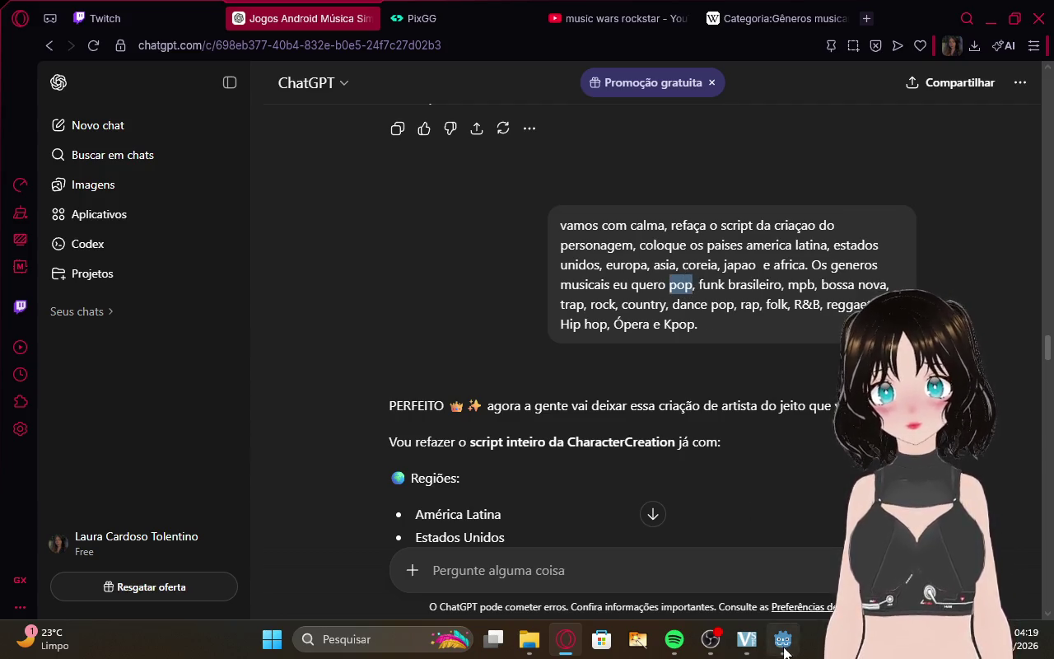
key("alt+Tab")
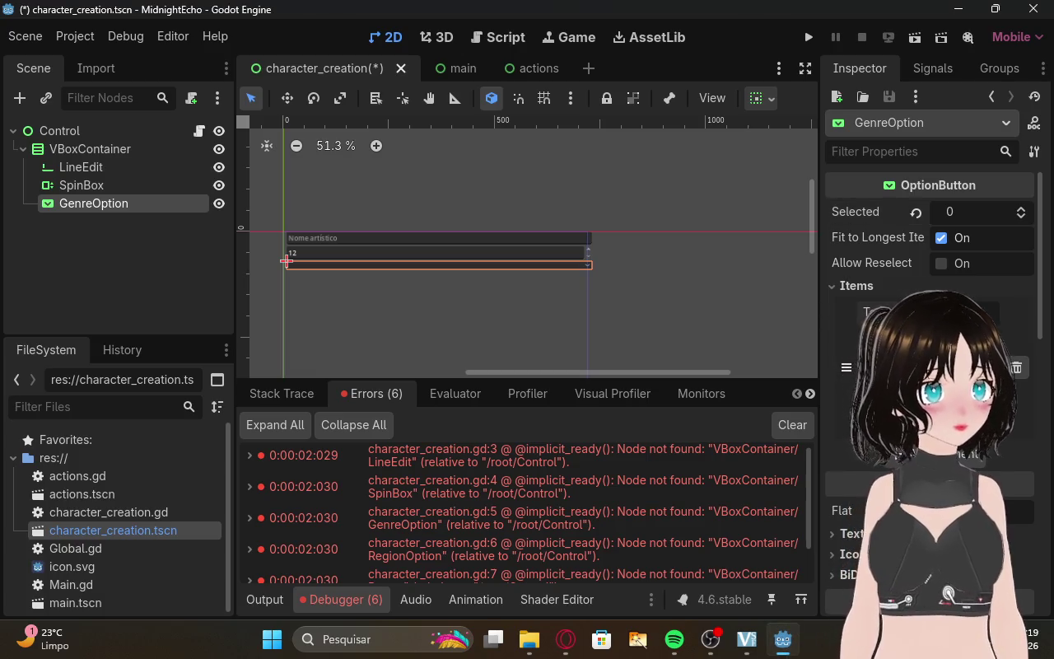
Fill the first GenreOption items with pop, funk brasileiro and mpb from the ChatGPT list.
key("ctrl+v")
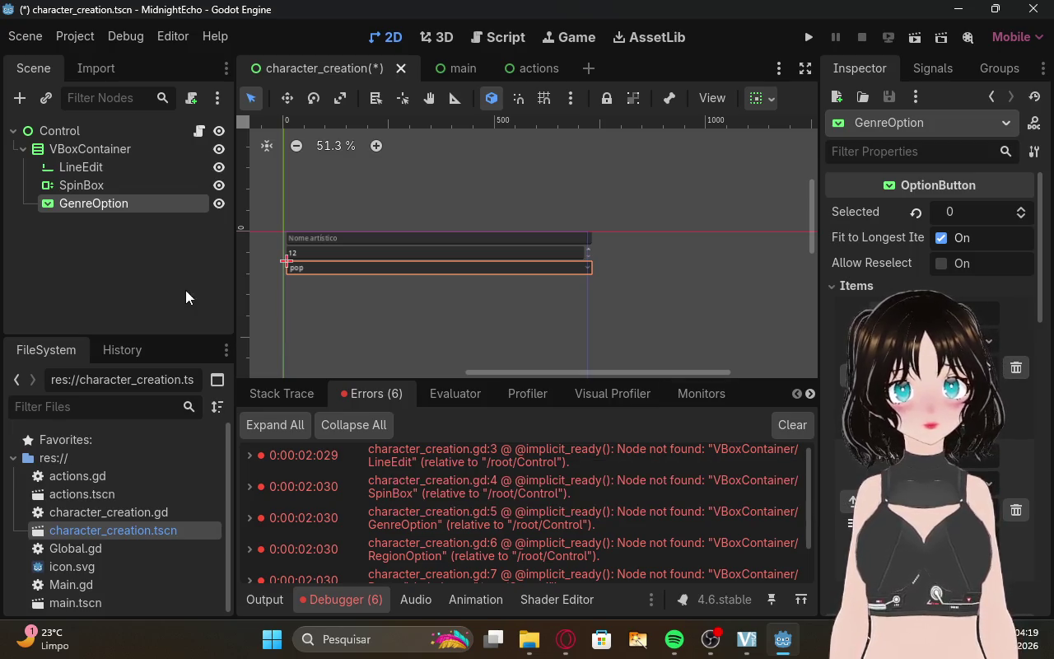
left_click(565, 638)
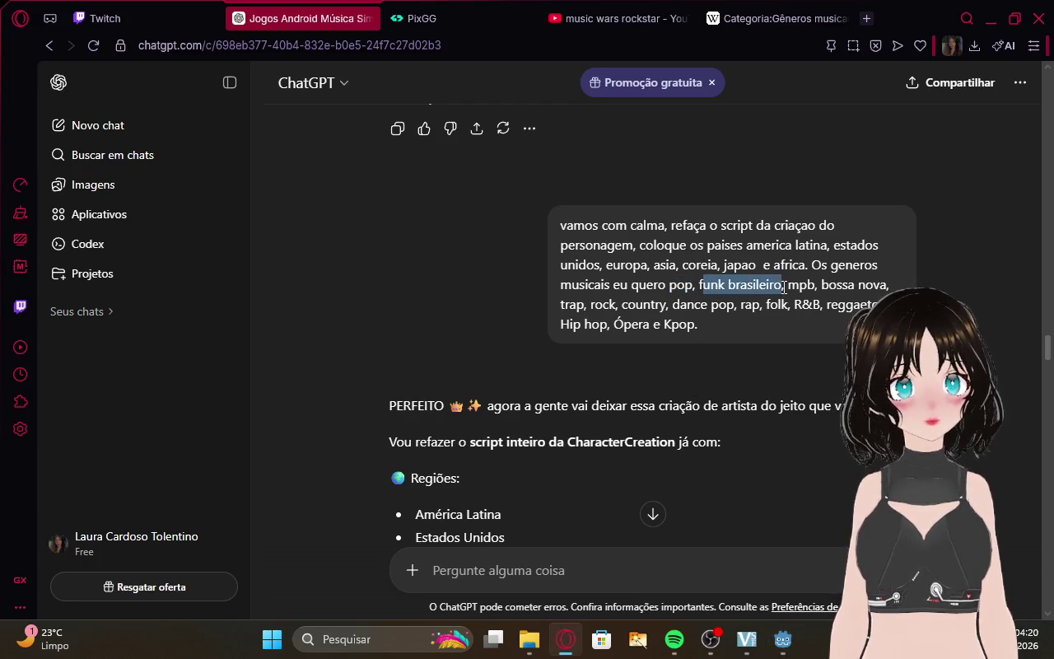
left_click_drag(699, 284, 739, 282)
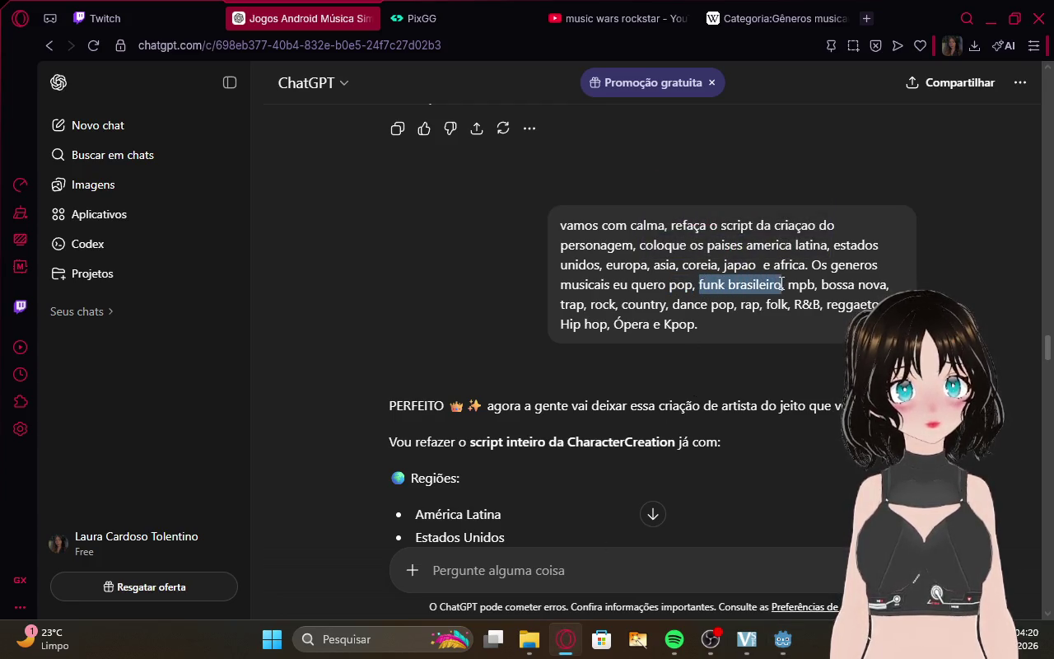
left_click(782, 638)
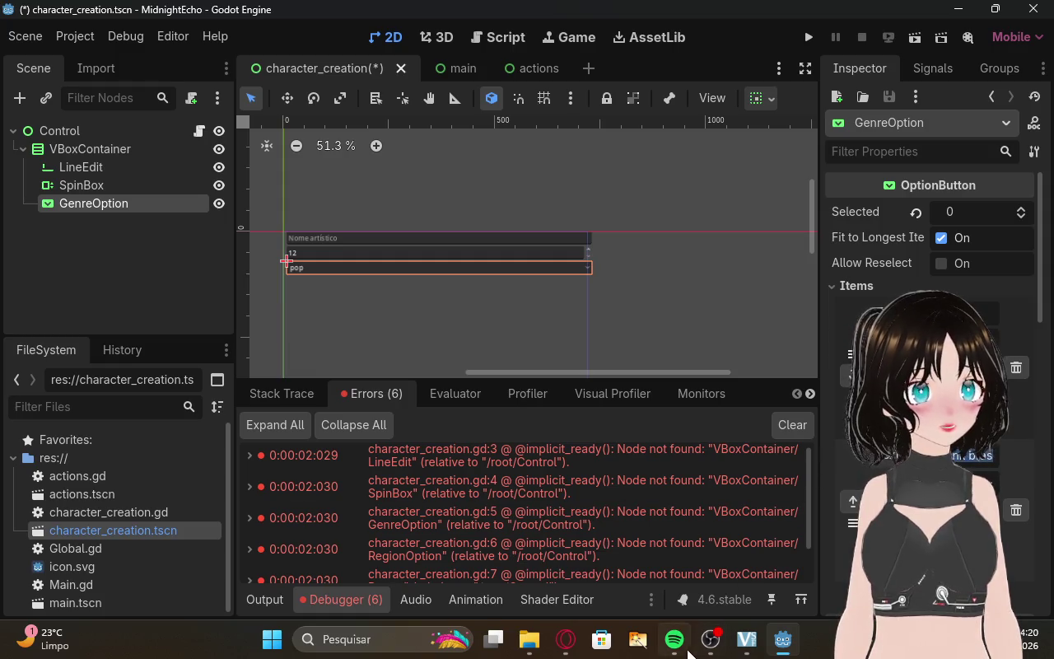
scroll(973, 461, "down", 3)
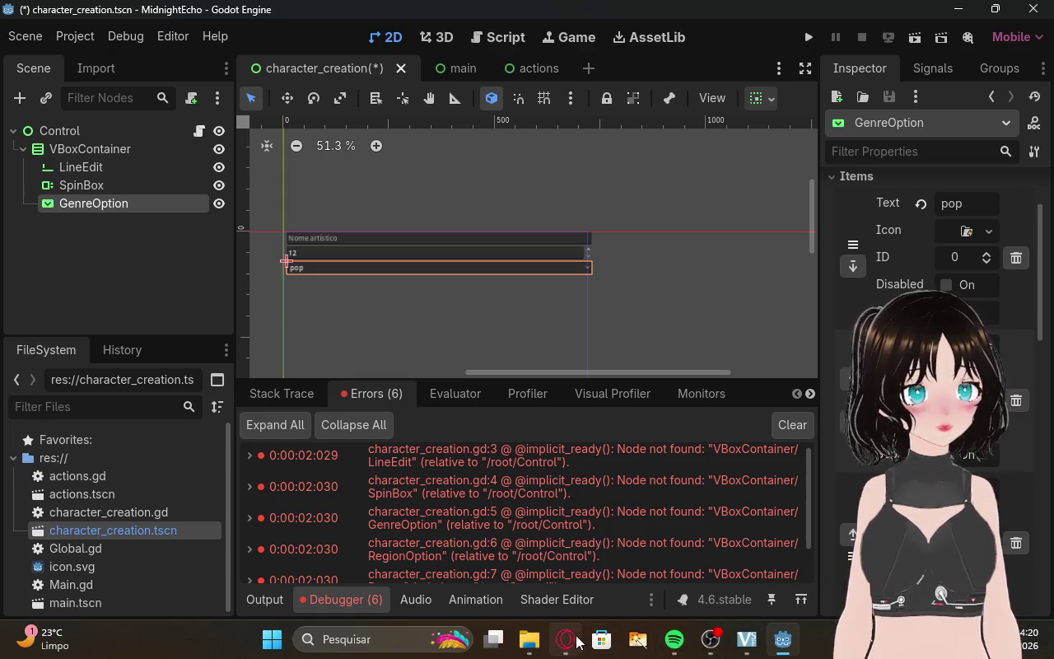
left_click(566, 639)
left_click_drag(793, 281, 812, 281)
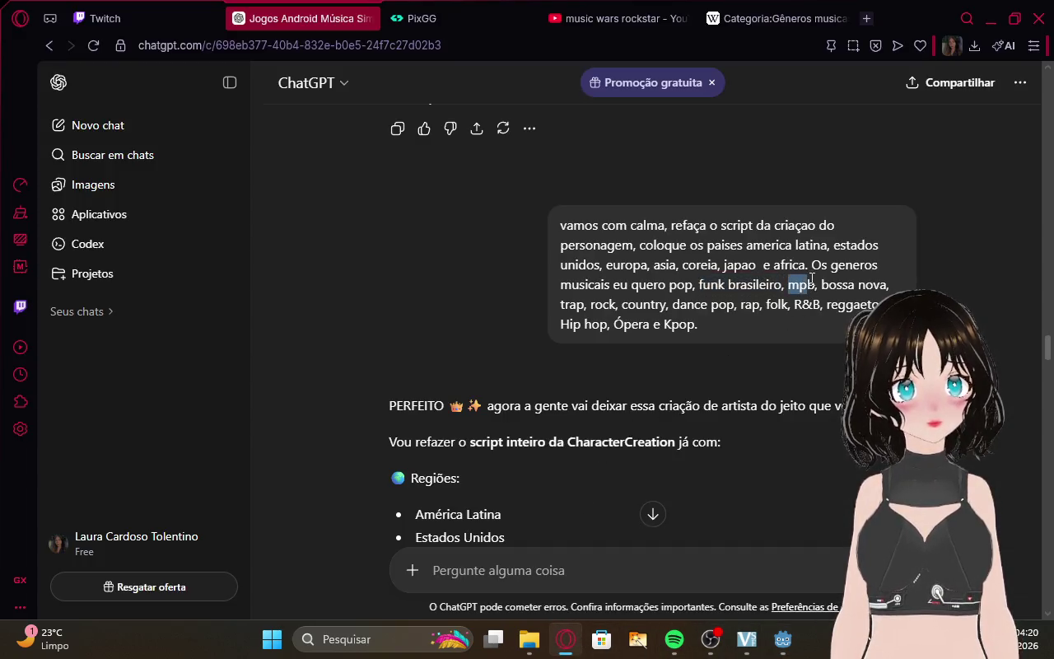
left_click(782, 639)
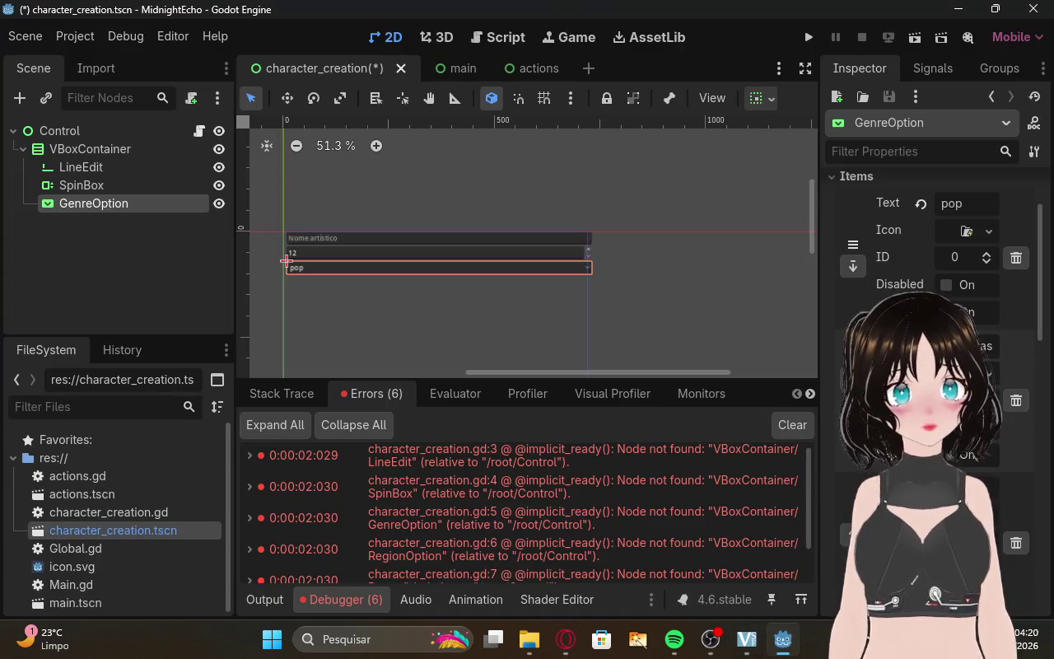
Enter the next genre items from the ChatGPT list, including bossa nova.
left_click(566, 639)
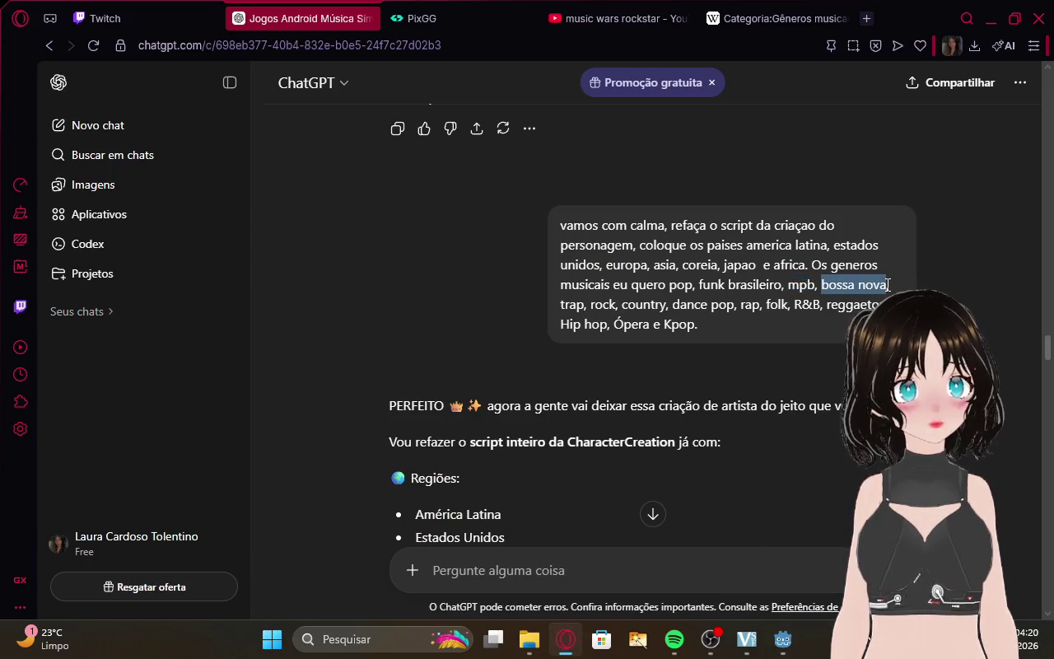
left_click(783, 639)
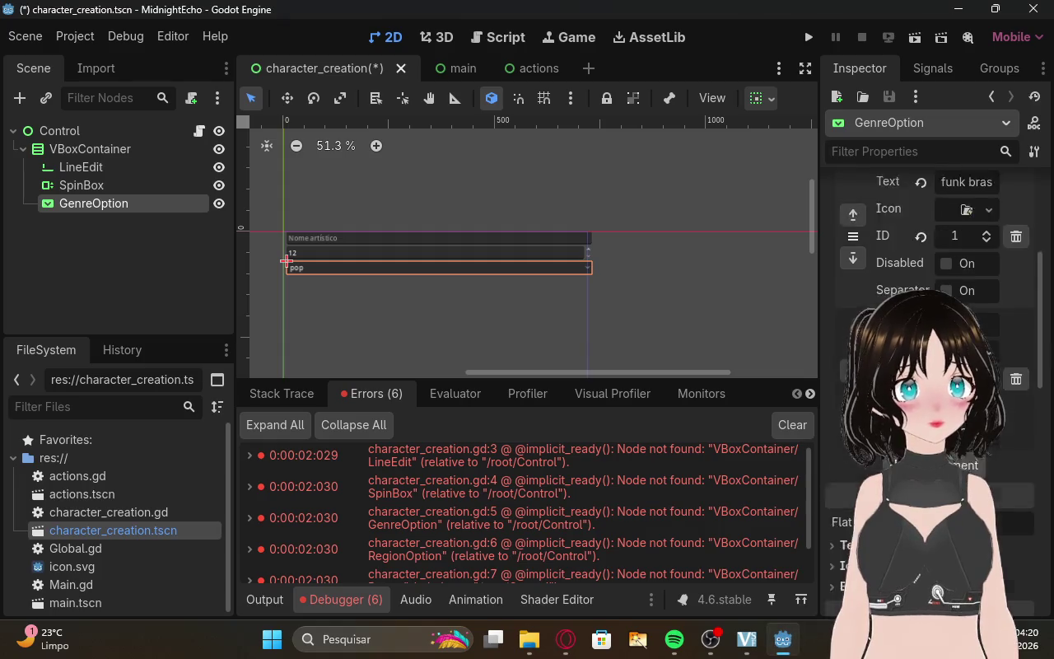
scroll(930, 329, "down", 1)
scroll(931, 329, "down", 1)
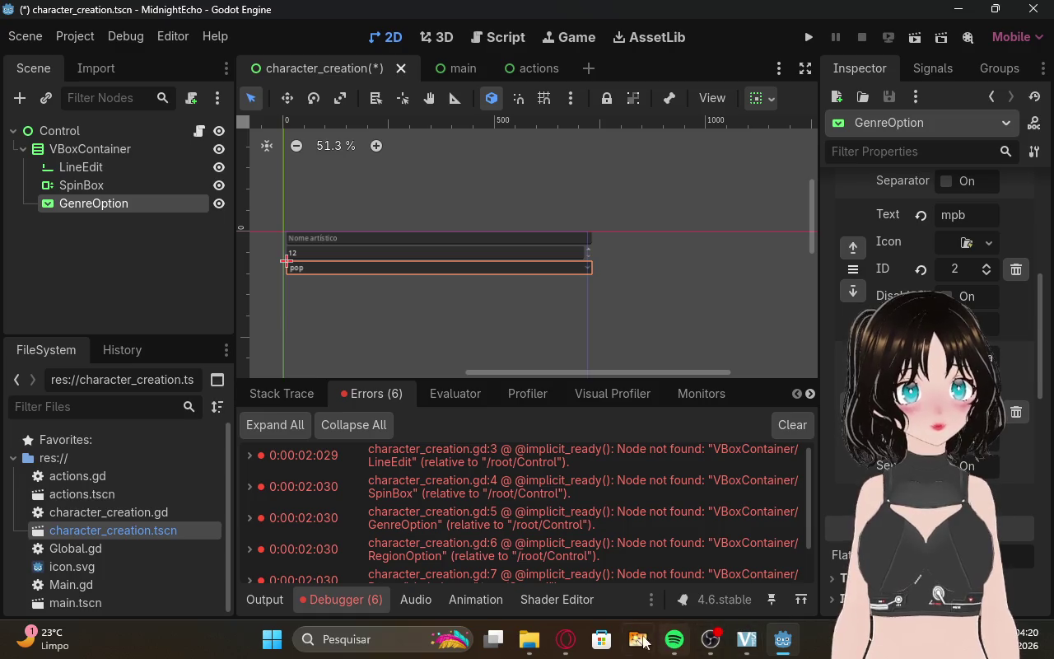
left_click(566, 639)
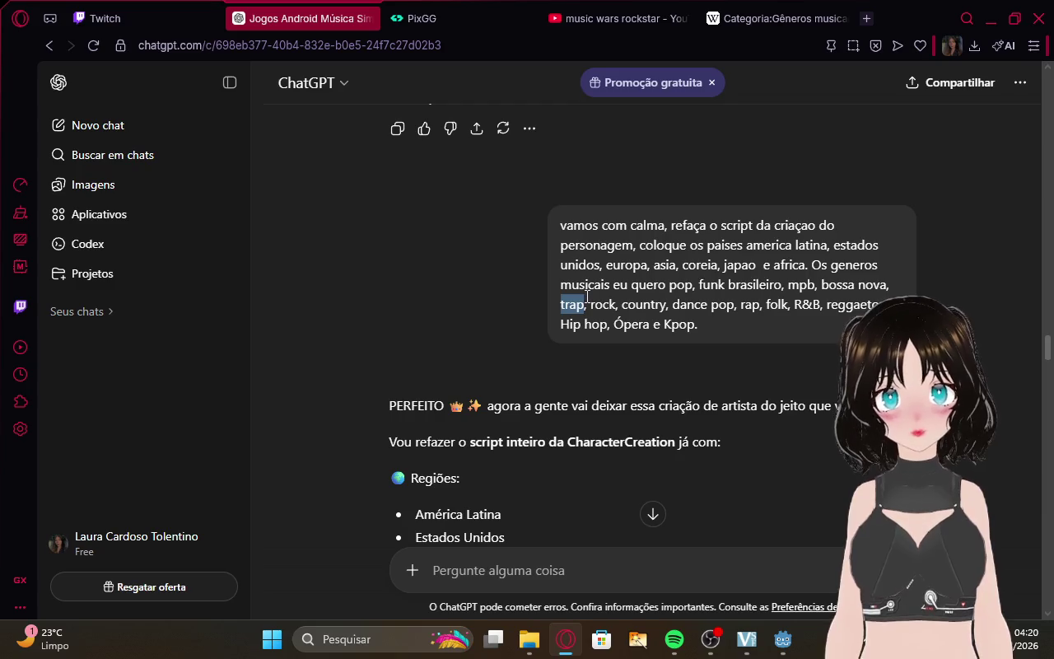
left_click(783, 639)
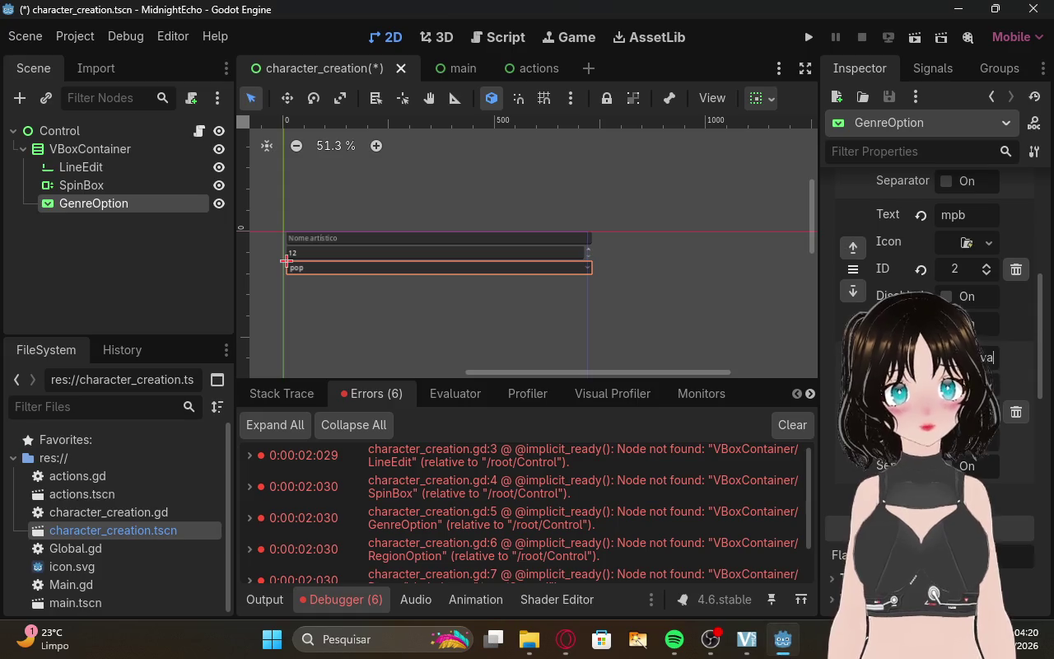
left_click(943, 356)
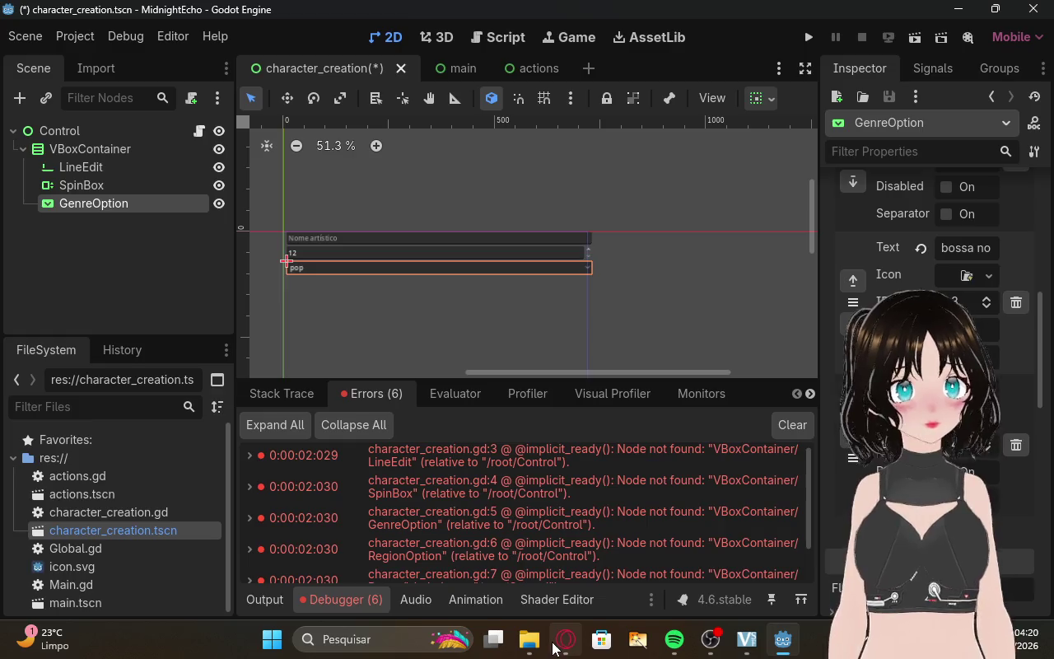
left_click(565, 641)
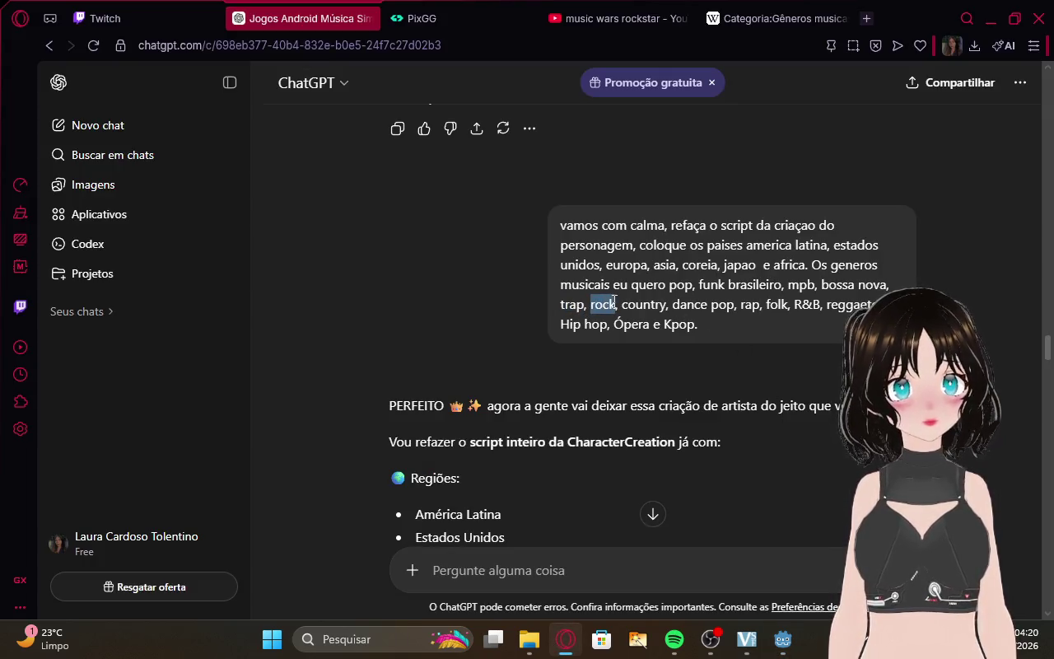
left_click(783, 641)
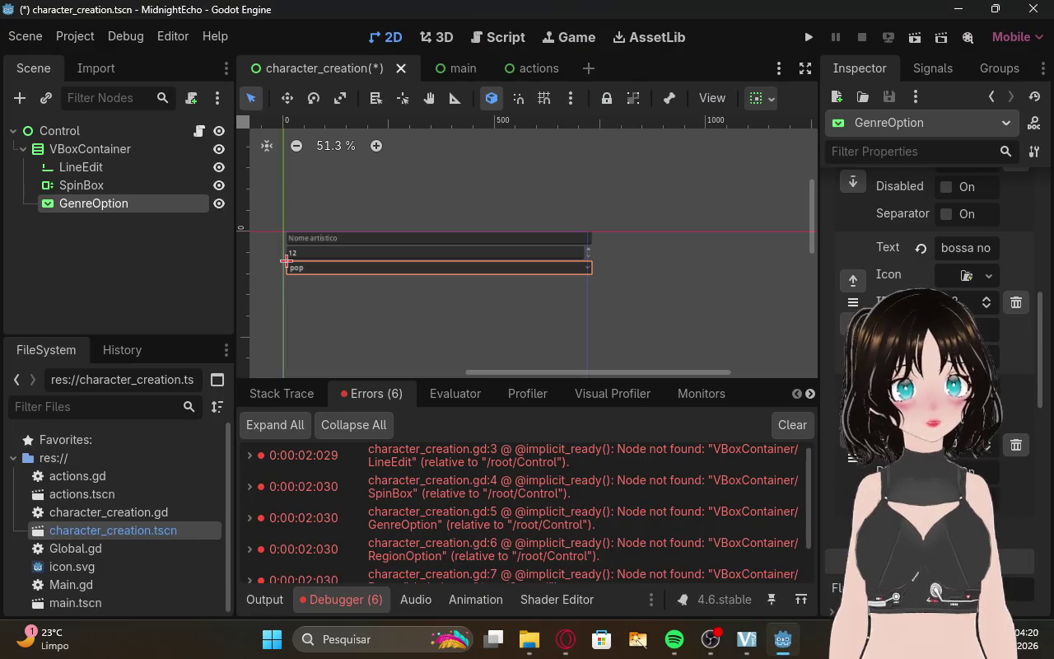
Review the Items list and add further genres up to rock.
scroll(931, 247, "down", 5)
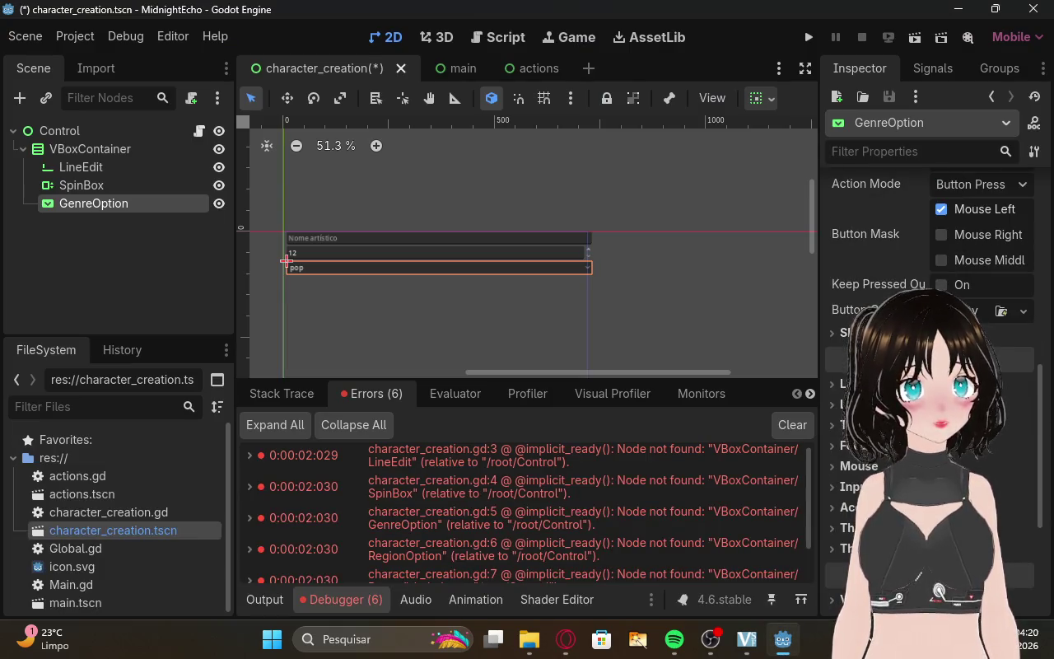
scroll(930, 329, "up", 5)
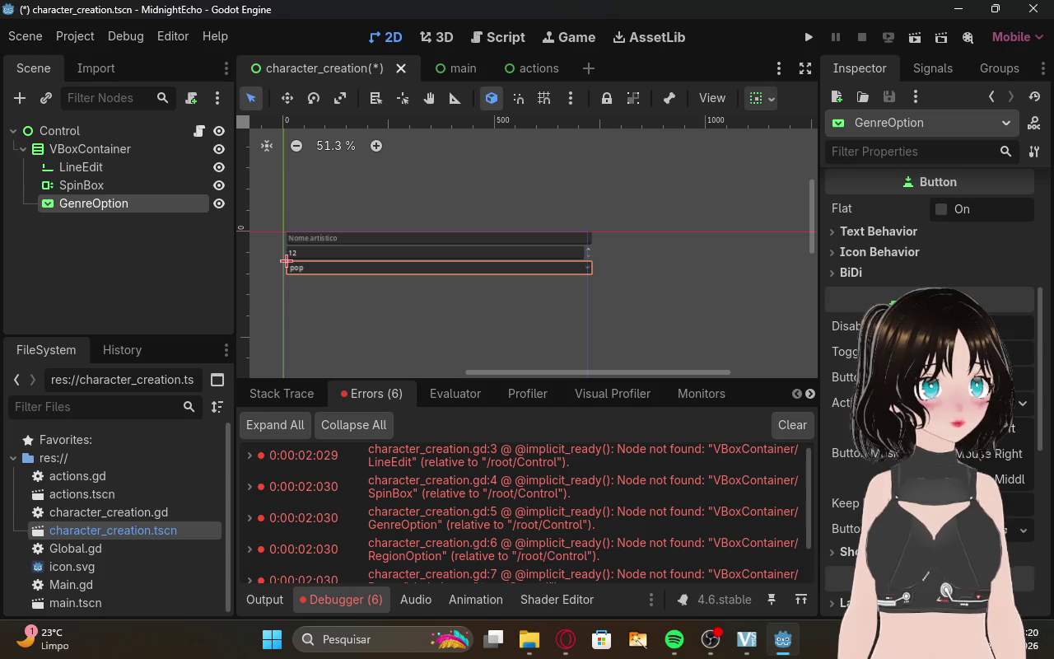
scroll(931, 238, "up", 5)
scroll(930, 247, "up", 3)
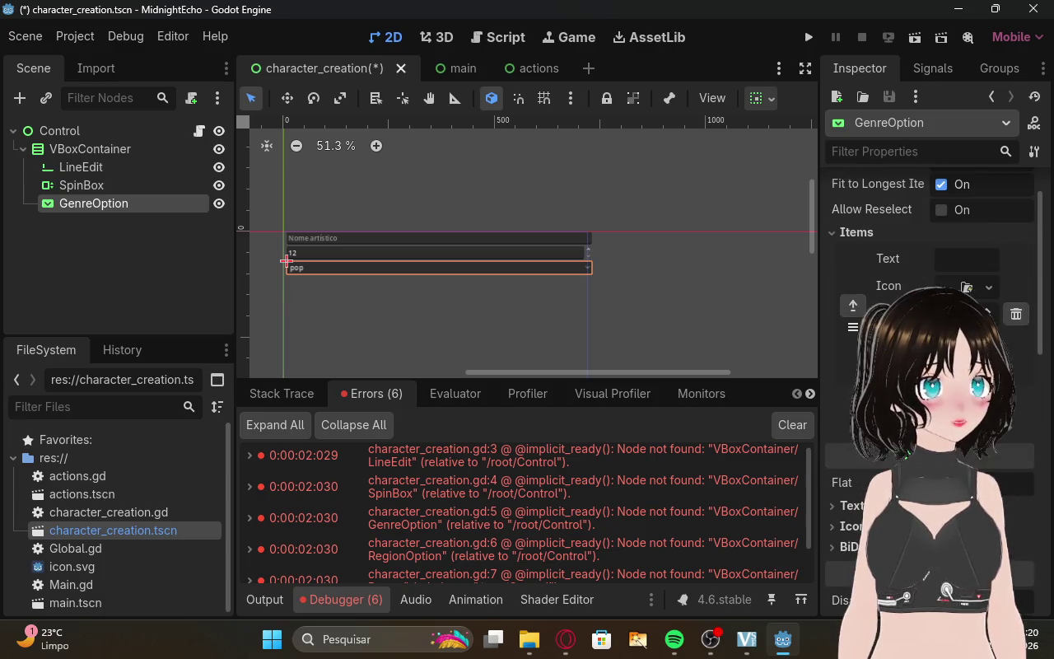
scroll(906, 304, "up", 1)
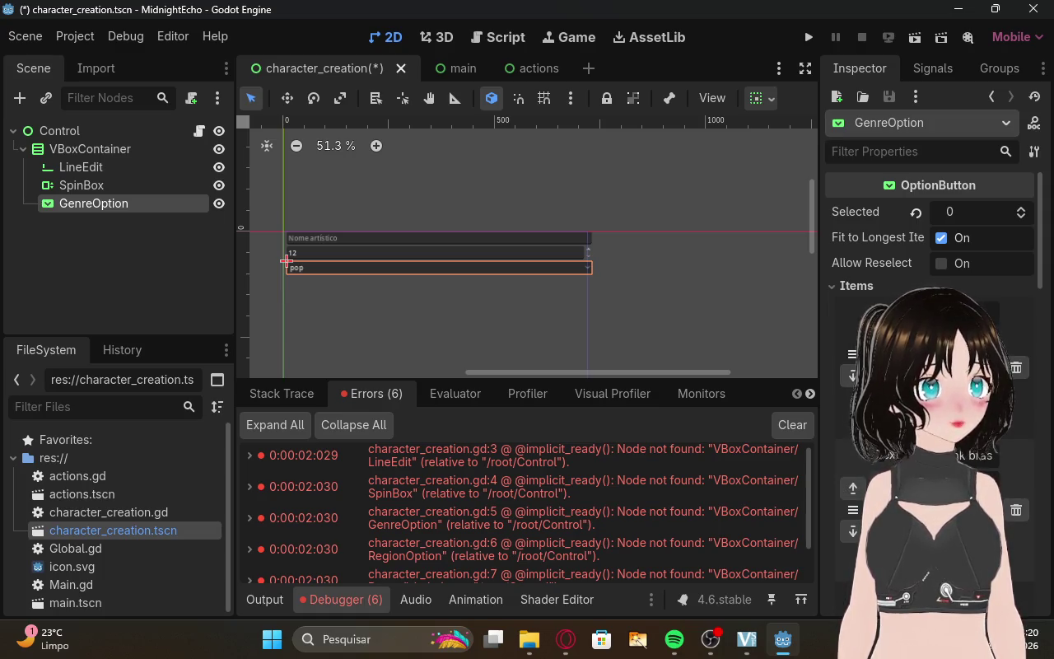
scroll(931, 247, "down", 5)
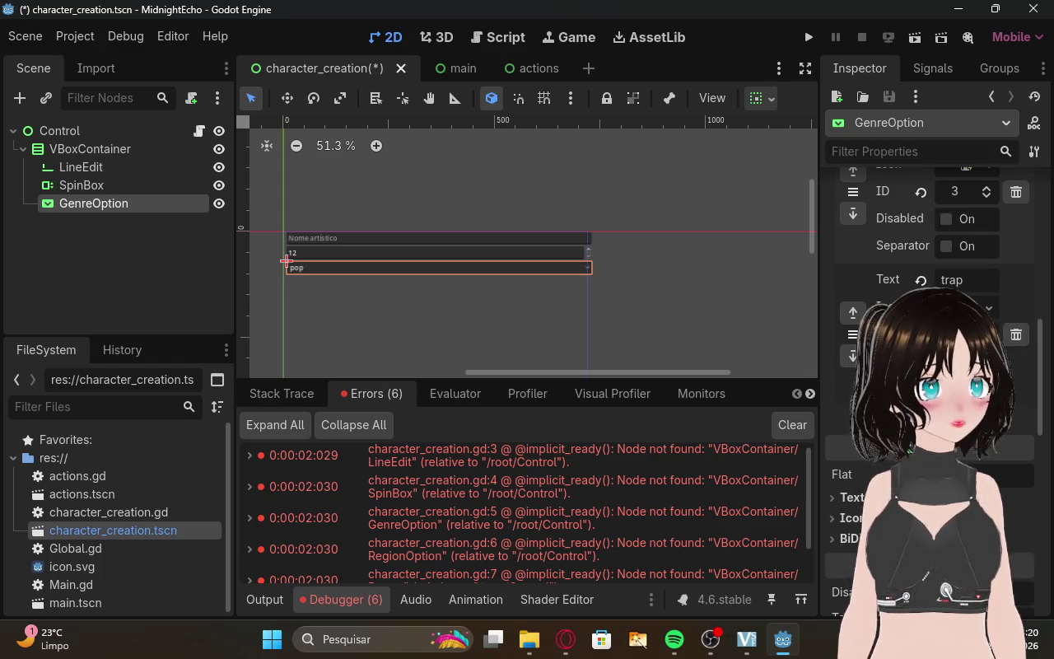
scroll(930, 247, "down", 5)
scroll(931, 247, "up", 10)
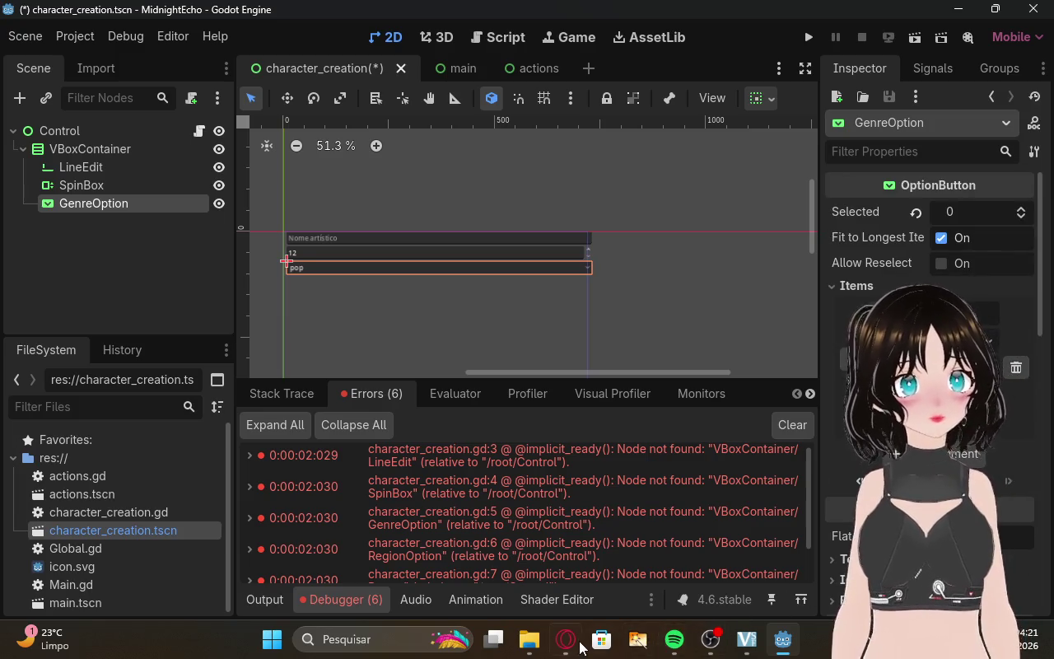
left_click(565, 639)
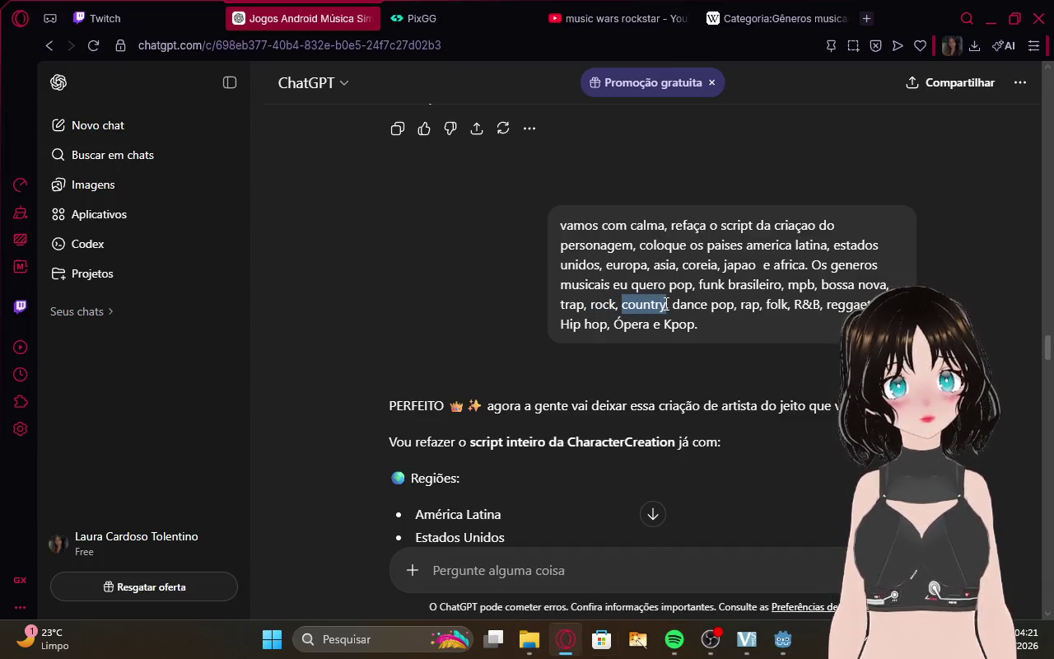
left_click(778, 639)
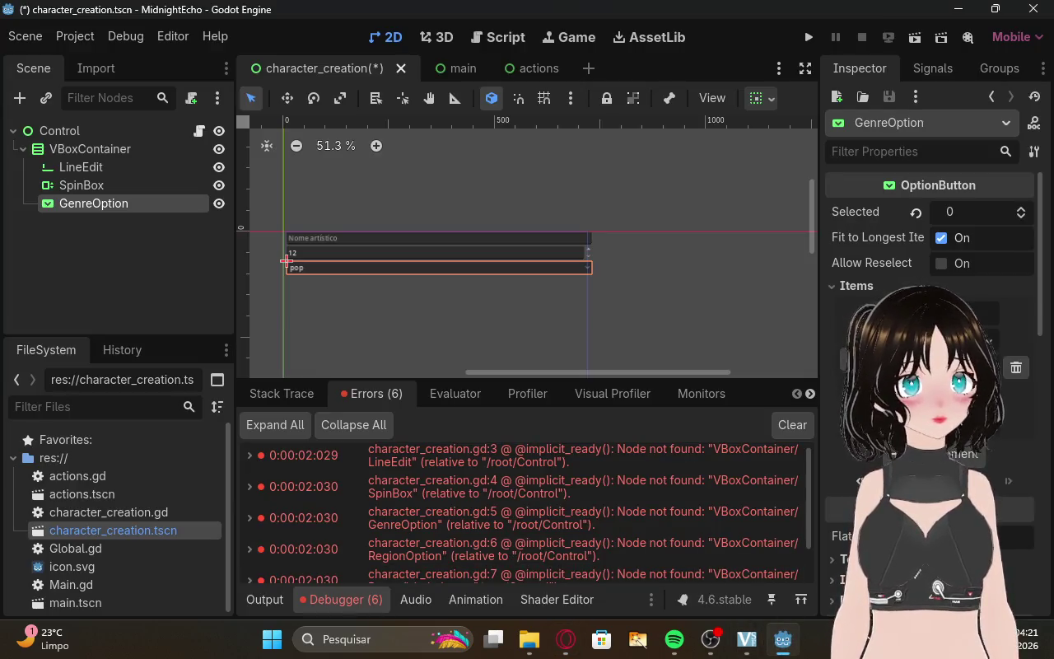
scroll(930, 248, "down", 1)
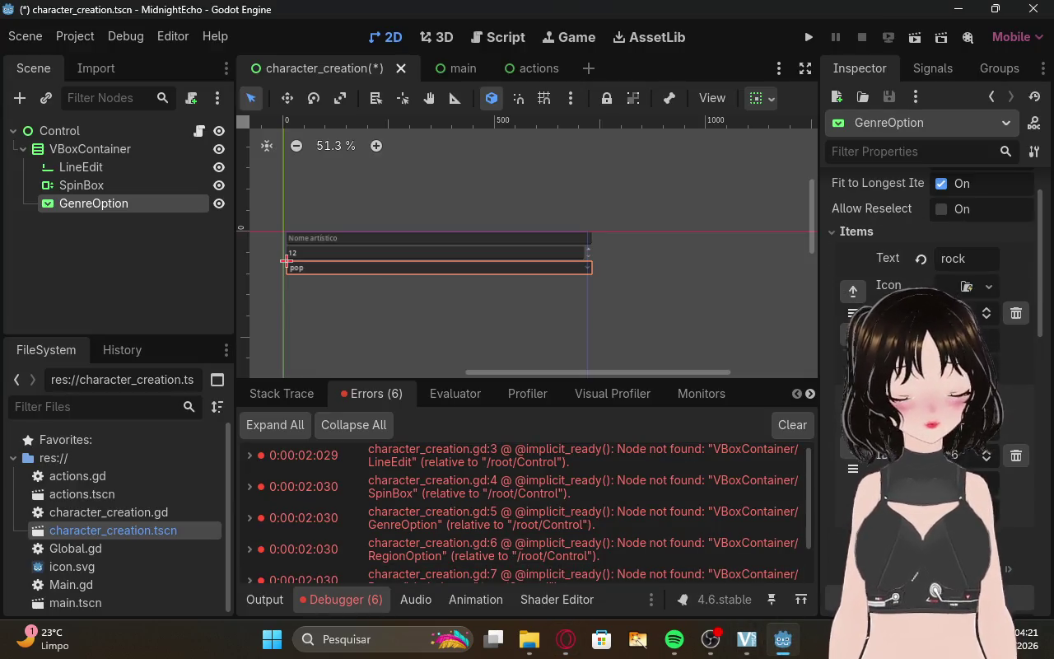
left_click(566, 639)
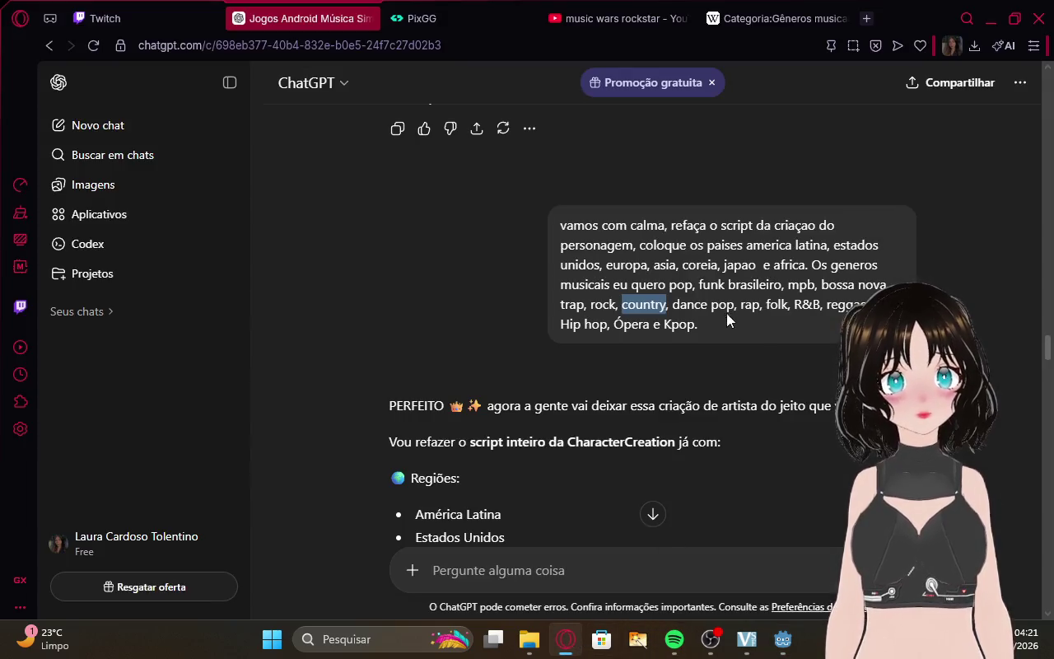
Copy dance pop and rap from ChatGPT into new GenreOption items.
left_click_drag(674, 304, 733, 304)
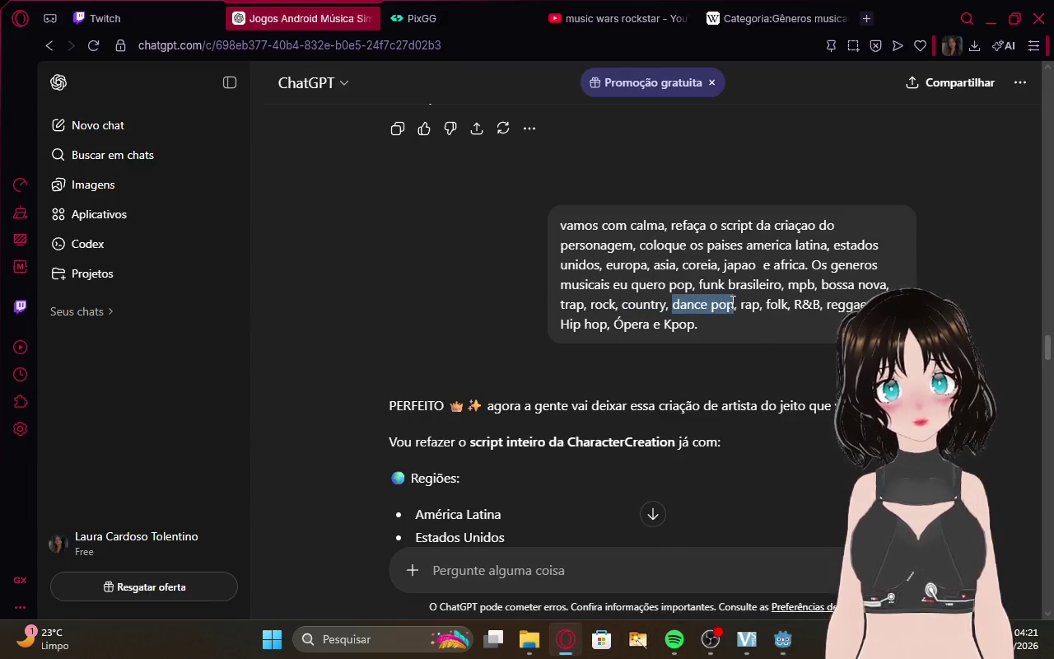
key("ctrl+c")
left_click(780, 649)
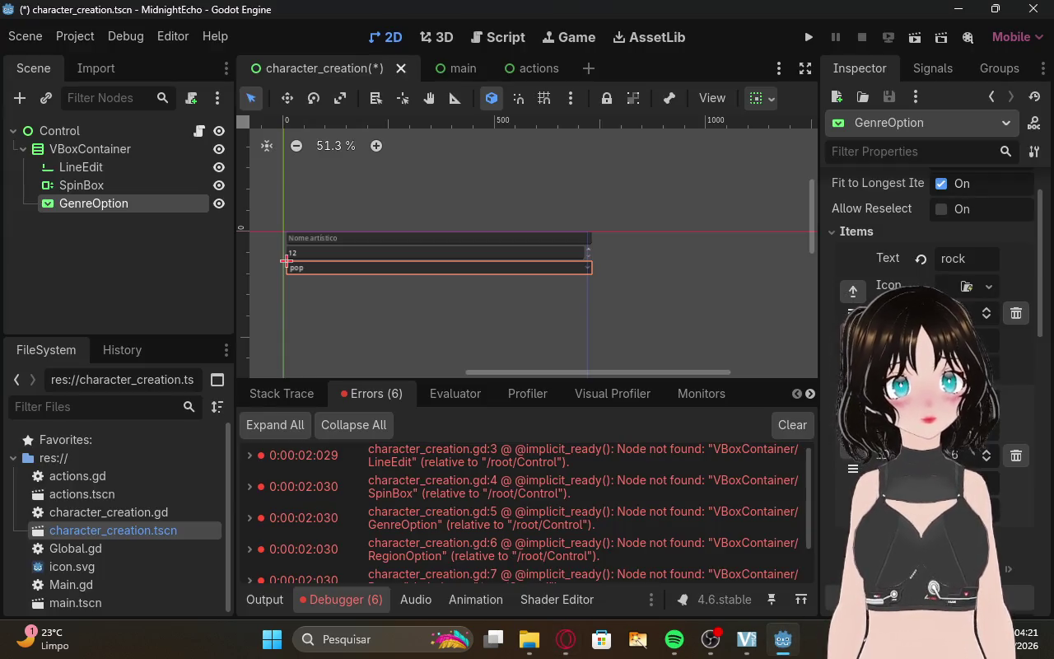
scroll(966, 447, "down", 3)
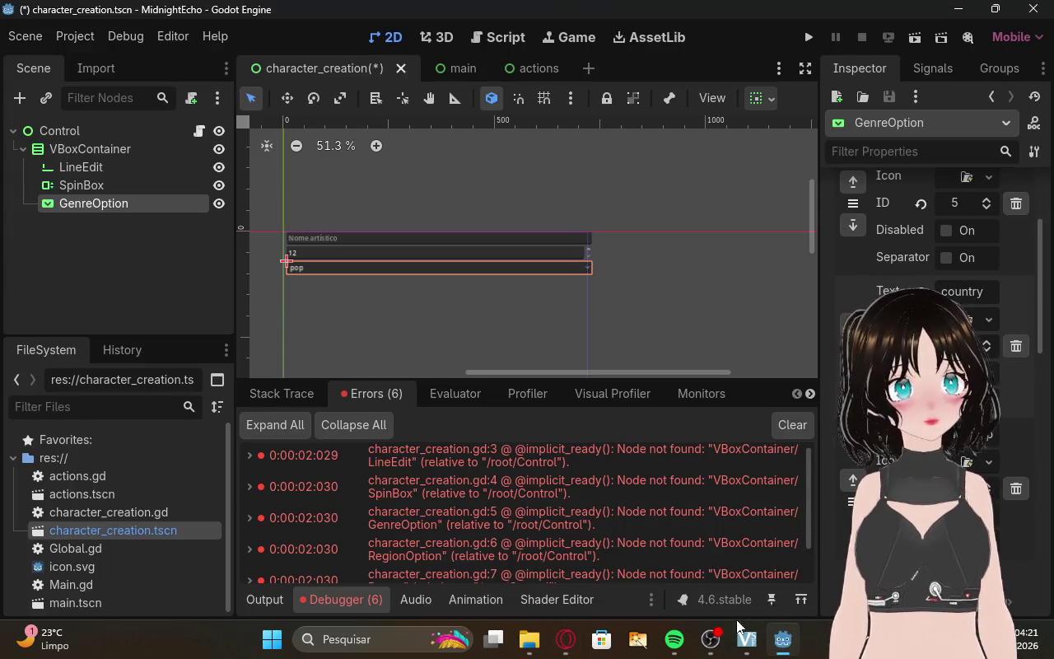
left_click(565, 639)
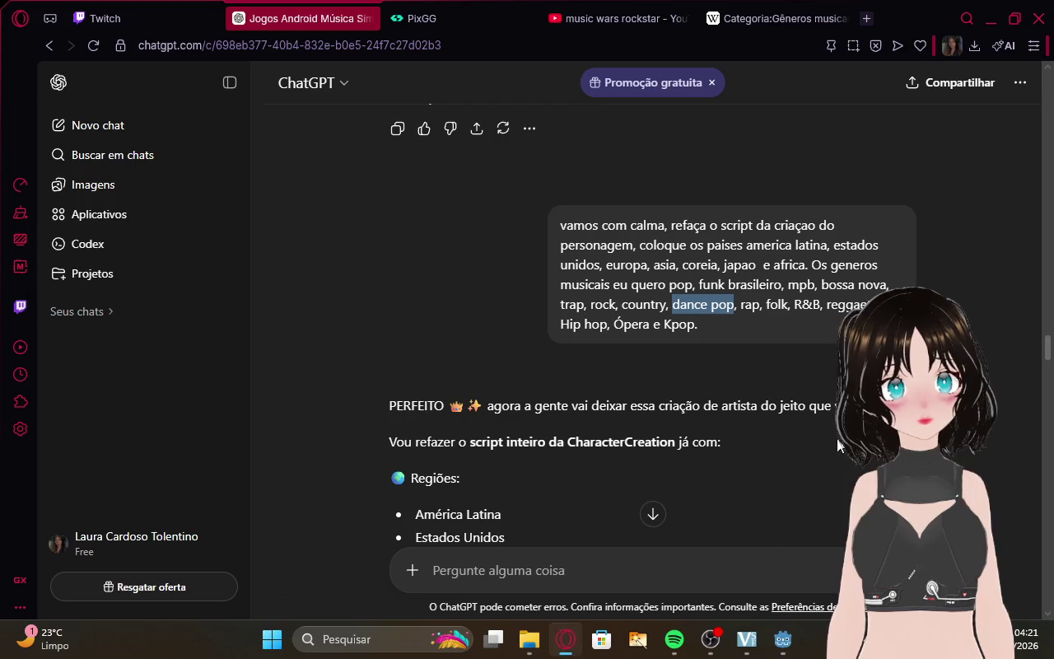
double_click(749, 305)
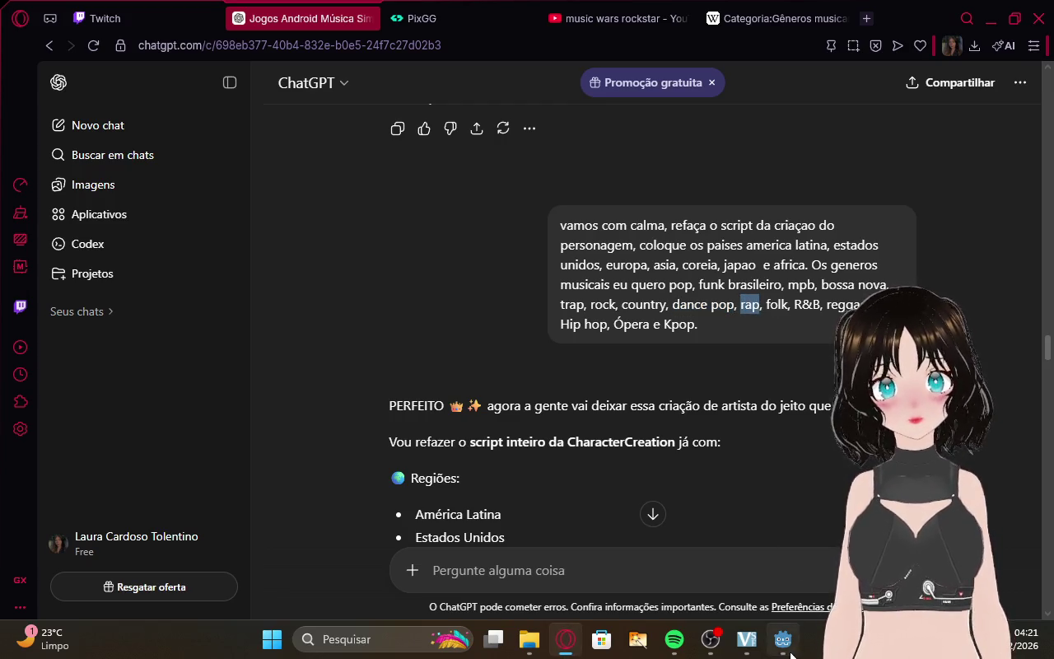
left_click(783, 639)
scroll(951, 442, "down", 2)
scroll(951, 443, "down", 2)
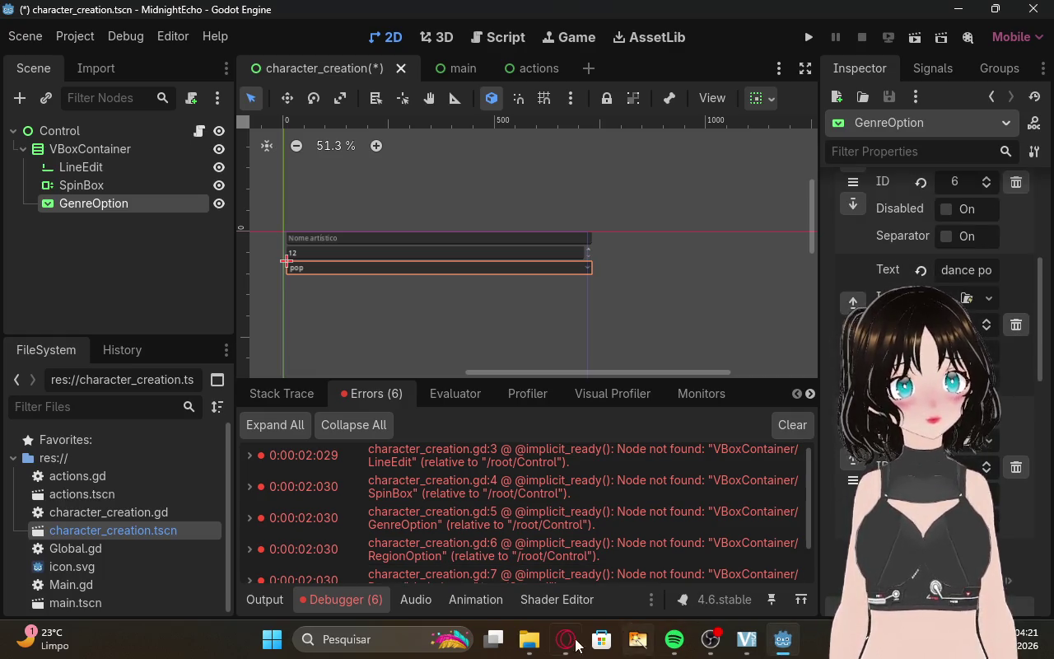
Add folk and the following genres from the list as GenreOption items.
key("alt+Tab")
left_click_drag(767, 305, 779, 305)
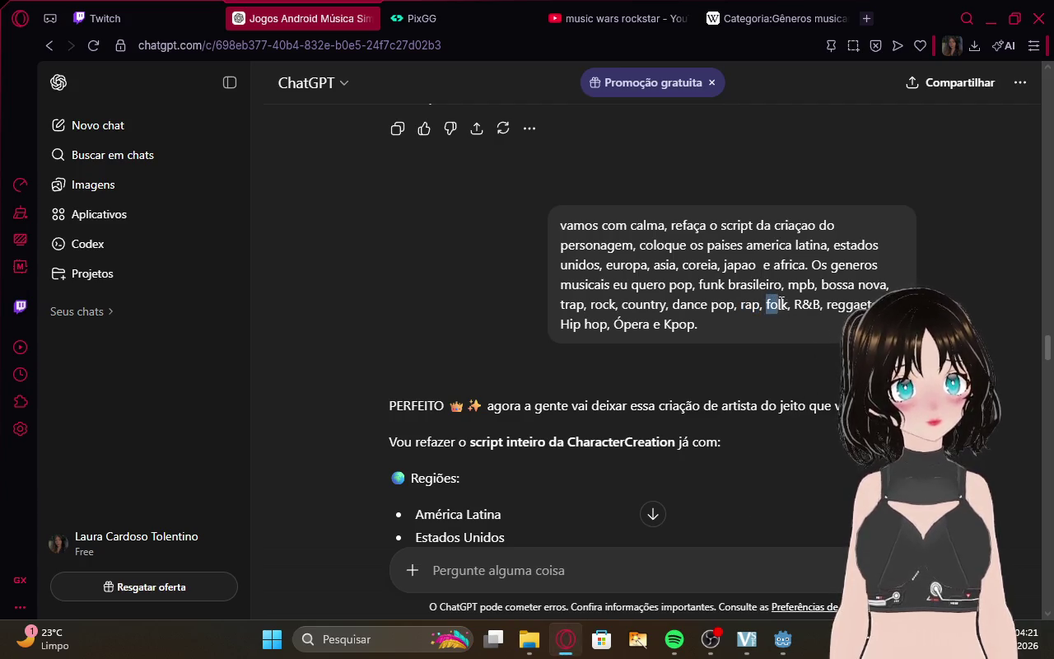
key("alt+Tab")
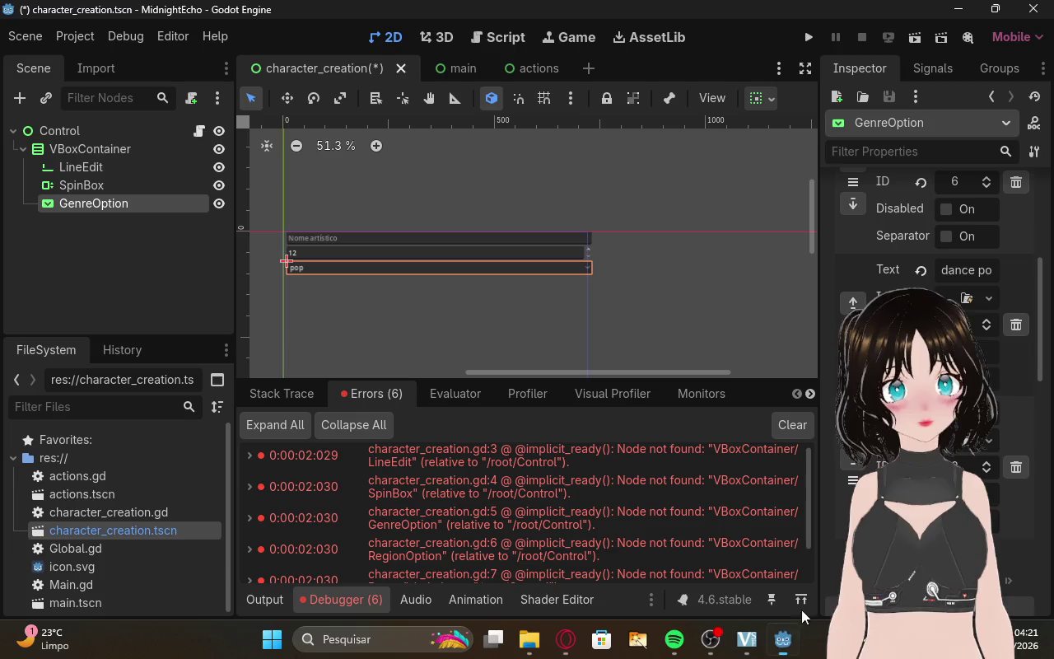
scroll(931, 247, "down", 3)
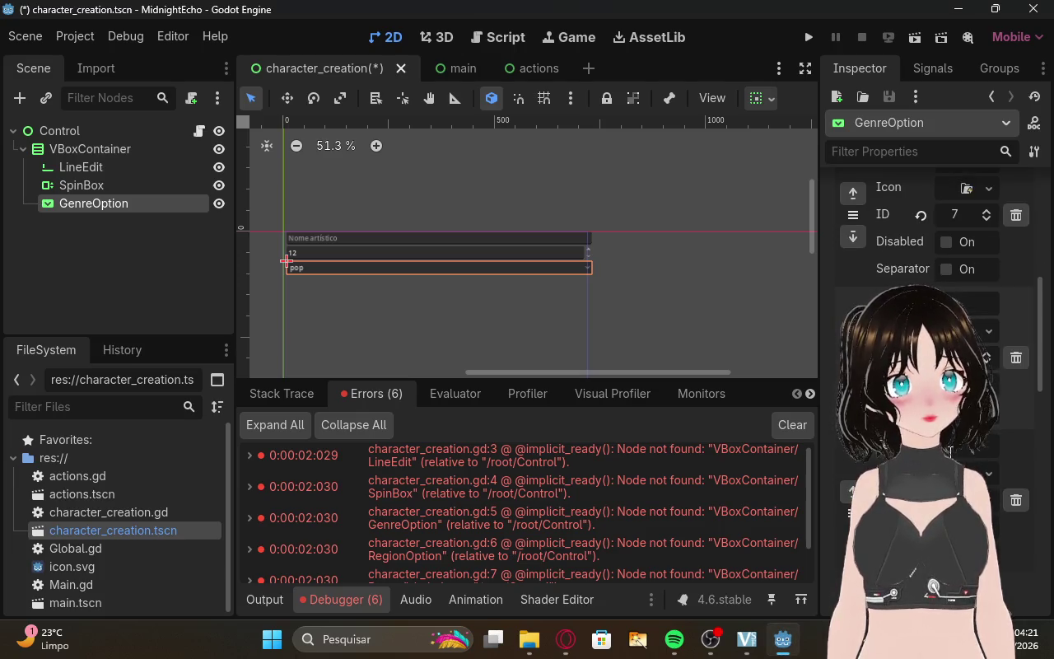
left_click(566, 639)
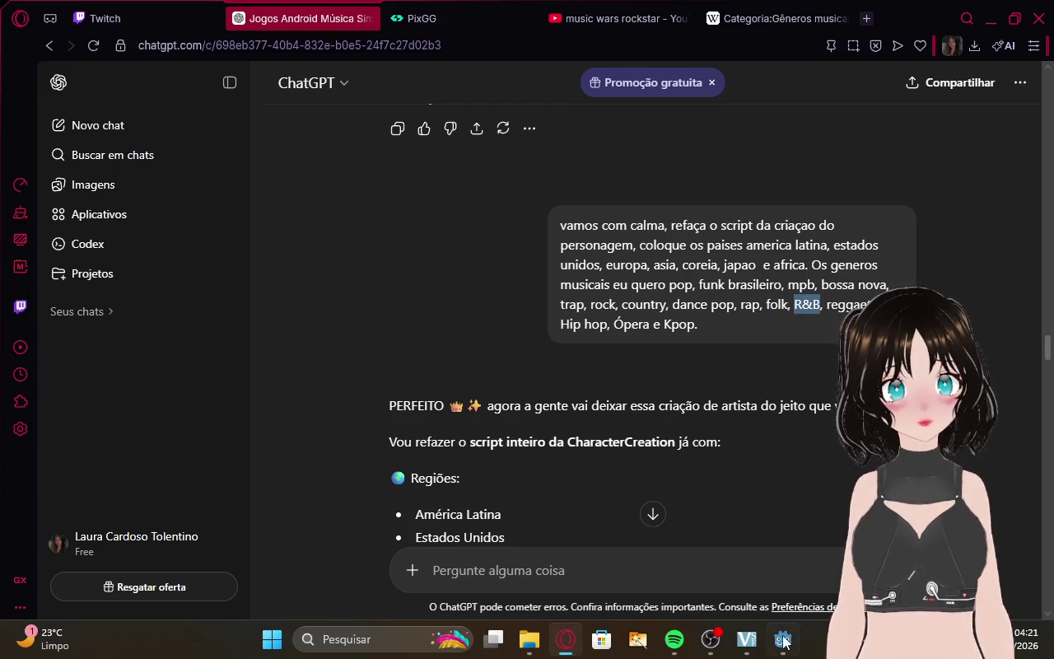
key("alt+Tab")
scroll(931, 330, "down", 2)
scroll(930, 330, "down", 10)
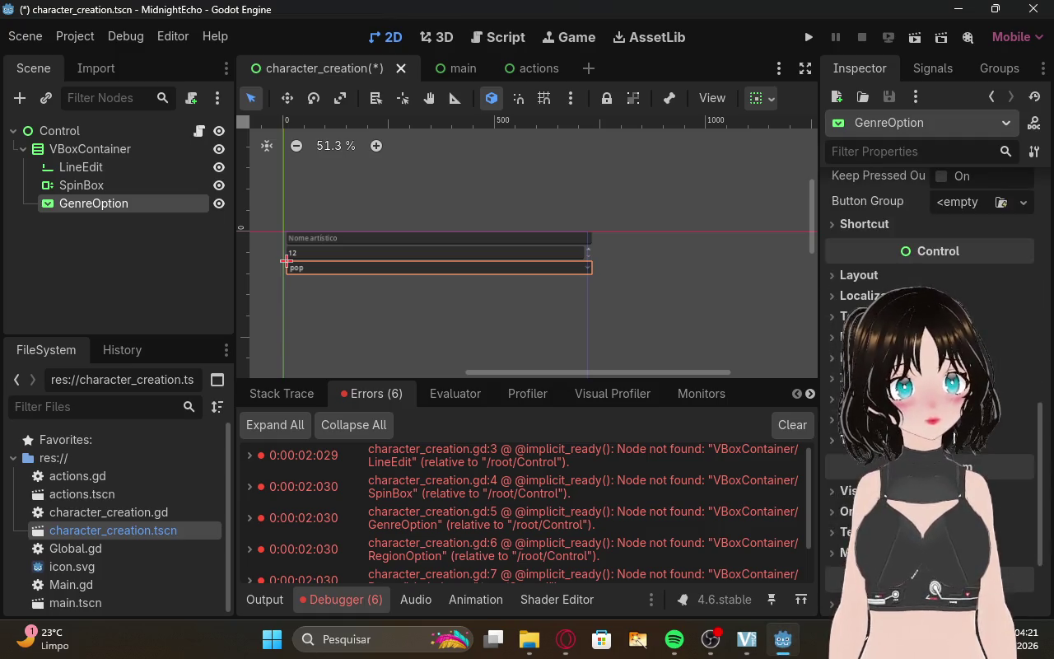
scroll(931, 330, "up", 4)
scroll(931, 329, "up", 5)
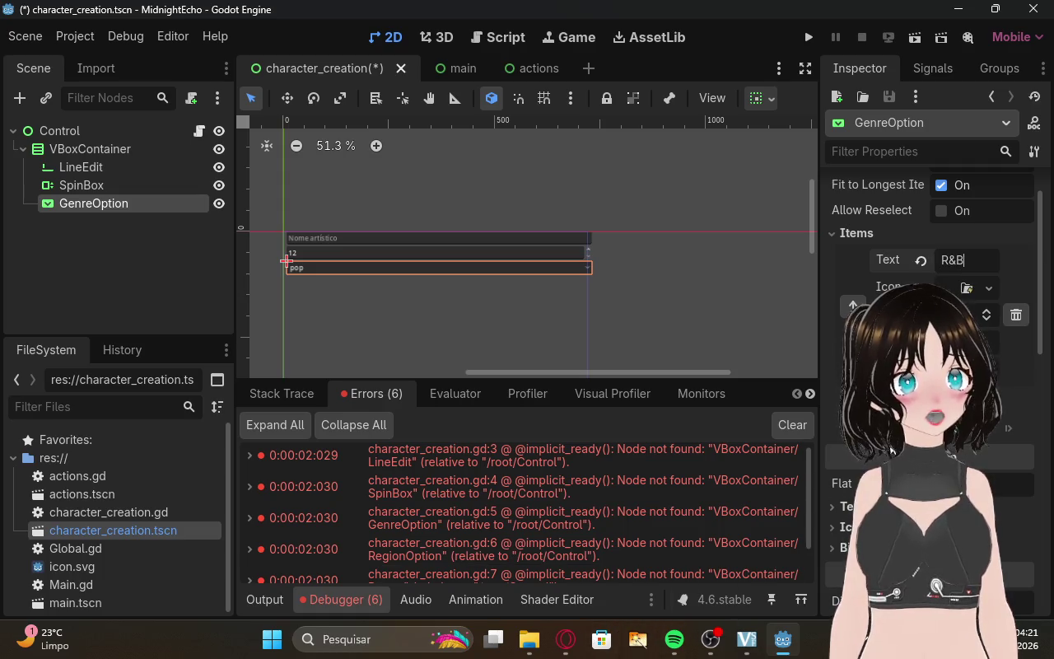
Add further genre items such as Hip hop and Ópera.
left_click(566, 651)
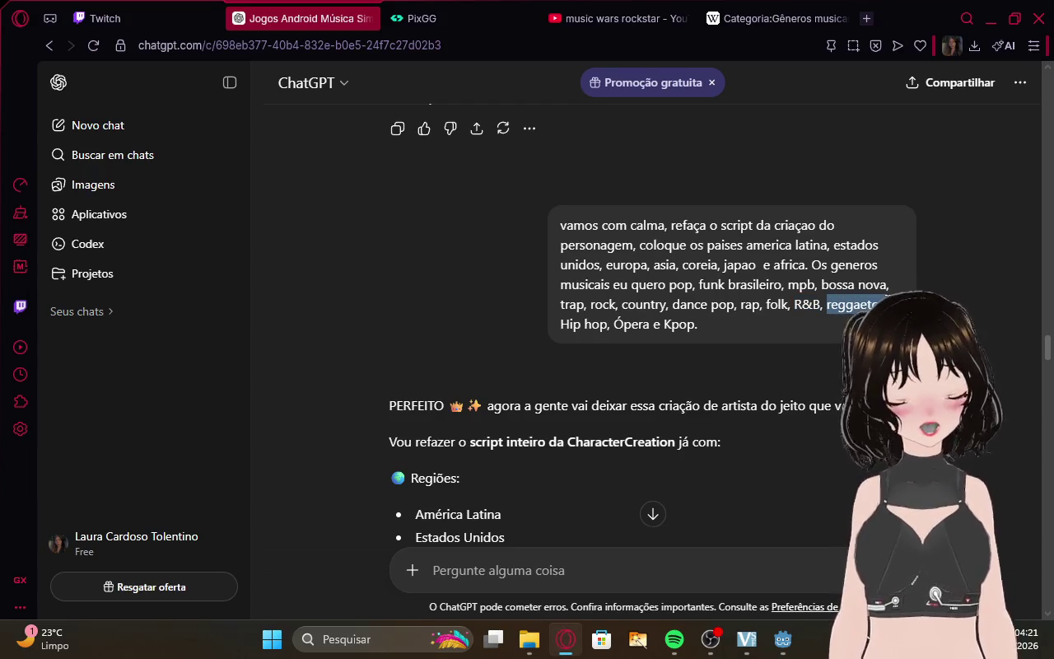
left_click(102, 18)
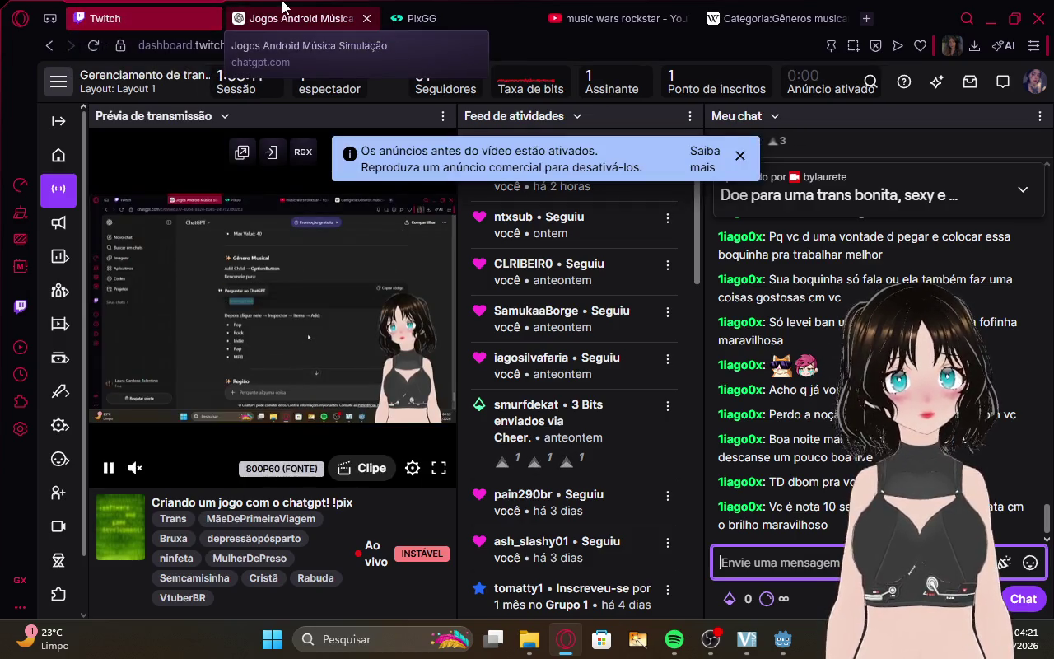
left_click(304, 7)
left_click(781, 642)
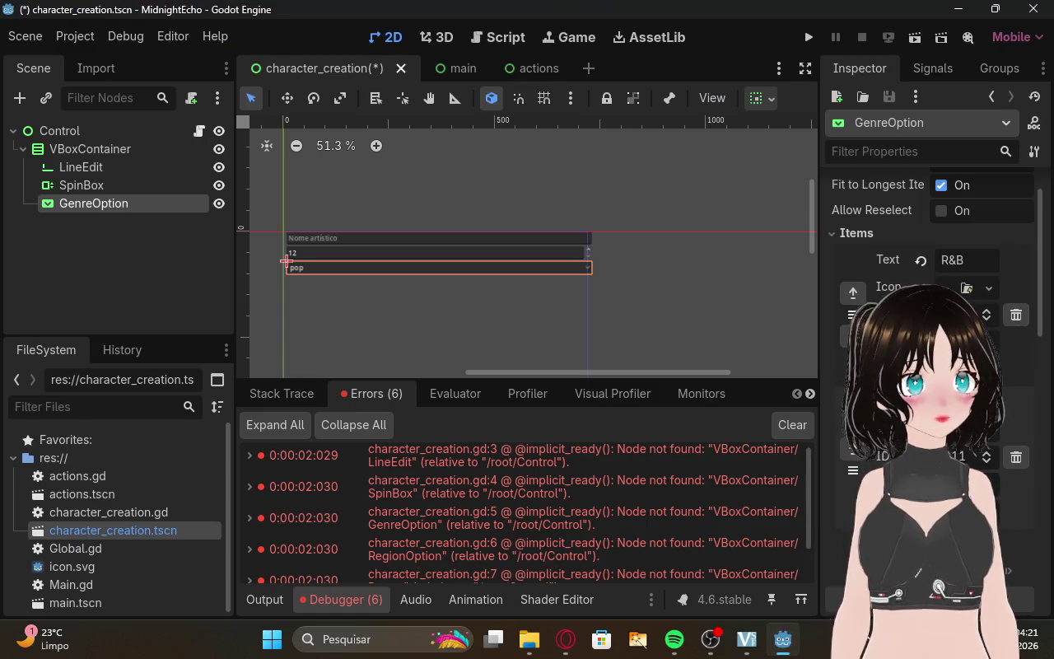
left_click(565, 640)
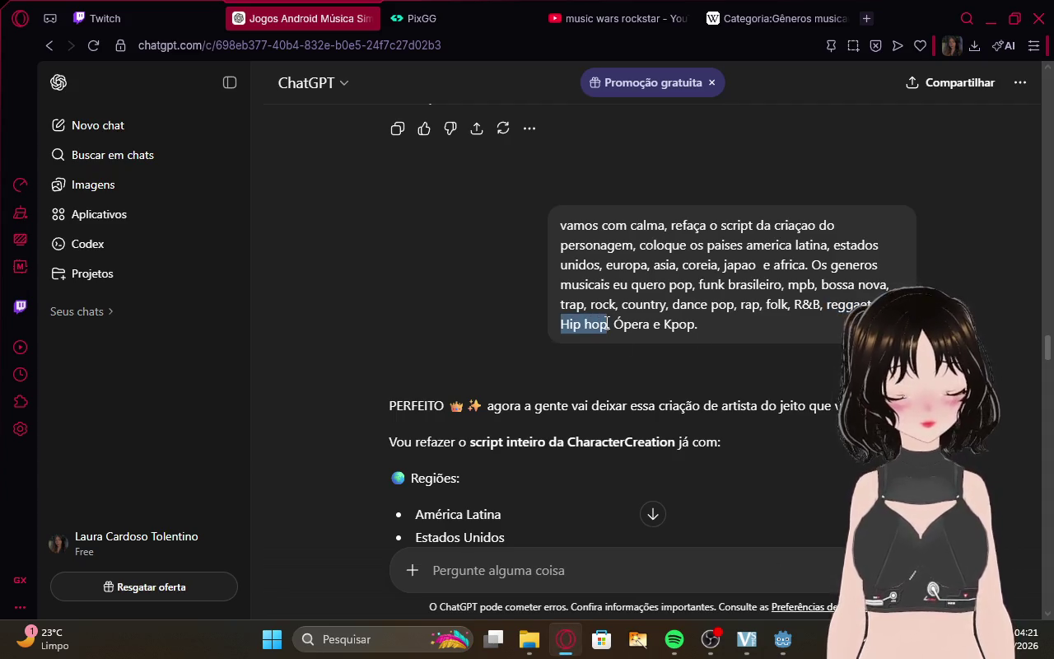
left_click(785, 632)
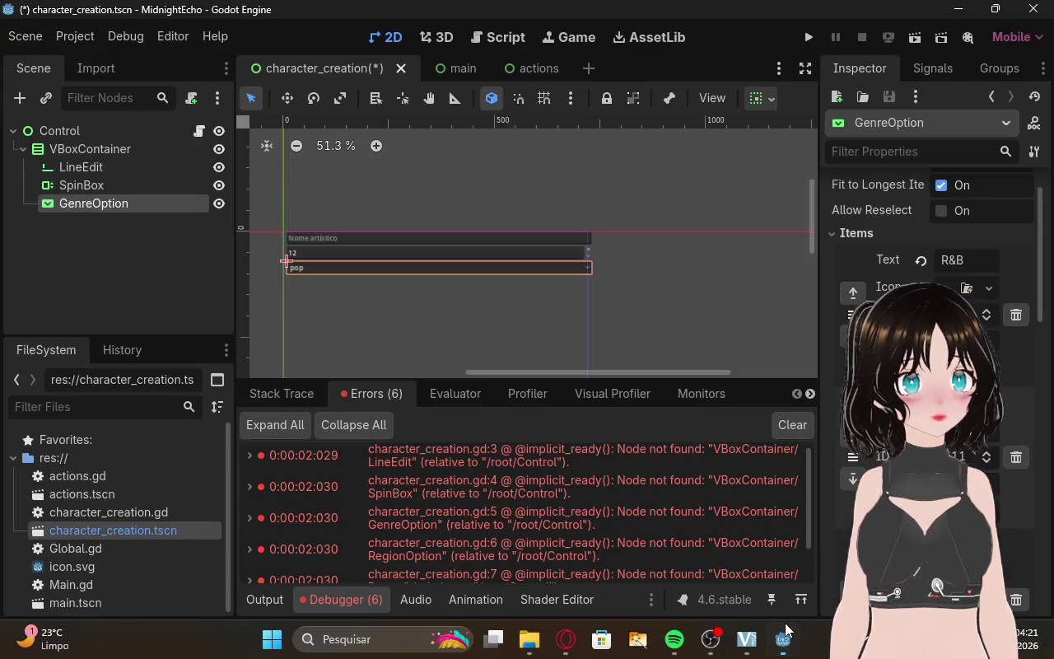
scroll(931, 330, "down", 3)
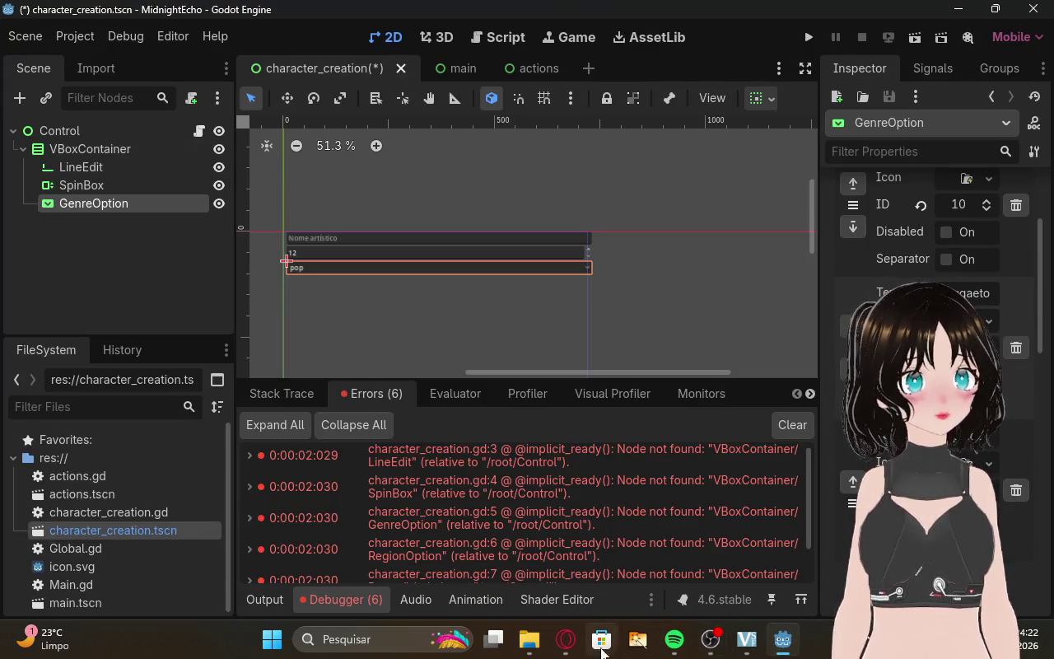
left_click(565, 639)
left_click_drag(615, 323, 651, 322)
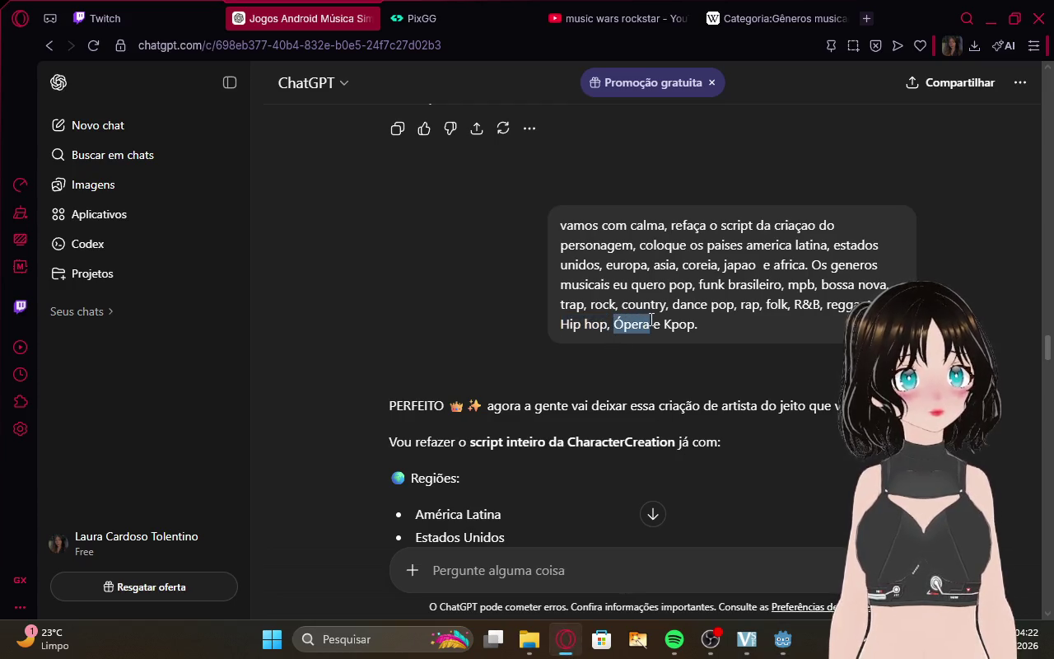
left_click(783, 639)
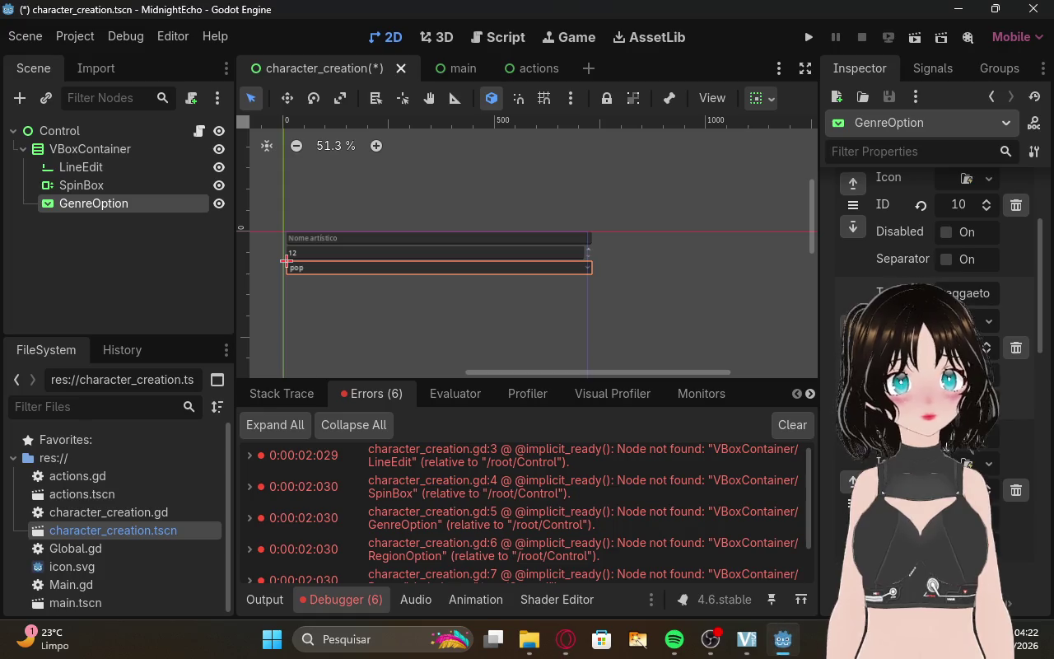
scroll(836, 568, "down", 3)
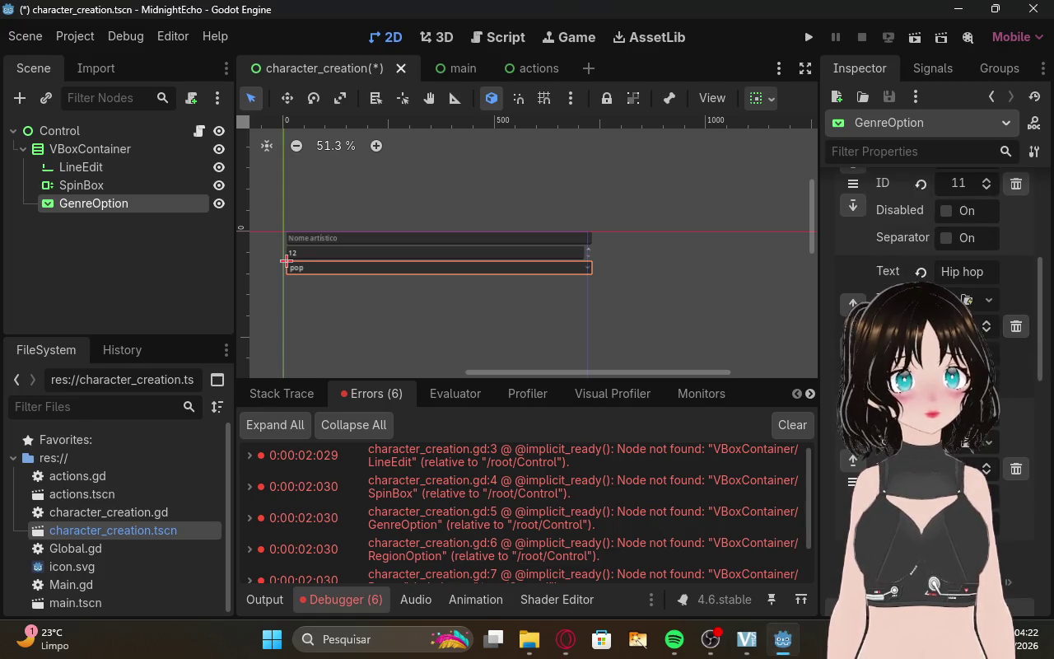
Add Kpop as a genre item, then reselect the GenreOption node.
left_click(565, 639)
left_click_drag(665, 324, 704, 335)
triple_click(694, 330)
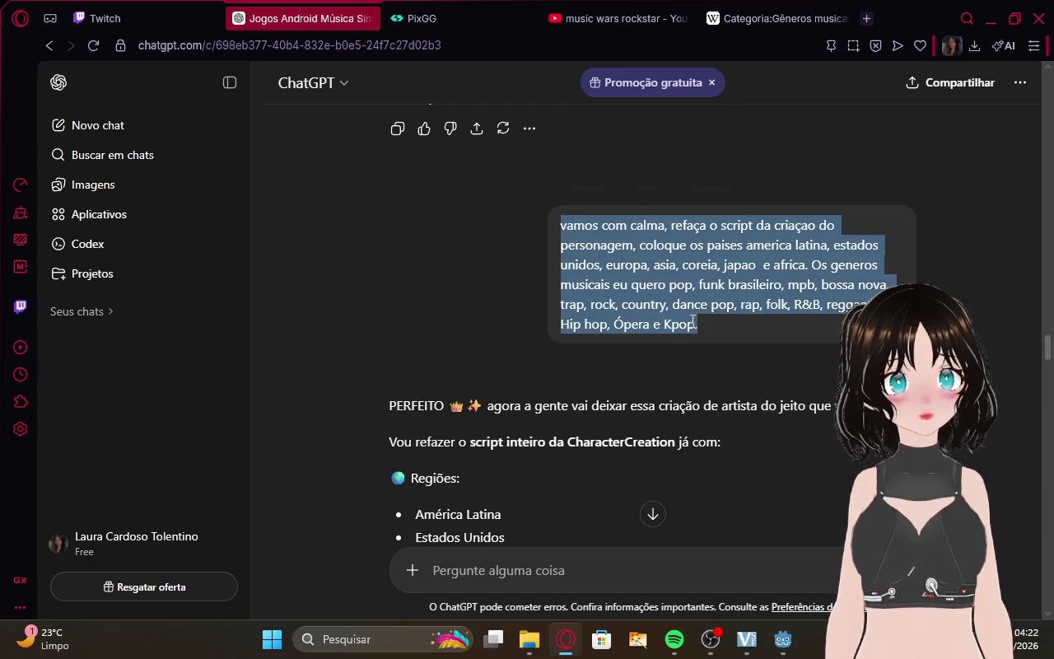
left_click(695, 330)
double_click(688, 326)
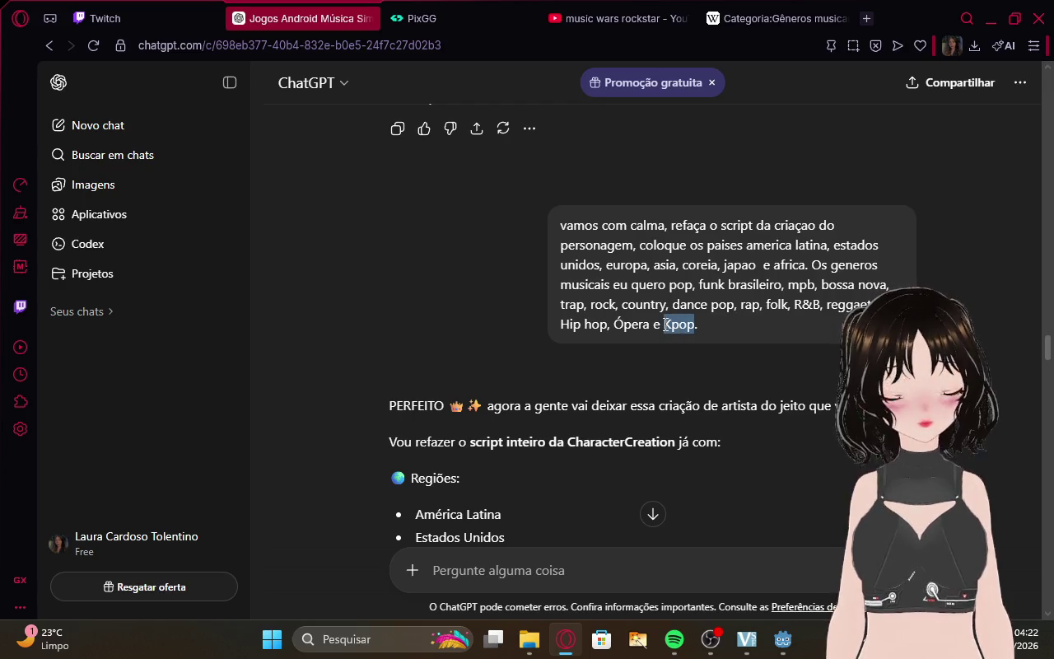
left_click(783, 639)
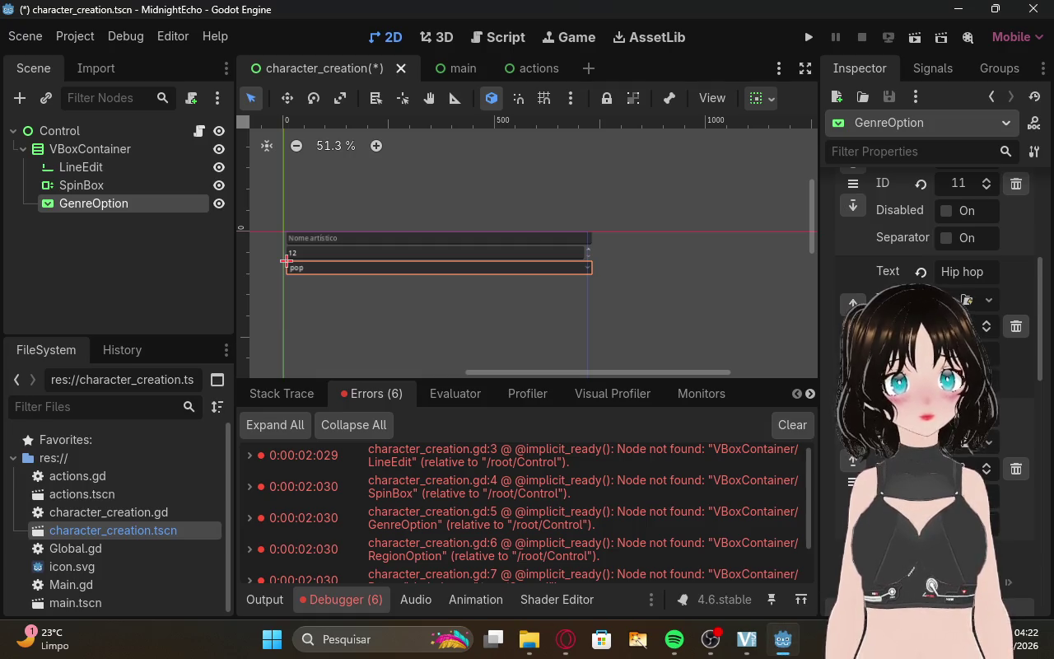
scroll(930, 272, "down", 3)
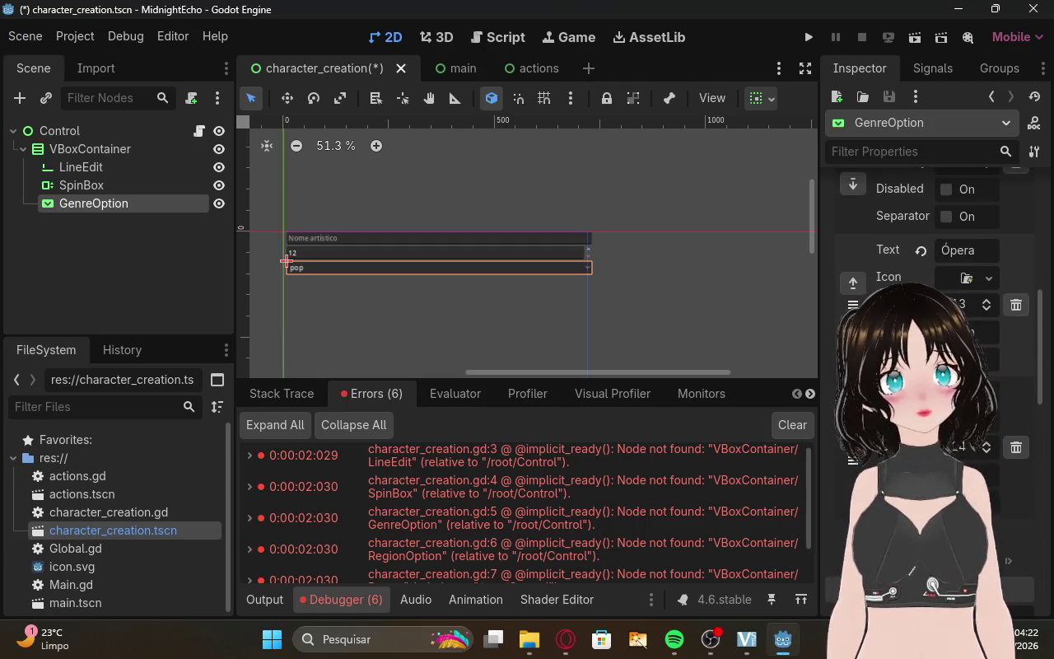
left_click(359, 321)
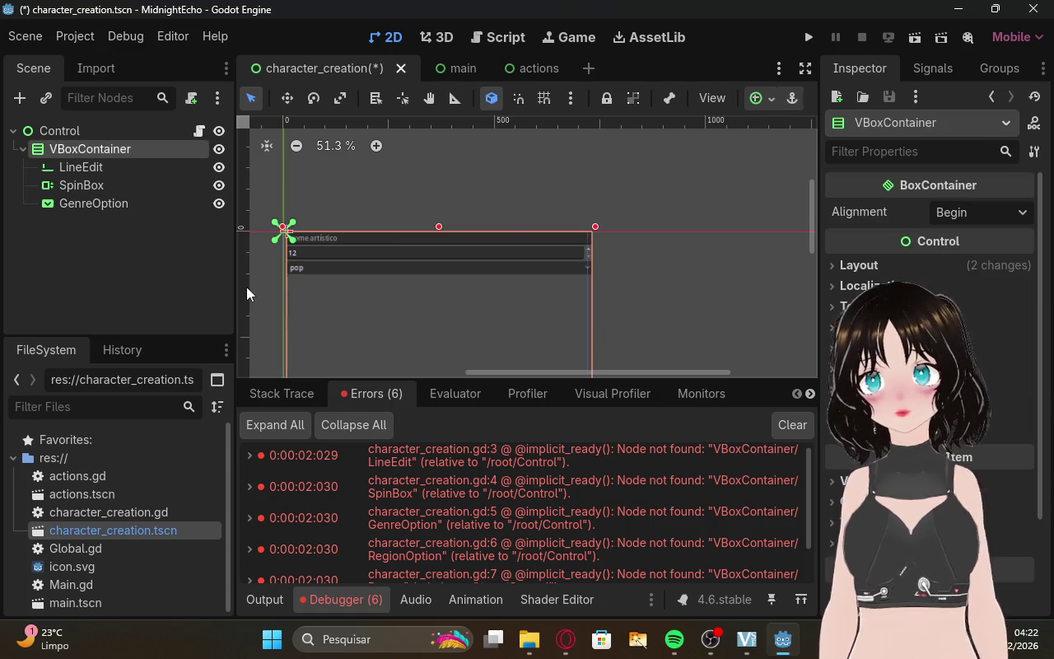
left_click(322, 267)
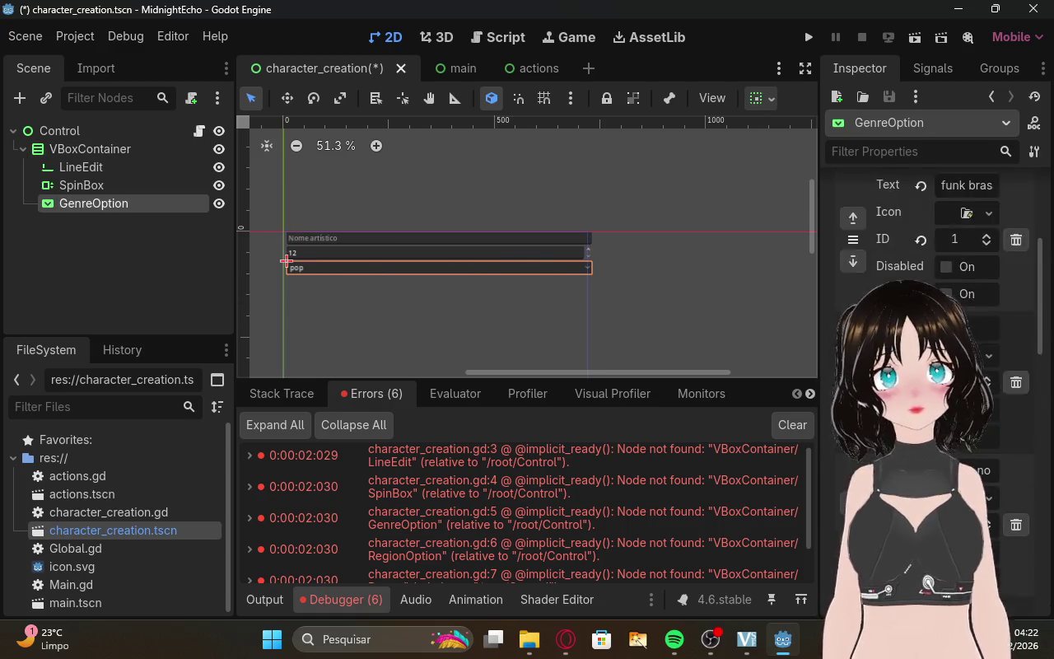
Step GenreOption's Selected value through rock, R&B, Kpop and rap, then reset it to 0 (pop).
left_click(1021, 216)
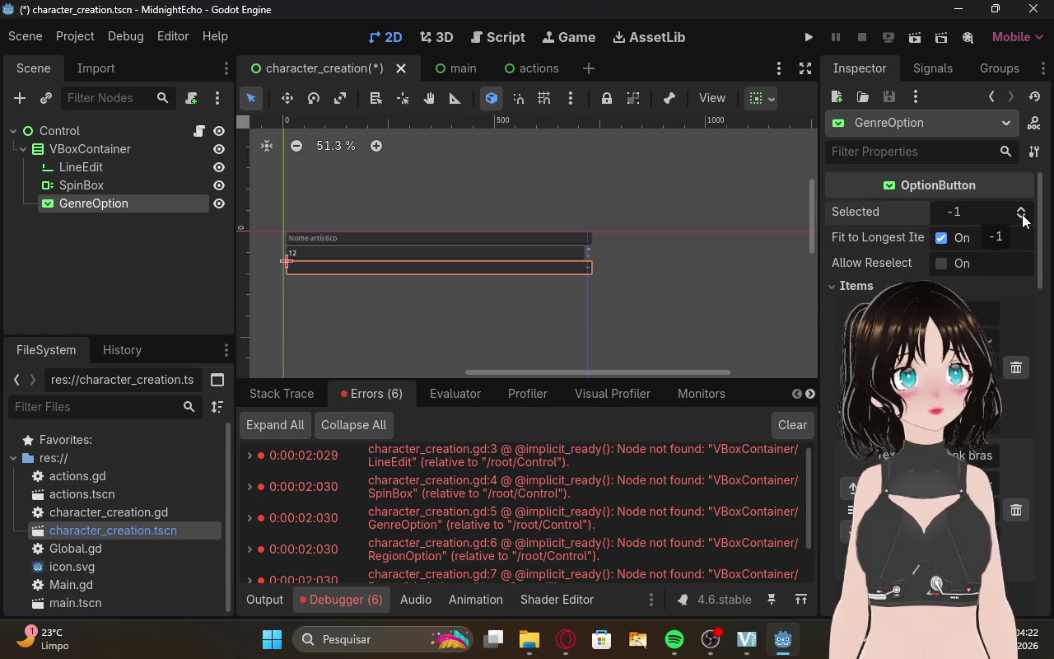
left_click(1021, 210)
left_click(1021, 210)
left_click(1021, 210)
left_click(1021, 210)
left_click(1021, 210)
left_click(1021, 210)
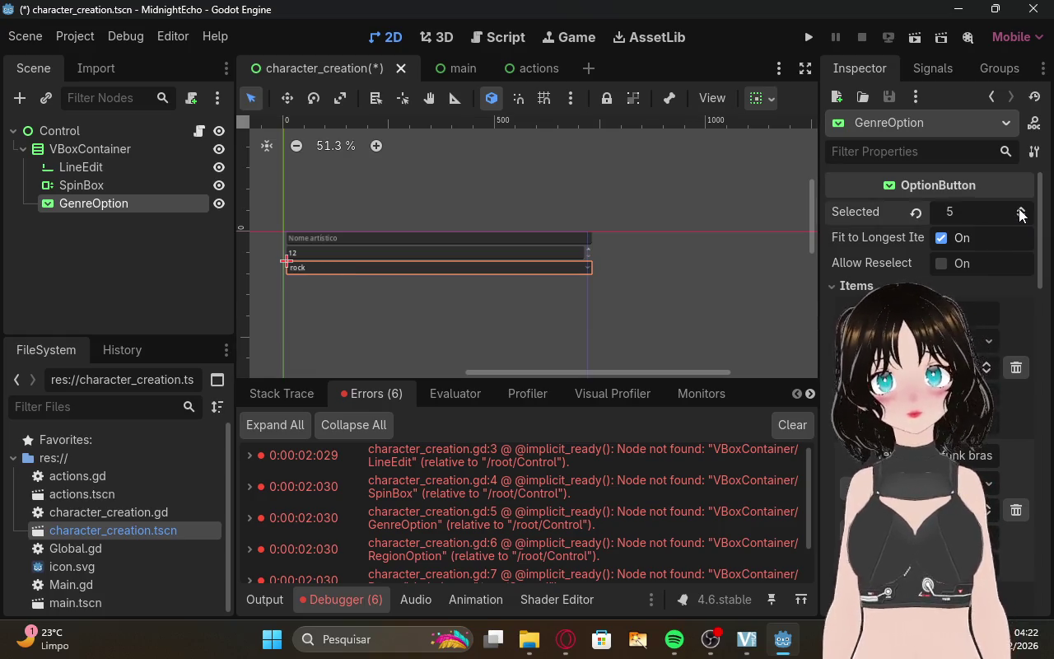
left_click(1021, 210)
left_click(1022, 210)
left_click(1021, 210)
left_click(1021, 210)
left_click(1020, 210)
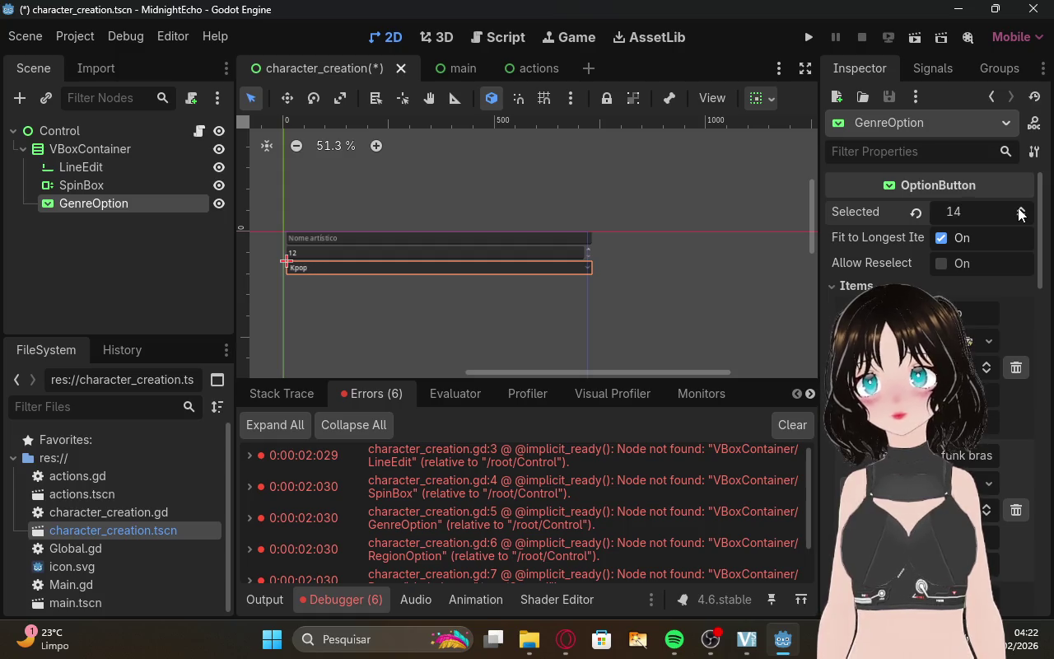
left_click(1021, 216)
left_click(1021, 216)
left_click(1021, 217)
left_click(1021, 216)
left_click(1021, 218)
left_click(1021, 218)
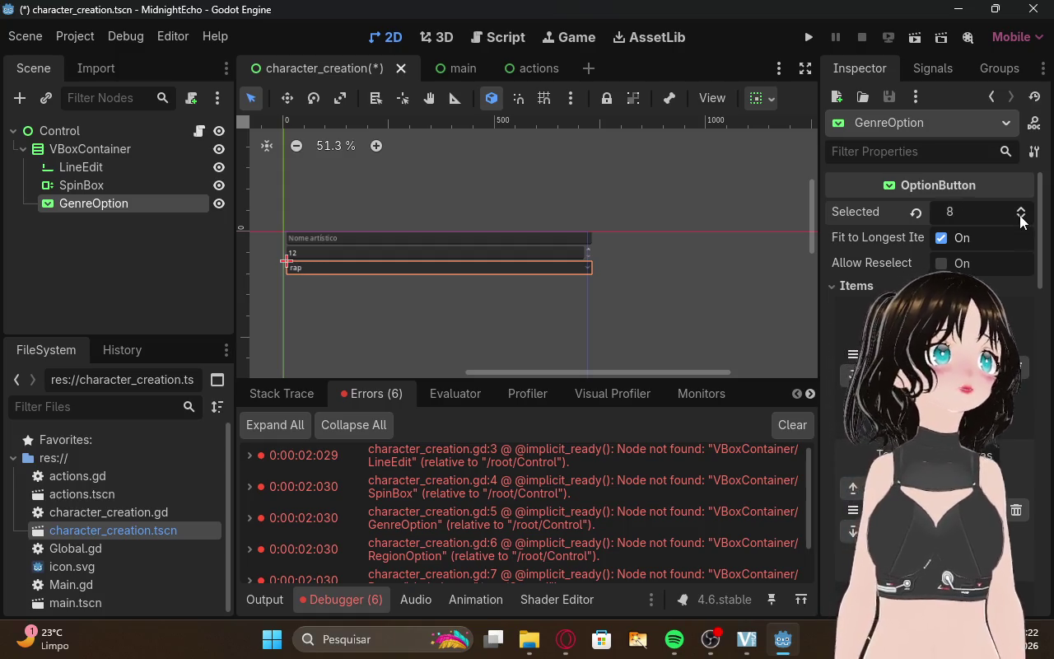
left_click(1021, 216)
left_click(1021, 217)
left_click(1021, 217)
left_click(1021, 216)
left_click(1021, 217)
left_click(1021, 217)
left_click(1020, 217)
left_click(1019, 215)
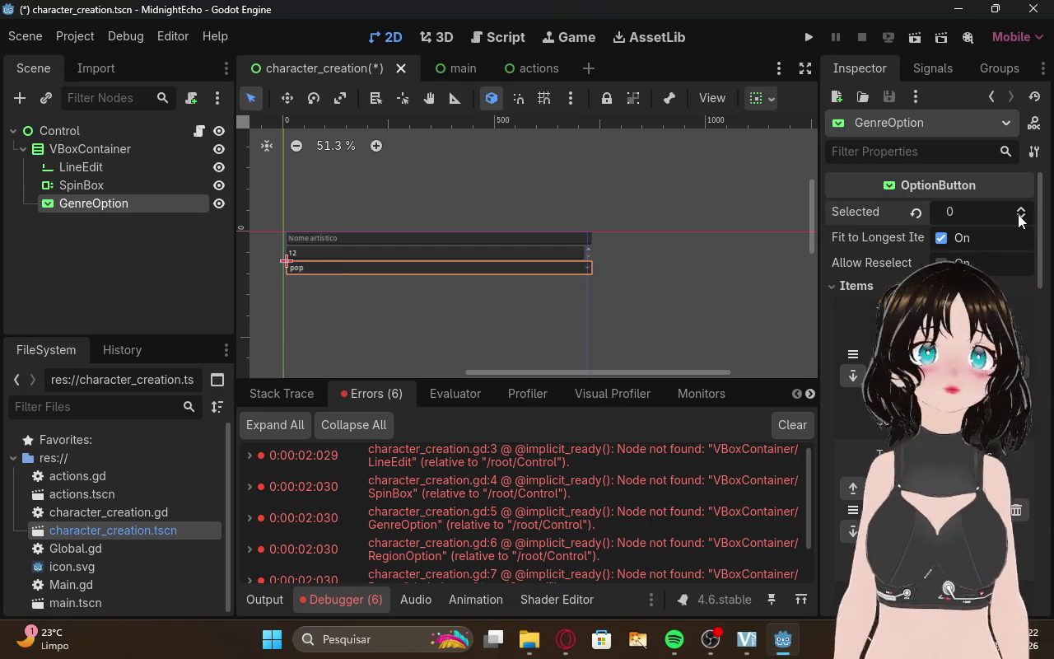
left_click(566, 639)
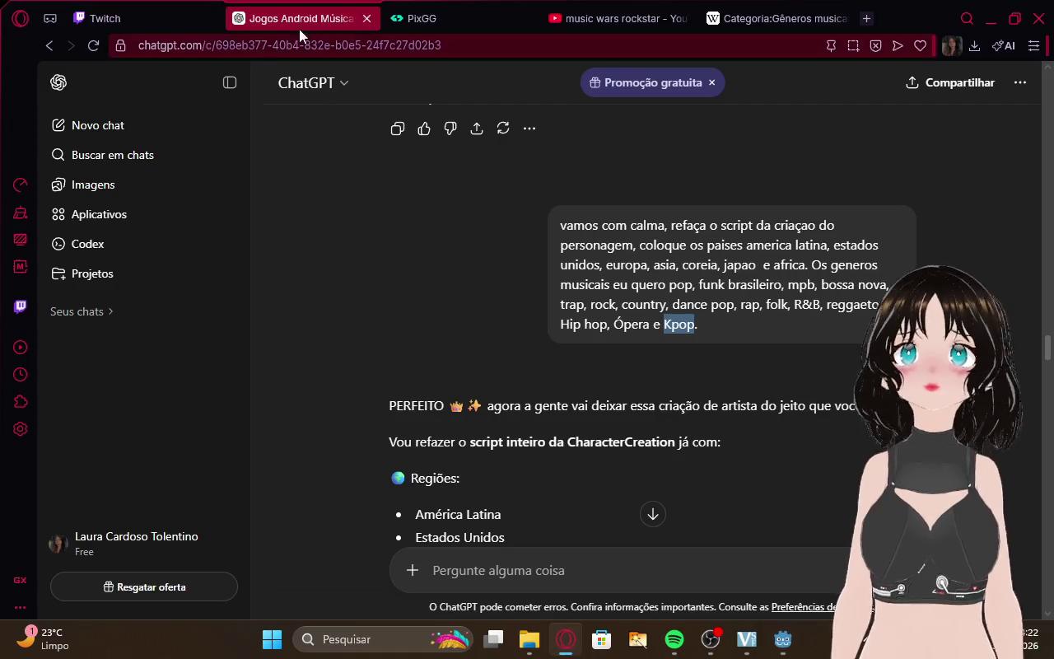
Read ChatGPT's Região section: a RegionOption with América, Europa, Ásia and Brasil.
scroll(654, 297, "down", 20)
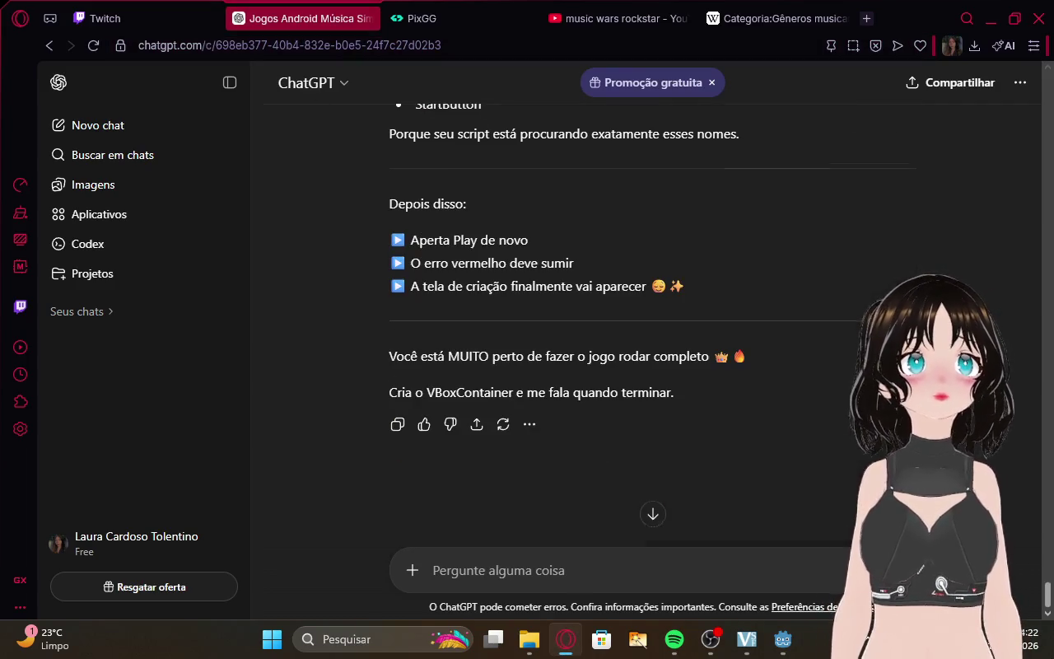
scroll(682, 400, "up", 15)
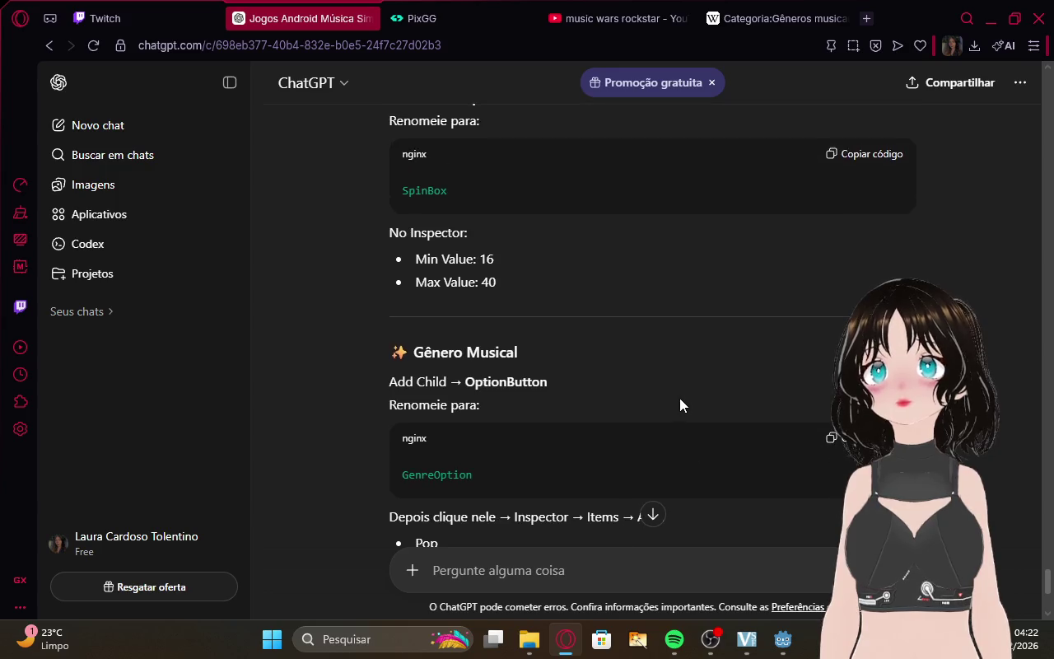
scroll(679, 397, "up", 3)
scroll(690, 320, "down", 8)
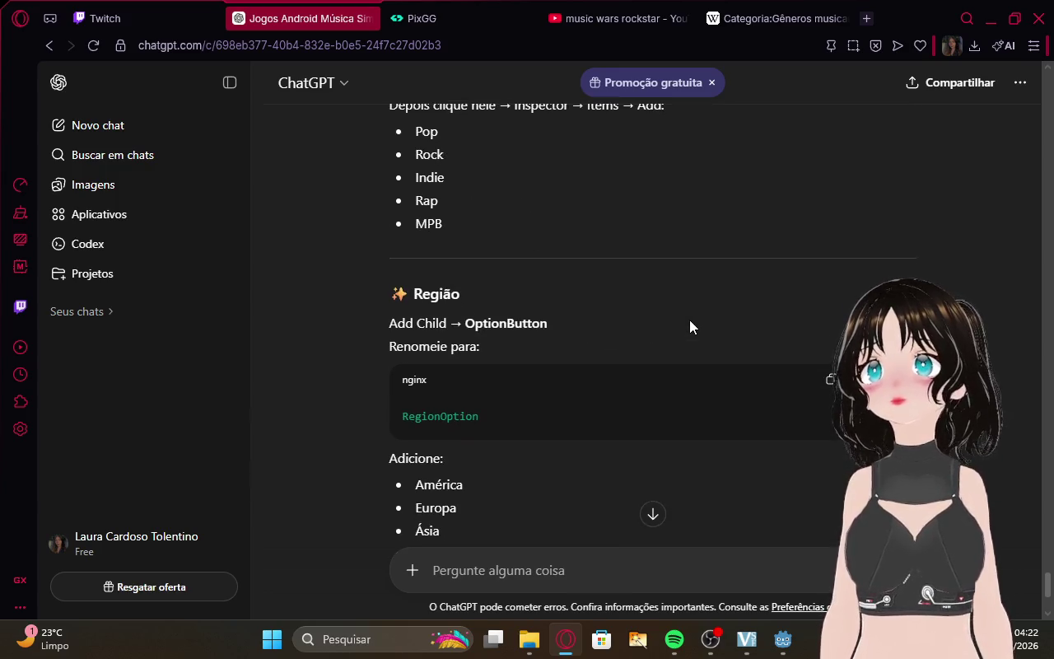
scroll(689, 321, "down", 1)
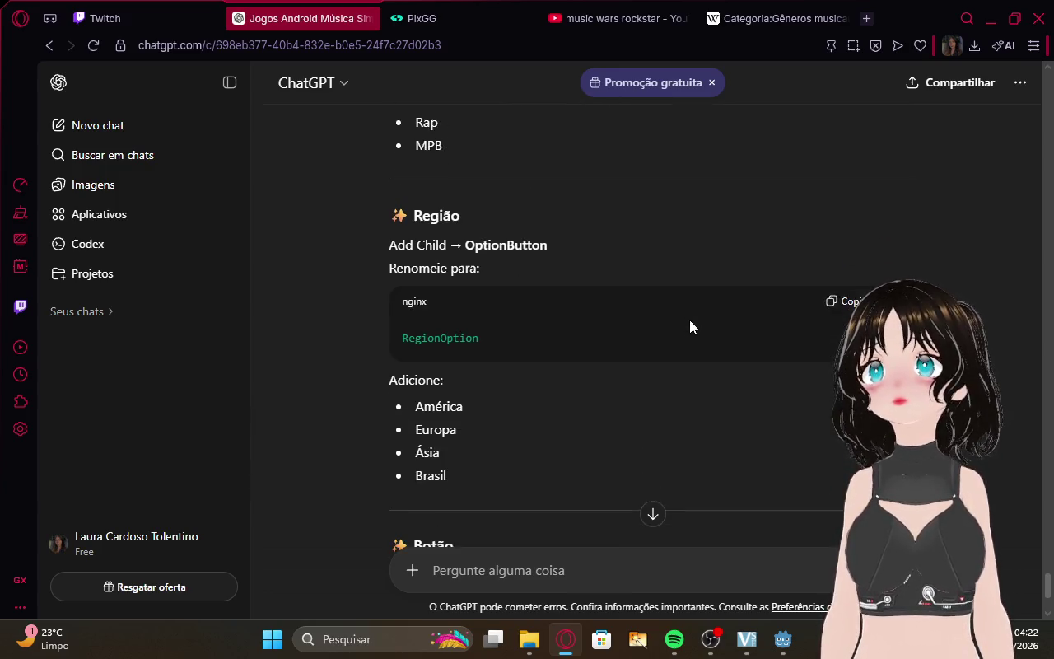
left_click(787, 641)
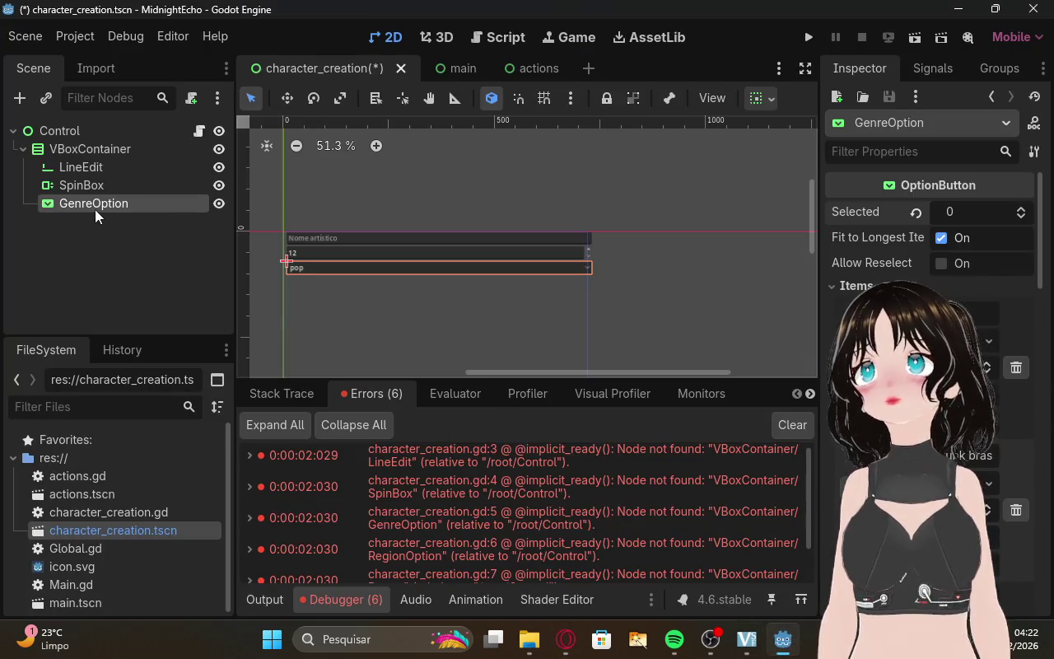
Add an OptionButton child node under VBoxContainer.
right_click(79, 150)
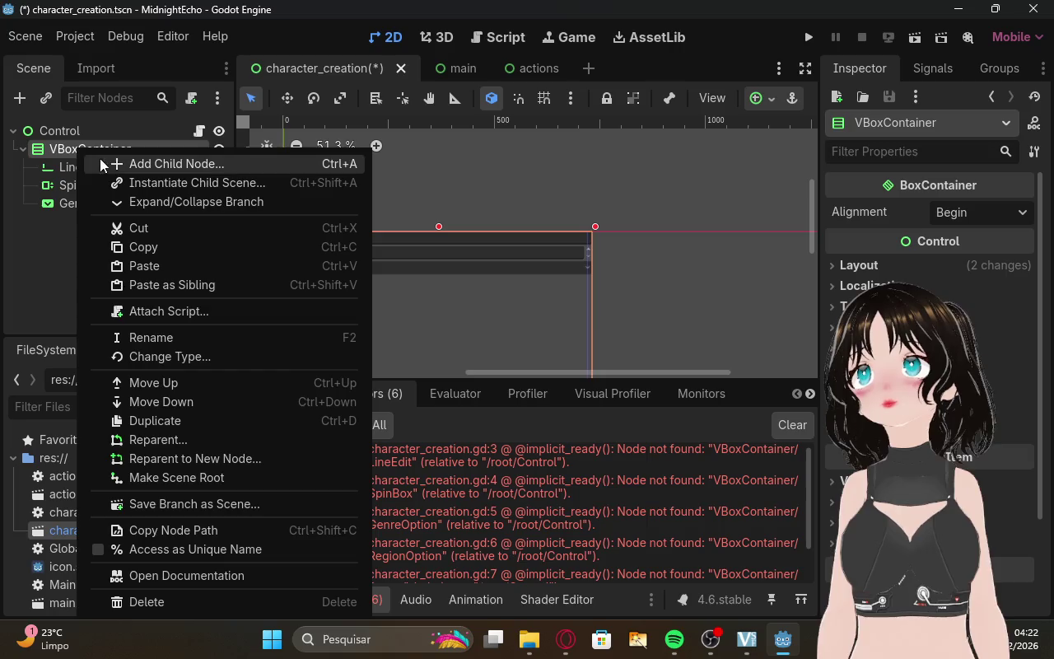
left_click(165, 164)
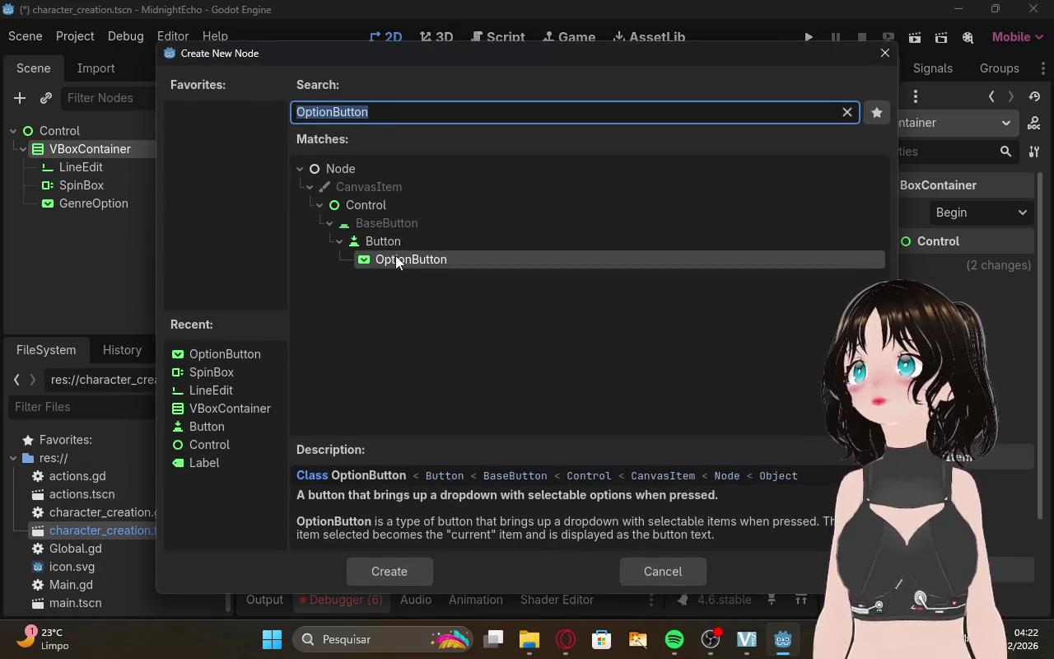
double_click(396, 257)
Rename the new OptionButton to RegionOption, copying the name from ChatGPT.
left_click(579, 640)
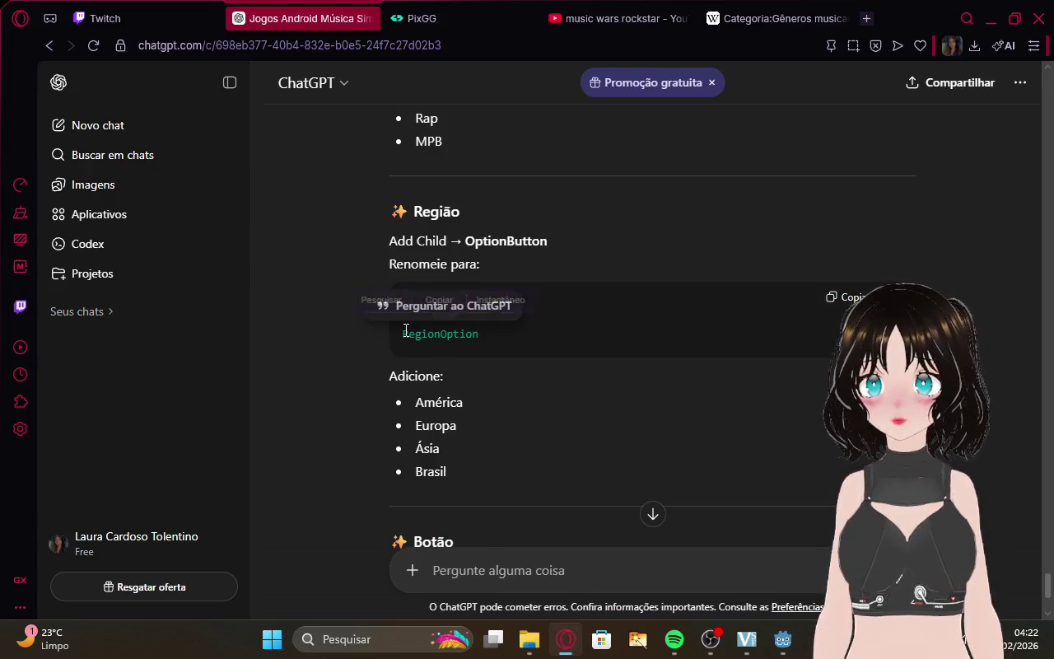
left_click(483, 336)
left_click_drag(404, 330, 401, 333)
key("ctrl+c")
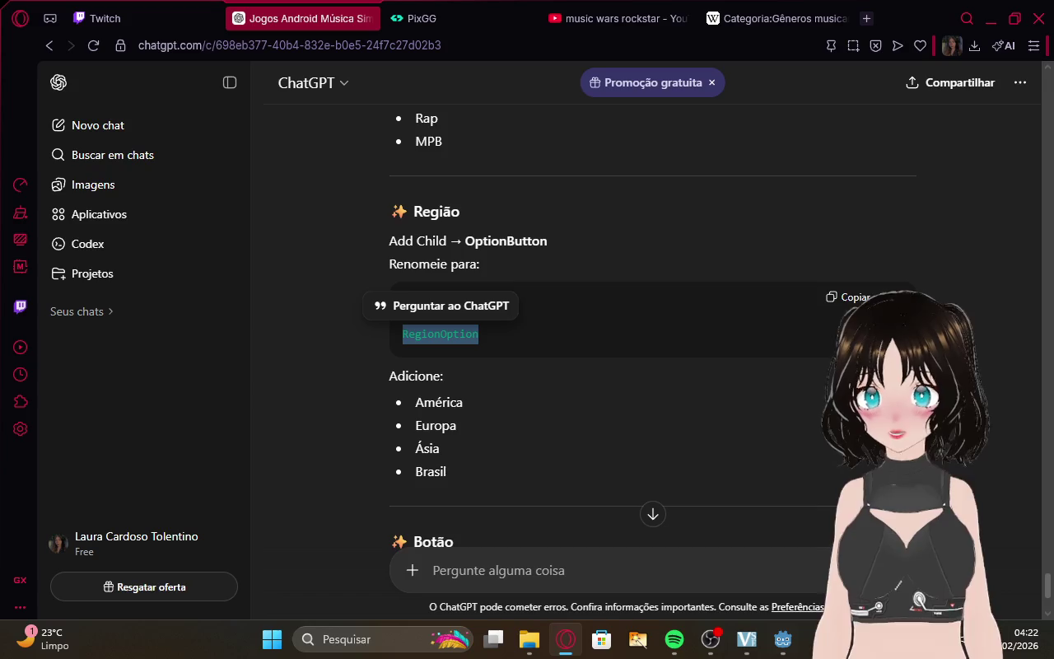
left_click(783, 639)
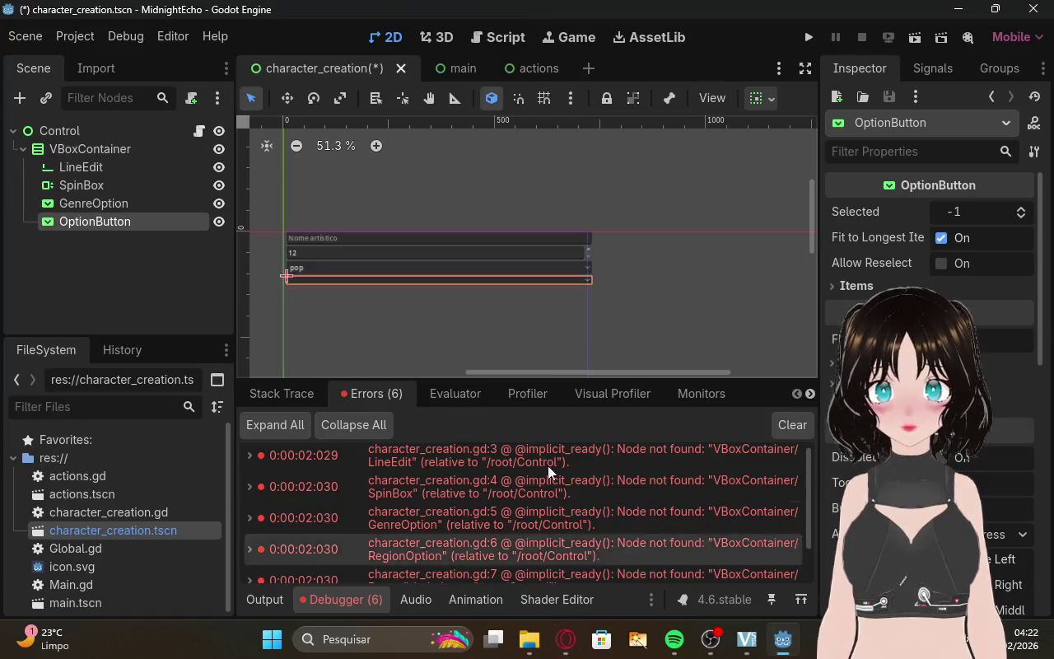
double_click(133, 223)
key("ctrl+v")
key("Return")
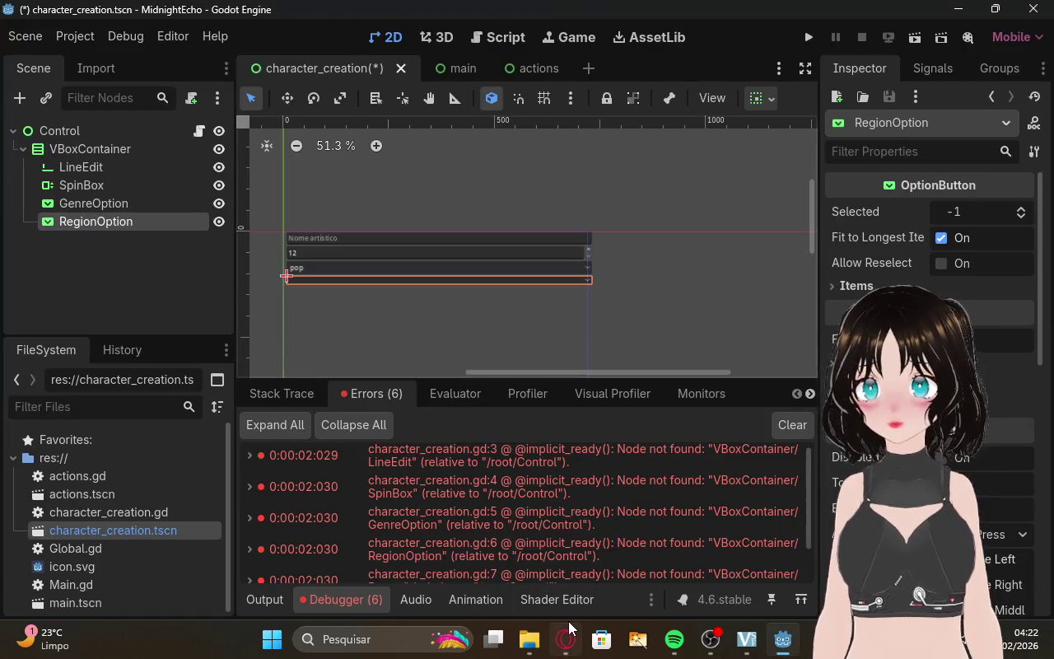
left_click(567, 630)
left_click(458, 385)
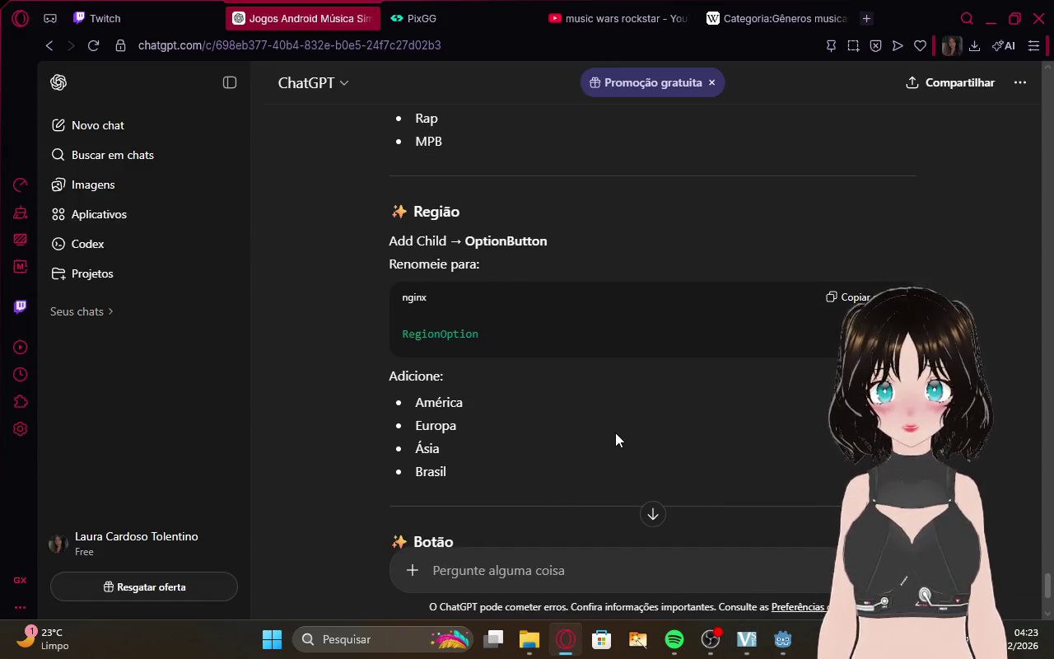
Find 'america latina' in the earlier ChatGPT request and copy it.
scroll(615, 433, "down", 15)
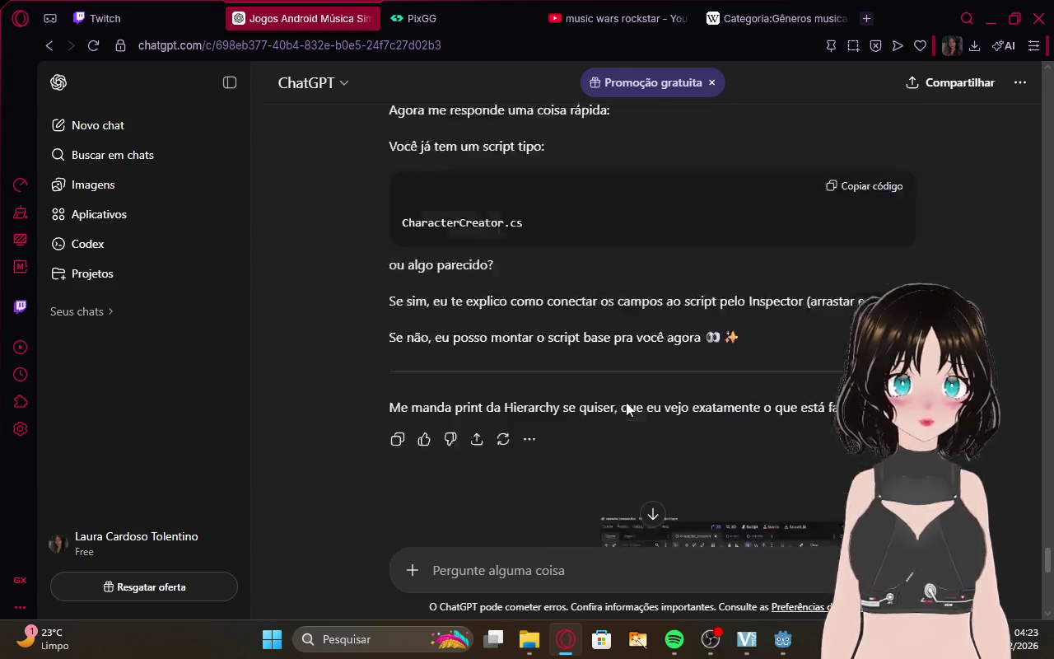
scroll(626, 409, "up", 15)
left_click(106, 18)
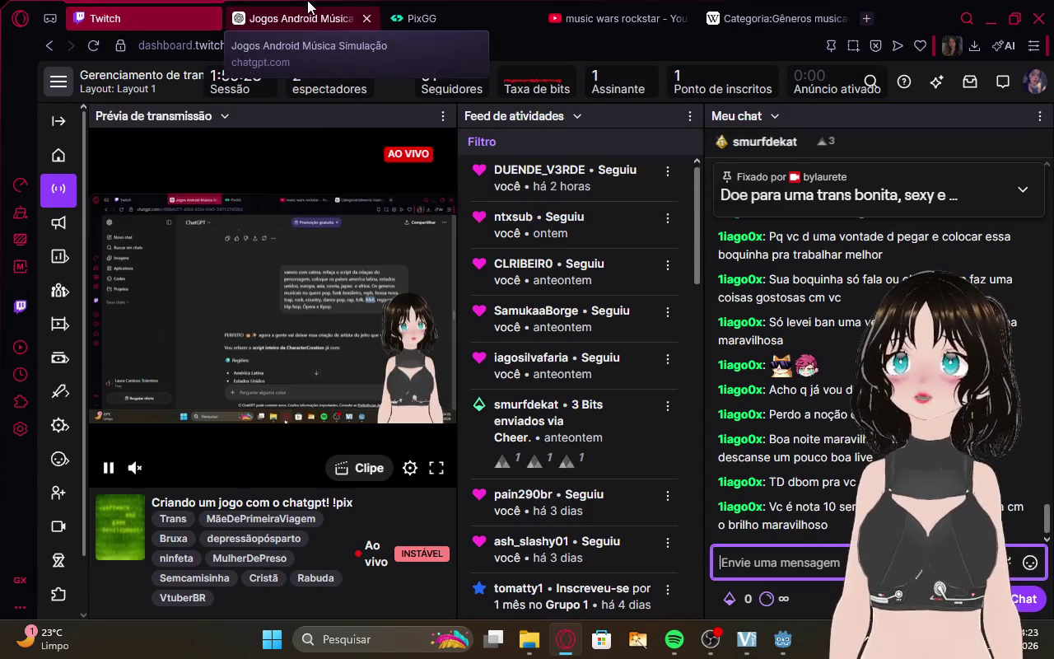
left_click(308, 6)
left_click_drag(1044, 530, 1051, 447)
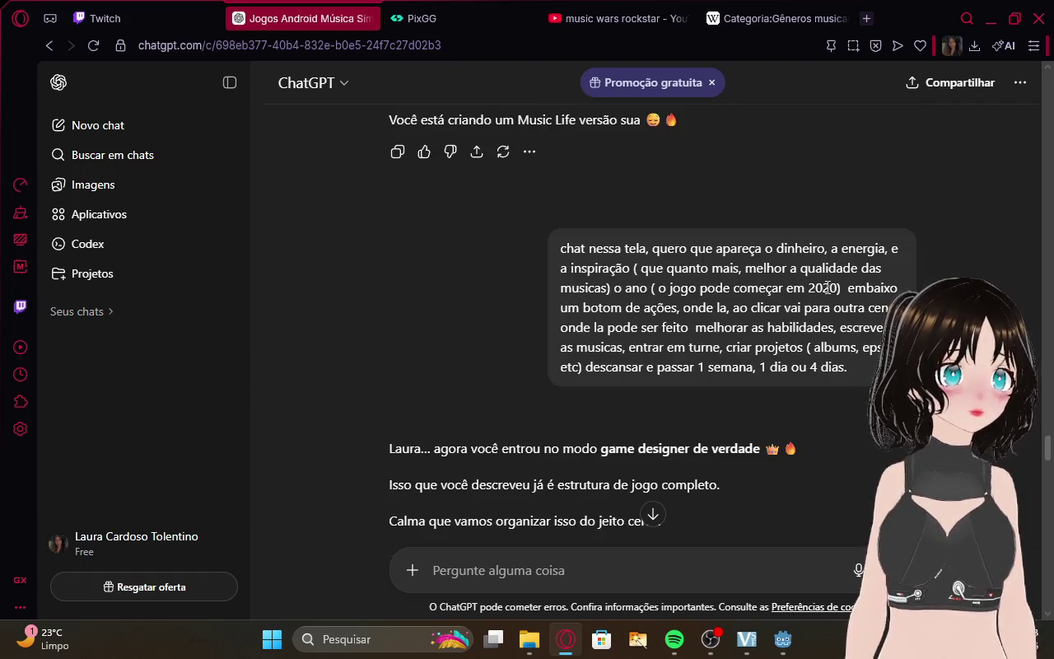
scroll(798, 346, "up", 15)
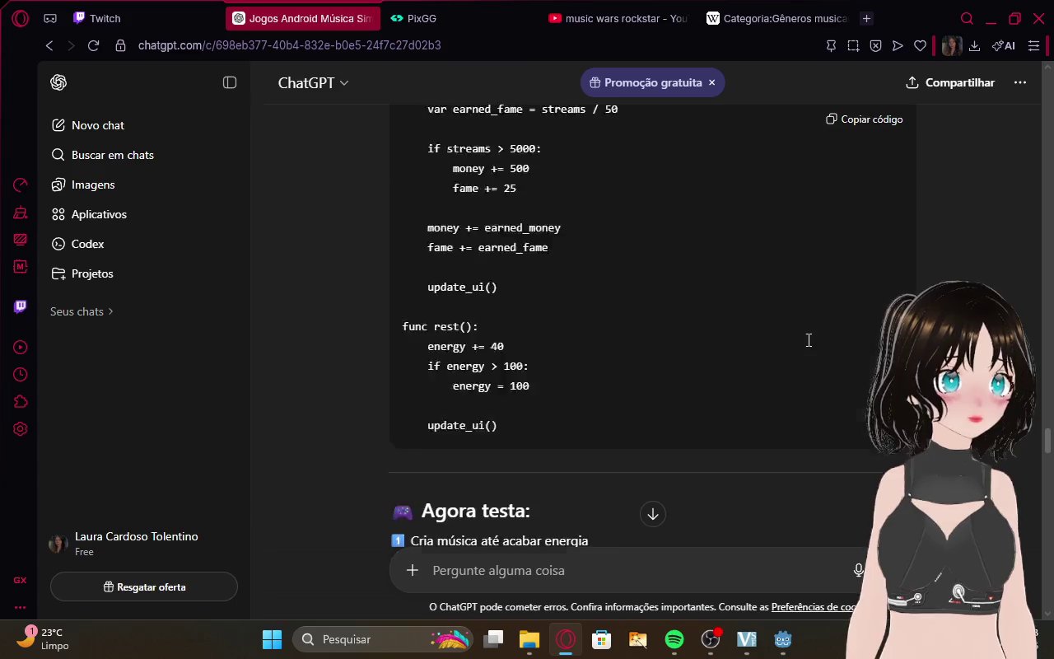
scroll(789, 352, "up", 10)
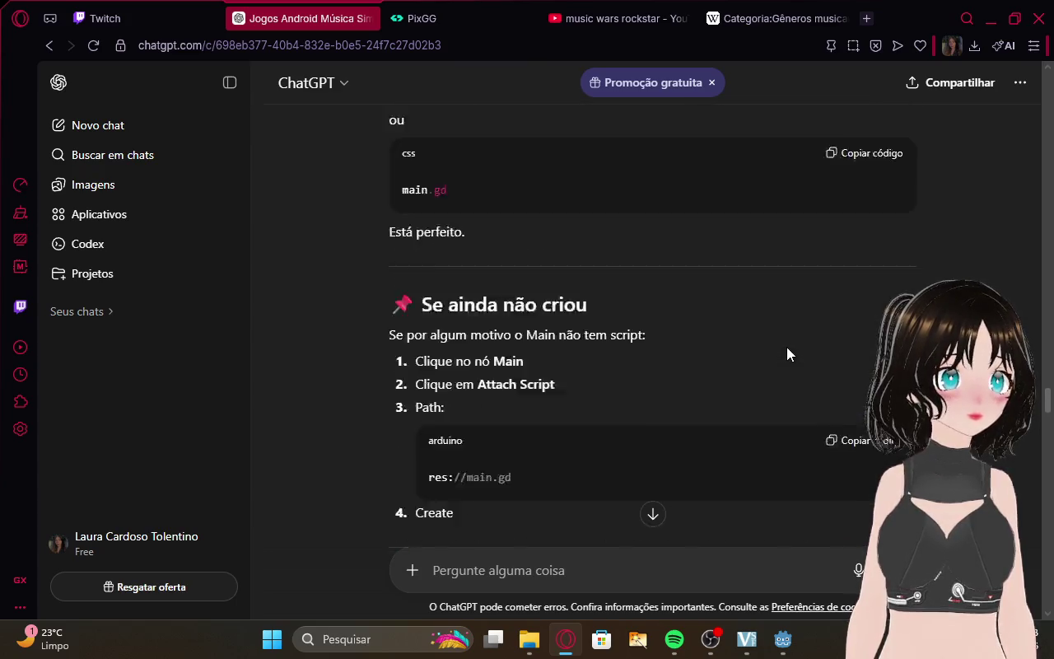
scroll(782, 365, "down", 10)
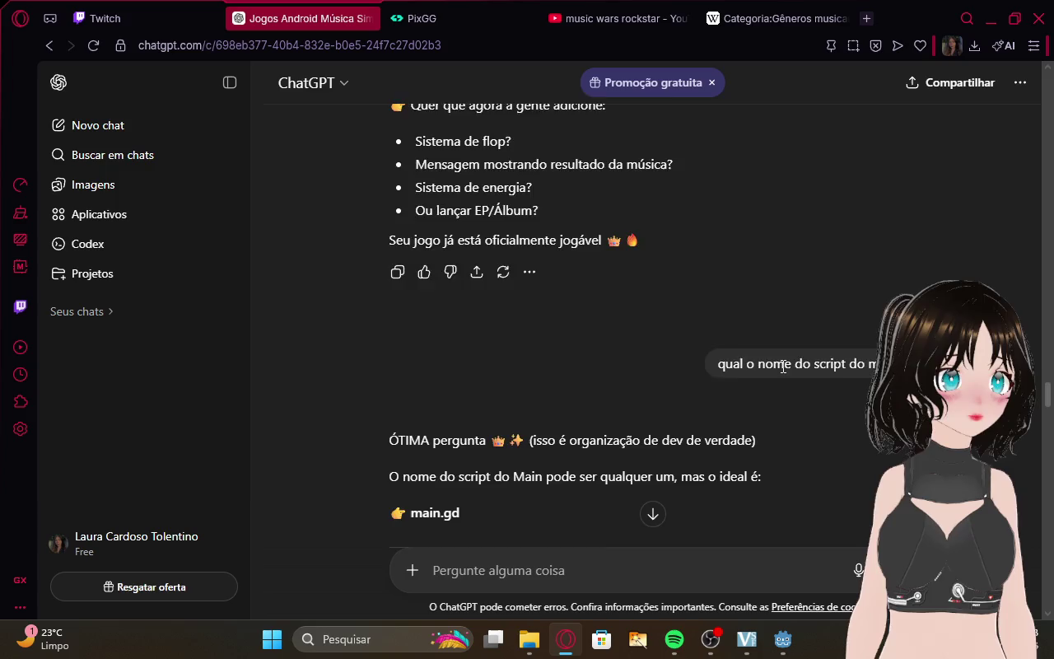
scroll(781, 369, "down", 10)
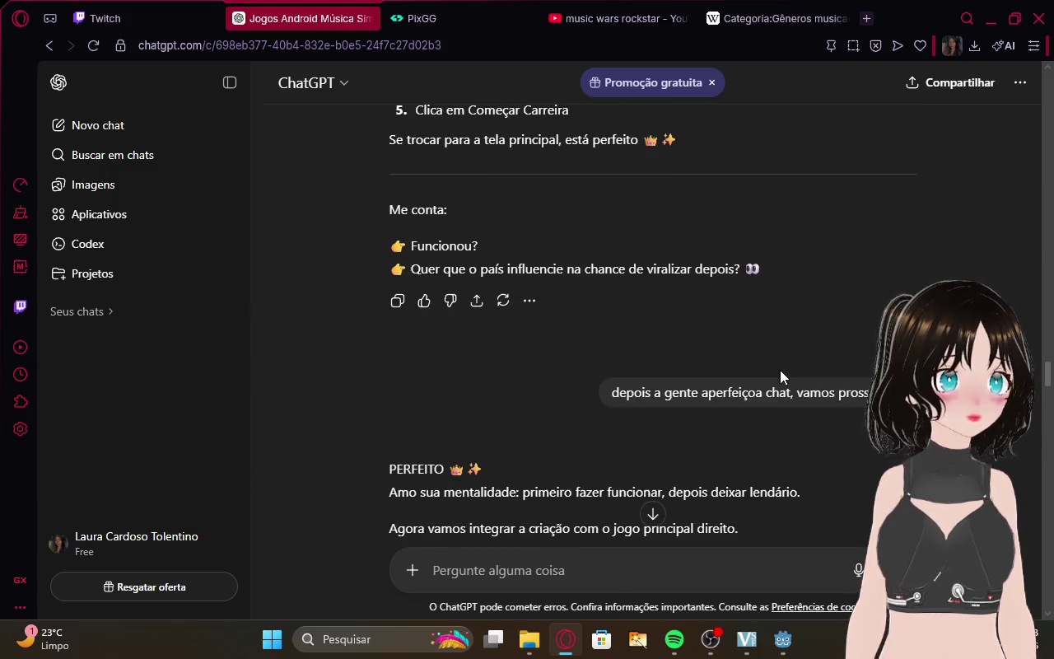
scroll(761, 392, "up", 10)
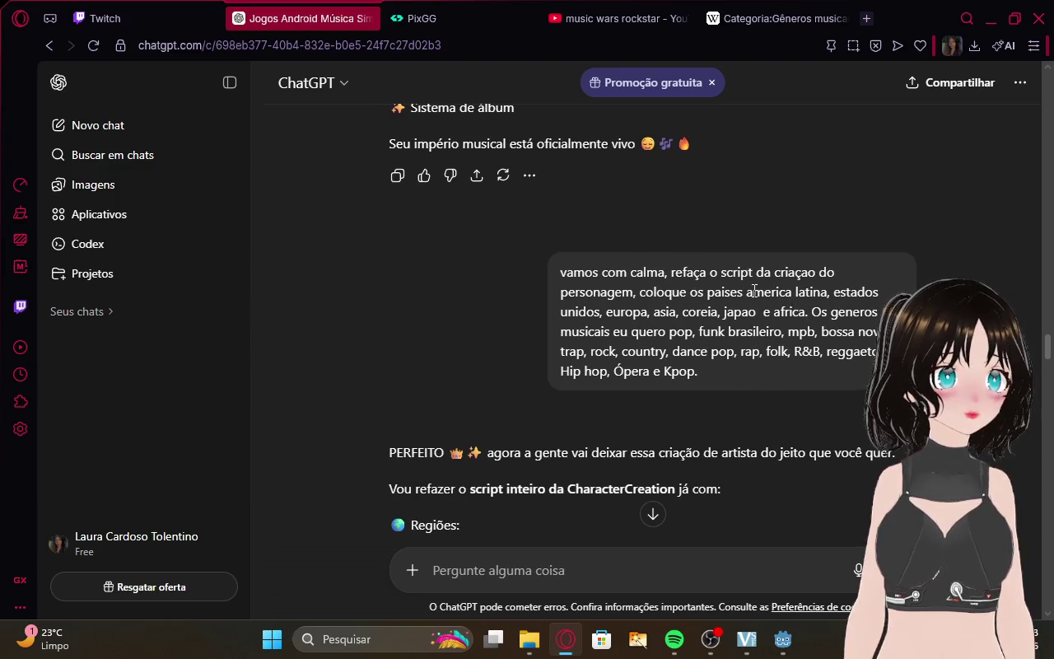
left_click_drag(746, 291, 827, 292)
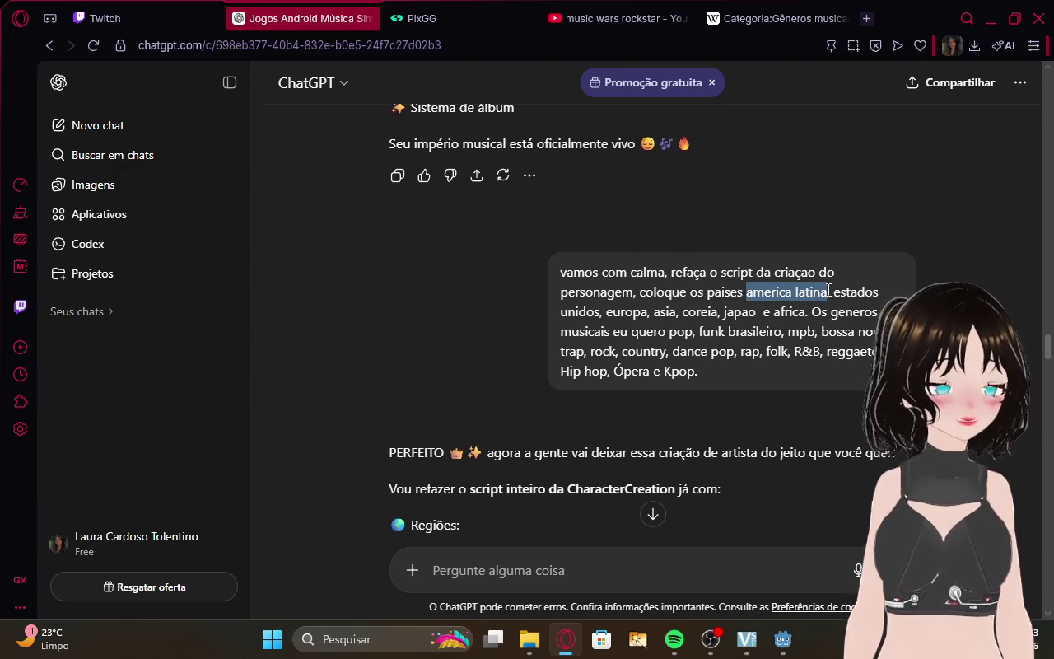
key("ctrl+c")
key("alt+Tab")
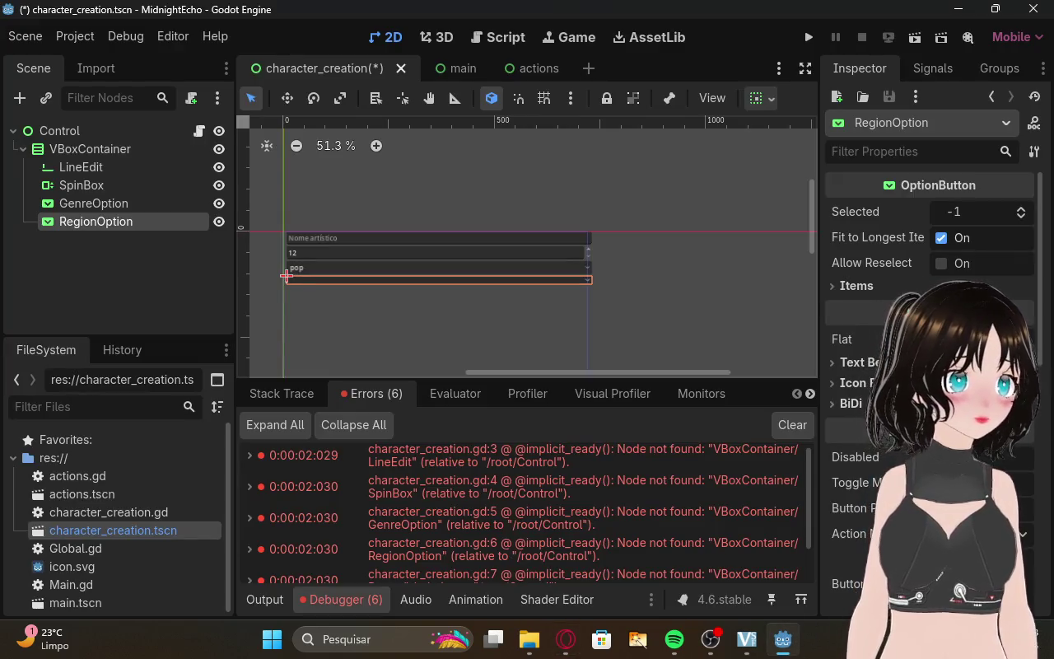
Add region items to RegionOption and set Selected to 0 so america latina shows by default.
left_click(848, 287)
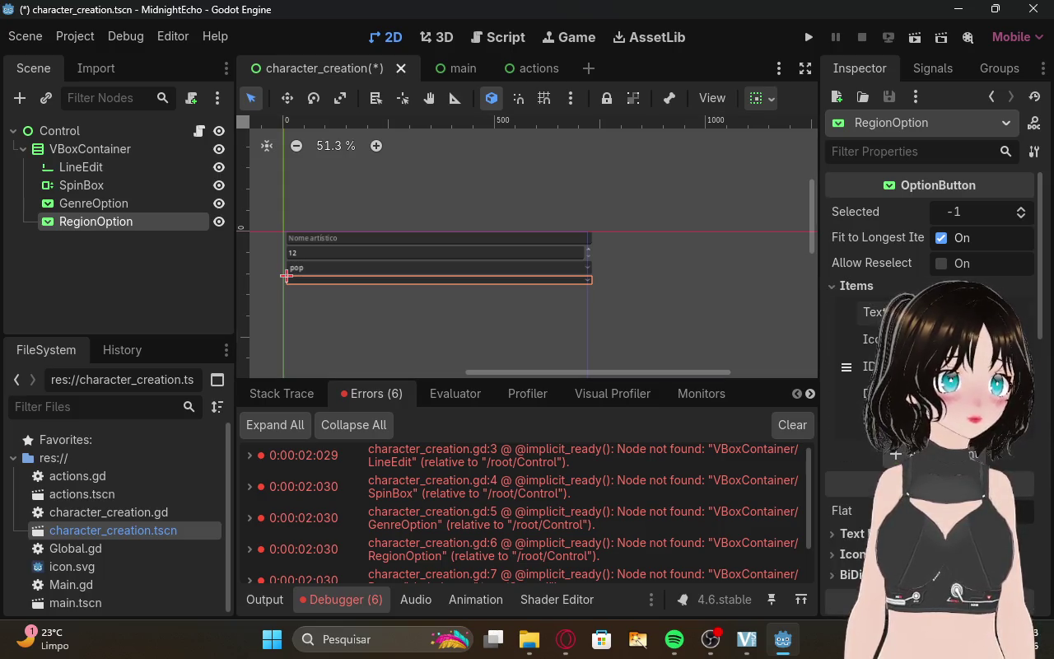
left_click(959, 312)
left_click(922, 453)
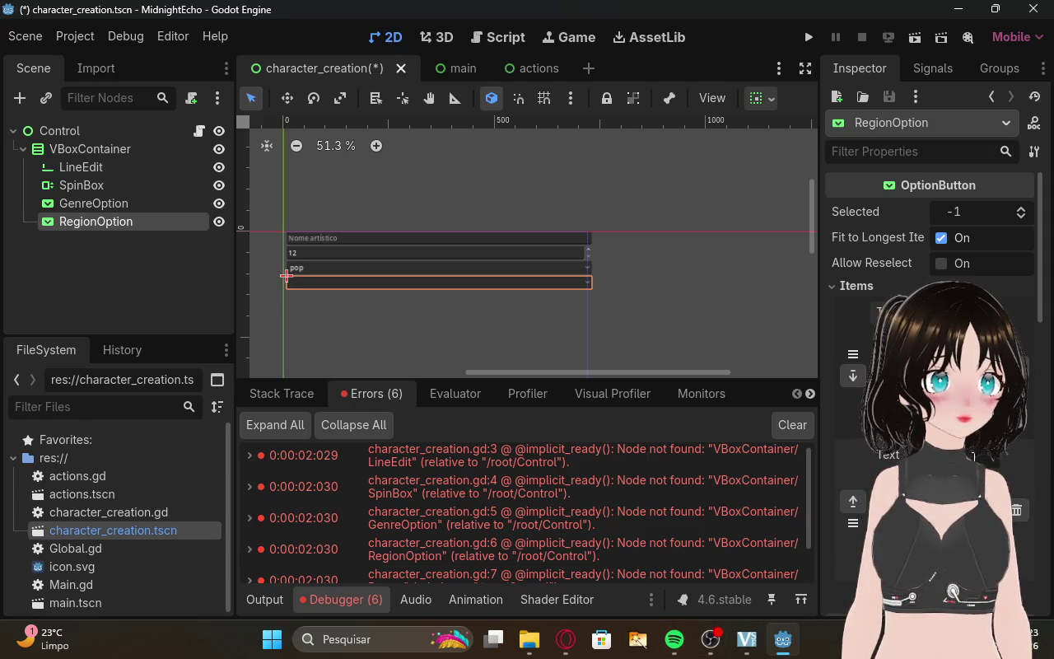
left_click(1021, 209)
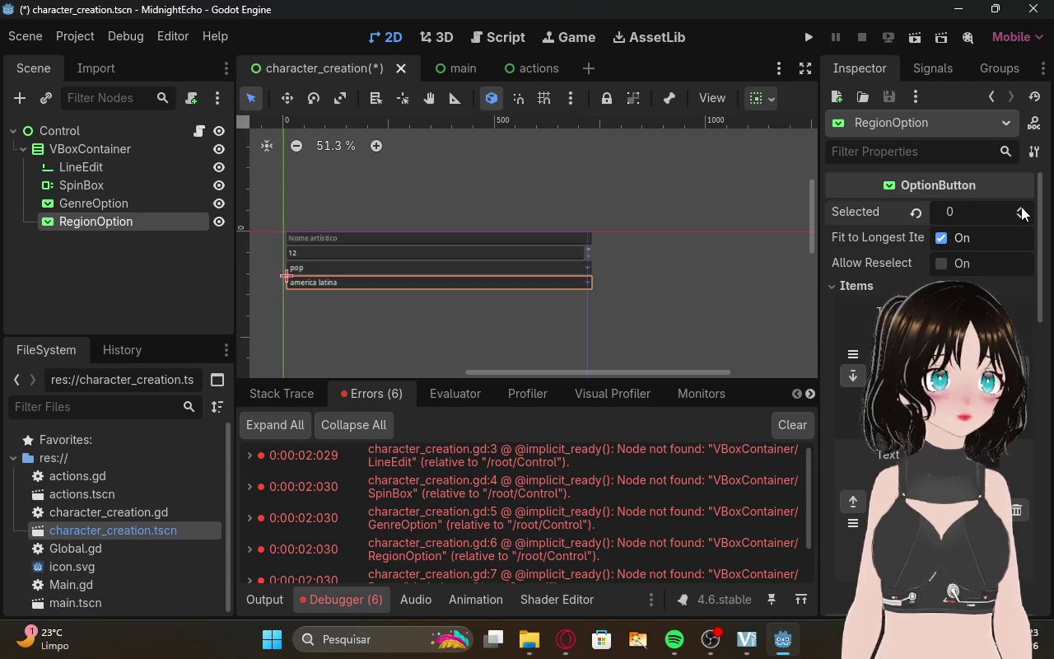
Copy the region names estados unidos and europa from the ChatGPT reply into Godot.
left_click(566, 638)
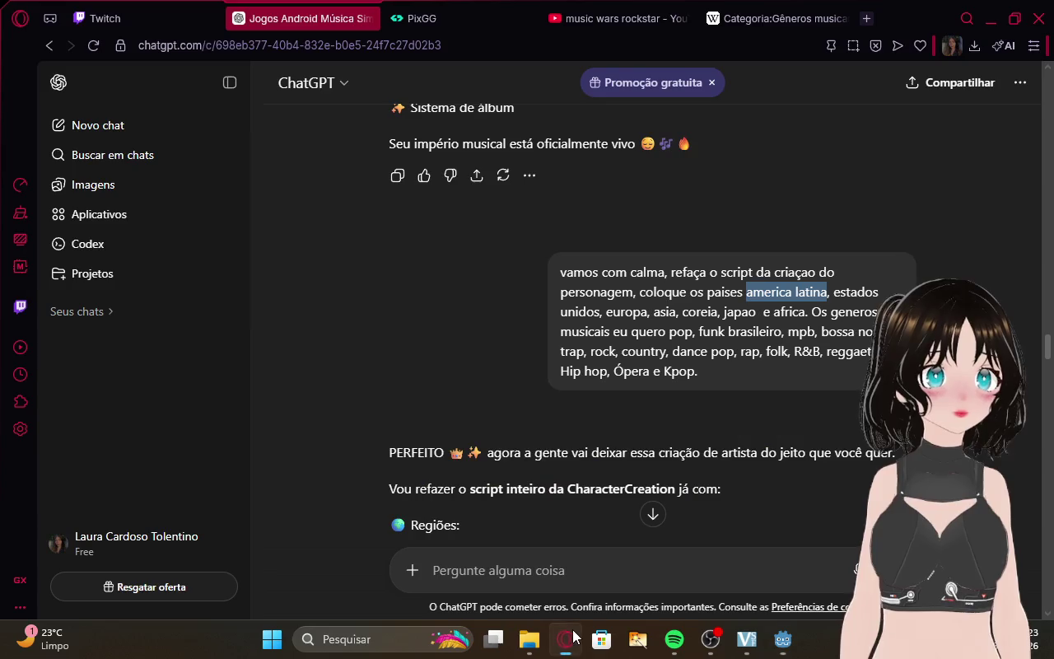
mouse_move(834, 292)
left_mouse_down()
mouse_move(758, 313)
mouse_move(599, 328)
mouse_move(601, 311)
left_mouse_up()
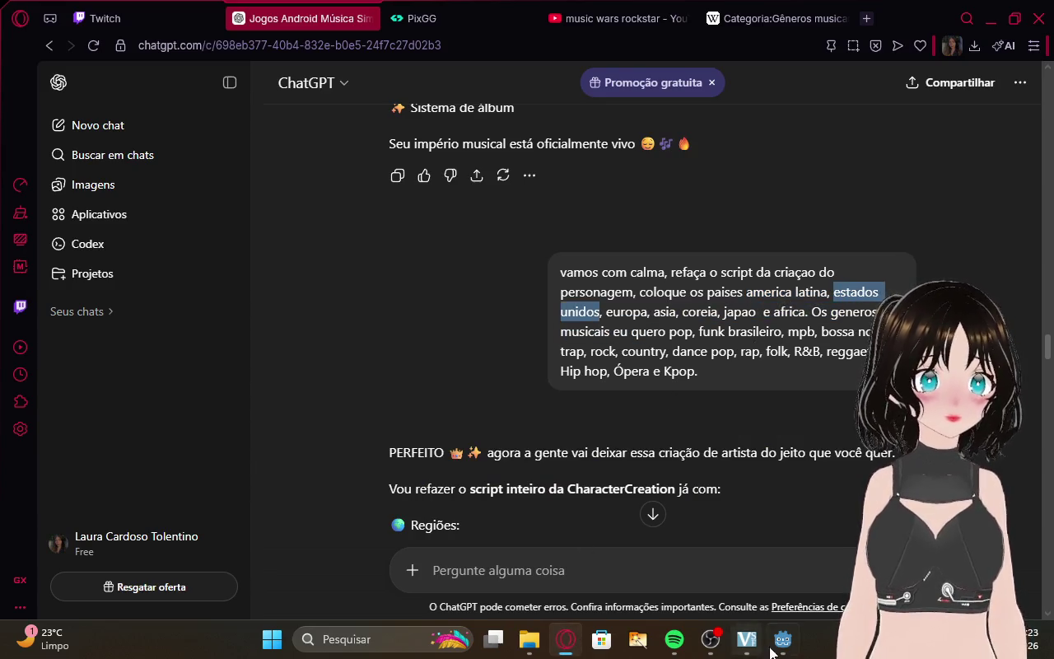
key("alt+Tab")
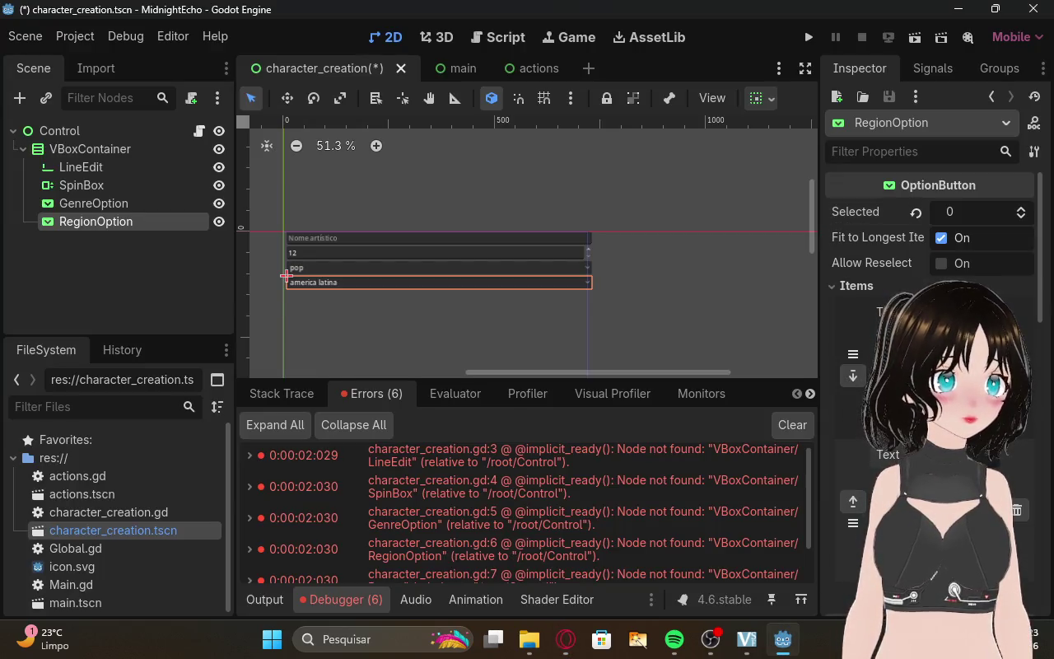
scroll(930, 329, "down", 3)
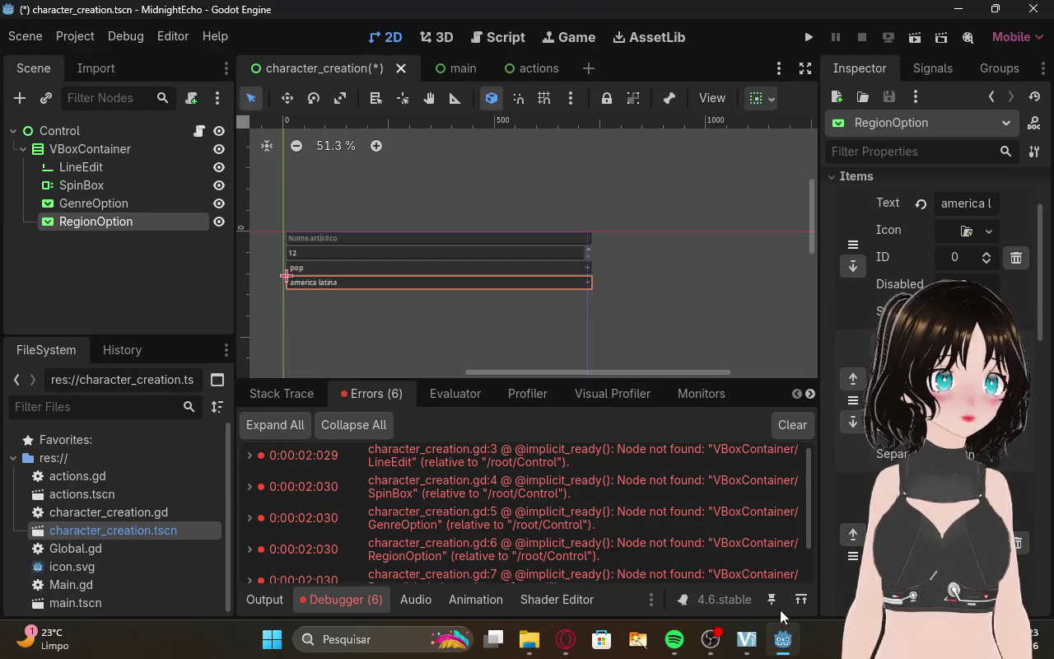
left_click(567, 639)
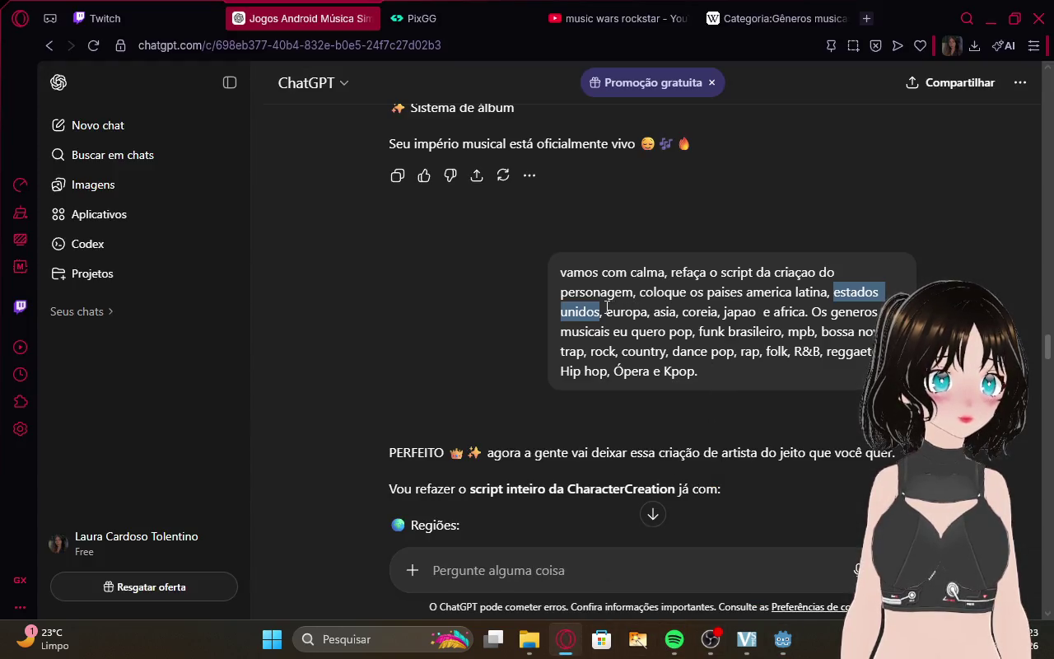
left_click_drag(607, 311, 646, 311)
key("ctrl+c")
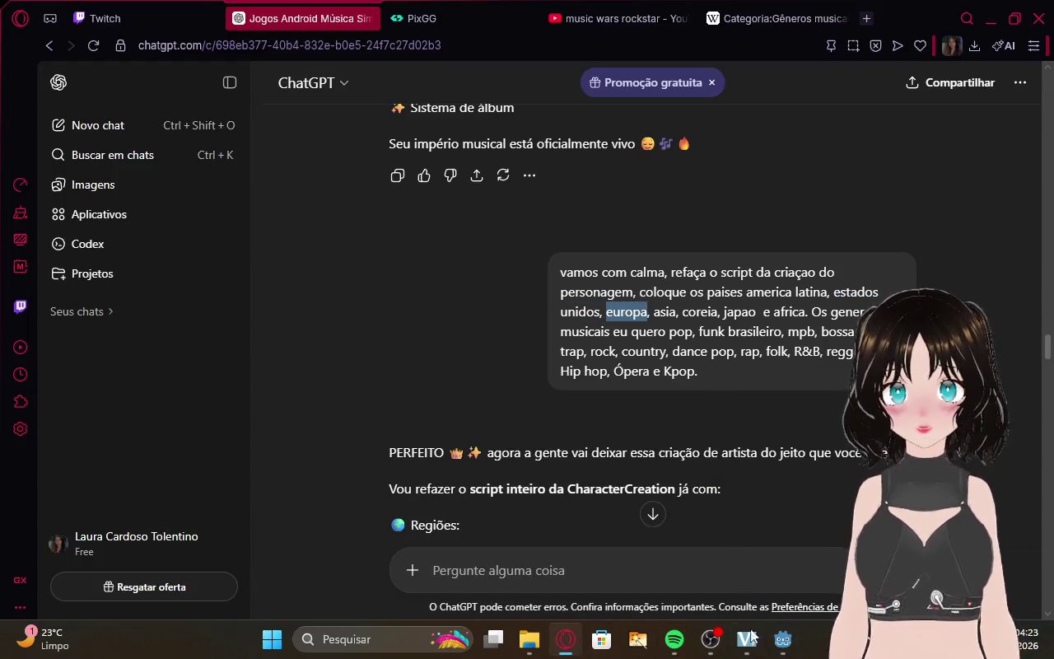
left_click(782, 639)
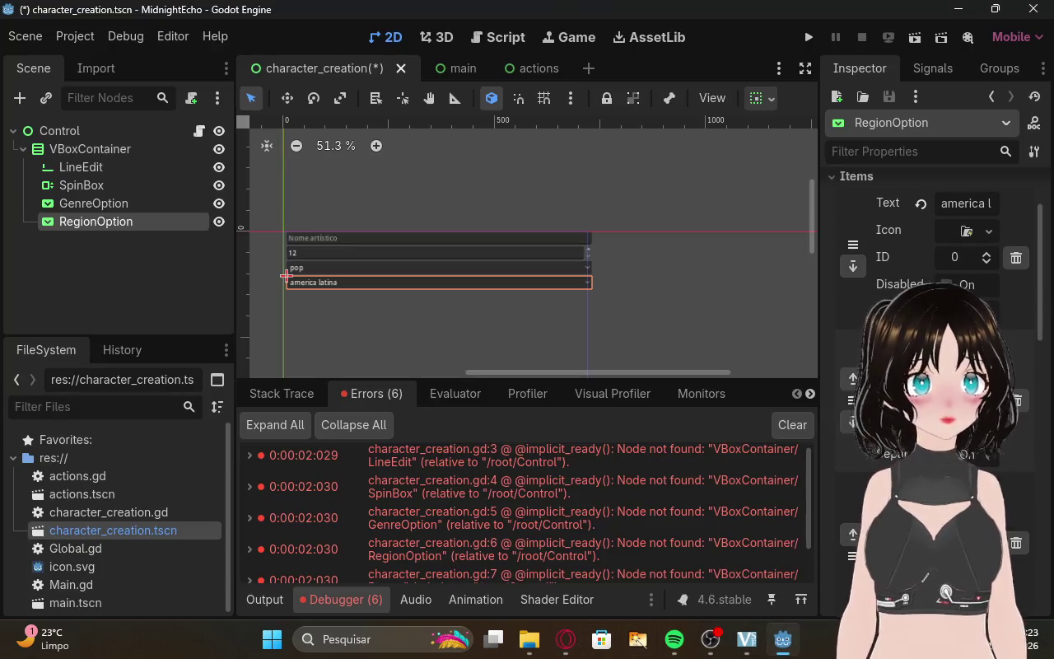
scroll(930, 330, "down", 2)
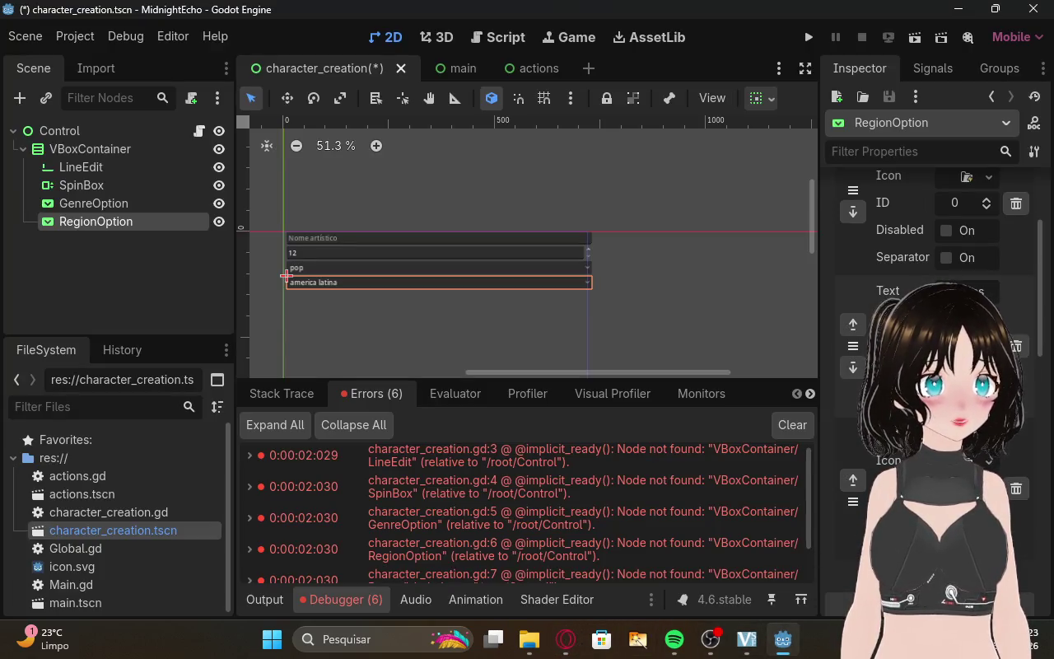
left_click(580, 640)
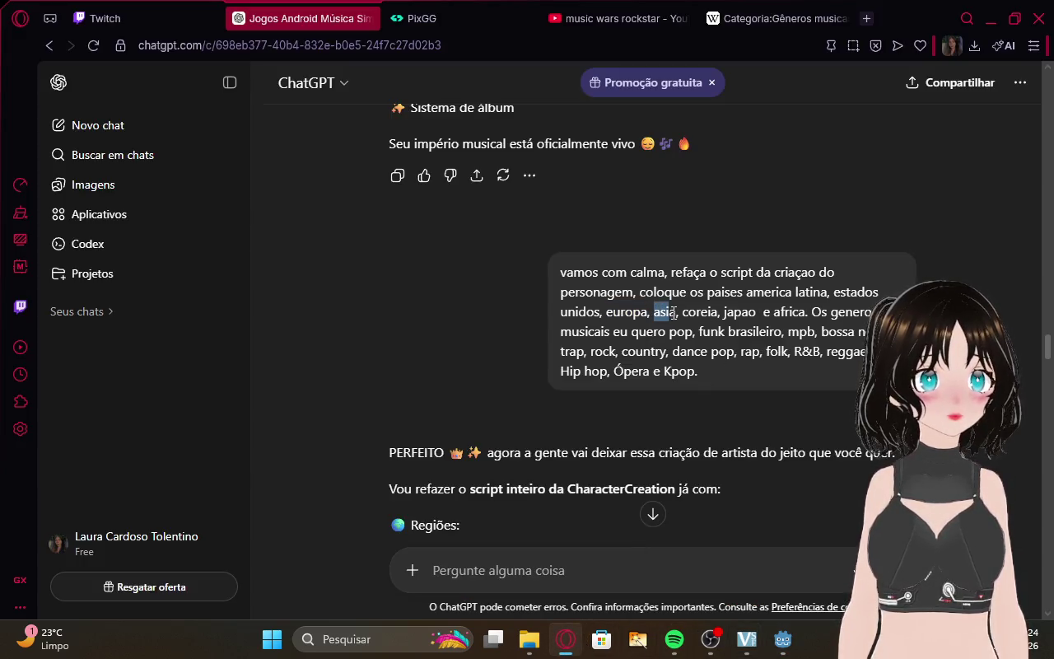
left_click(782, 639)
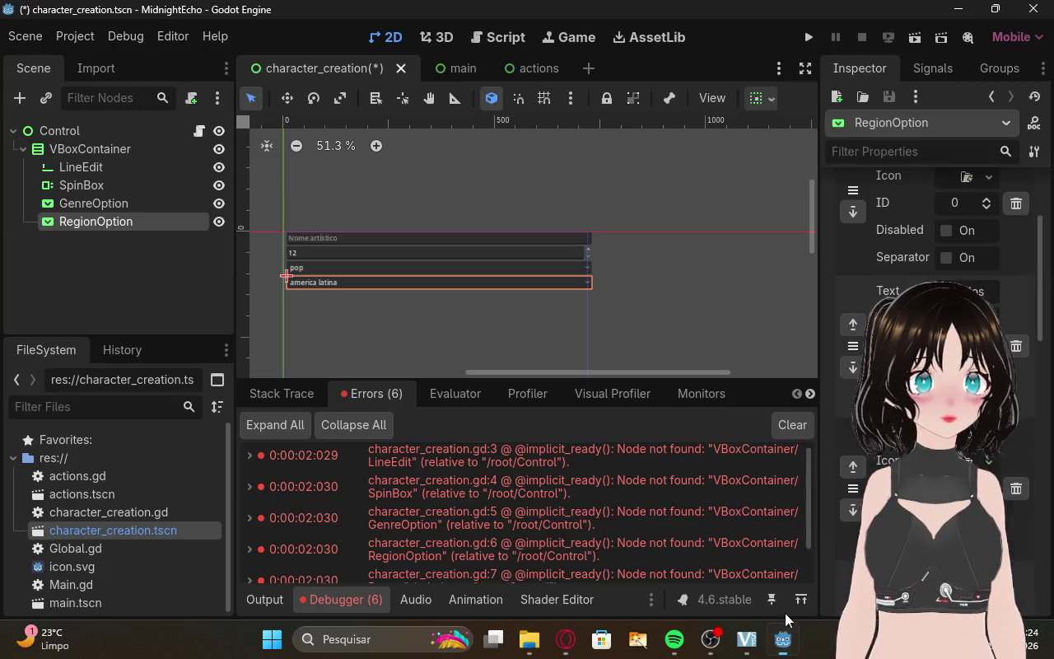
Set the next region item's text to europa.
left_click(965, 291)
type("europa")
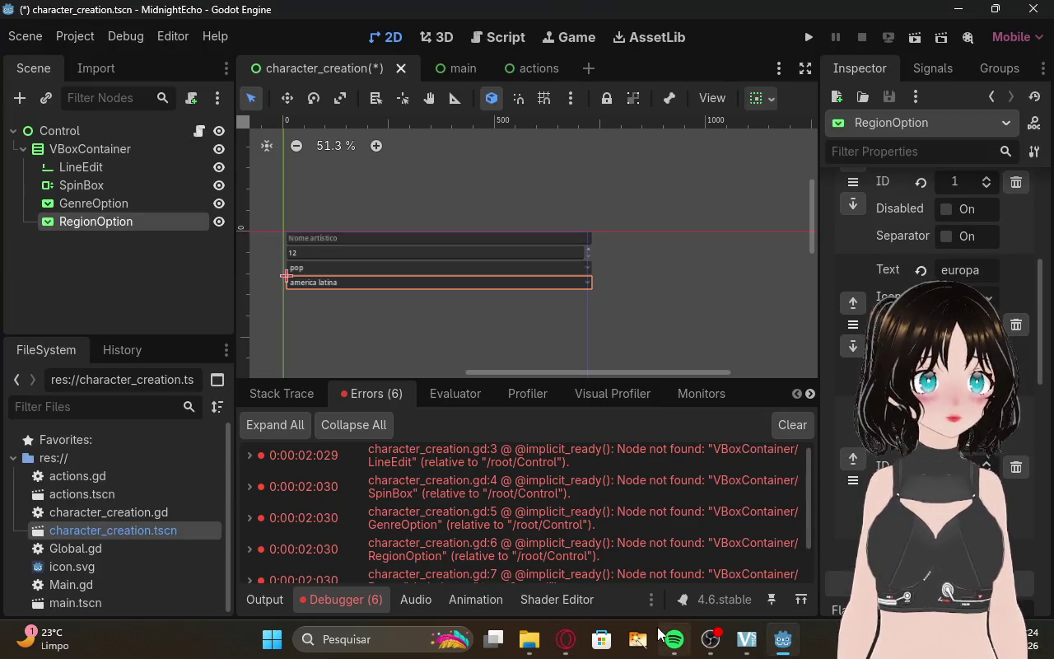
left_click(565, 639)
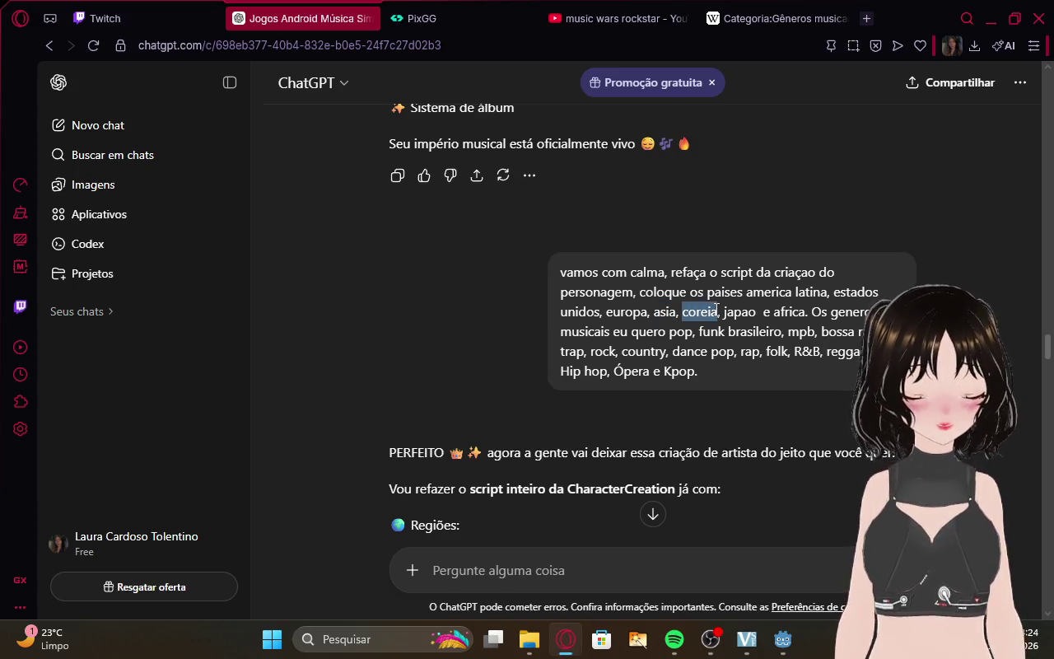
left_click(782, 639)
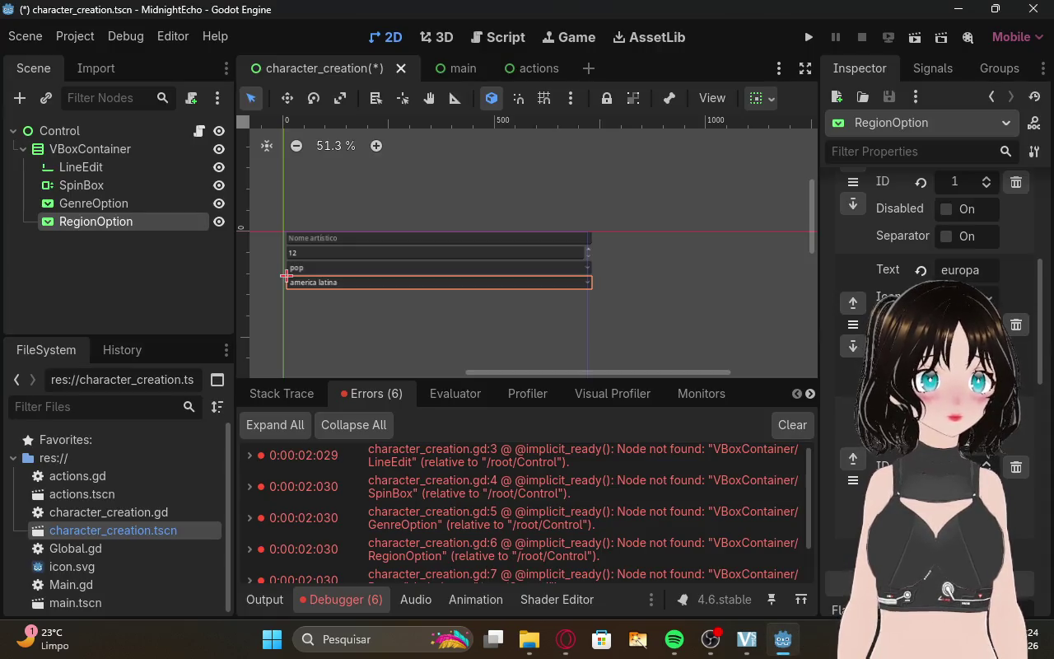
scroll(960, 448, "down", 3)
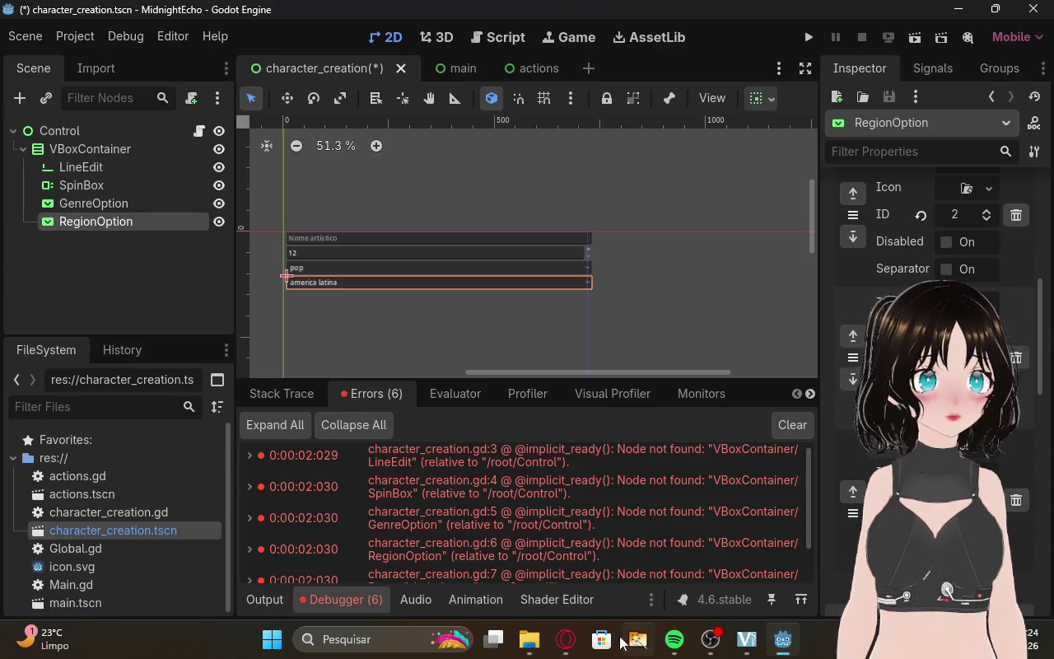
Copy japao from ChatGPT as the last region item, then deselect RegionOption.
left_click(566, 639)
left_click_drag(724, 320, 744, 314)
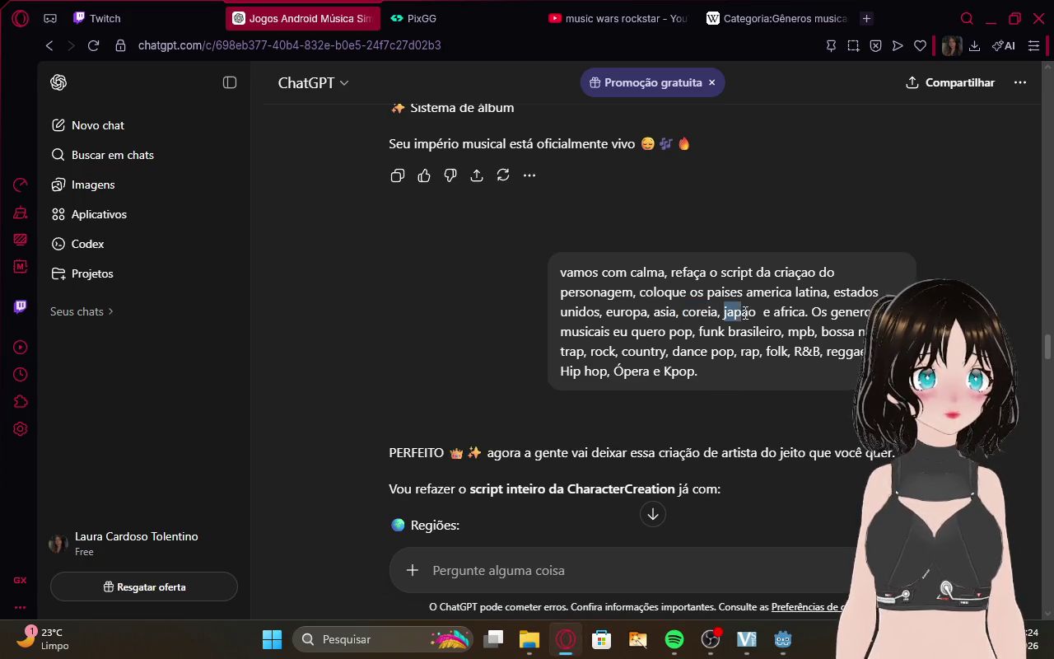
left_click(782, 639)
scroll(930, 371, "down", 10)
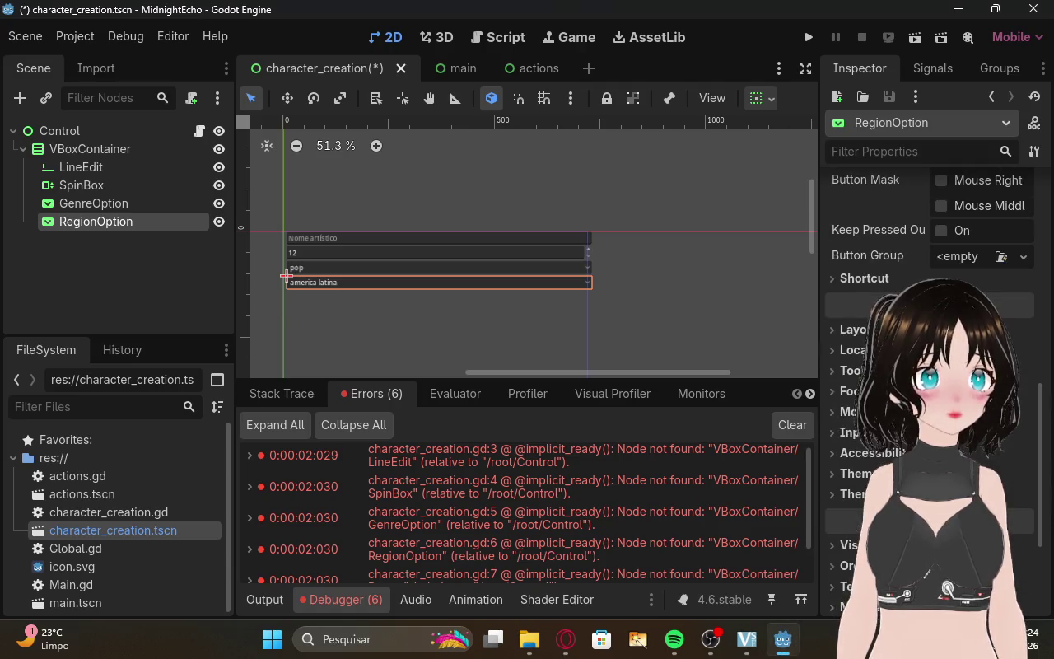
scroll(931, 371, "up", 8)
scroll(931, 370, "up", 2)
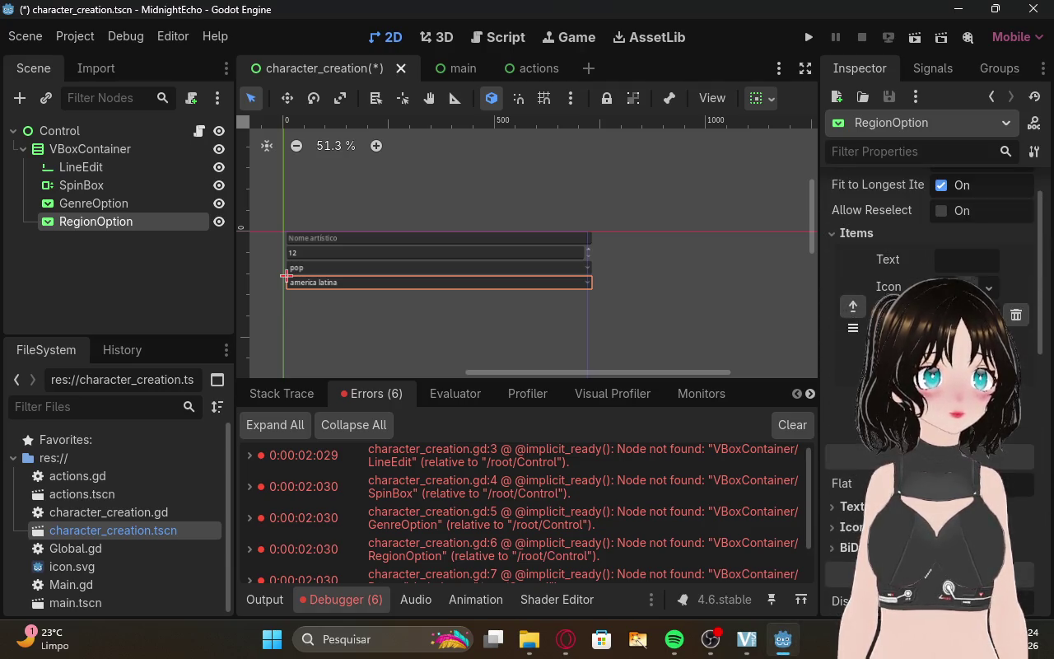
left_click(566, 639)
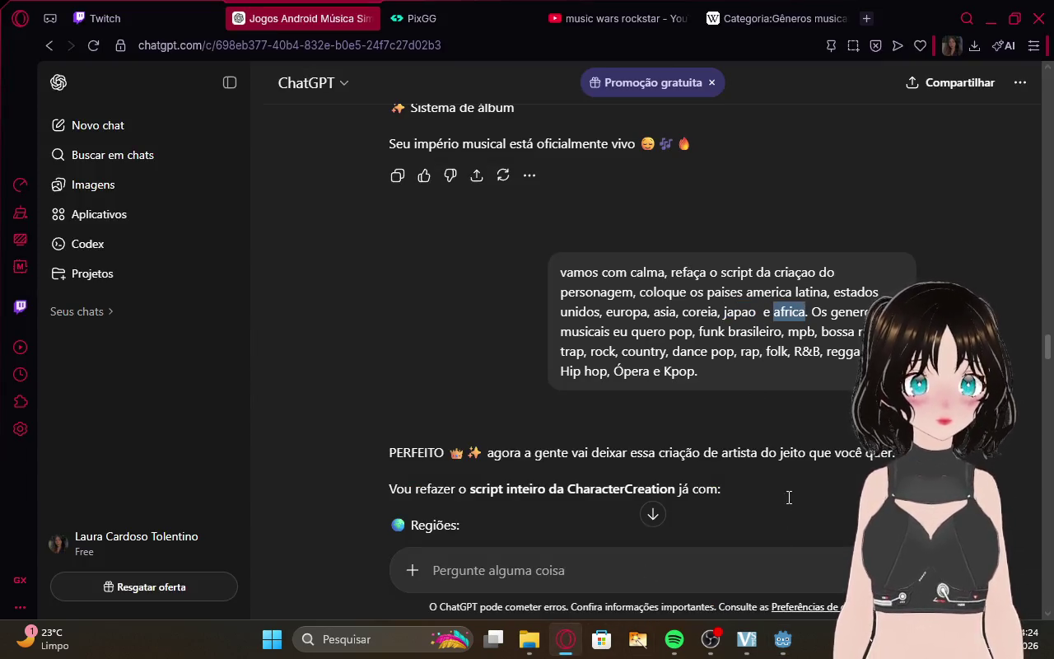
left_click(782, 639)
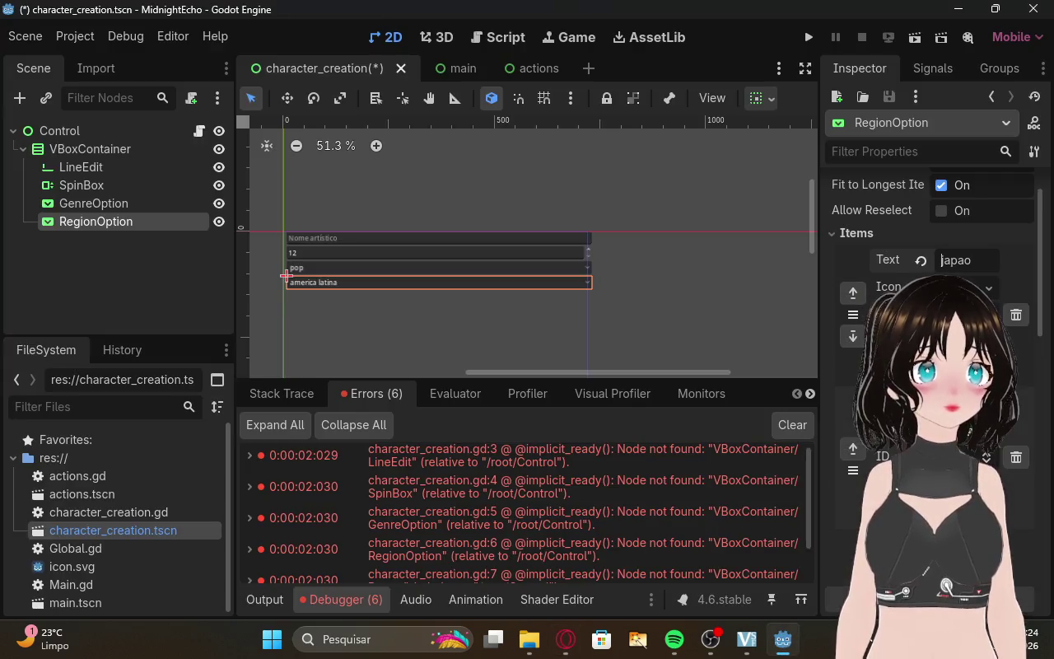
left_click(706, 312)
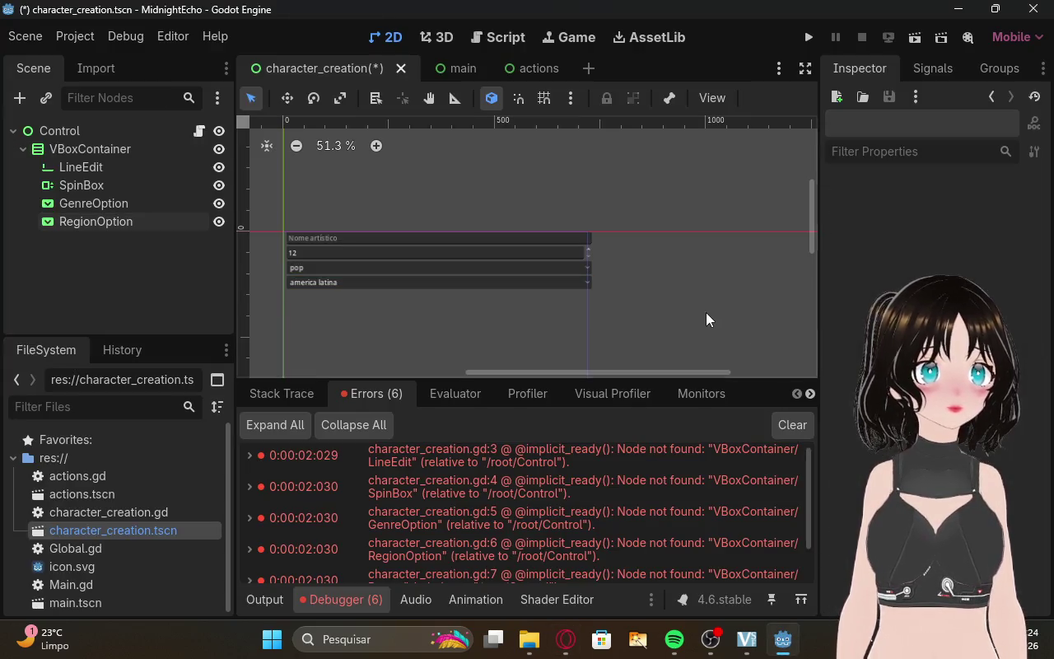
left_click(579, 641)
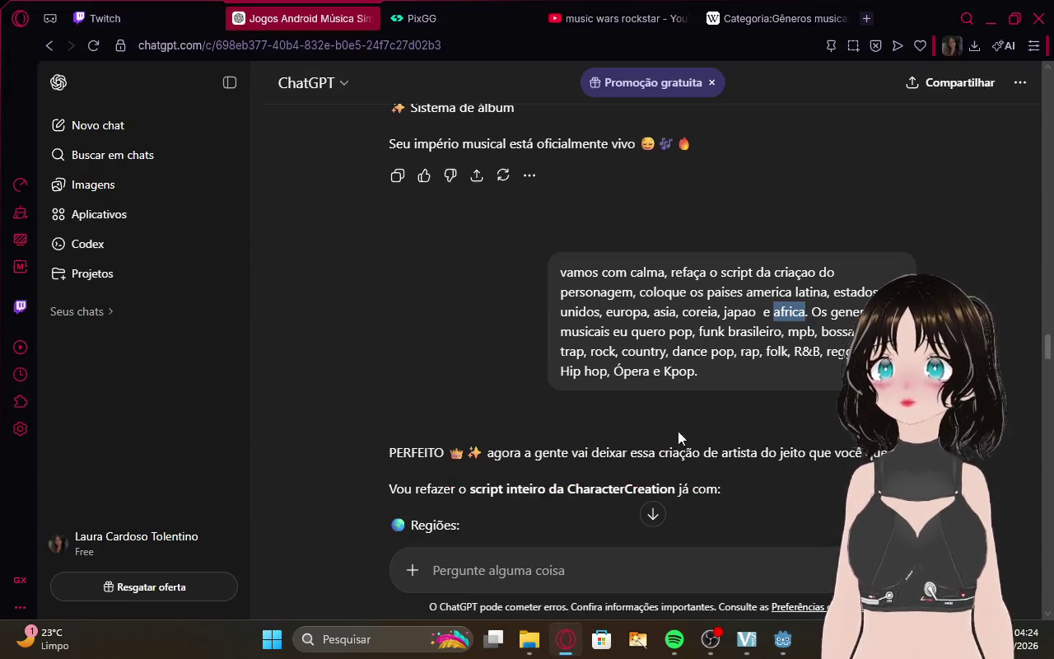
Scroll the ChatGPT reply to the Botão section: a StartButton labelled 'Começar Carreira'.
scroll(1038, 371, "down", 10)
left_click_drag(1050, 402, 1052, 588)
scroll(759, 424, "down", 12)
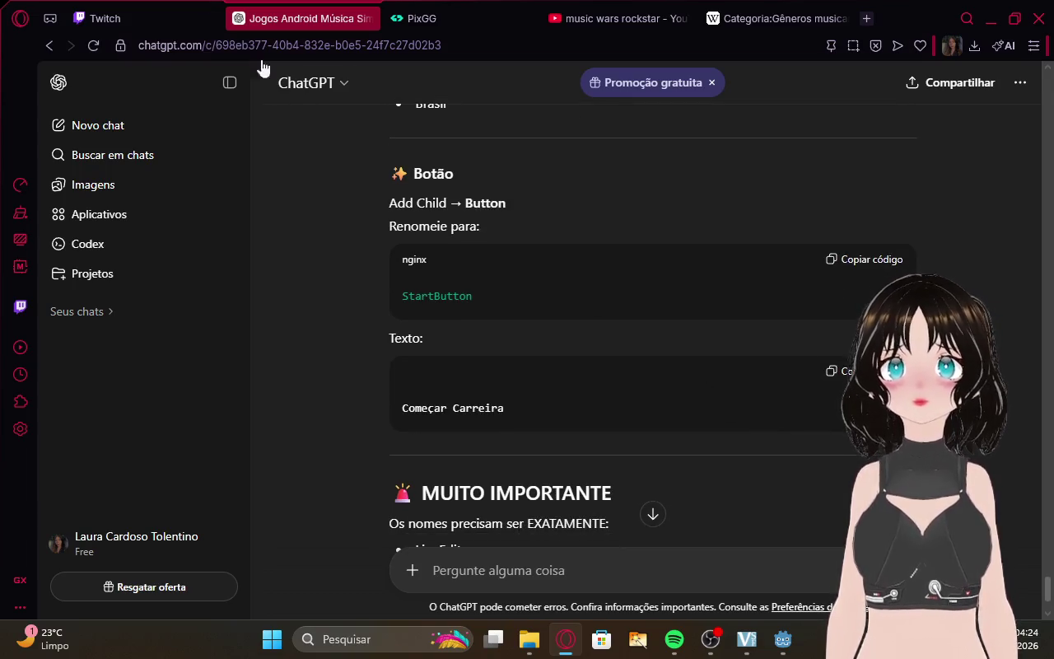
left_click(107, 18)
left_click(296, 18)
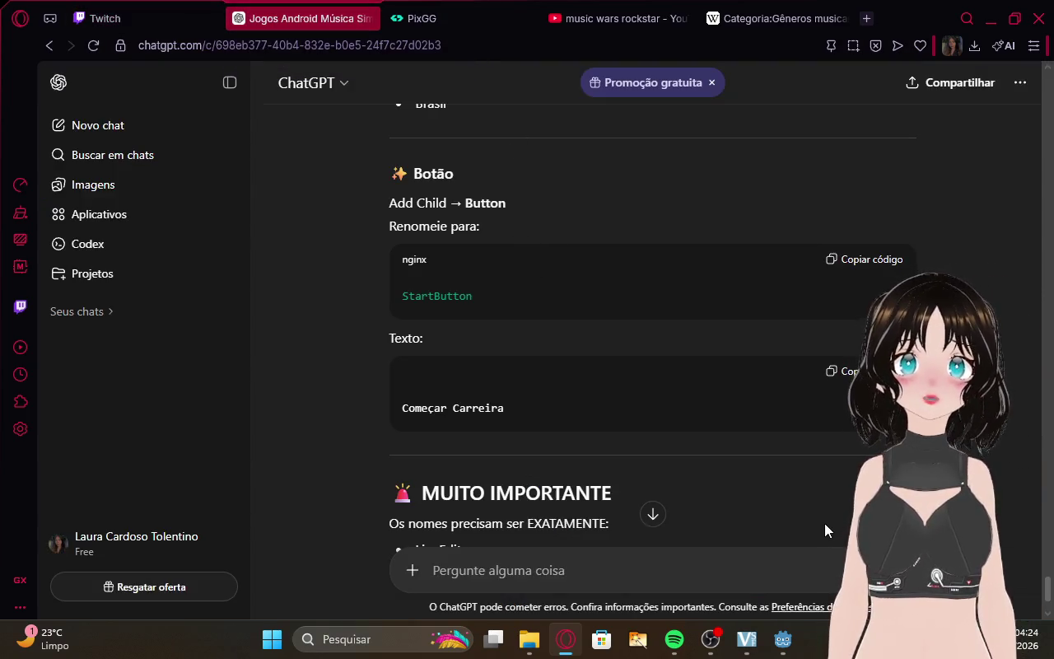
left_click(787, 650)
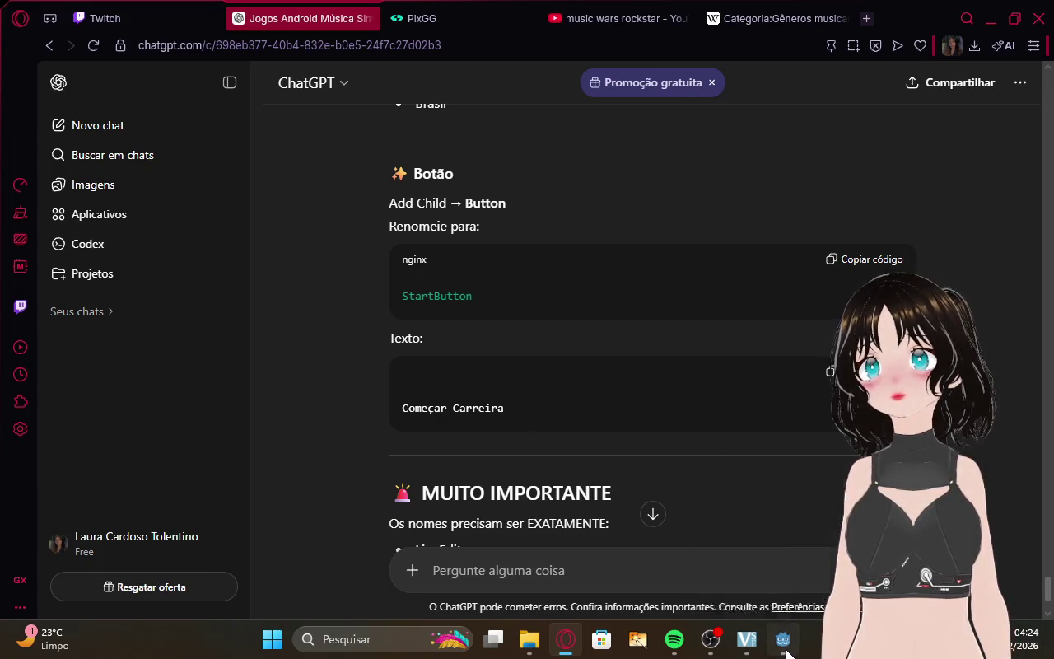
Add a Button child node to VBoxContainer and select it.
right_click(68, 151)
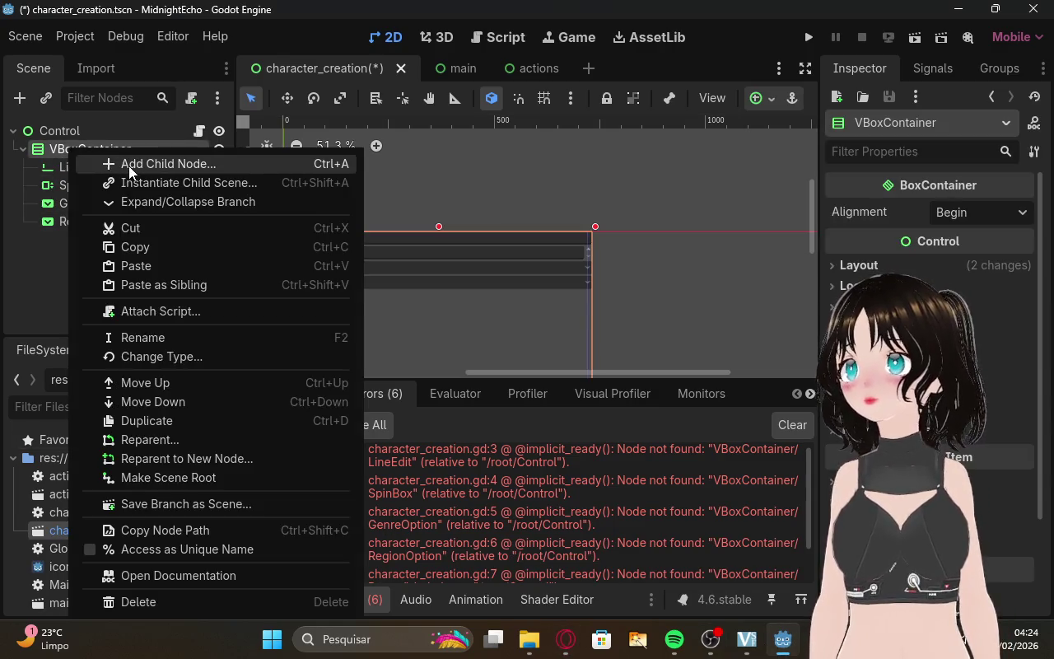
left_click(128, 166)
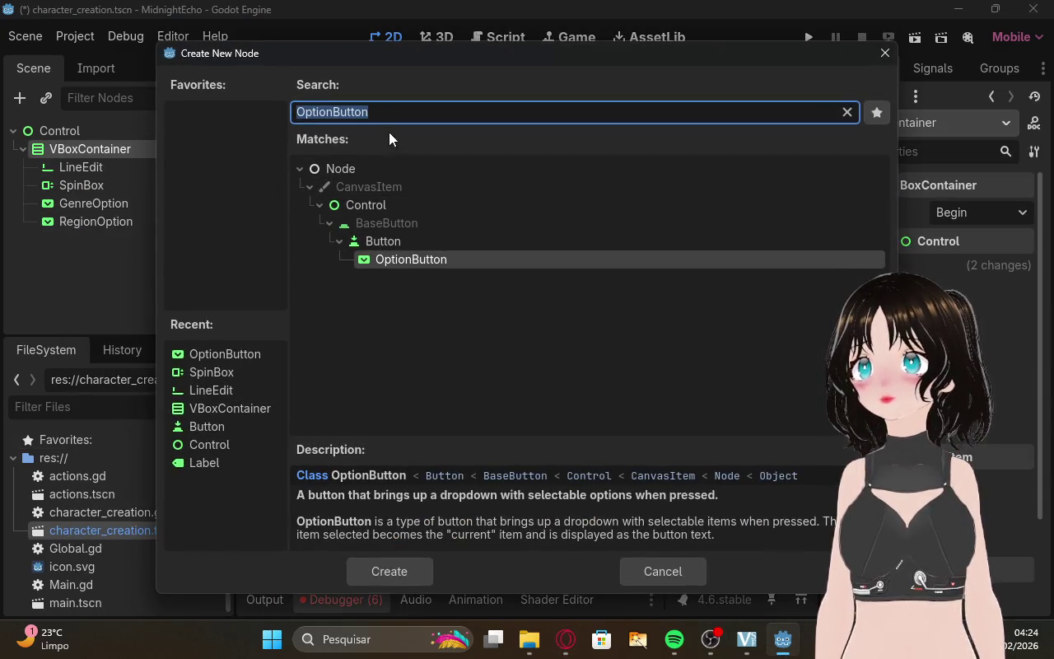
left_click(394, 238)
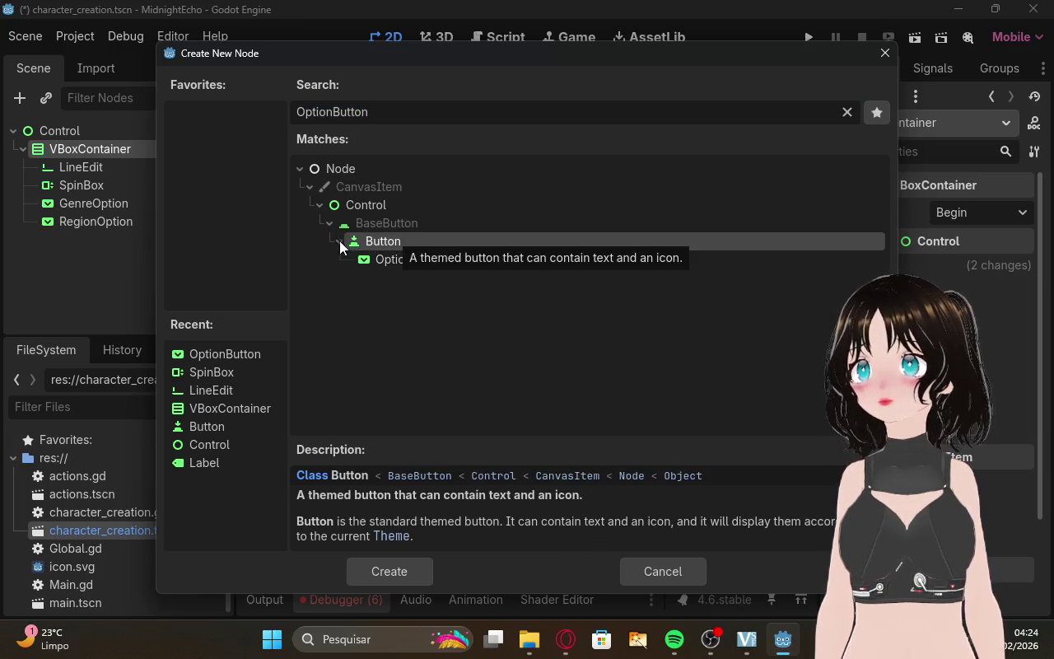
left_click(339, 240)
double_click(372, 242)
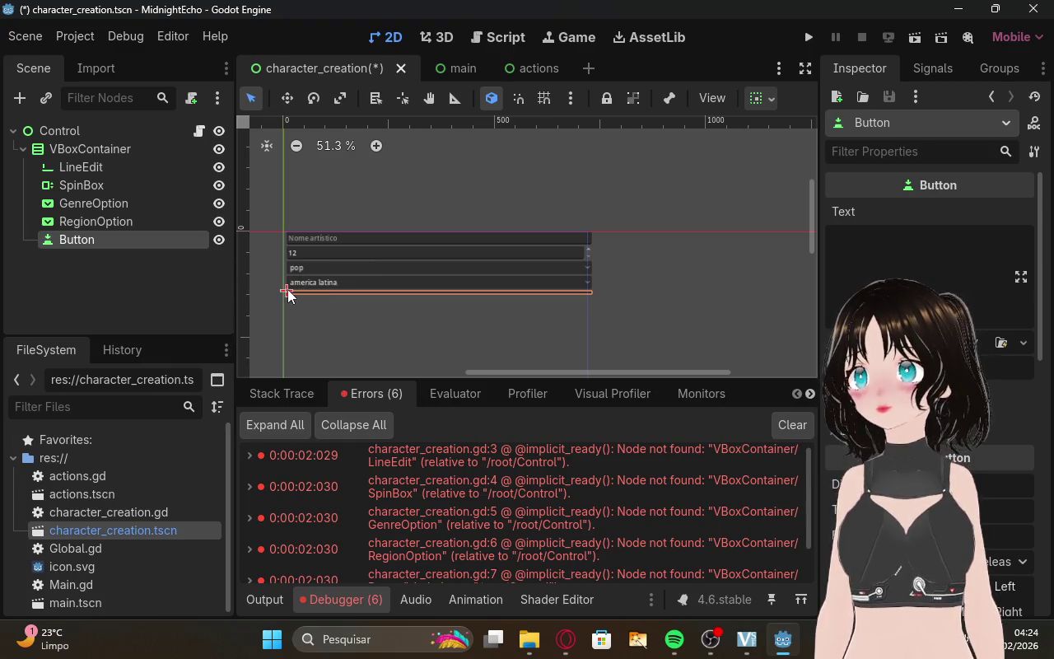
mouse_move(287, 298)
left_mouse_down()
mouse_move(286, 330)
mouse_move(290, 314)
left_mouse_up()
left_click(93, 245)
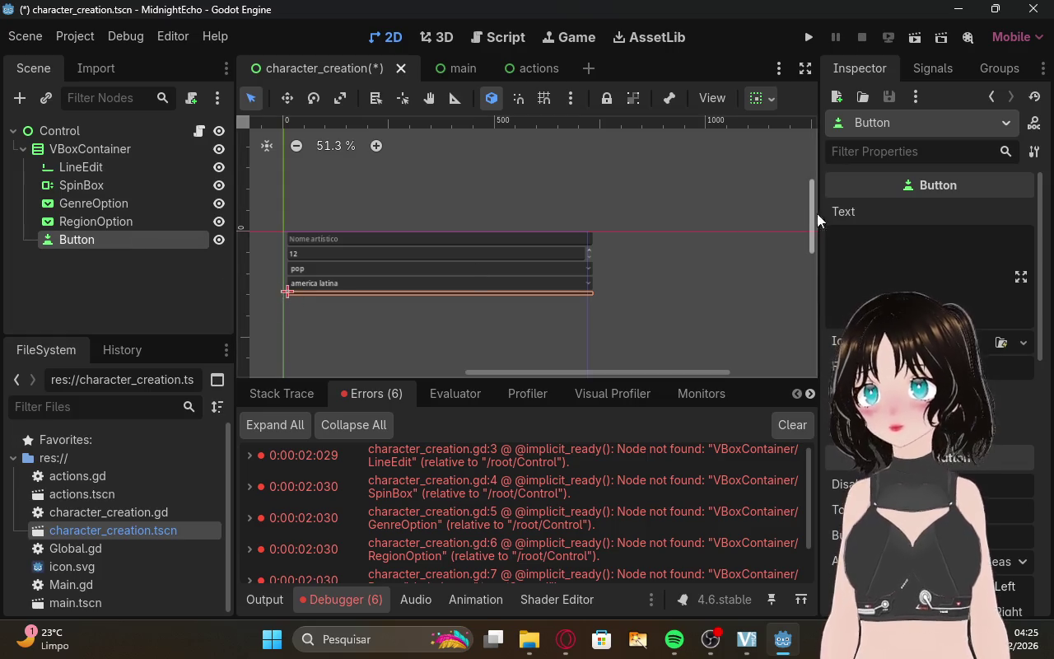
Copy 'Começar Carreira' from ChatGPT and paste it as the Button's Text.
left_click(684, 637)
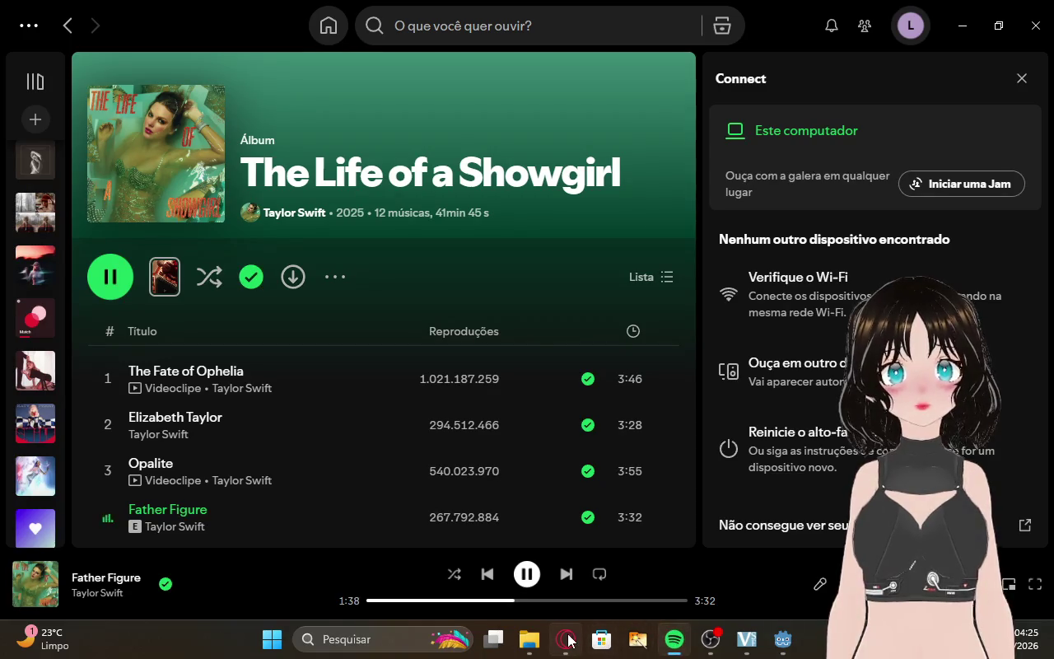
left_click(566, 638)
left_click(804, 407)
scroll(772, 404, "down", 3)
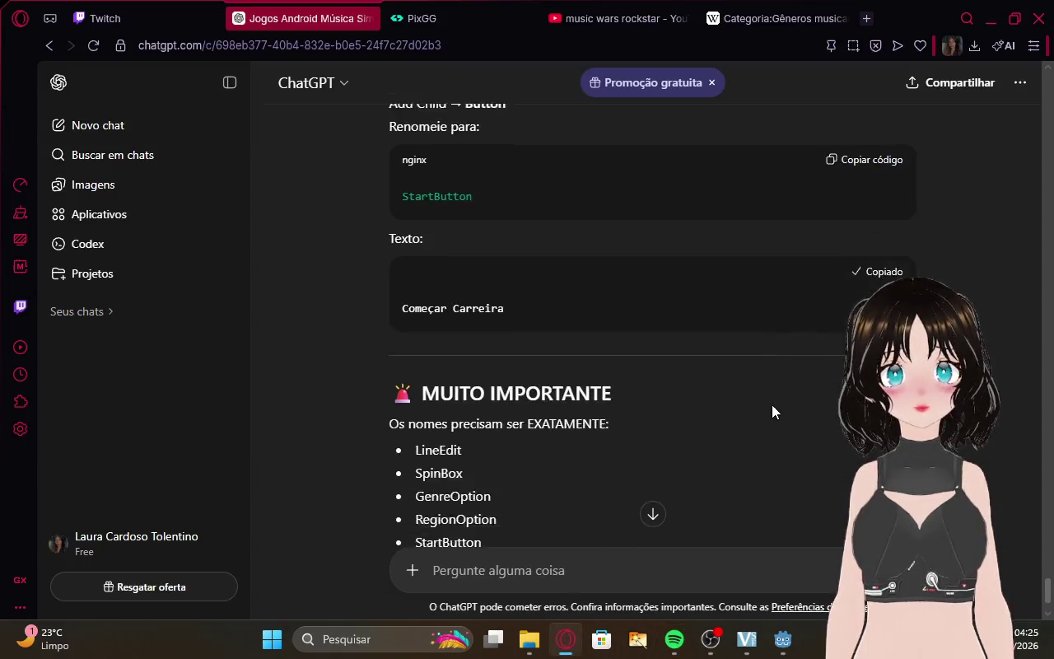
left_click(784, 640)
key("ctrl+v")
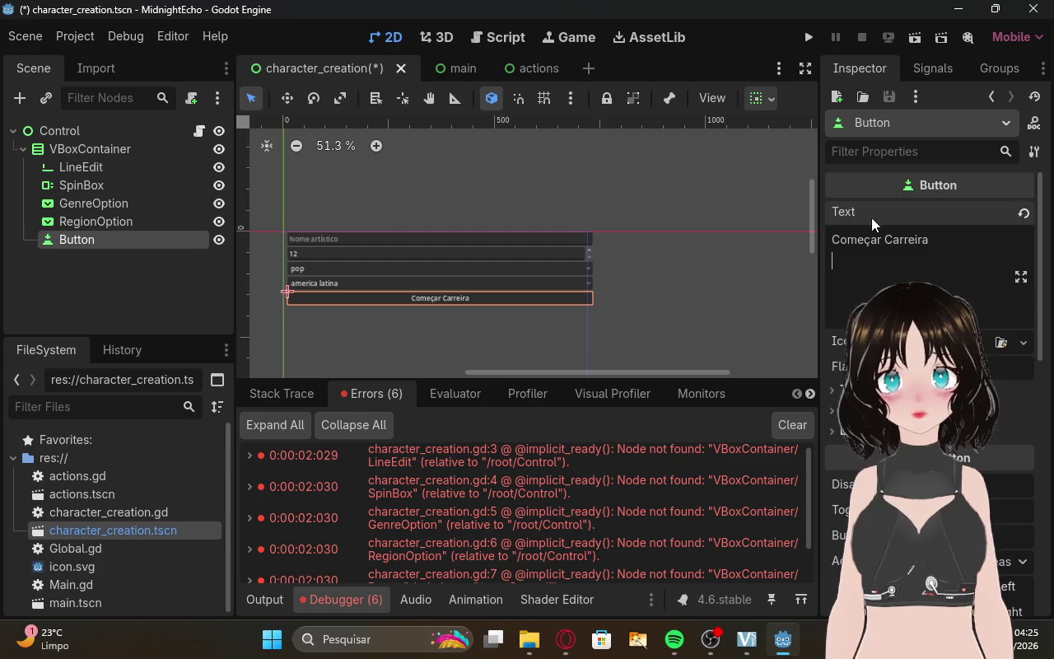
key("BackSpace")
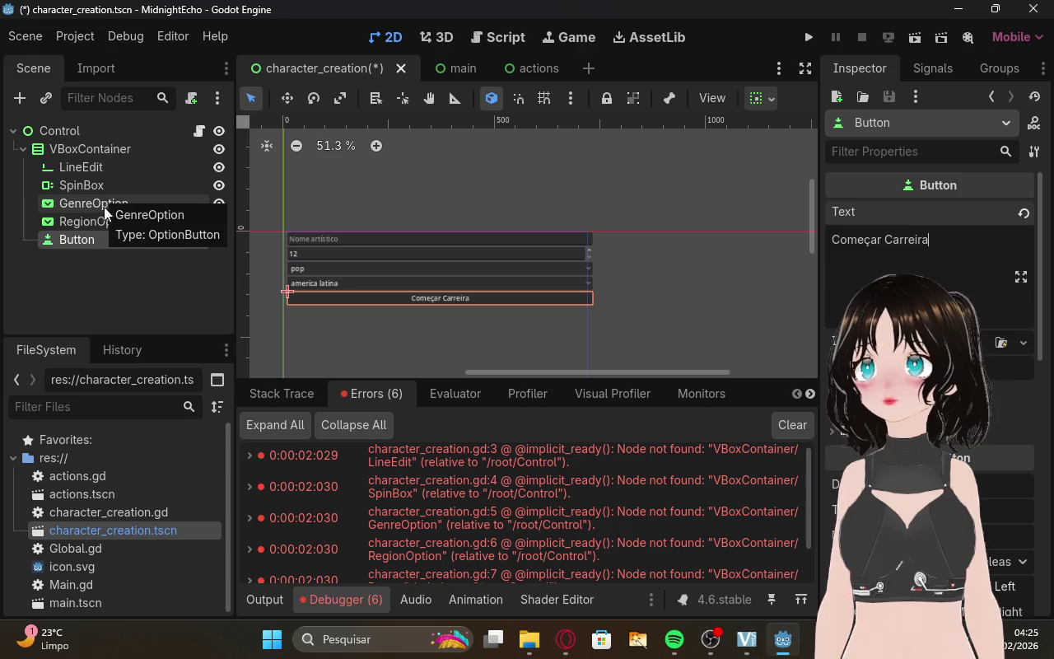
Rename the Button node to StartButton.
left_click(568, 639)
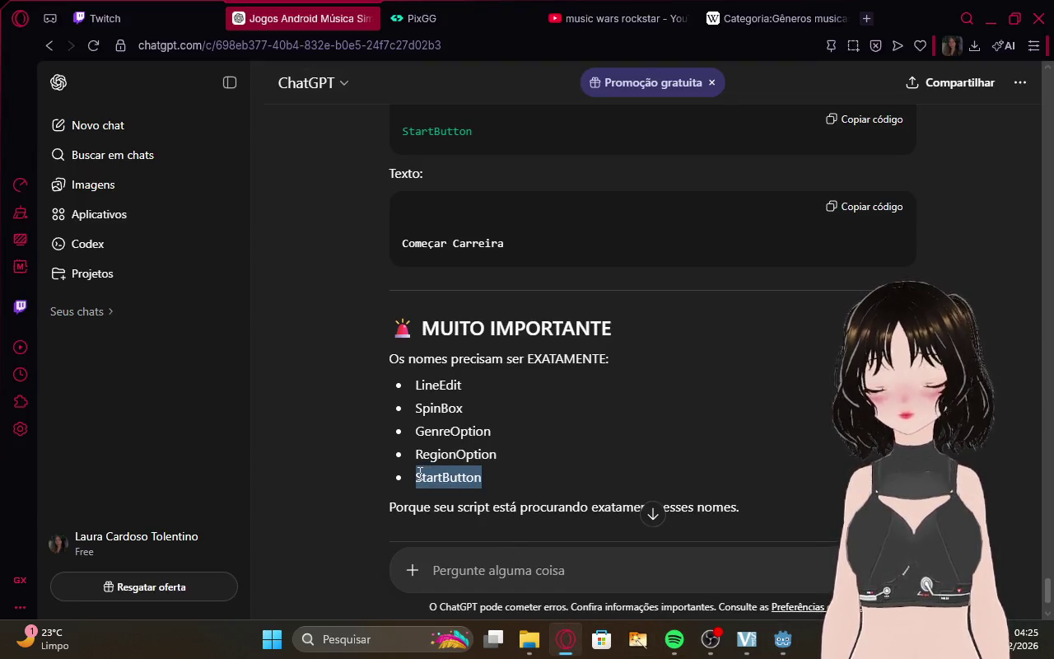
key("alt+Tab")
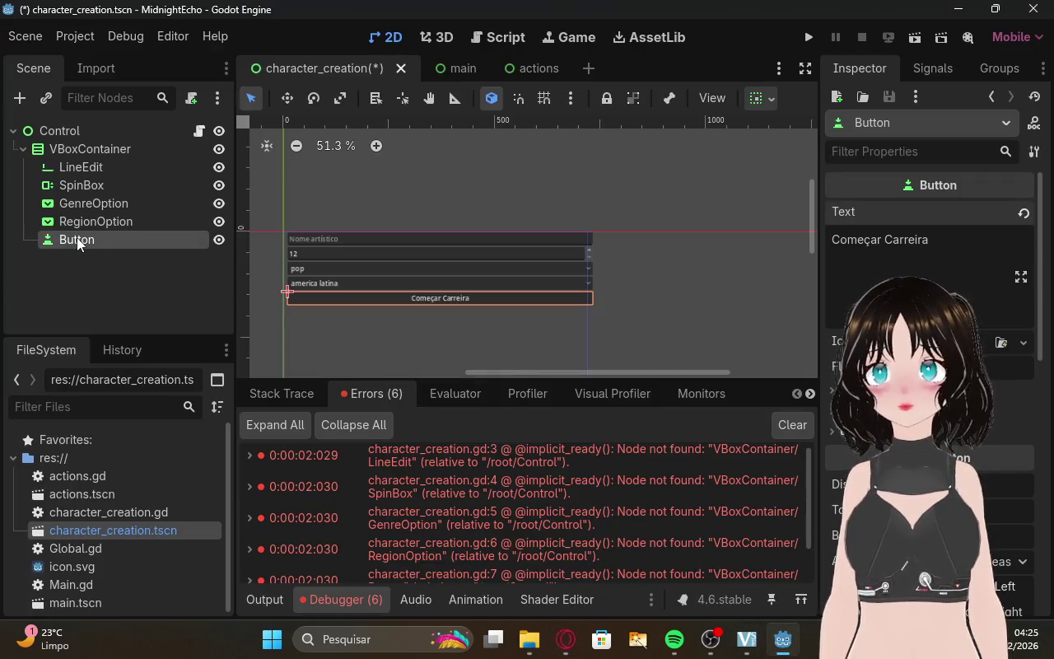
double_click(77, 239)
key("ctrl+v")
key("Return")
Scroll further through the ChatGPT reply, then deselect StartButton in Godot.
left_click(566, 640)
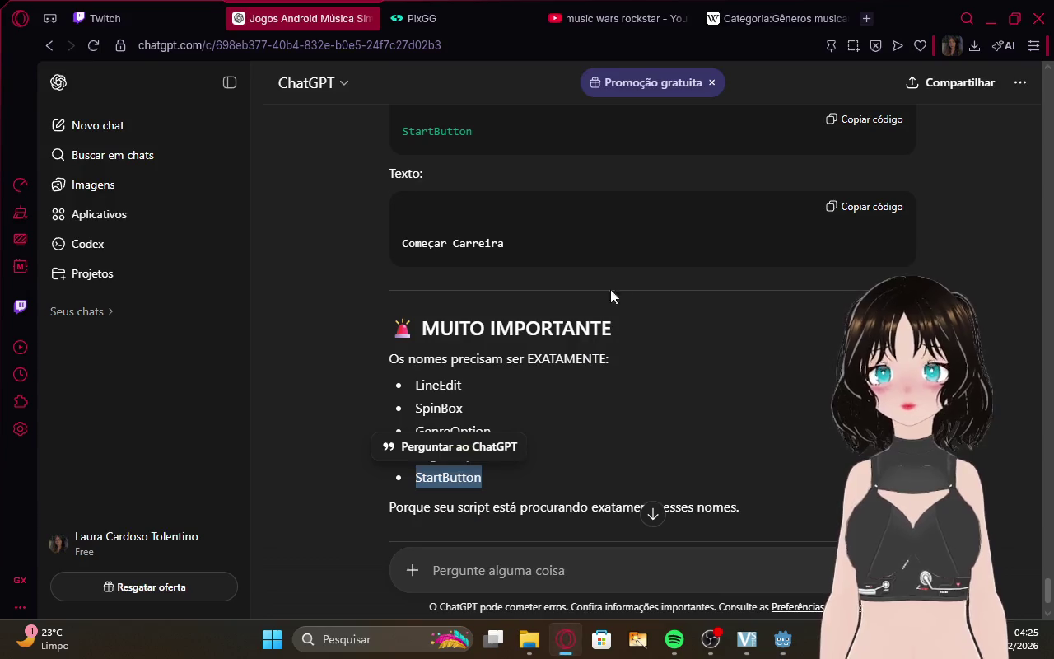
scroll(653, 344, "down", 2)
left_click(634, 284)
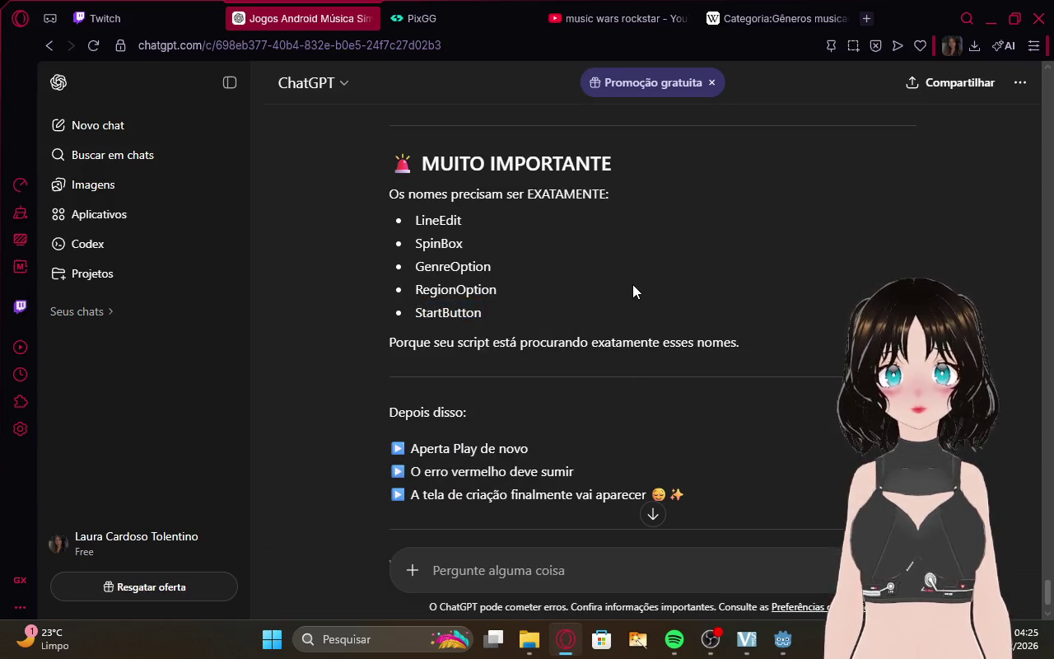
scroll(635, 283, "down", 1)
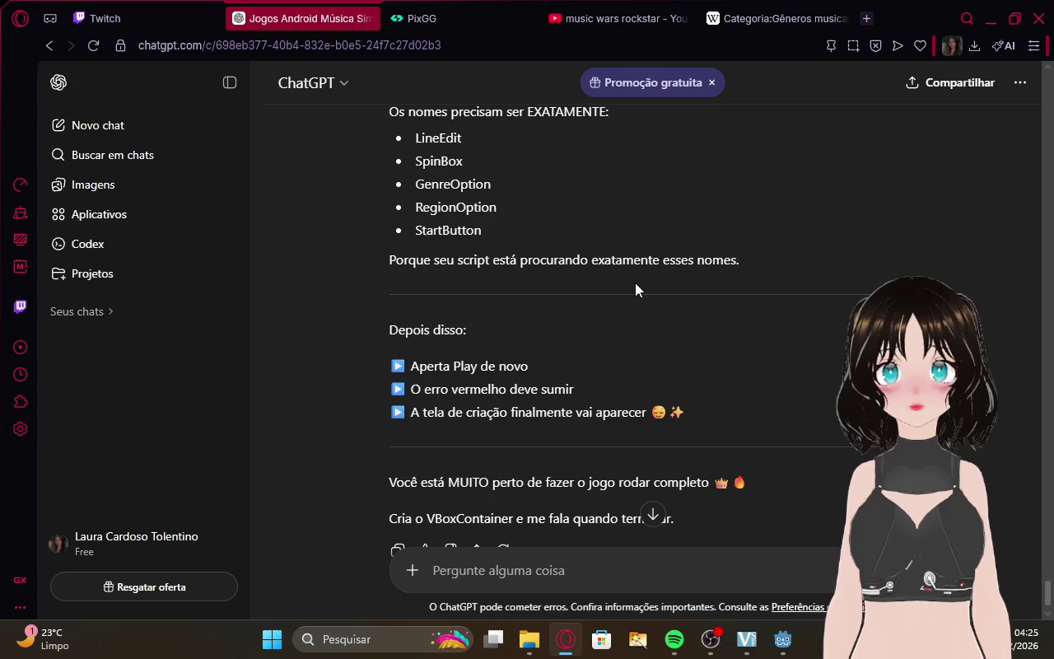
mouse_move(778, 639)
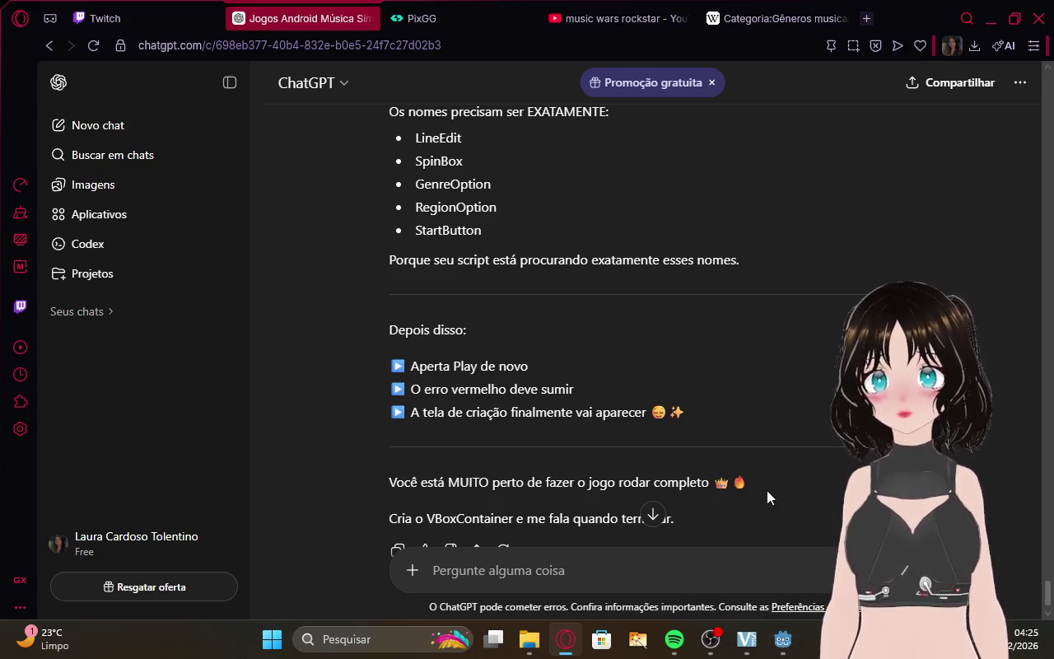
left_click(782, 646)
left_click(599, 192)
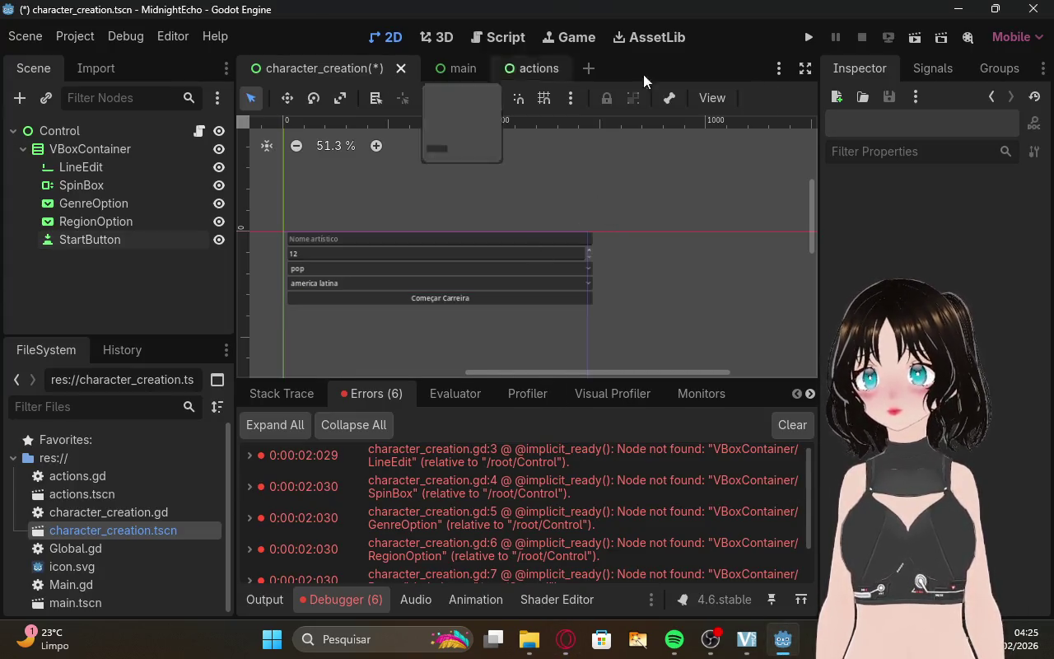
Run the project; it stops with a null-instance error at line 50.
left_click(806, 31)
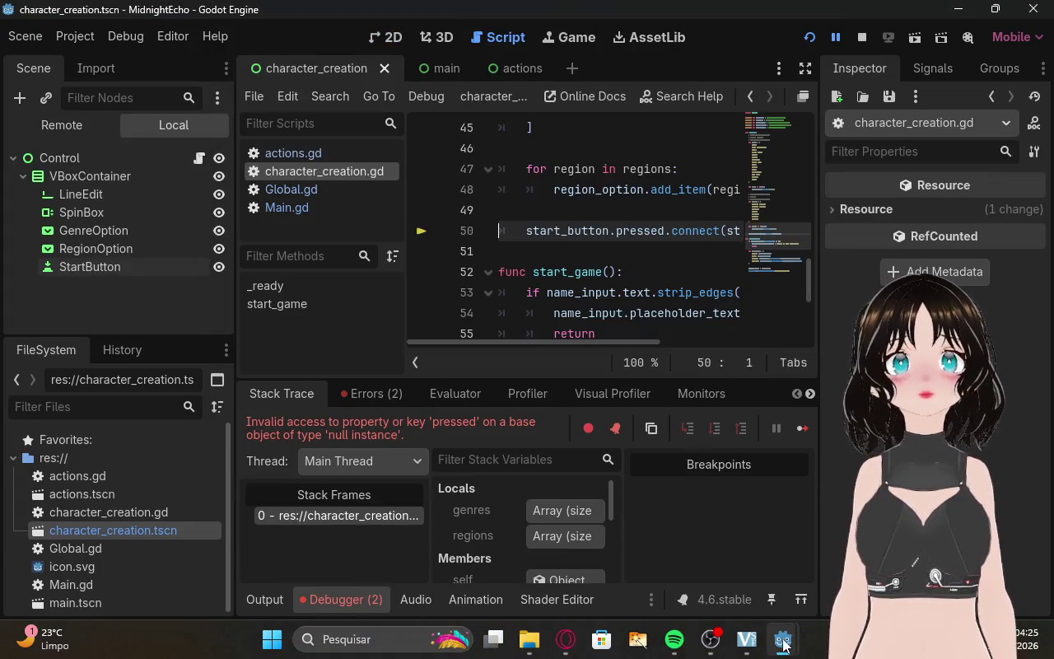
mouse_move(783, 644)
left_click(905, 543)
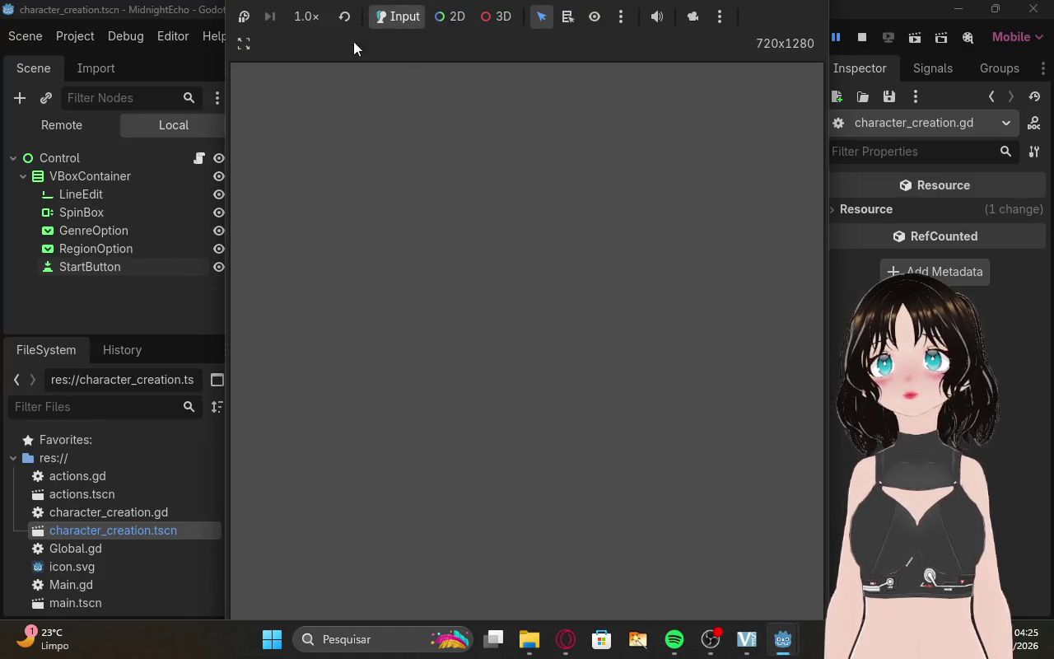
left_click(245, 45)
left_click(397, 335)
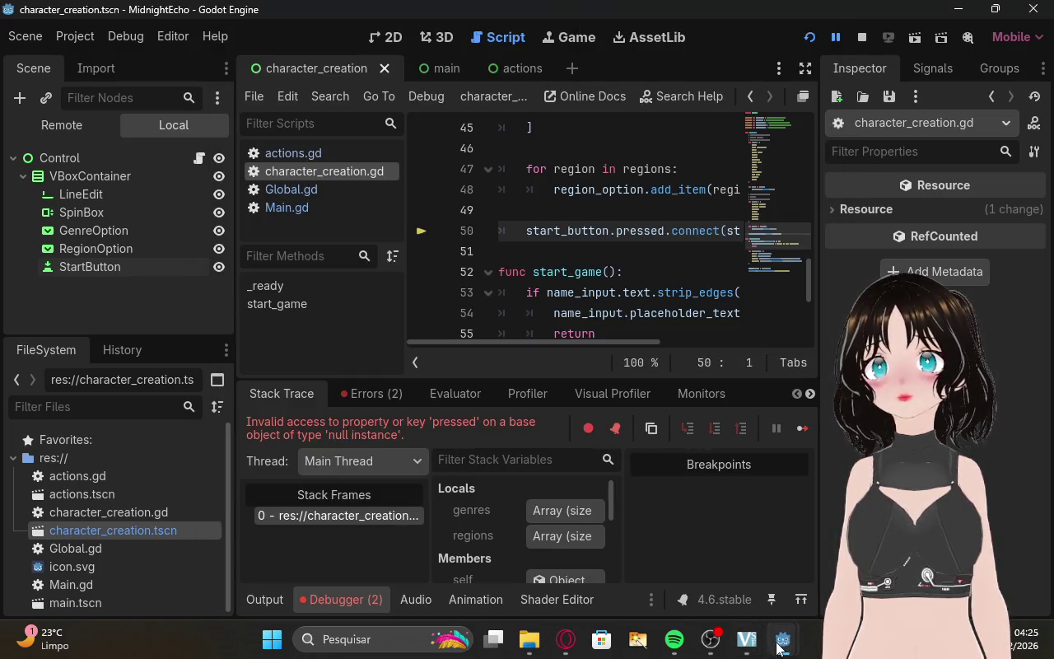
mouse_move(776, 648)
left_click(742, 551)
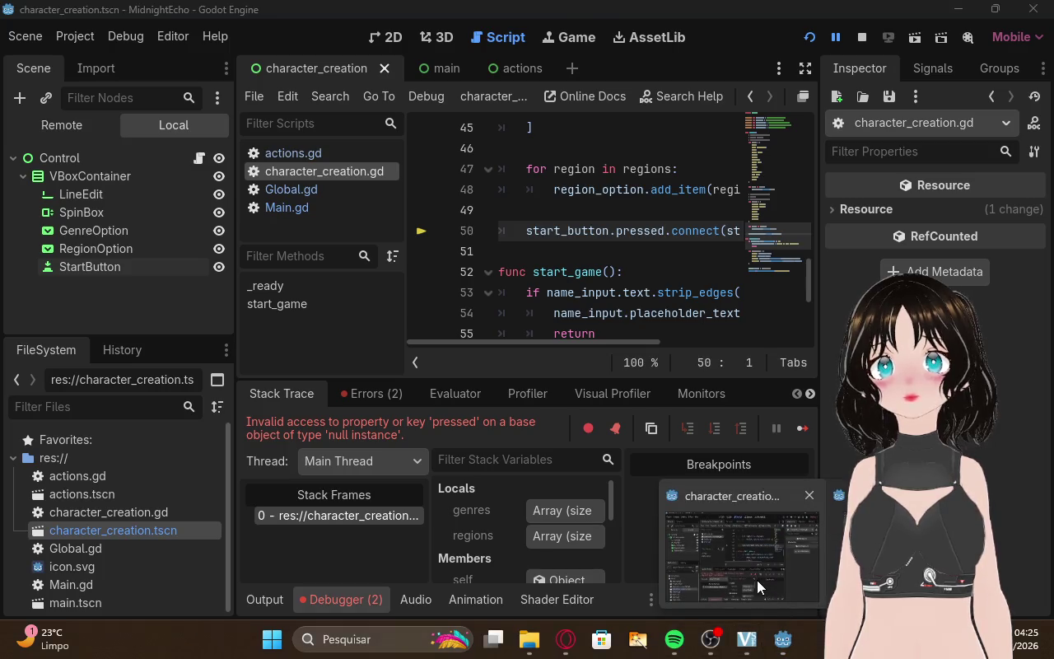
left_click(756, 580)
Toggle distraction-free mode and float the script editor in its own window.
left_click(807, 69)
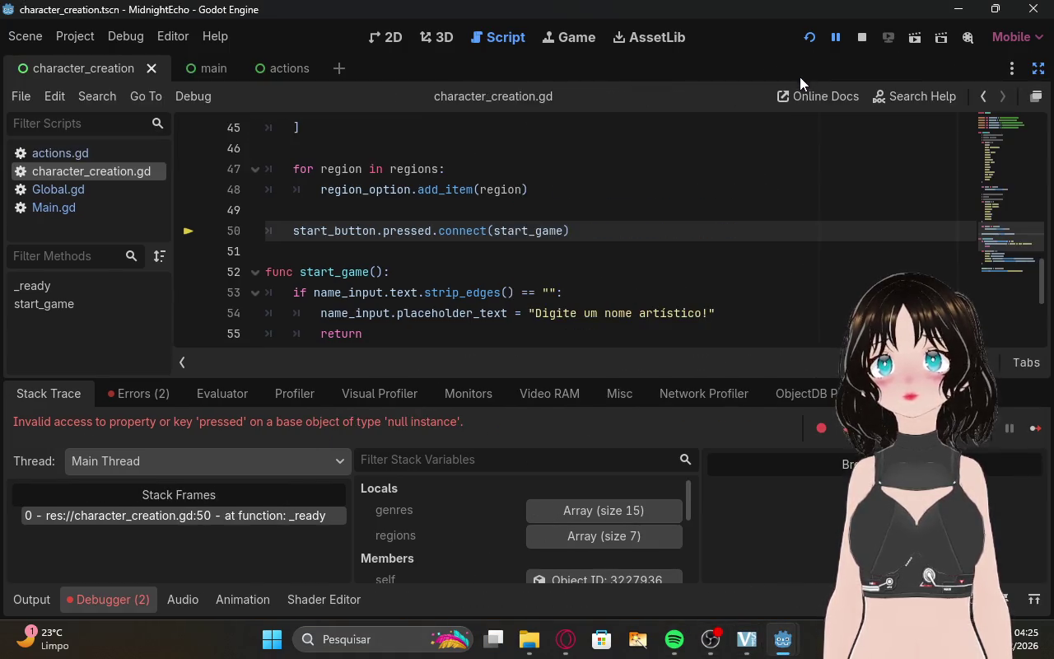
left_click(1038, 69)
left_click(803, 96)
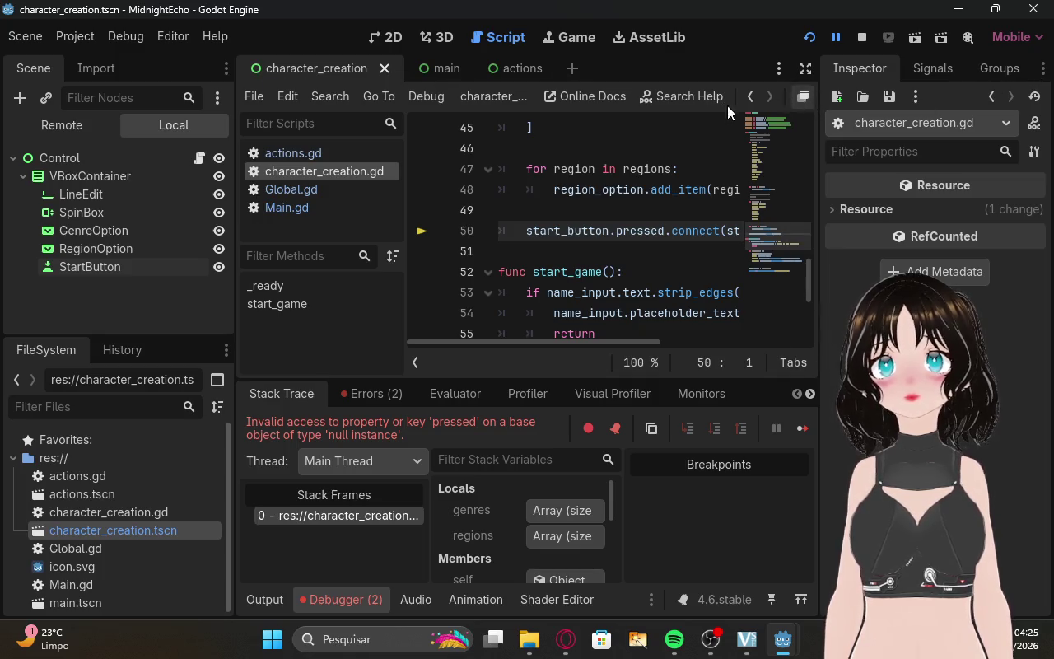
mouse_move(648, 76)
left_mouse_down()
mouse_move(910, 352)
mouse_move(683, 200)
mouse_move(588, 186)
mouse_move(632, 186)
left_mouse_up()
left_click(443, 71)
left_click(321, 62)
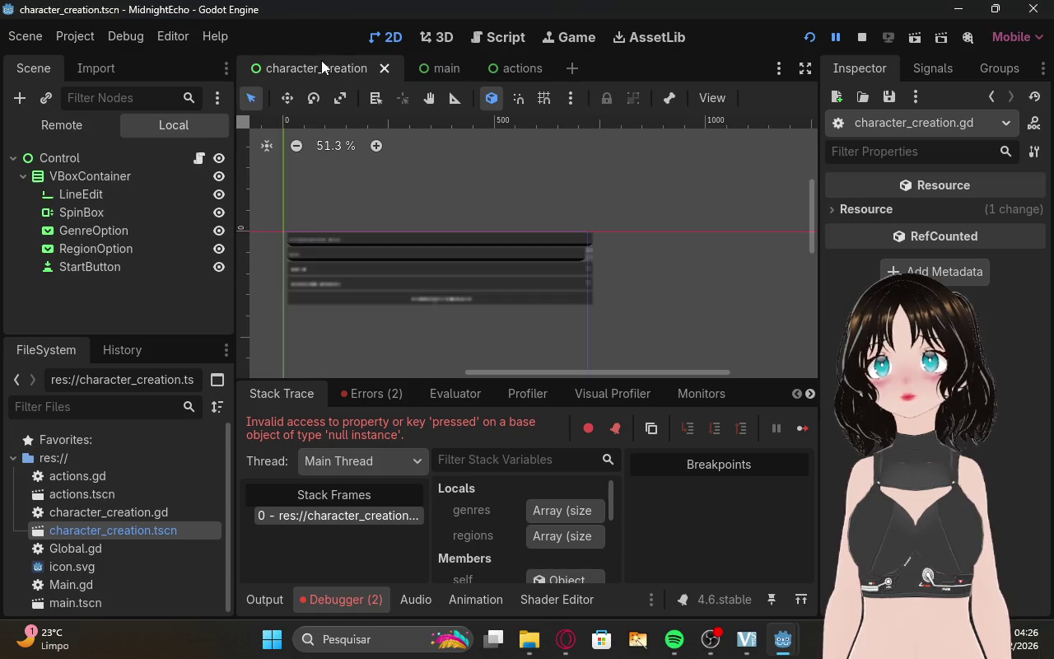
Pause the running game, keep speed at 1.0x, and toggle between 2D and Input modes.
mouse_move(786, 652)
mouse_move(827, 568)
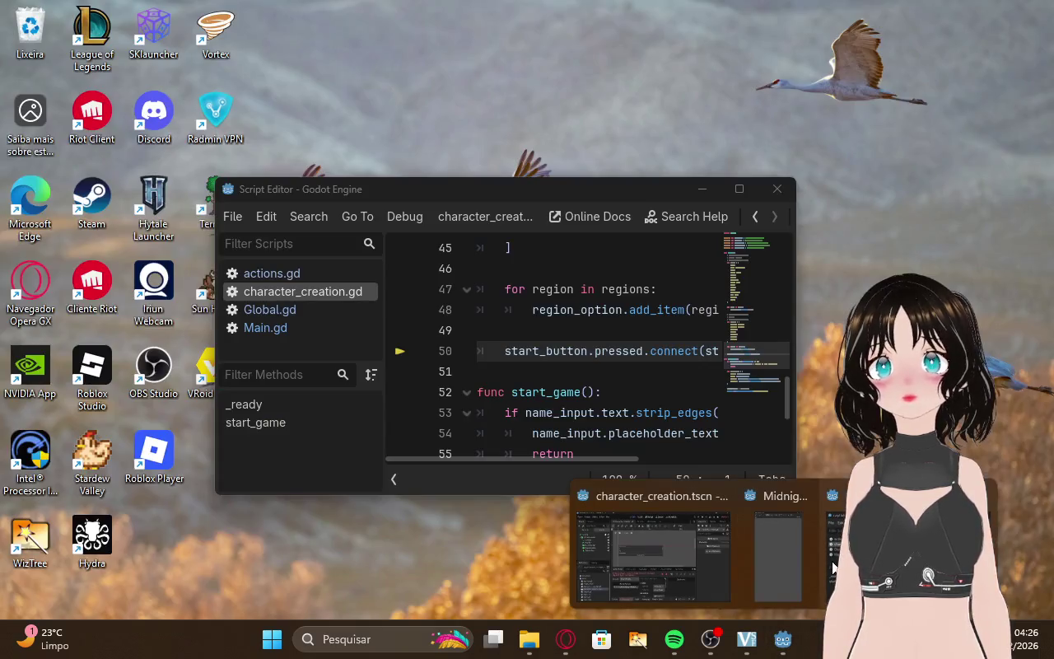
mouse_move(778, 557)
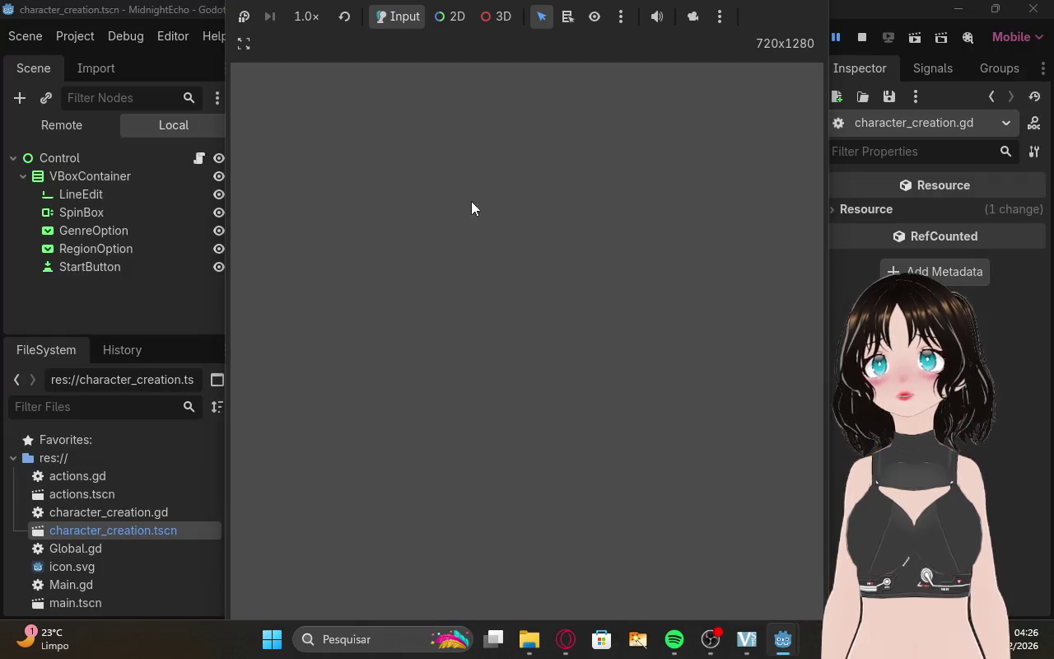
left_click(242, 20)
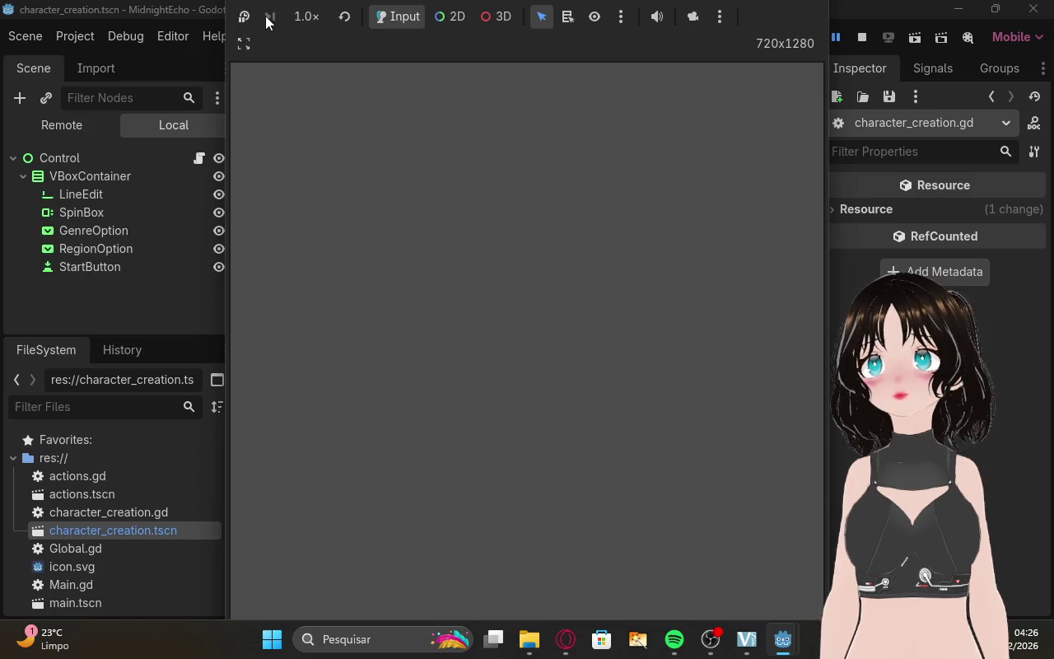
left_click(301, 24)
left_click(336, 19)
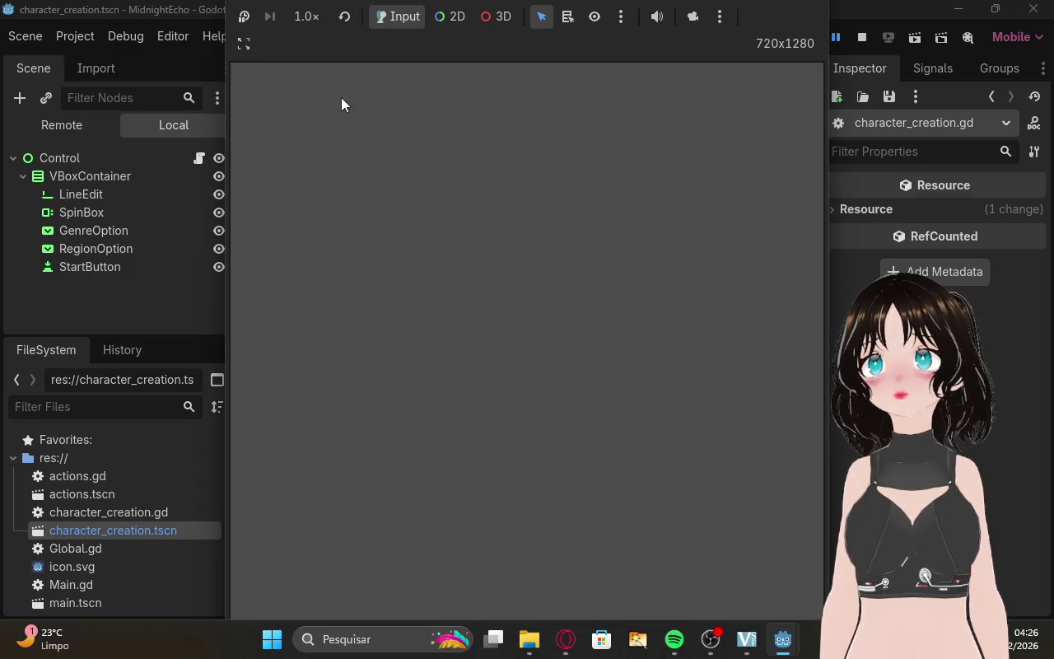
left_click(244, 43)
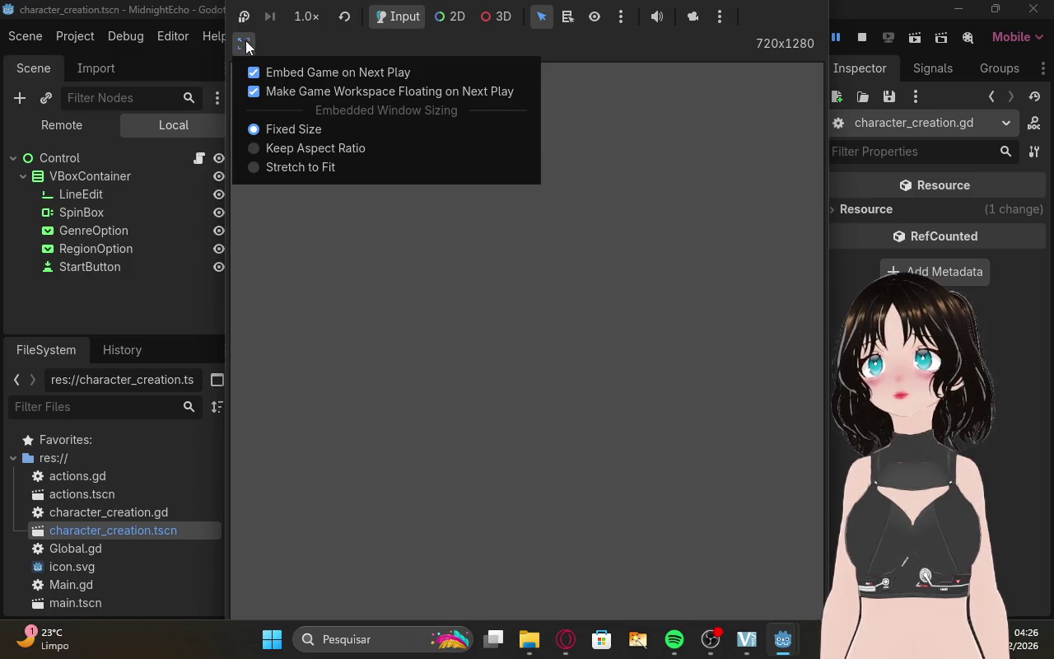
left_click(336, 259)
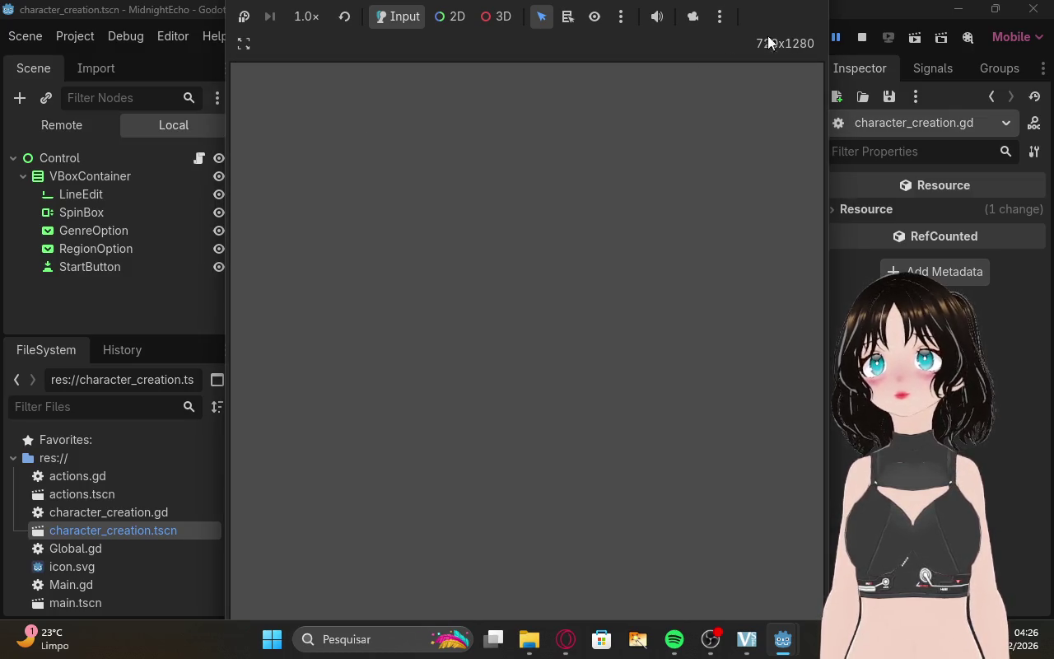
left_click(444, 16)
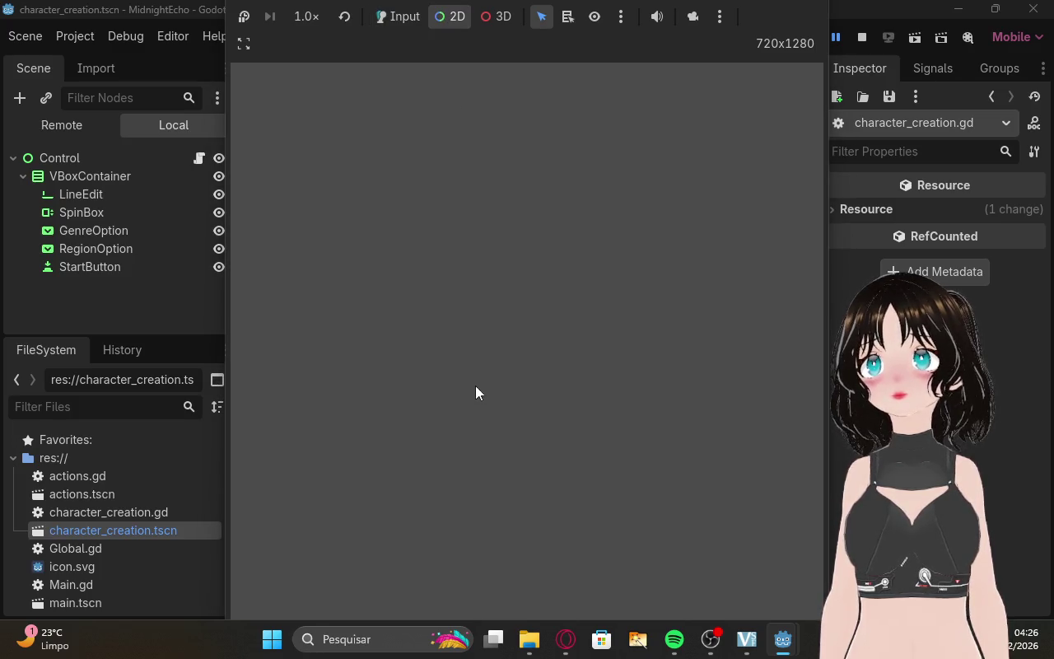
left_click(402, 16)
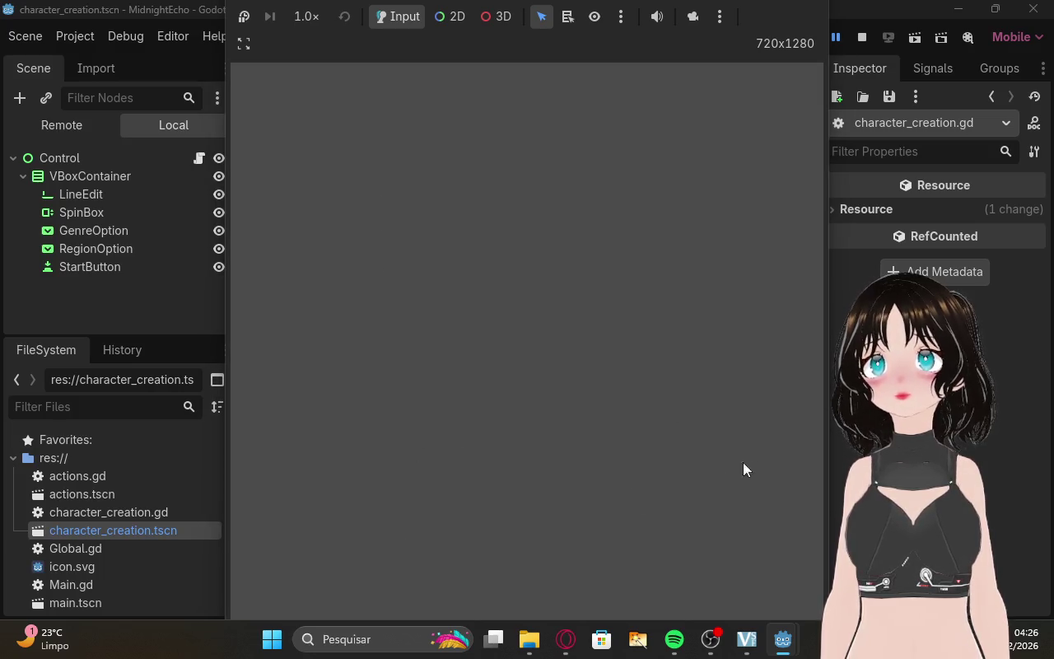
Switch to the browser and open the Twitch stream manager.
mouse_move(796, 639)
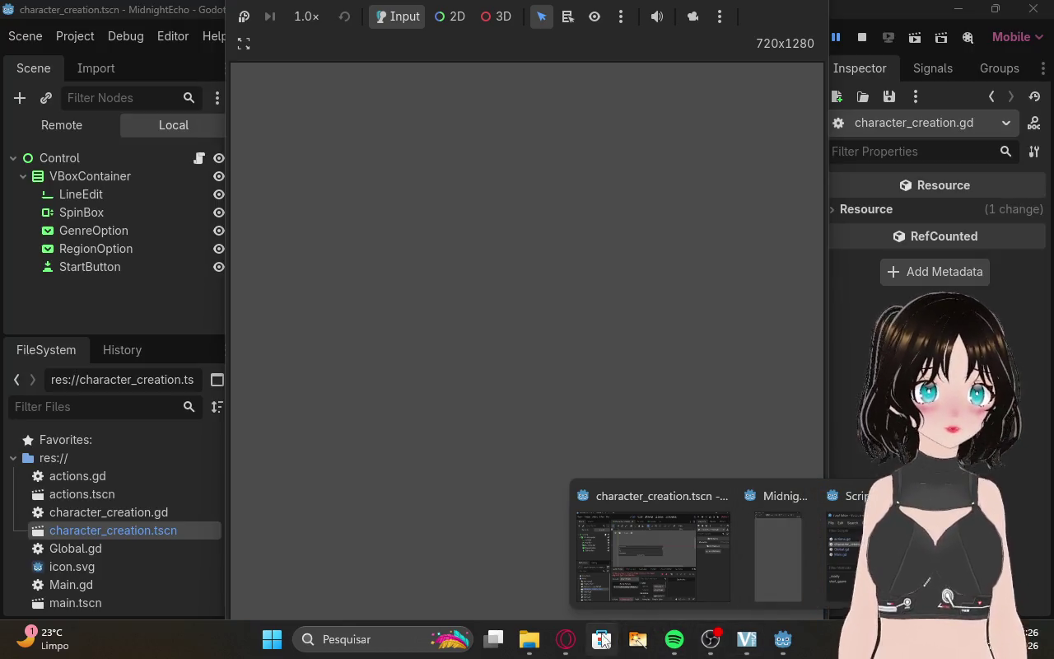
left_click(567, 639)
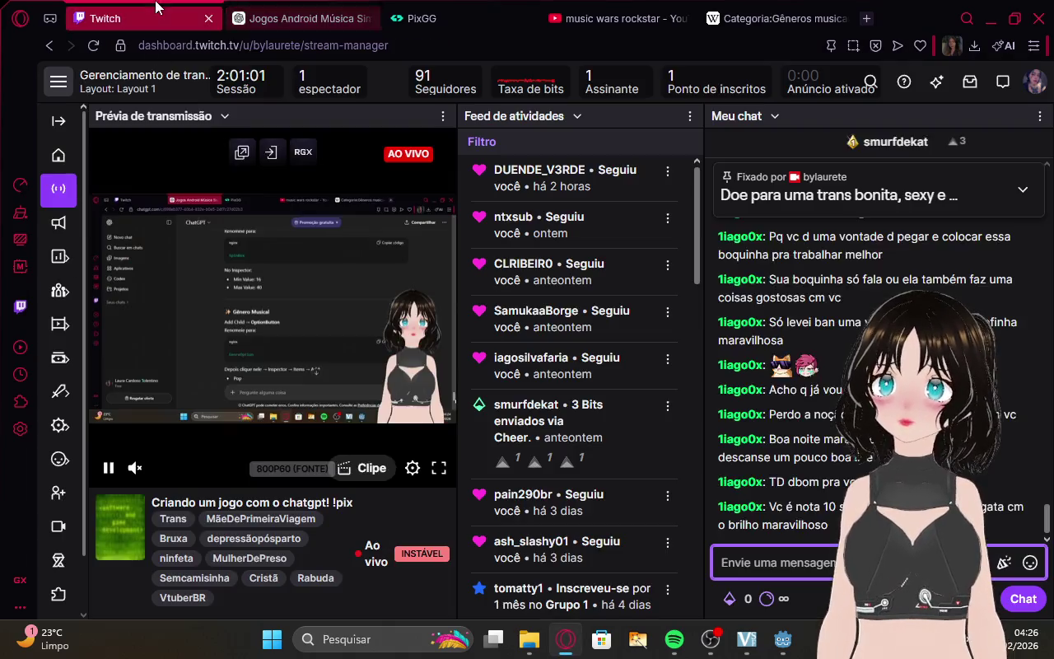
left_click(105, 18)
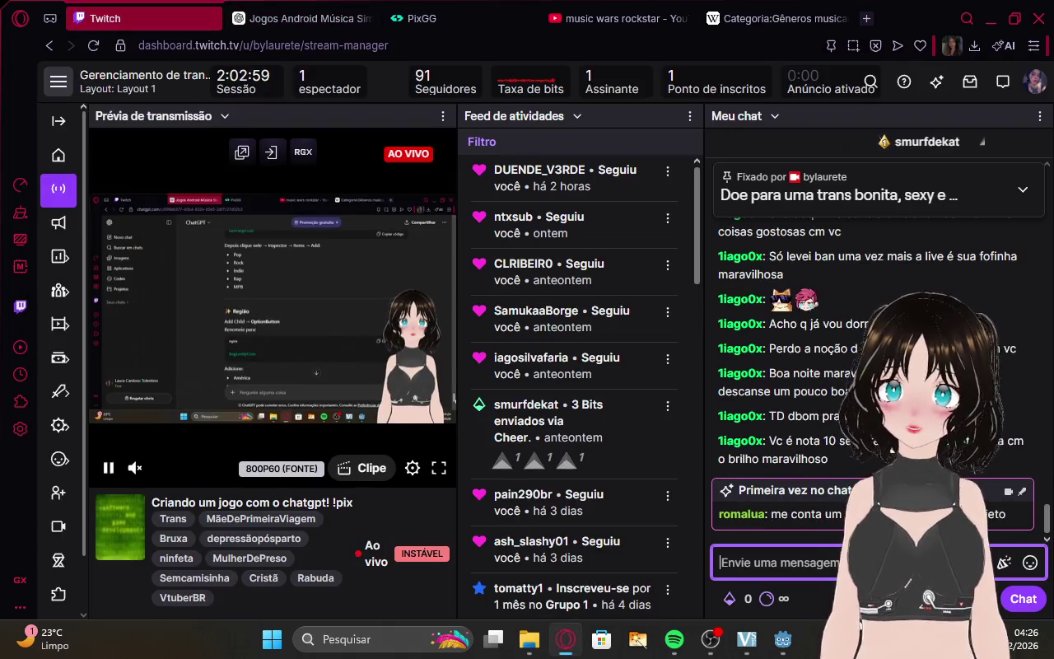
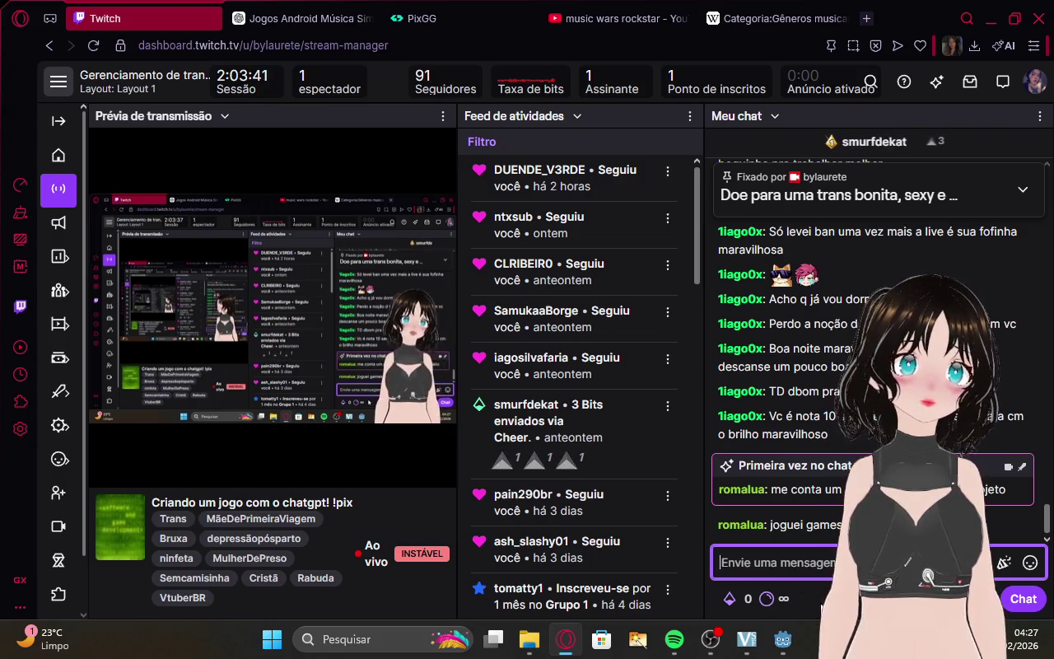
Bring the blank grey Godot game window in front of the Twitch stream manager.
mouse_move(783, 638)
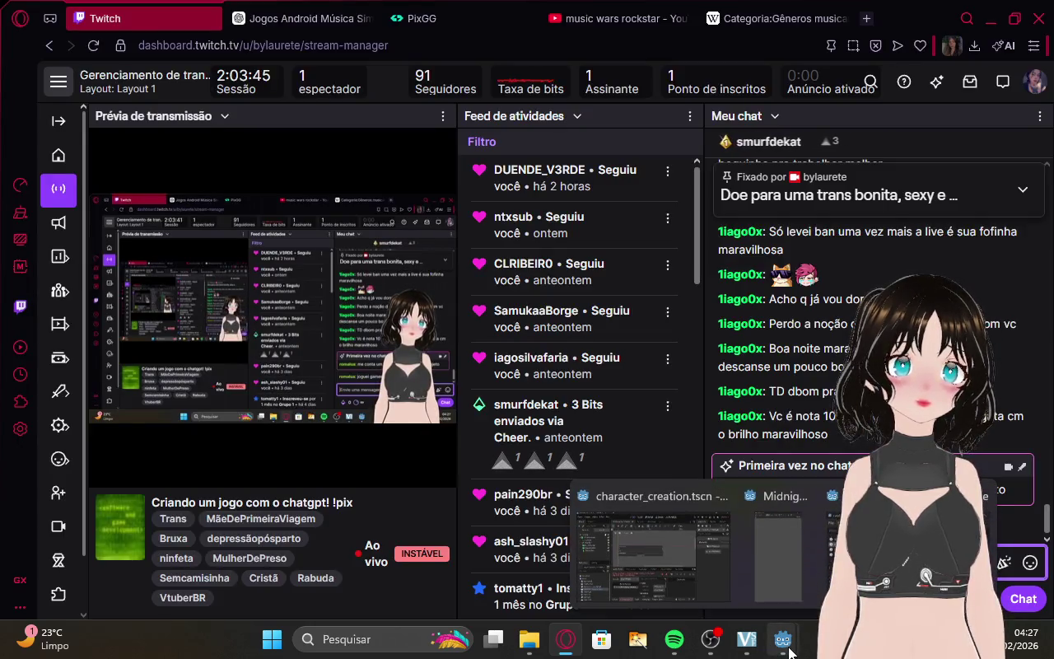
left_click(779, 535)
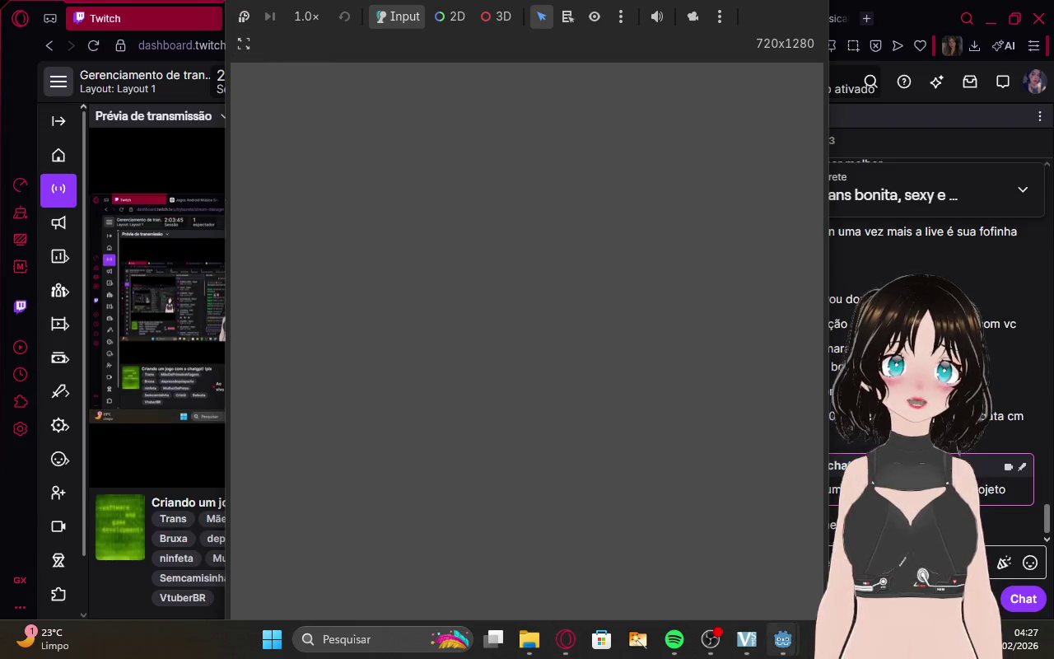
Return to the Godot scene editor, select the VBoxContainer and zoom out the canvas.
mouse_move(783, 639)
left_click(699, 561)
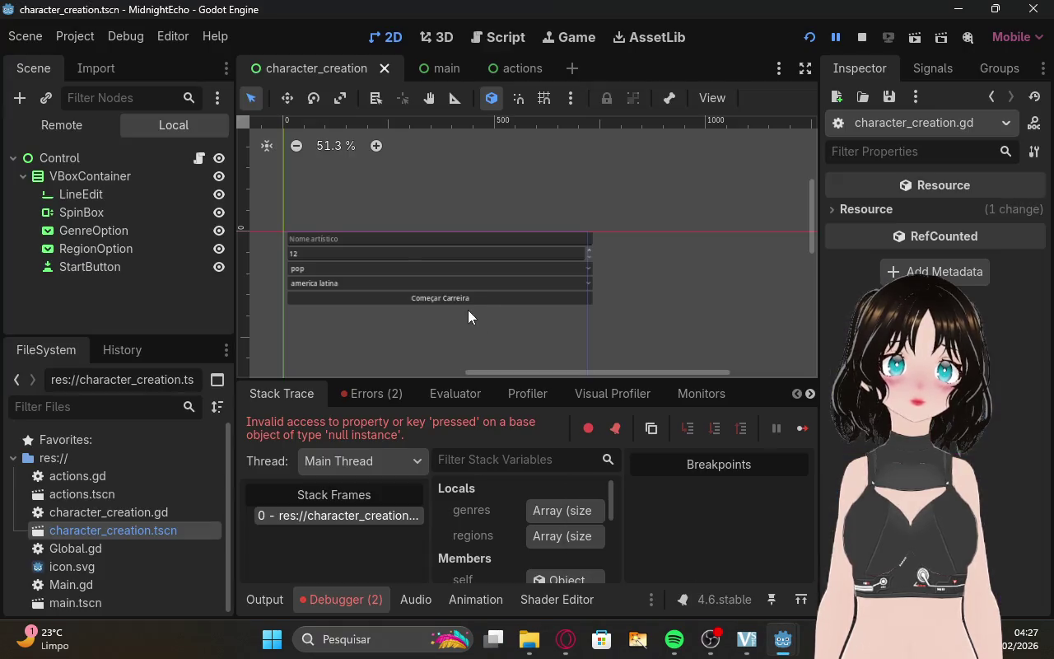
left_click(403, 257)
left_click(570, 220)
scroll(569, 220, "down", 5)
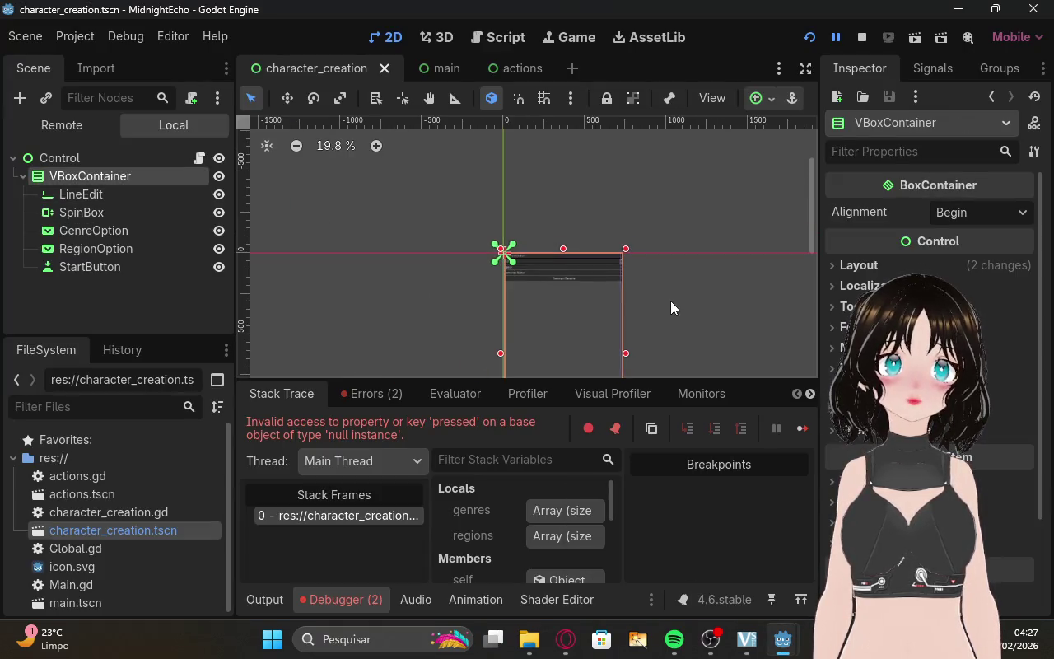
left_click_drag(812, 237, 805, 227)
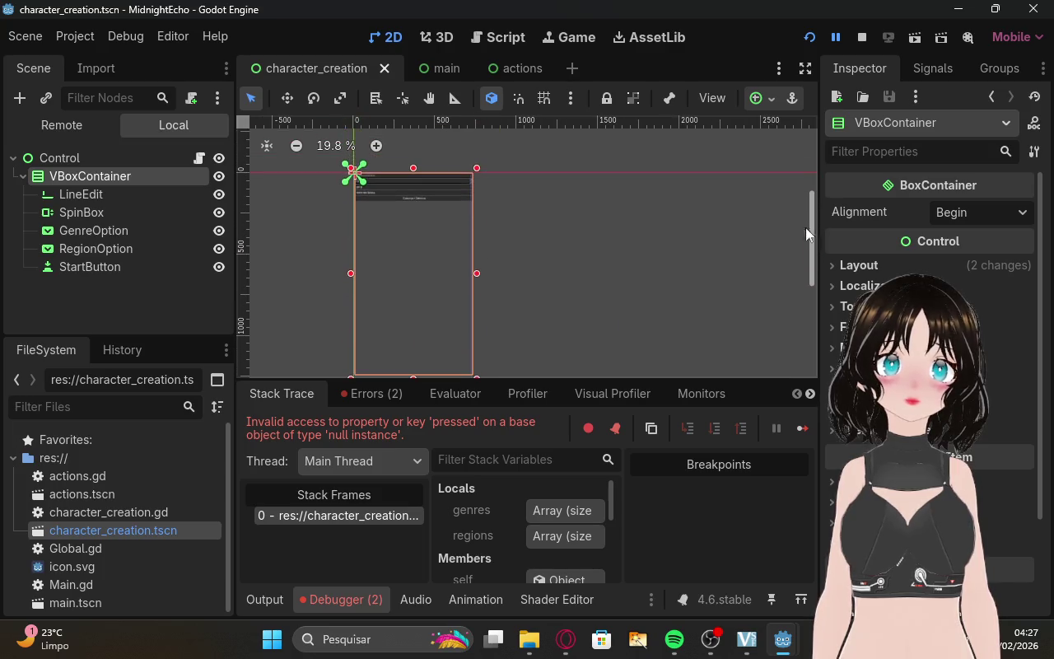
scroll(564, 249, "down", 1)
left_click(505, 202)
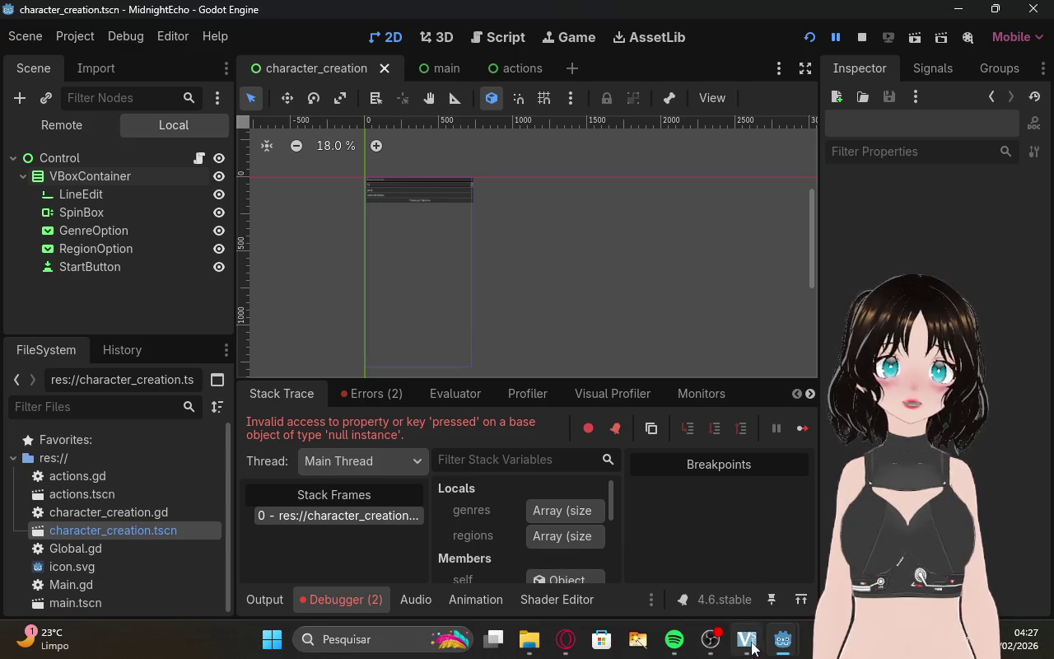
Close both running game windows so the debug session ends.
mouse_move(782, 639)
left_click(980, 495)
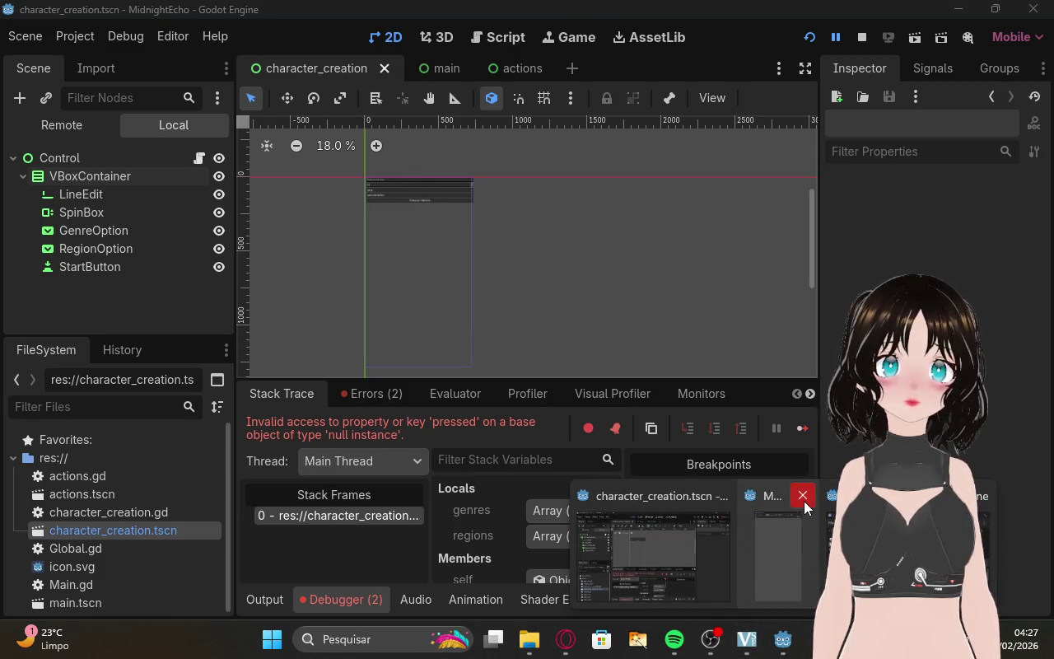
left_click(802, 497)
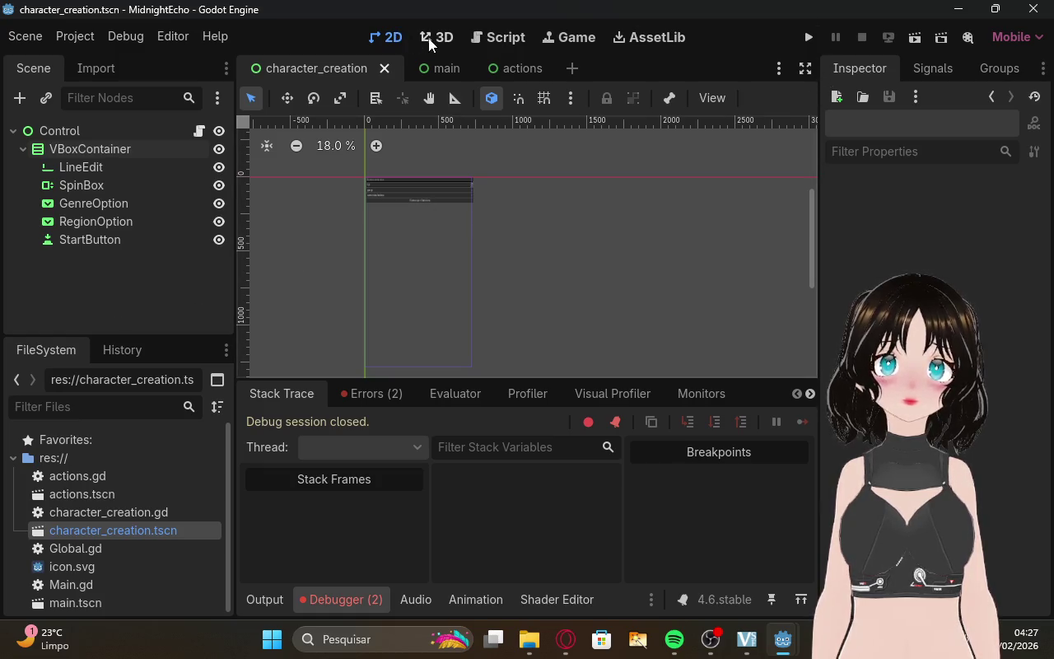
left_click(562, 37)
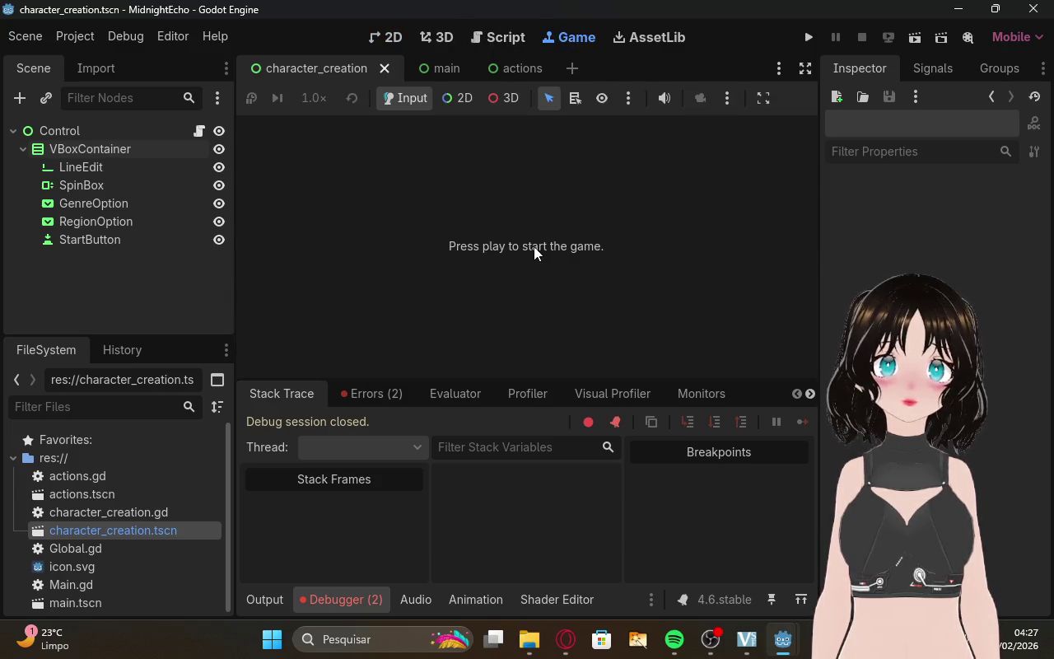
left_click(393, 38)
left_click(808, 37)
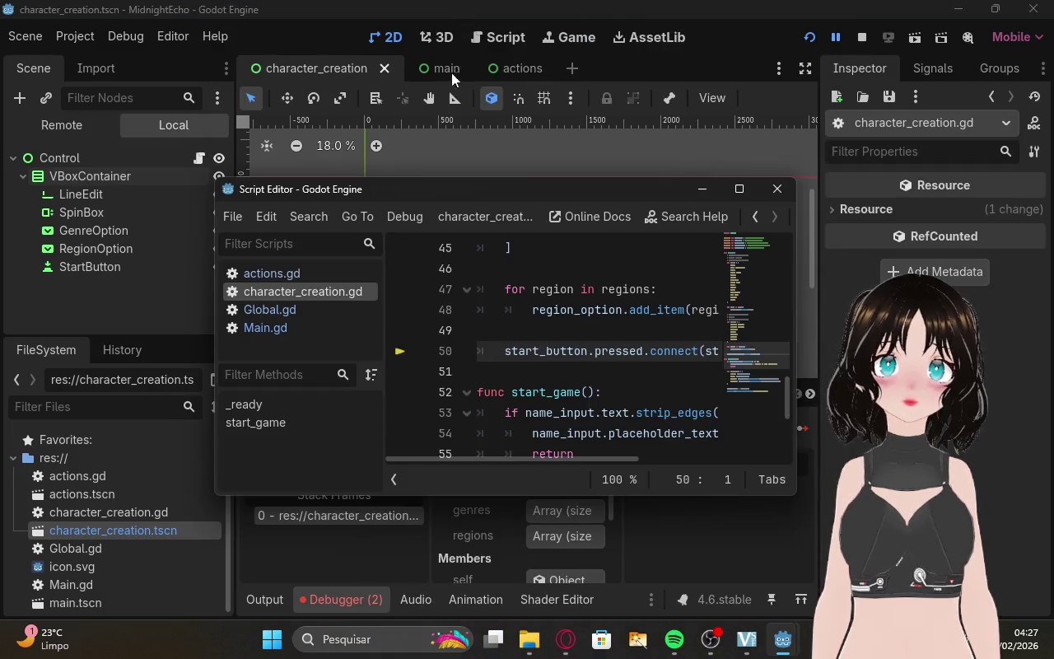
mouse_move(803, 639)
left_click(795, 593)
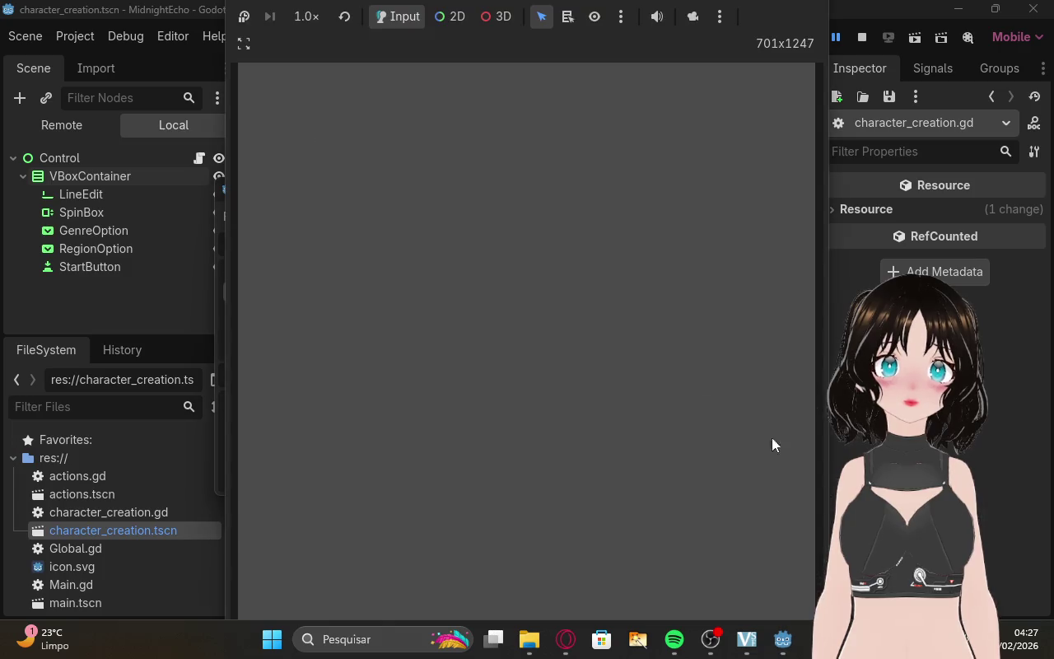
left_click(443, 23)
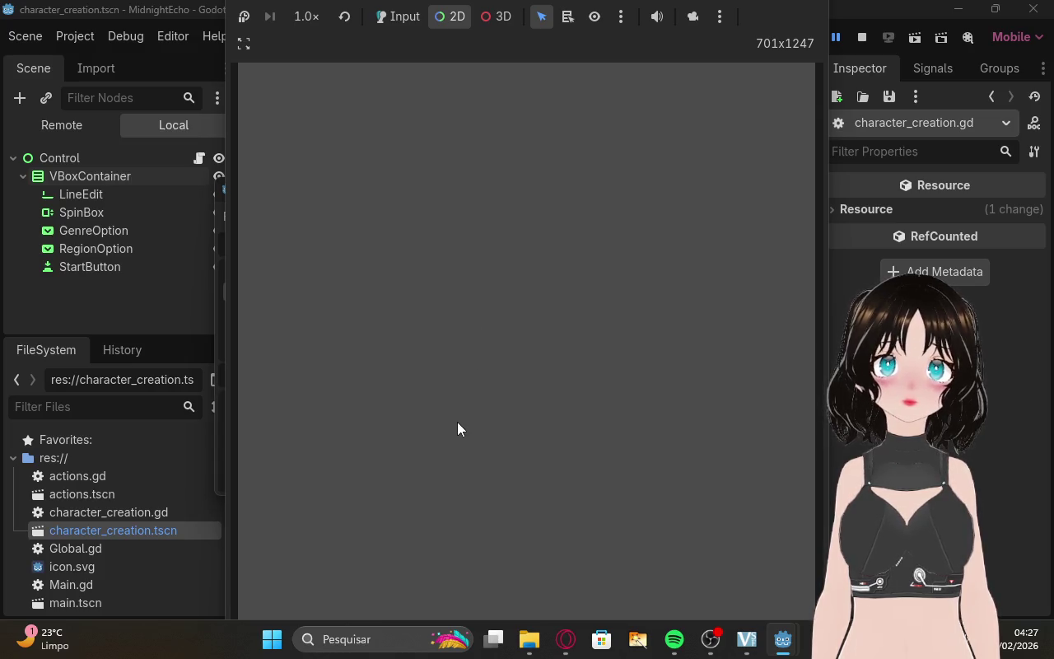
left_click(452, 19)
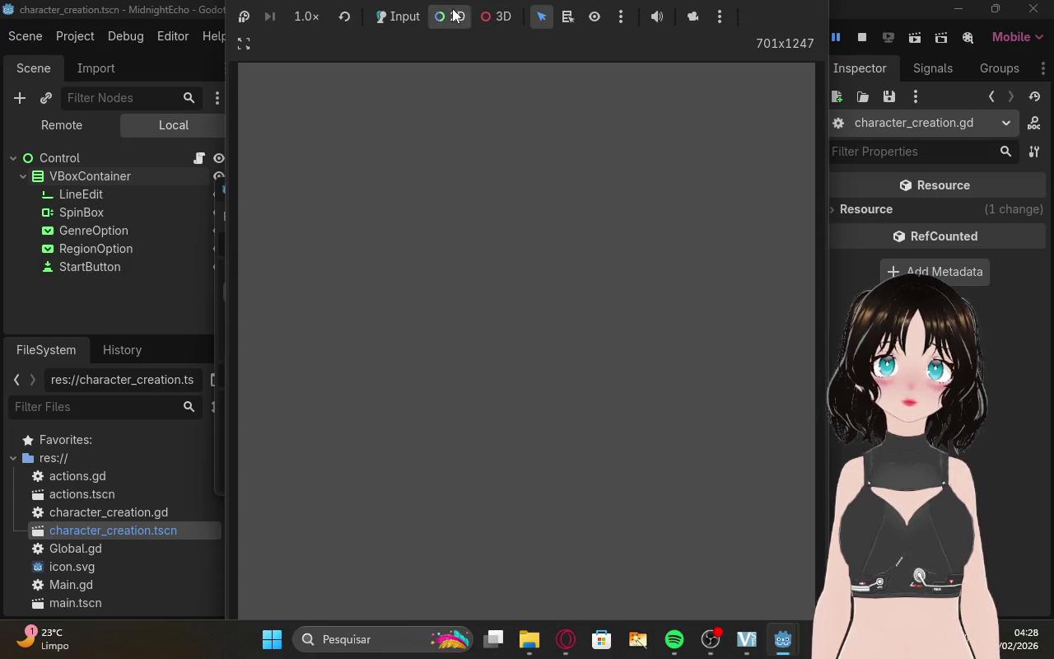
left_click(243, 43)
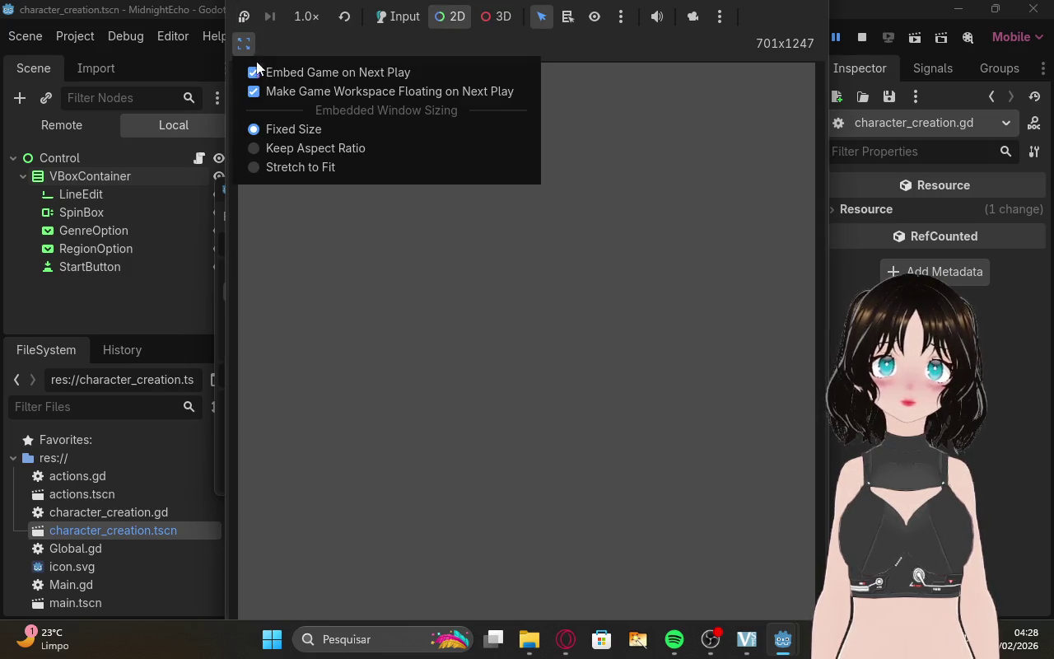
left_click(255, 71)
left_click(244, 42)
left_click(253, 73)
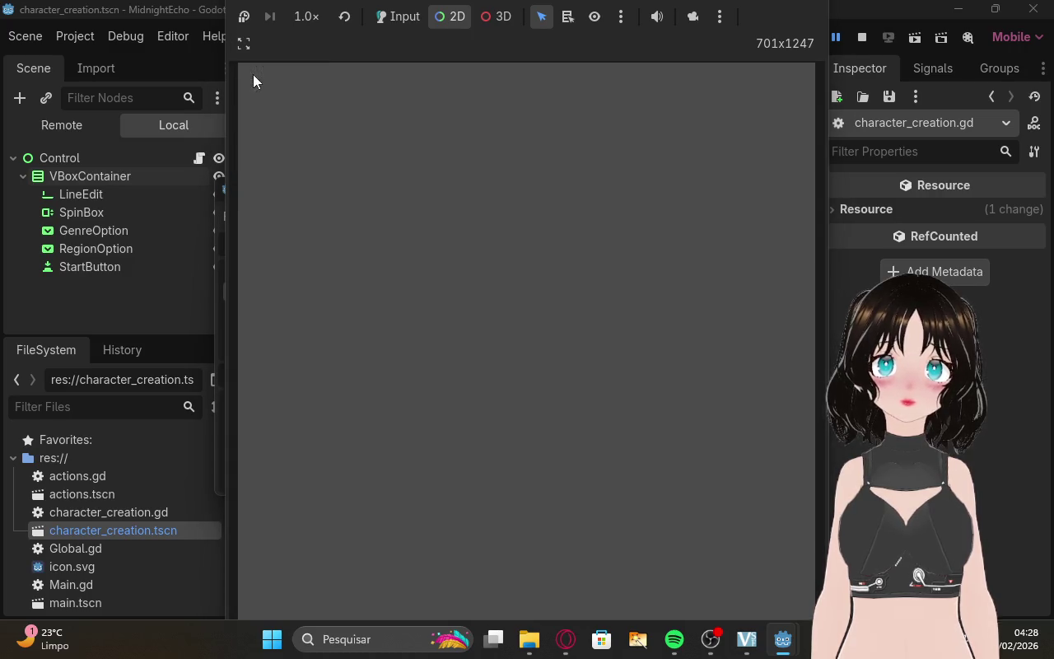
left_click(243, 42)
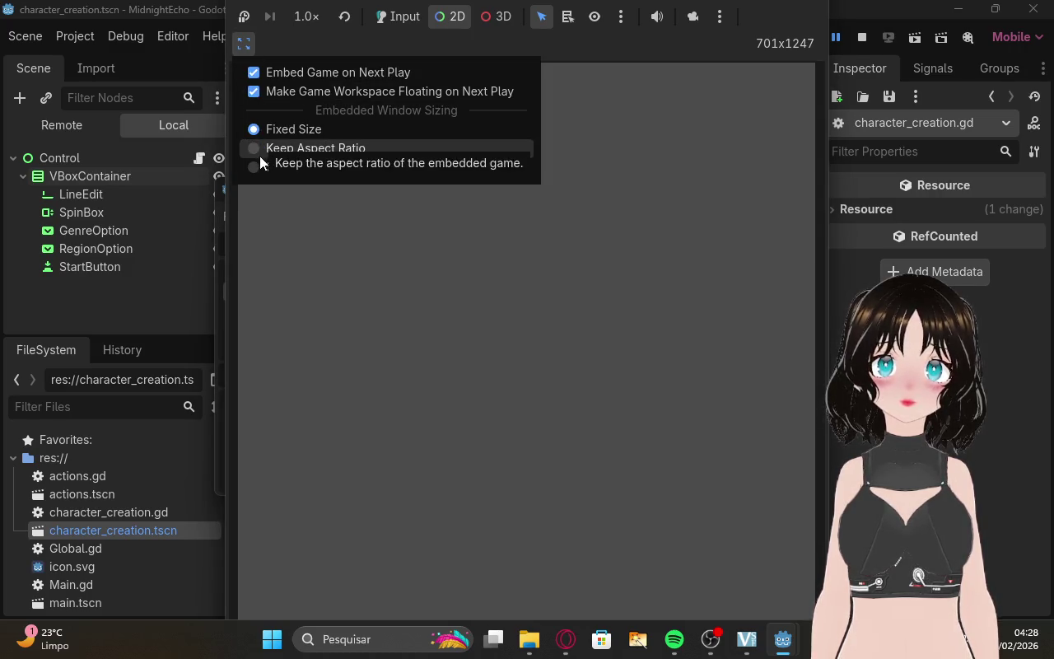
left_click(382, 241)
left_click(566, 639)
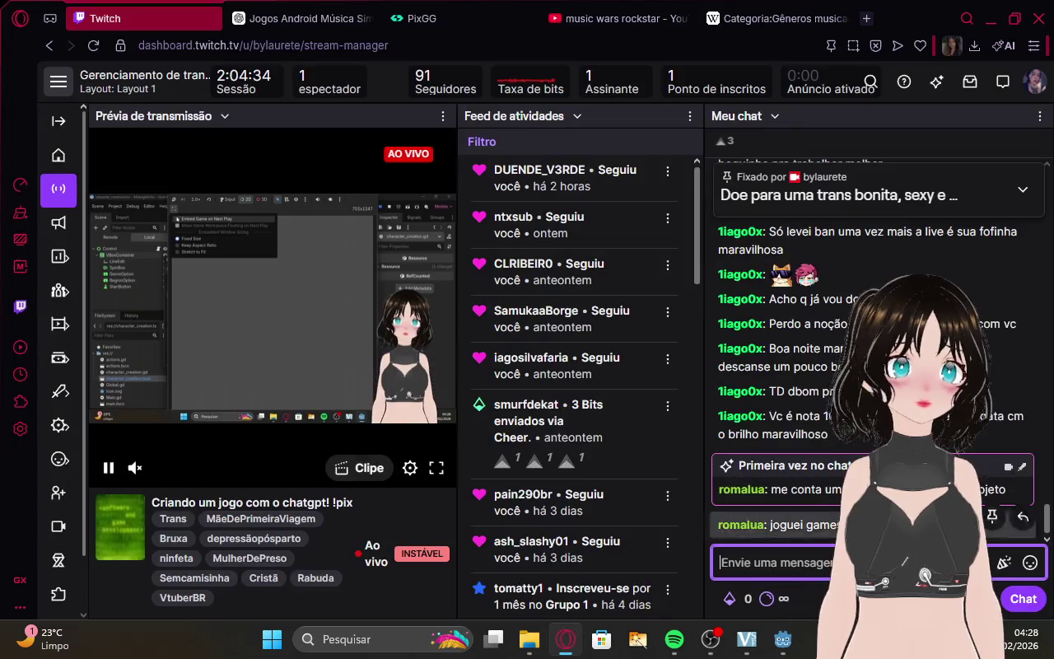
mouse_move(784, 636)
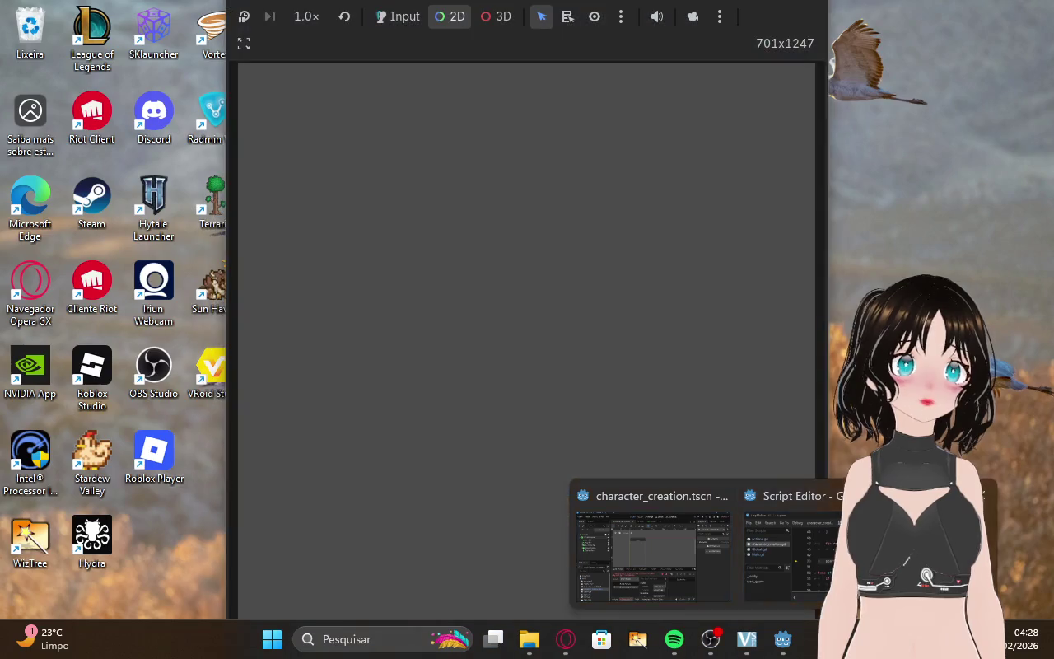
left_click(651, 552)
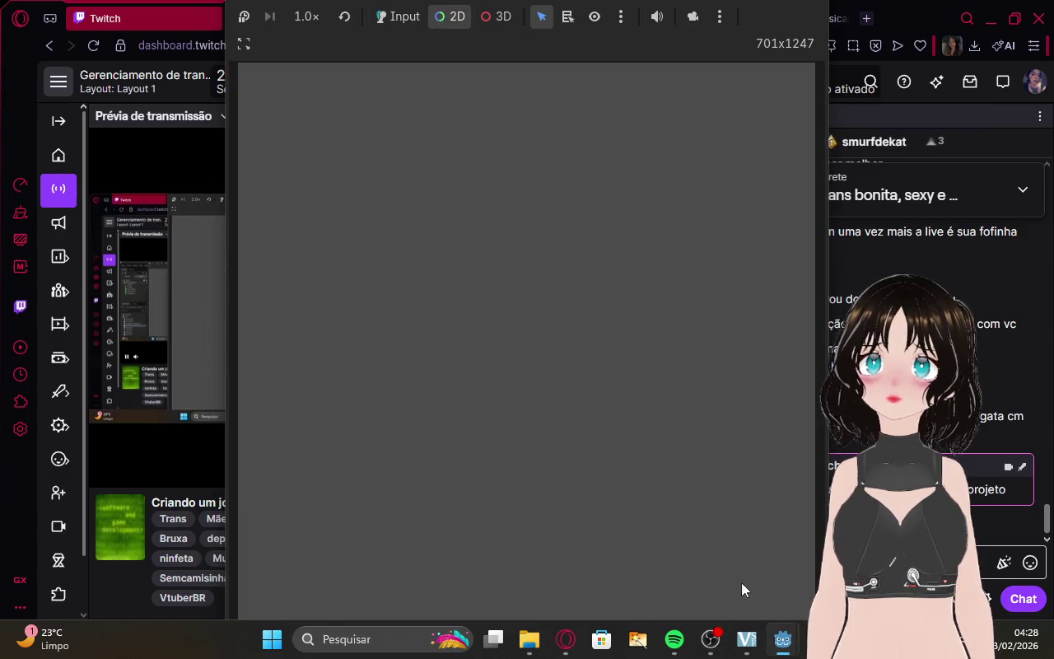
mouse_move(779, 646)
left_click(698, 563)
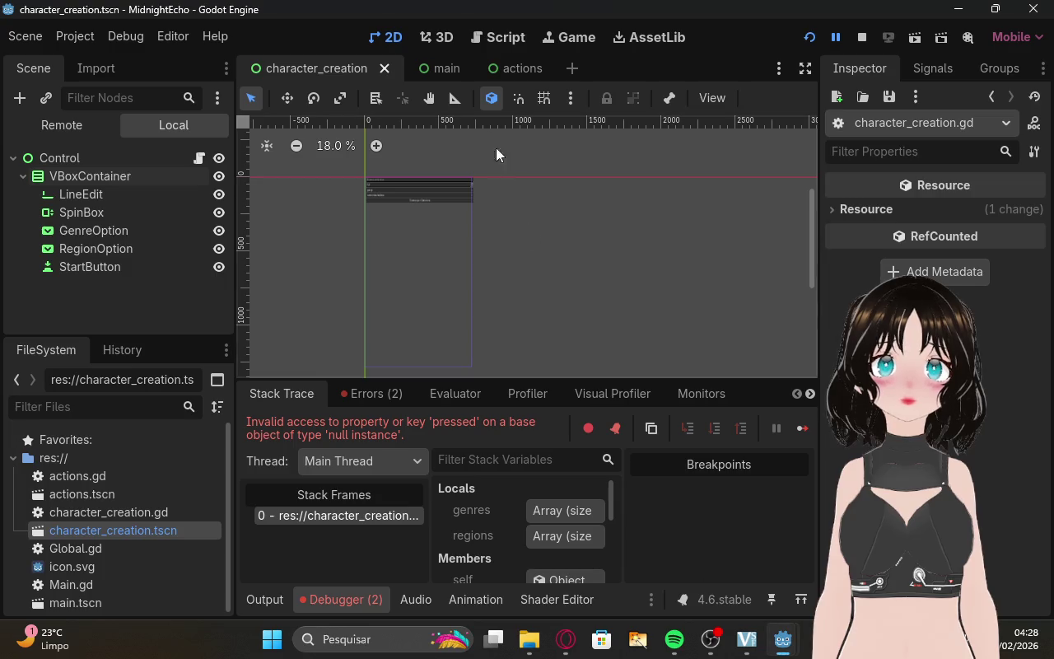
left_click(553, 38)
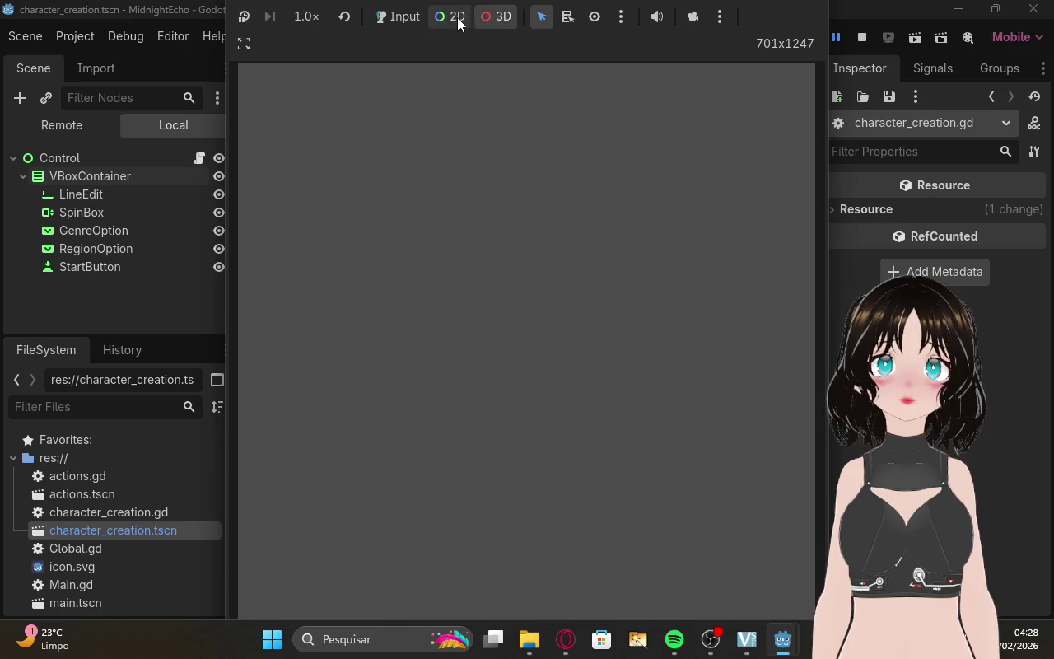
left_click(720, 17)
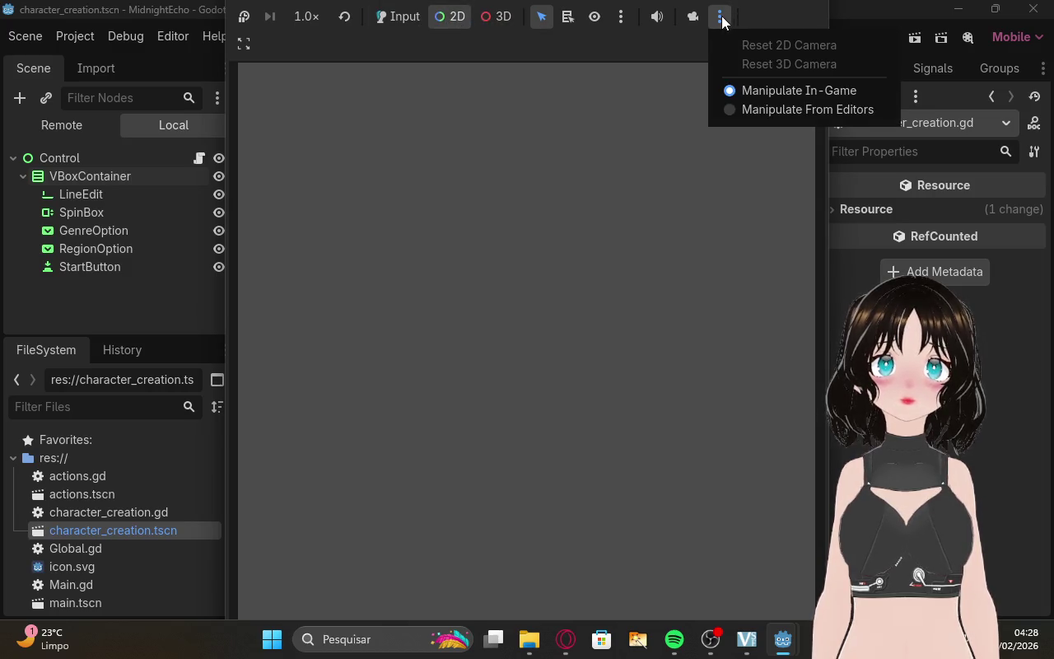
left_click(725, 110)
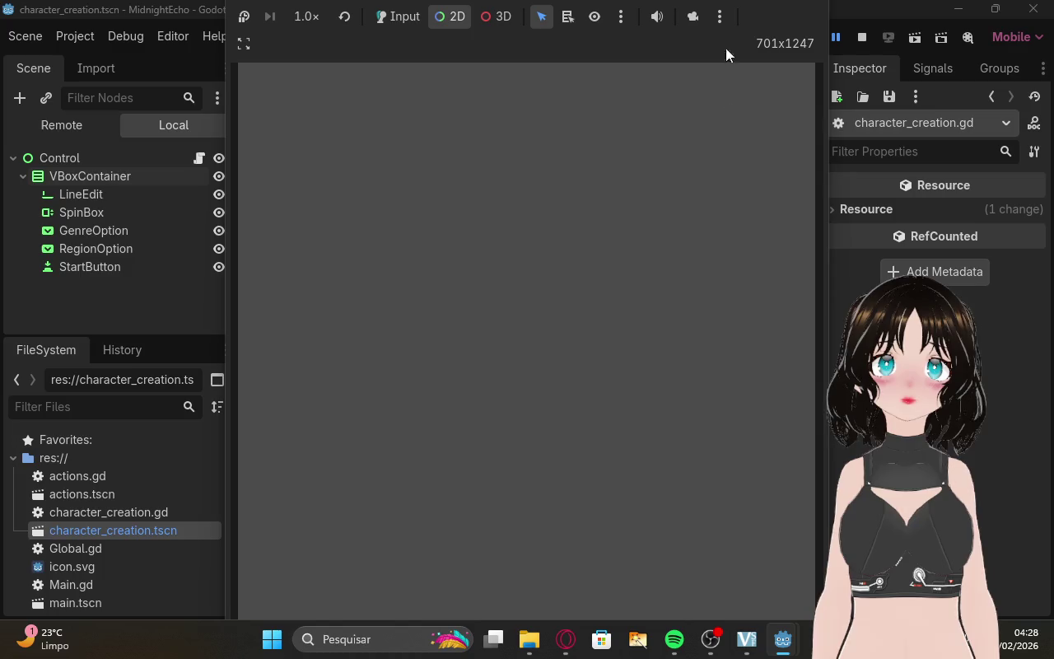
left_click(723, 17)
left_click(734, 87)
left_click(692, 18)
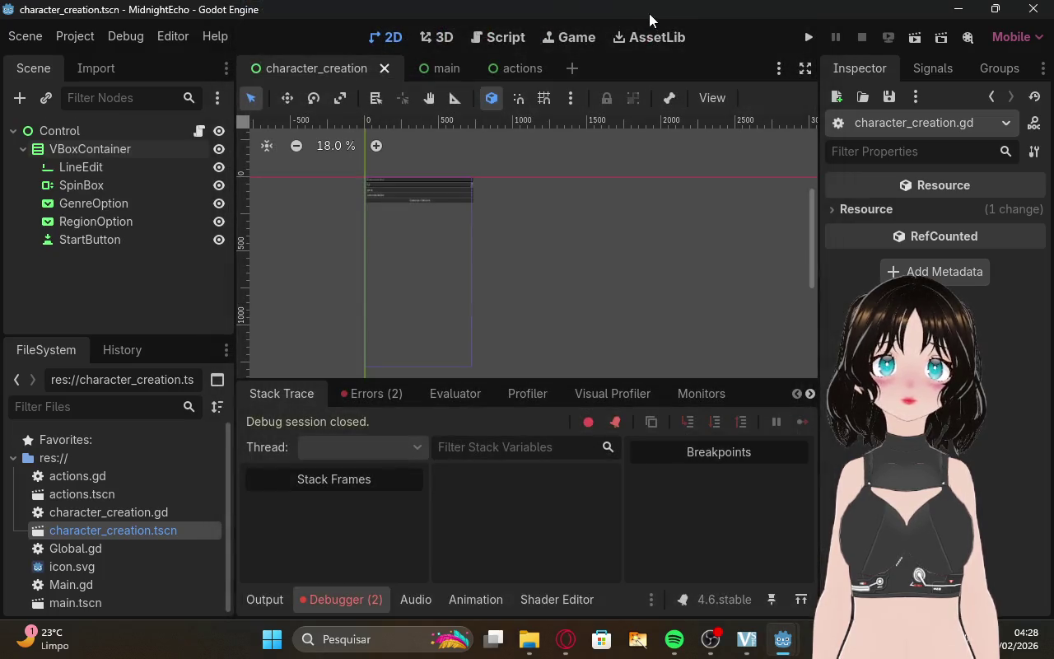
Return to the scene editor and turn on canvas snapping, dismissing the add-node menu.
mouse_move(791, 643)
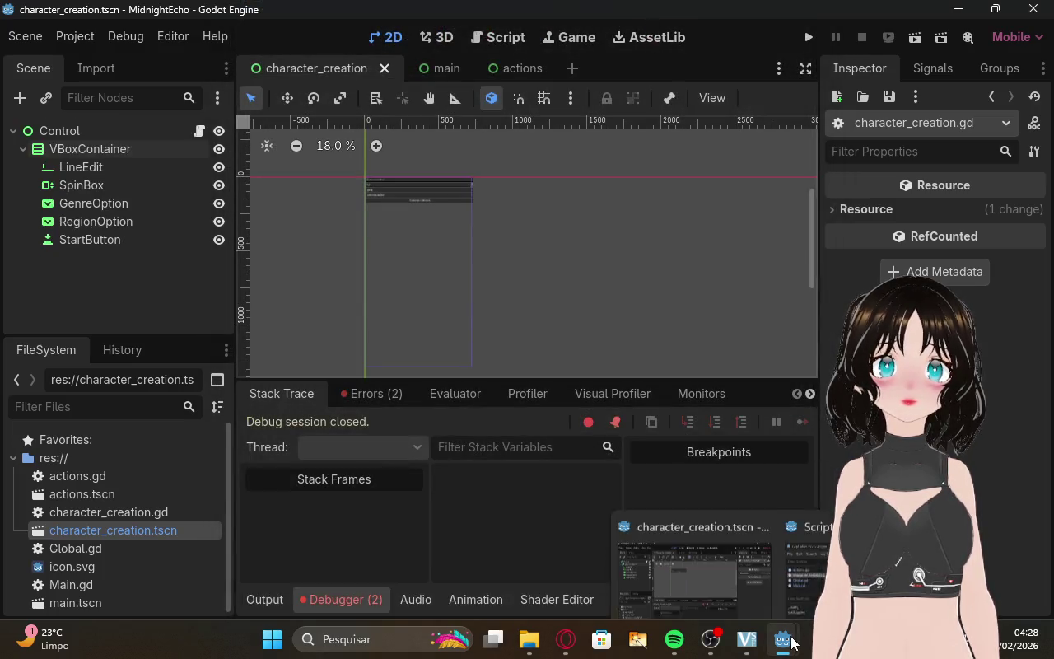
left_click(751, 561)
scroll(412, 251, "up", 2)
scroll(412, 251, "down", 2)
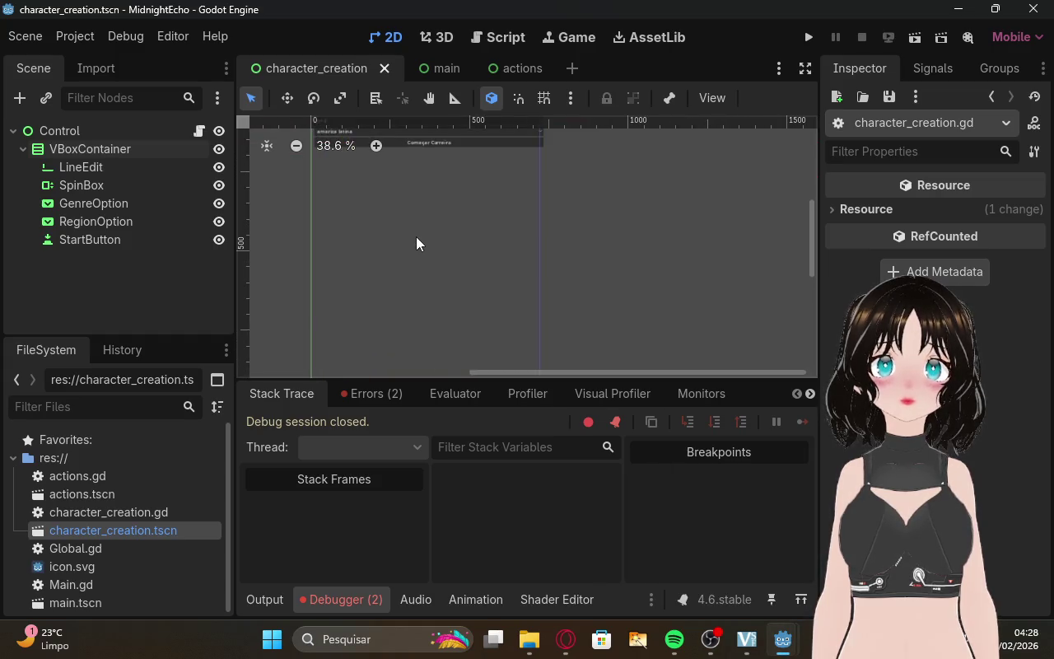
scroll(417, 235, "up", 2)
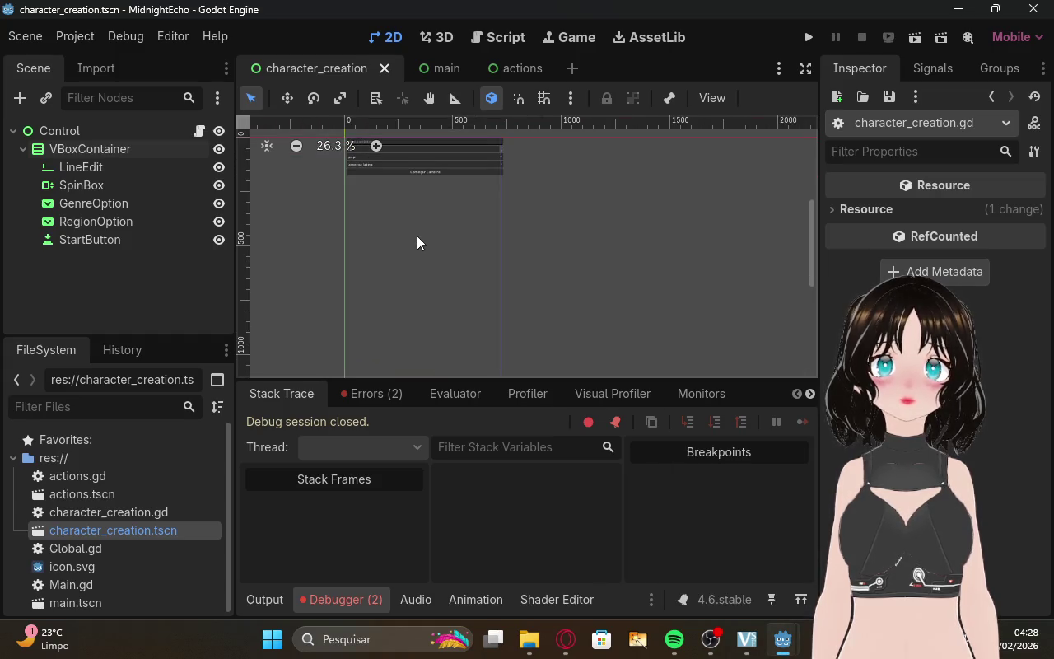
left_click(493, 94)
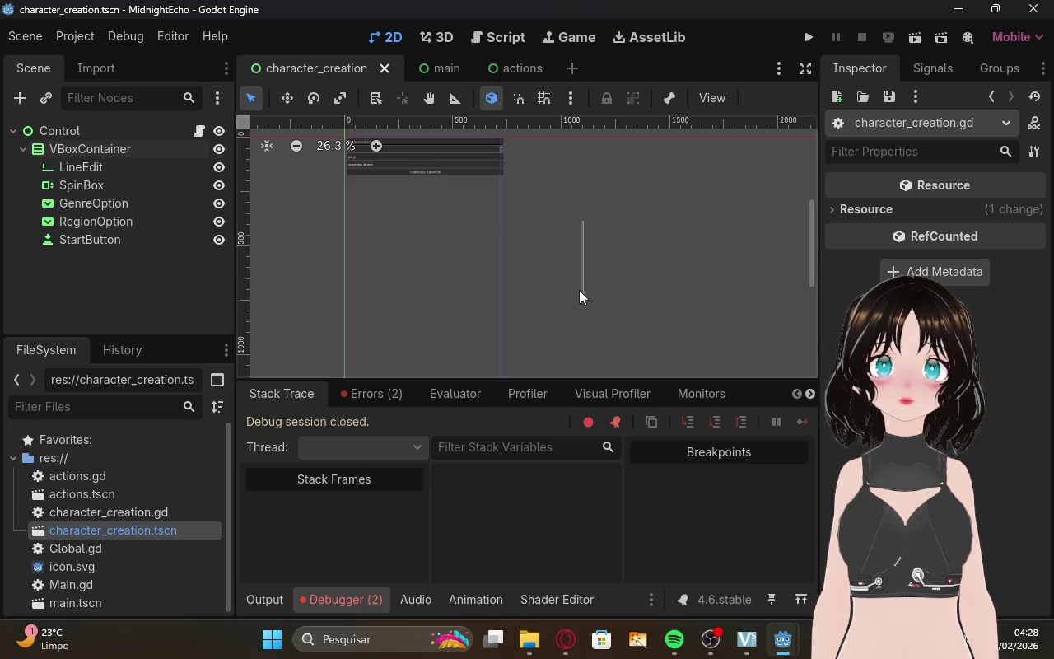
right_click(550, 243)
left_click(518, 329)
Zoom and pan around the 2D canvas, then switch to the Twitch stream manager.
scroll(412, 334, "down", 2)
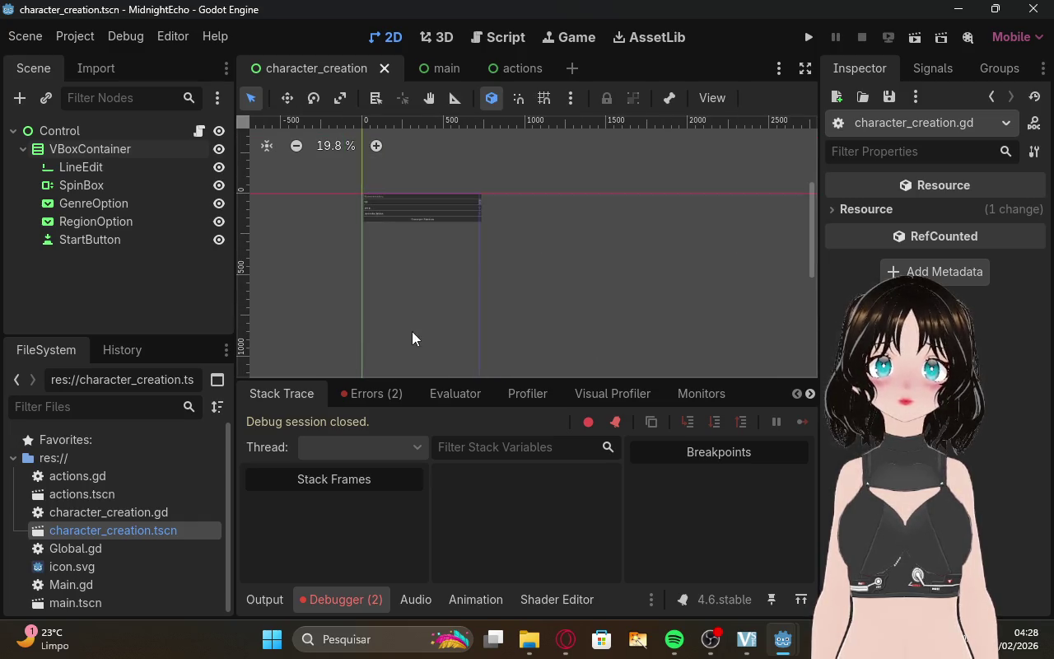
scroll(412, 333, "down", 1)
mouse_move(804, 228)
left_mouse_down()
mouse_move(814, 252)
mouse_move(808, 277)
mouse_move(759, 246)
mouse_move(766, 252)
left_mouse_up()
scroll(293, 264, "up", 3)
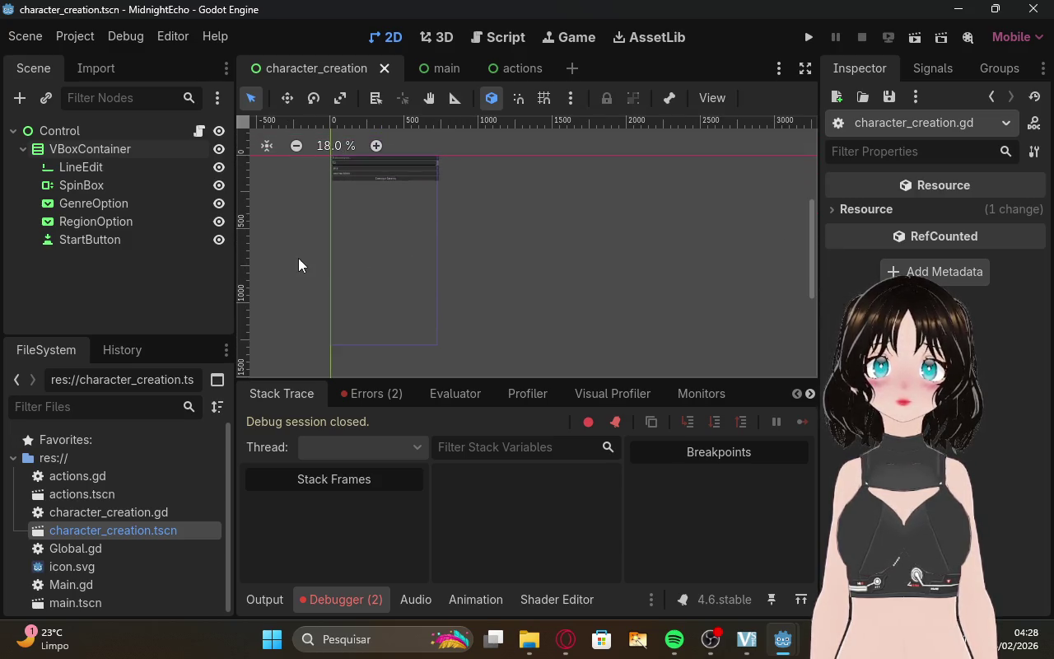
scroll(276, 259, "down", 2)
scroll(255, 256, "up", 8)
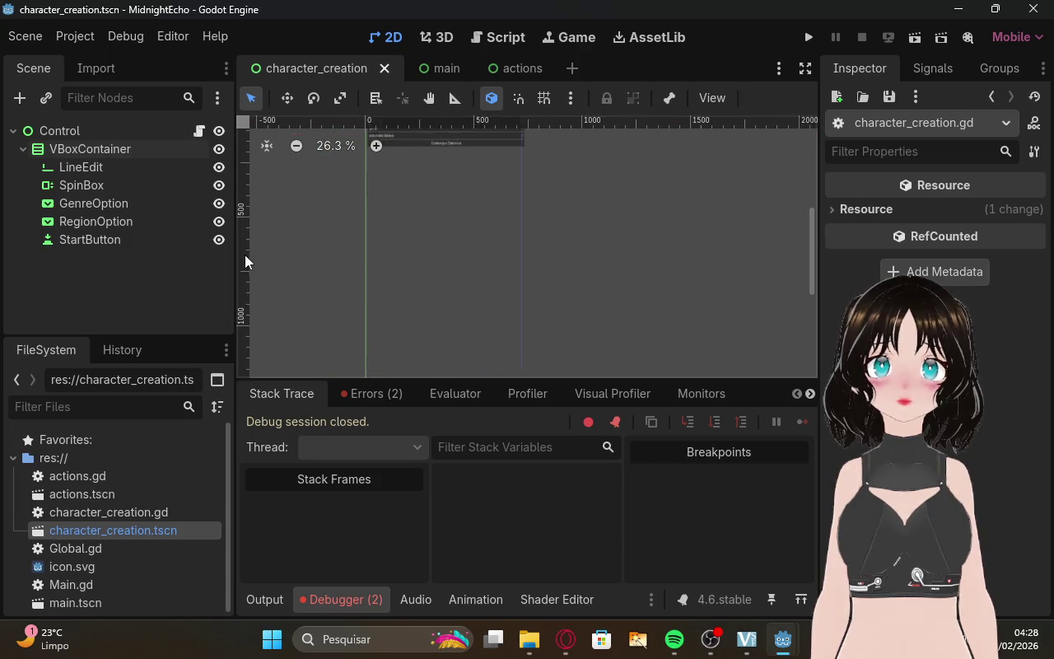
scroll(262, 242, "down", 4)
scroll(268, 239, "down", 1)
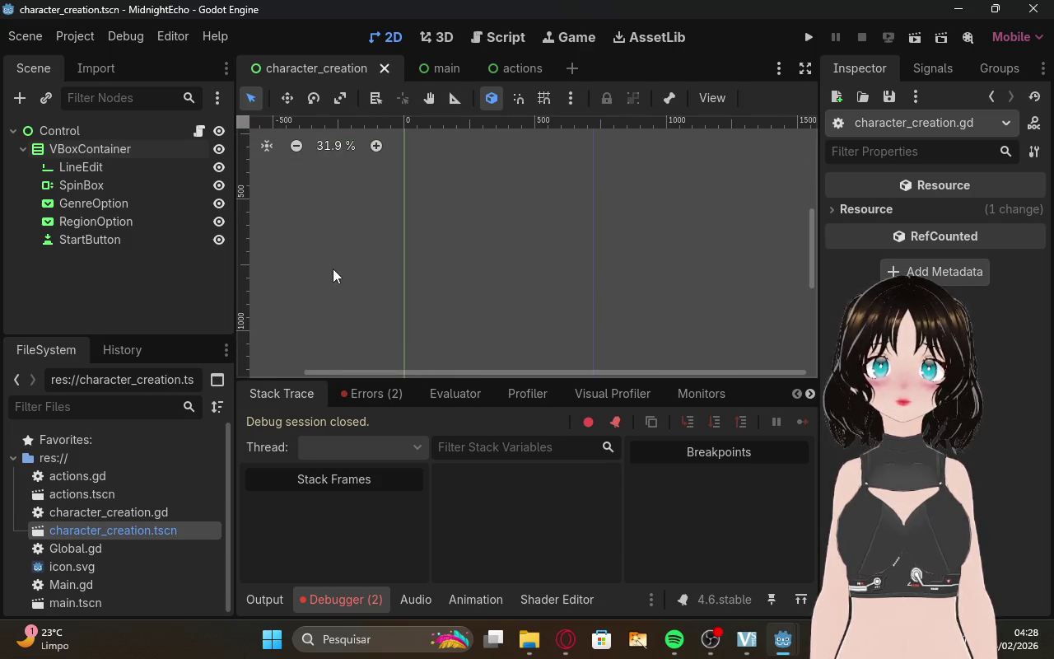
scroll(284, 279, "down", 3)
scroll(276, 282, "up", 1)
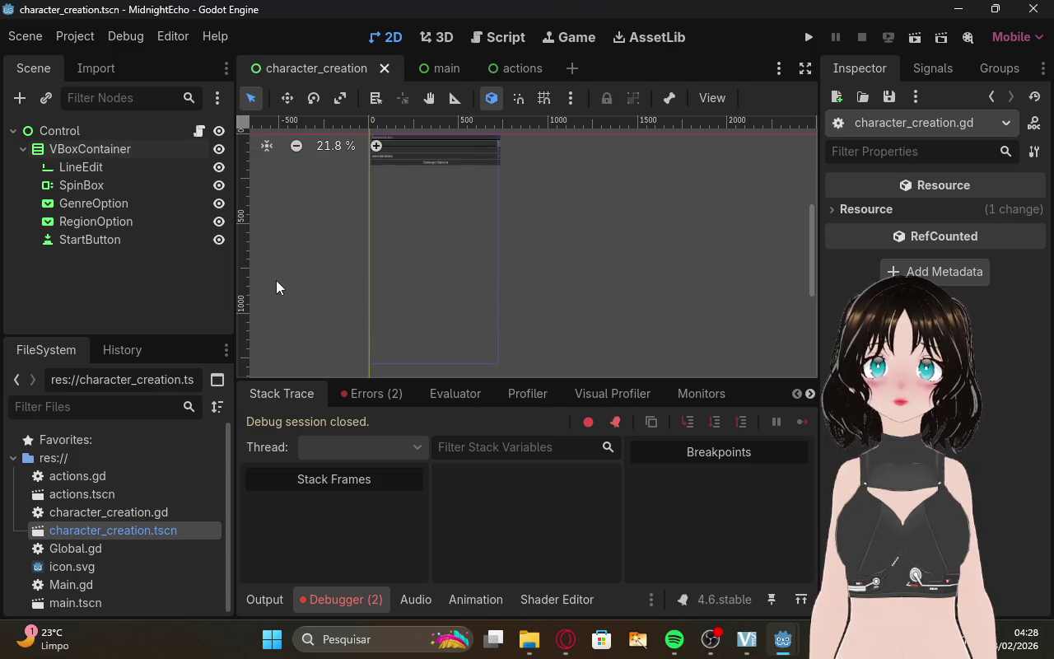
key("alt+Tab")
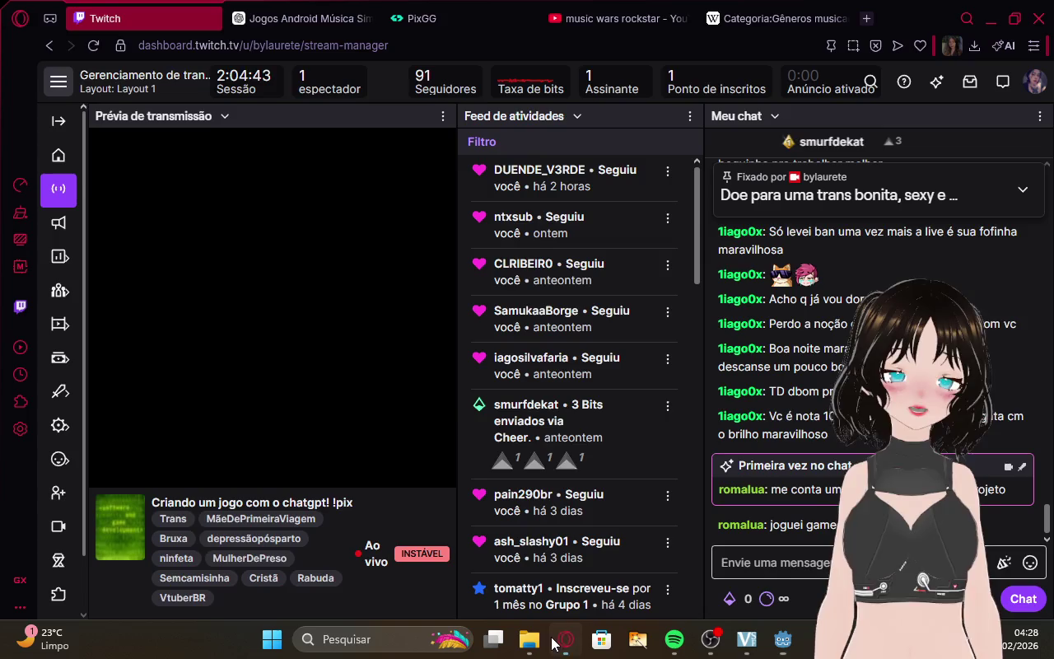
Pass through OBS Studio and bring the Godot editor on character_creation.tscn back to front.
left_click(755, 640)
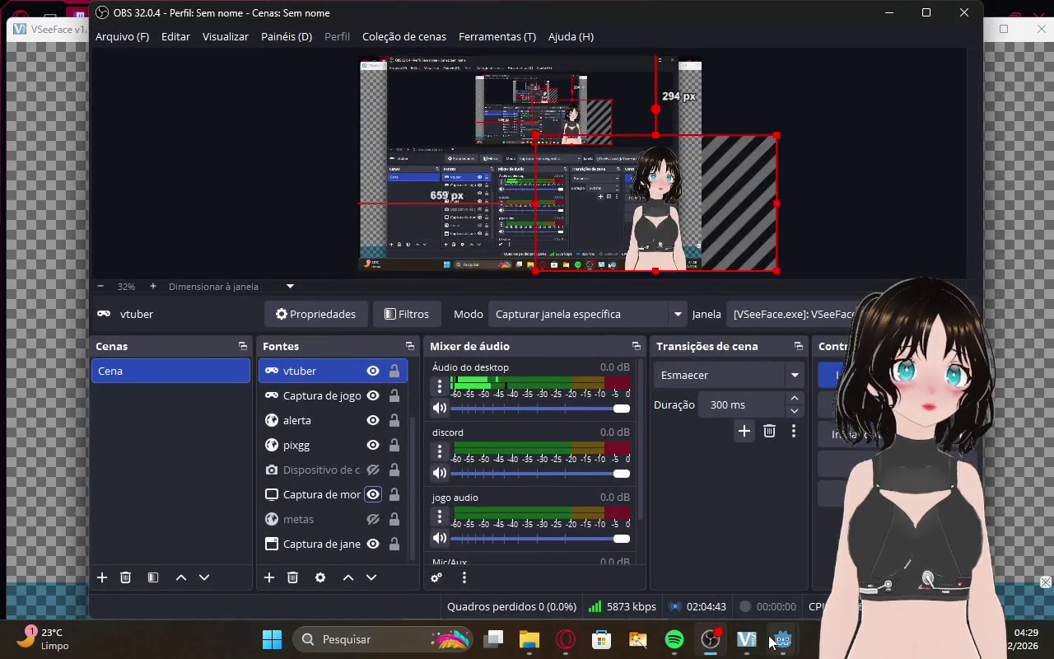
mouse_move(779, 640)
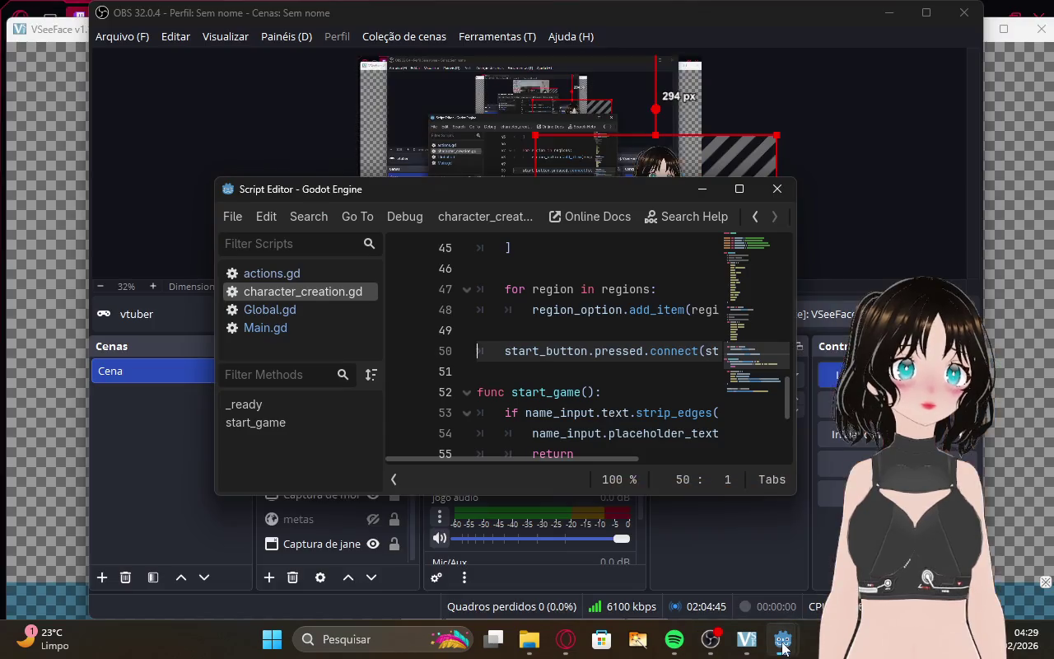
left_click(771, 593)
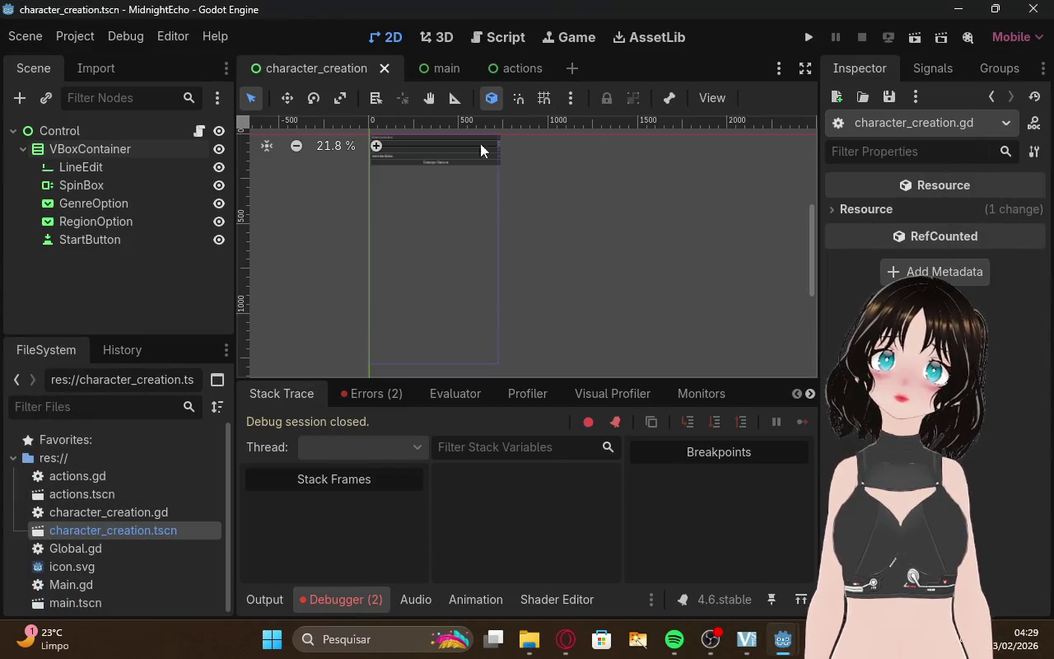
Toggle between the root Control and VBoxContainer in the Scene tree, ending on VBoxContainer.
left_click(476, 154)
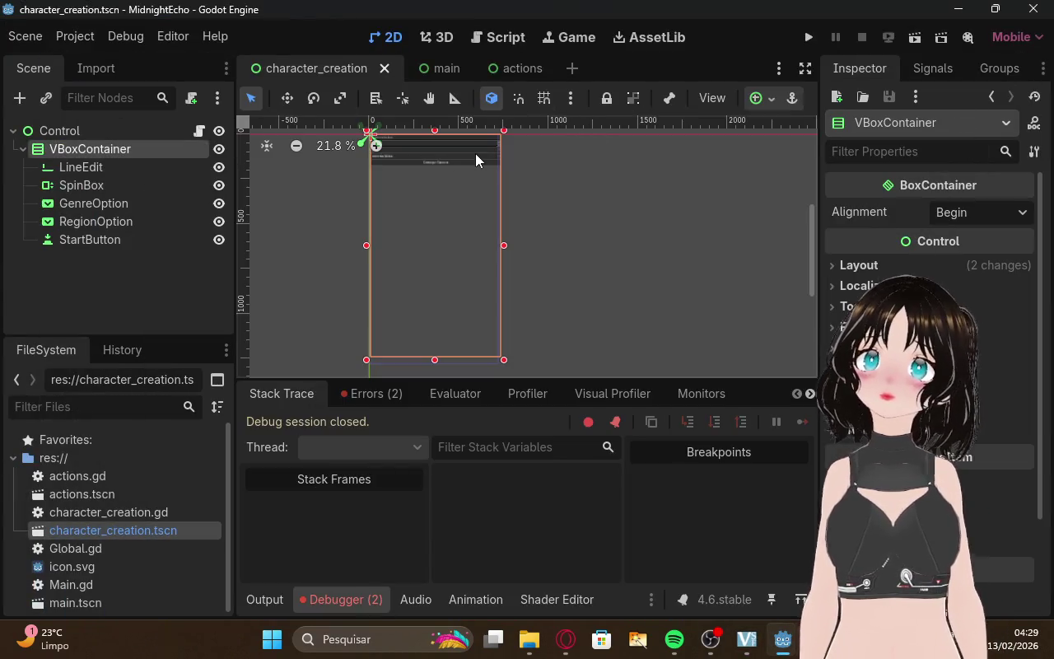
left_click(682, 187)
left_click(98, 123)
left_click(97, 149)
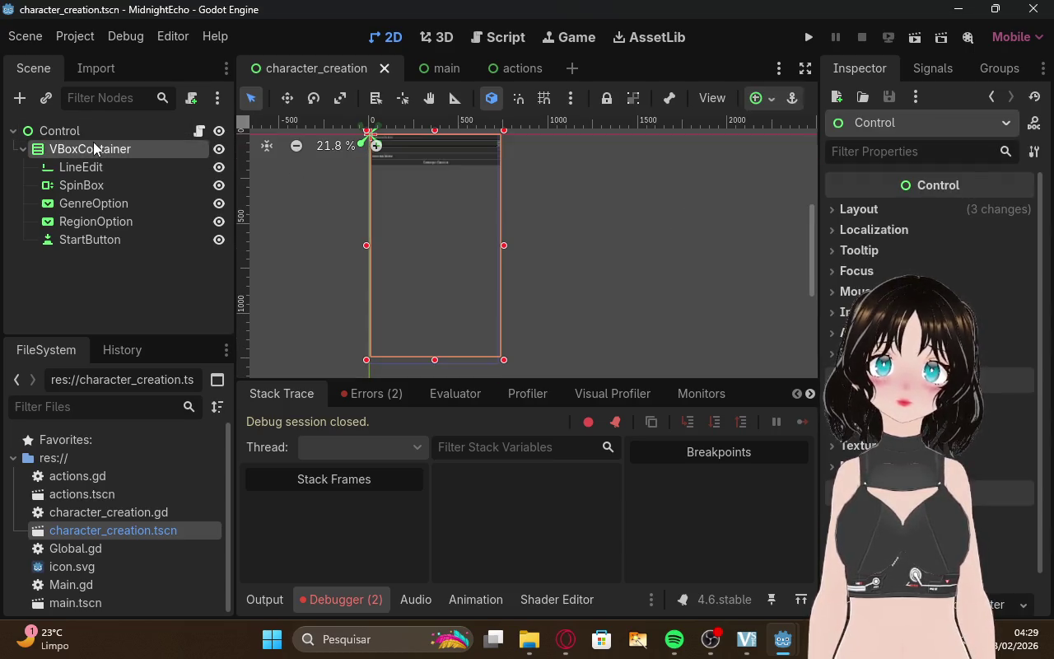
left_click(91, 128)
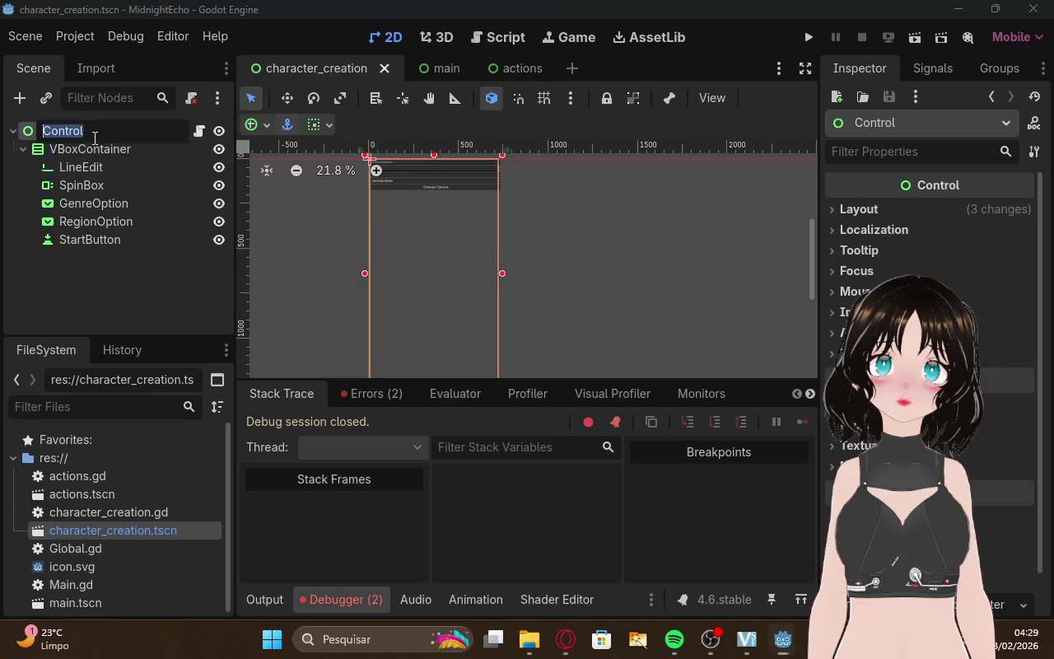
left_click(97, 146)
left_click(103, 131)
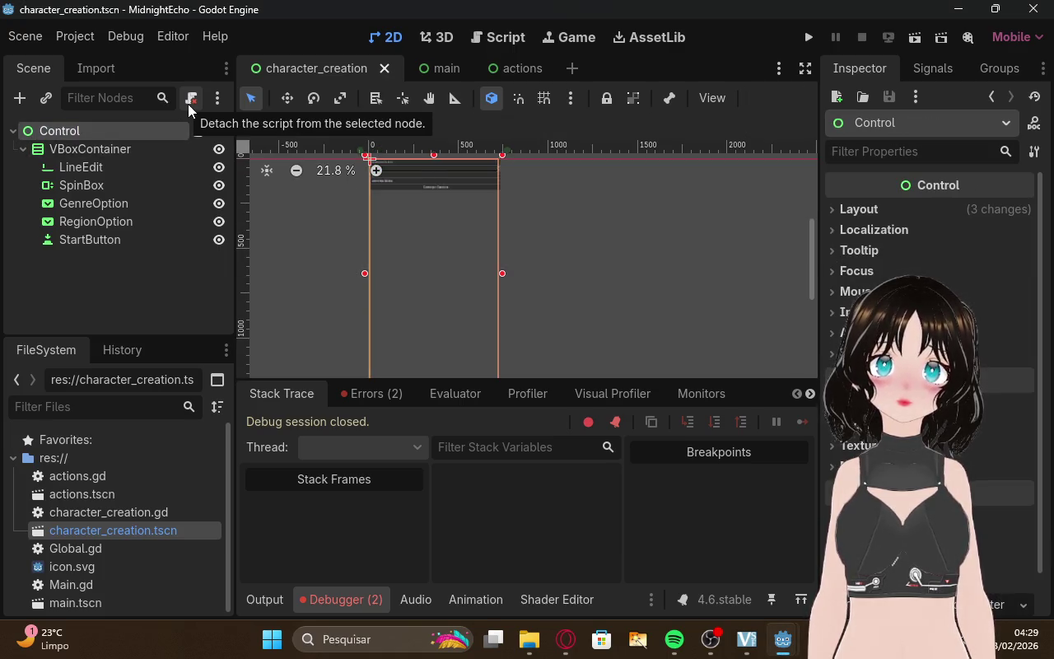
left_click(154, 149)
left_click(156, 134)
left_click(160, 149)
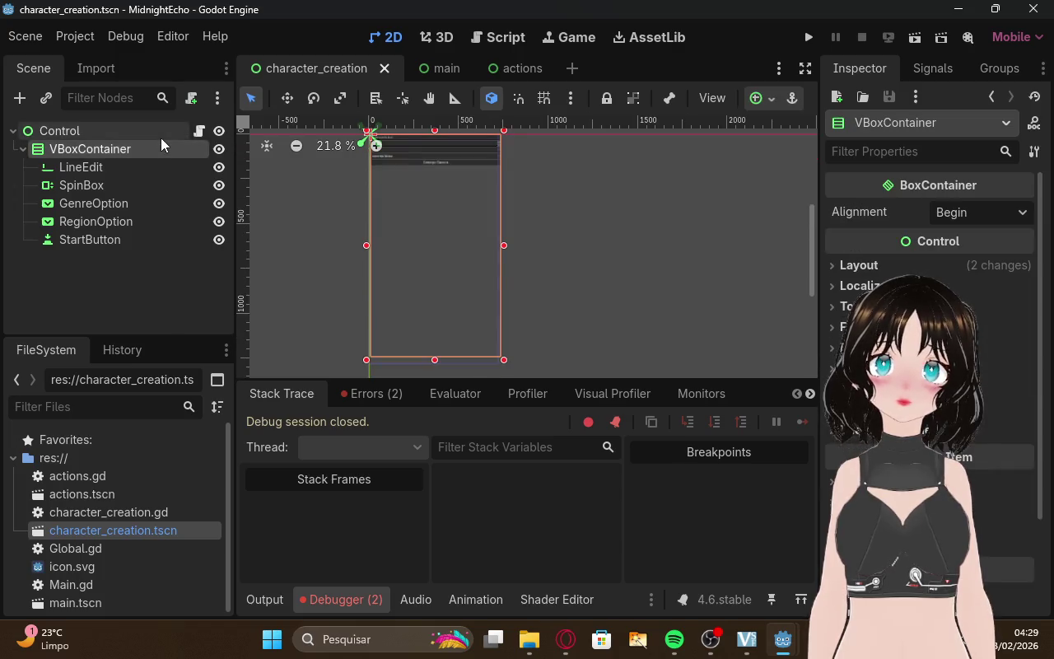
left_click(160, 135)
left_click(161, 148)
left_click(160, 133)
left_click(148, 139)
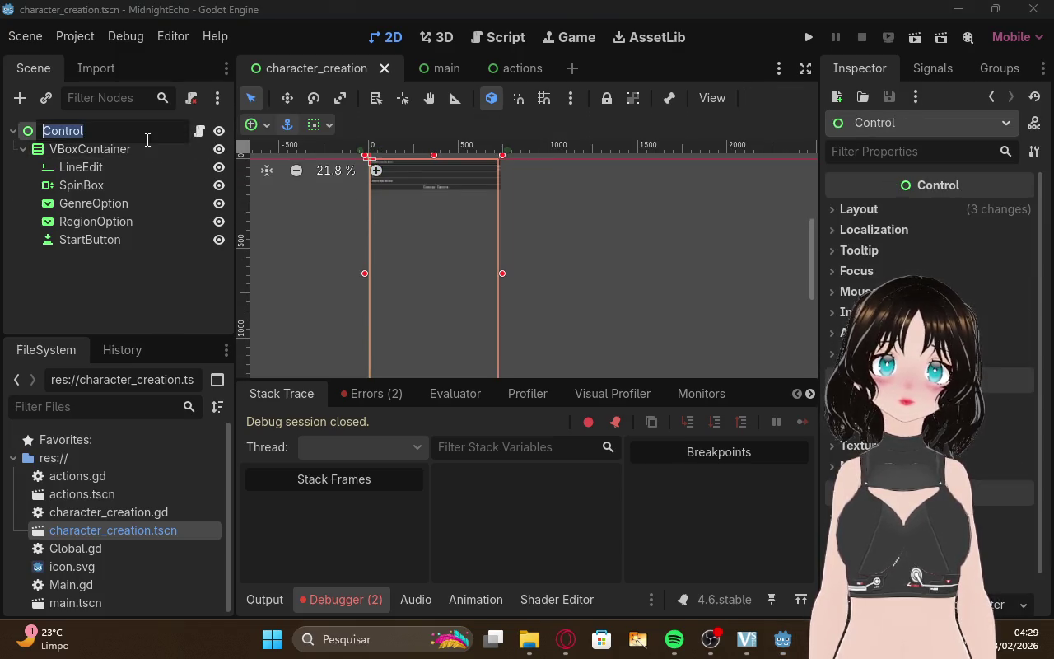
left_click(136, 149)
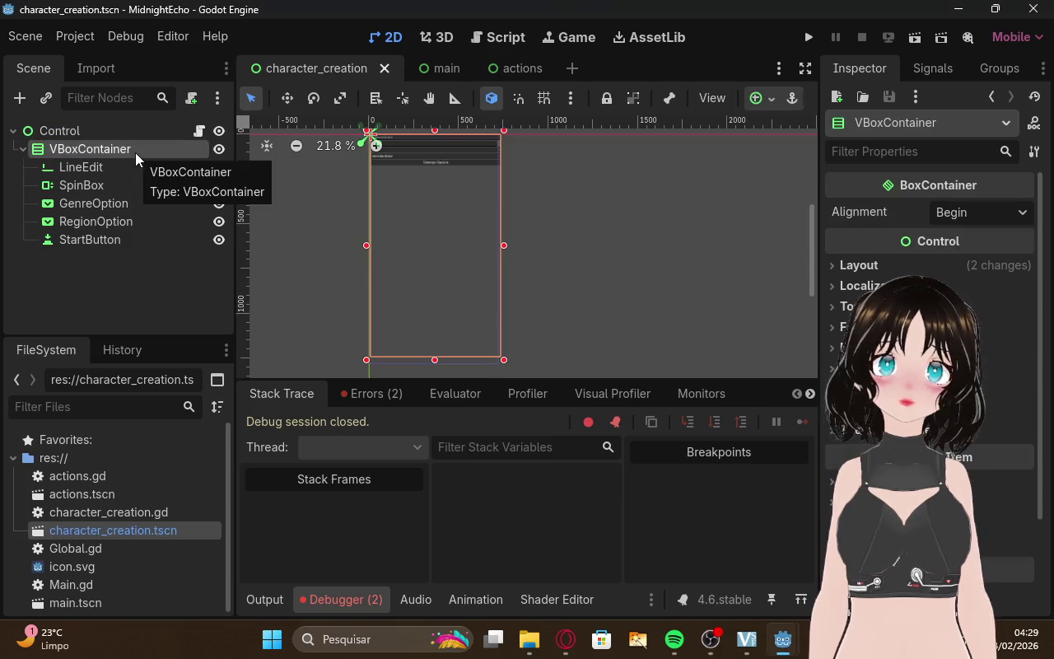
Set the VBoxContainer's Layout Mode to Anchors and apply the Full Rect anchors preset.
left_click(837, 262)
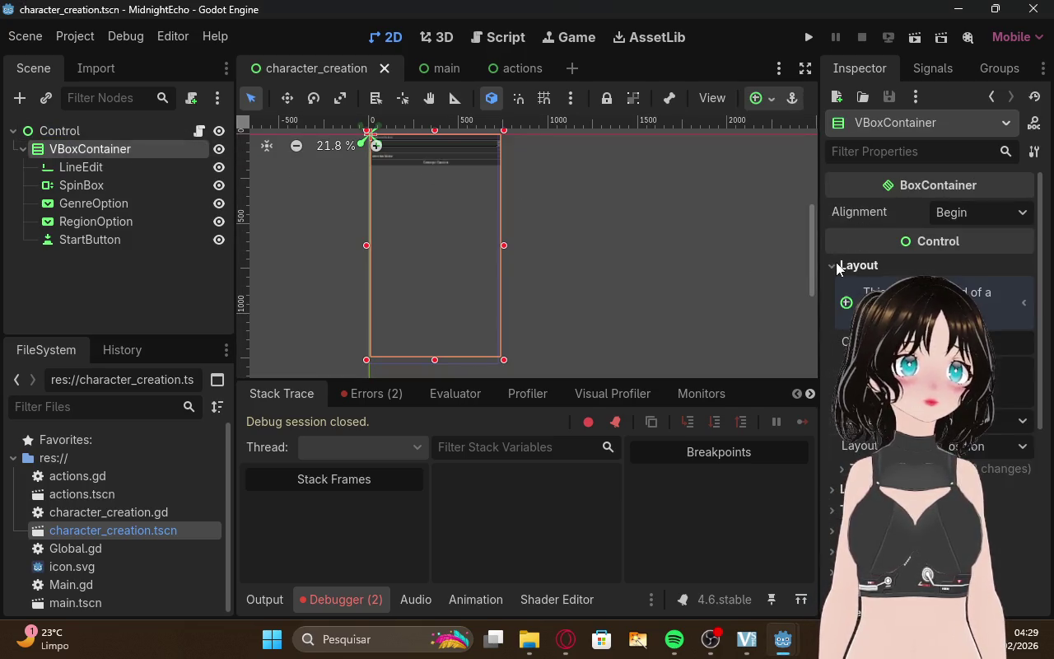
left_click(837, 261)
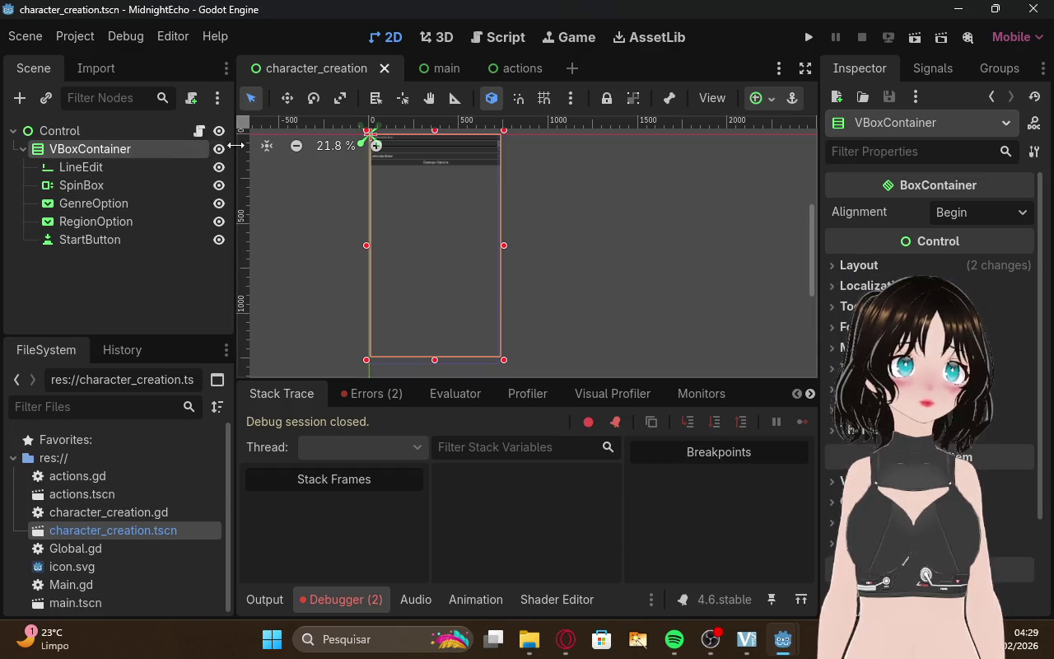
left_click(859, 265)
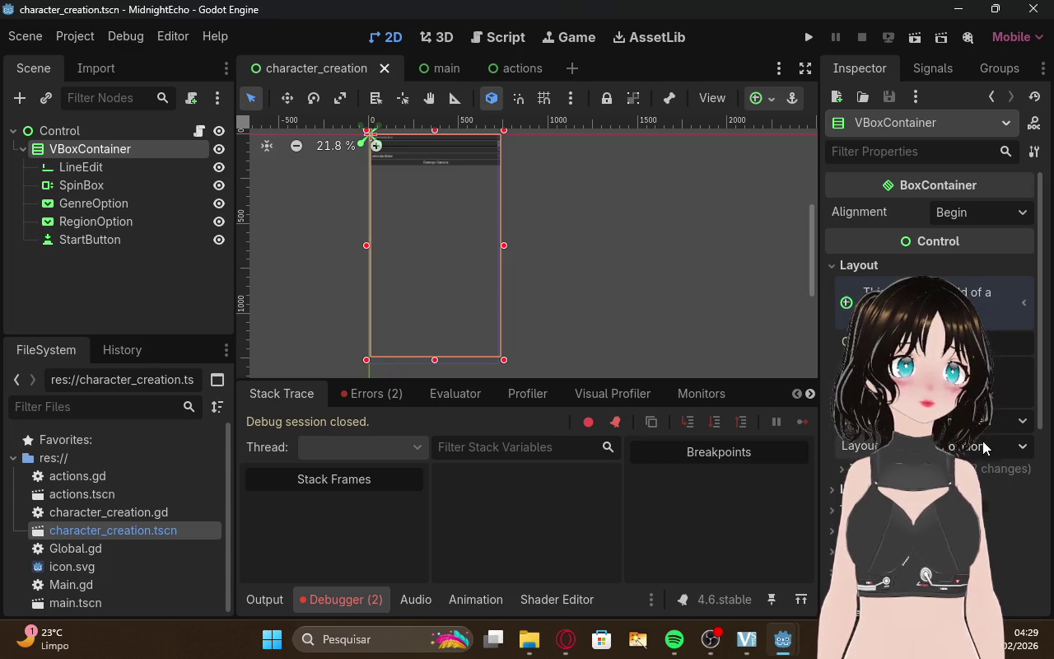
left_click(986, 493)
left_click(981, 477)
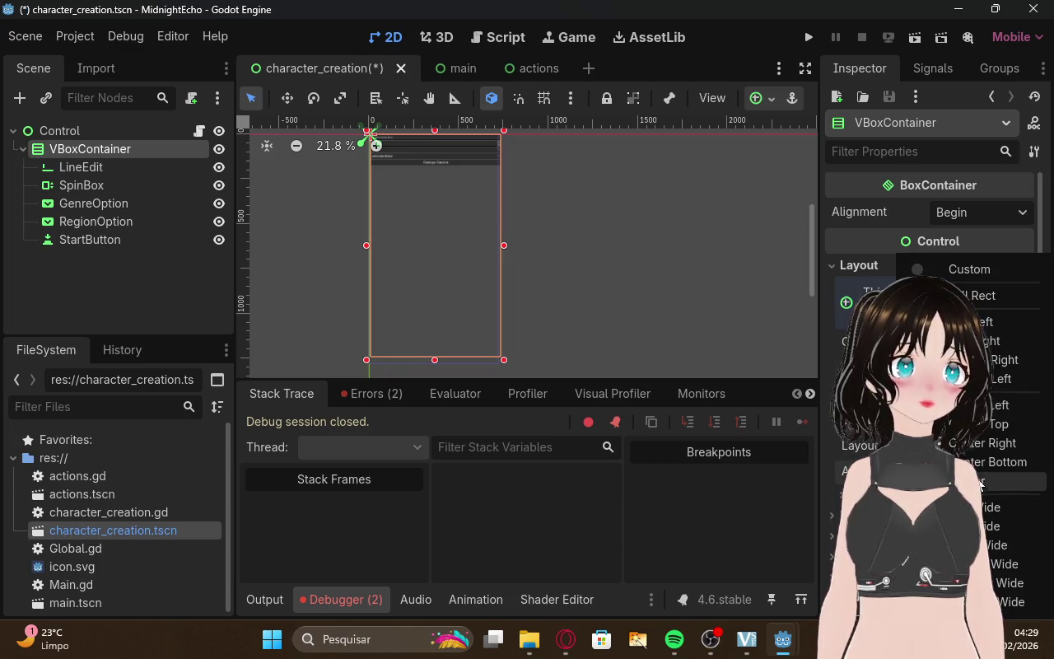
left_click(980, 295)
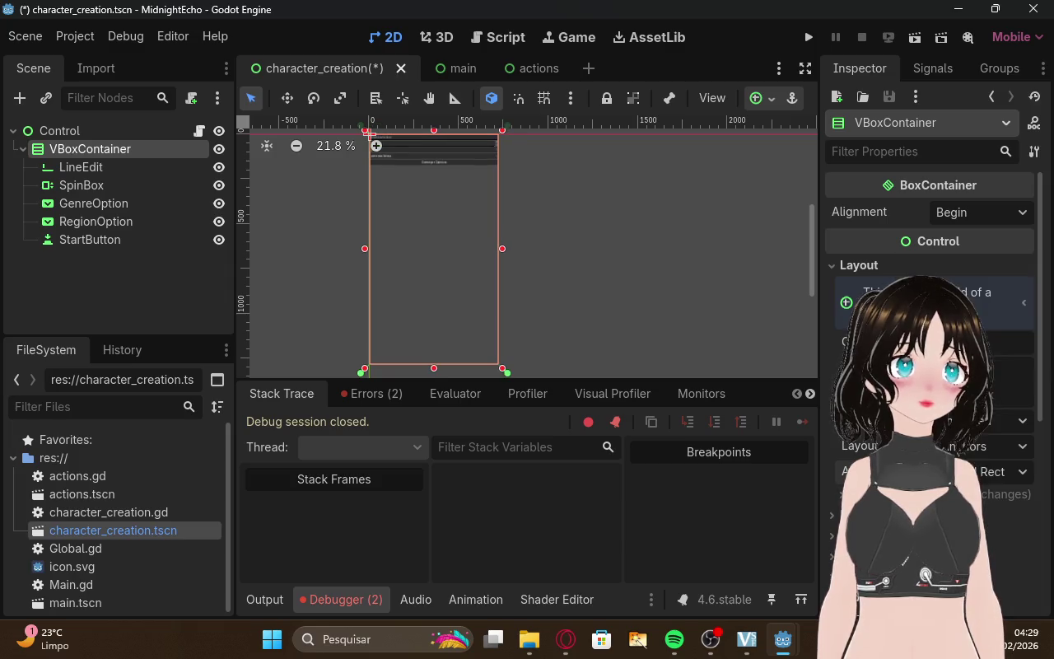
left_click(711, 276)
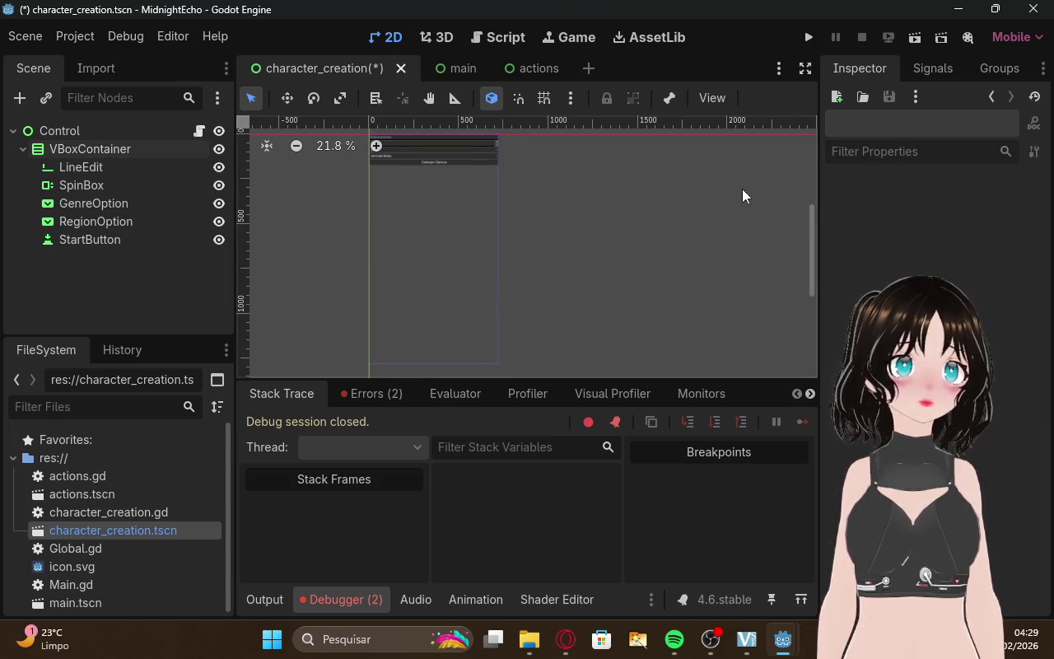
Run the project, view the blank grey game window, then read the debugger error.
left_click(810, 37)
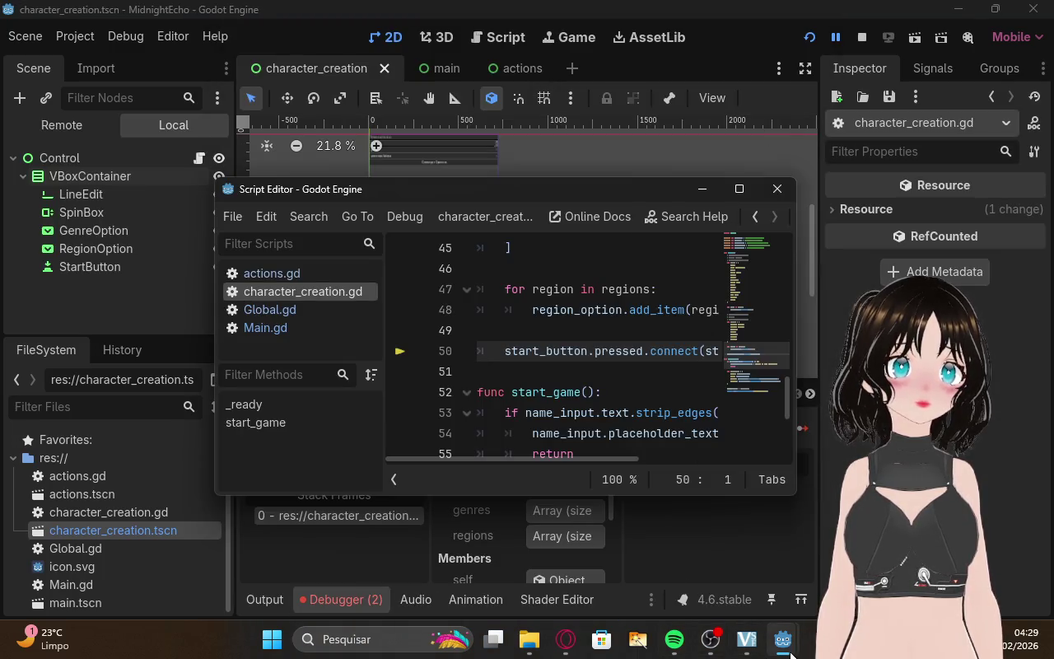
mouse_move(783, 640)
left_click(791, 544)
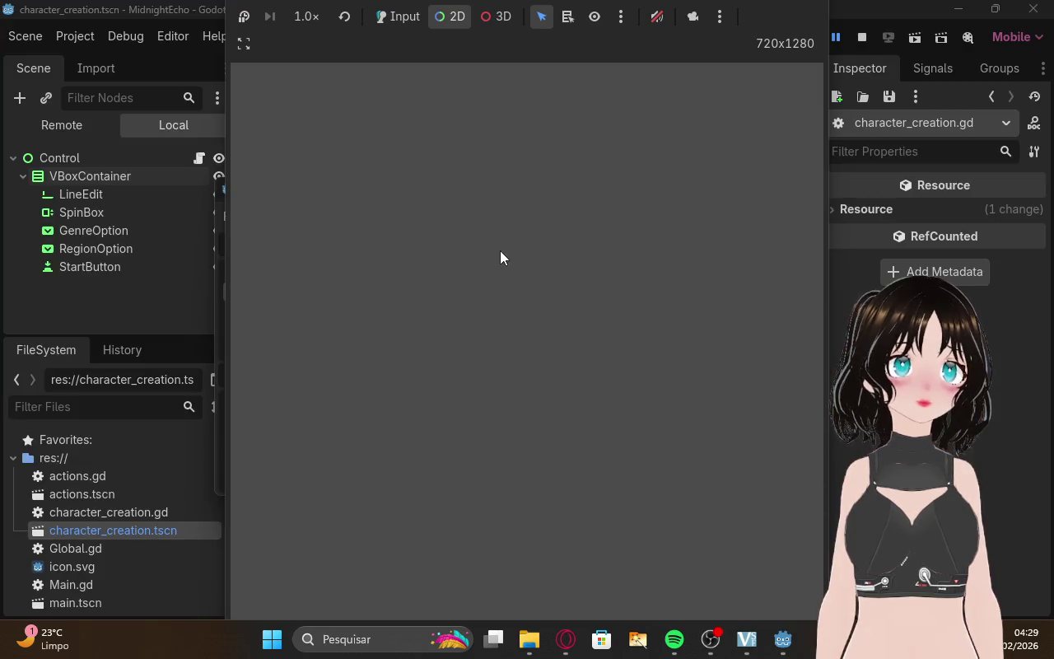
mouse_move(786, 643)
mouse_move(972, 543)
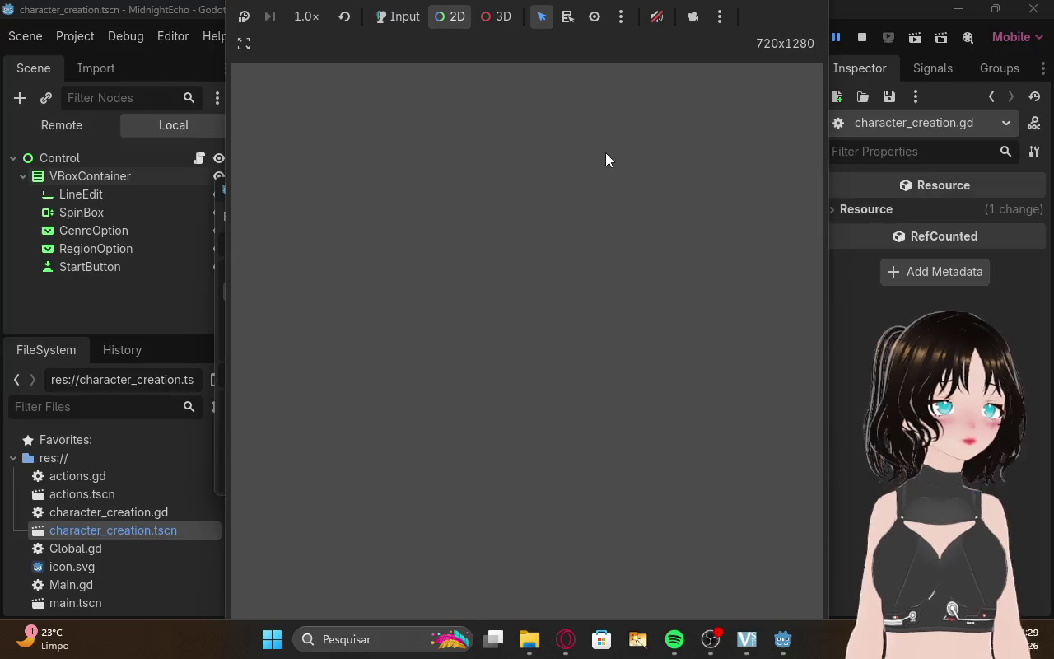
left_click(842, 288)
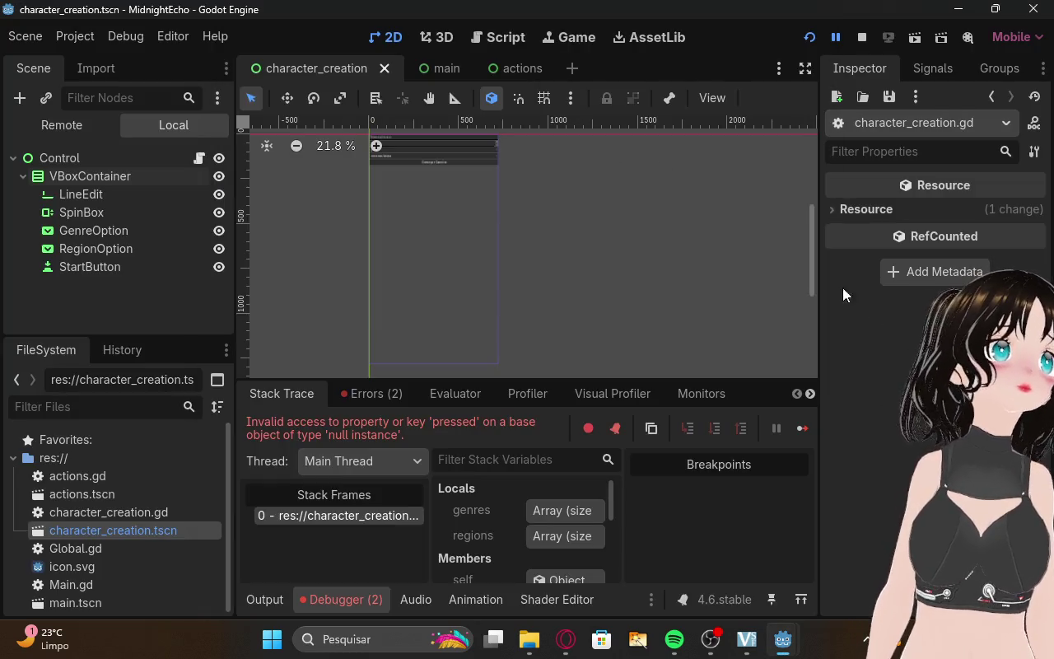
left_click(79, 157)
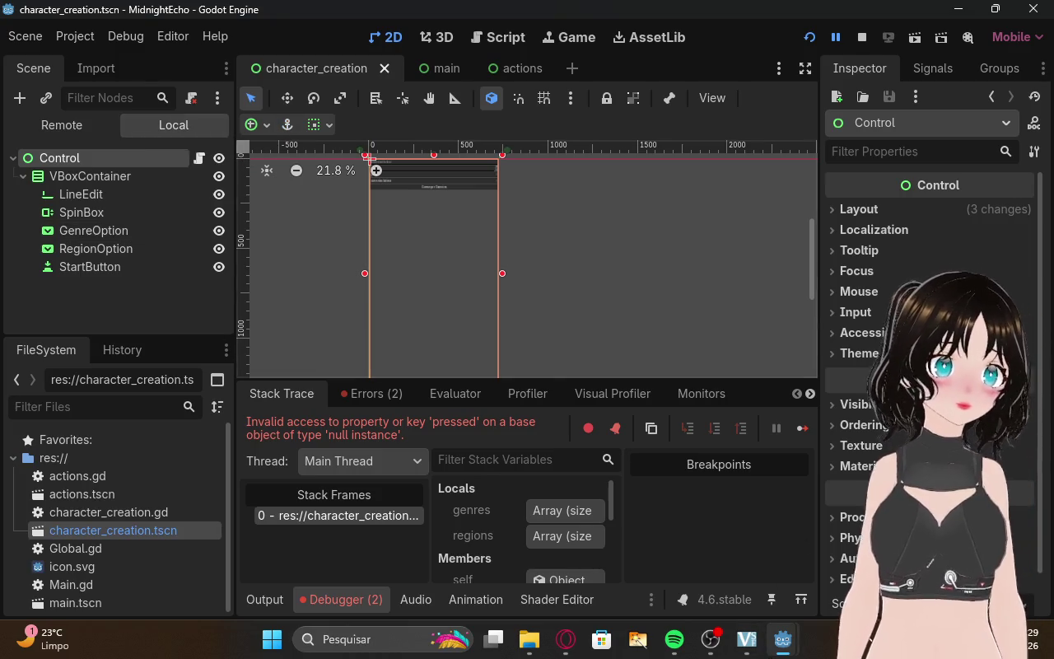
Bring the blank game window forward once more, then return to the scene editor.
mouse_move(772, 626)
left_click(947, 560)
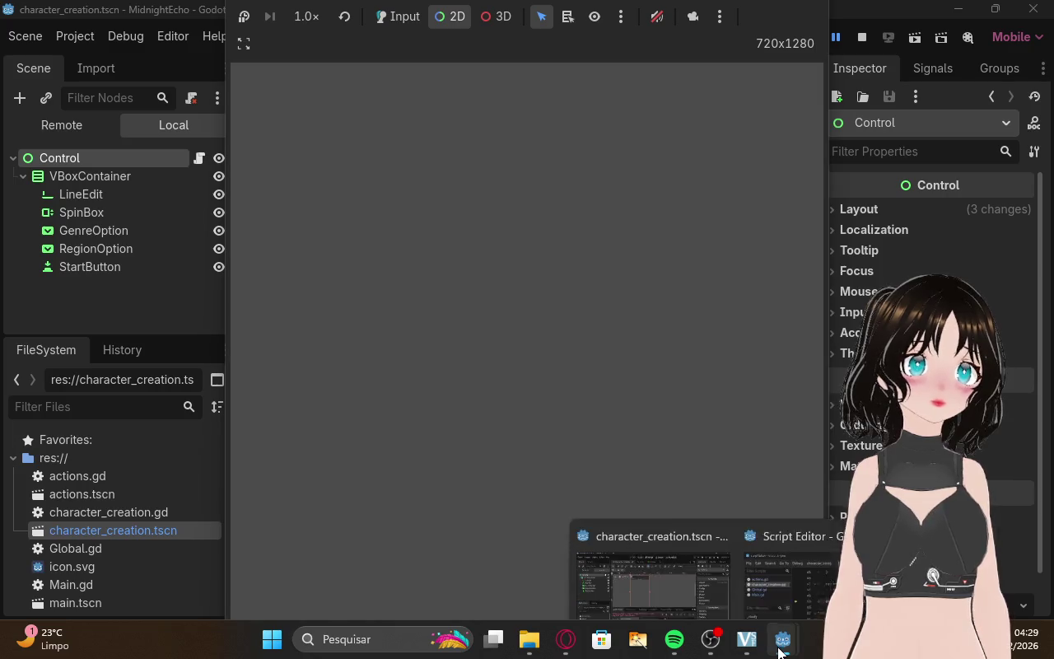
left_click(650, 560)
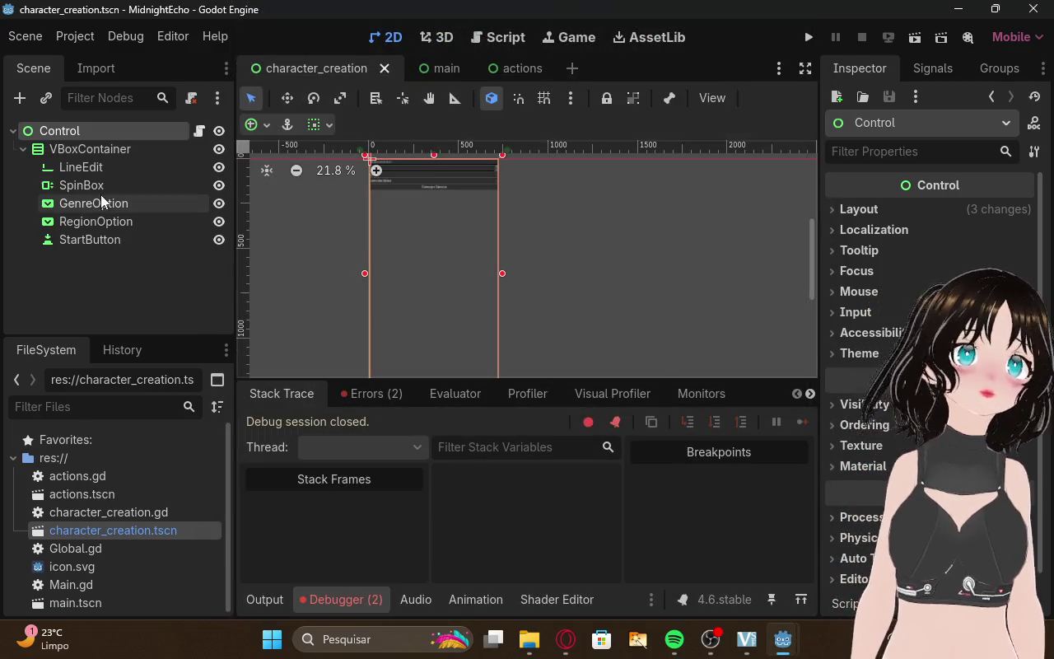
Select the VBoxContainer and run the project again.
left_click(99, 149)
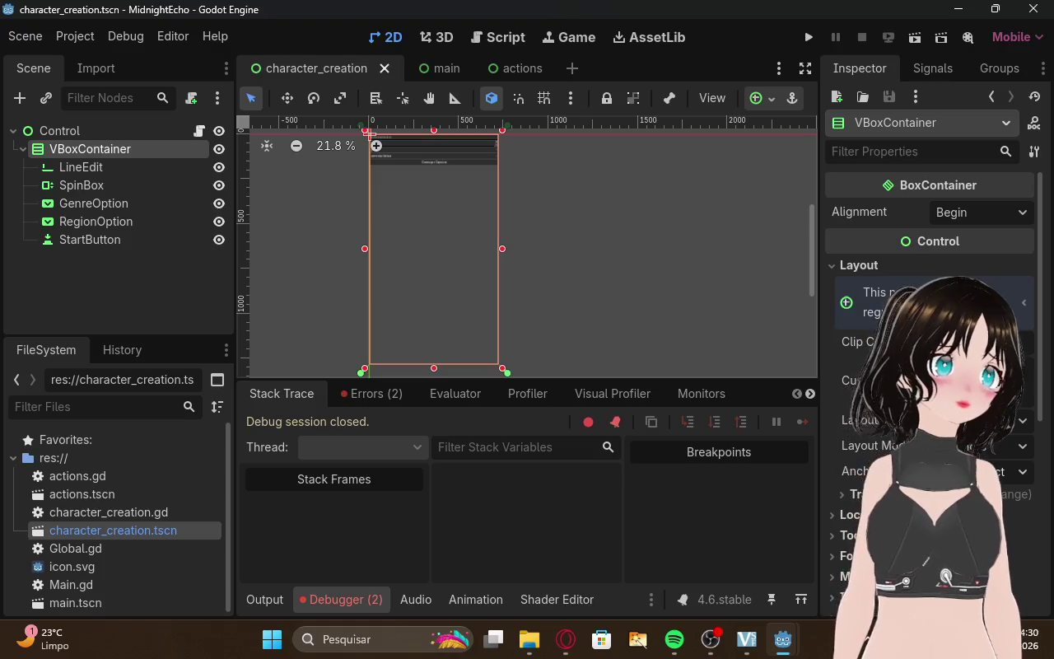
left_click(115, 304)
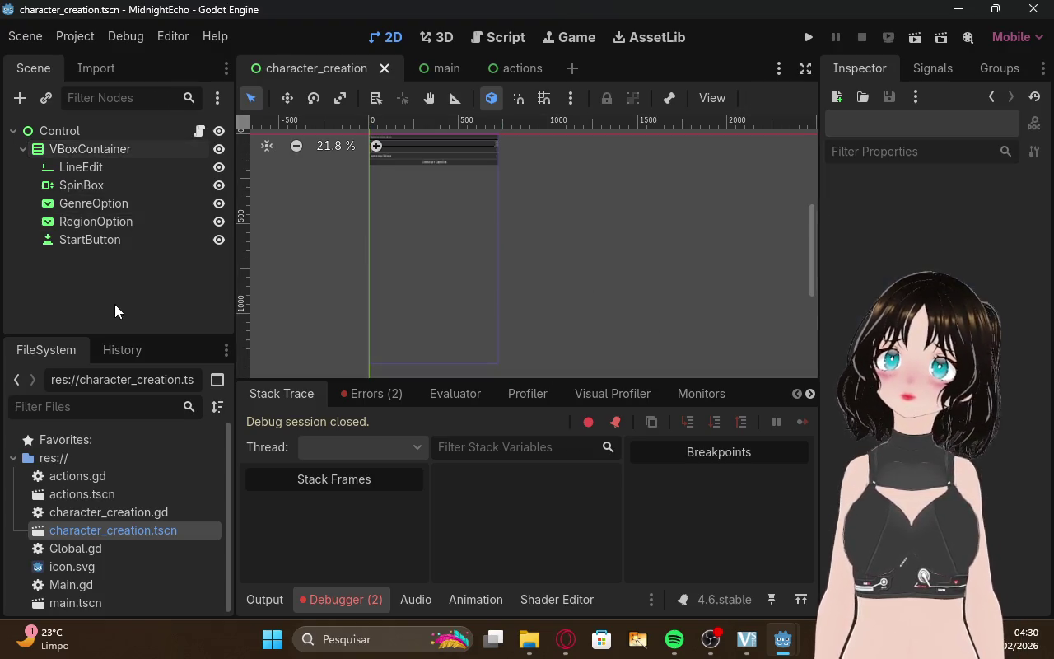
left_click(66, 149)
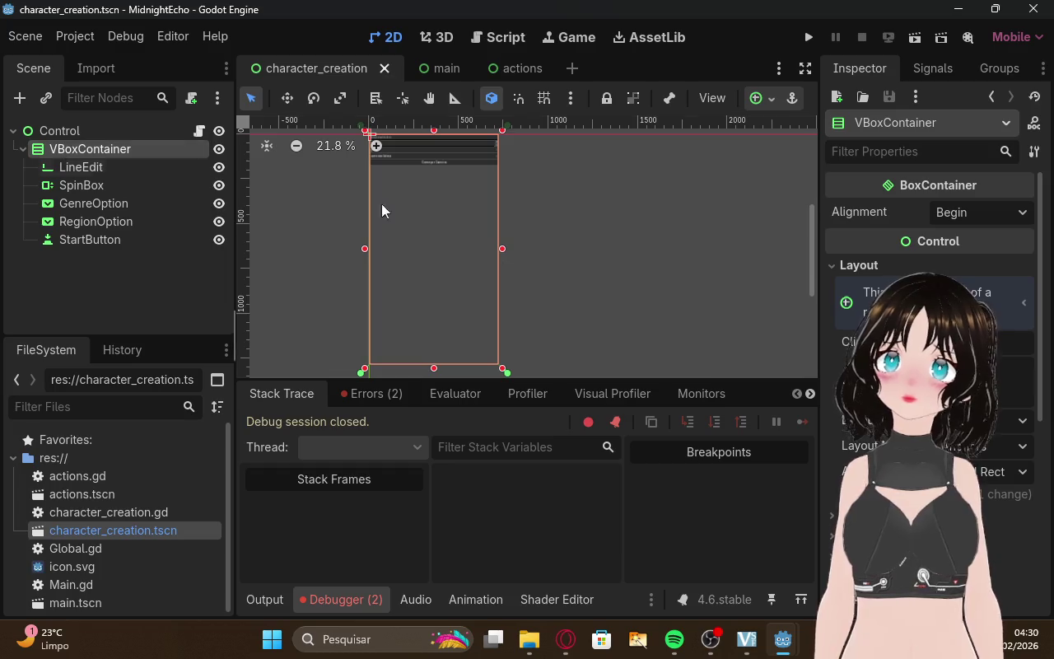
left_click(808, 37)
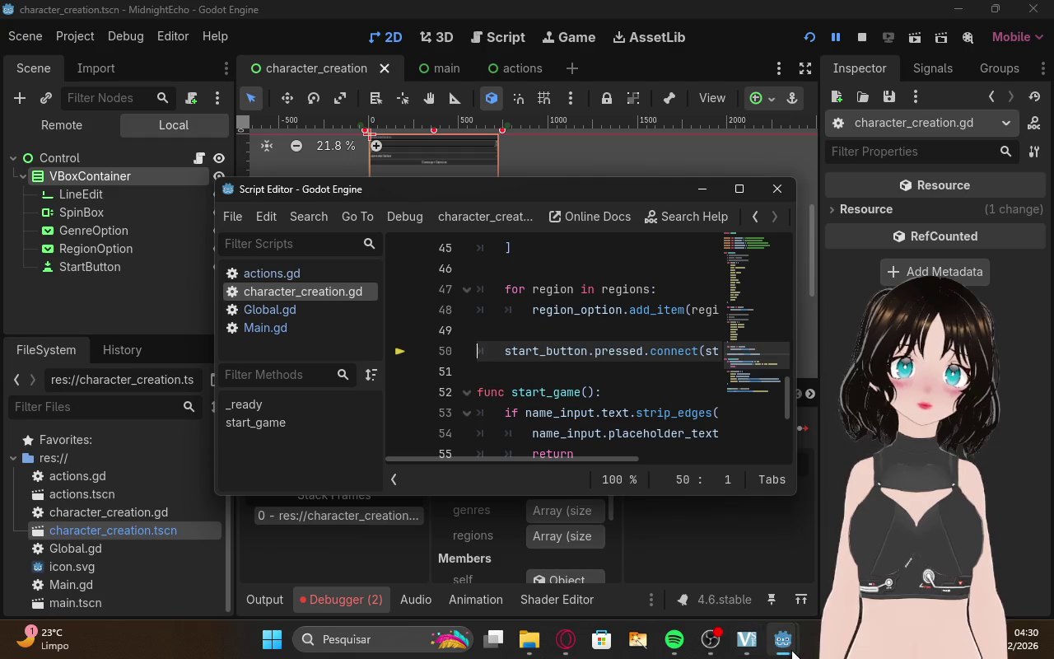
Check the game embedding and canvas selection options, then switch to the Twitch stream manager.
mouse_move(786, 647)
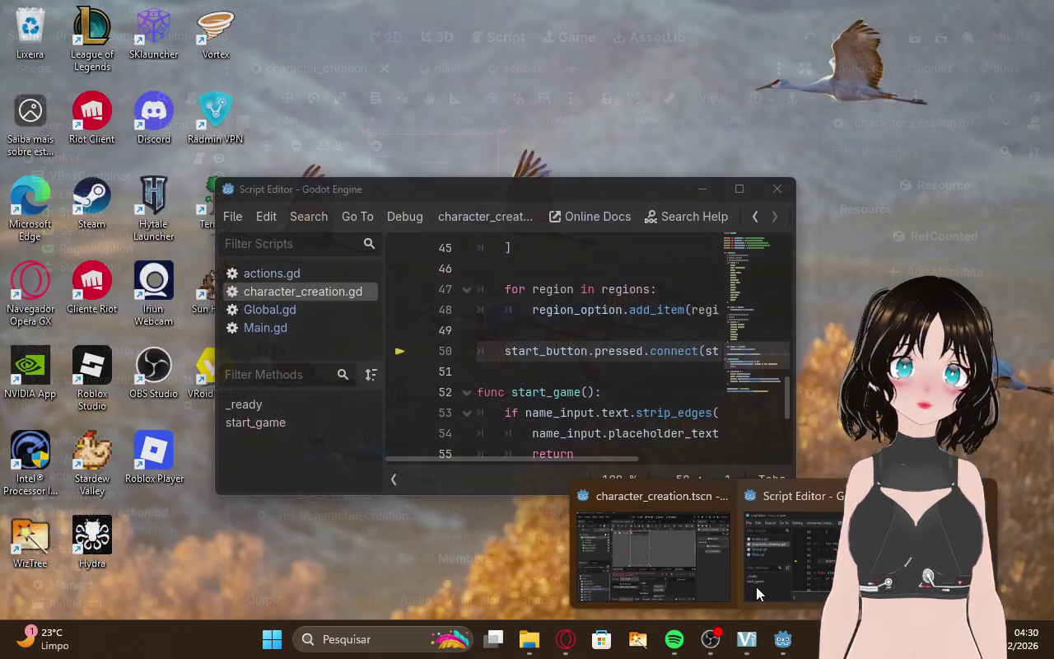
left_click(651, 568)
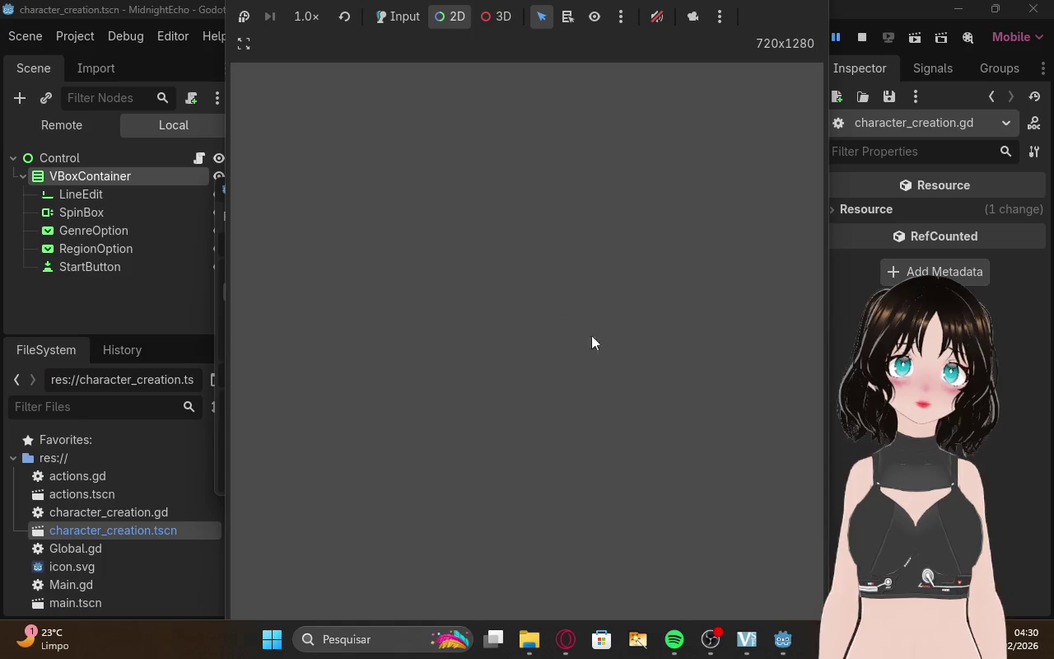
left_click(247, 45)
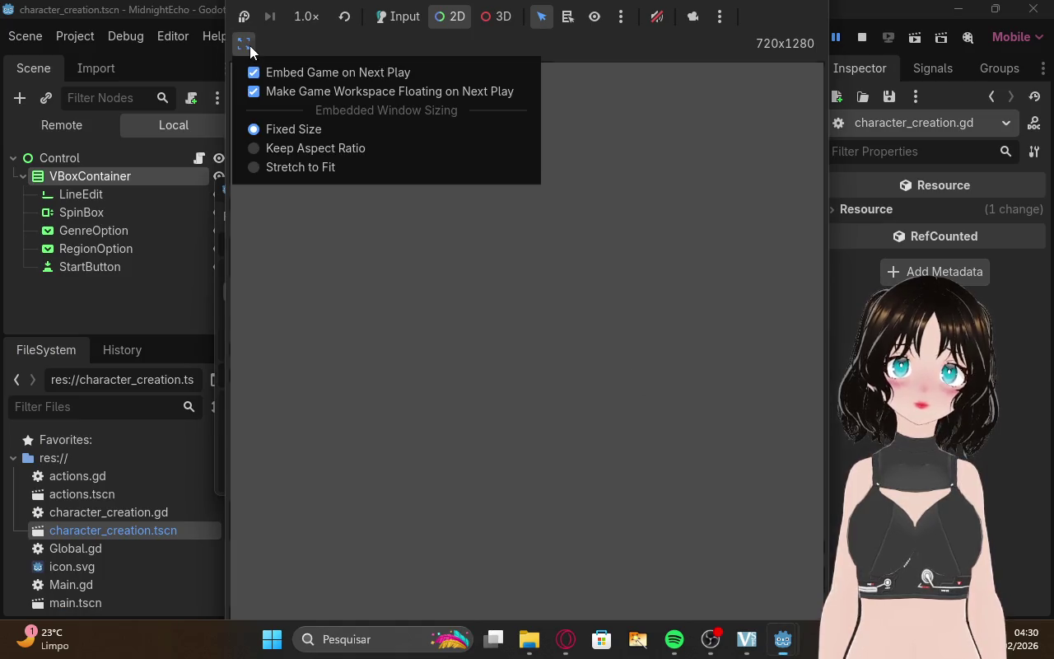
left_click(444, 358)
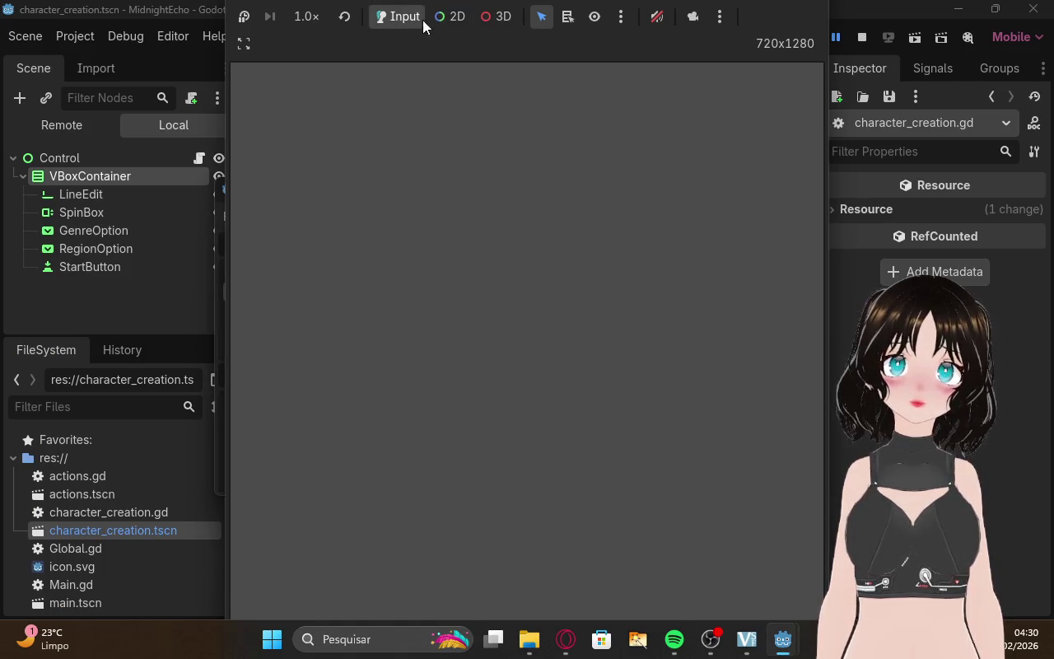
left_click(621, 16)
left_click(689, 580)
left_click(566, 639)
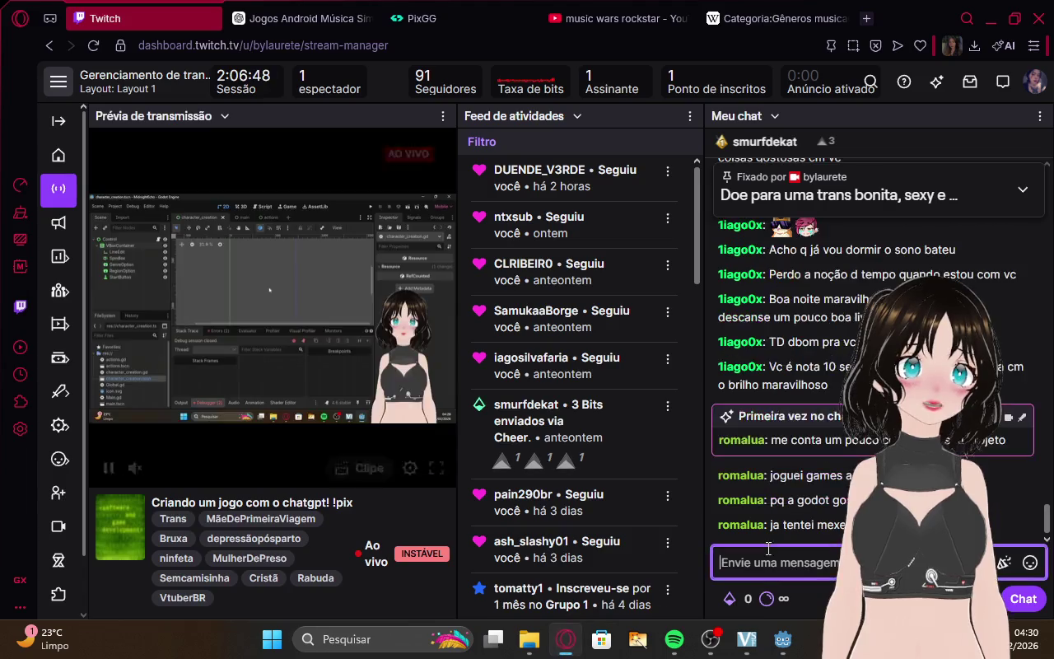
Open a new Speed Dial tab in Opera GX and return to the Twitch tab.
mouse_move(746, 639)
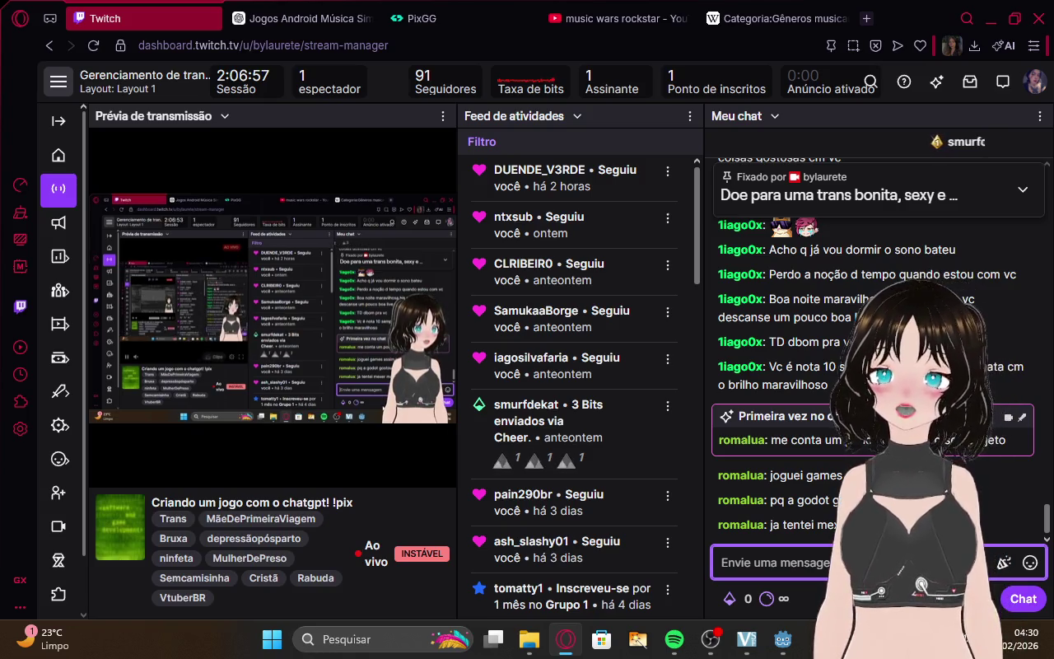
left_click(865, 20)
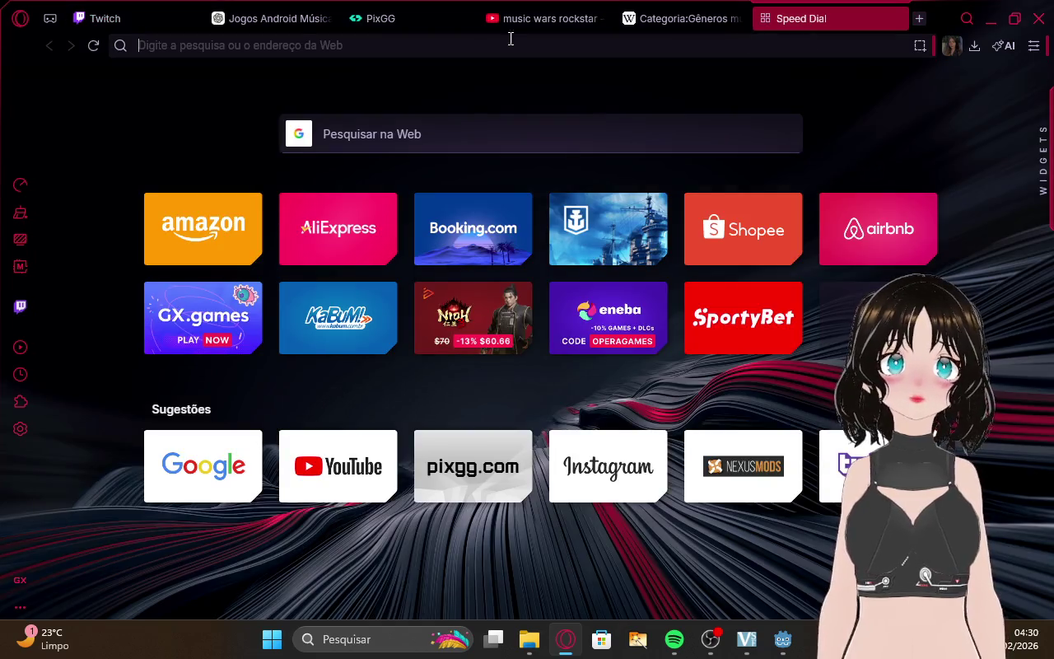
left_click(151, 10)
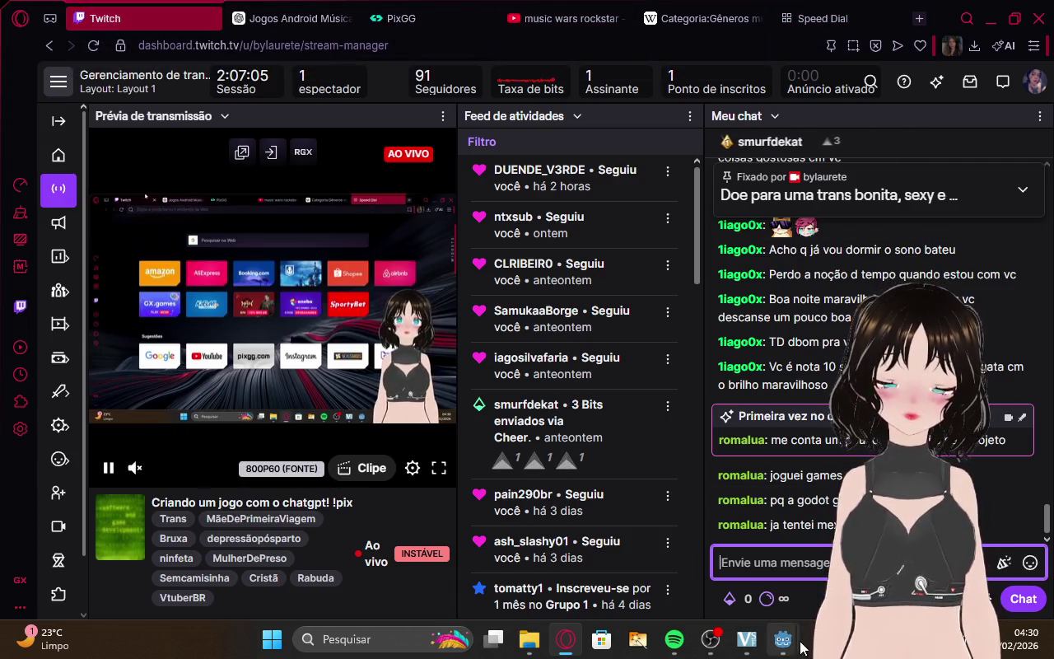
Glance at the ChatGPT tab, then return to the Godot character_creation editor.
mouse_move(802, 638)
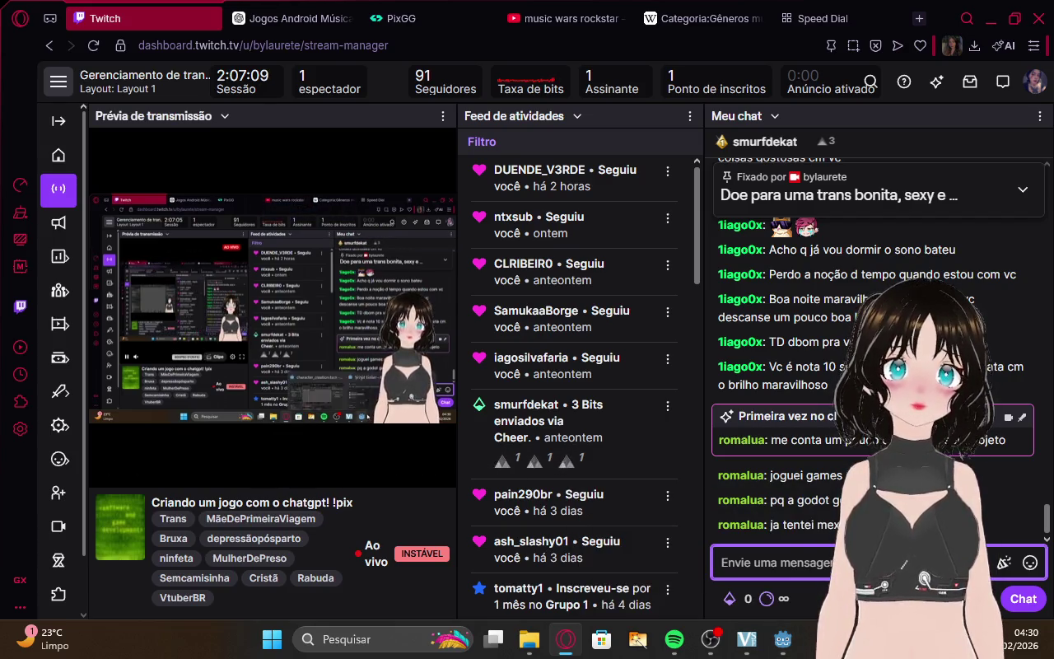
left_click(317, 10)
left_click(129, 10)
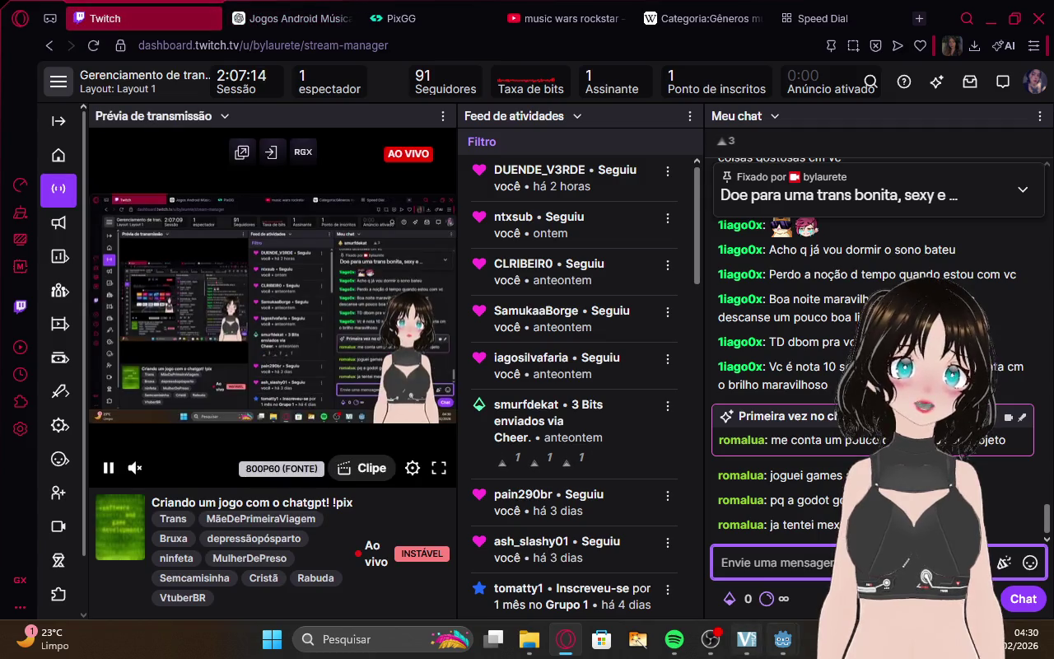
left_click(690, 575)
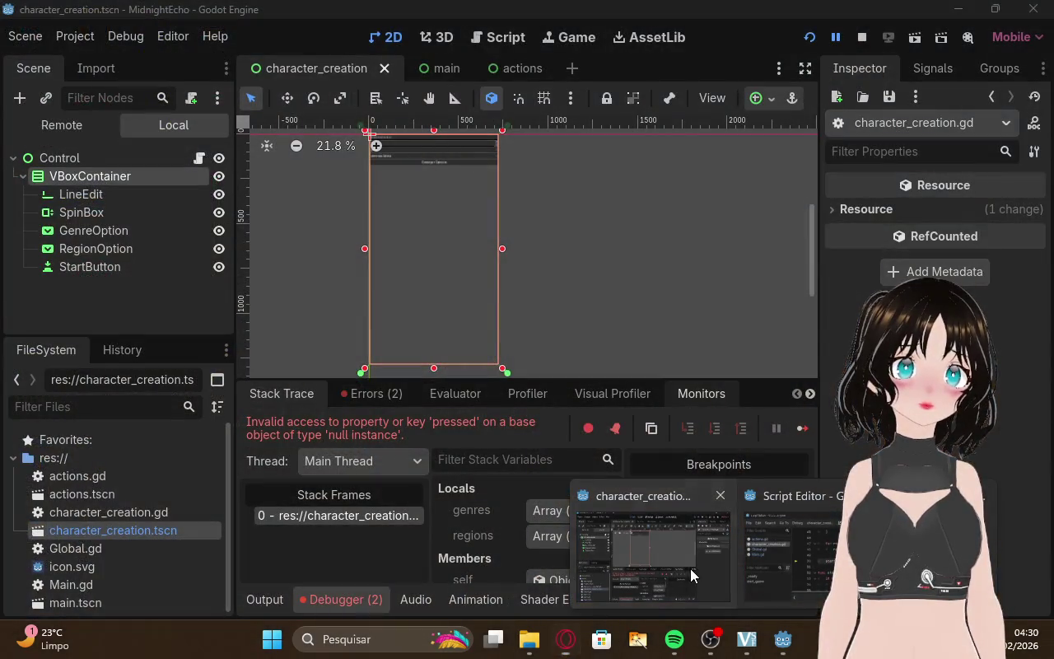
Select the VBoxContainer and apply the Full Rect anchors preset.
left_click(430, 254)
scroll(371, 250, "down", 1)
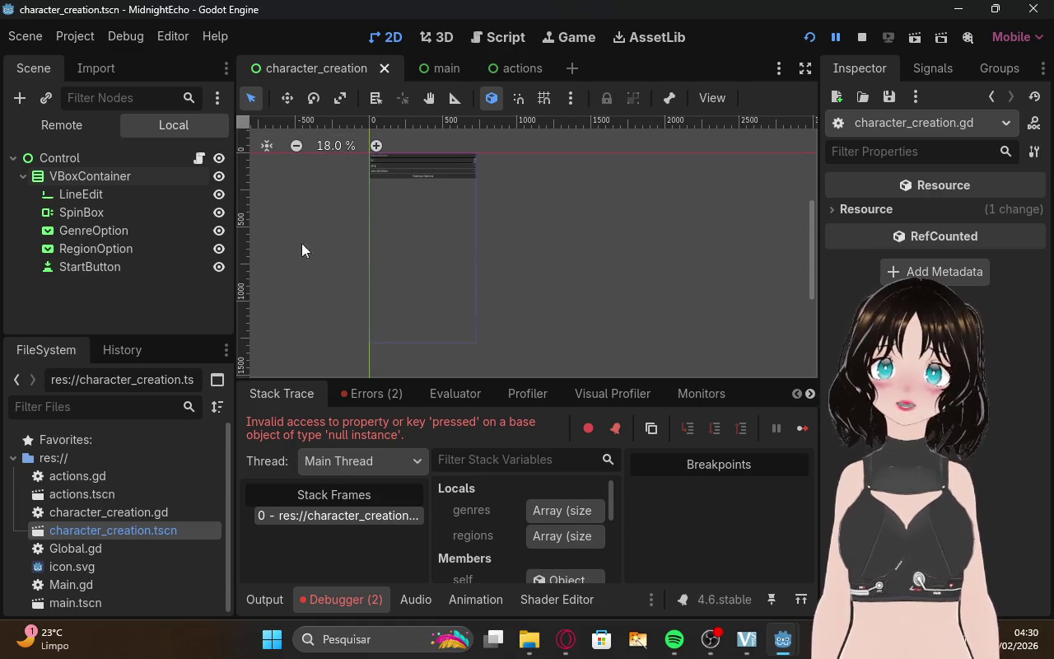
left_click(115, 176)
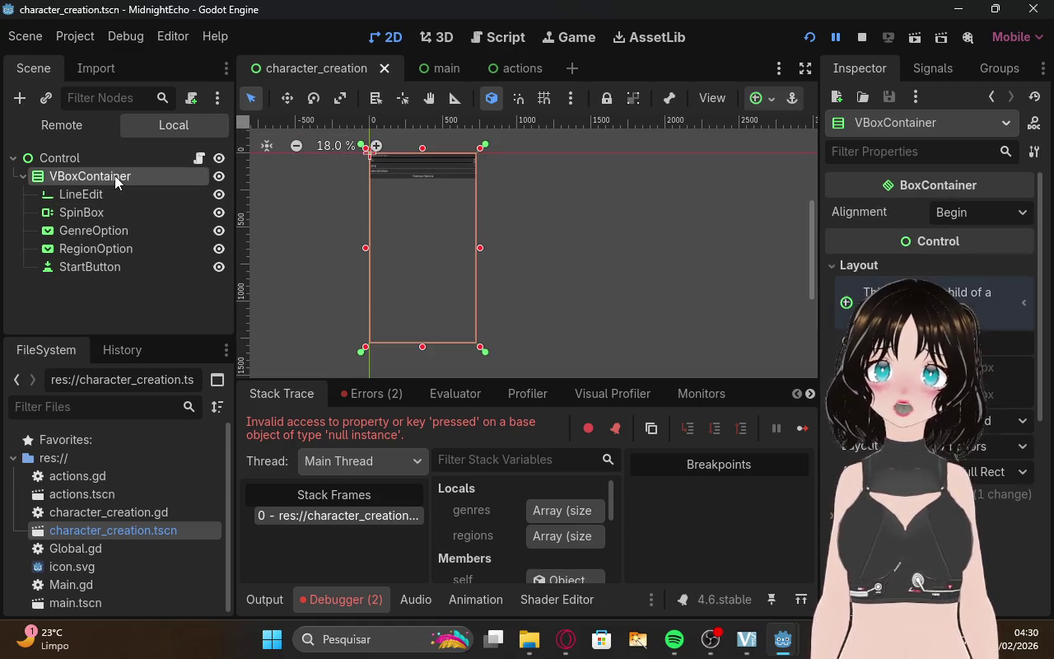
left_click(989, 480)
left_click(971, 297)
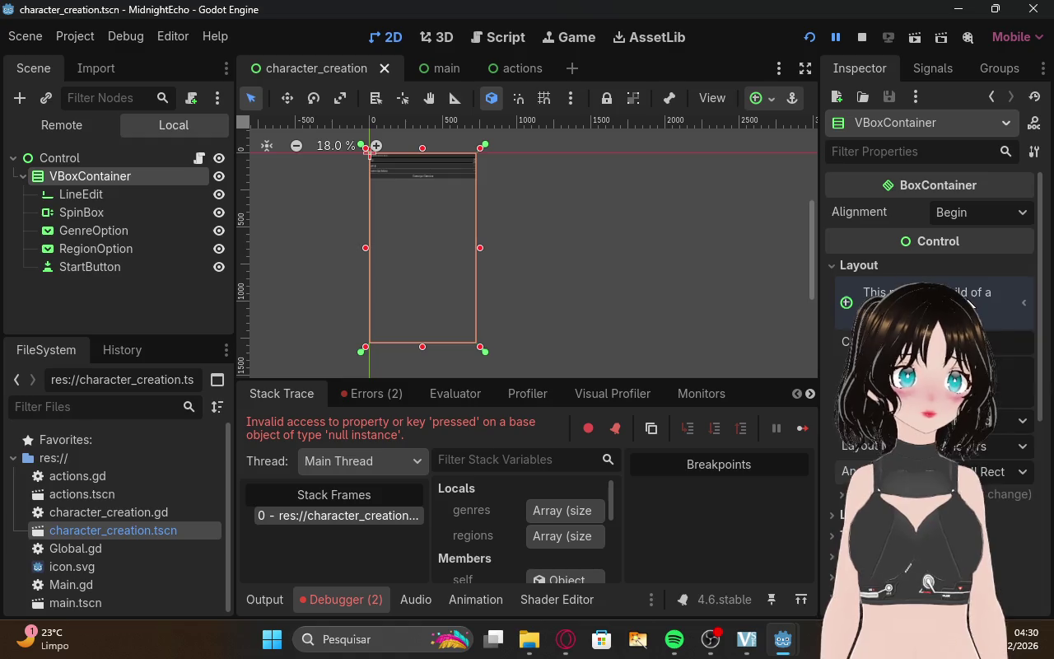
left_click(150, 158)
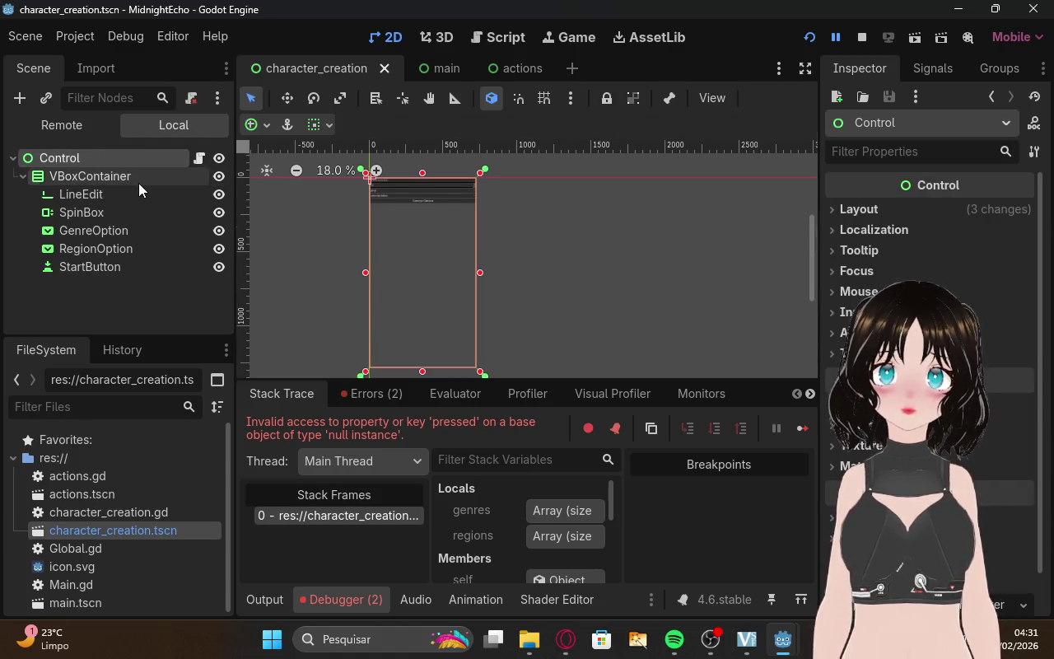
left_click(138, 176)
left_click(159, 158)
left_click(140, 176)
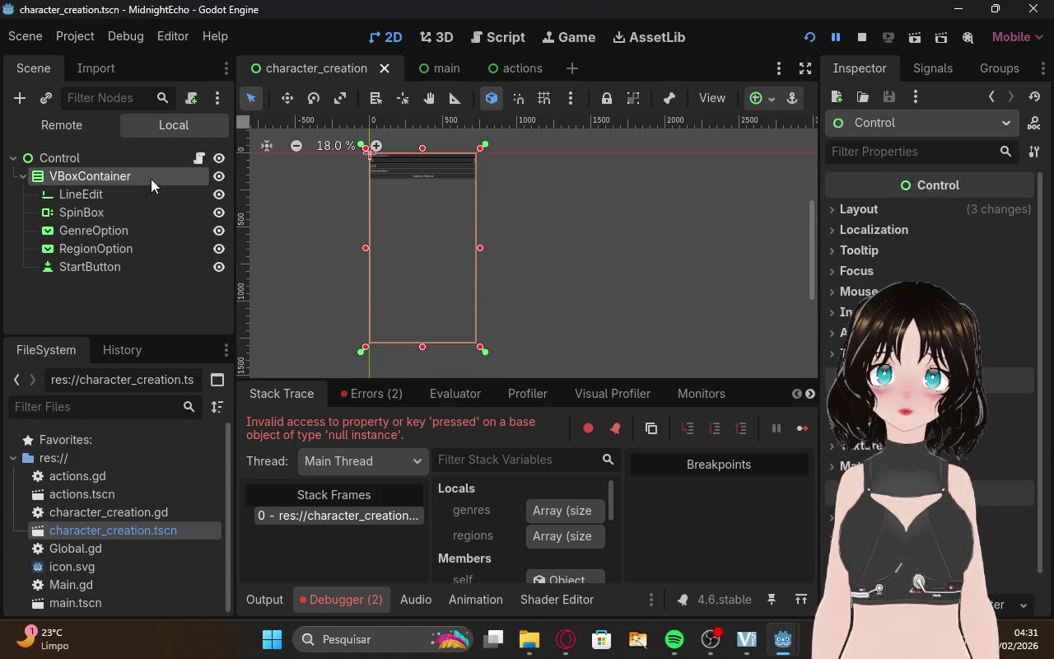
left_click(354, 197)
Restart the game and inspect the now-visible artist name, age and container in the form.
left_click(817, 42)
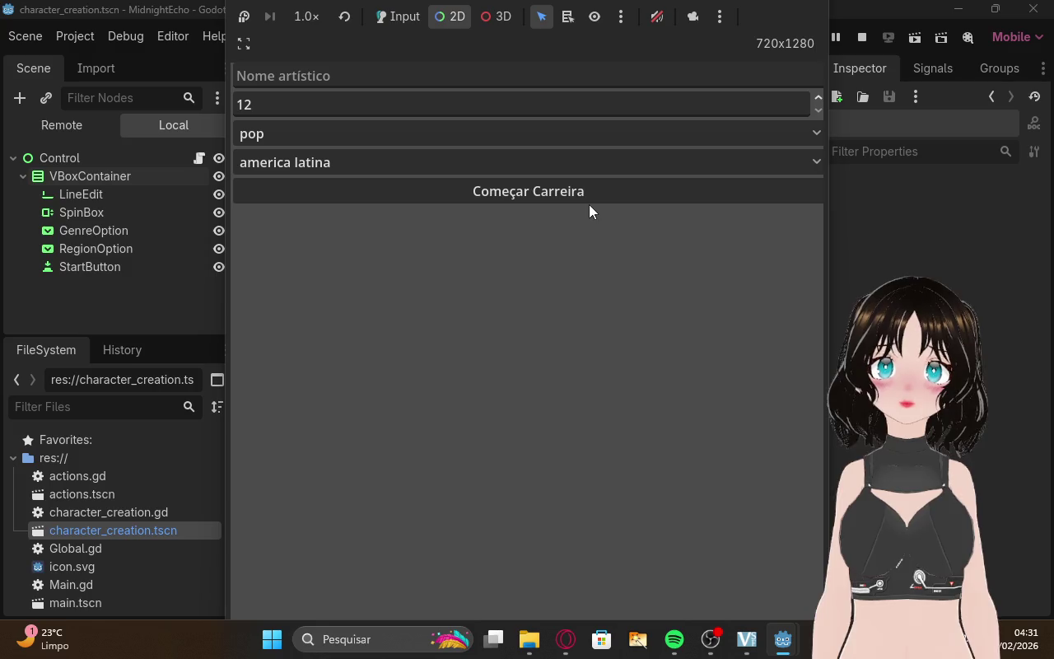
left_click(328, 80)
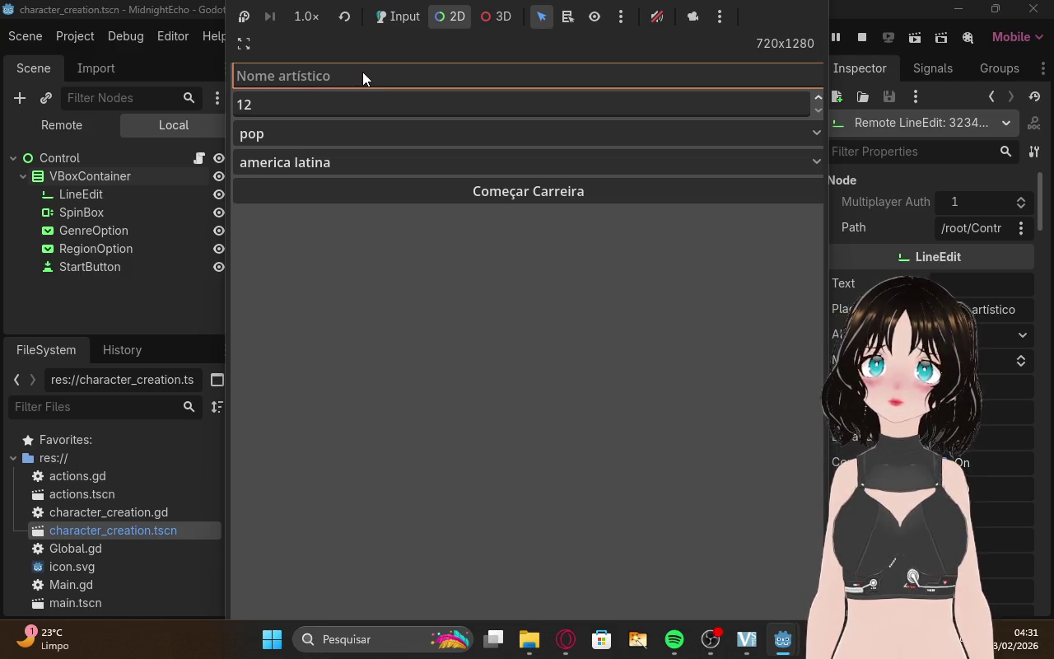
left_click(441, 254)
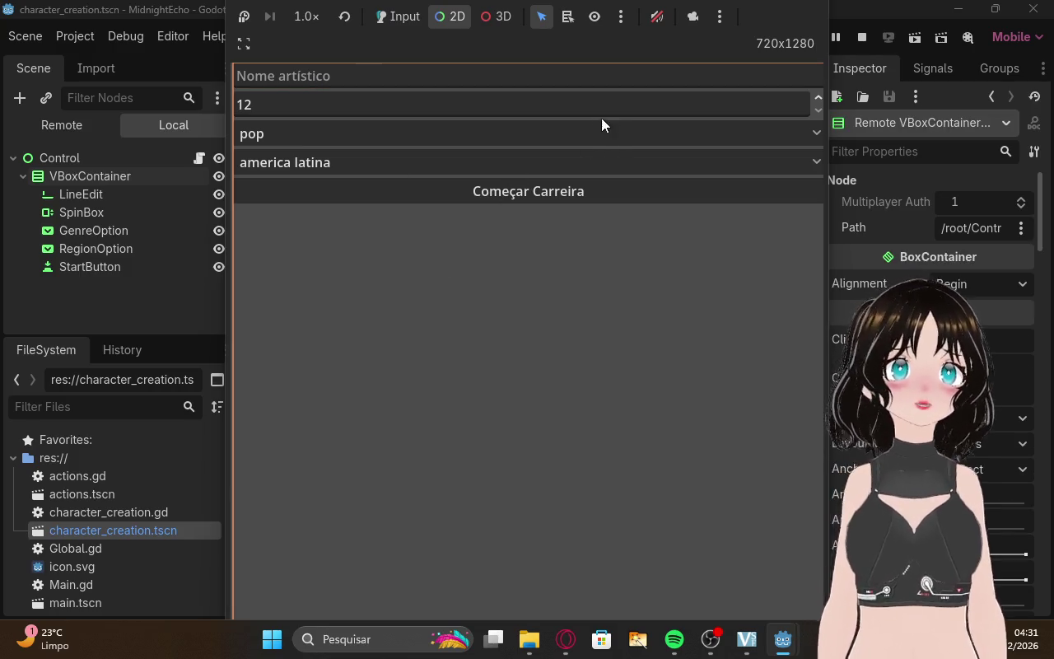
left_click(443, 79)
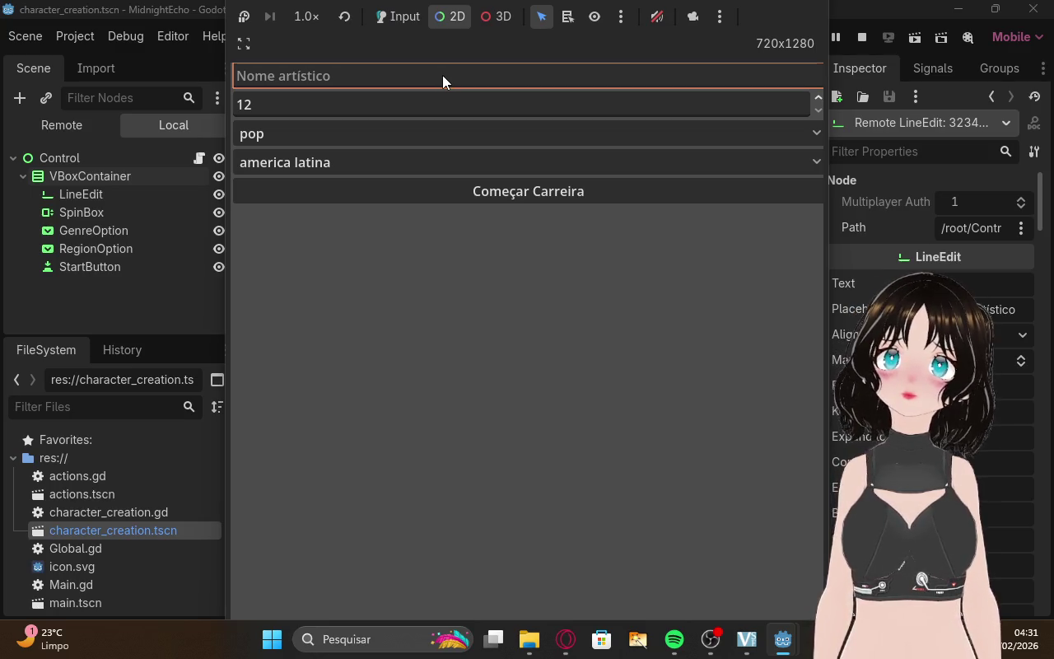
left_click(304, 105)
left_click(291, 82)
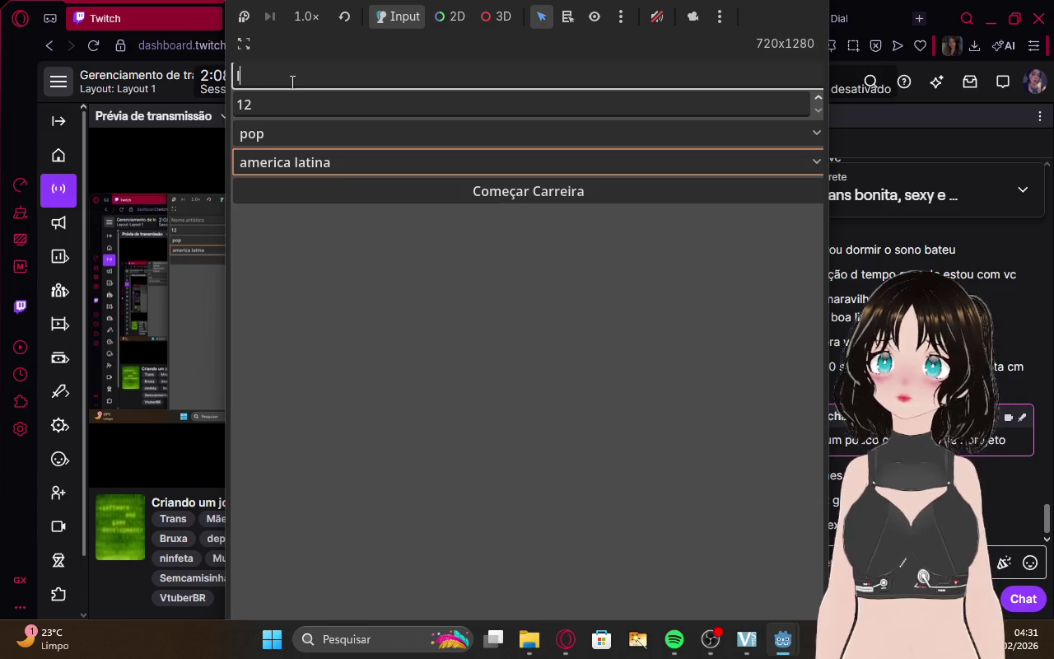
type("laura")
Set age to 20, keeping pop as genre and america latina as region.
left_click(370, 104)
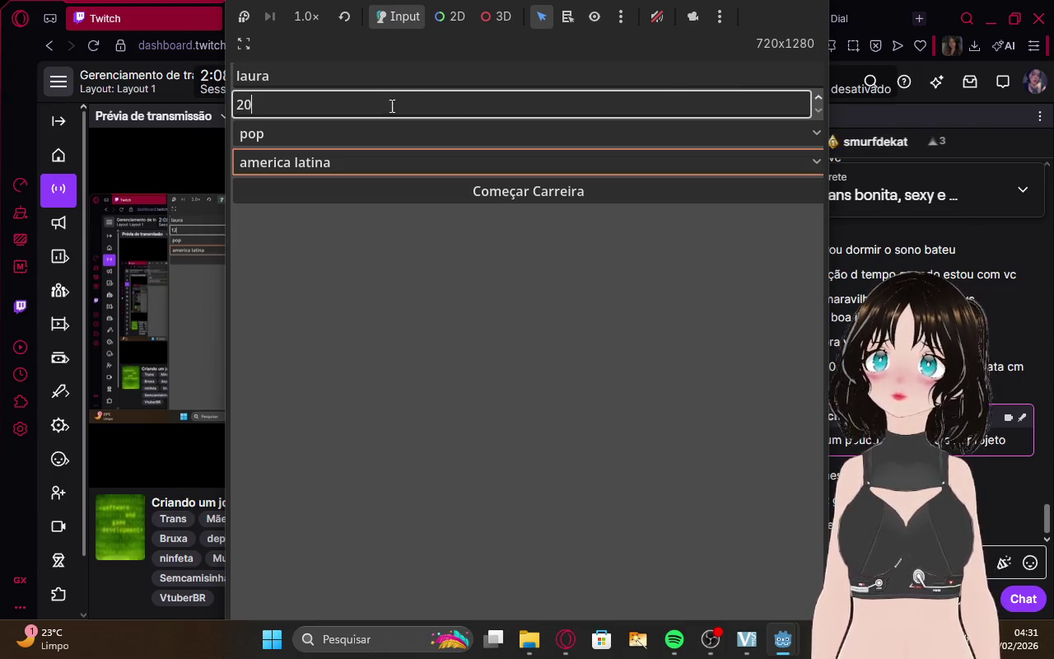
left_click(334, 133)
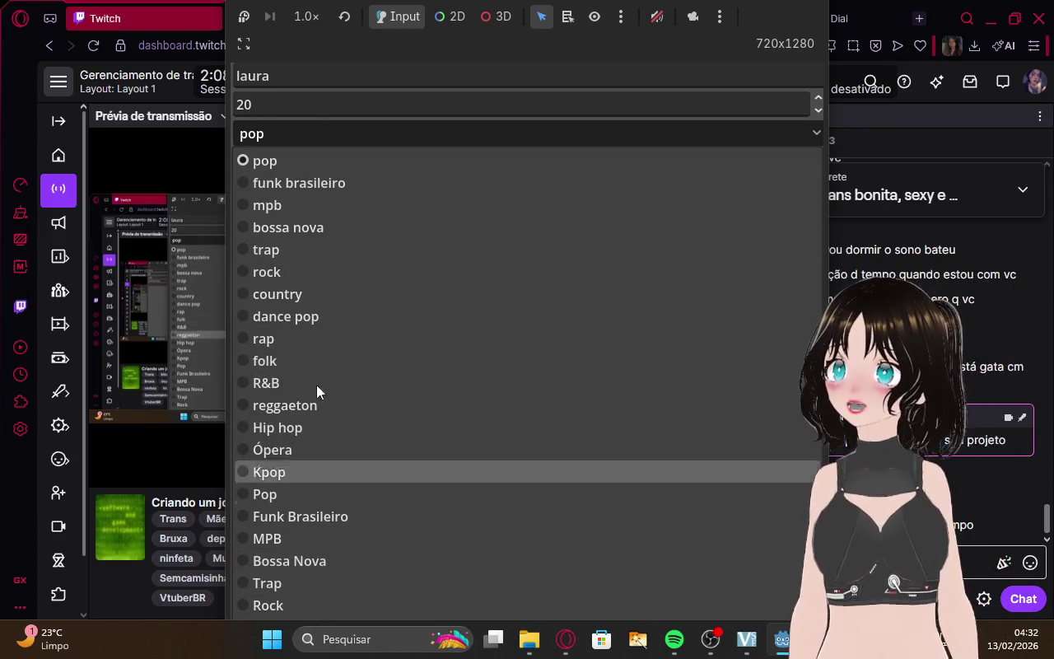
left_click(275, 163)
left_click(301, 167)
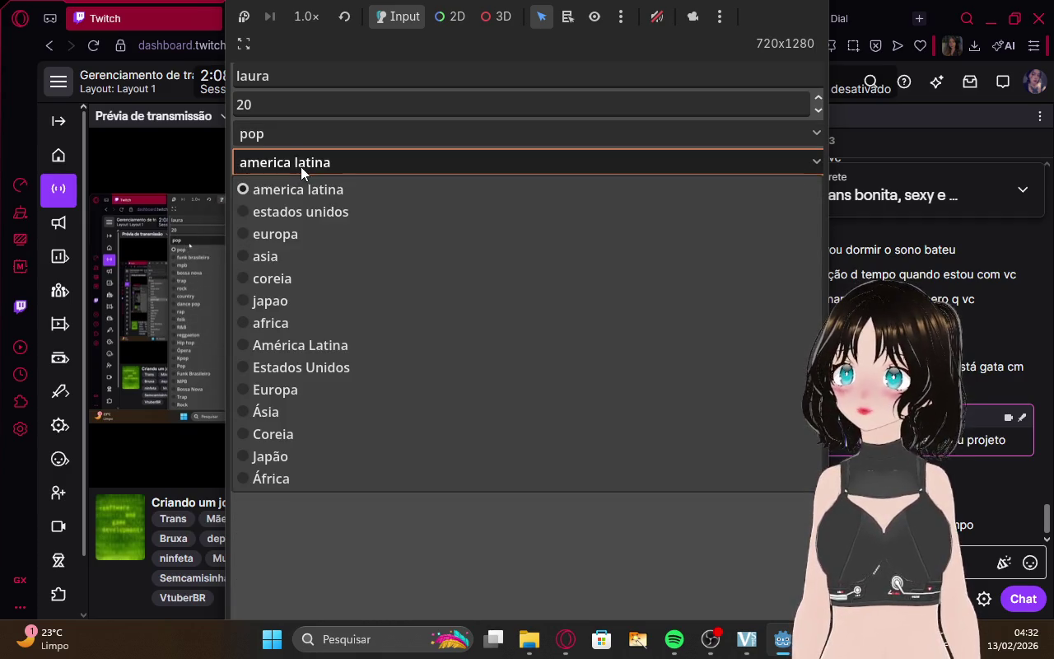
left_click(284, 187)
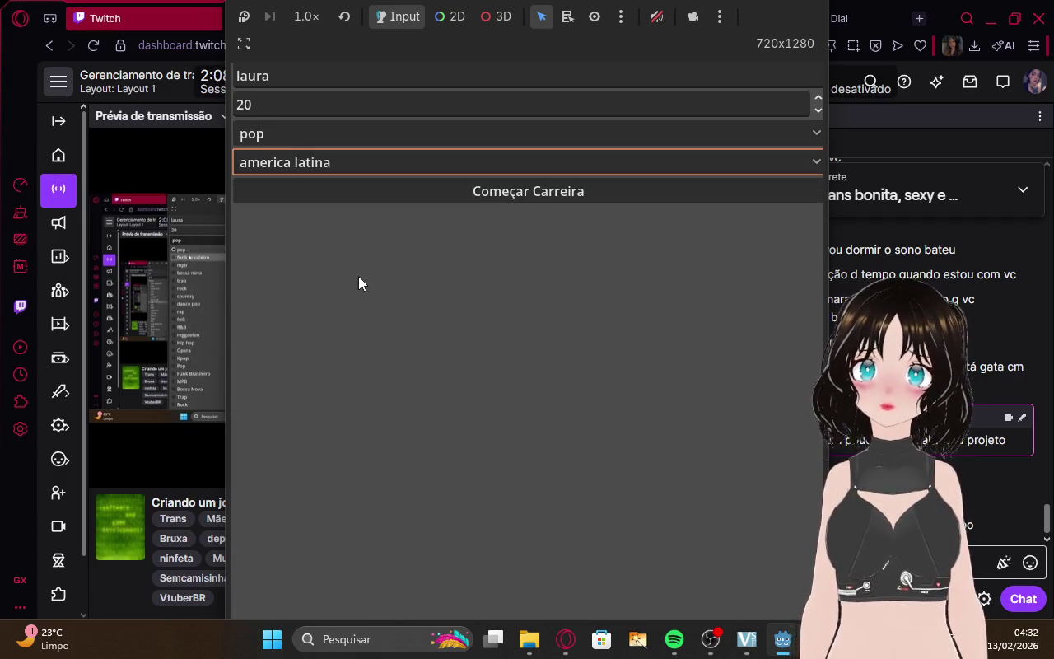
Press Começar Carreira repeatedly with no response, then switch back to the Opera browser.
left_click(497, 193)
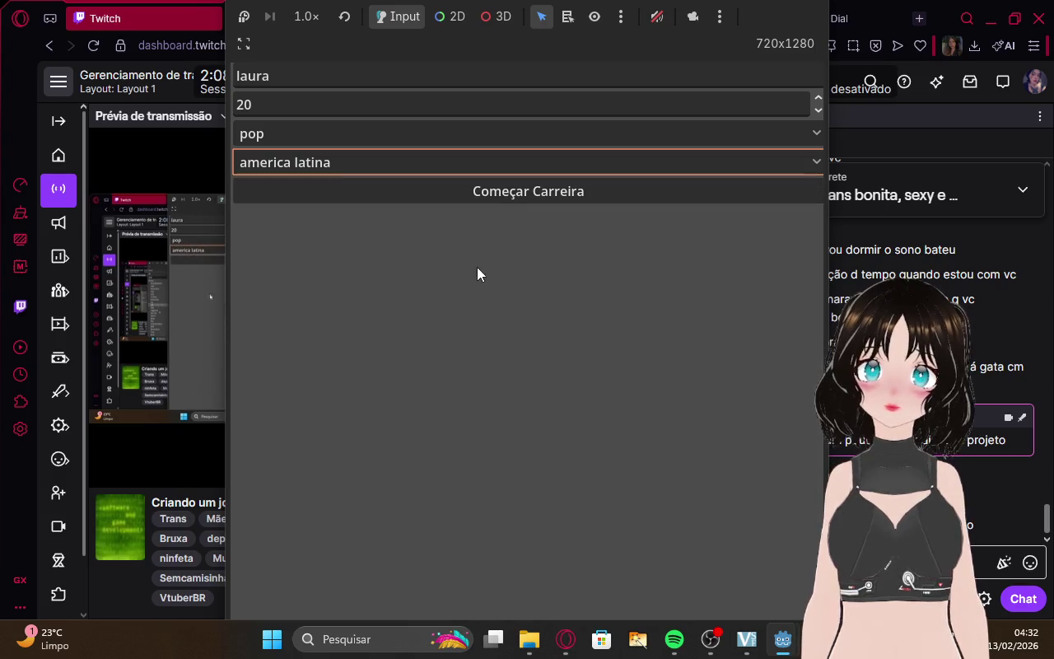
left_click(790, 190)
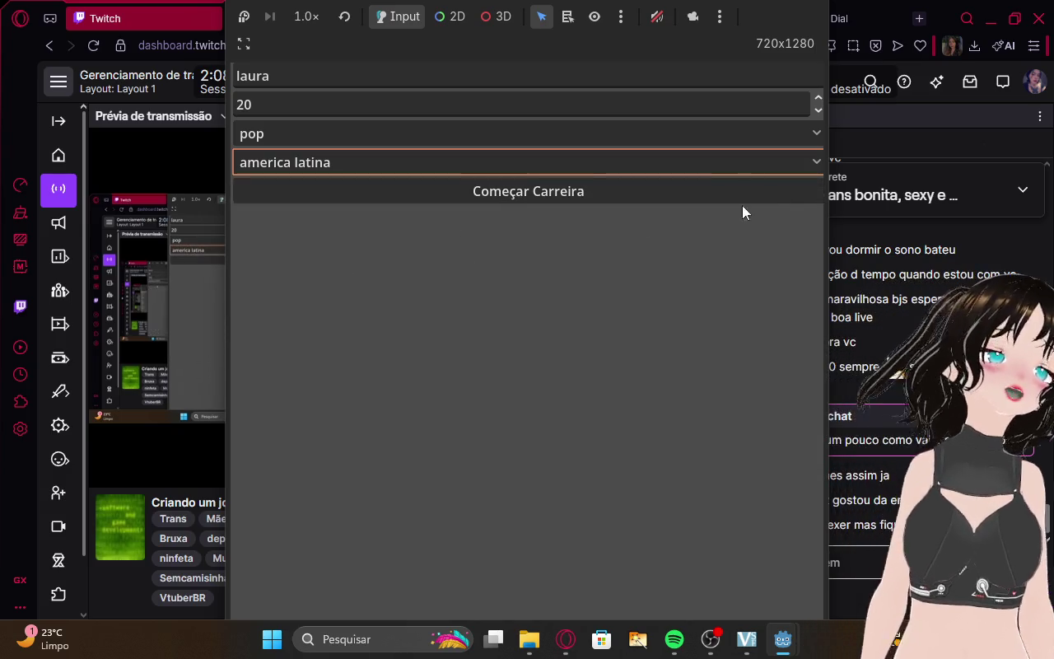
left_click(711, 193)
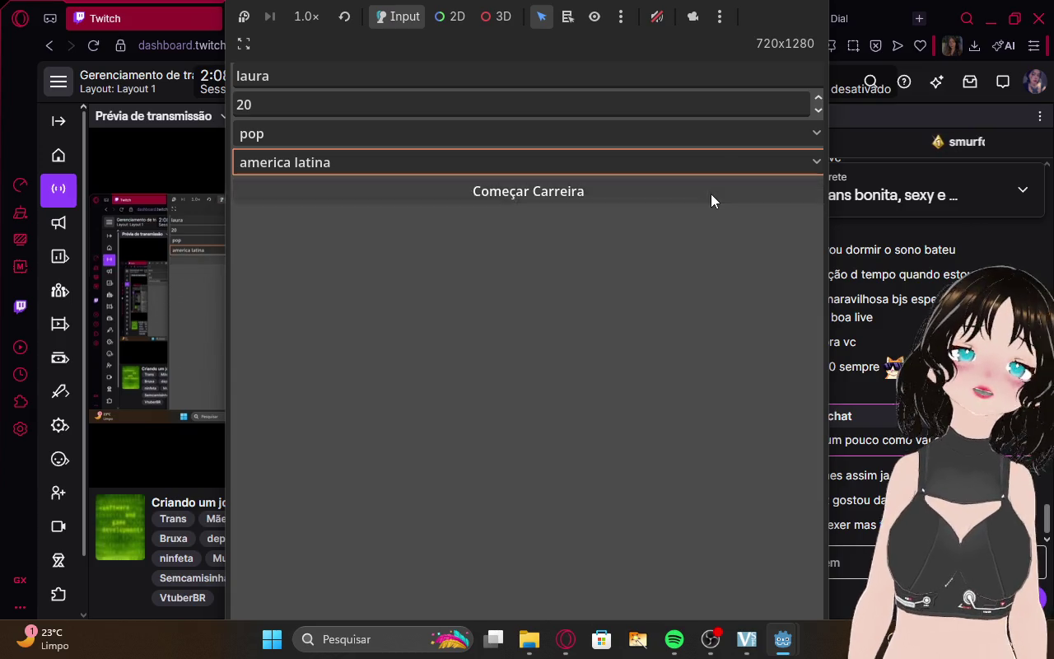
left_click(711, 192)
left_click(712, 192)
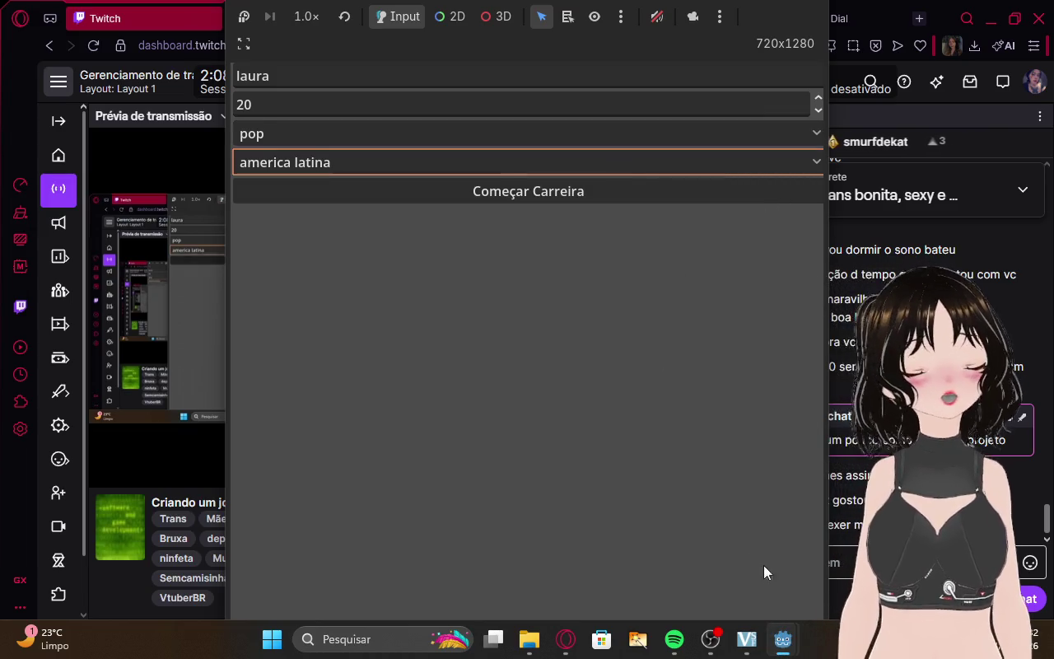
mouse_move(783, 639)
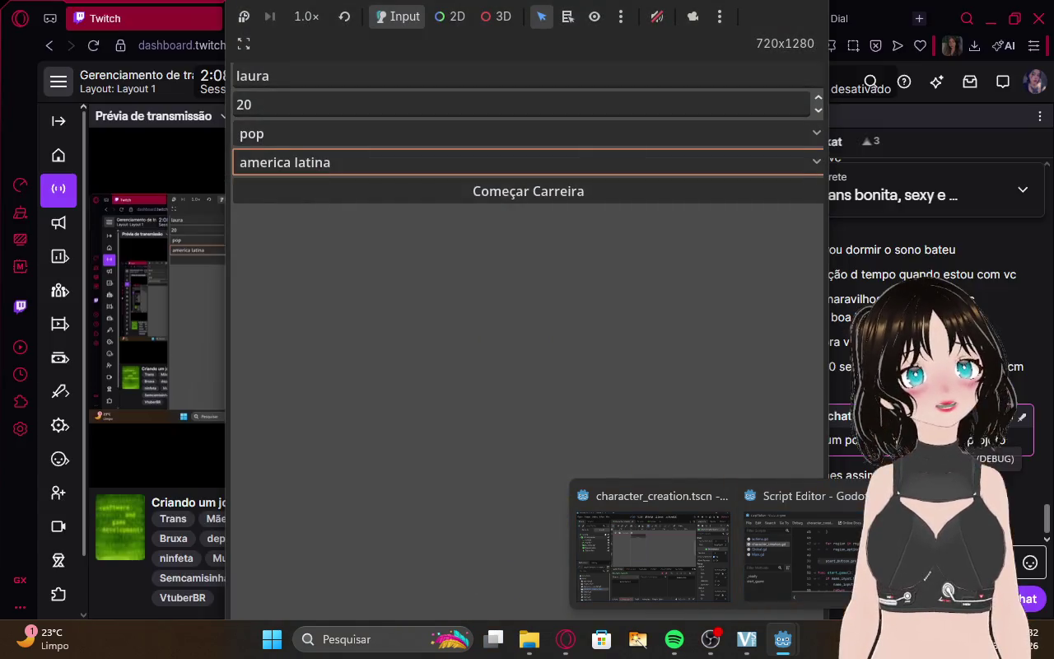
left_click(782, 563)
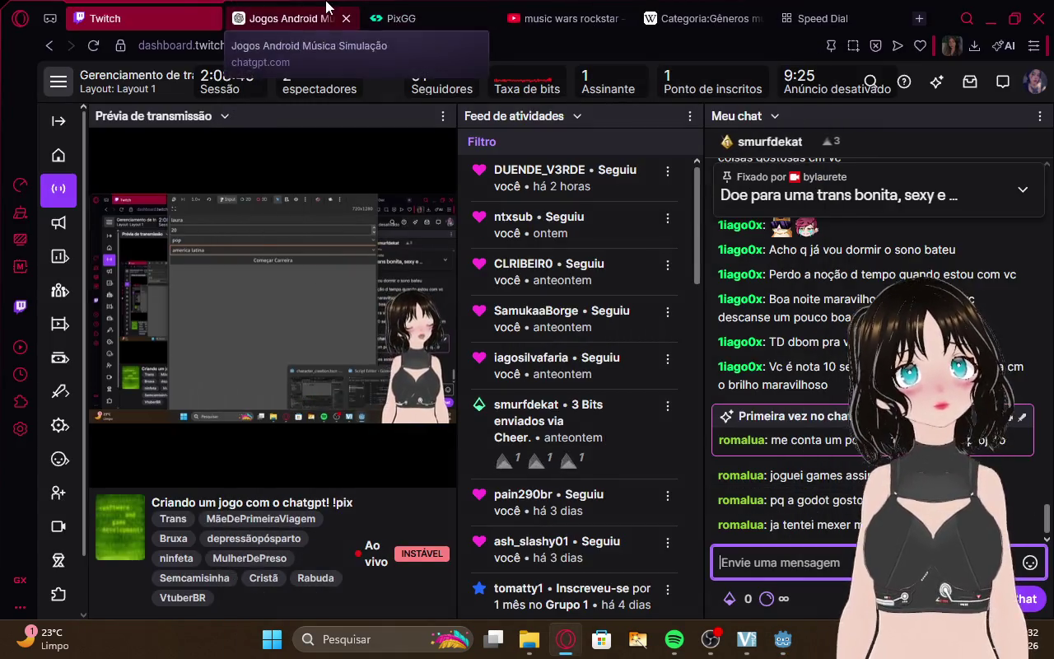
Send ChatGPT the message 'nn esta levando para outra tela' about the screen not changing.
left_click(280, 18)
scroll(559, 461, "down", 1)
type("nn esta le")
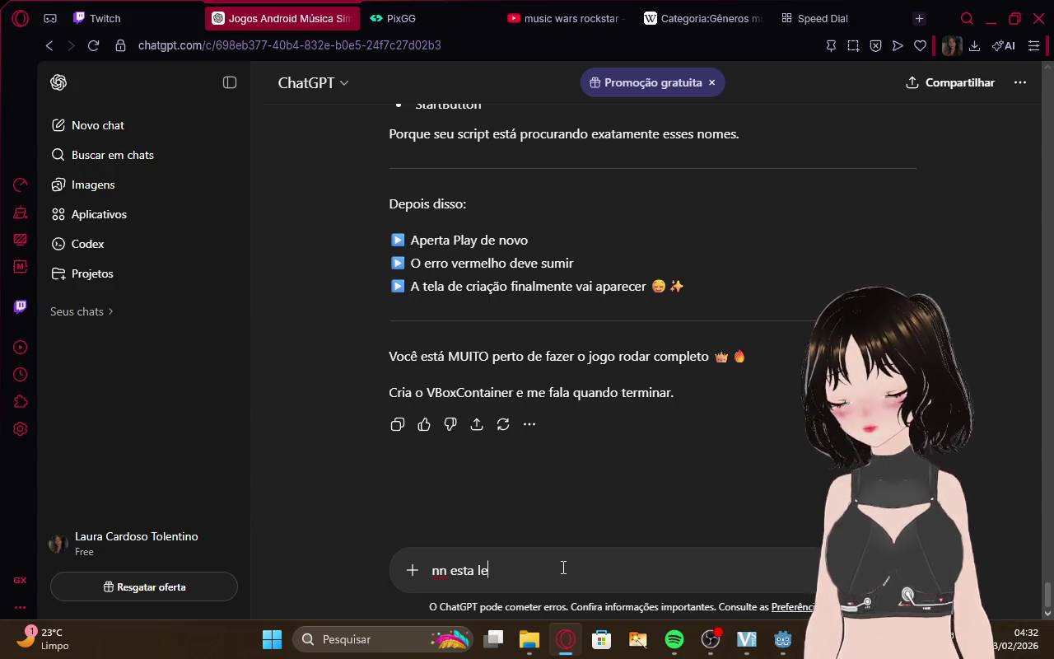
type("vando")
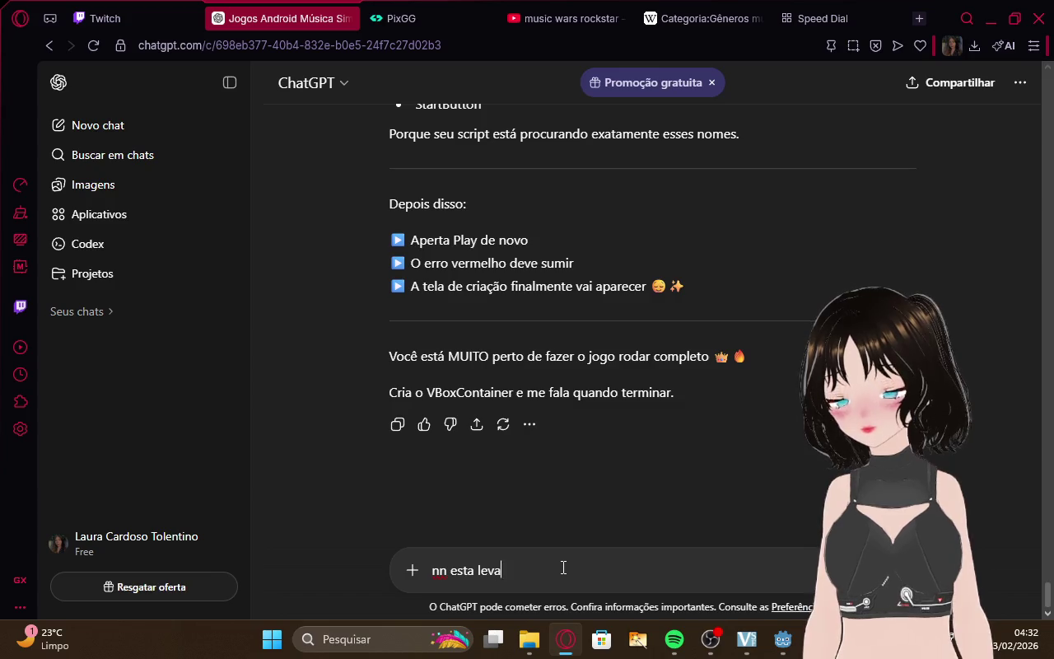
type(" para ou")
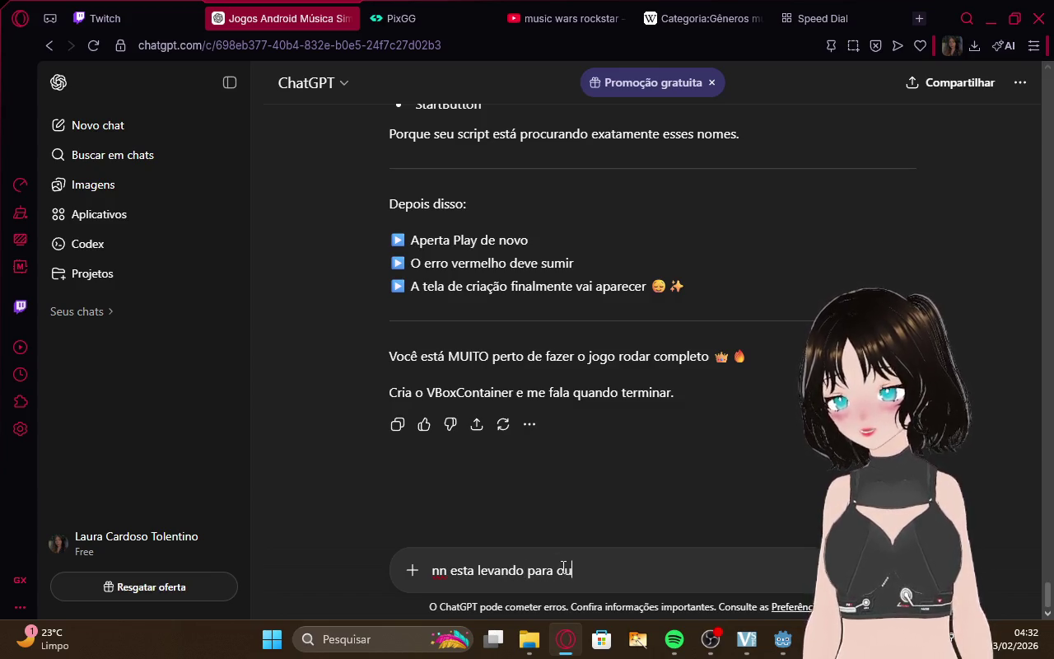
type("tra tela")
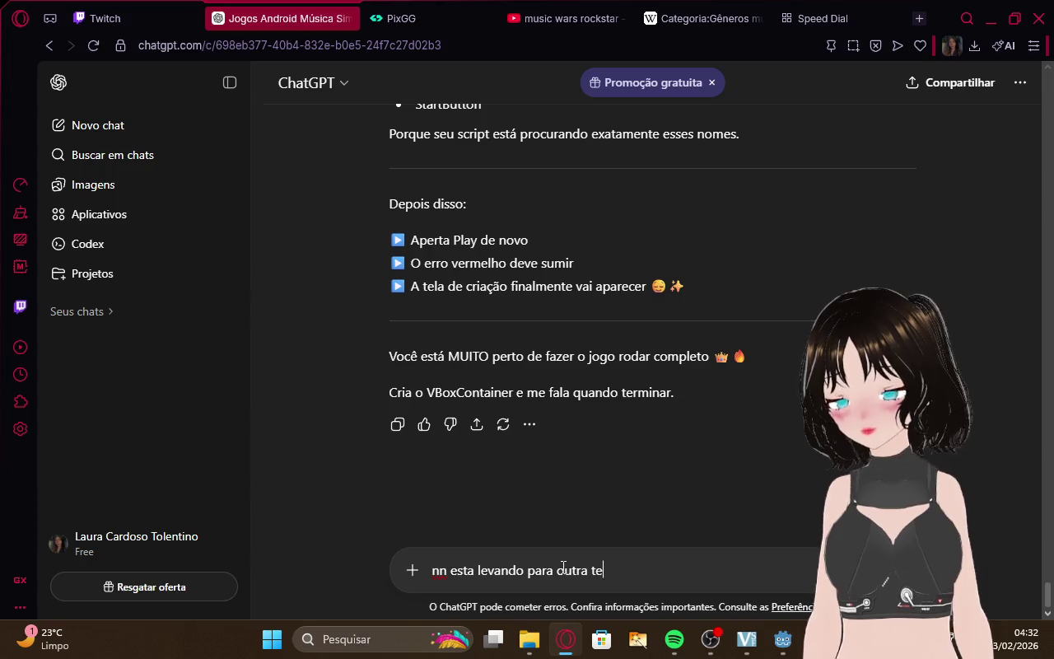
key("Return")
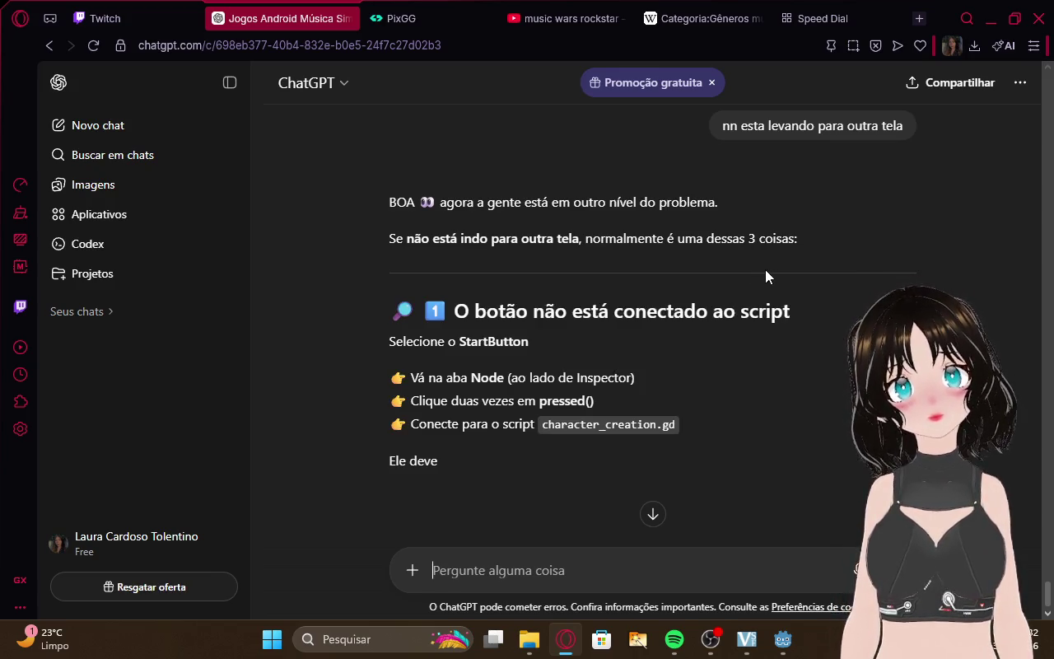
Copy the suggested start_game() code block from section 2 of ChatGPT's reply.
scroll(765, 269, "down", 2)
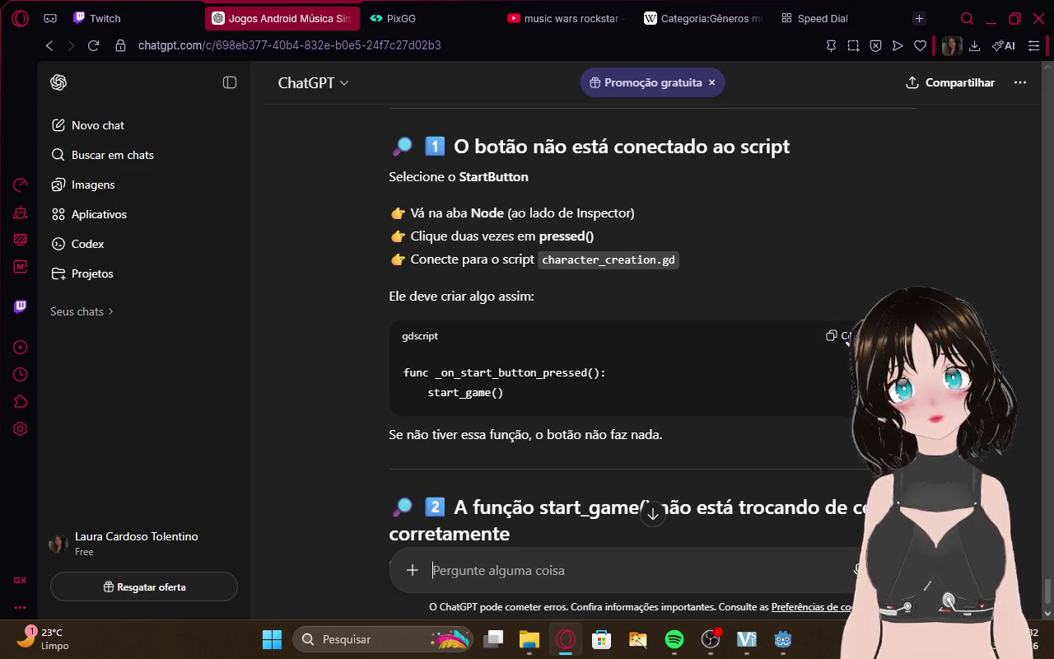
scroll(715, 297, "down", 2)
scroll(715, 297, "down", 2)
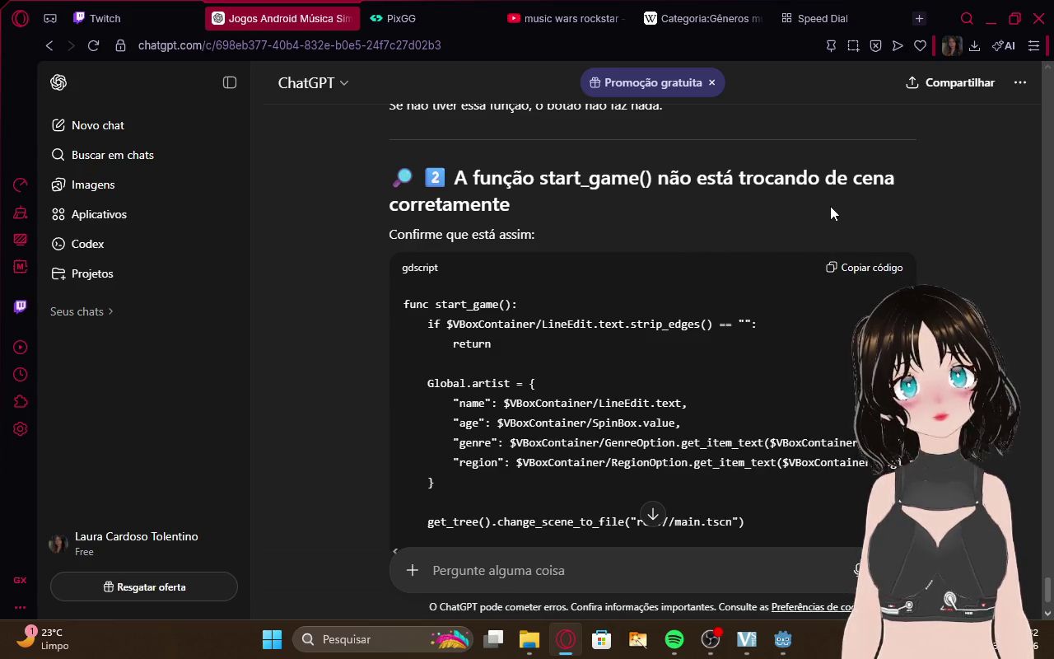
left_click(835, 272)
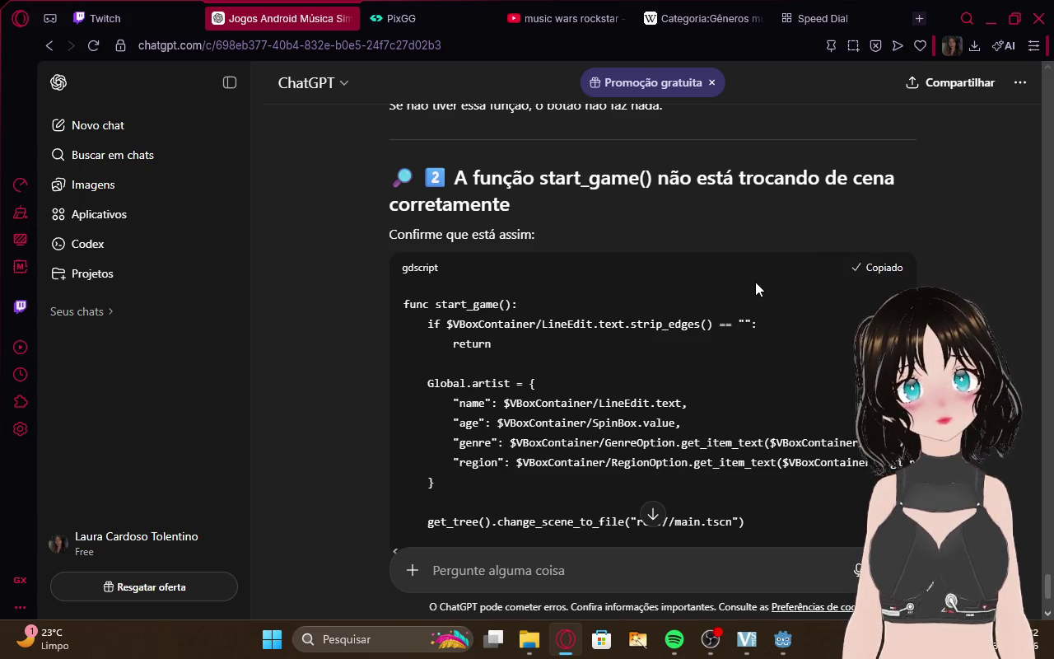
scroll(755, 282, "down", 4)
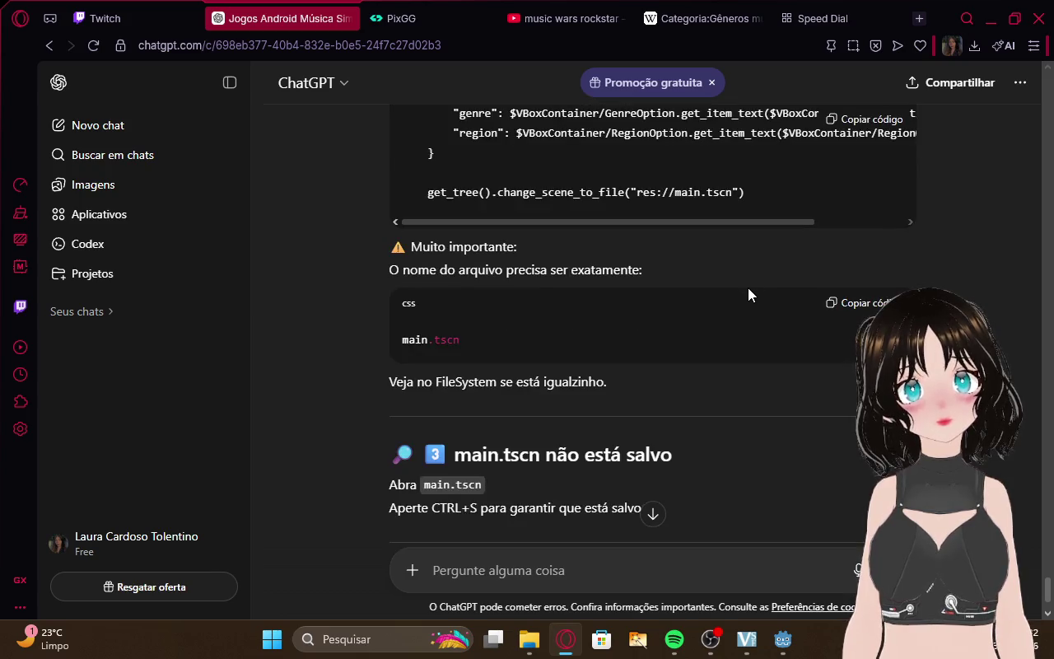
scroll(749, 288, "up", 2)
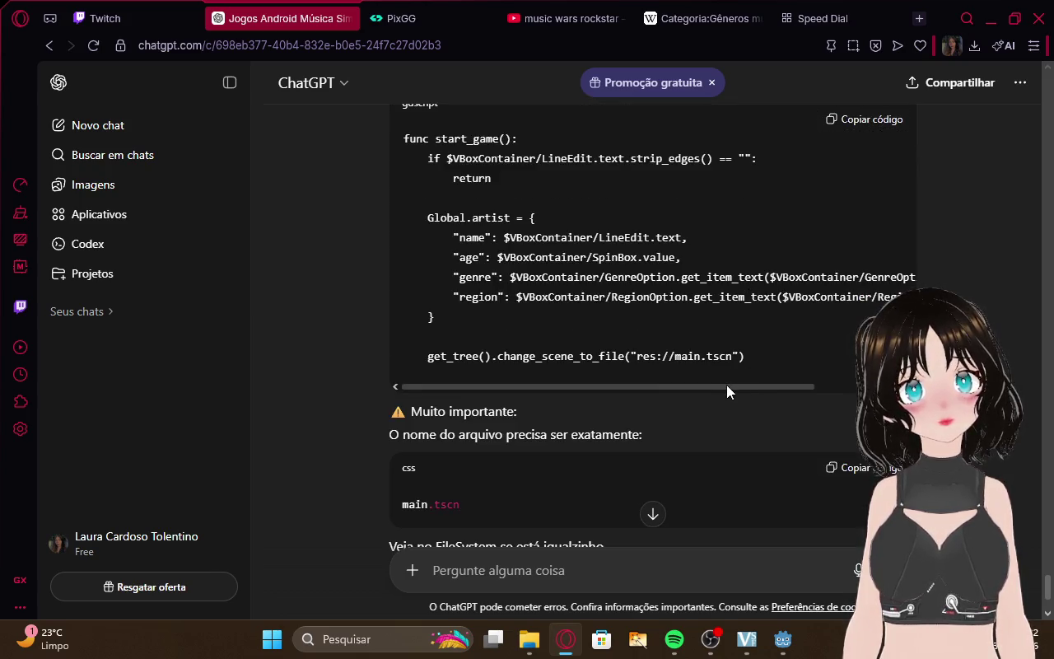
mouse_move(726, 384)
left_mouse_down()
mouse_move(838, 383)
mouse_move(630, 383)
left_mouse_up()
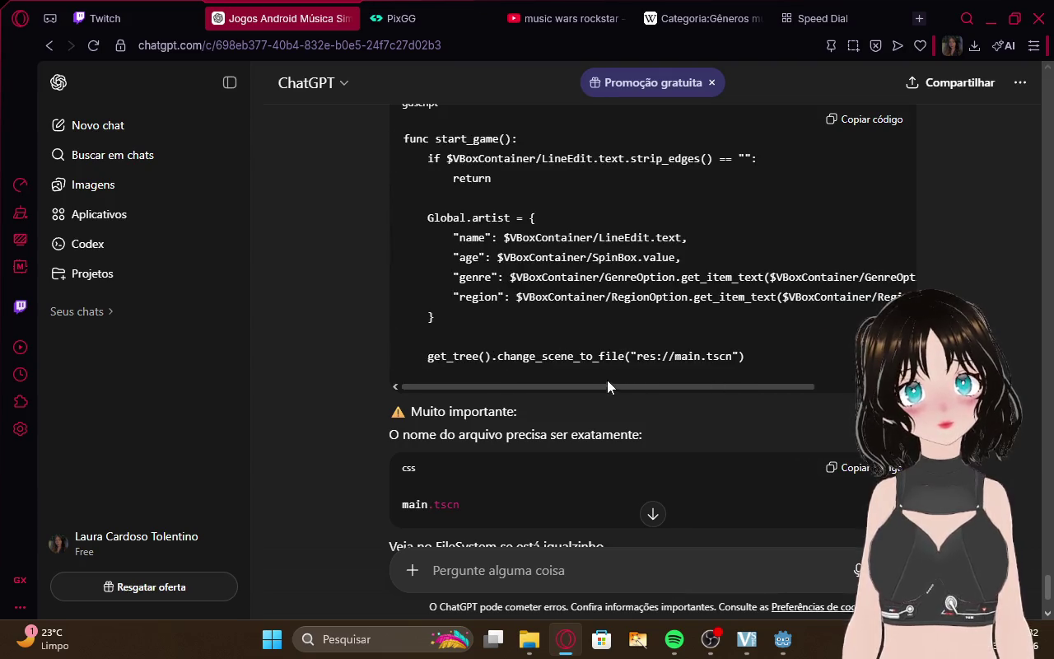
scroll(606, 380, "up", 3)
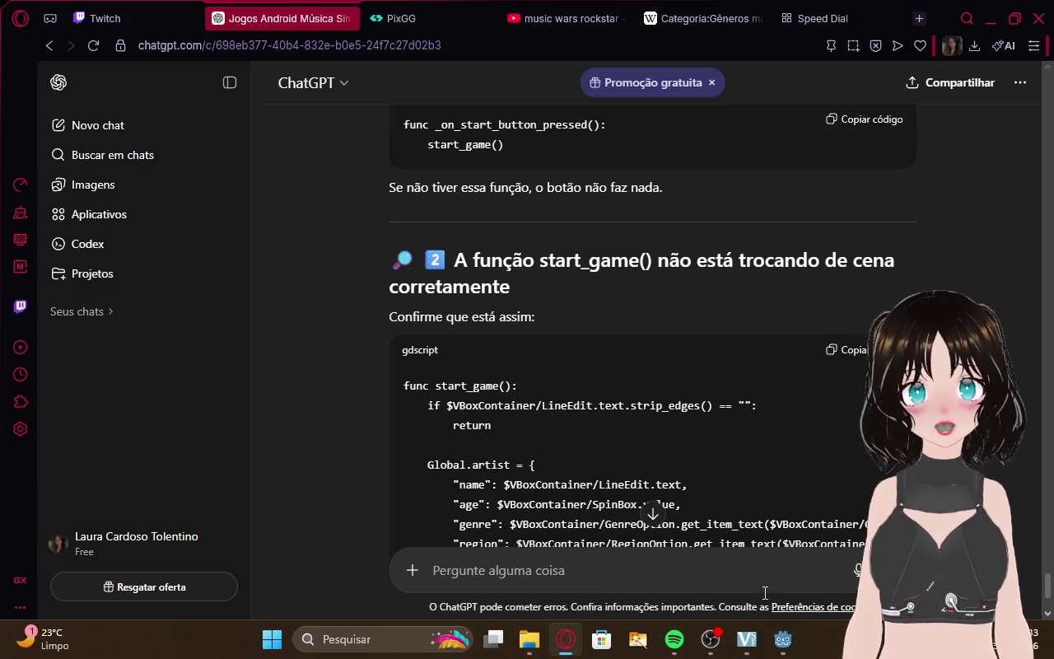
Open character_creation.gd from the FileSystem dock in Godot's Script Editor.
mouse_move(782, 639)
left_click(727, 577)
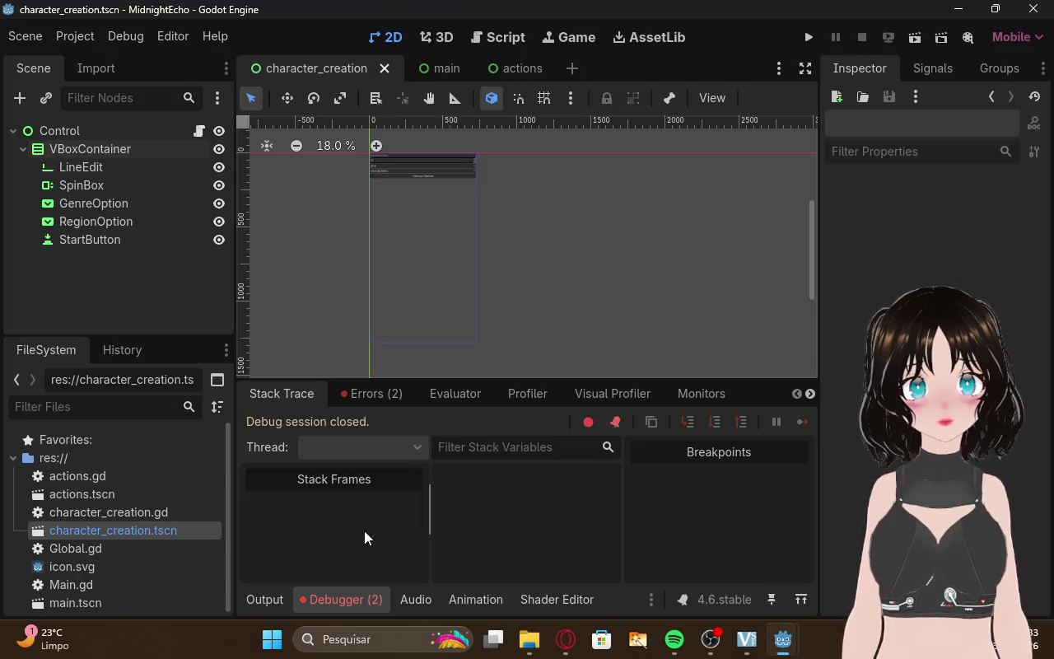
double_click(184, 515)
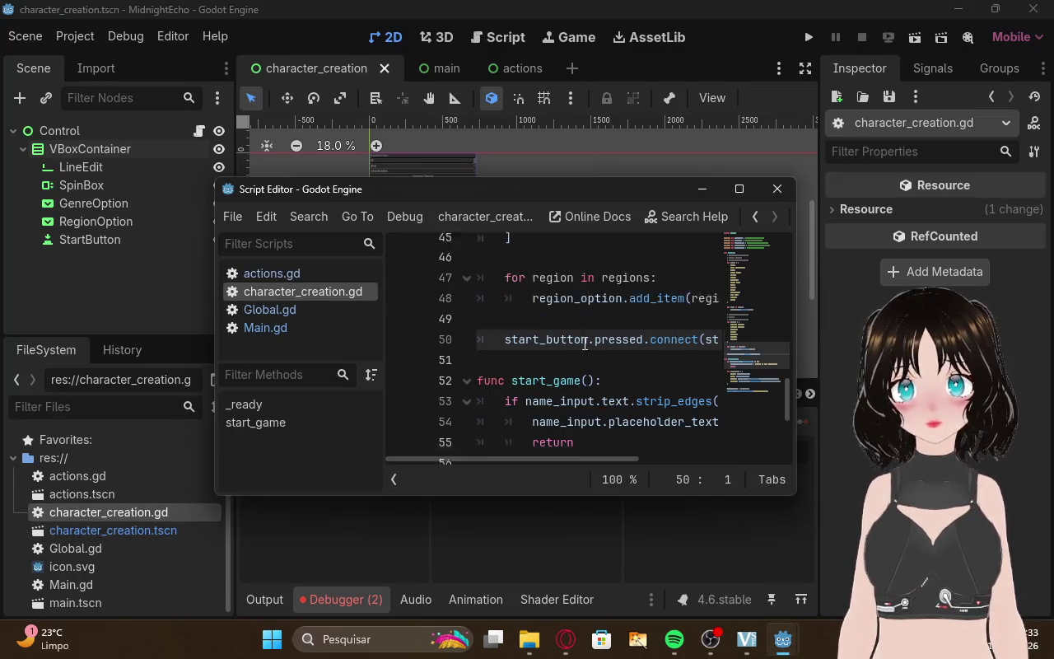
scroll(585, 343, "down", 4)
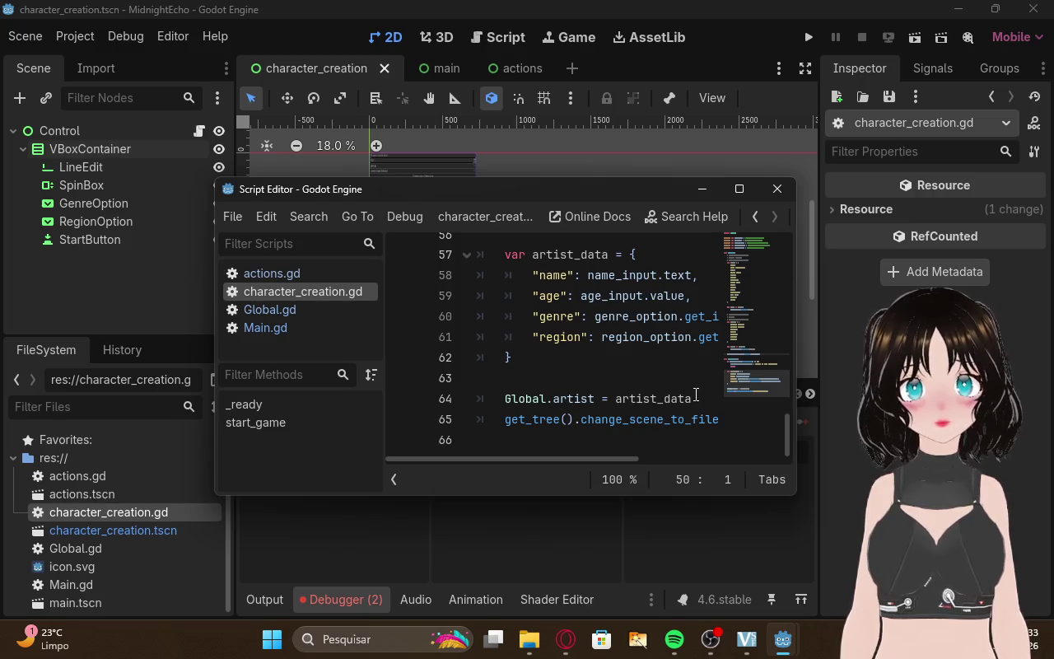
scroll(696, 396, "up", 2)
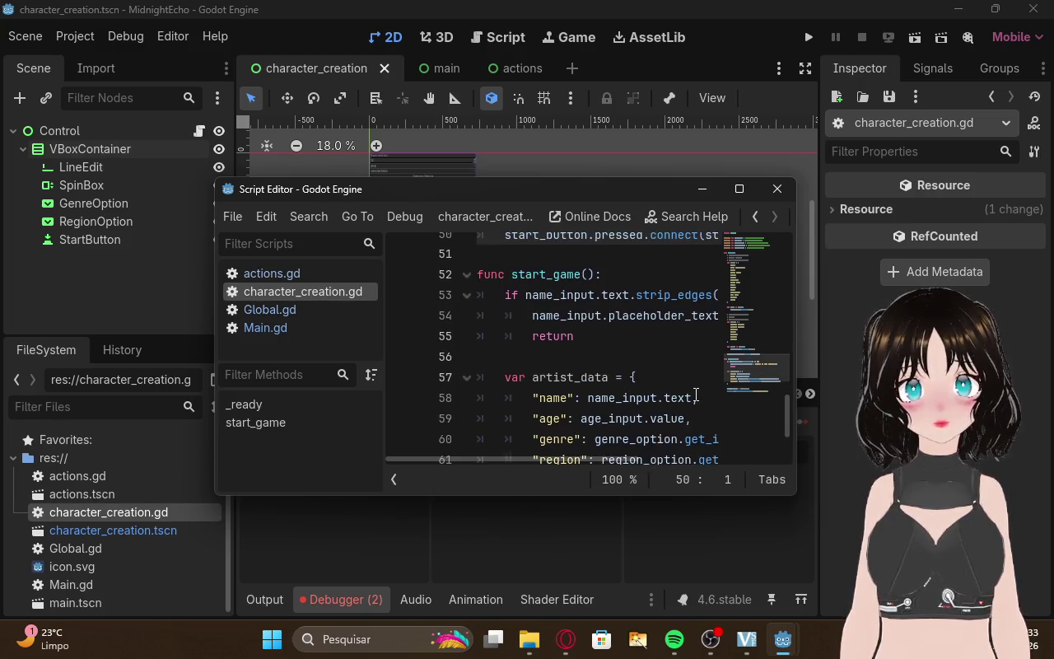
Select the whole script, from line 65 up to line 1.
mouse_move(696, 396)
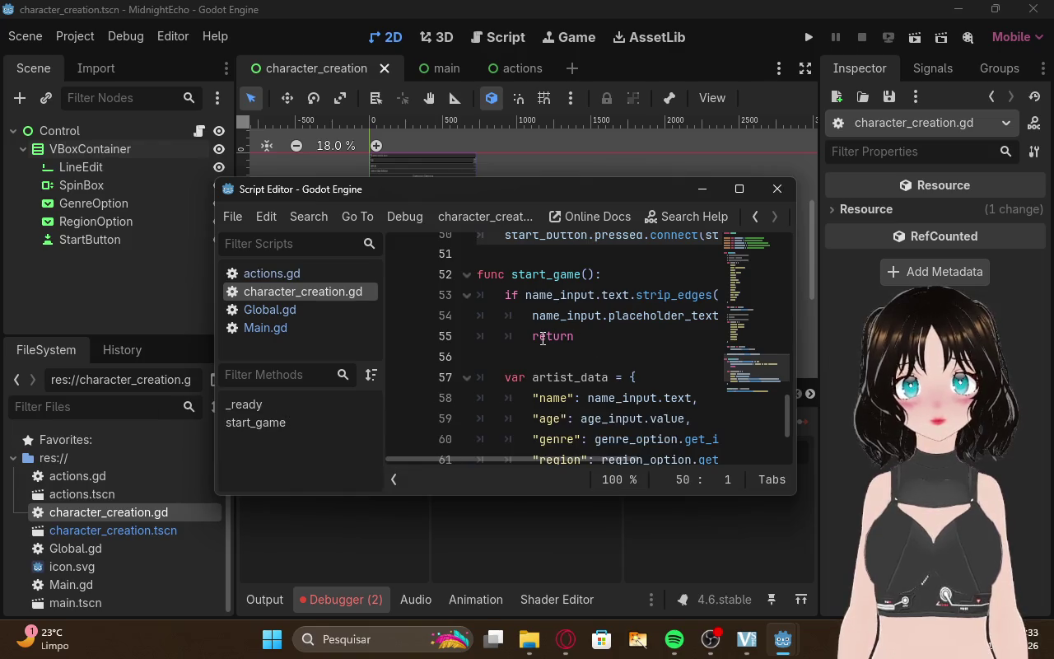
scroll(607, 333, "up", 2)
scroll(607, 334, "up", 10)
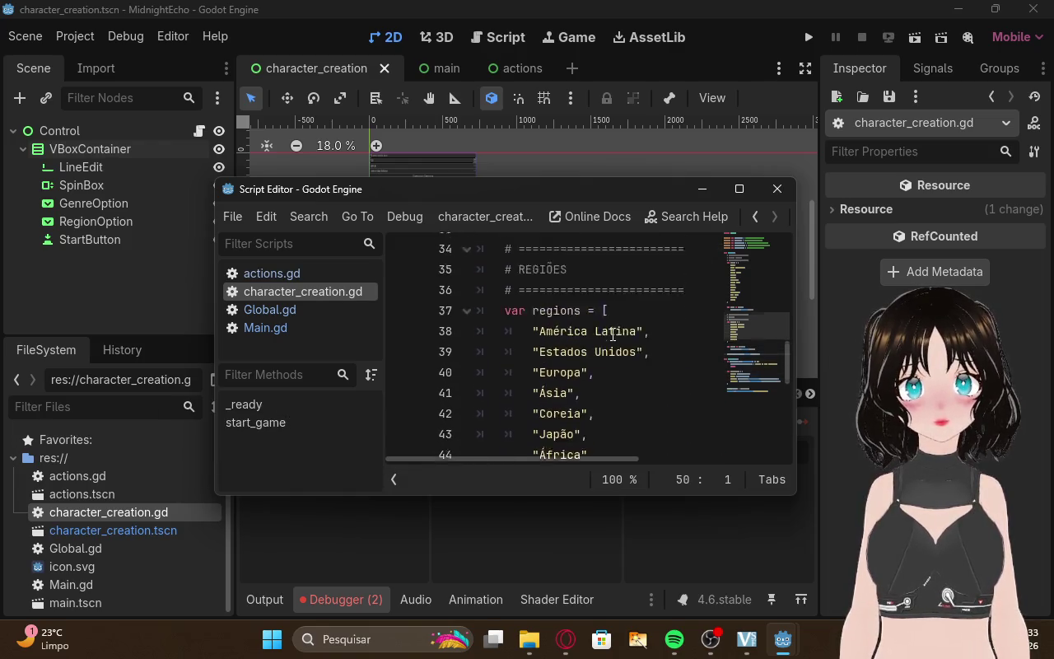
scroll(643, 341, "up", 3)
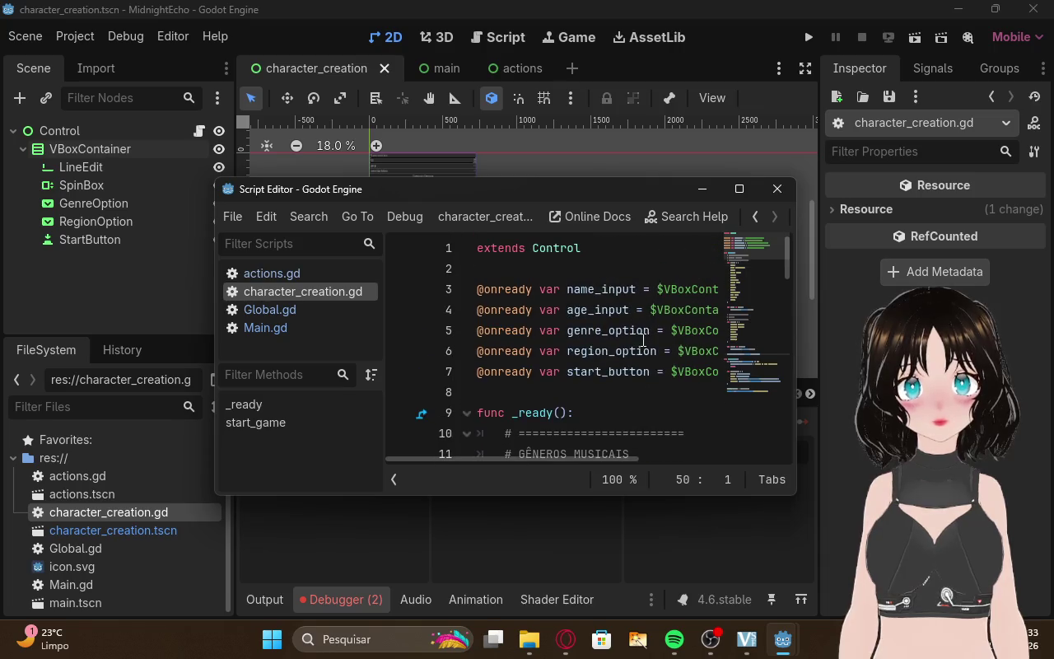
scroll(643, 341, "down", 18)
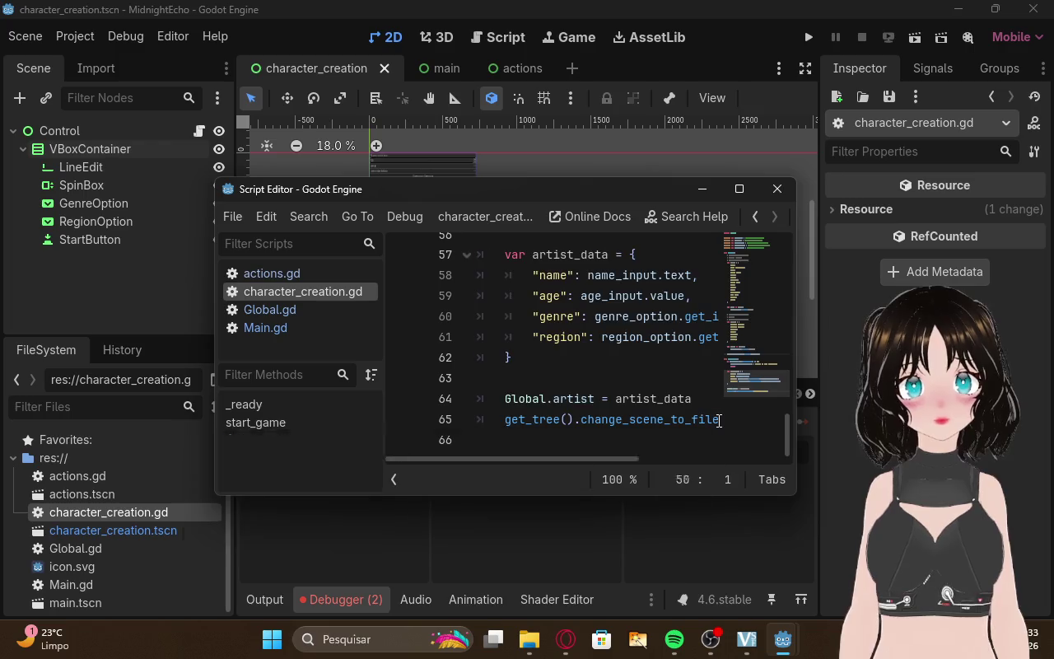
mouse_move(719, 421)
left_mouse_down()
mouse_move(536, 370)
mouse_move(379, 82)
mouse_move(372, 47)
left_mouse_up()
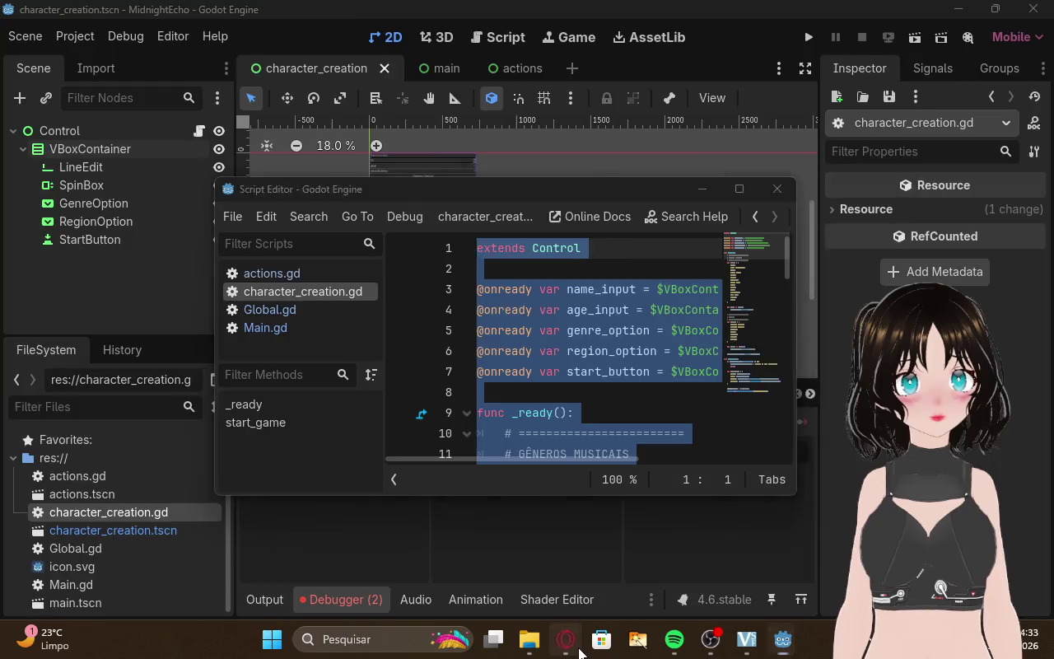
left_click(579, 649)
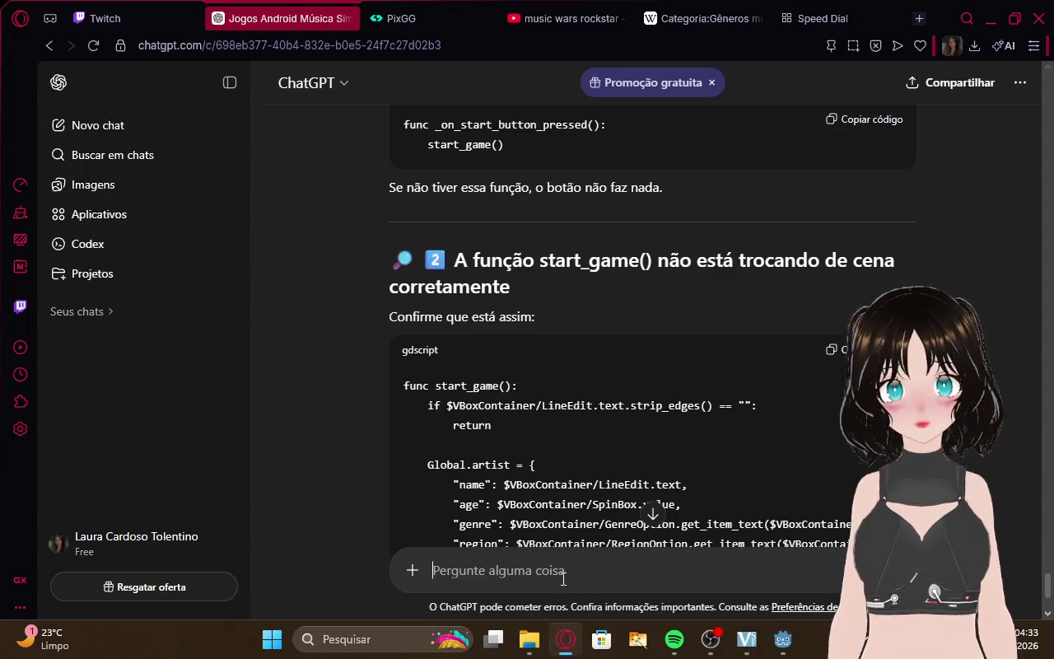
Send ChatGPT the pasted start_game() code with the note 'esta assim'.
key("ctrl+v")
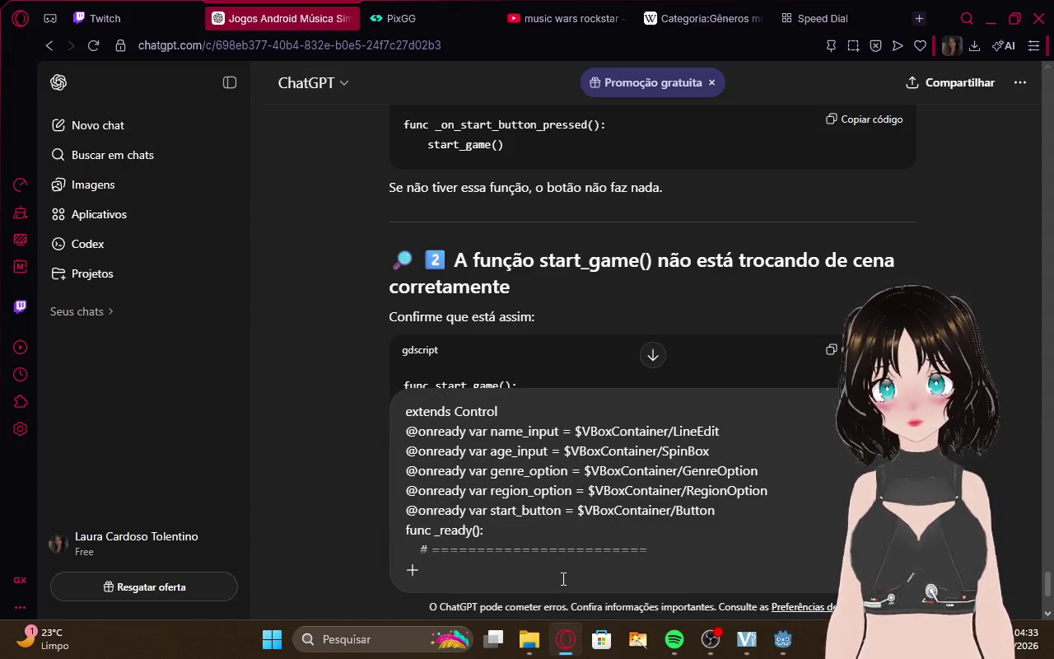
scroll(555, 576, "down", 5)
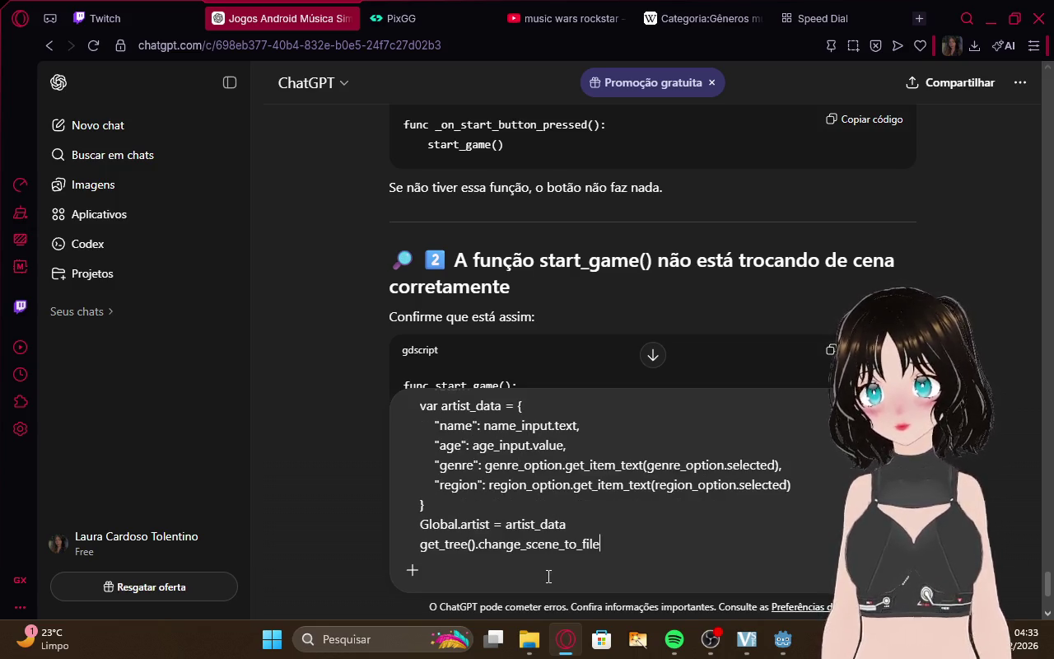
scroll(657, 546, "down", 1)
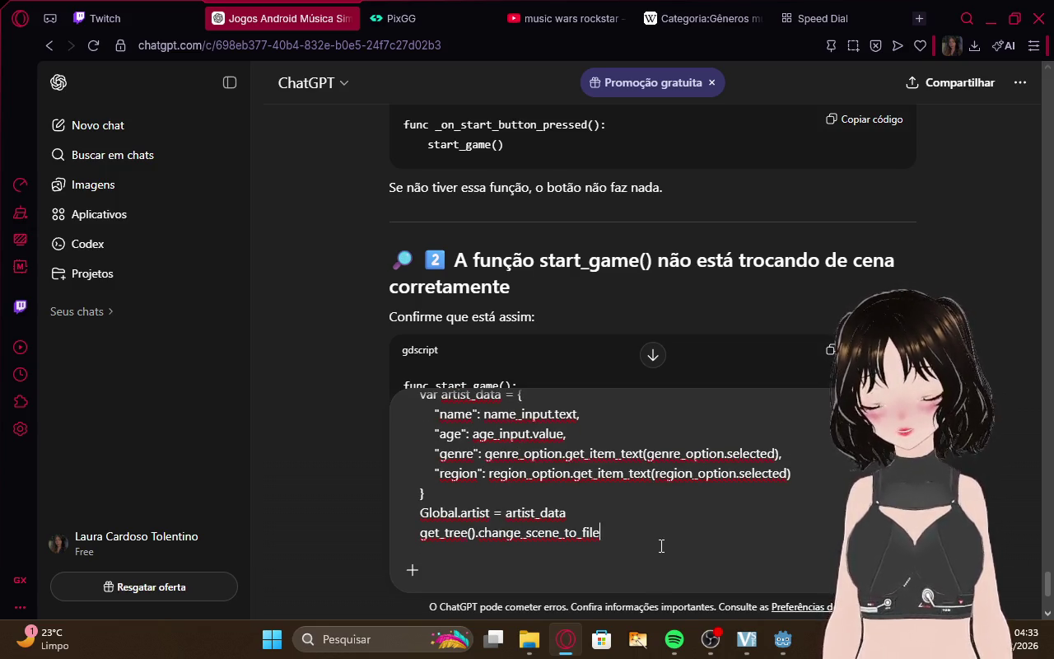
scroll(661, 546, "down", 1)
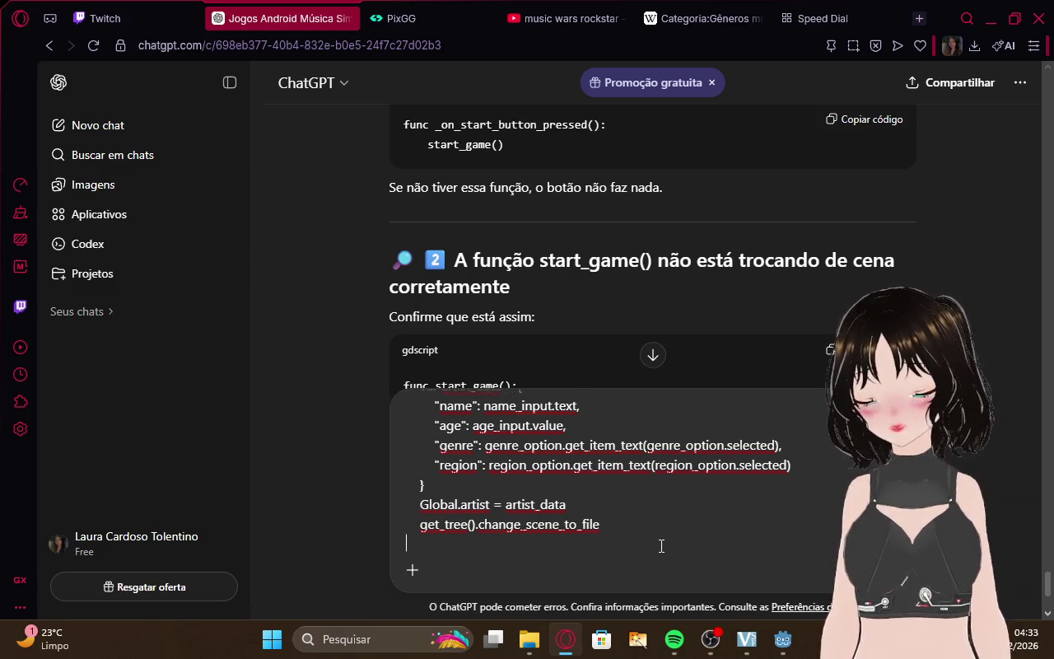
key("shift+Return")
type("esta assim")
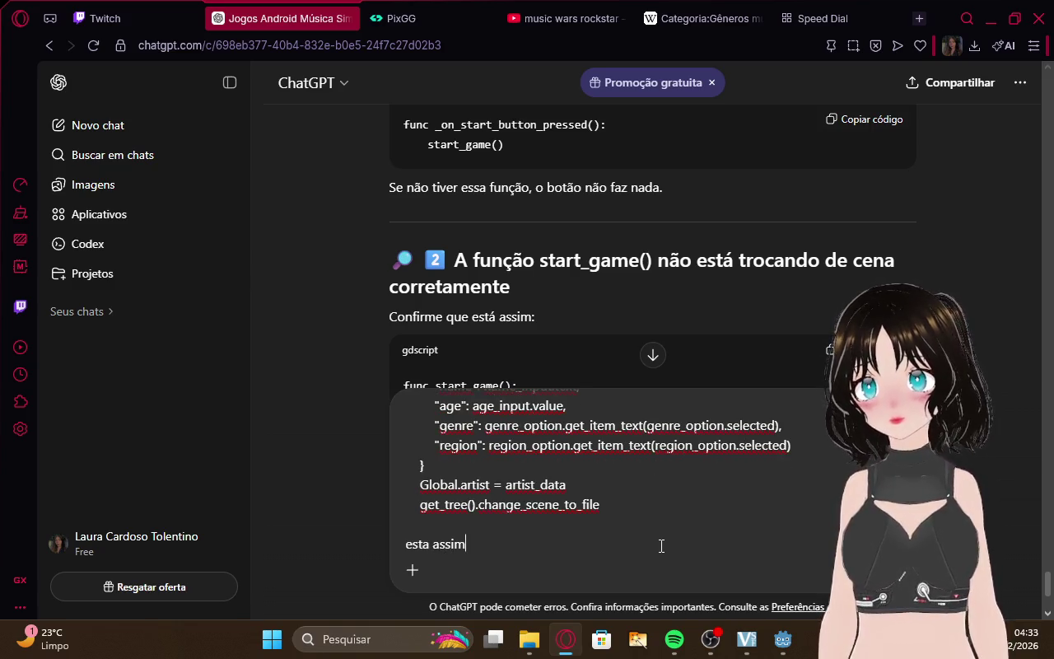
key("Return")
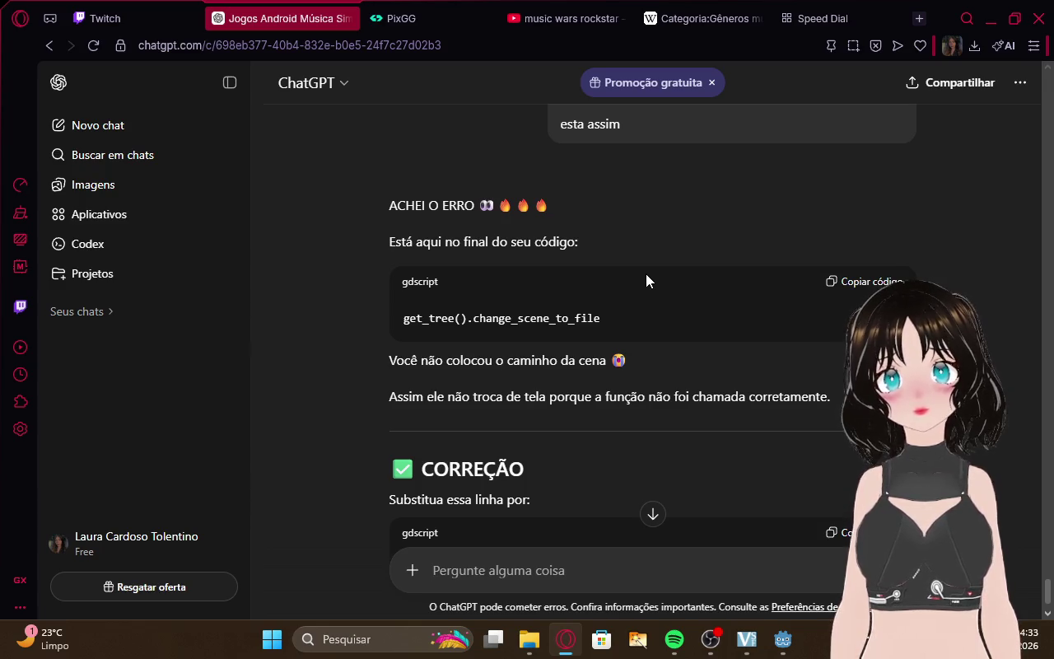
Read ChatGPT's reply suggesting "res://main.tscn" as the change_scene_to_file path.
scroll(646, 274, "down", 2)
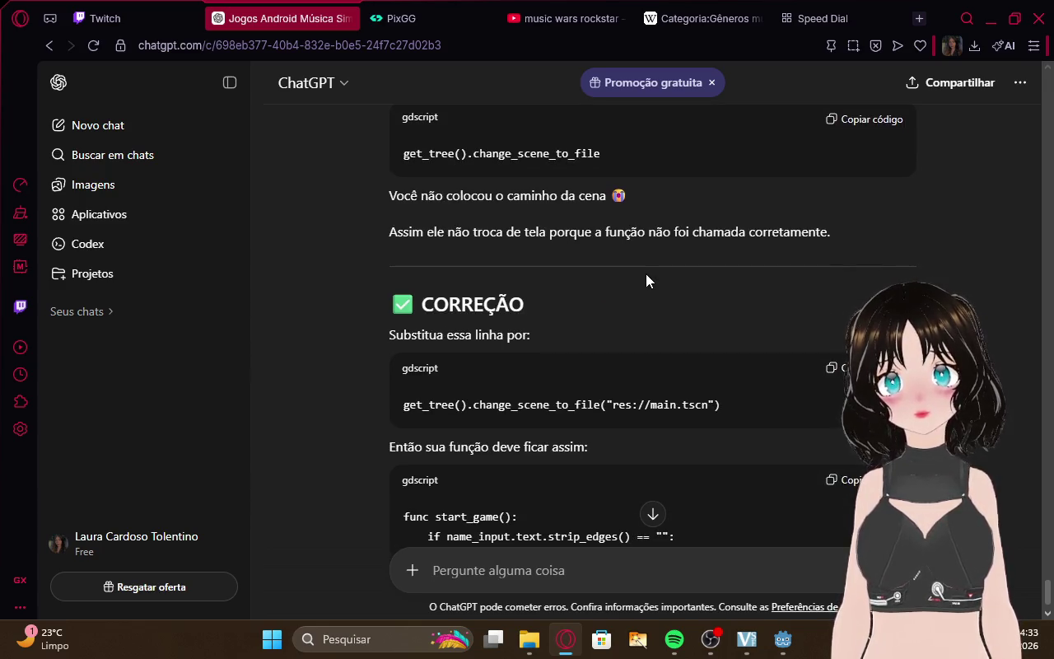
scroll(646, 273, "down", 2)
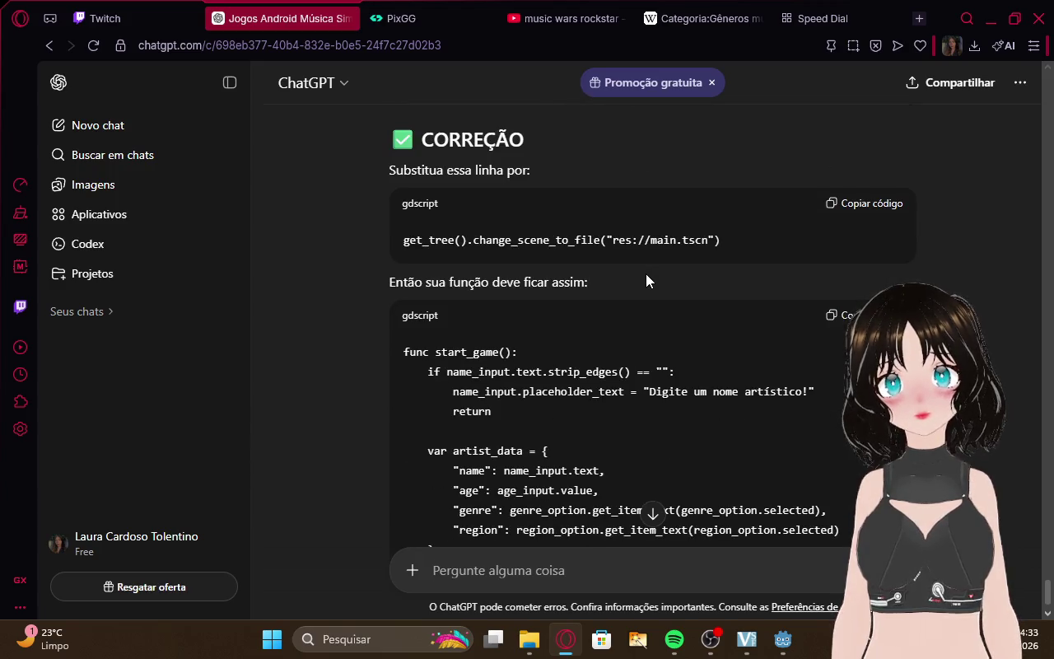
scroll(645, 273, "down", 3)
scroll(646, 273, "down", 1)
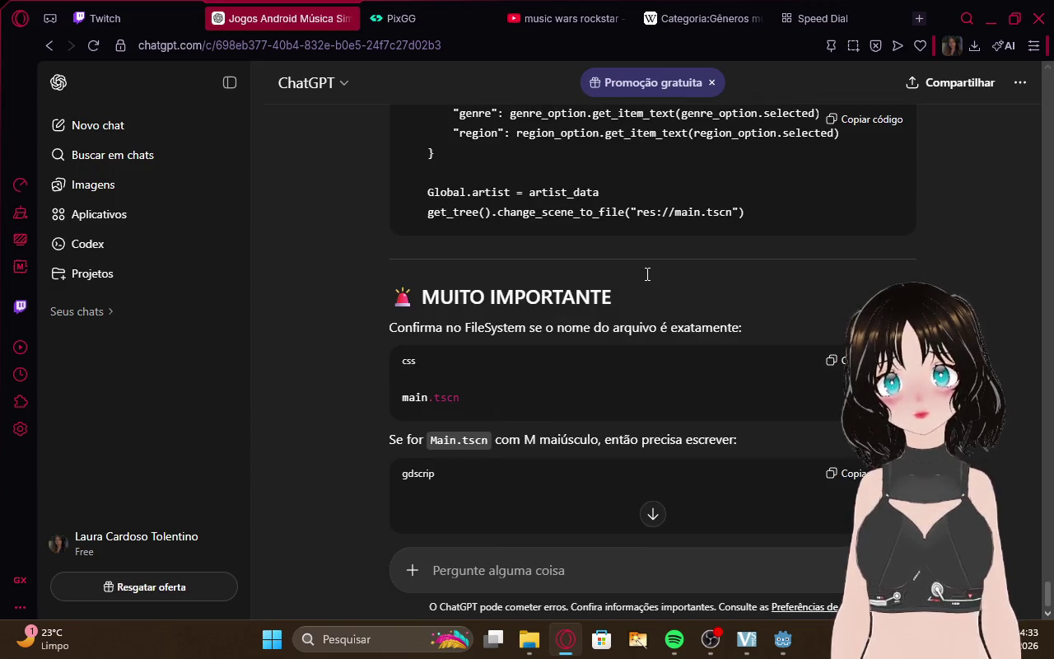
scroll(646, 274, "down", 3)
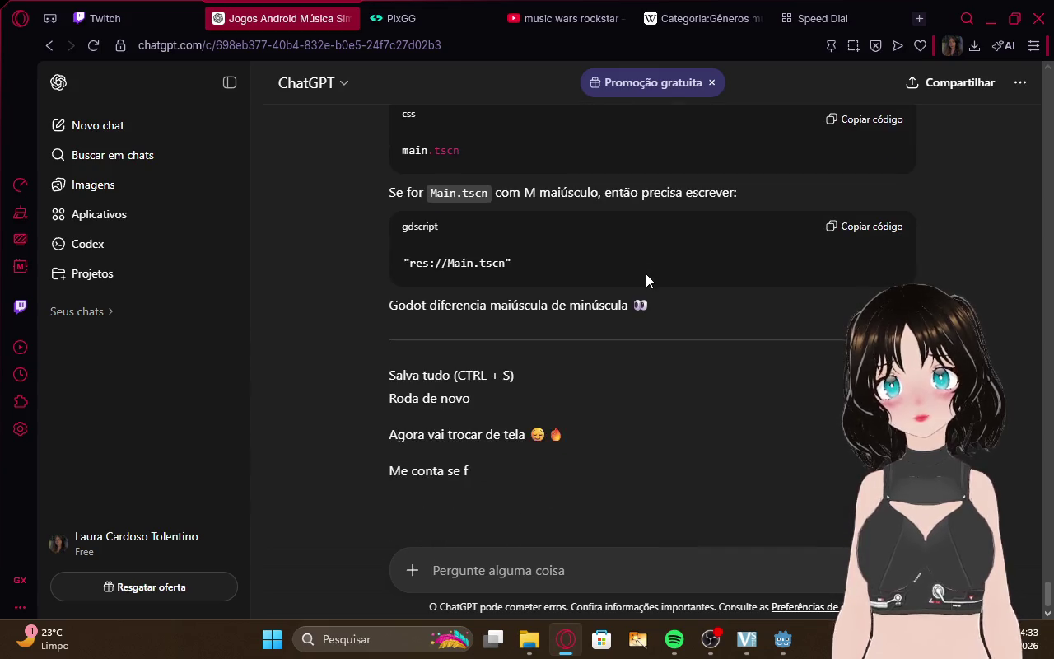
Ask ChatGPT for the updated, finished script while glancing at the Twitch stream manager.
left_click(575, 563)
type("atualize e me mande pronto")
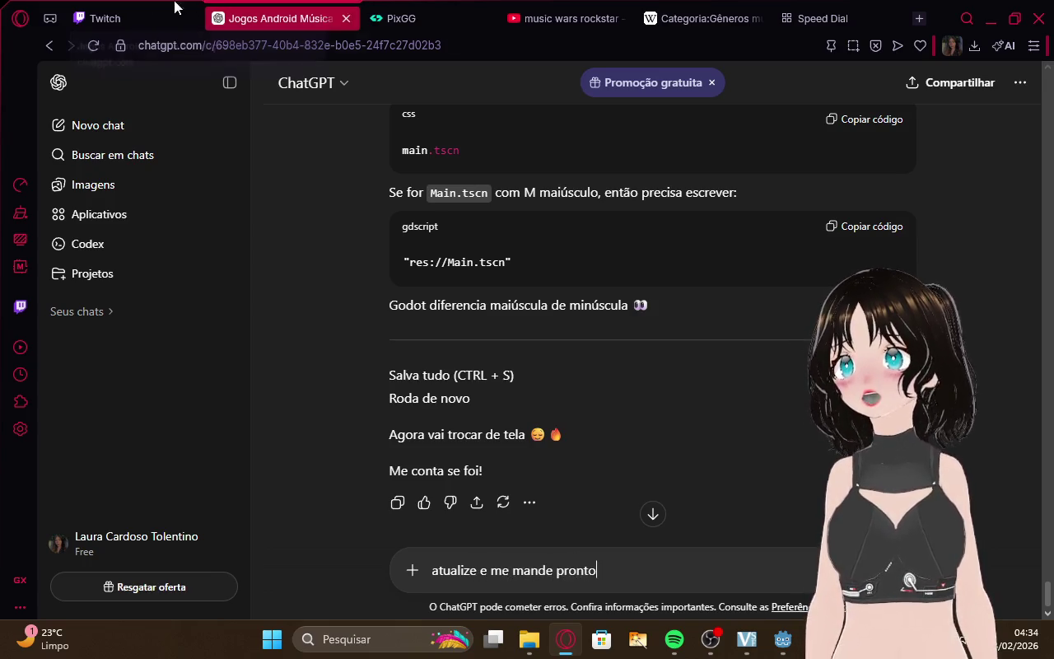
left_click(173, 10)
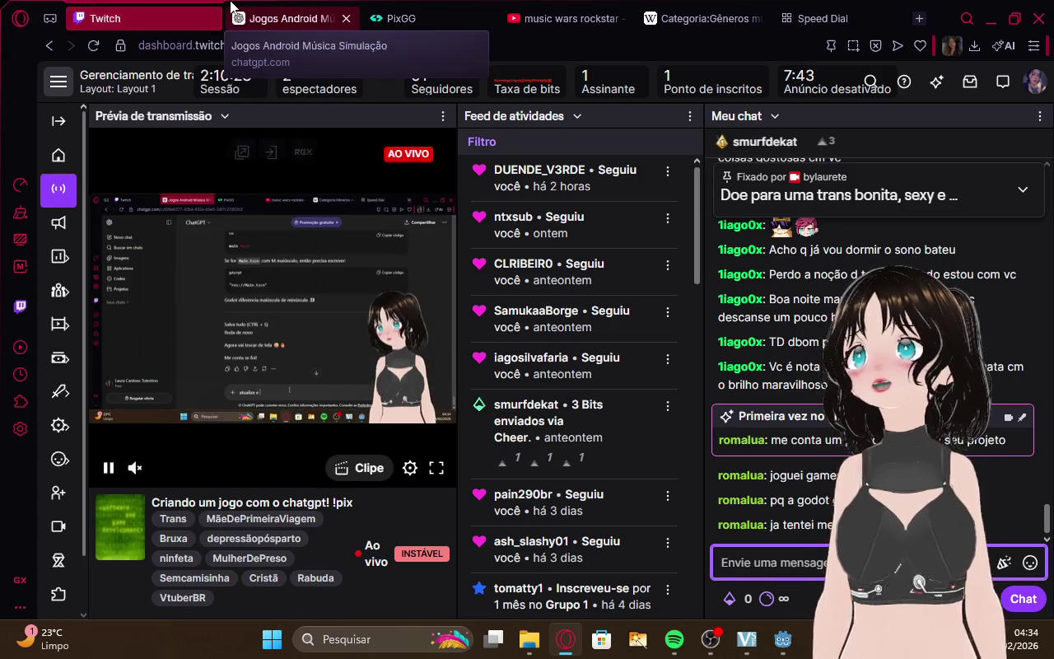
left_click(233, 8)
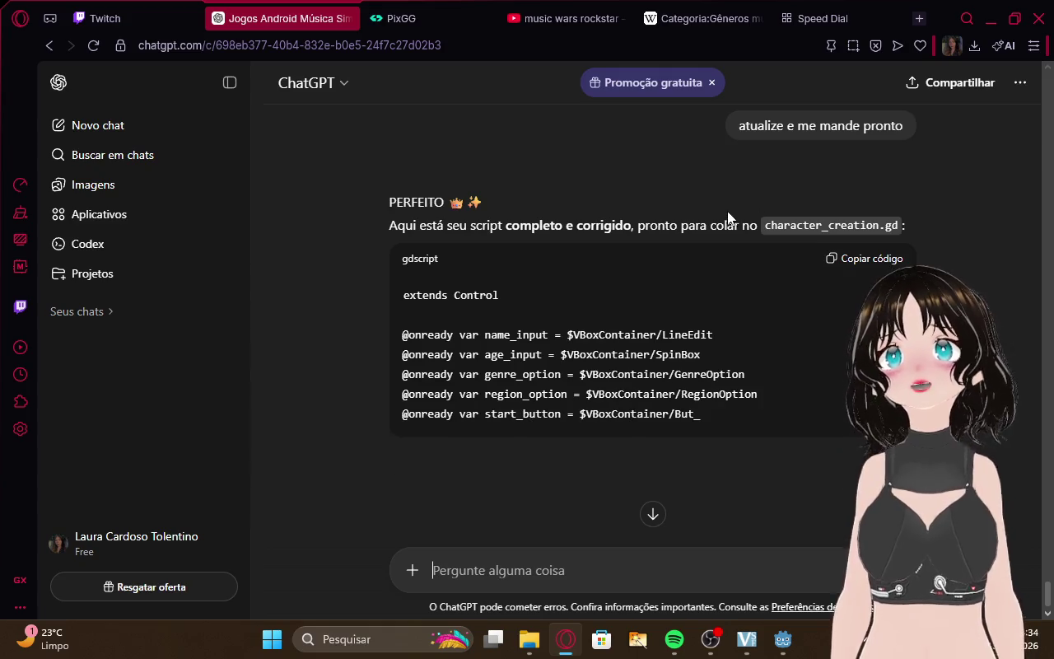
scroll(817, 303, "down", 3)
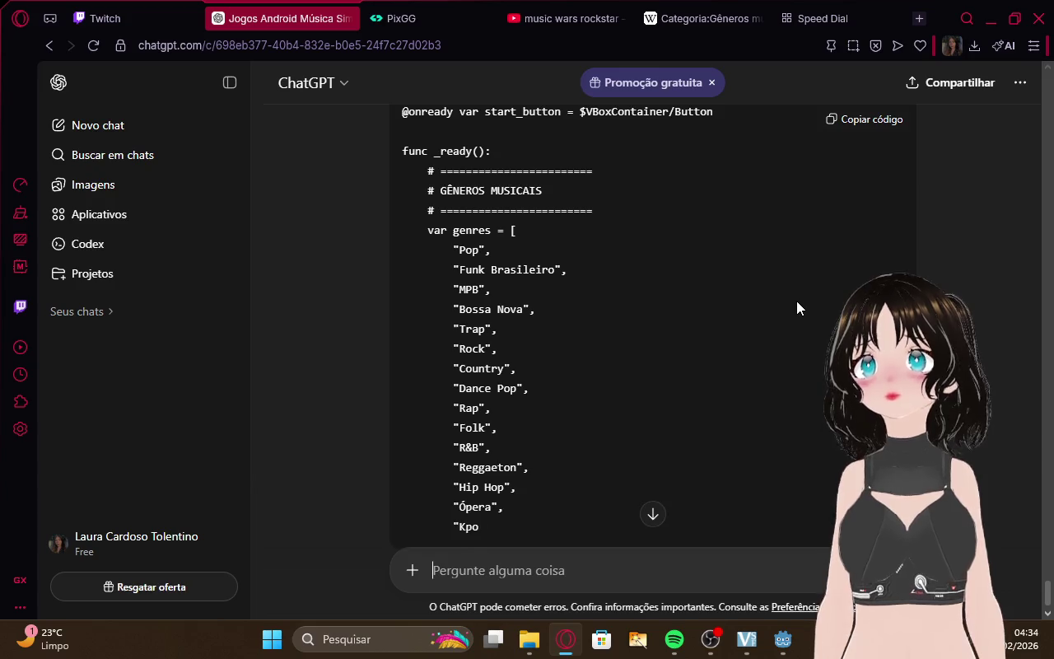
left_click(116, 5)
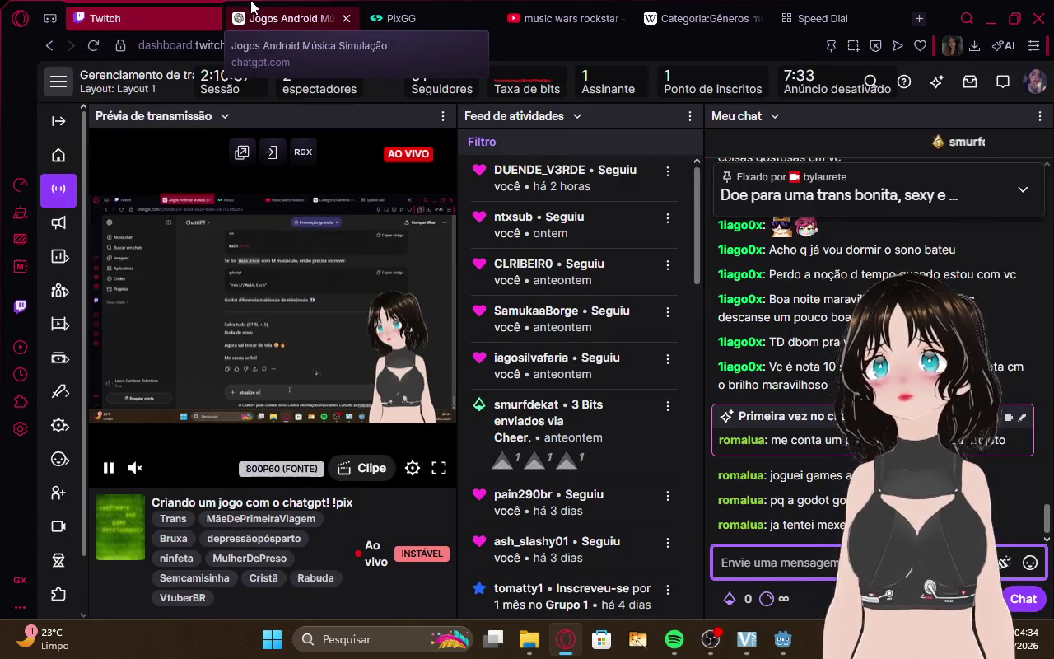
left_click(285, 18)
left_click(116, 6)
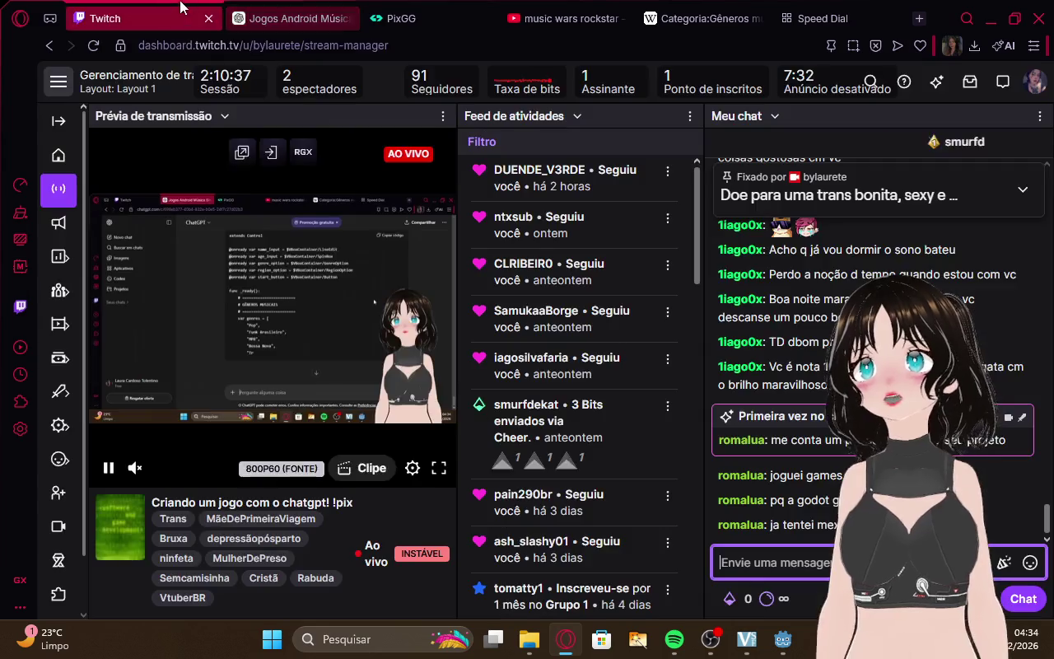
left_click(269, 7)
Copy the full corrected character_creation.gd code ending with change_scene_to_file("res://main.tscn").
scroll(734, 272, "down", 6)
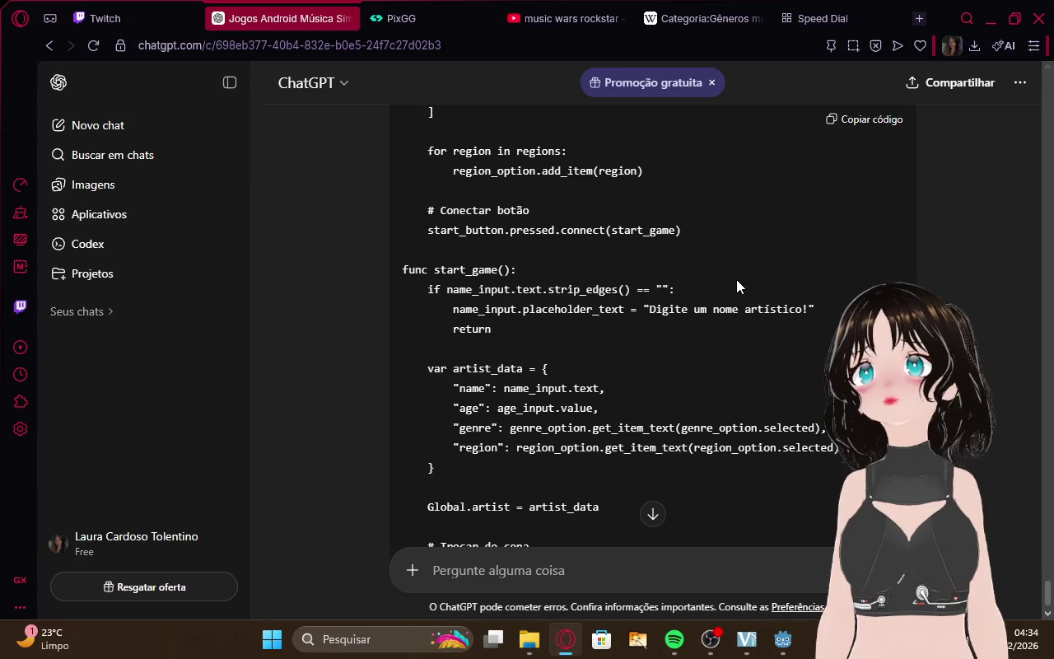
scroll(736, 286, "down", 2)
scroll(737, 280, "up", 12)
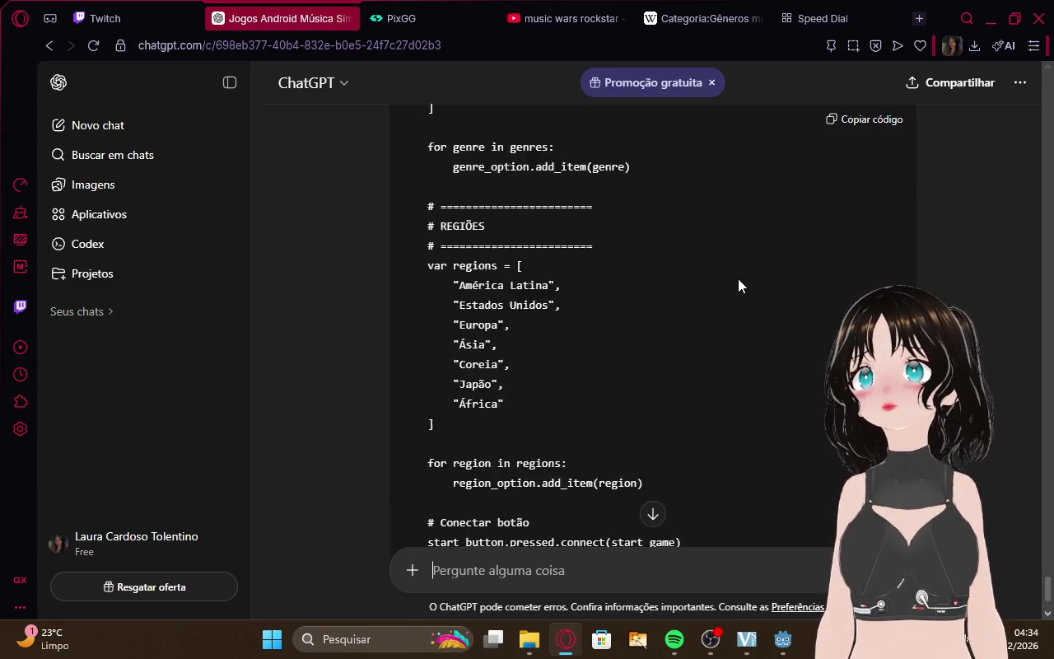
left_click(853, 260)
scroll(786, 311, "down", 15)
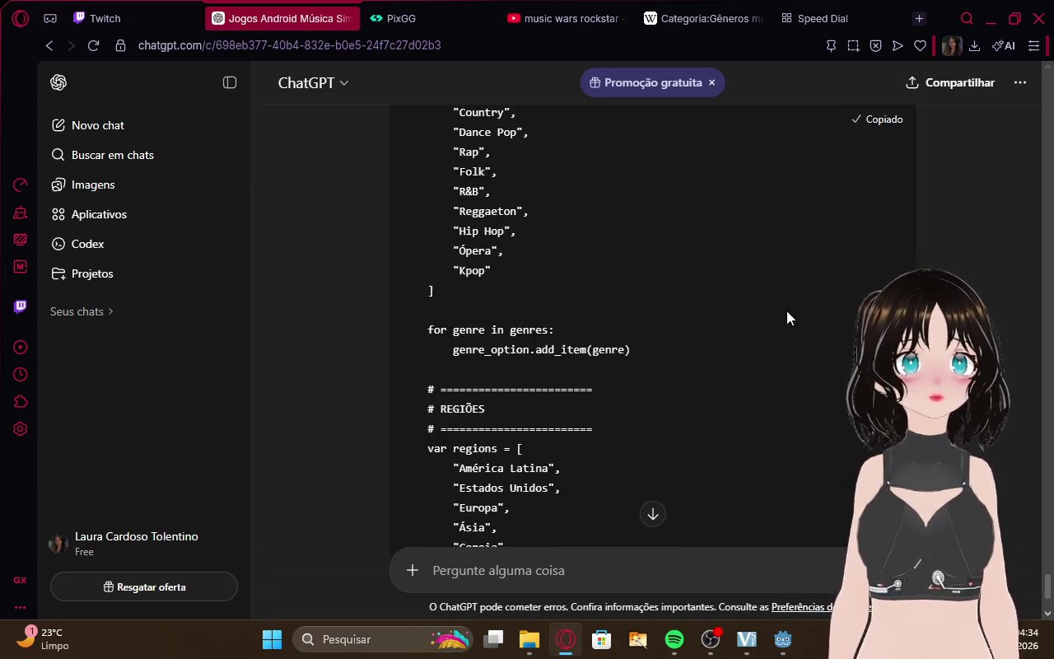
scroll(786, 318, "up", 3)
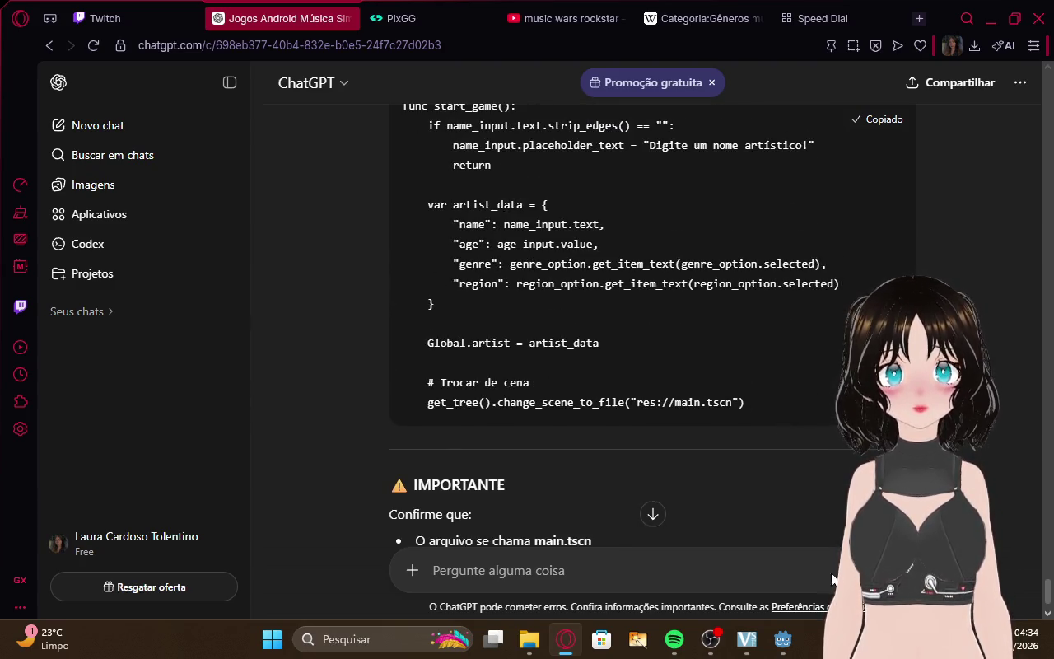
Paste the new code over the old character_creation.gd script.
mouse_move(782, 639)
left_click(832, 544)
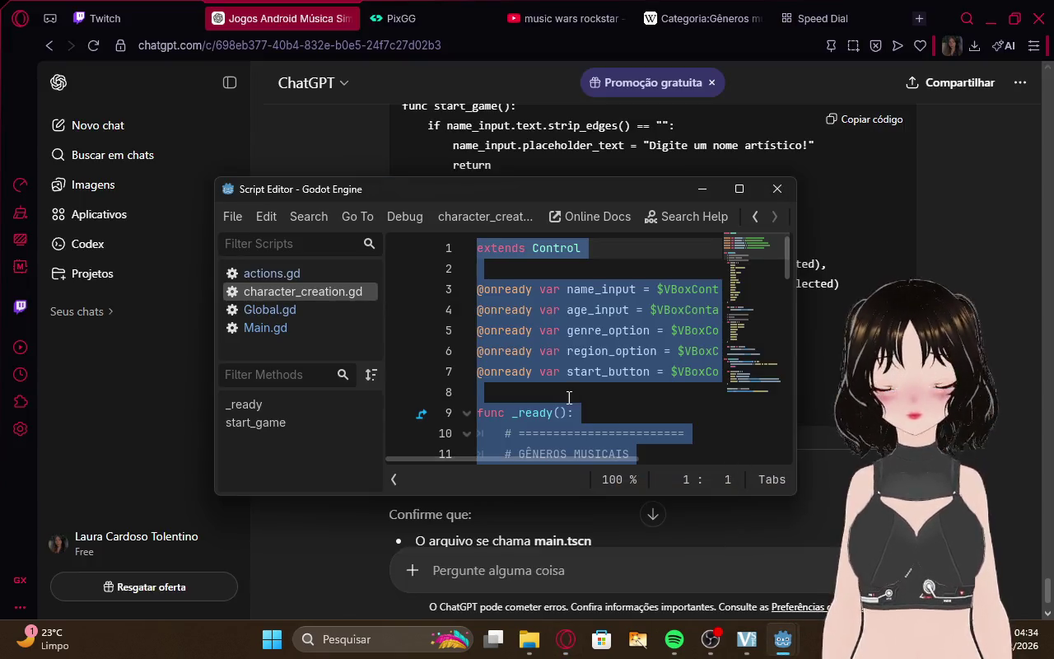
key("ctrl+v")
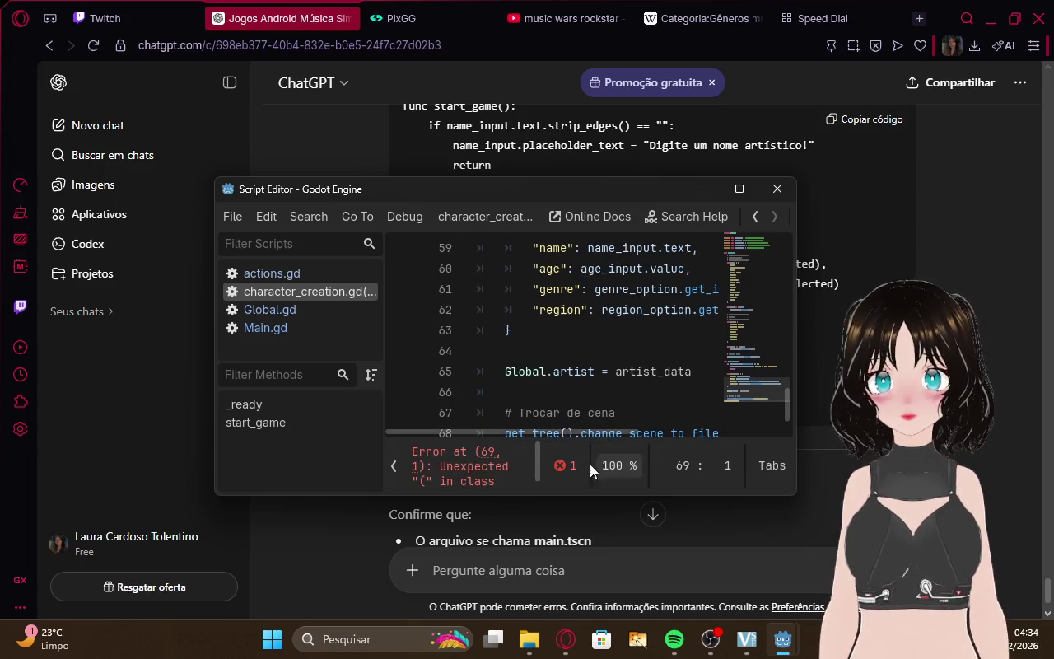
scroll(574, 377, "down", 2)
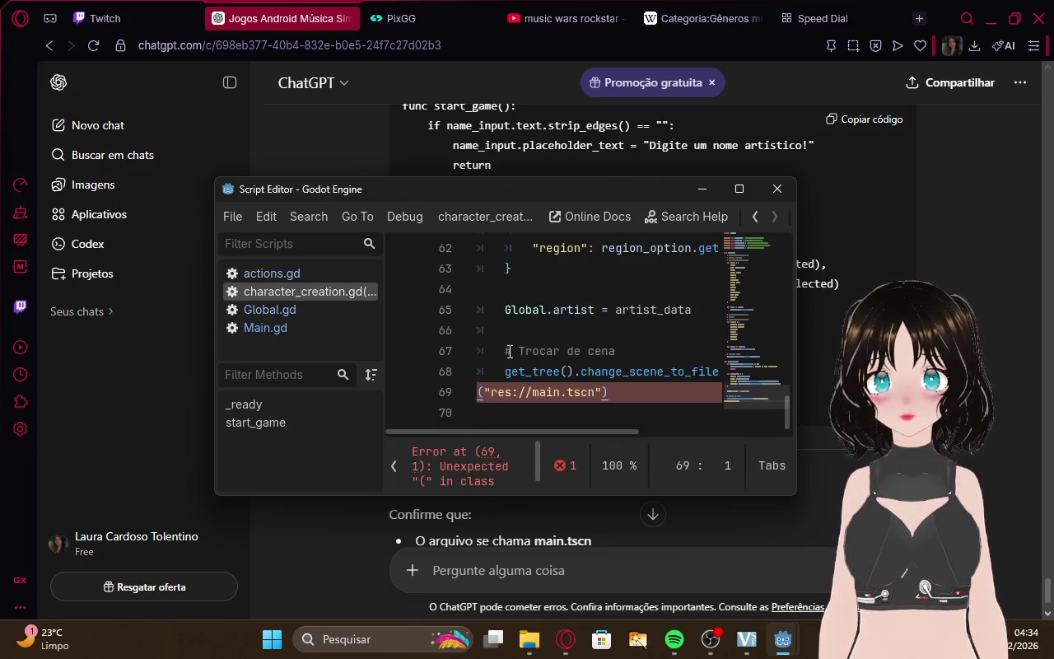
left_click(638, 603)
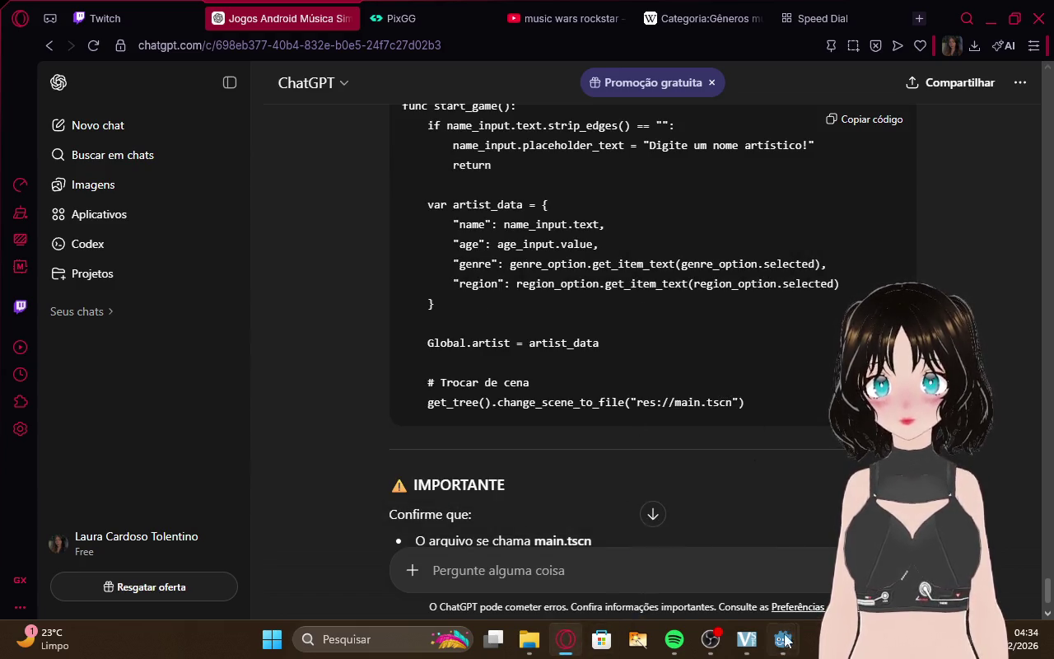
Join the stray line 69 onto line 68 to clear the change_scene_to_file parse error.
mouse_move(782, 639)
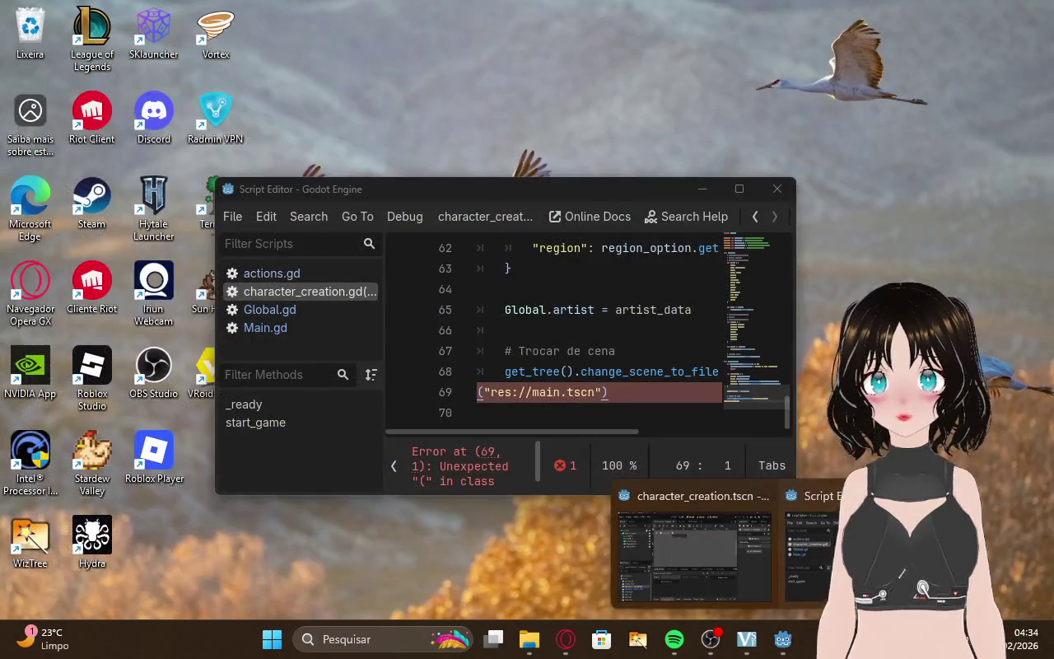
left_click(831, 552)
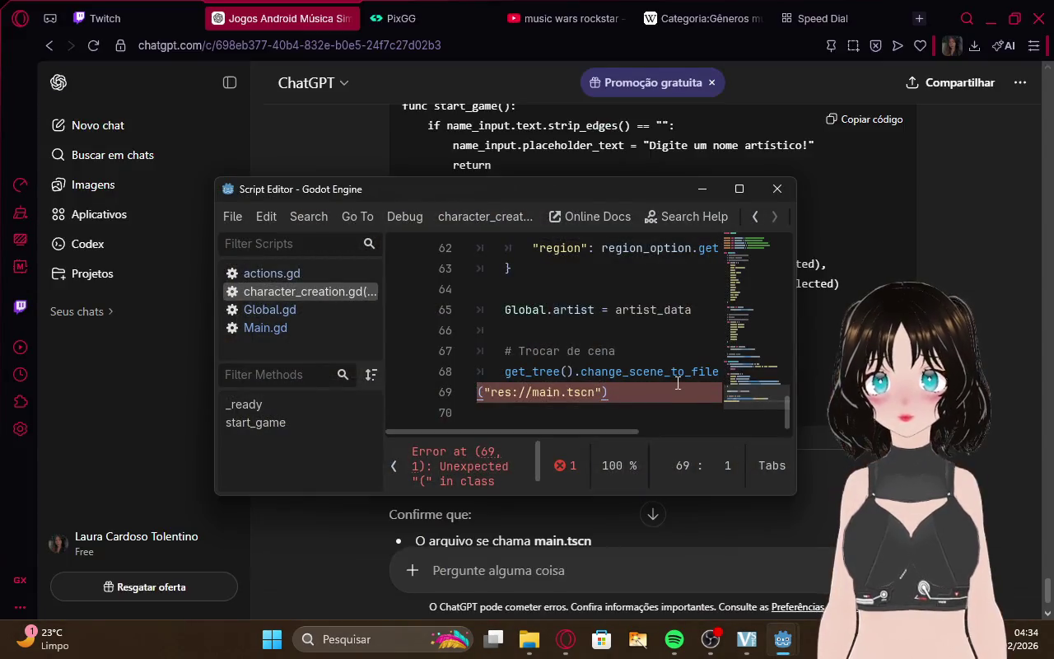
mouse_move(586, 433)
left_mouse_down()
mouse_move(703, 430)
mouse_move(586, 432)
left_mouse_up()
left_click(595, 393)
triple_click(506, 401)
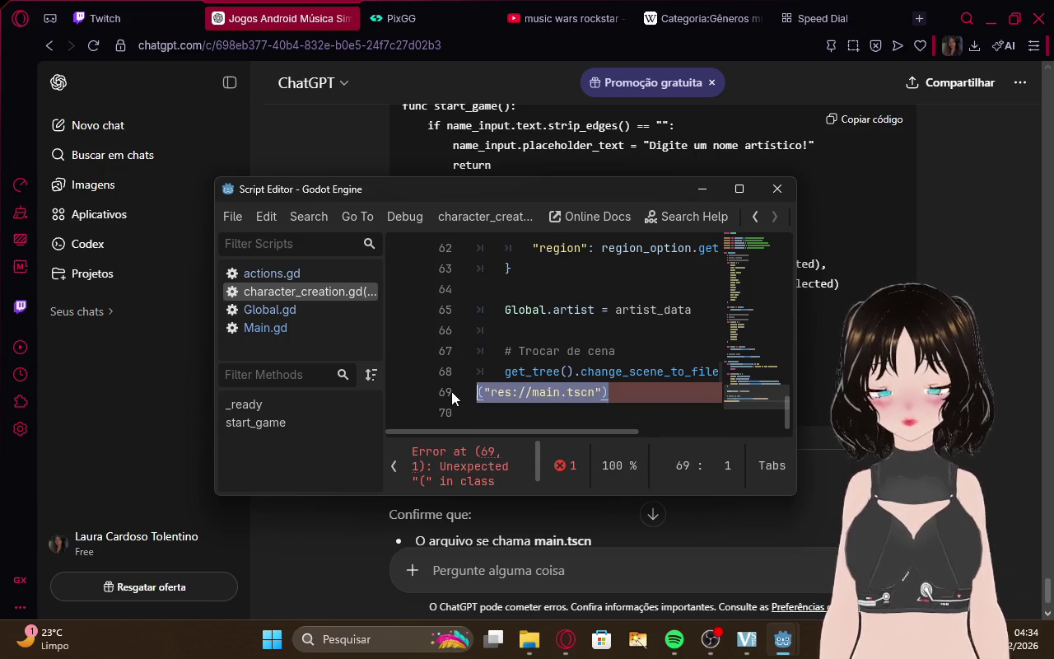
key("BackSpace")
key("BackSpace")
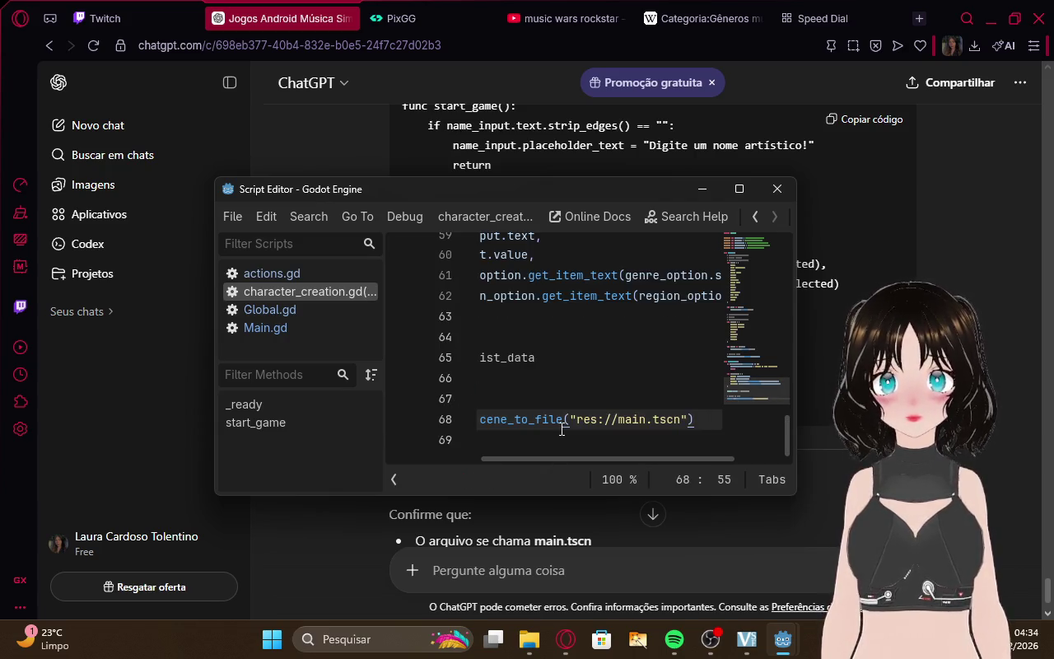
left_click(945, 450)
Run the project, which halts at line 51 with a blank game window, then check Twitch.
mouse_move(782, 639)
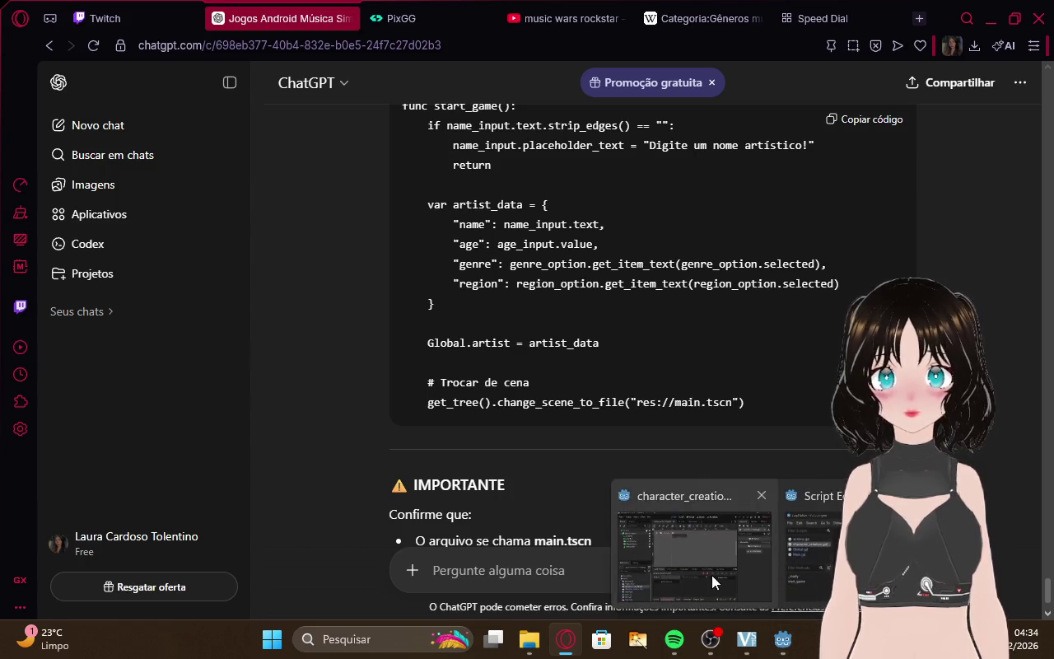
left_click(711, 575)
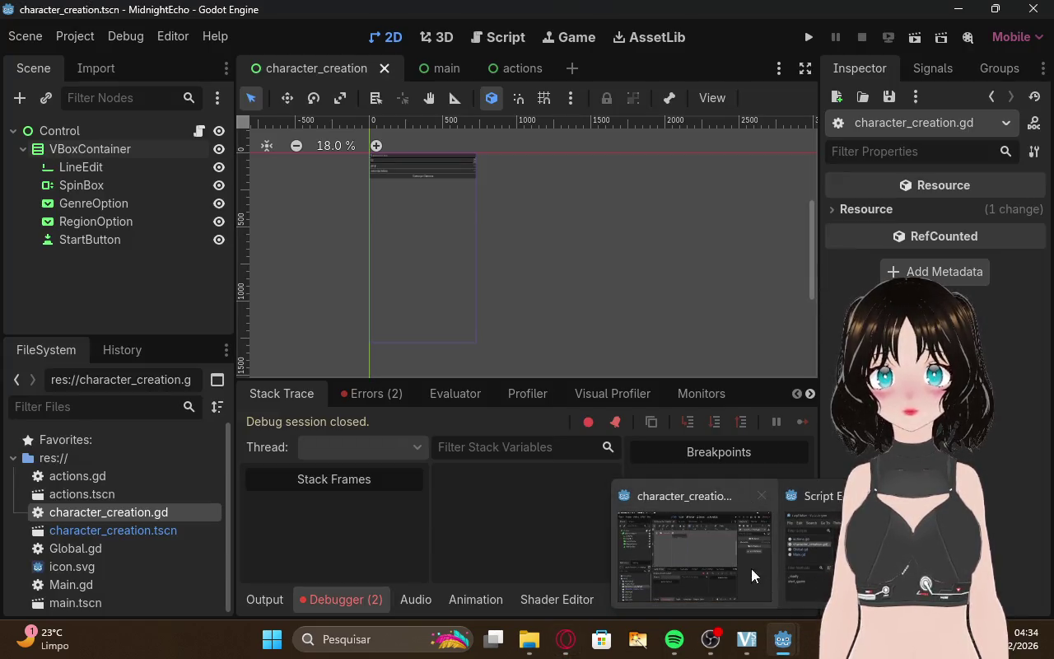
left_click(808, 44)
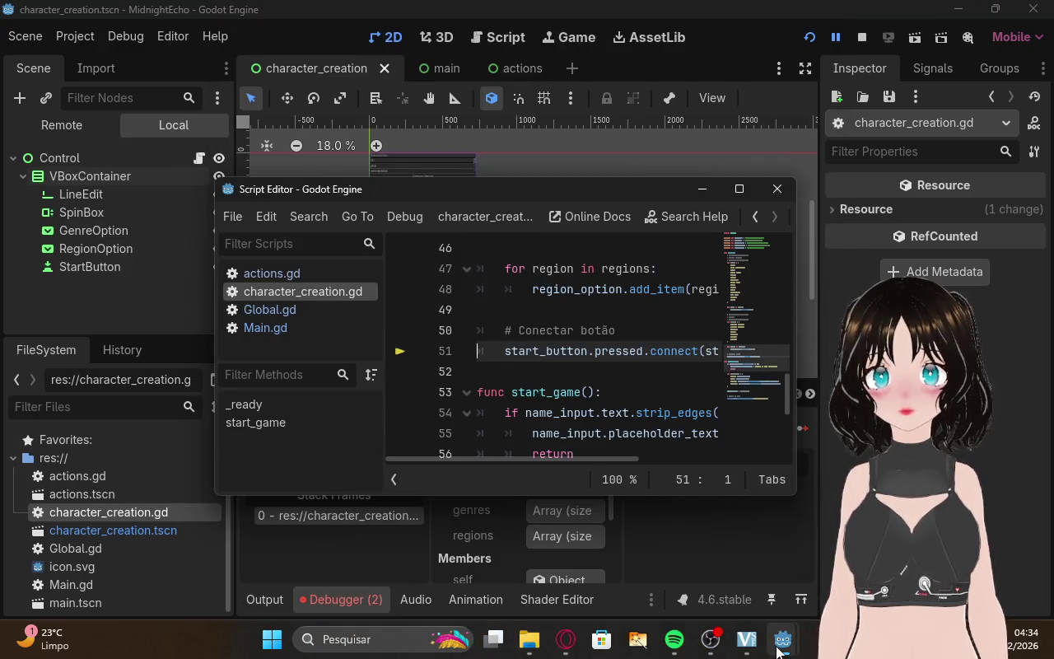
mouse_move(782, 639)
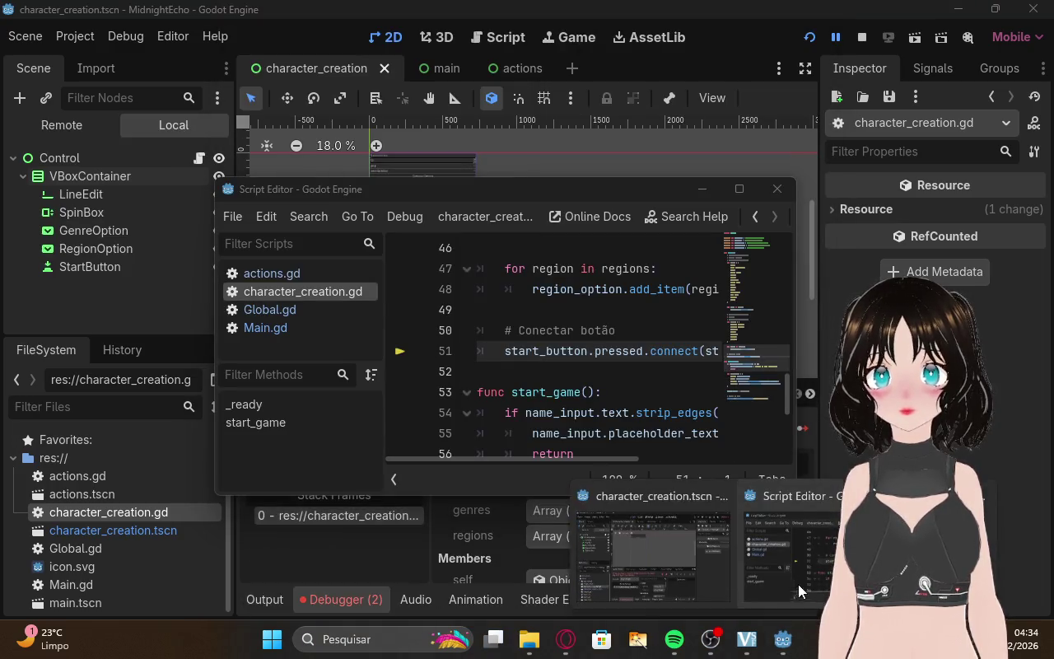
left_click(865, 576)
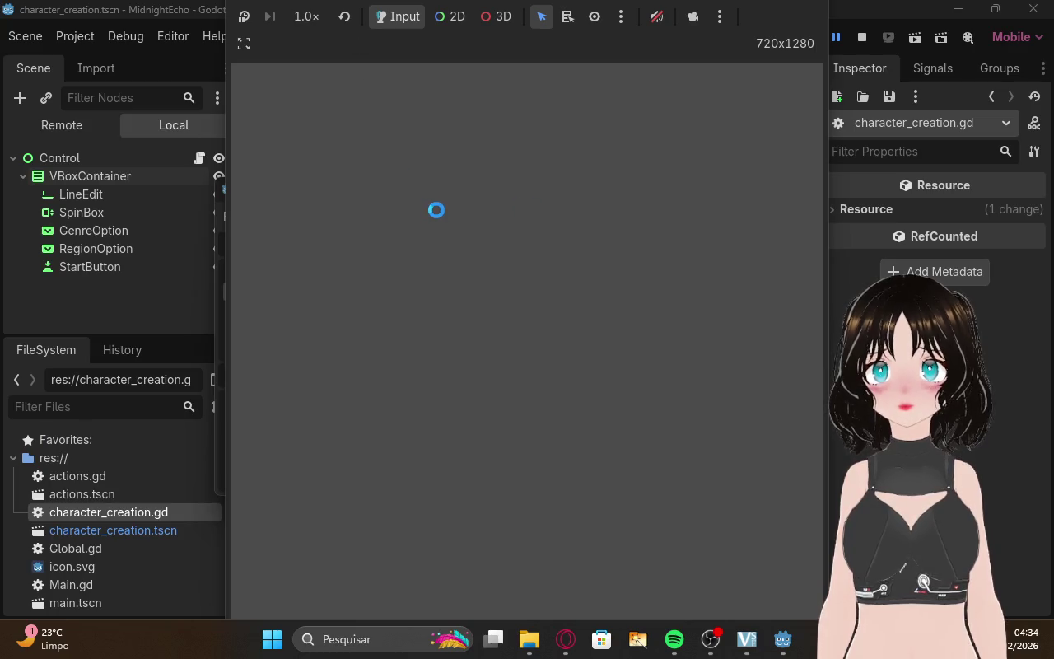
left_click(566, 640)
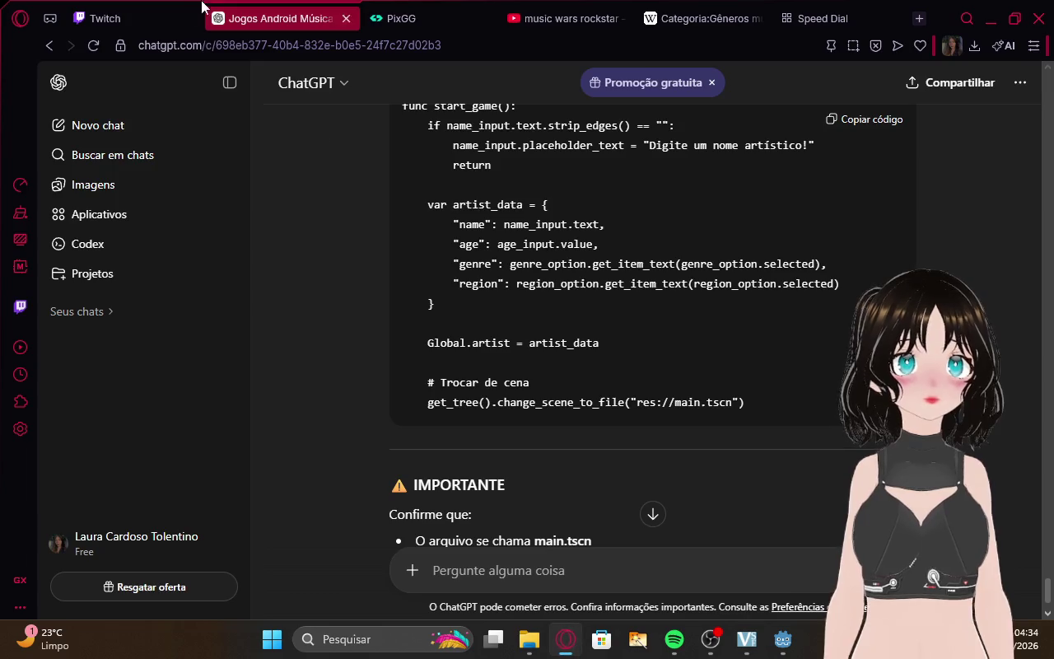
left_click(200, 10)
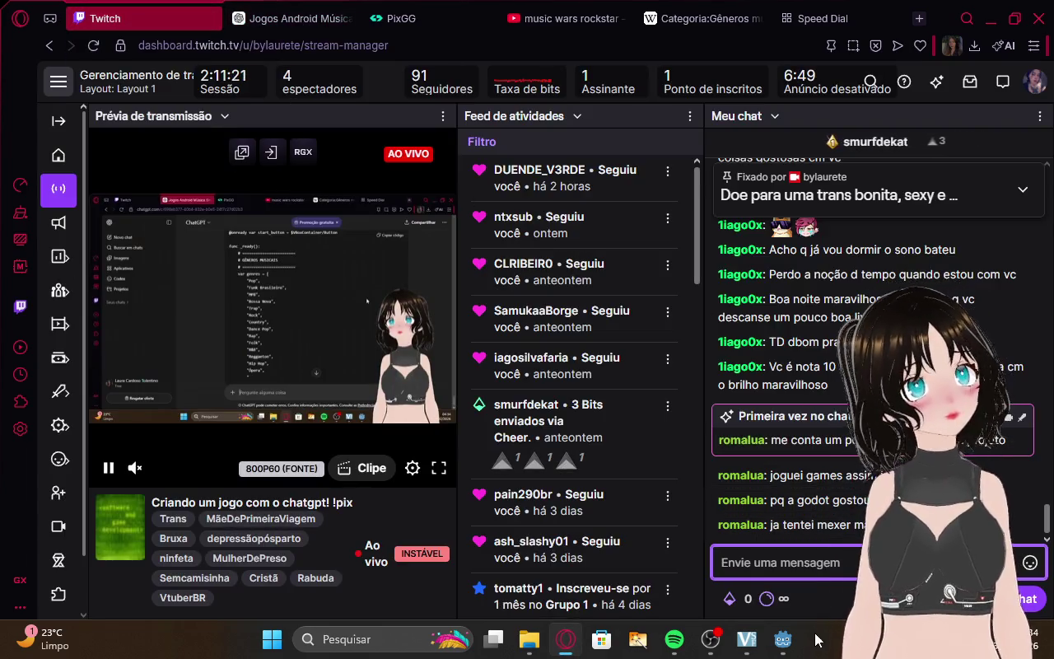
mouse_move(782, 639)
left_click(684, 593)
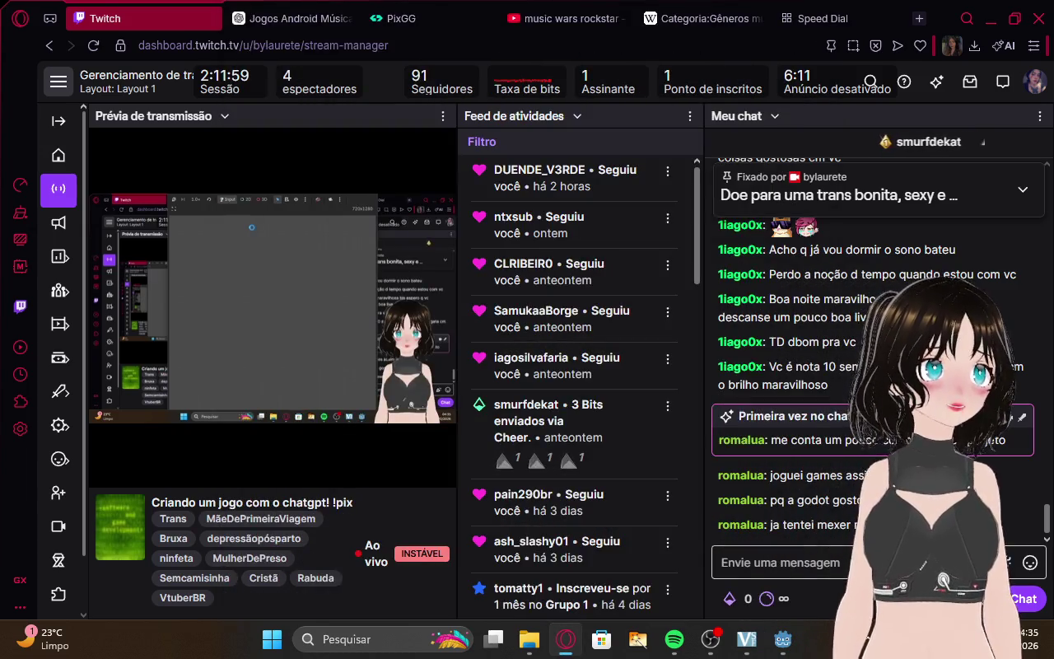
mouse_move(782, 639)
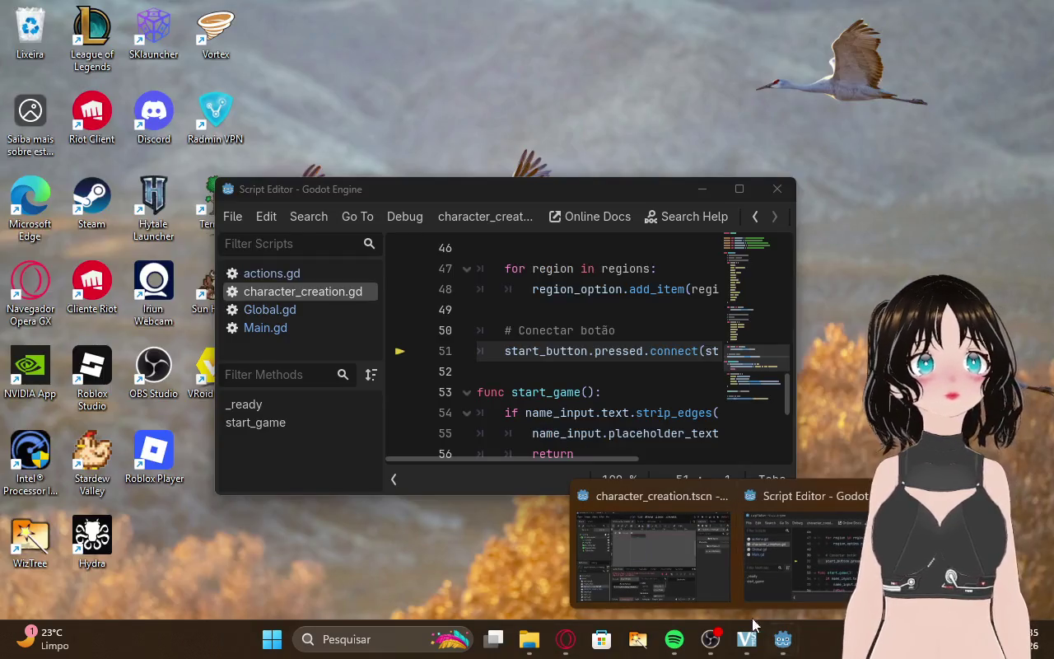
Restore the Godot editor and running game, toggling game-view input mode and audio.
mouse_move(674, 575)
left_click(655, 556)
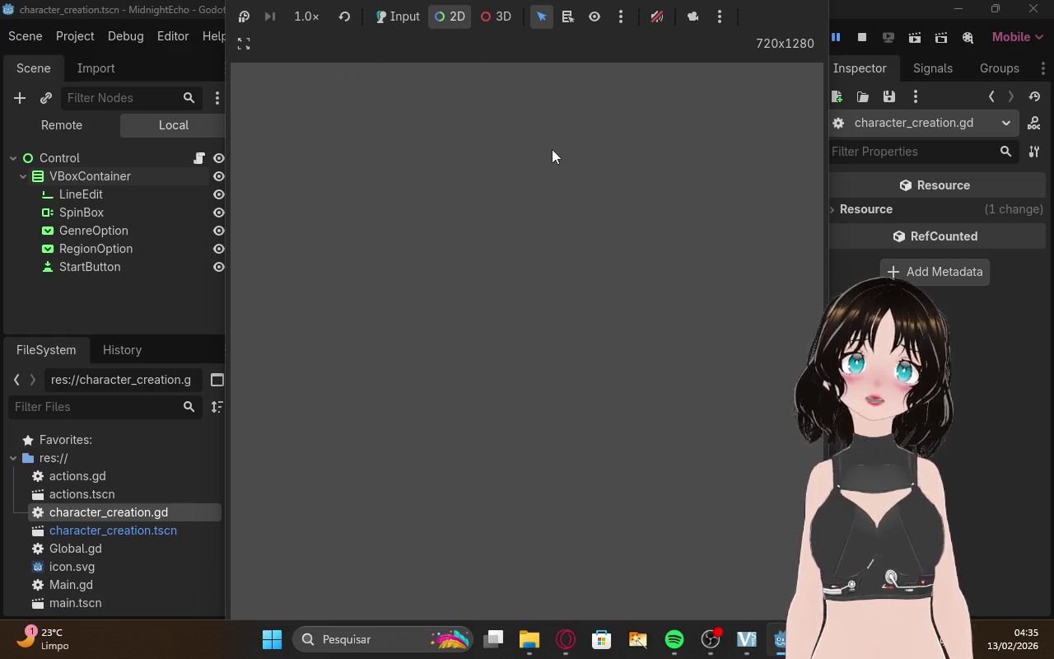
left_click(401, 17)
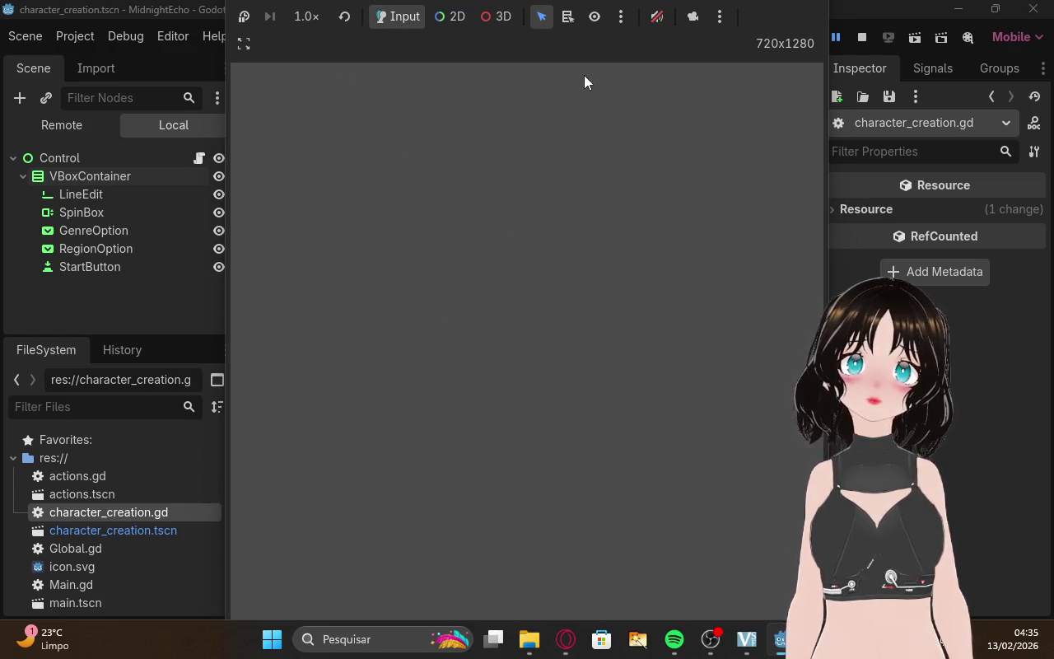
left_click(657, 17)
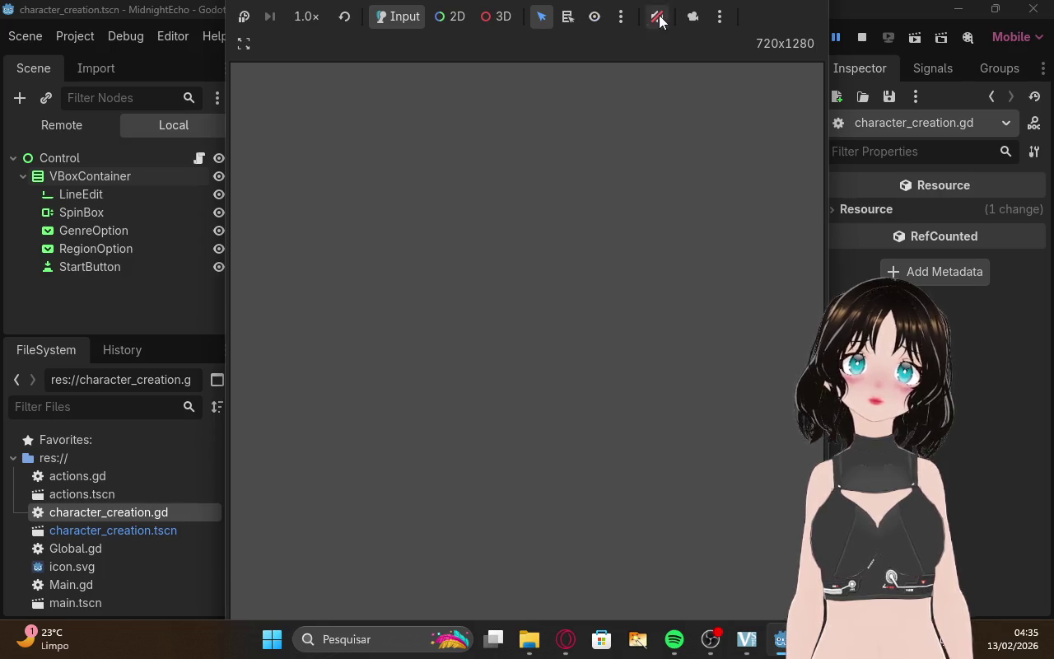
left_click(621, 12)
left_click(447, 108)
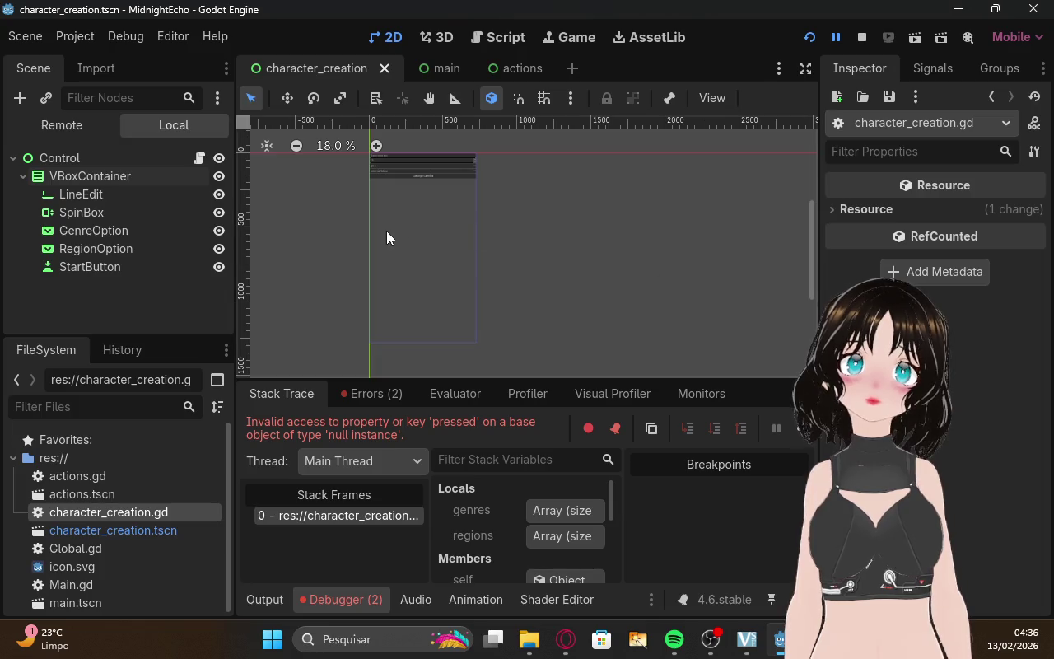
left_click(385, 231)
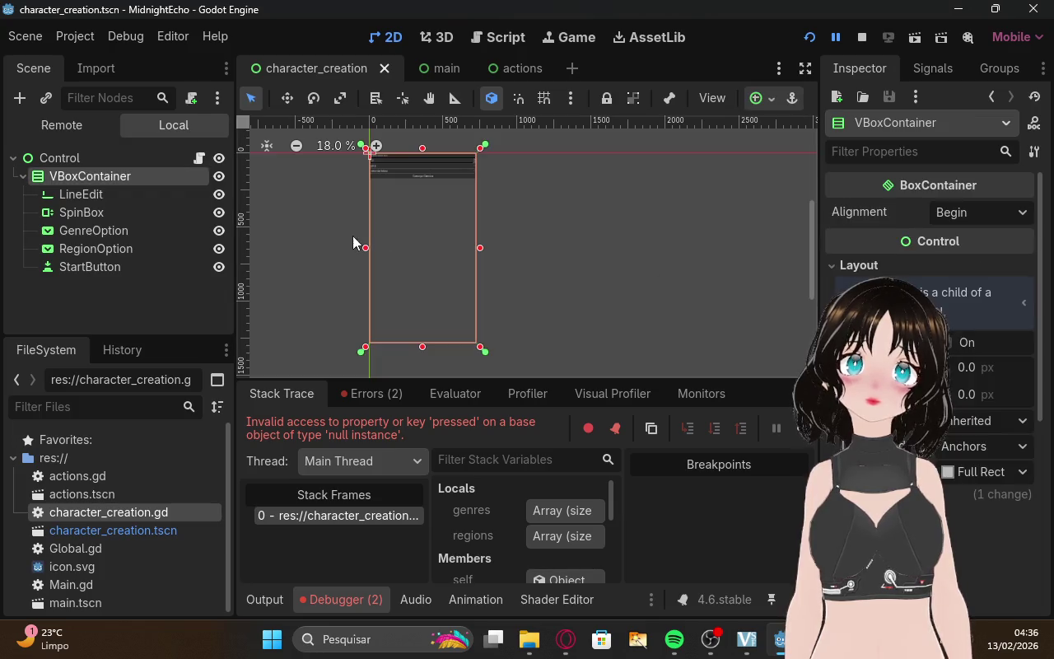
left_click(313, 202)
Restart the game and return to the 2D view showing the 'pressed' null-instance error.
left_click(568, 37)
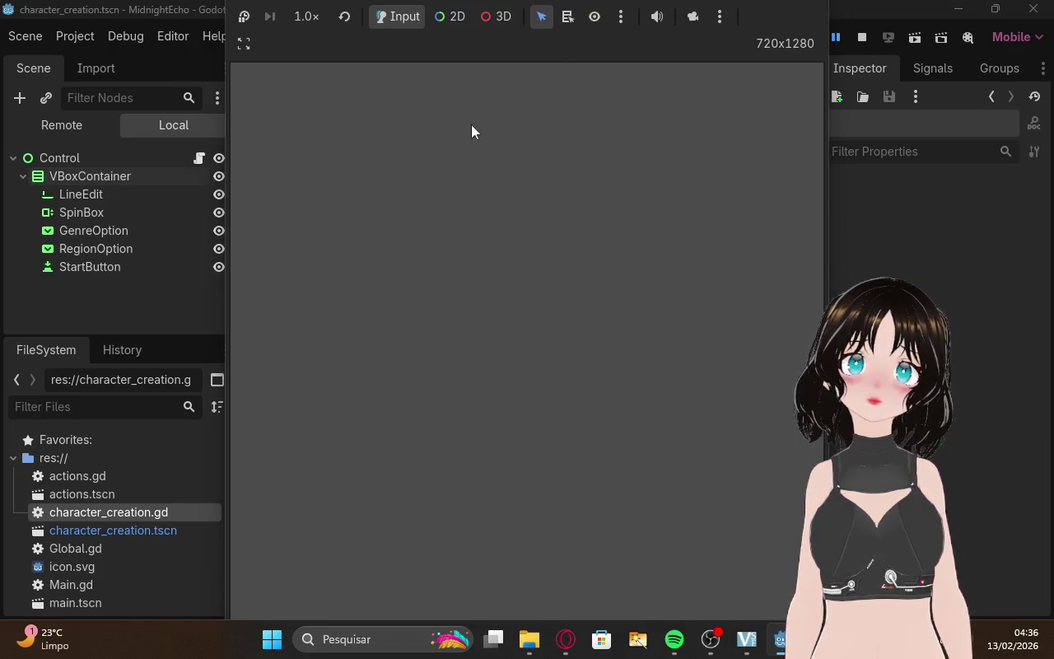
left_click(244, 43)
left_click(406, 87)
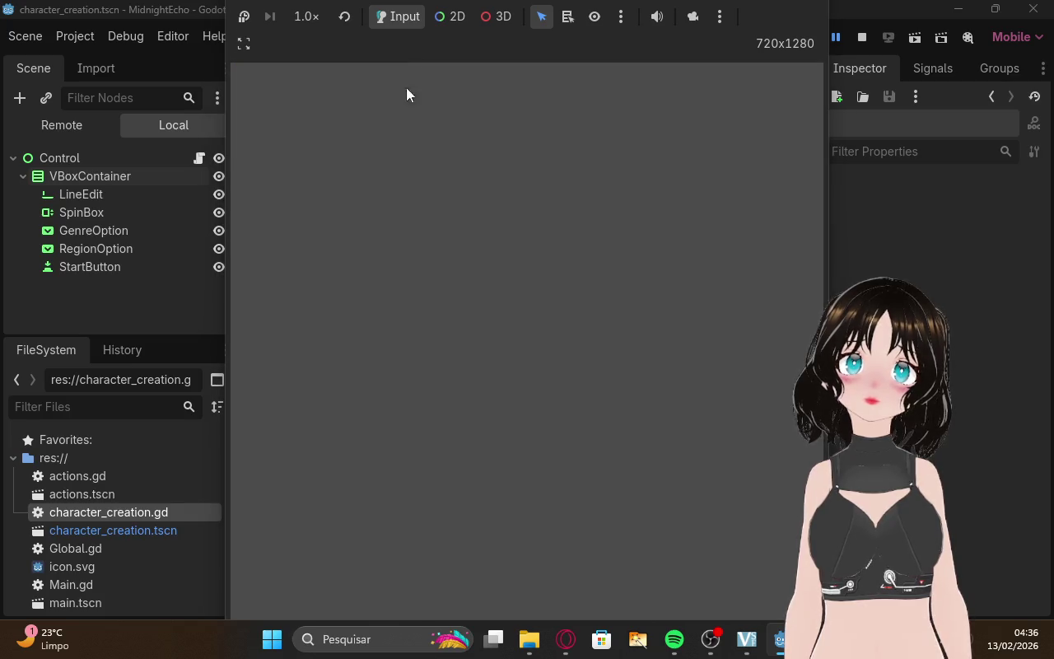
left_click(343, 19)
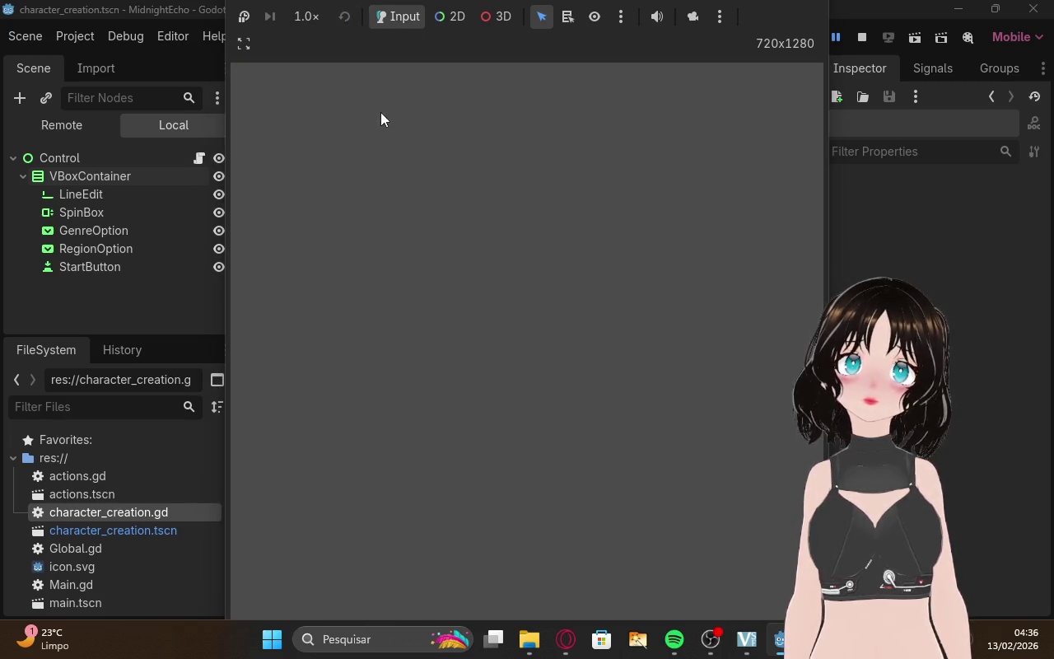
left_click(344, 19)
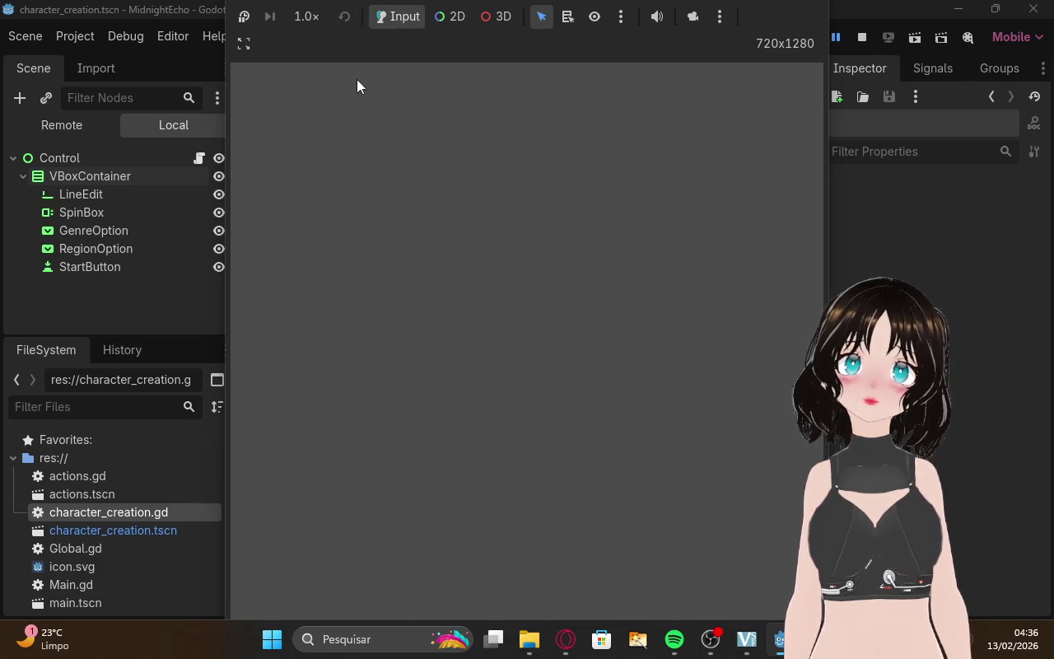
scroll(397, 257, "up", 3)
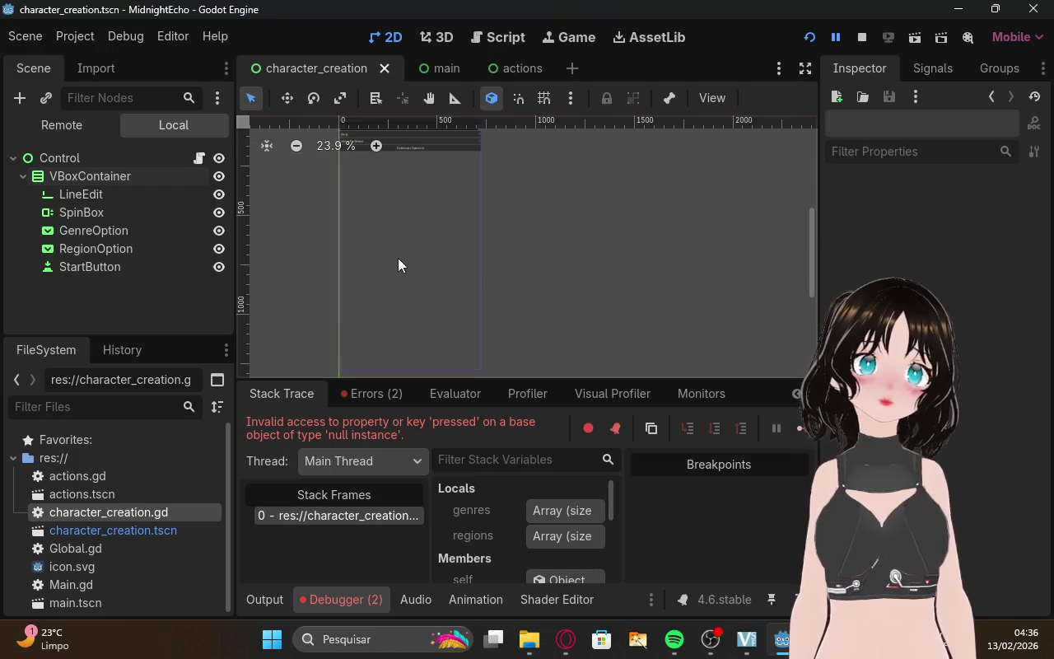
scroll(382, 247, "up", 2)
scroll(273, 229, "down", 4)
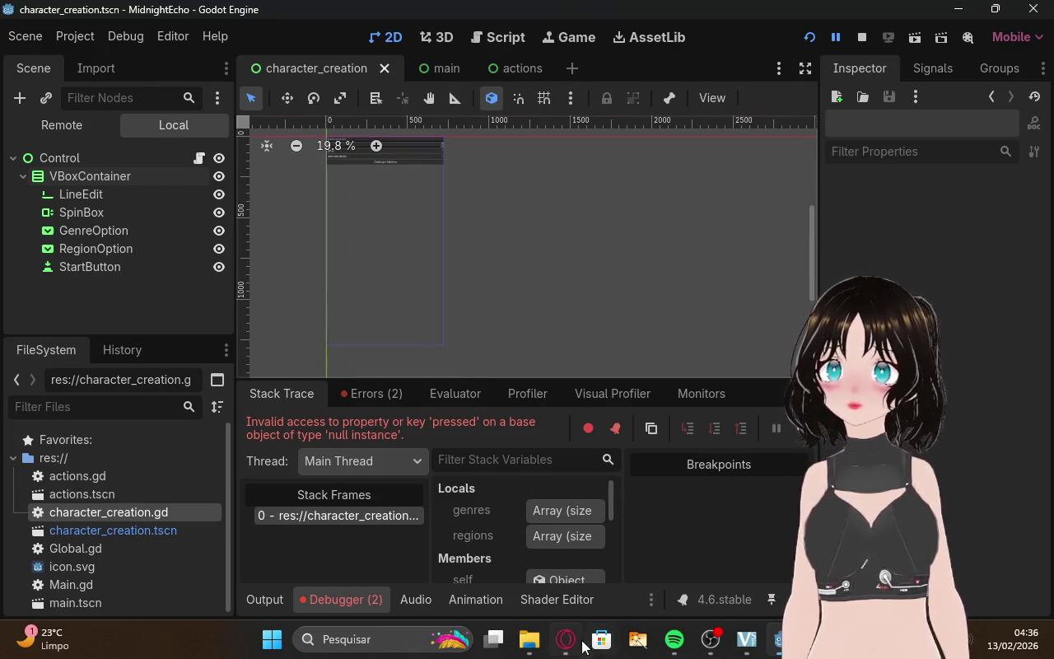
key("alt+Tab")
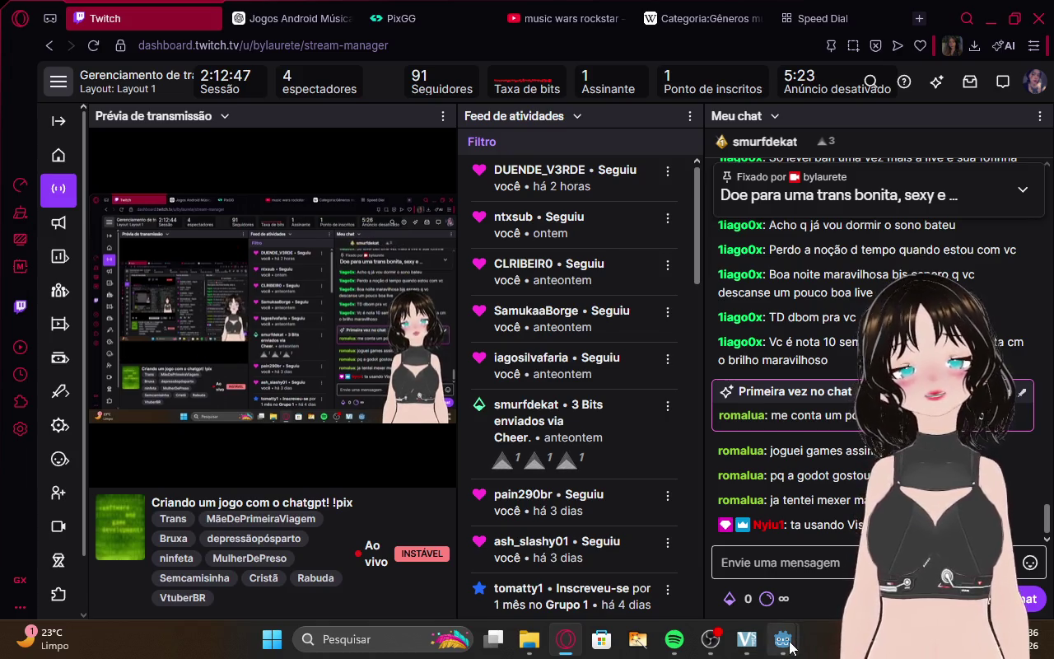
Bring the blank 720x1280 game window forward and try its speed and suspend controls.
mouse_move(782, 639)
mouse_move(710, 576)
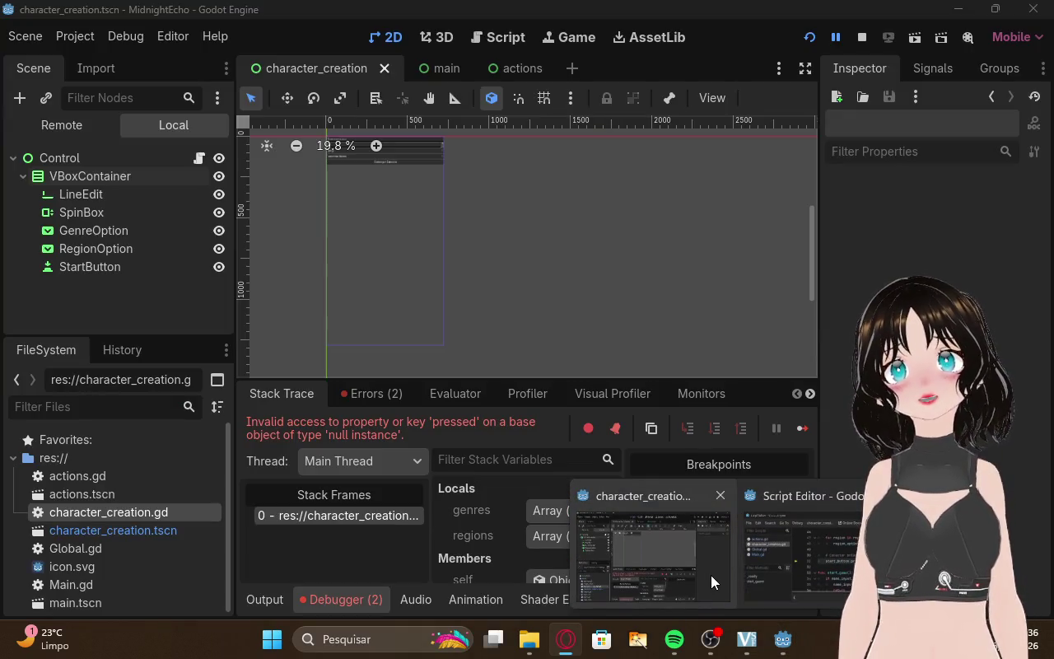
left_click(710, 575)
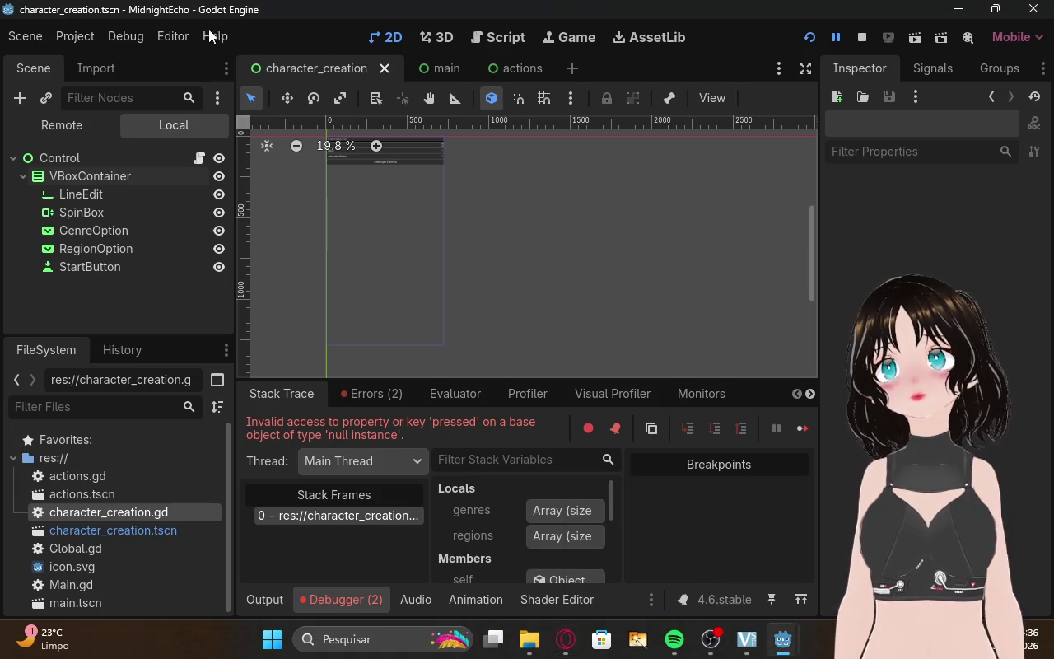
scroll(370, 208, "up", 3)
mouse_move(782, 639)
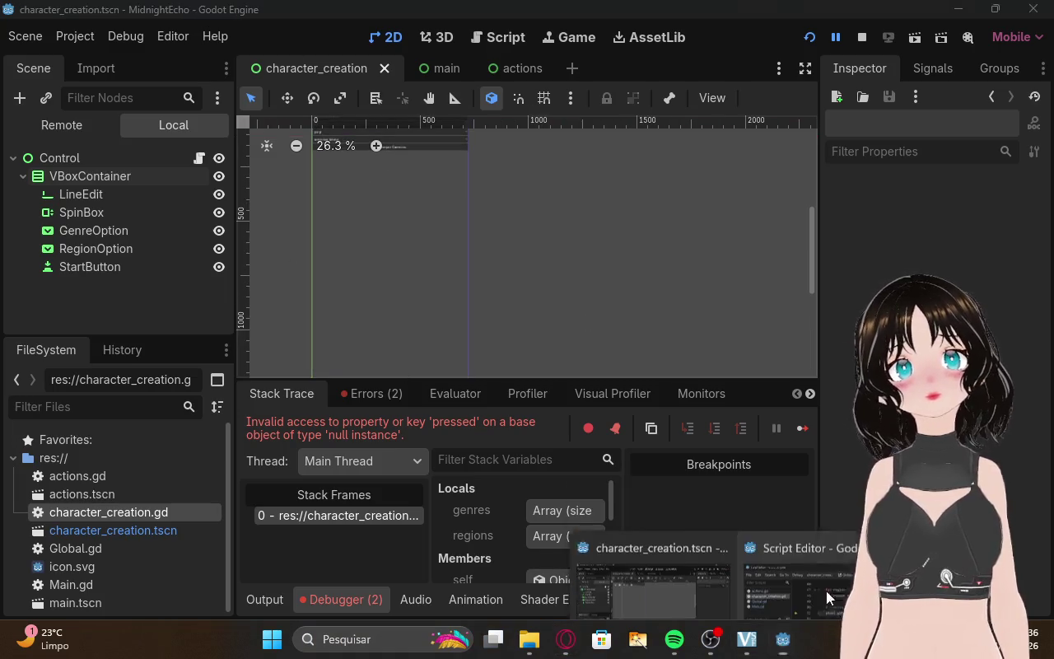
left_click(826, 591)
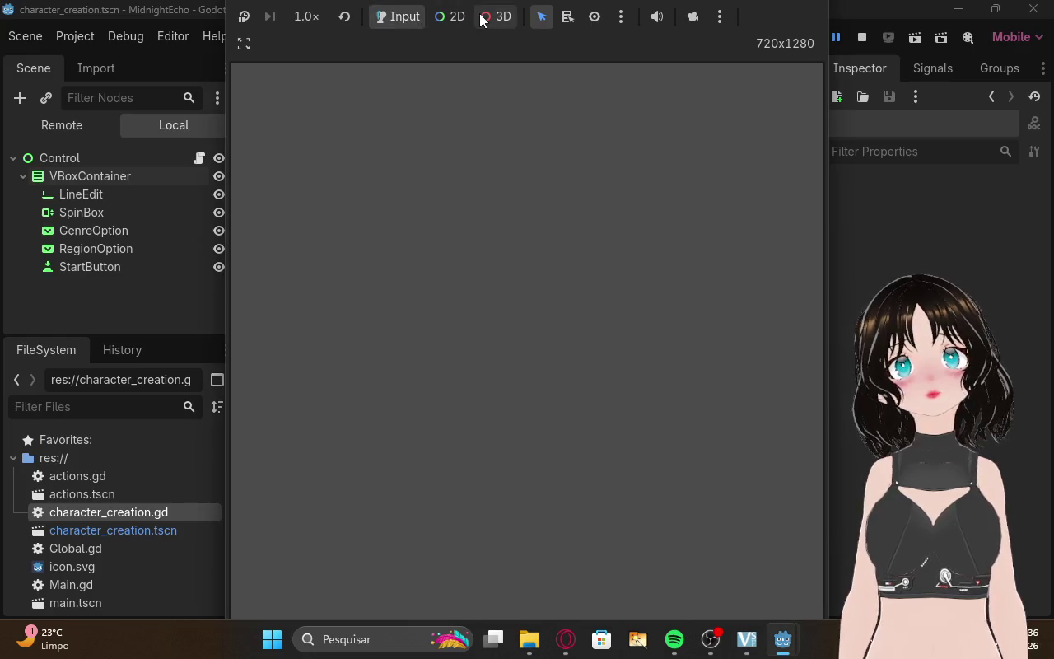
left_click(307, 16)
left_click(253, 43)
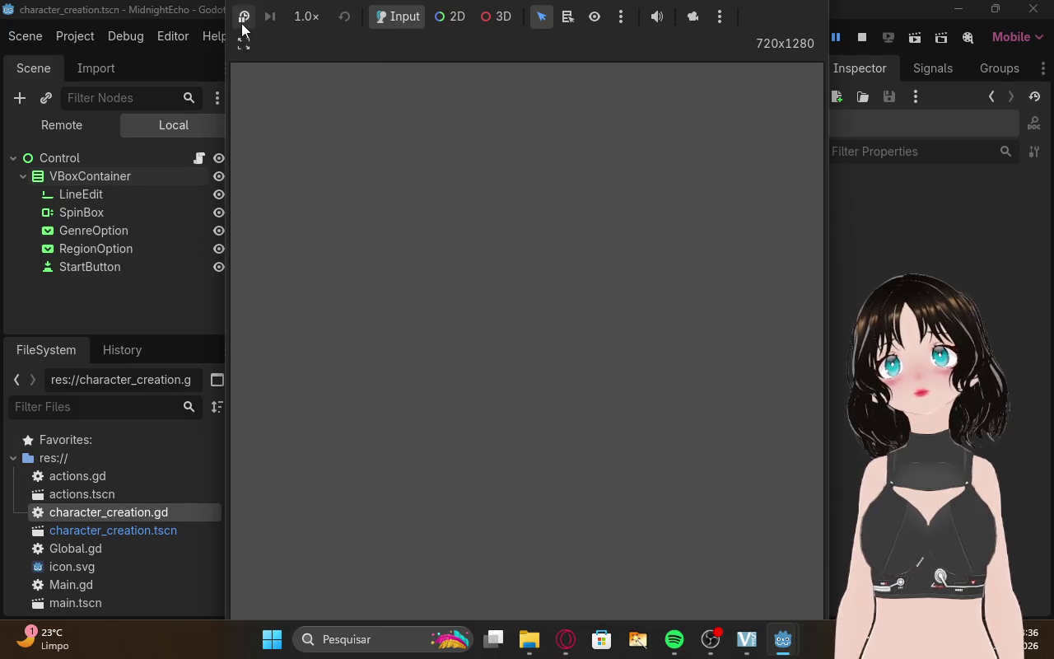
left_click(242, 20)
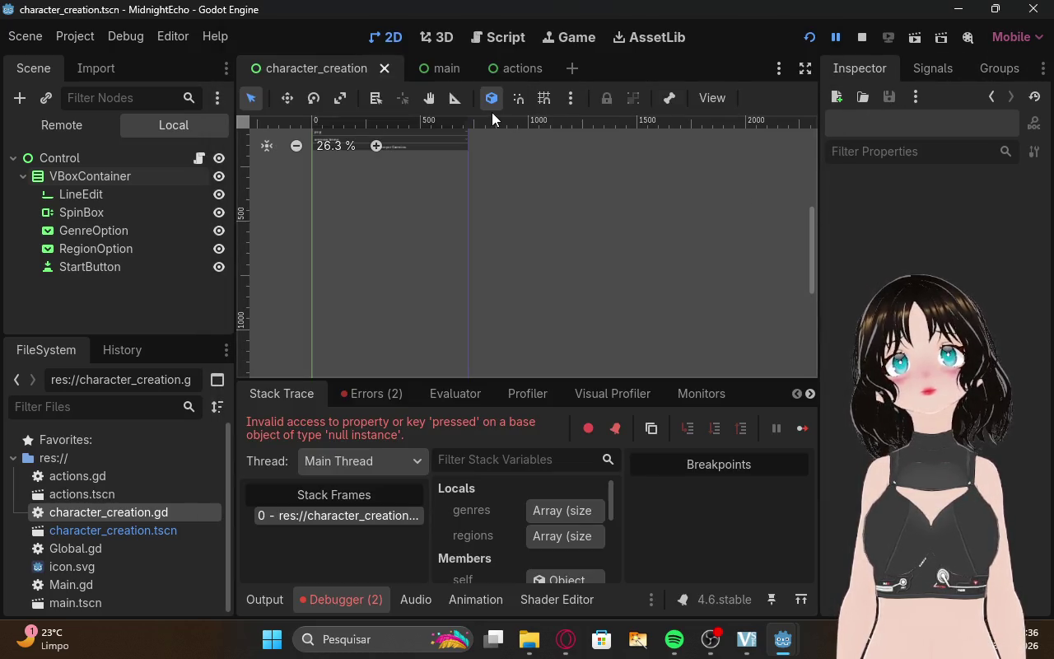
scroll(481, 142, "down", 2)
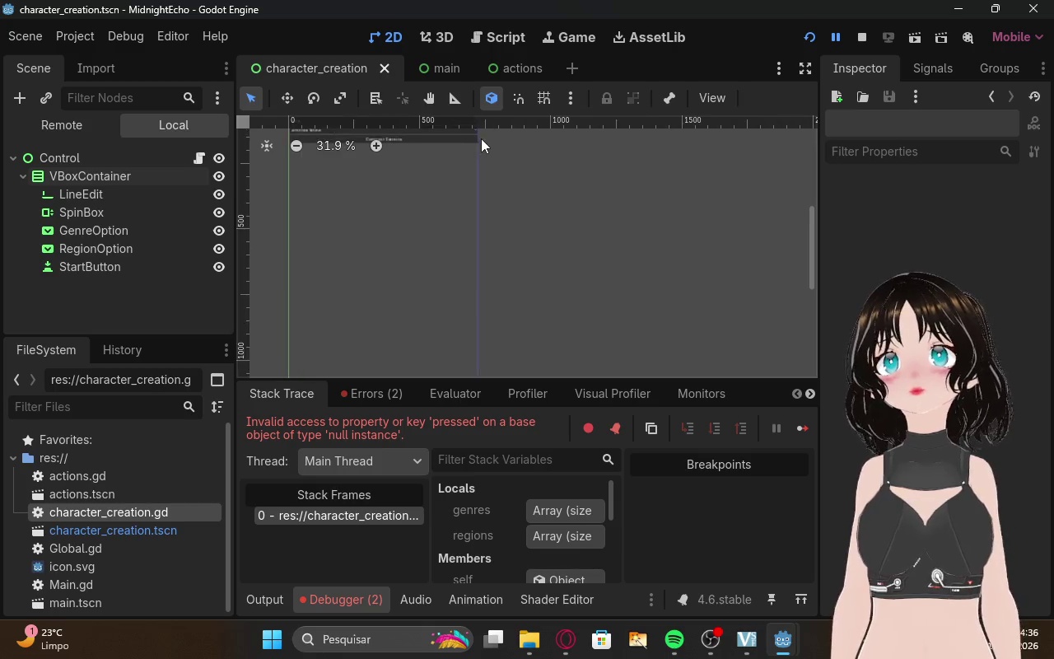
scroll(456, 174, "up", 1)
left_click(568, 37)
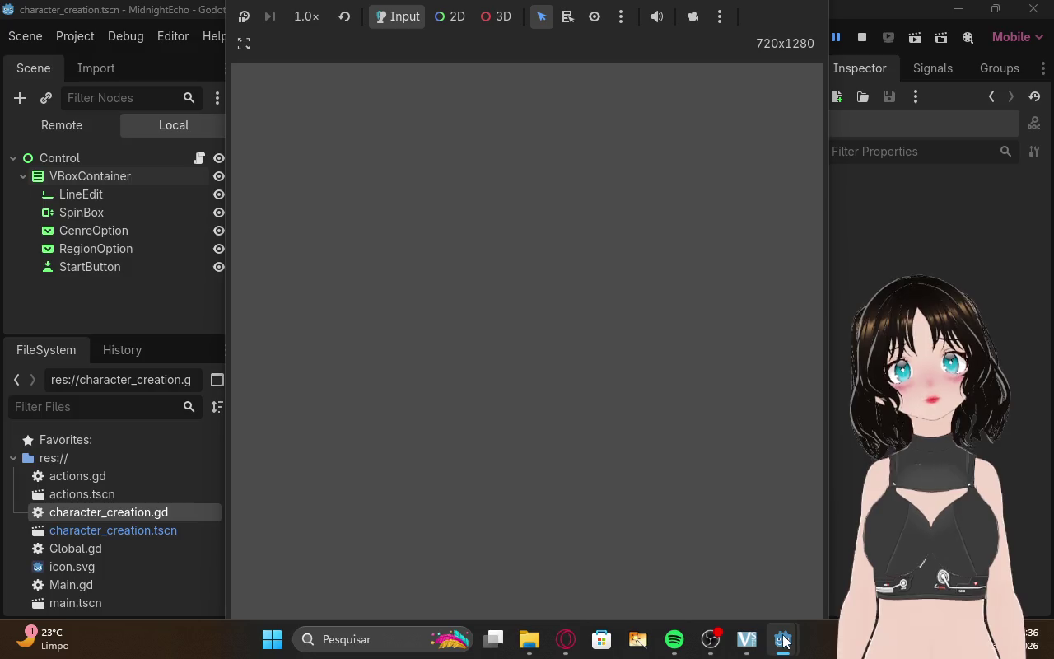
Return to the 2D editor, select VBoxContainer, and list the debugger's two errors.
mouse_move(791, 647)
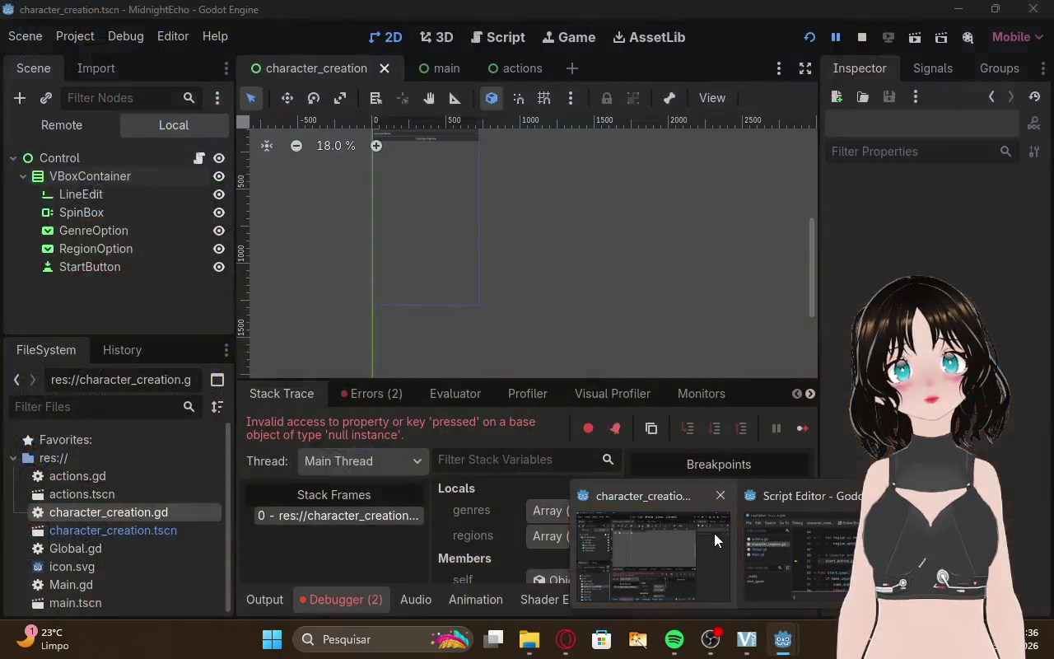
left_click(713, 540)
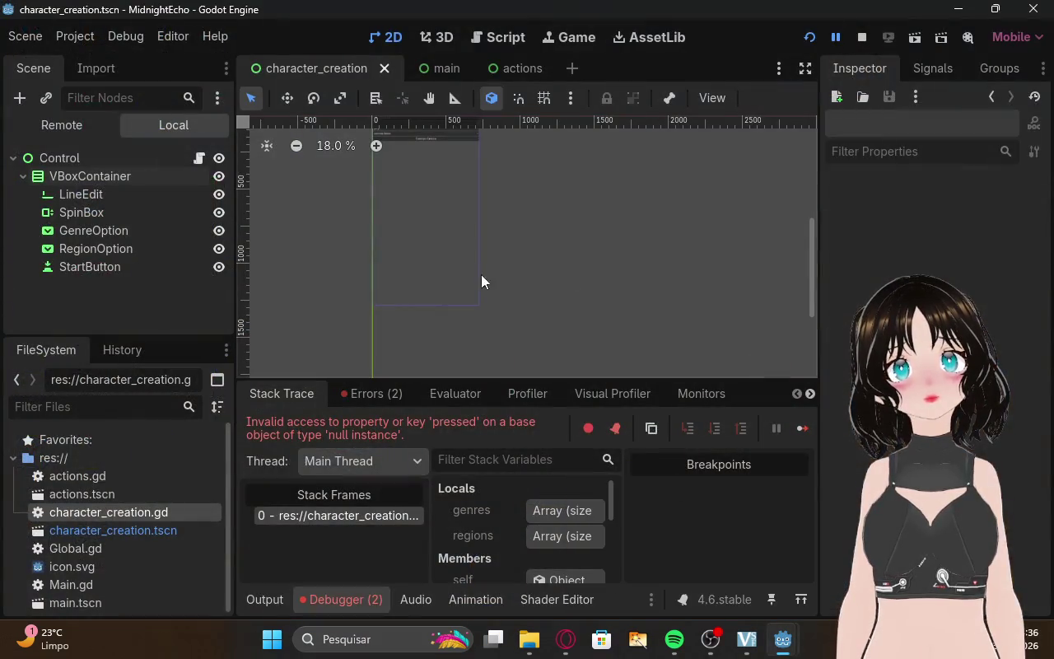
left_click(414, 203)
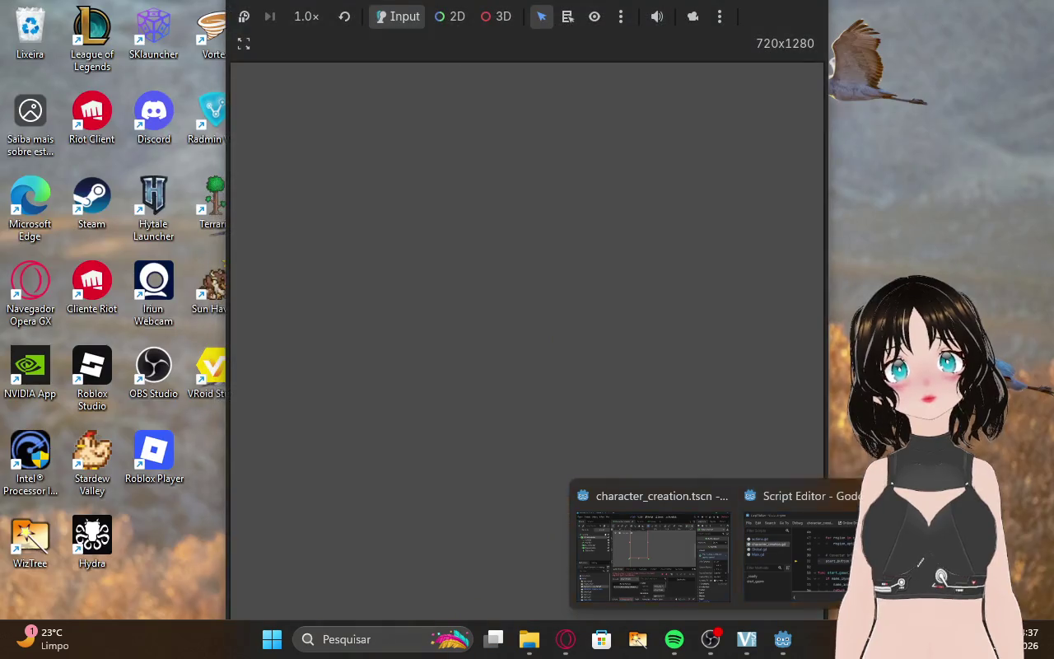
left_click(786, 647)
mouse_move(787, 651)
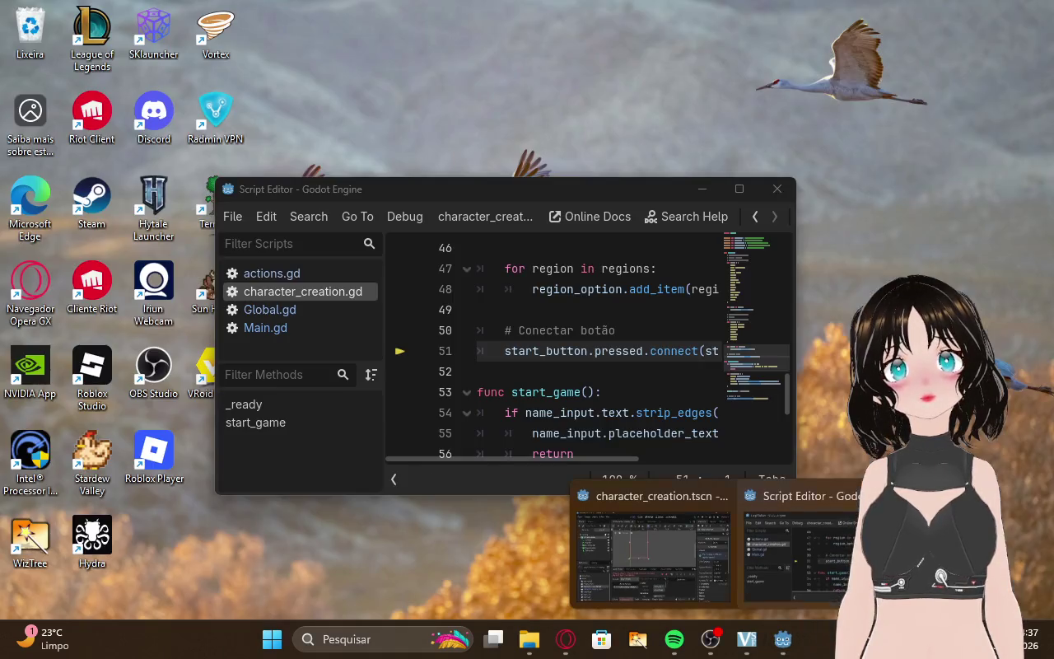
left_click(971, 560)
left_click(82, 292)
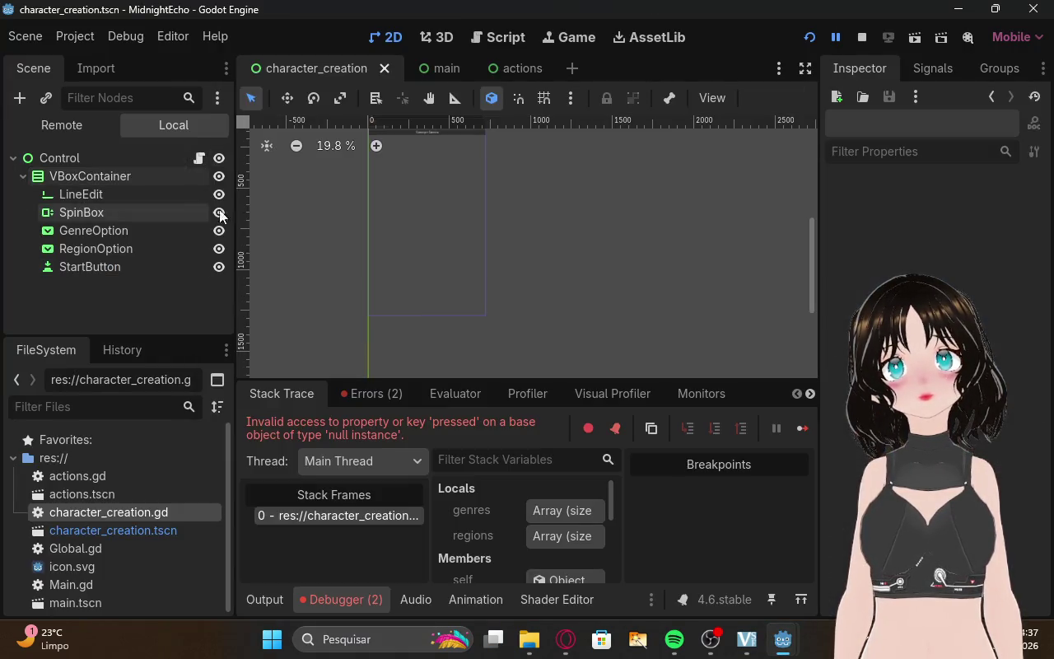
left_click(397, 174)
scroll(605, 202, "up", 1)
scroll(604, 202, "down", 2)
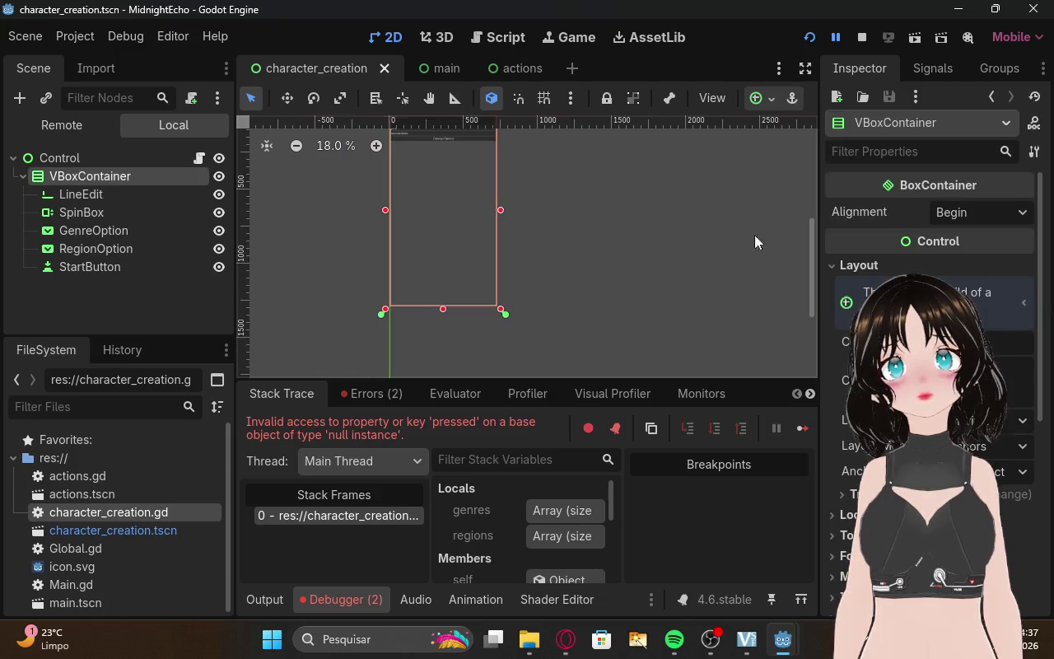
left_click_drag(813, 253, 812, 238)
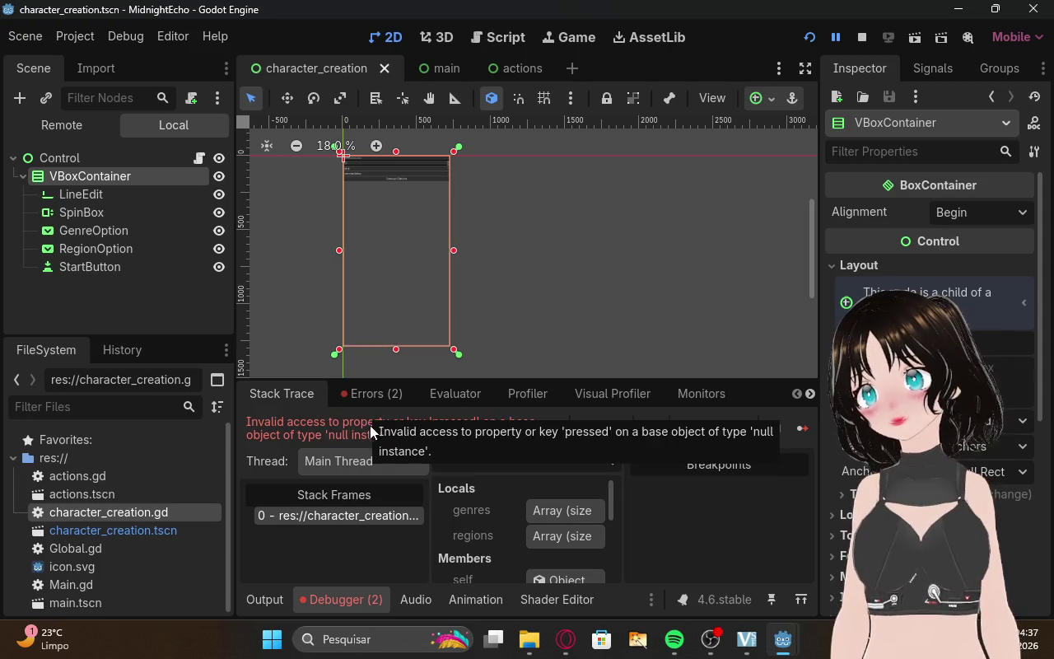
left_click(370, 393)
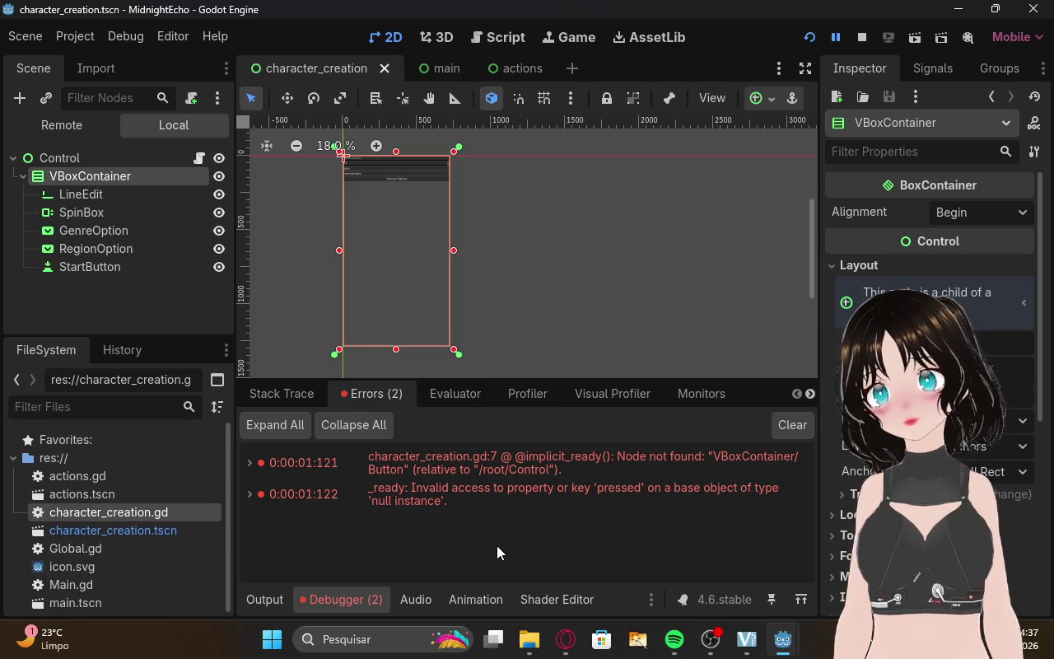
Inspect the start_button errors at lines 7 and 51 of character_creation.gd, then check Twitch.
double_click(518, 463)
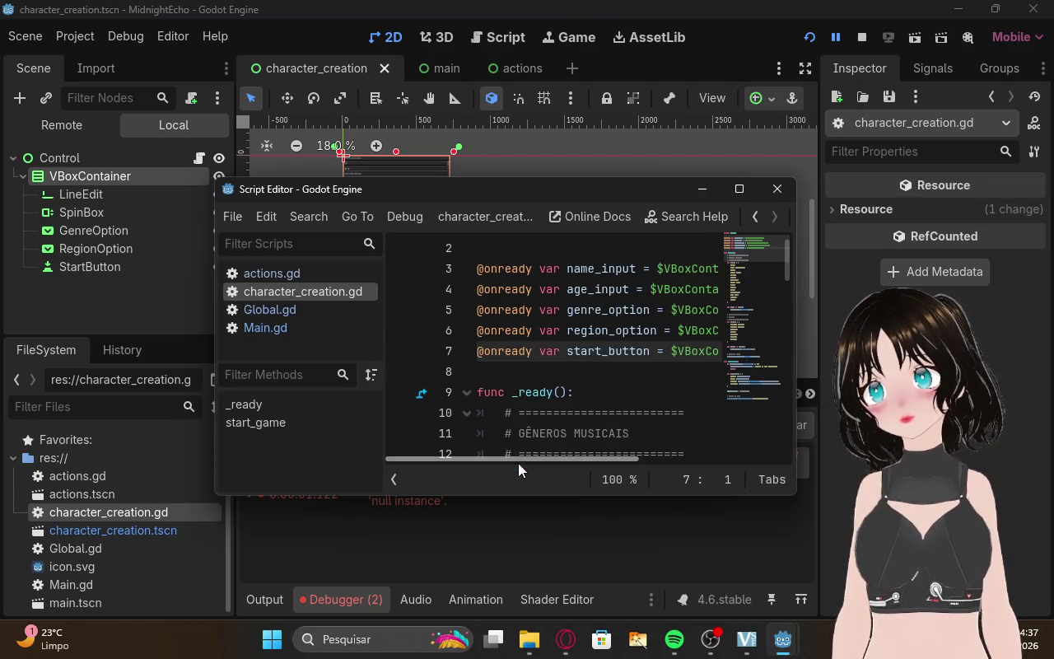
mouse_move(609, 359)
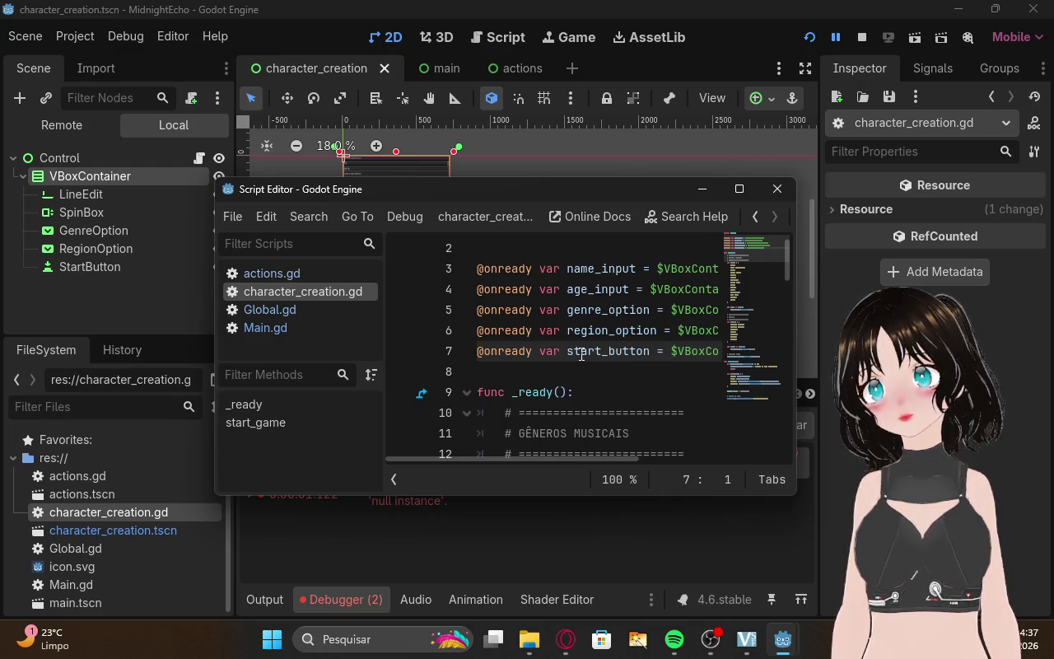
left_click(489, 545)
left_click(490, 494)
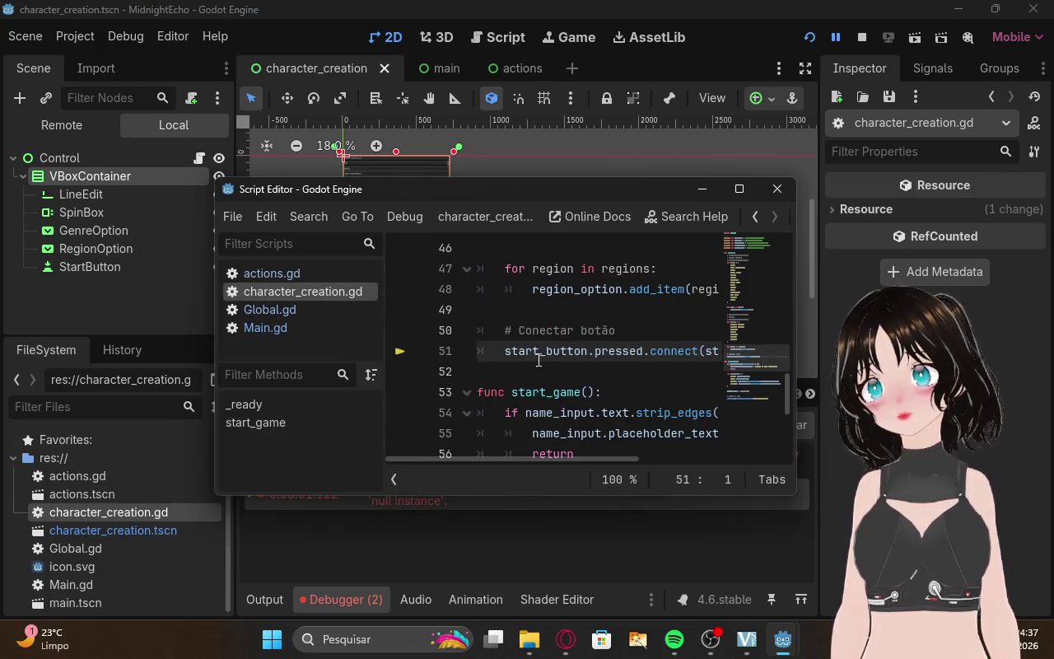
mouse_move(554, 462)
left_mouse_down()
mouse_move(722, 449)
mouse_move(508, 438)
left_mouse_up()
left_click(538, 561)
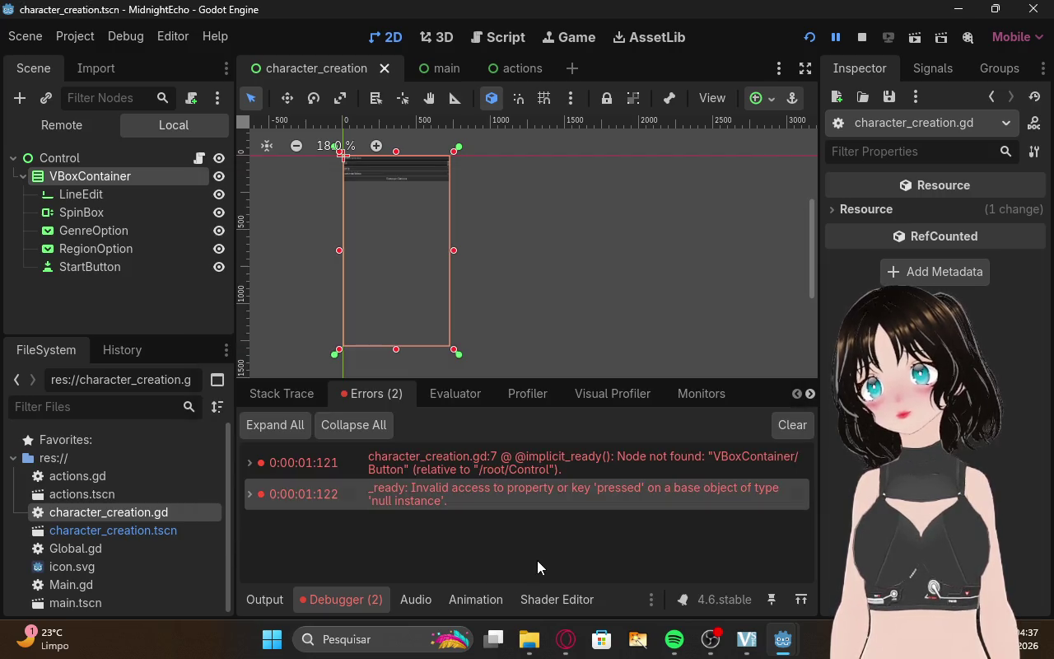
left_click(565, 639)
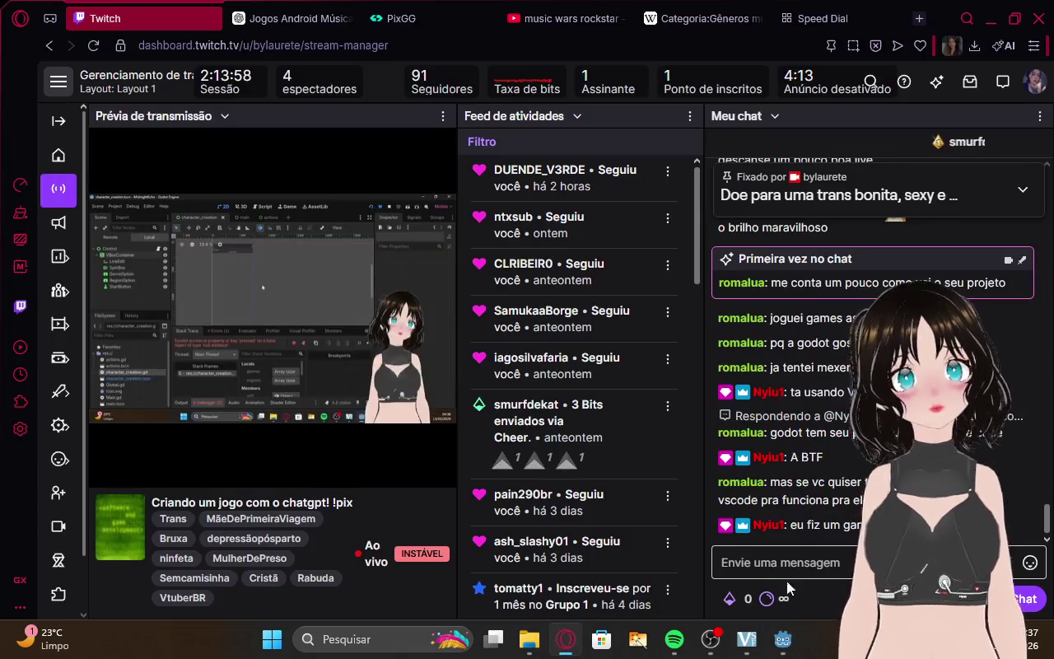